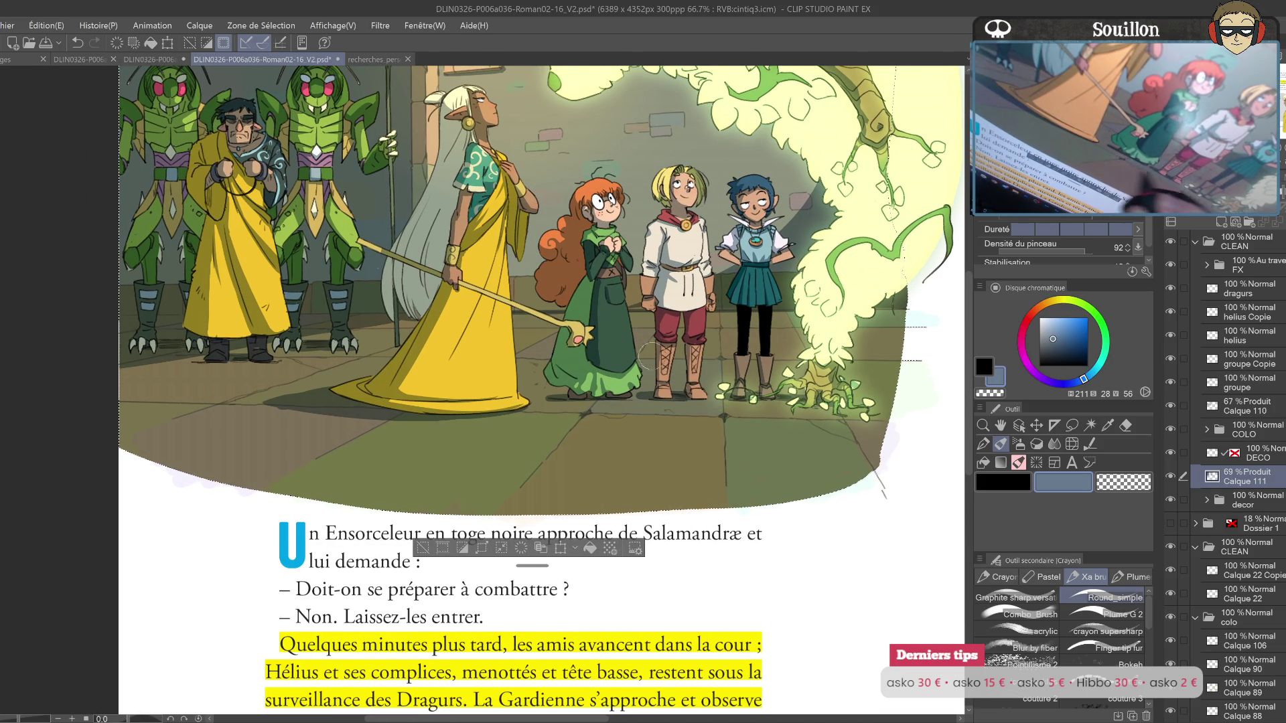
Step: Pan around the courtyard illustration and briefly mirror the canvas to check the composition
mouse_move(737, 406)
mouse_down()
mouse_move(901, 361)
mouse_move(736, 386)
mouse_up()
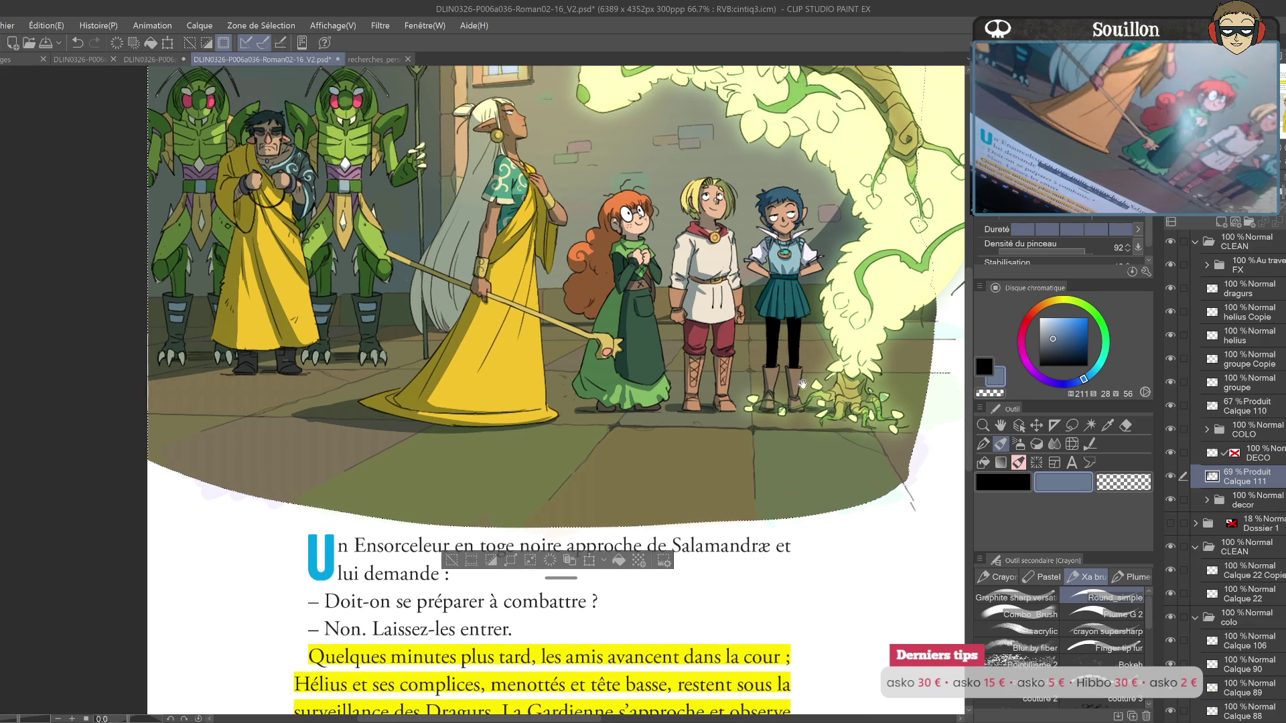
drag(874, 389, 819, 407)
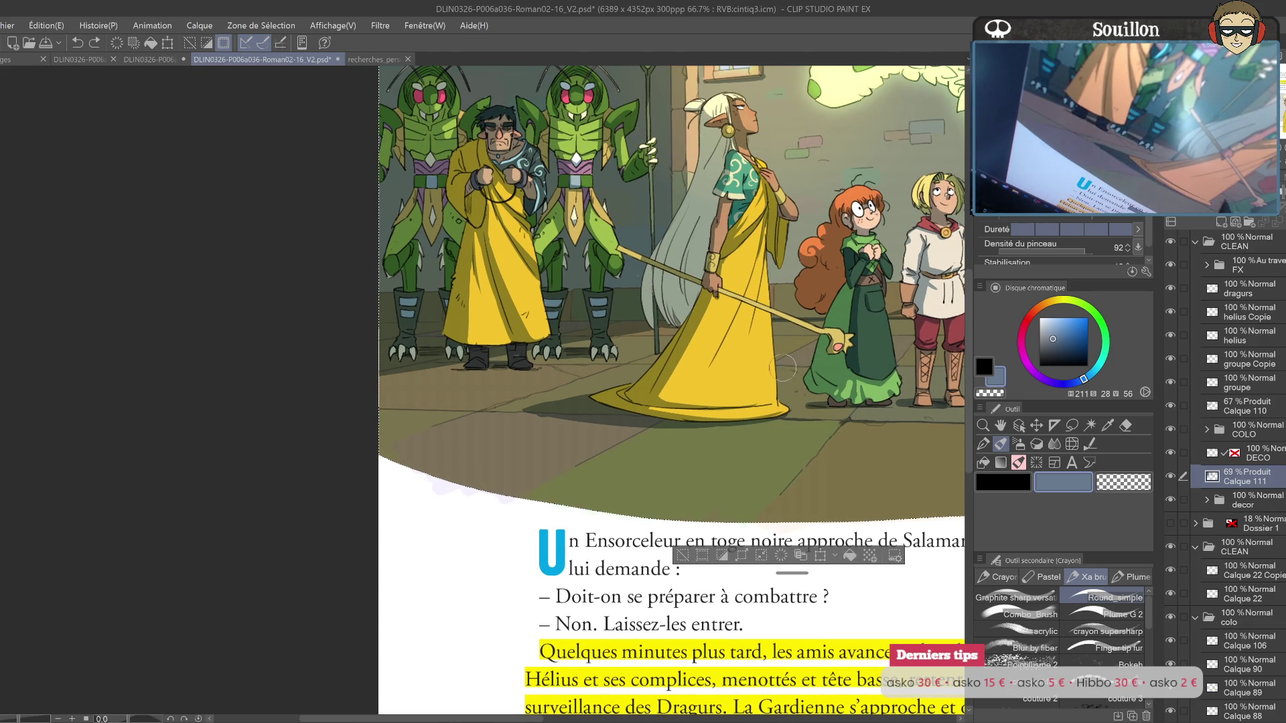
drag(860, 363, 720, 343)
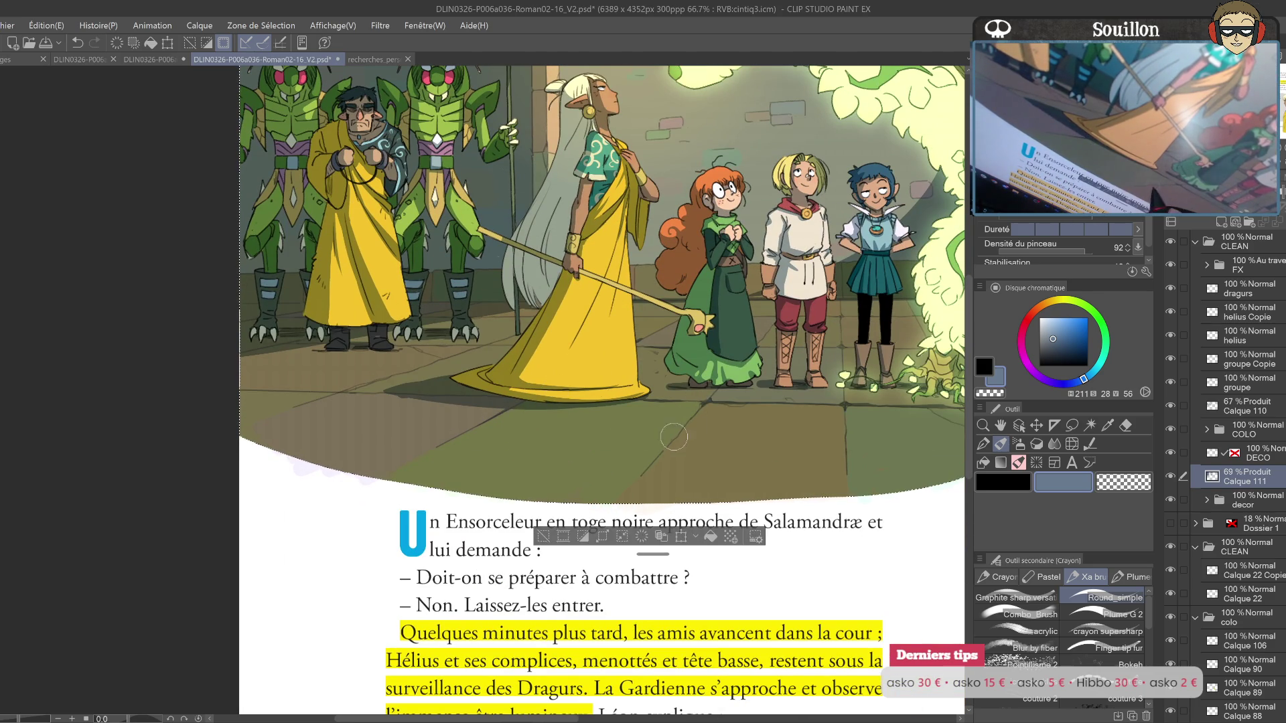
drag(857, 401, 710, 394)
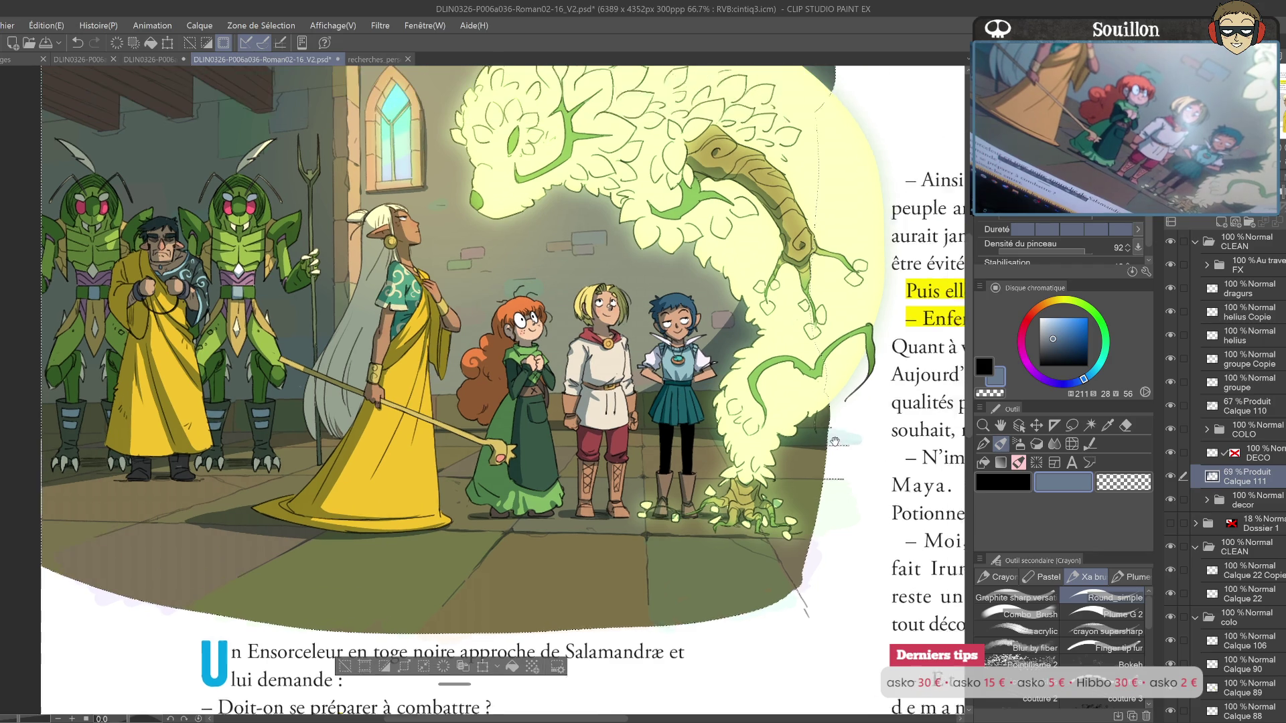
drag(870, 375, 846, 452)
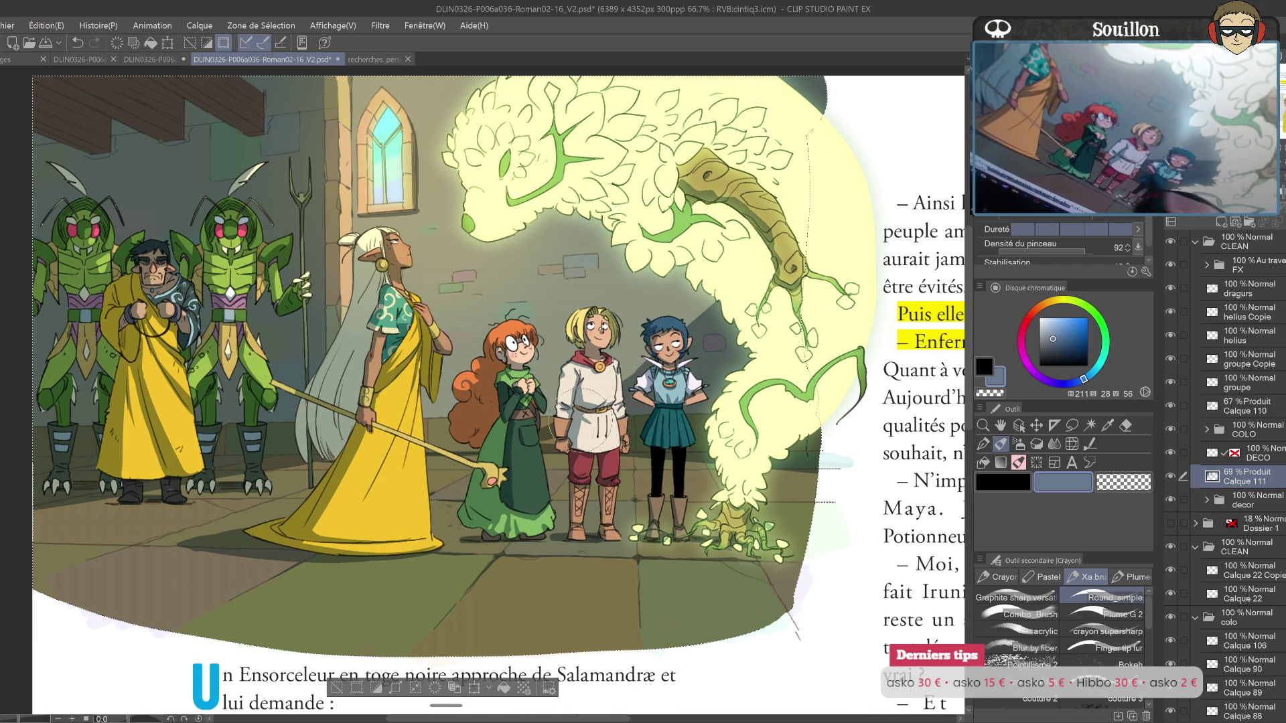
drag(596, 410, 542, 485)
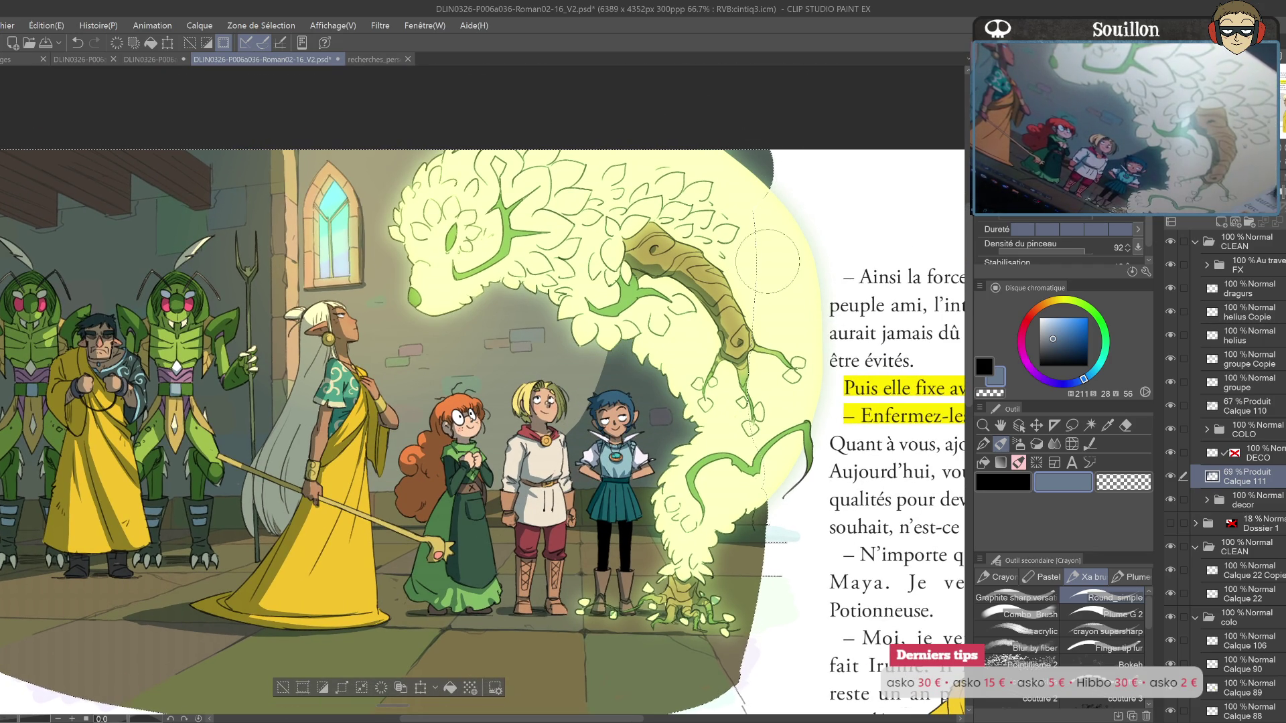
drag(771, 460, 792, 395)
drag(786, 440, 833, 402)
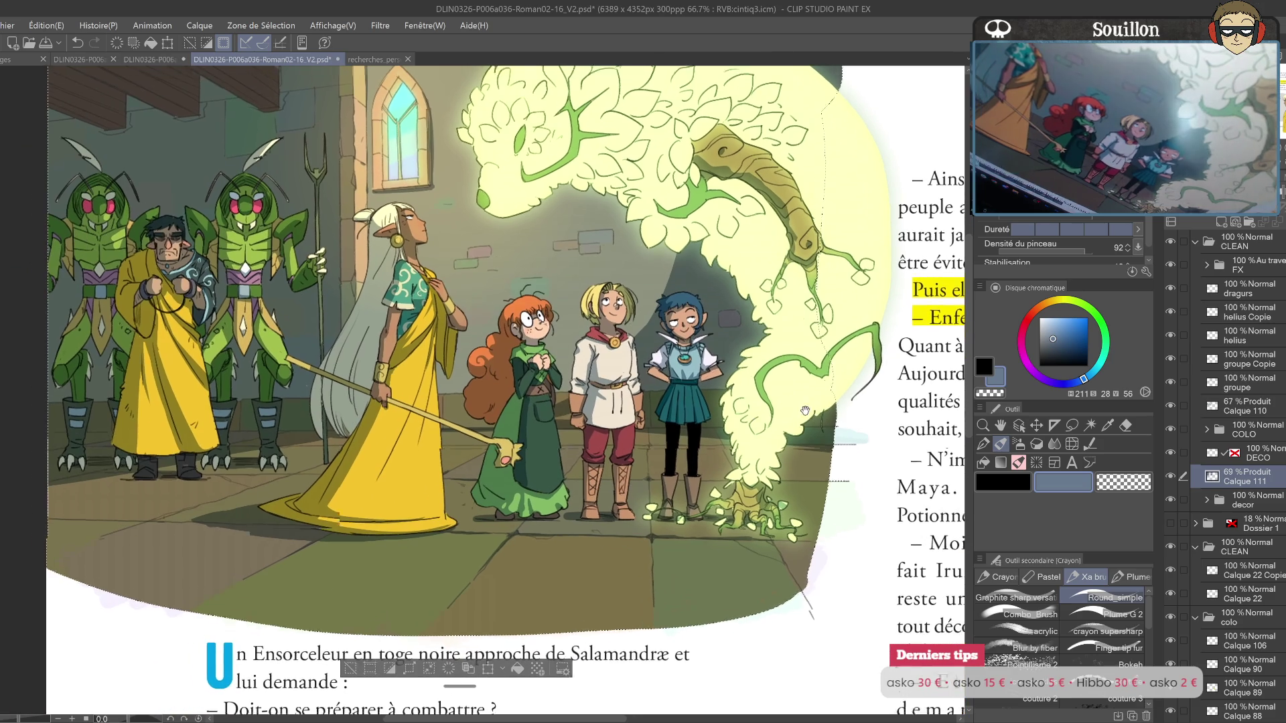
drag(645, 397, 786, 368)
drag(667, 423, 809, 400)
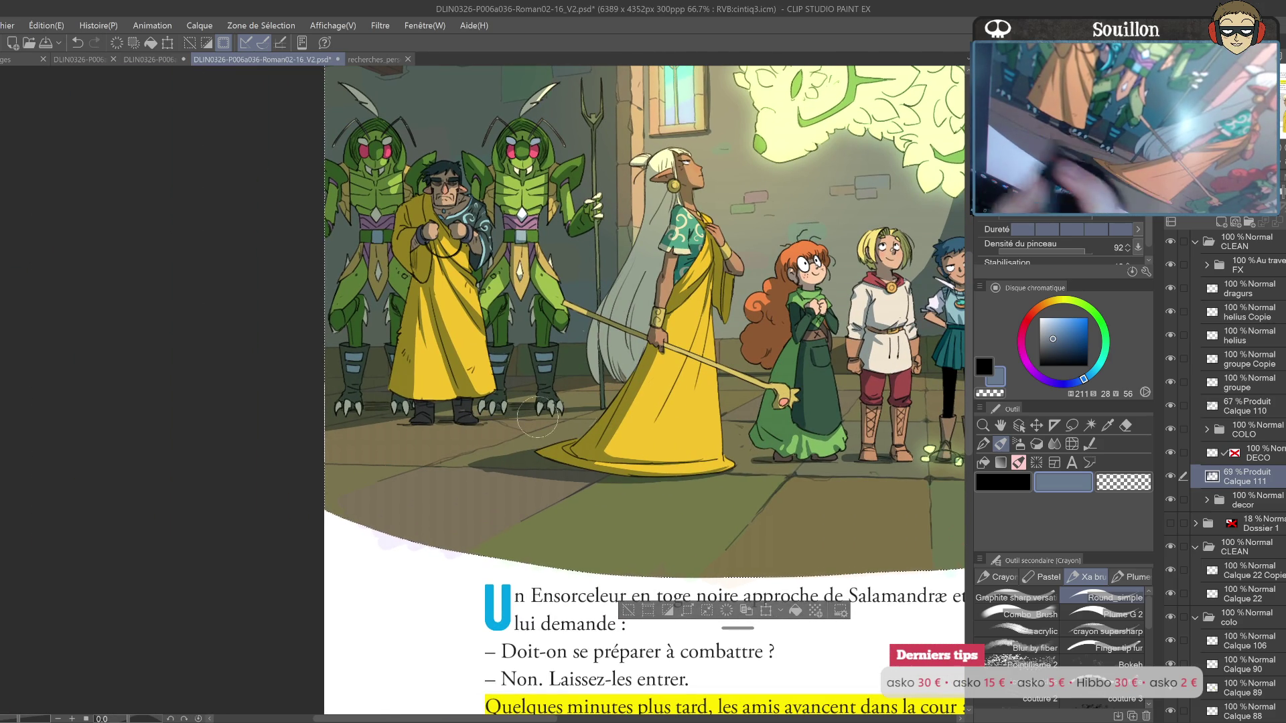
key(h)
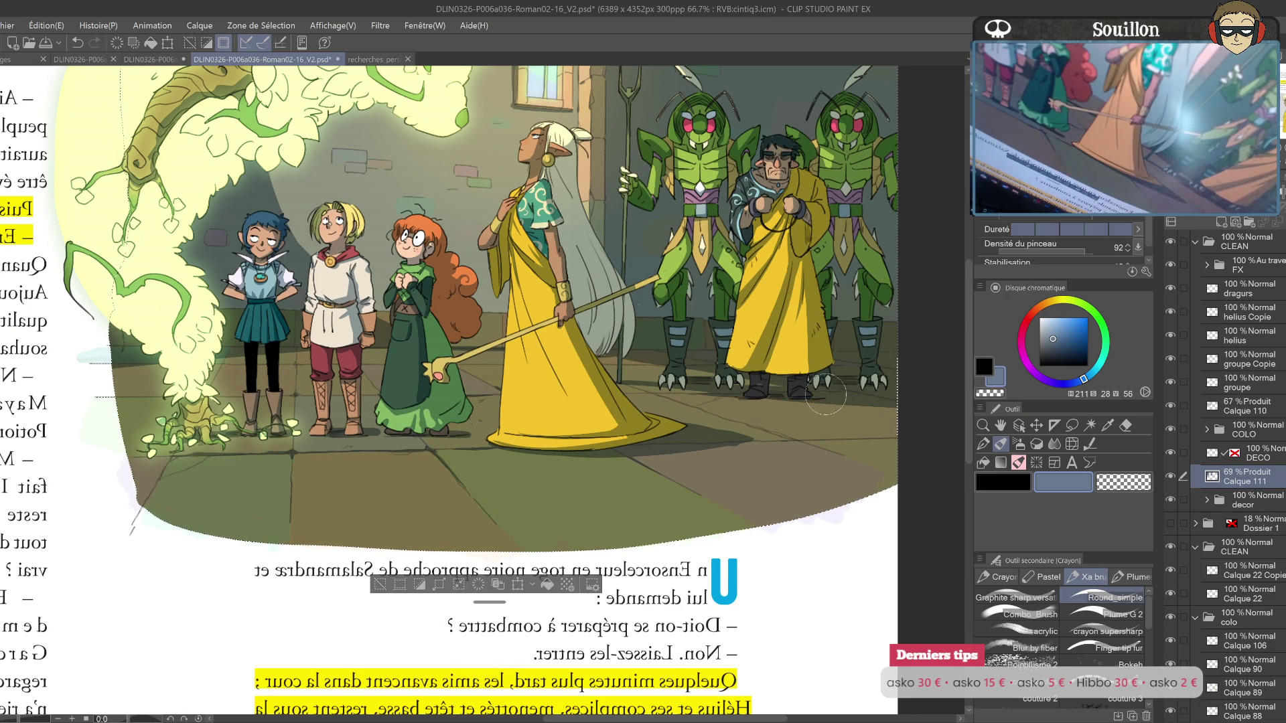
mouse_move(941, 397)
mouse_down()
mouse_move(832, 568)
mouse_move(822, 513)
mouse_up()
key(h)
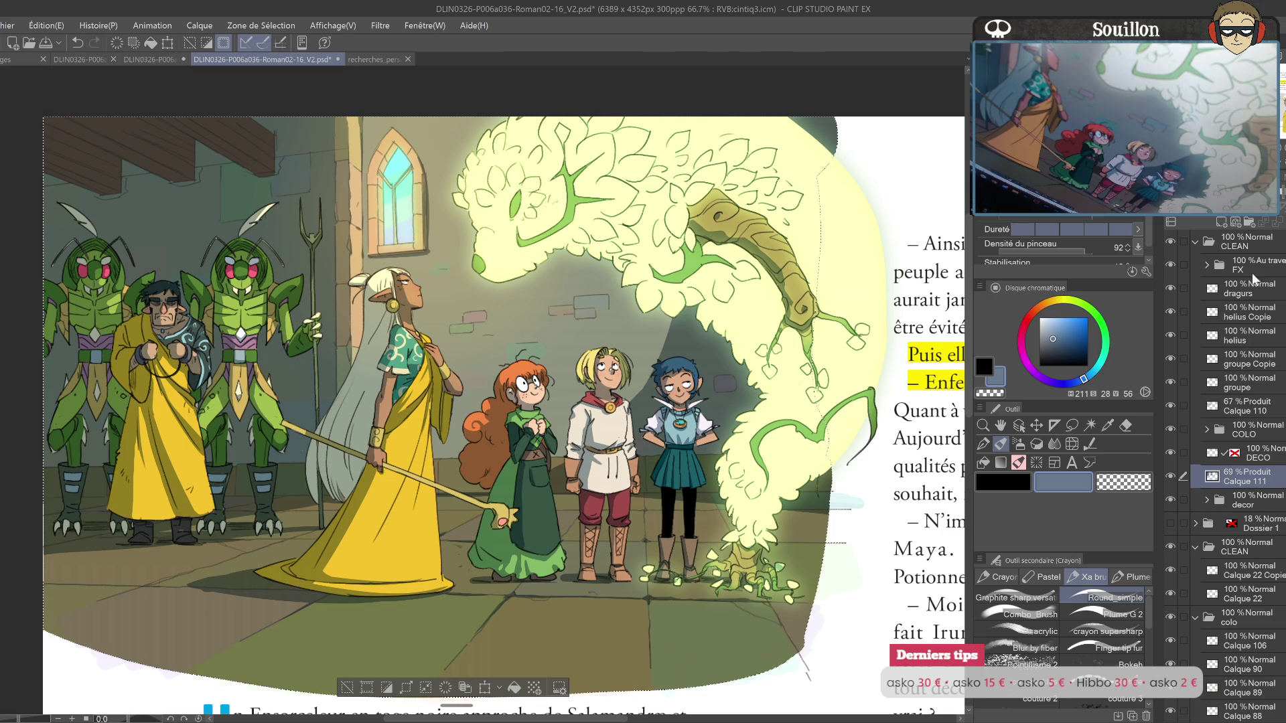
Step: Add an Overlay layer above Calque 111 with a light beige colour and the graphite pencil brush
click(1221, 222)
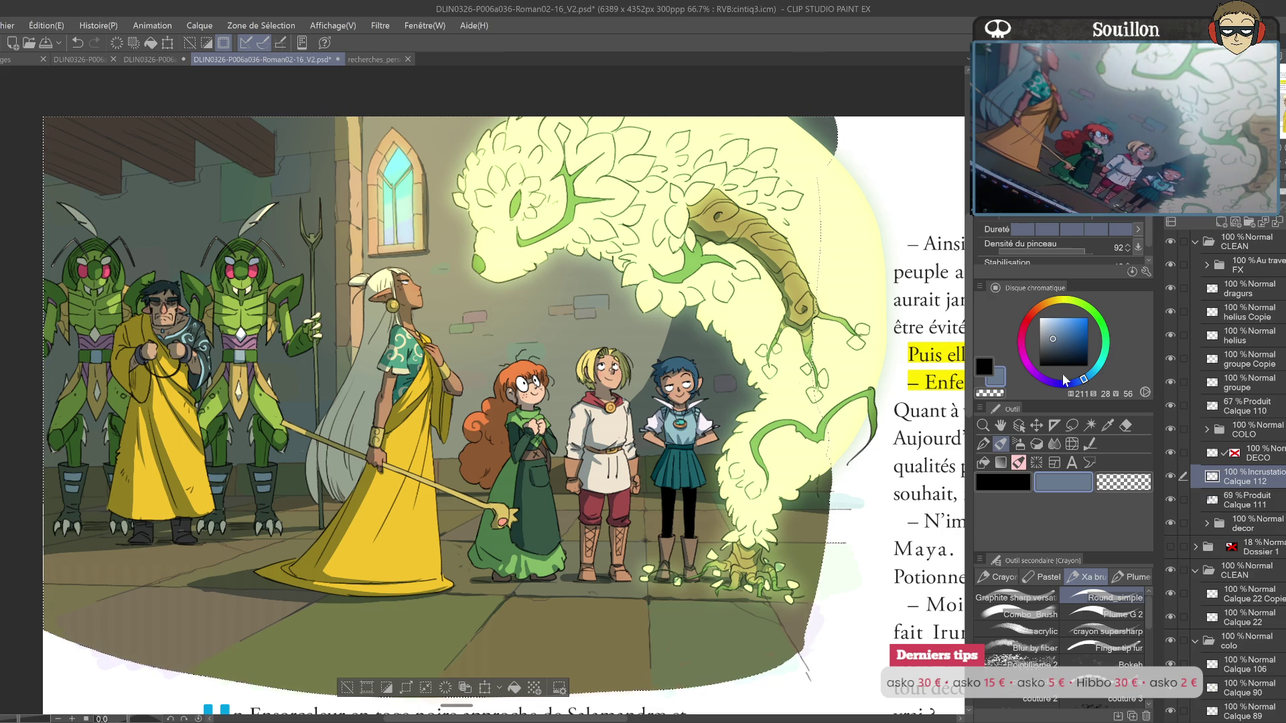
click(1050, 302)
click(1053, 328)
click(1050, 334)
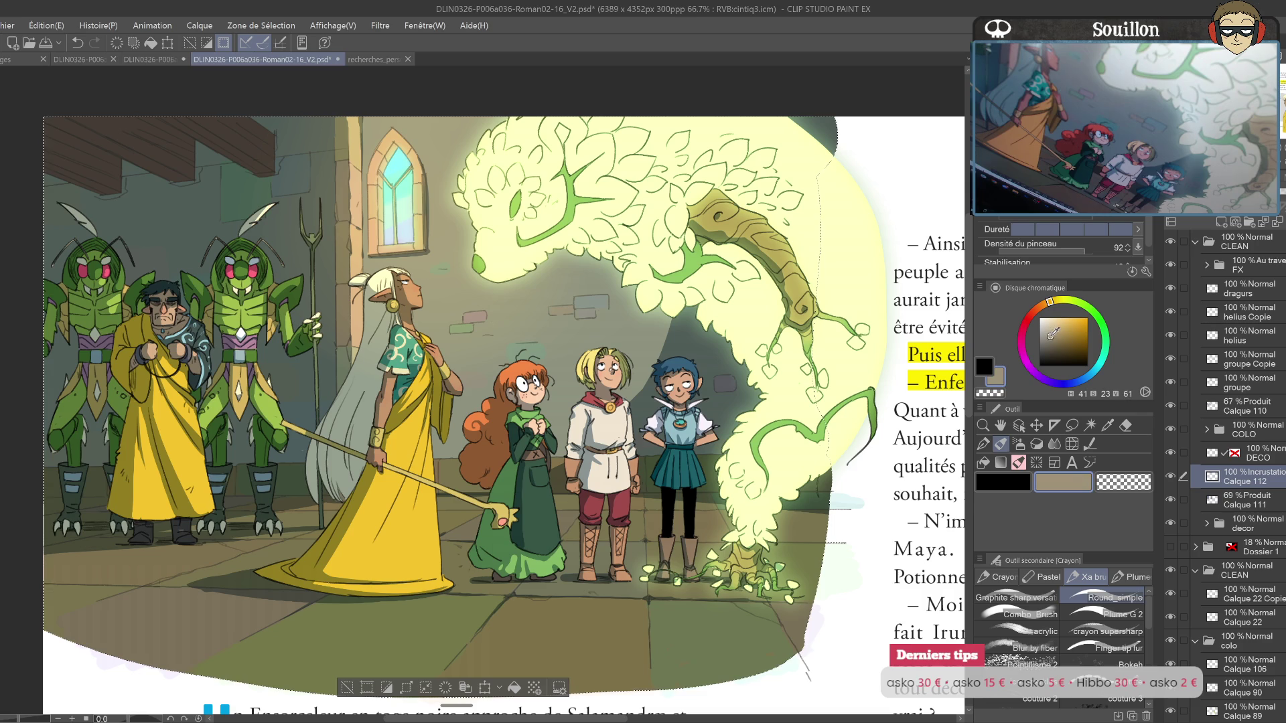
click(1016, 597)
drag(735, 568, 991, 417)
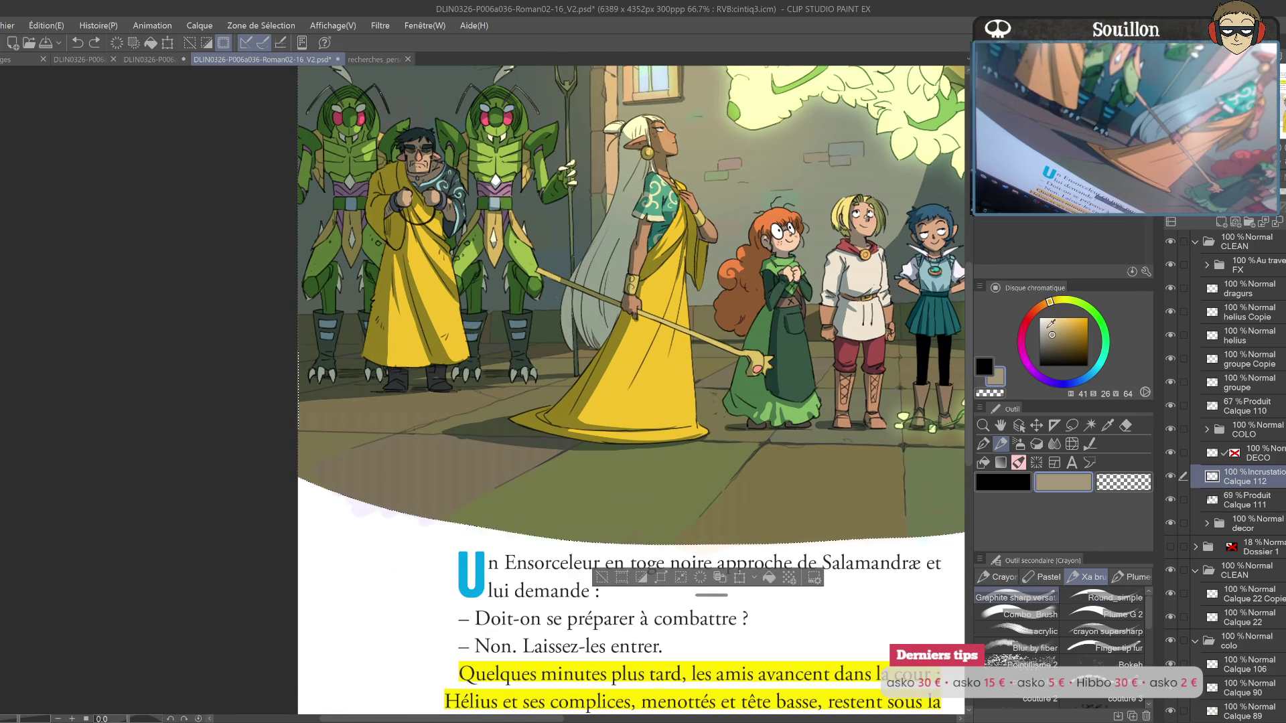
click(1047, 330)
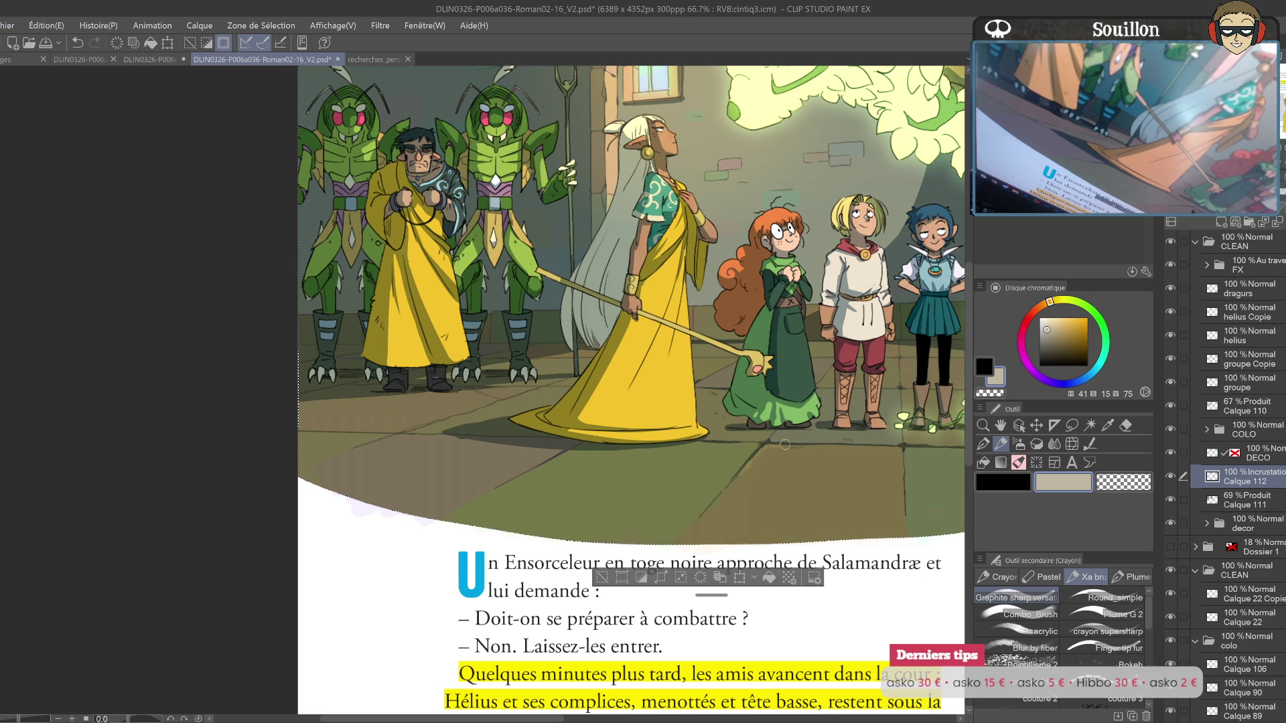
drag(923, 448, 957, 443)
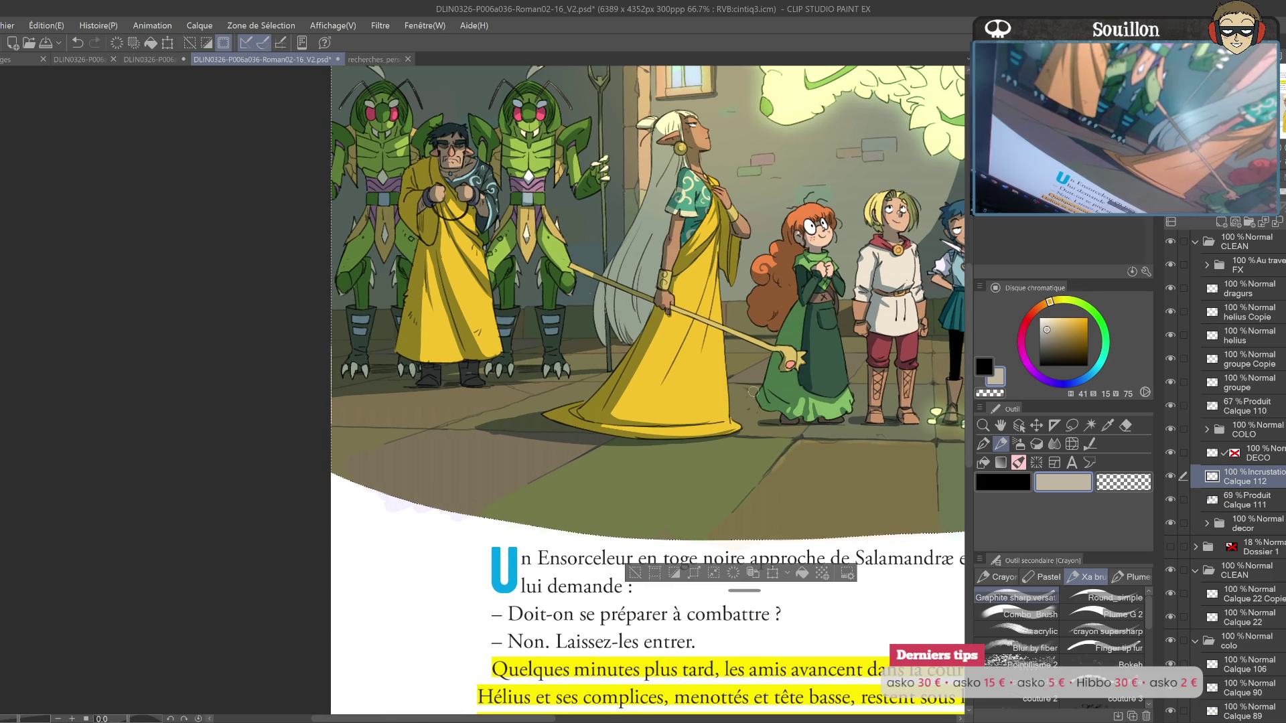
click(1047, 328)
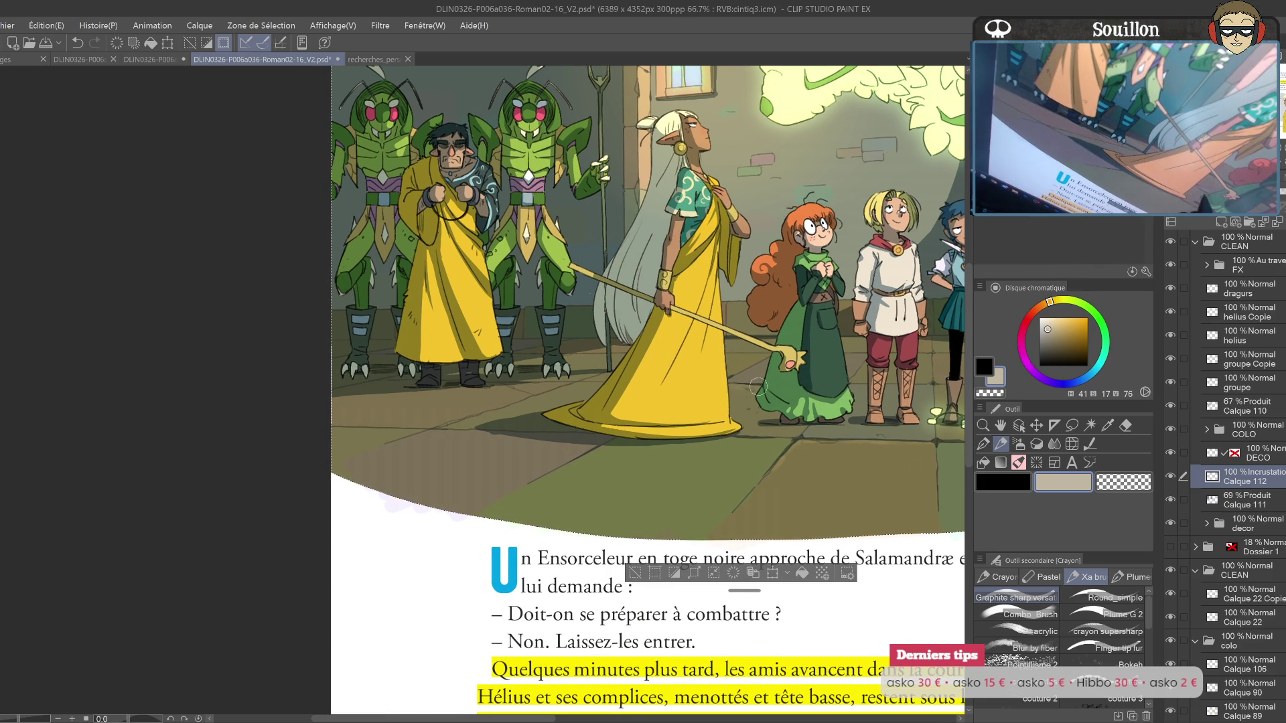
click(1047, 325)
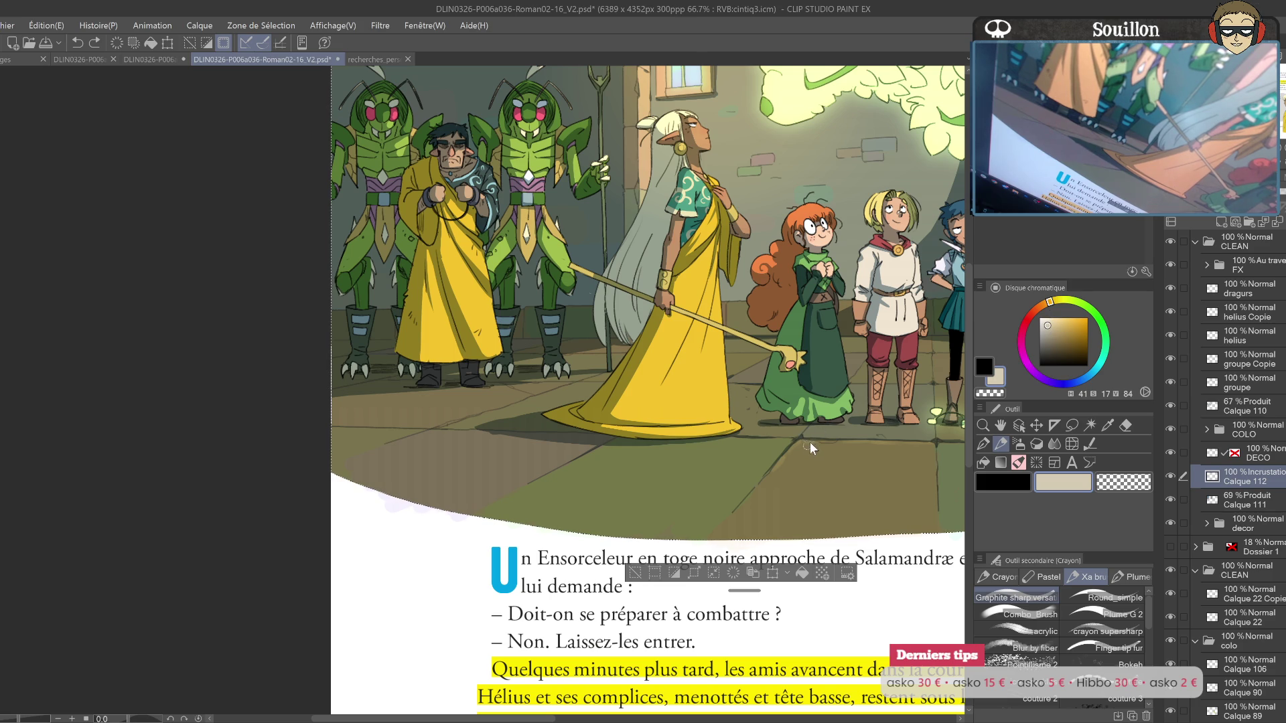
Step: Paint two pale beige light strokes near the green dress hem, then review the whole scene
drag(744, 386, 809, 390)
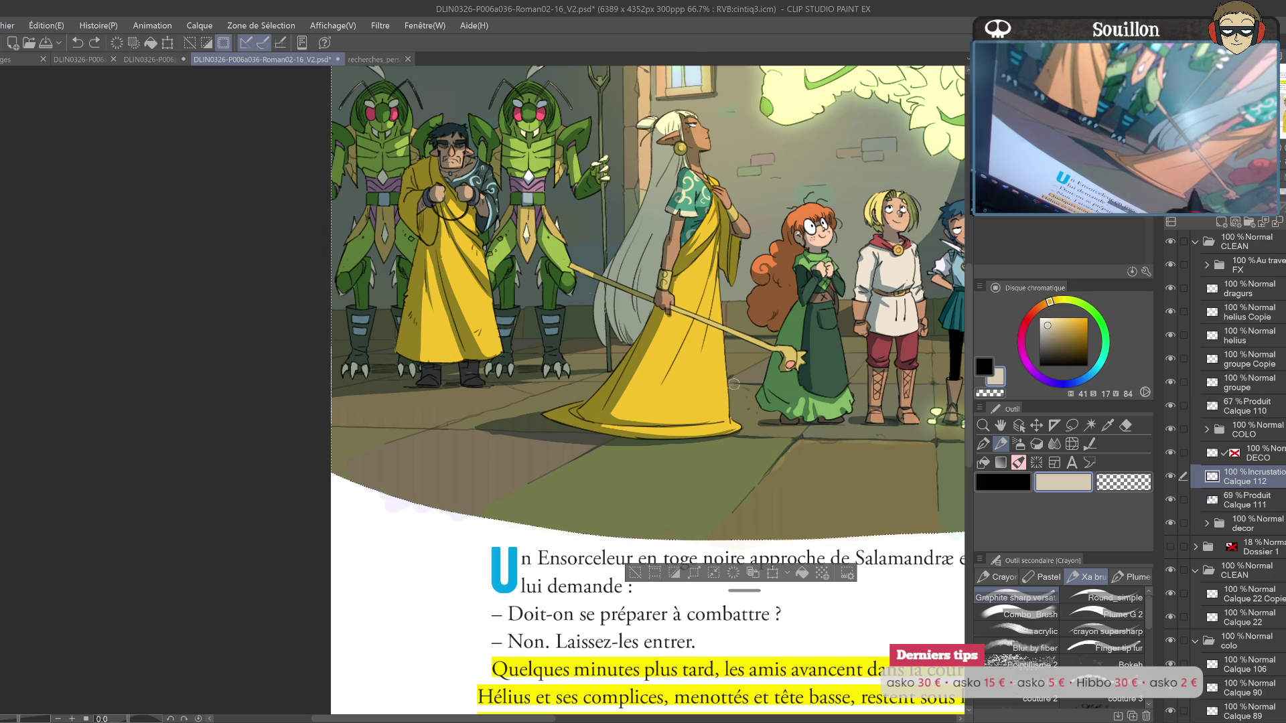
drag(764, 385, 780, 397)
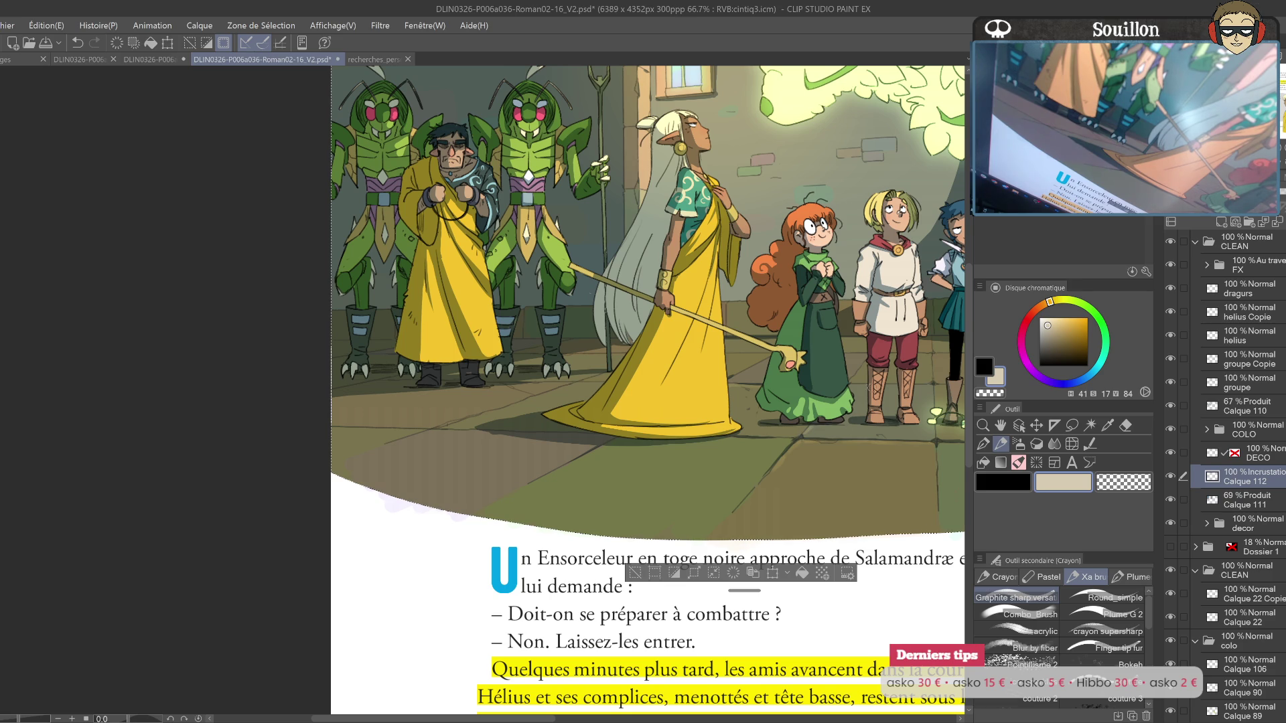
drag(931, 385, 777, 435)
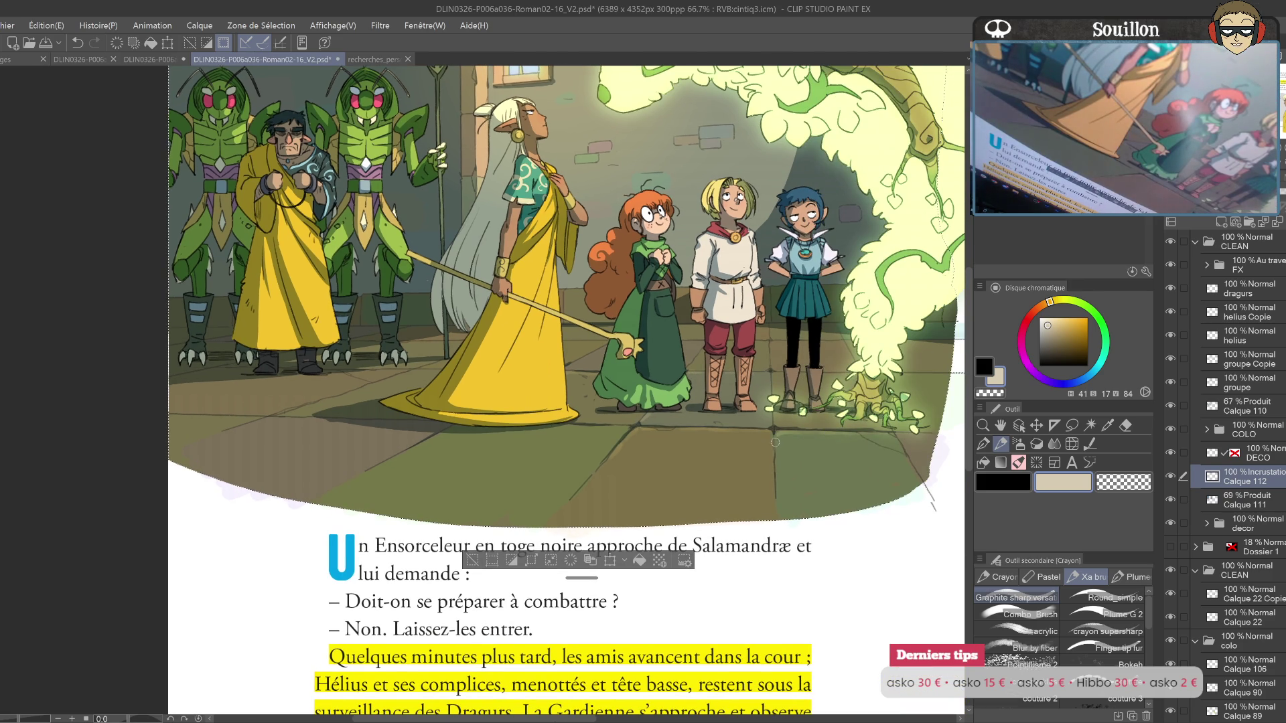
drag(857, 447, 774, 395)
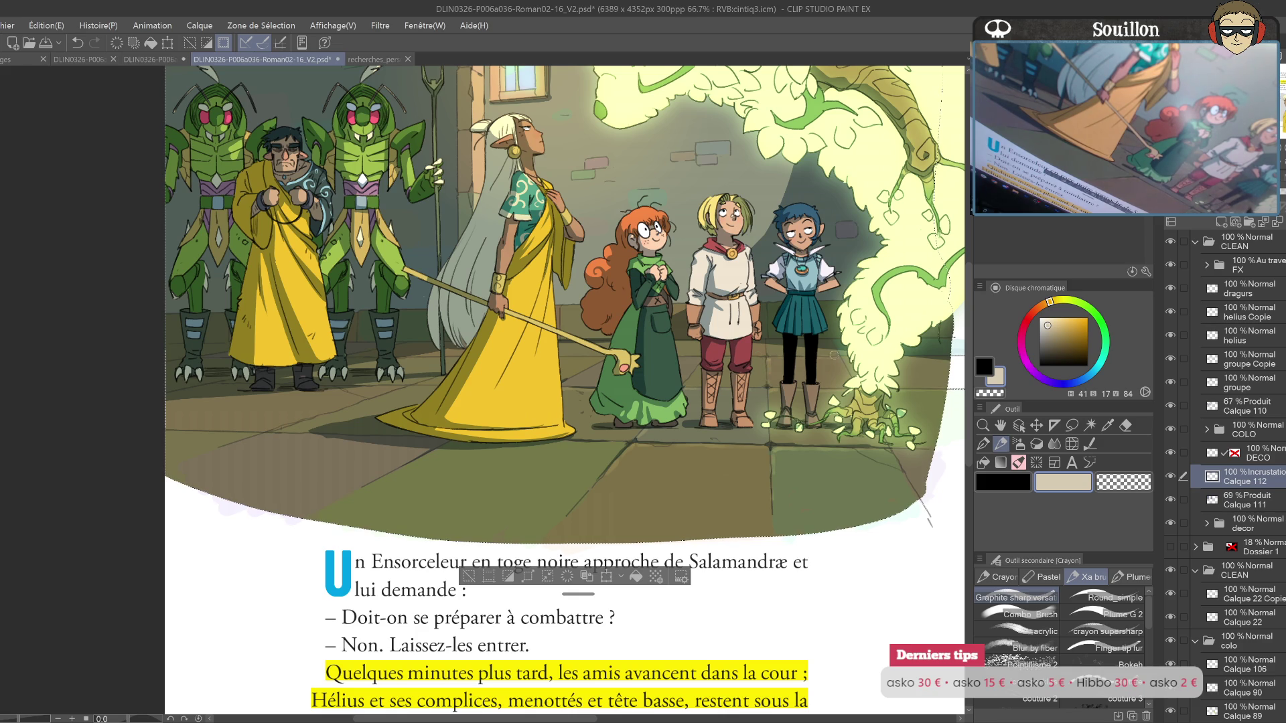
drag(566, 381, 707, 430)
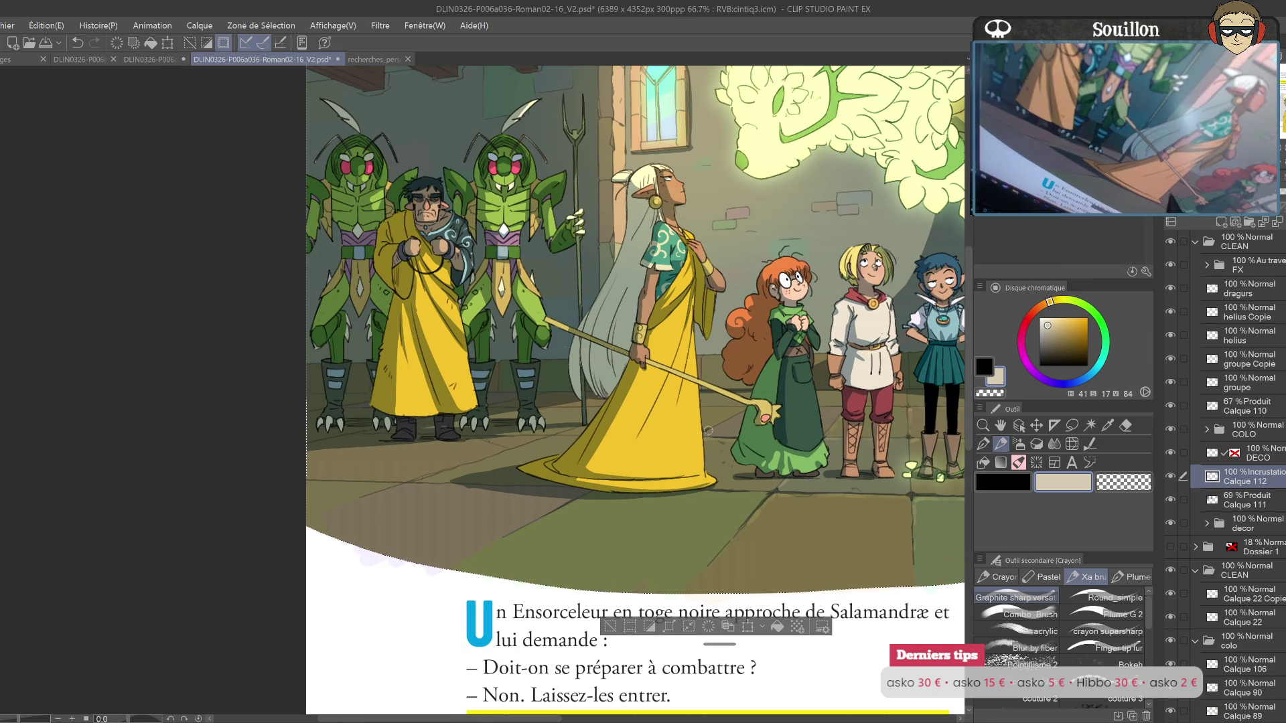
mouse_move(838, 412)
mouse_down()
mouse_move(796, 417)
mouse_move(804, 366)
mouse_up()
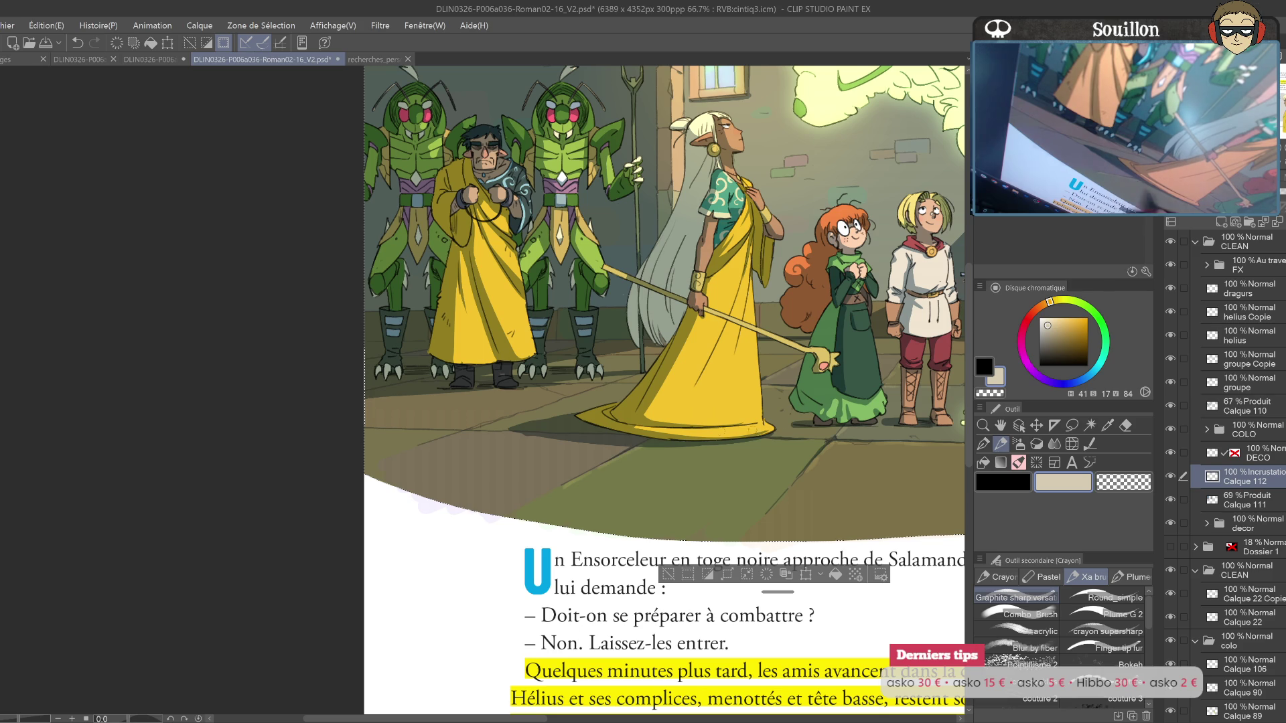
drag(824, 442, 828, 455)
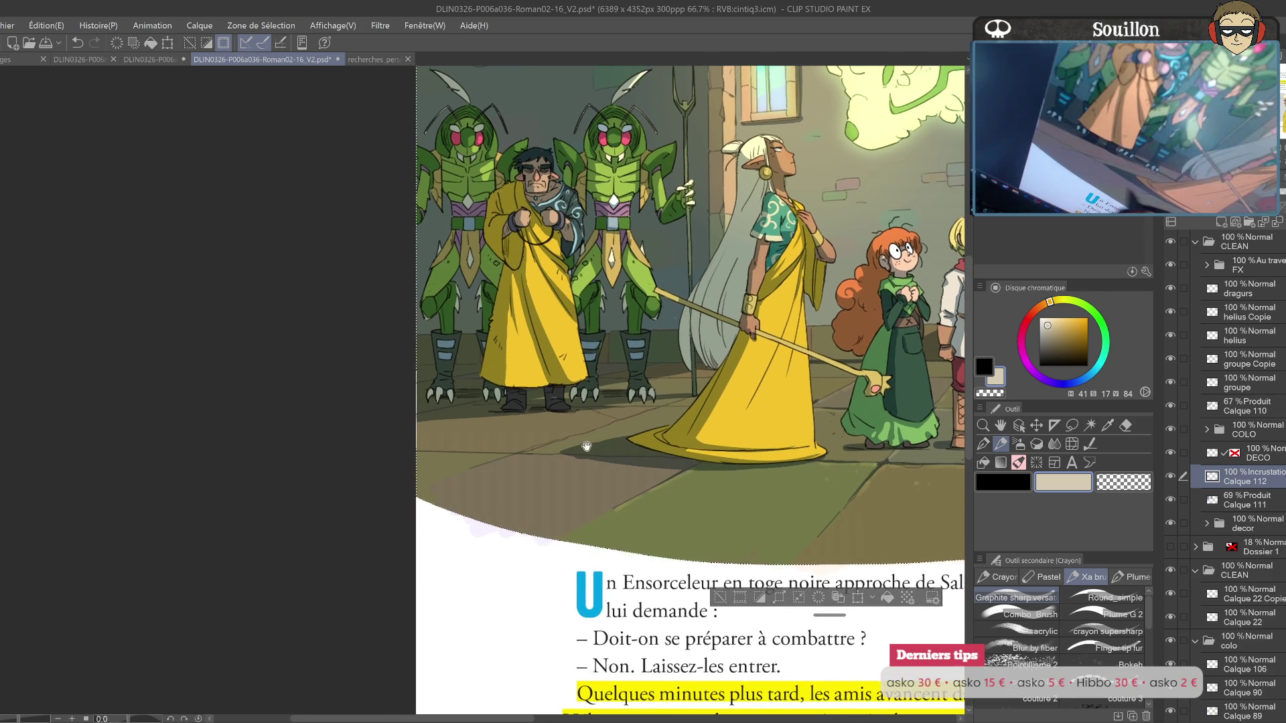
drag(478, 444, 690, 430)
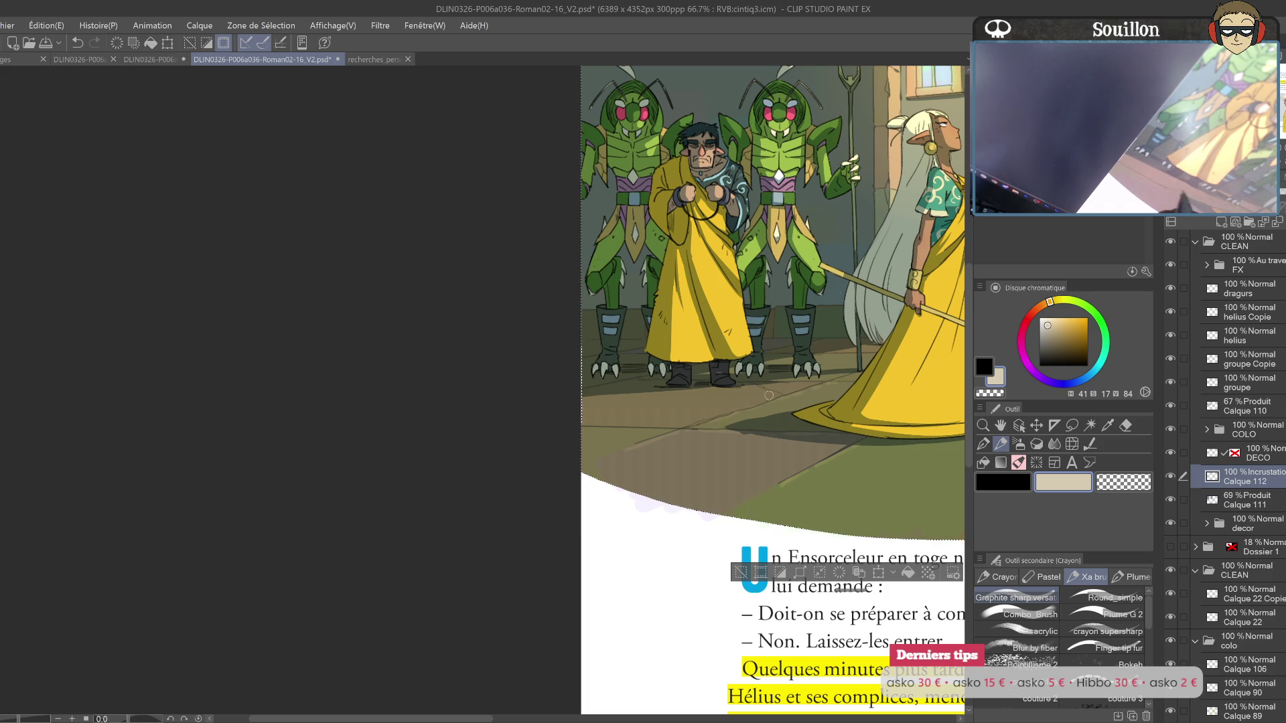
drag(813, 390, 686, 413)
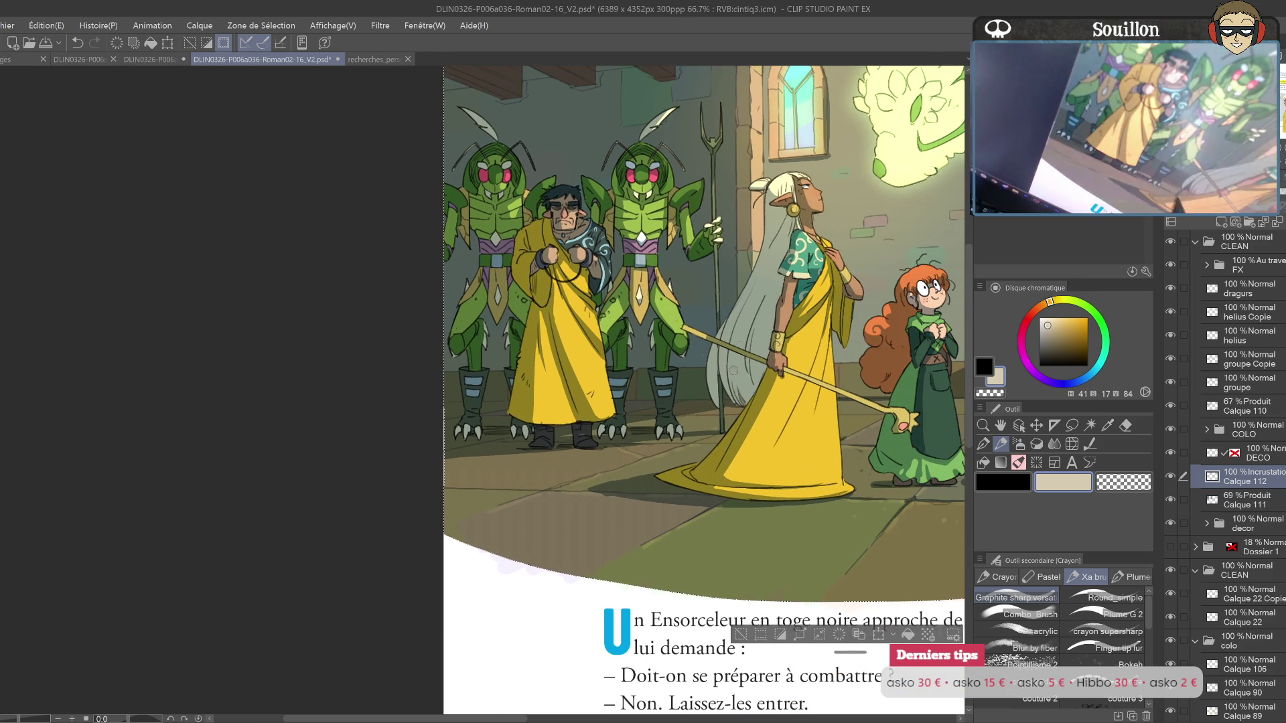
drag(868, 288, 754, 452)
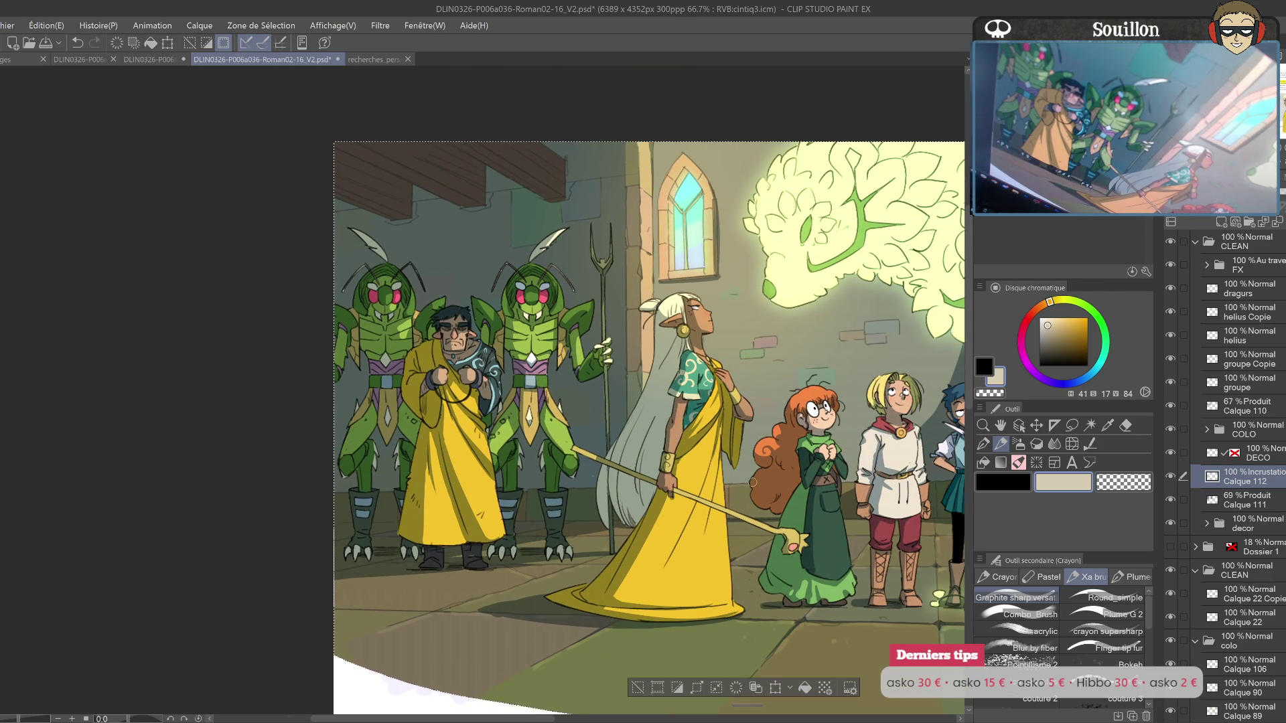
drag(810, 517, 775, 481)
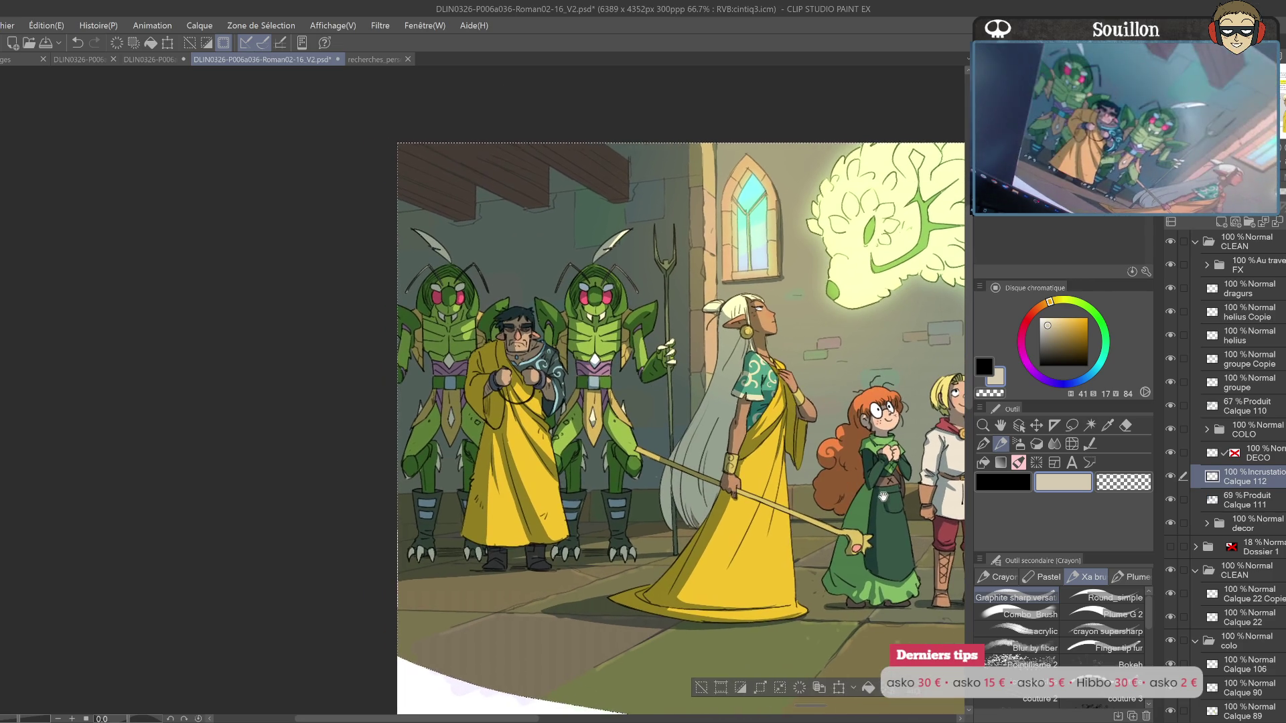
drag(915, 479, 711, 491)
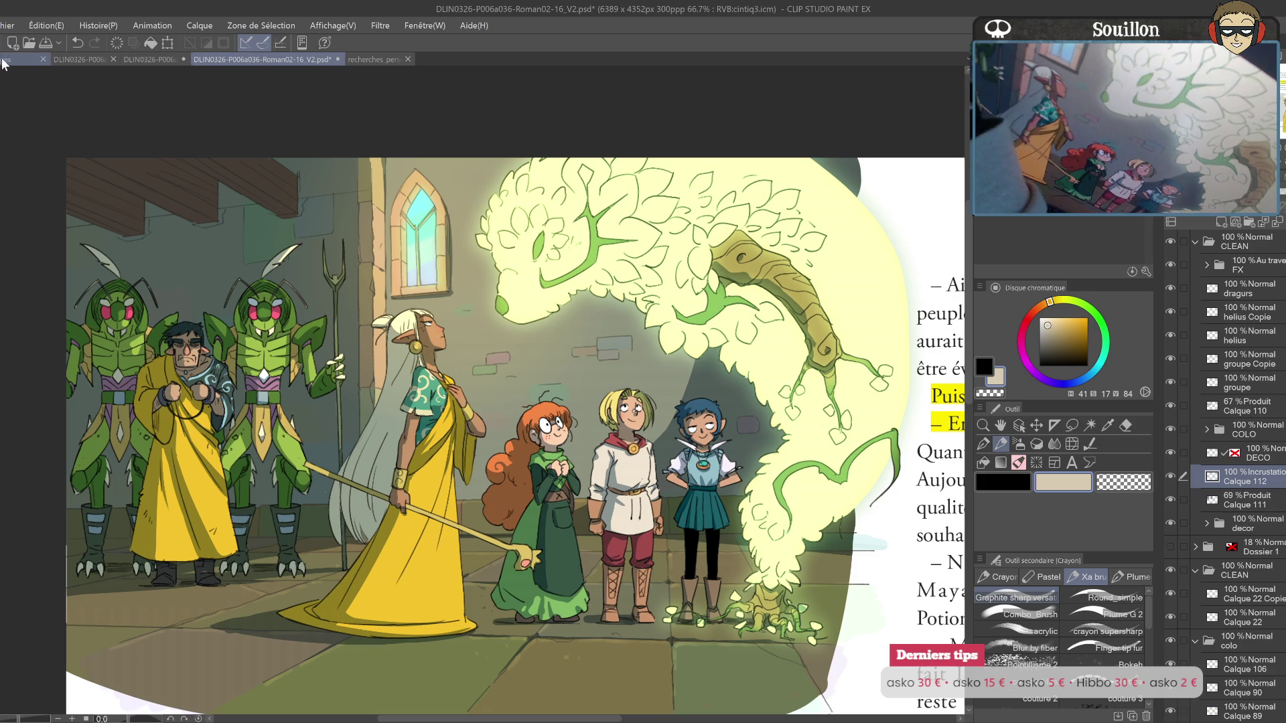
Step: Sample the green from the reglages swatches and return to the courtyard illustration
click(20, 59)
key(i)
click(516, 432)
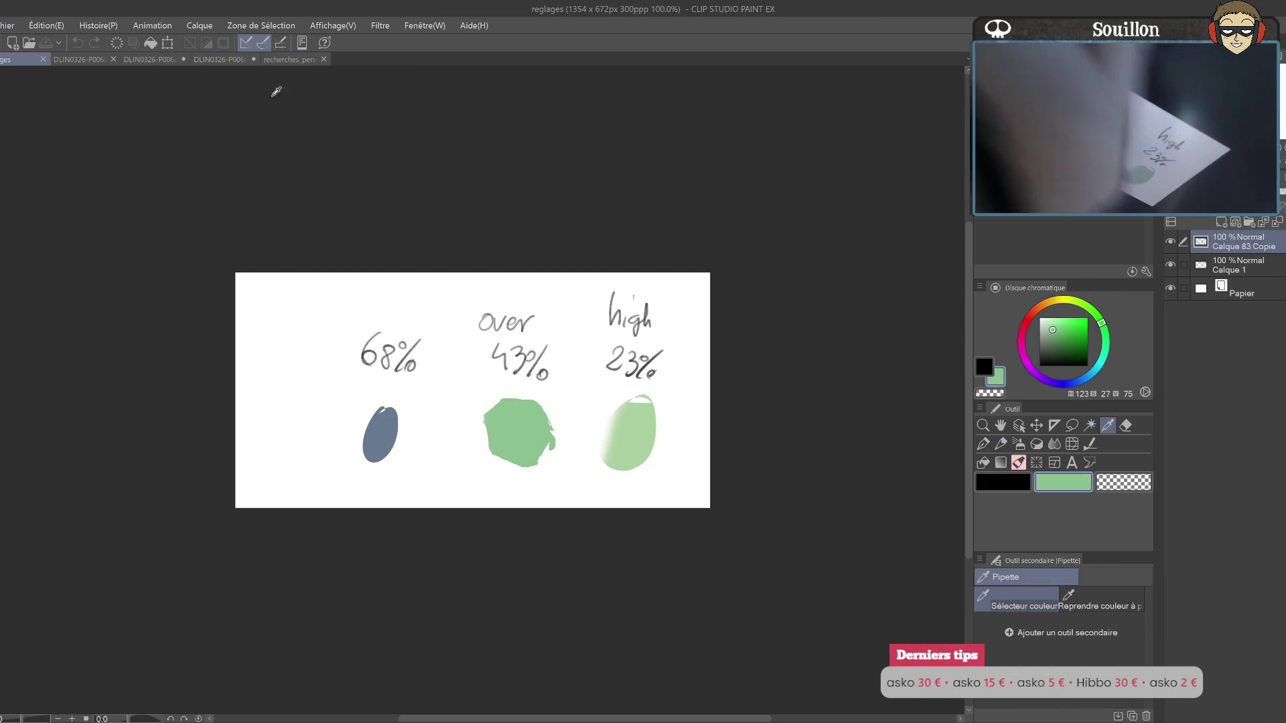
click(292, 59)
click(213, 60)
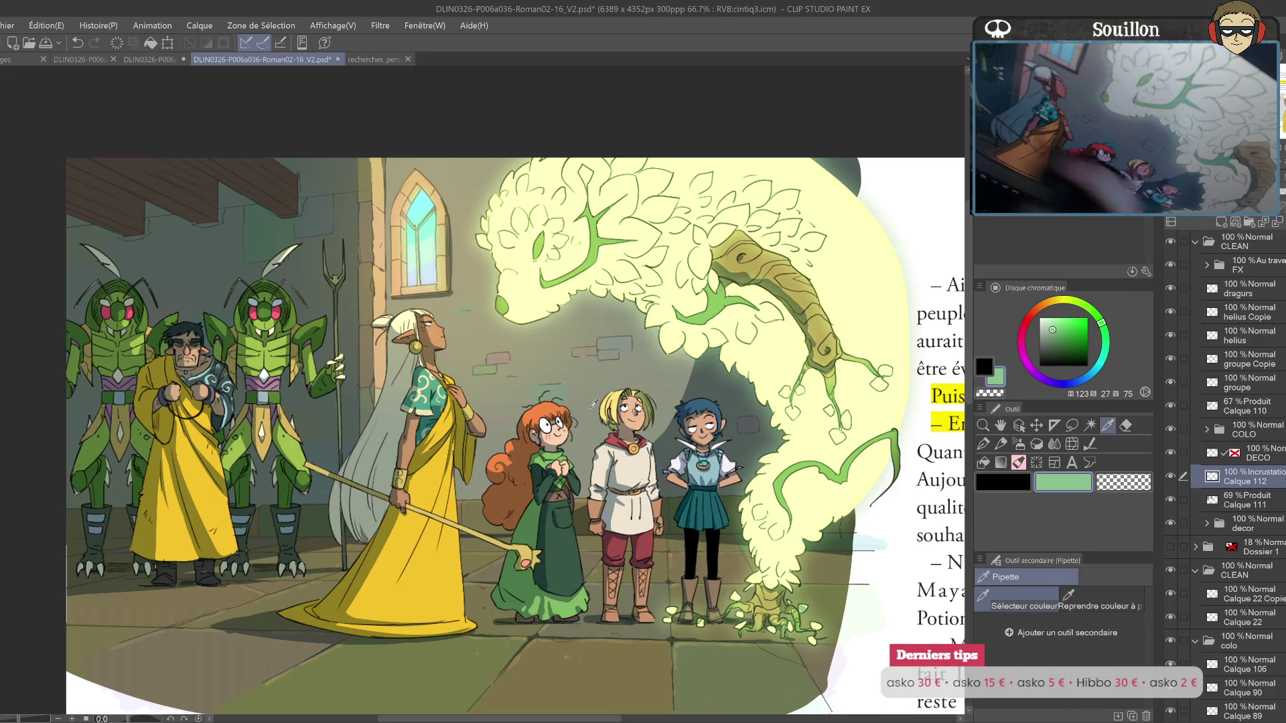
key(o)
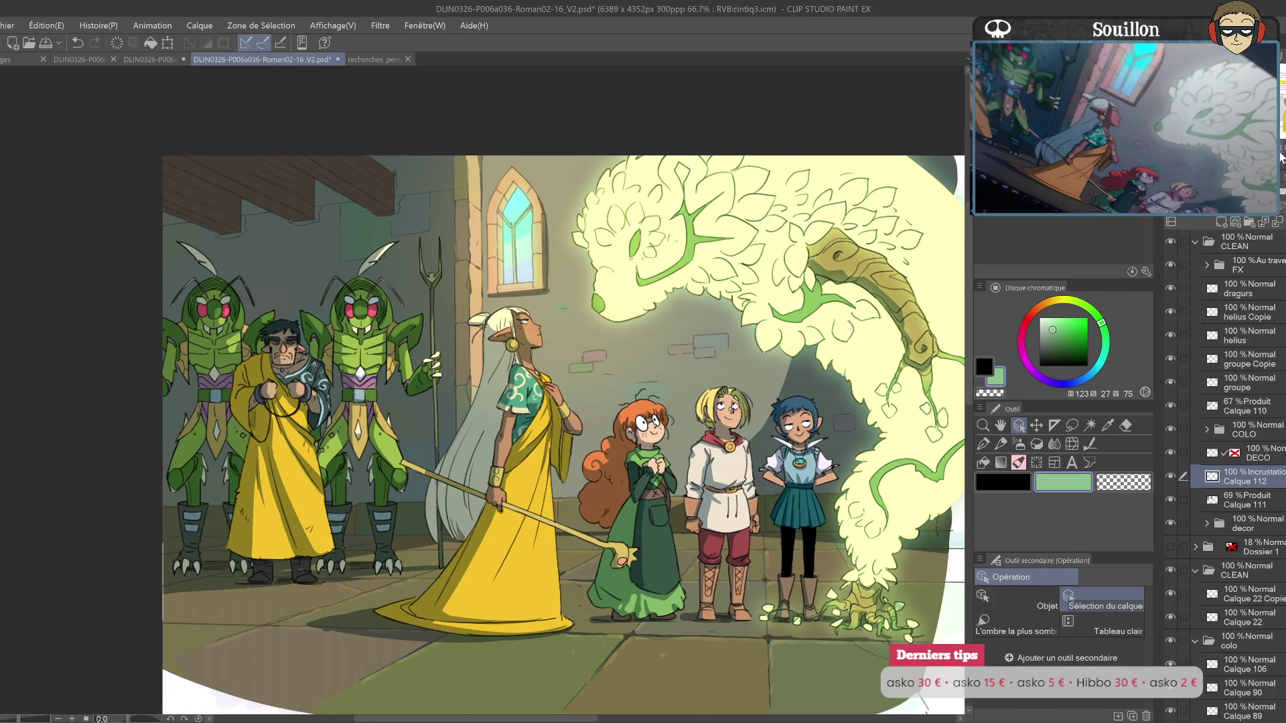
scroll(750, 422, up, 3)
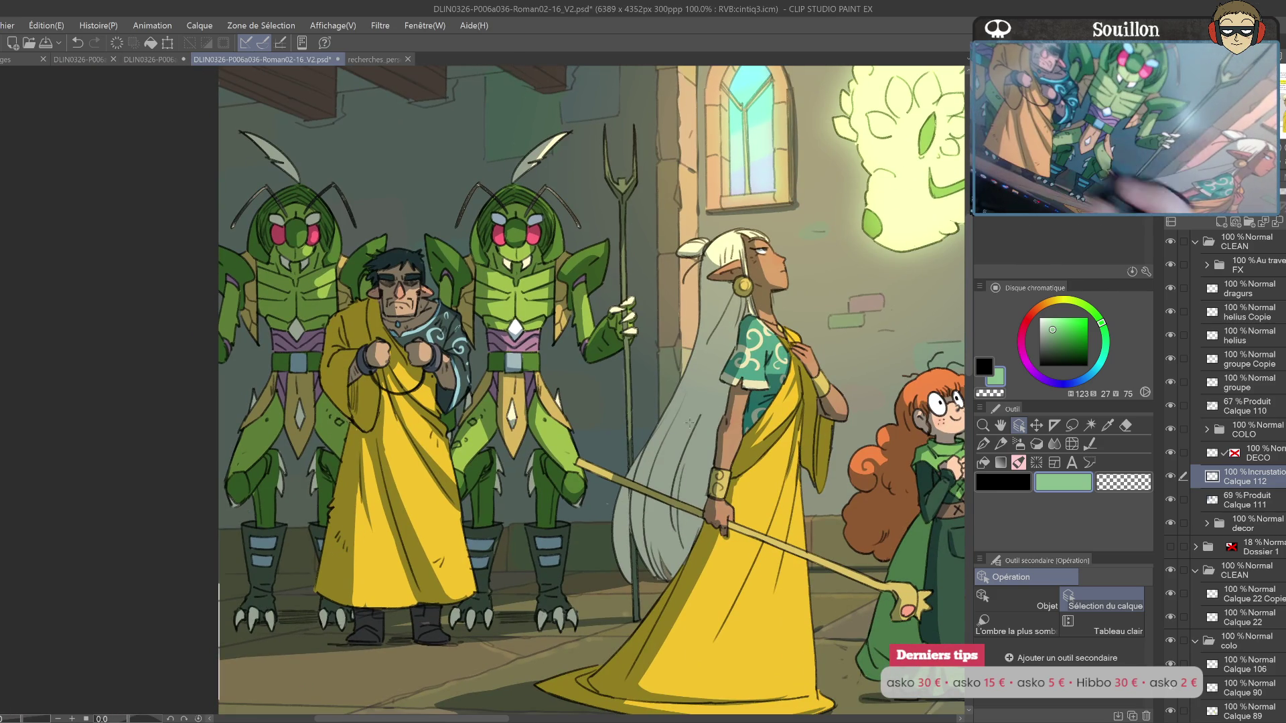
Step: Load Calque 110's selection and add a new layer above it
click(1213, 408)
ctrl+click(1210, 411)
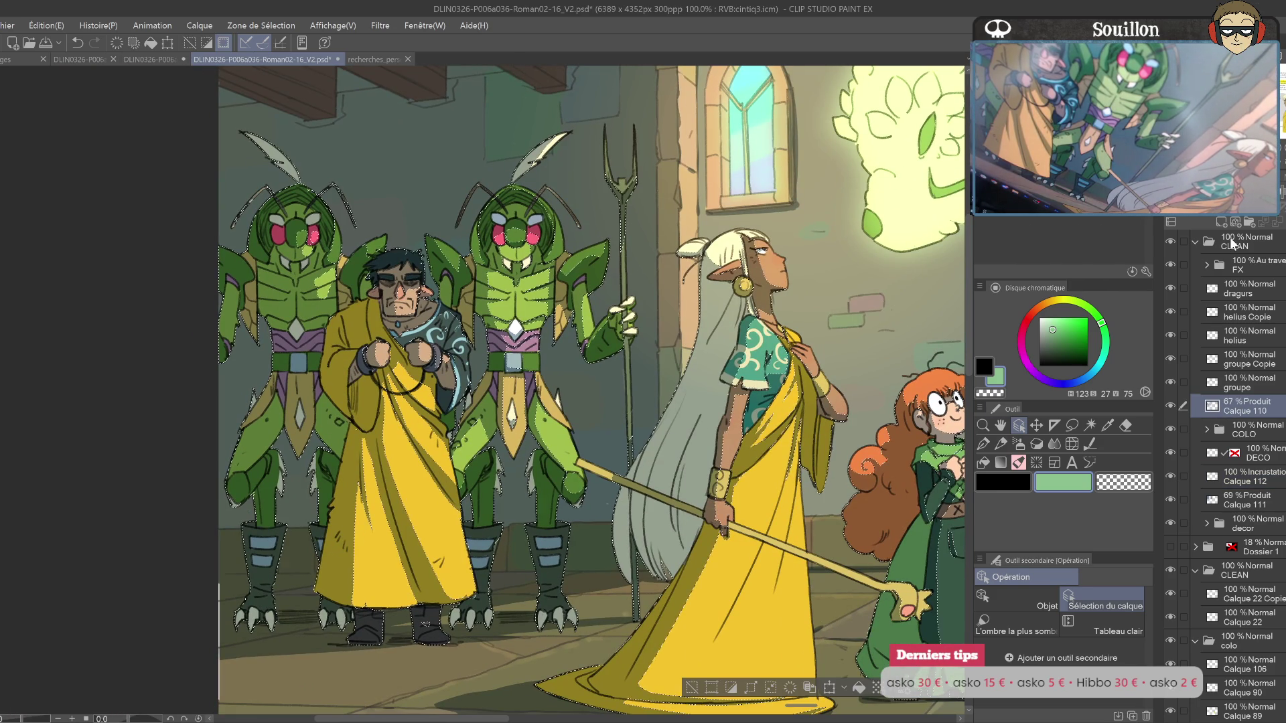
key(ctrl+shift+n)
key(p)
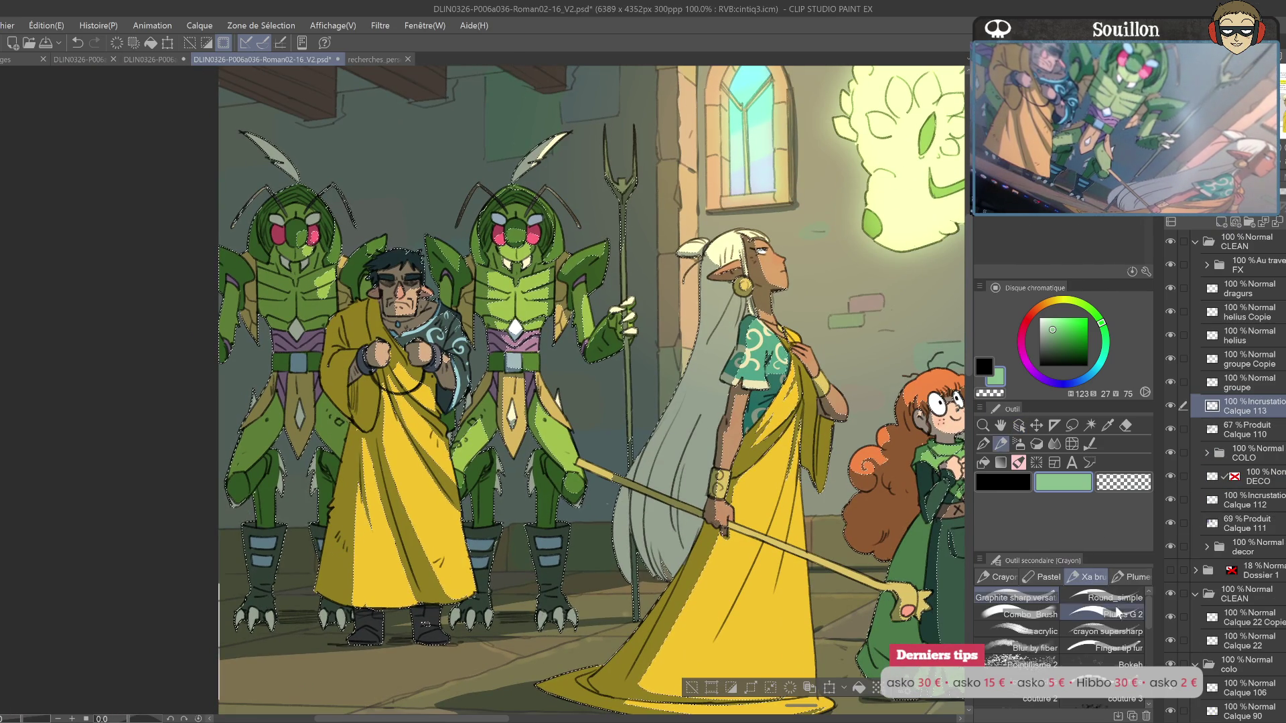
key(ctrl+d)
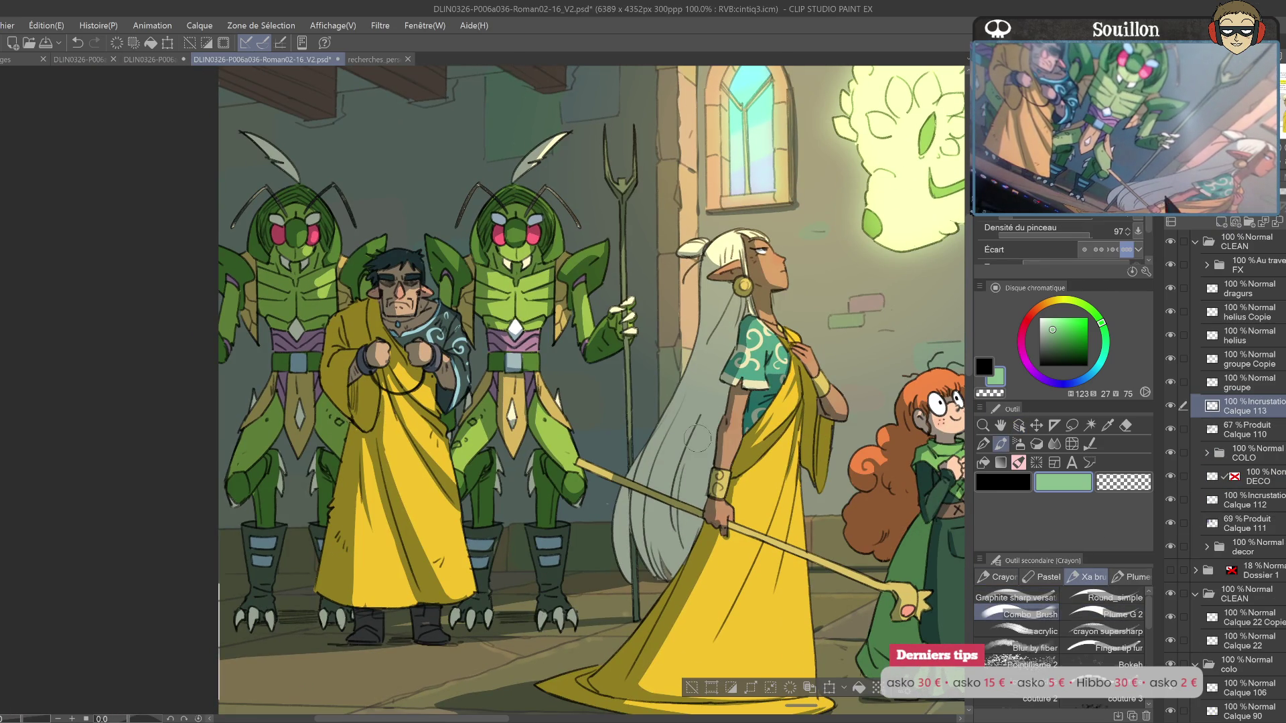
Step: Test a pencil stroke and eraser strokes on the elf's hair, undoing each
drag(690, 410, 606, 626)
key(ctrl+z)
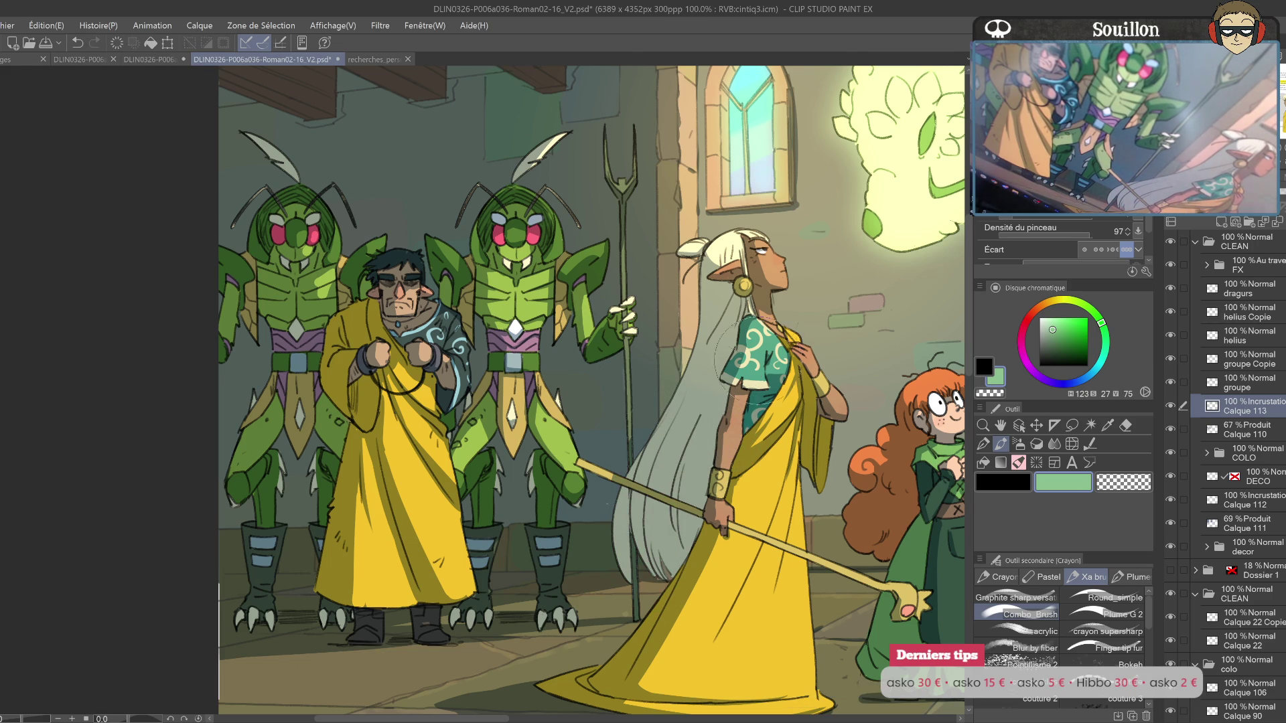
key(e)
drag(622, 515, 626, 574)
mouse_move(625, 494)
mouse_down()
mouse_move(620, 532)
mouse_move(626, 523)
mouse_up()
key(ctrl+z)
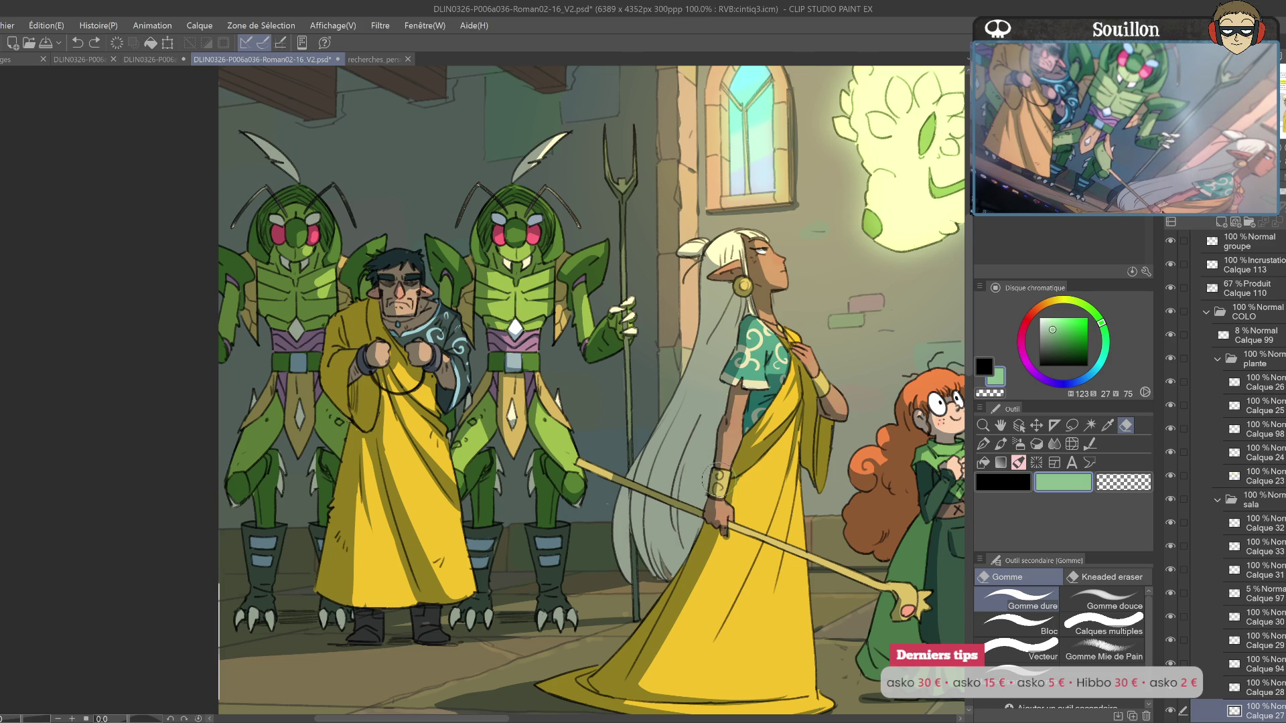
drag(867, 487, 780, 547)
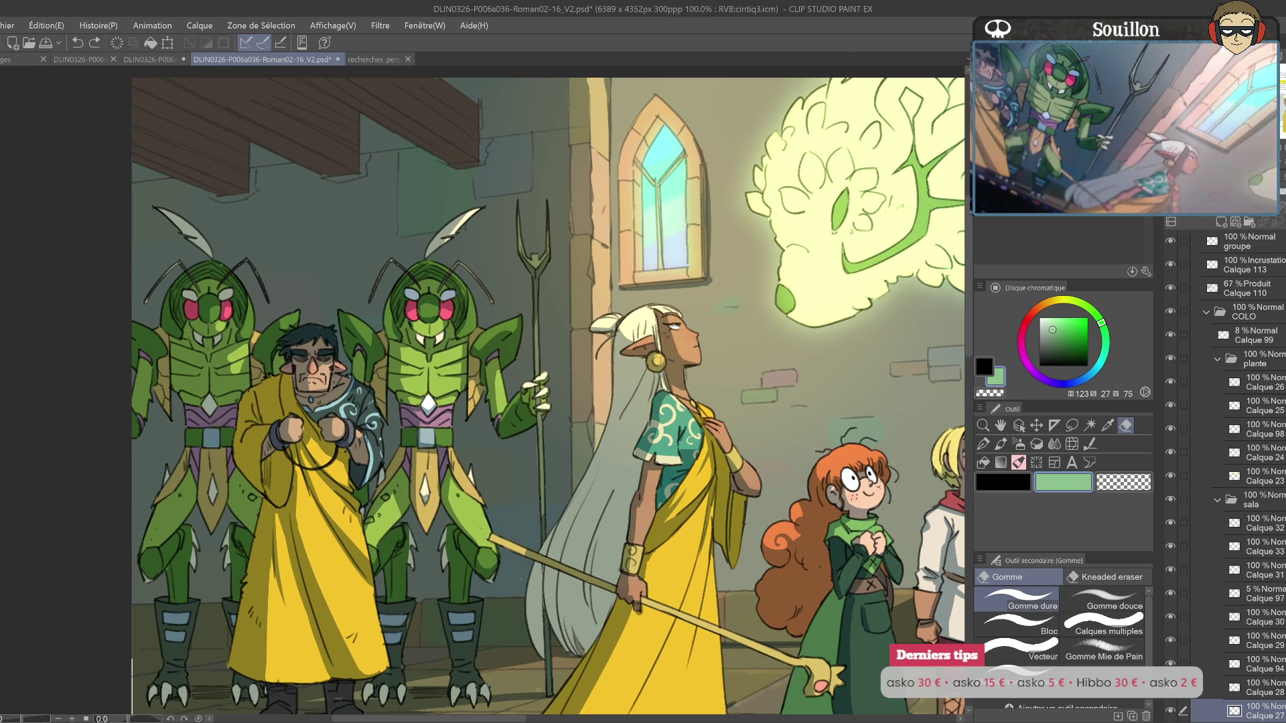
Step: Try lightening the elf's hair tips on Calque 110, undo those strokes, then select Calque 113
key(ctrl+a)
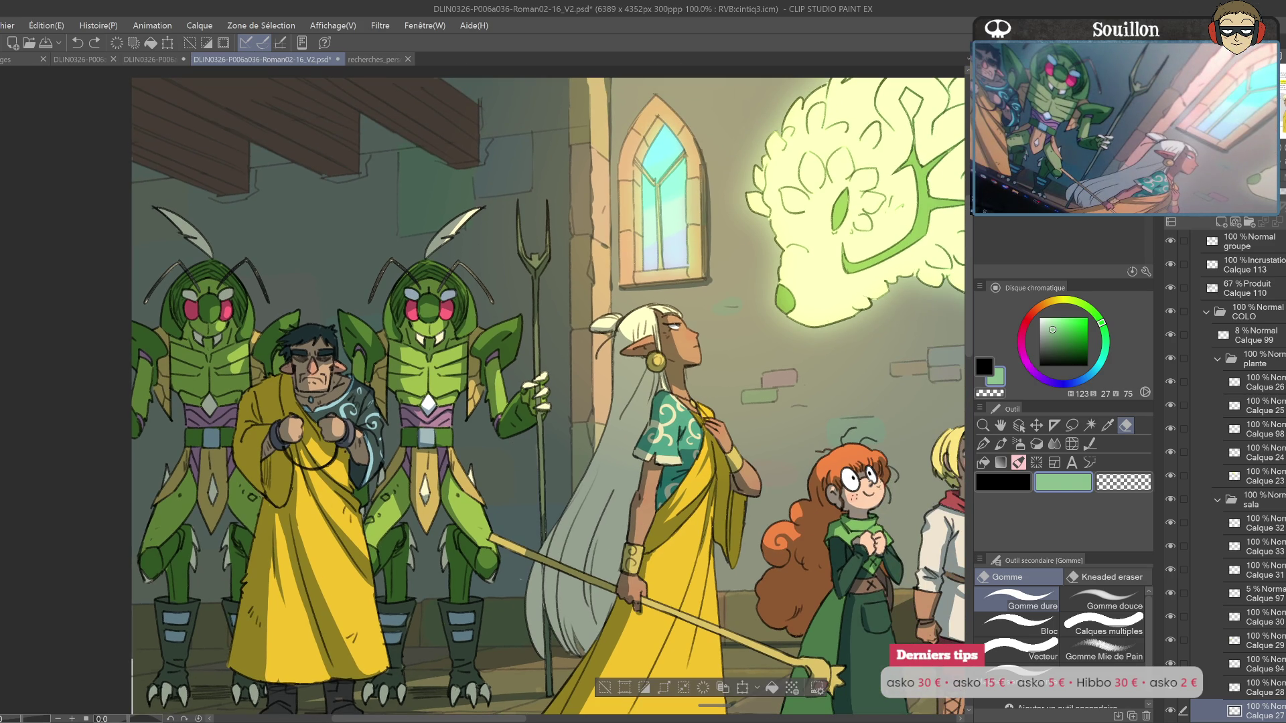
key(o)
click(625, 449)
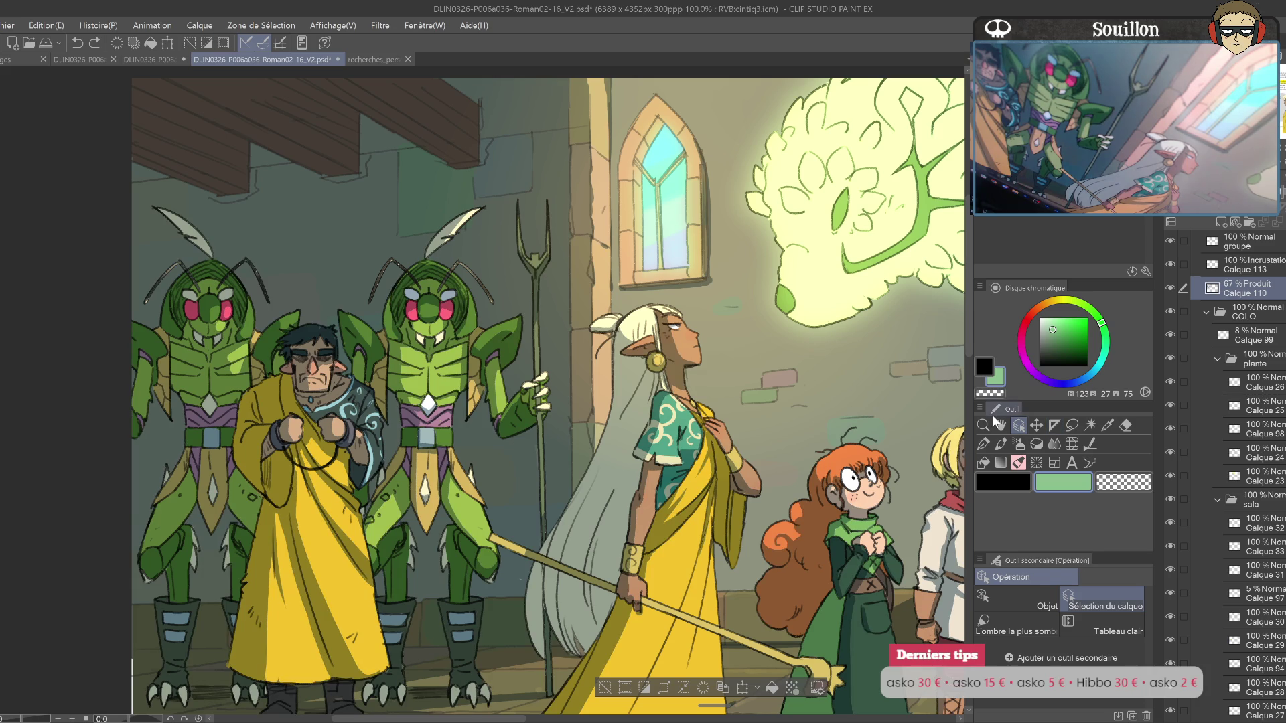
click(1001, 444)
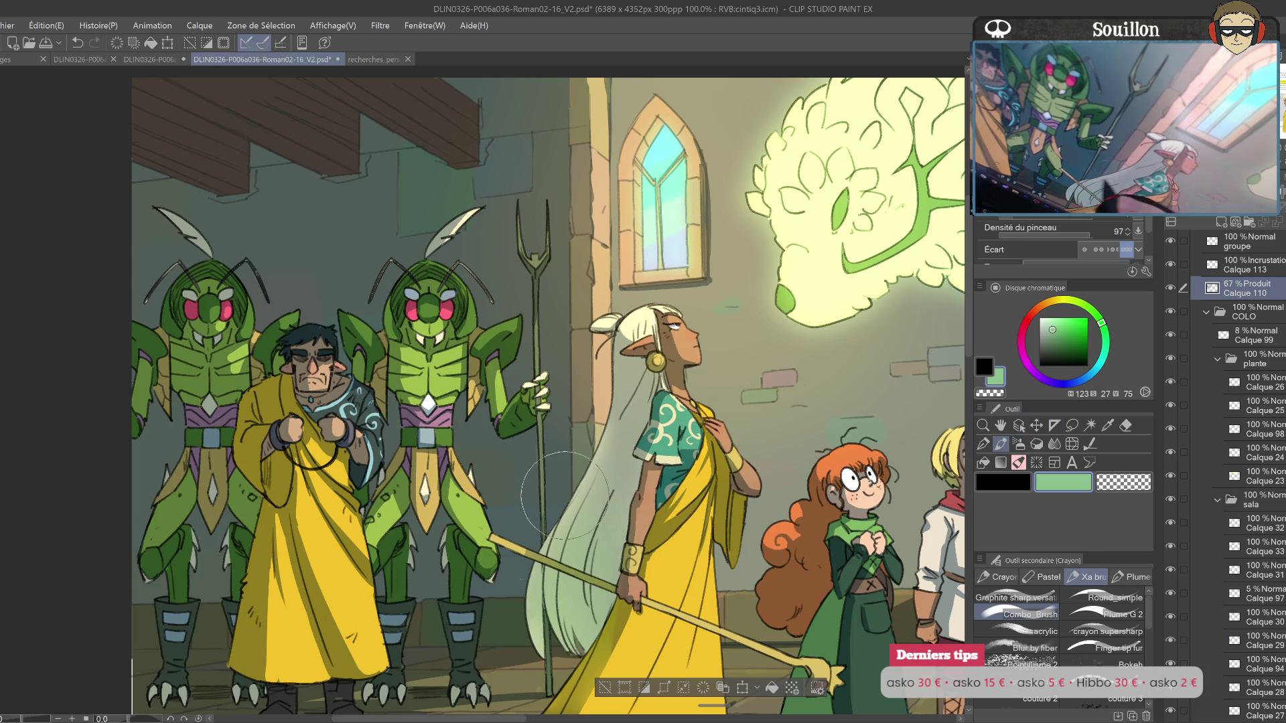
mouse_move(603, 529)
mouse_down()
mouse_move(656, 375)
mouse_move(573, 599)
mouse_up()
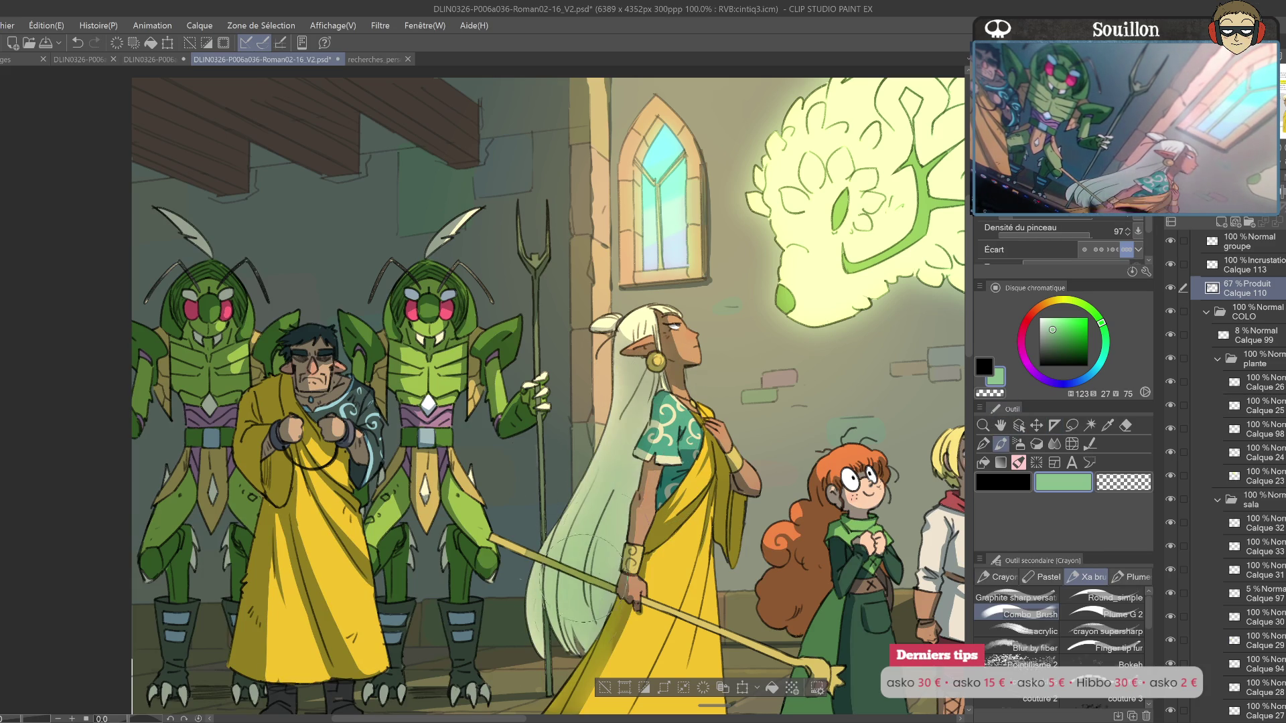
drag(712, 513, 712, 429)
drag(628, 491, 536, 603)
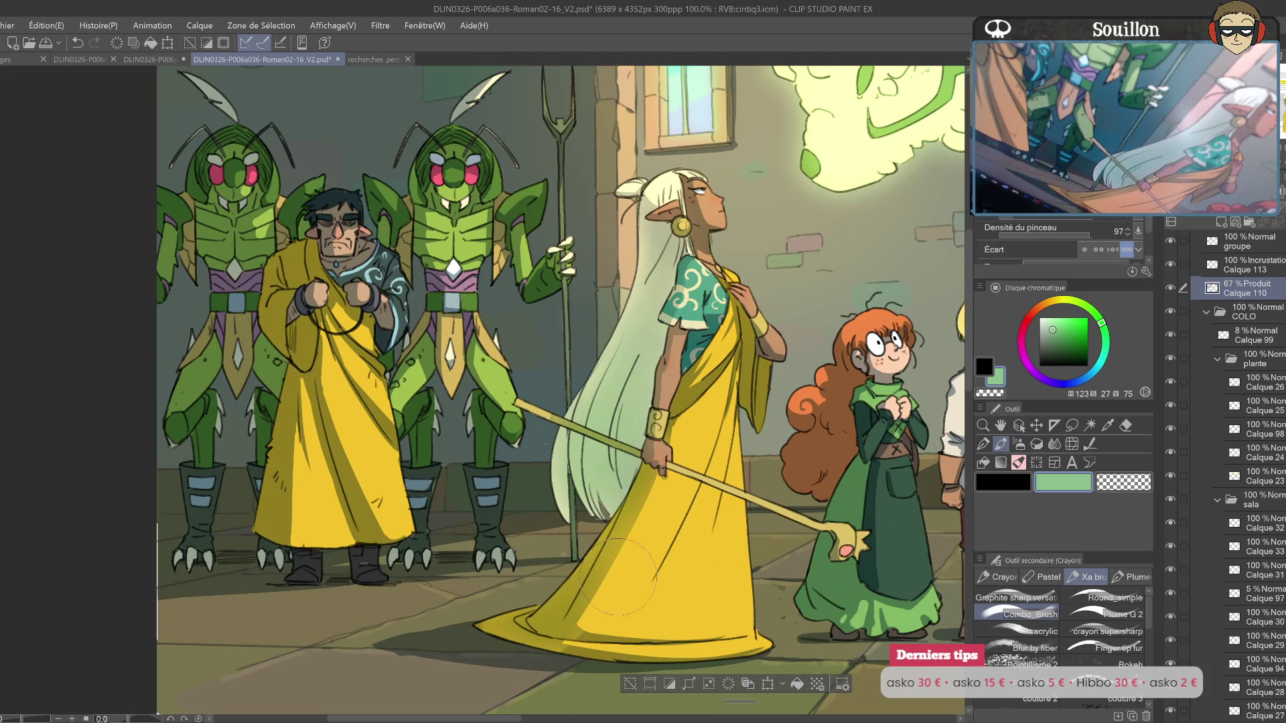
drag(714, 520, 779, 512)
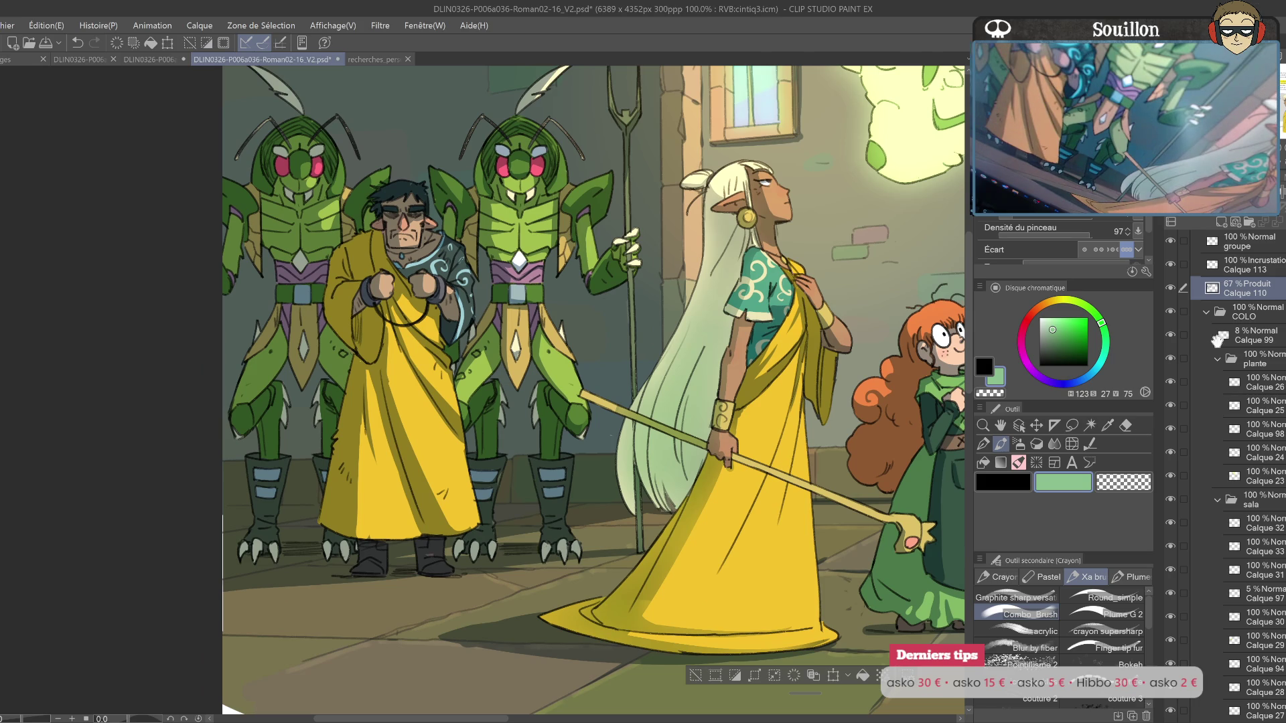
key(ctrl+z)
key(ctrl+z)
key(ctrl+z)
key(ctrl+z)
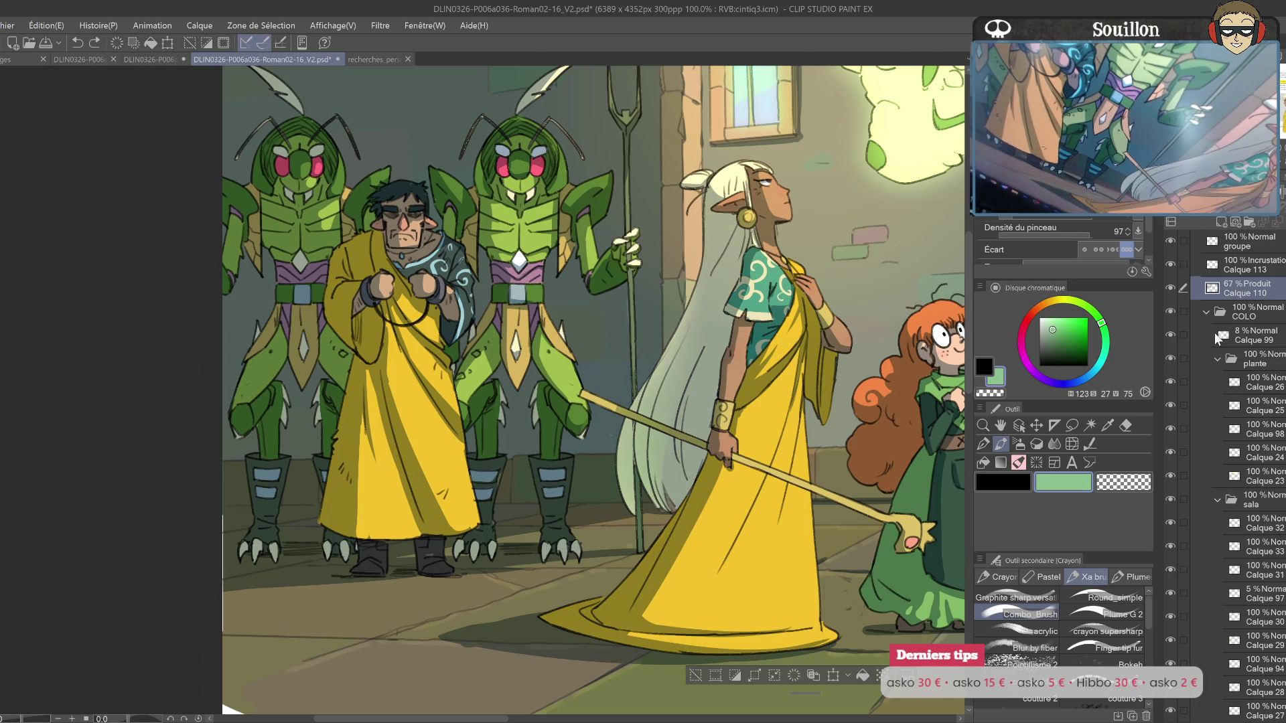
key(ctrl+z)
click(1252, 265)
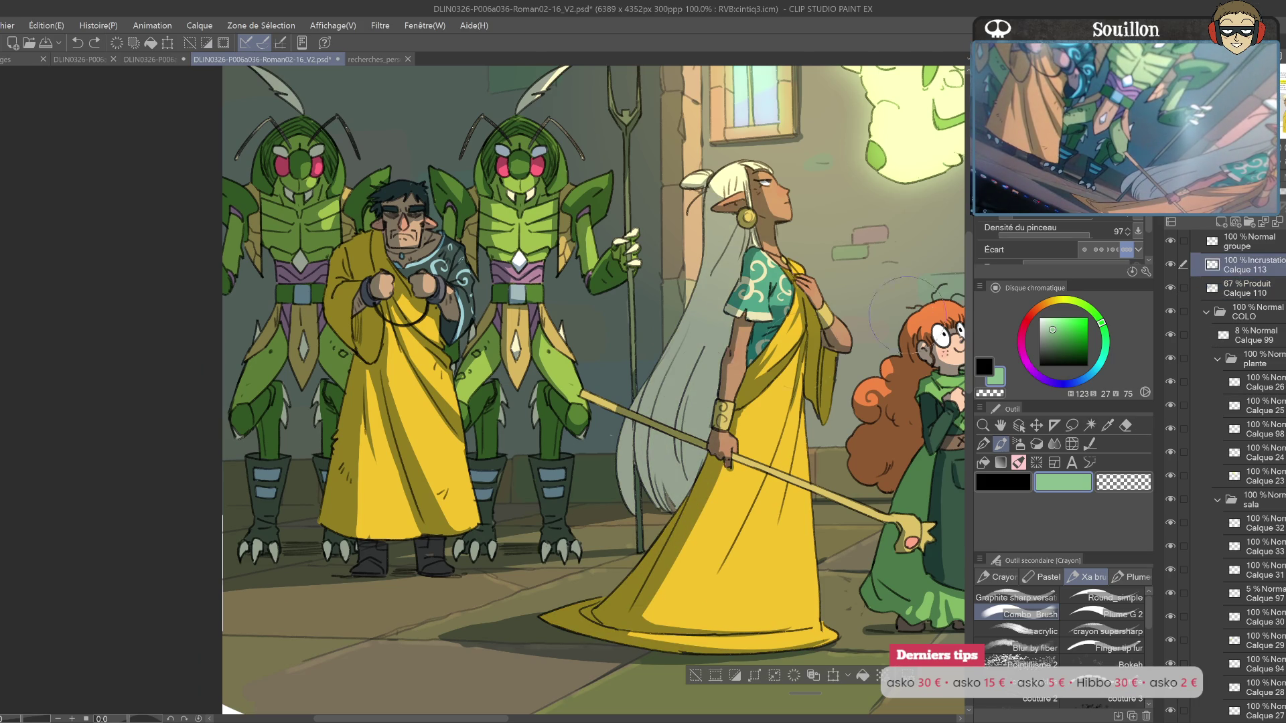
Step: Brush mint-green light over the elf's long hair on Calque 113
drag(639, 389, 620, 552)
mouse_move(693, 396)
mouse_down()
mouse_move(676, 556)
mouse_move(528, 613)
mouse_up()
mouse_move(770, 463)
mouse_down()
mouse_move(724, 512)
mouse_move(640, 536)
mouse_up()
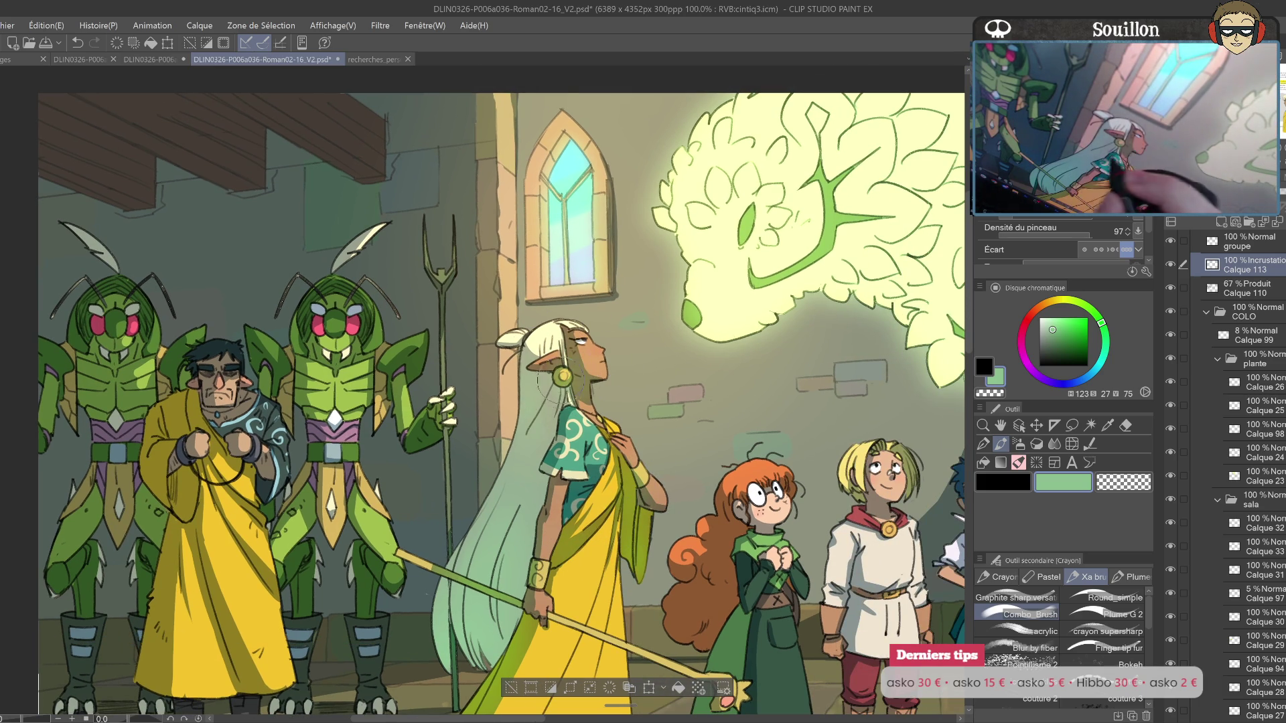
drag(543, 425, 826, 468)
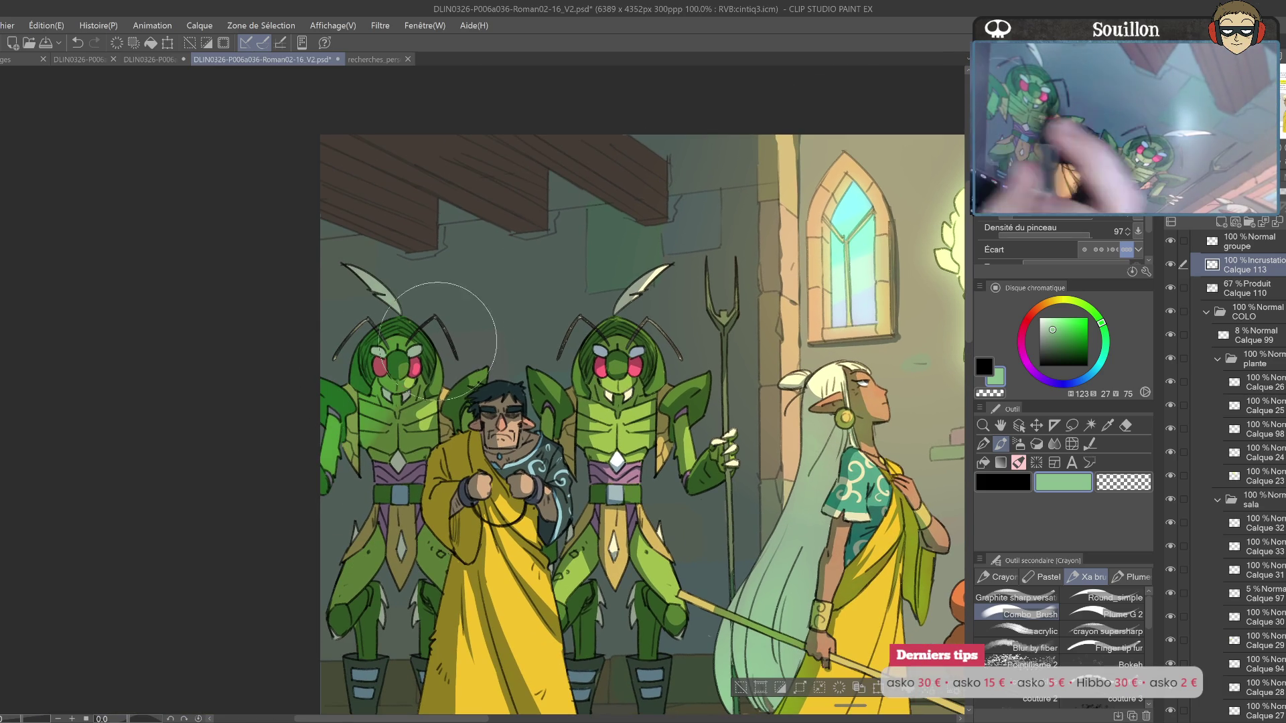
drag(429, 670, 488, 549)
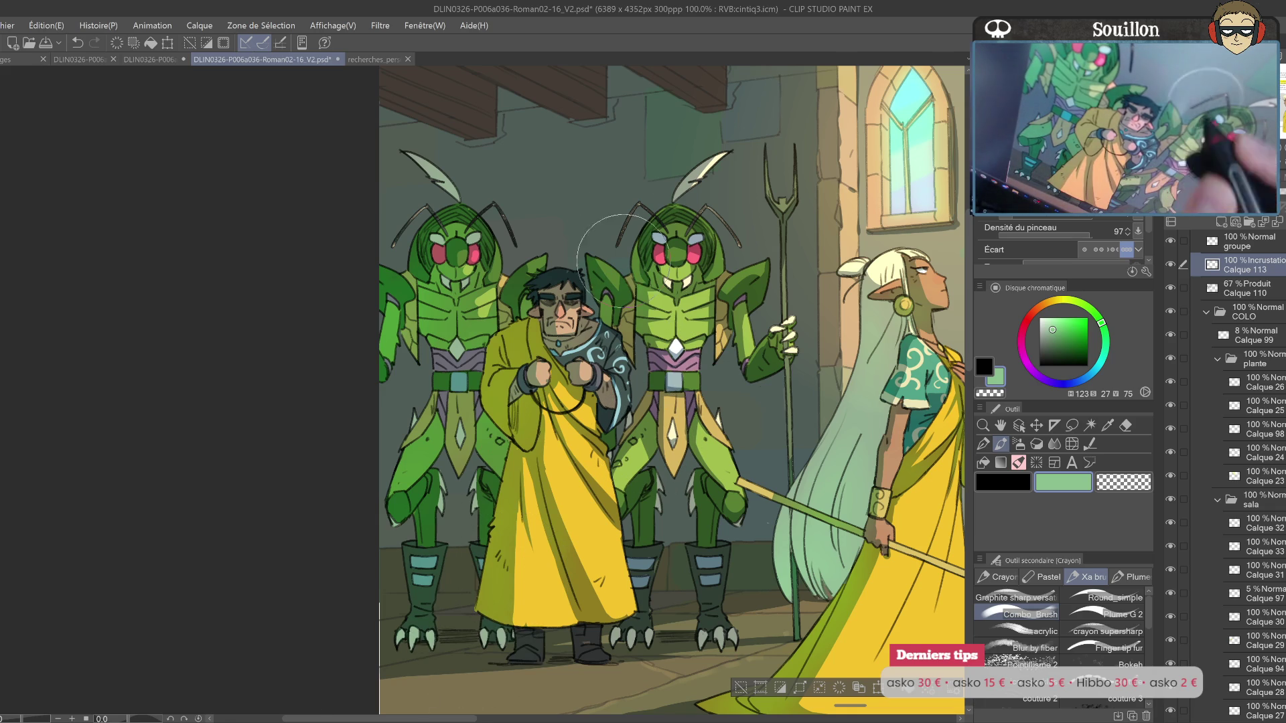
drag(649, 403, 371, 674)
mouse_move(877, 551)
mouse_down()
mouse_move(707, 421)
mouse_move(700, 243)
mouse_up()
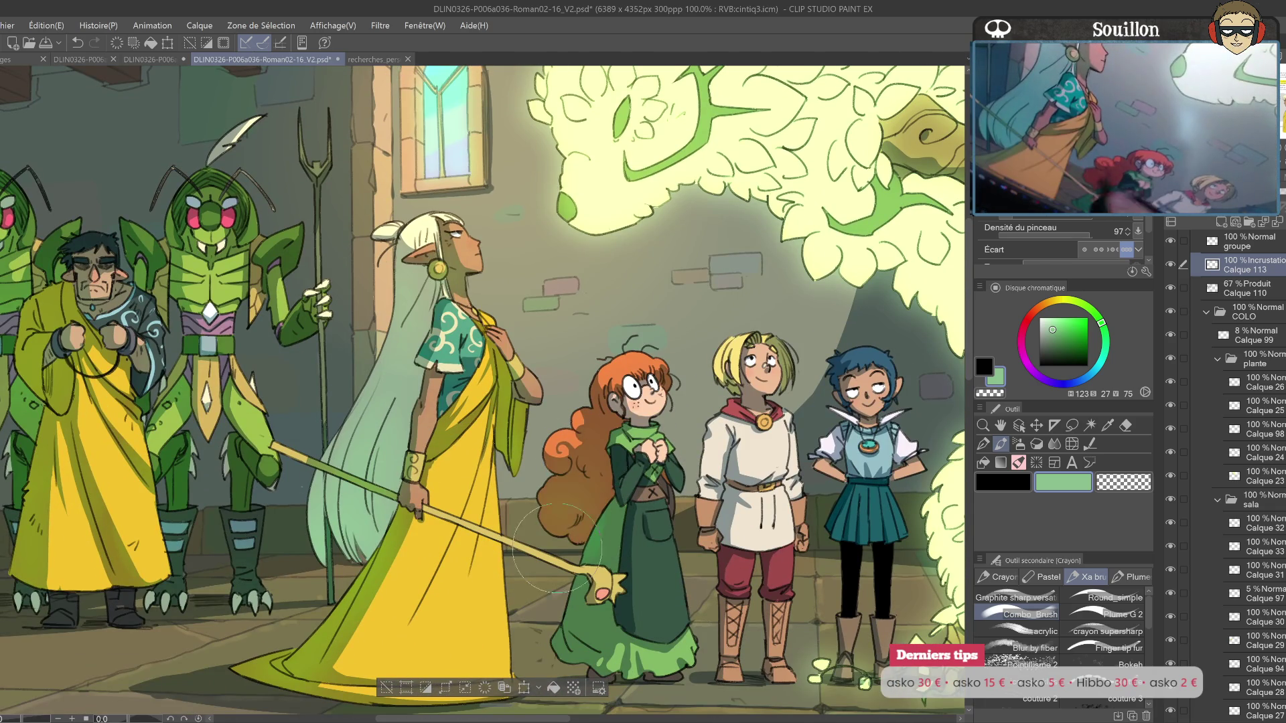
Step: Add mint-green glow to the left side of the red-haired girl's dress and collapse COLO
drag(648, 489, 658, 500)
drag(657, 489, 649, 500)
mouse_move(590, 583)
mouse_down()
mouse_move(576, 660)
mouse_move(624, 603)
mouse_up()
drag(814, 488, 736, 406)
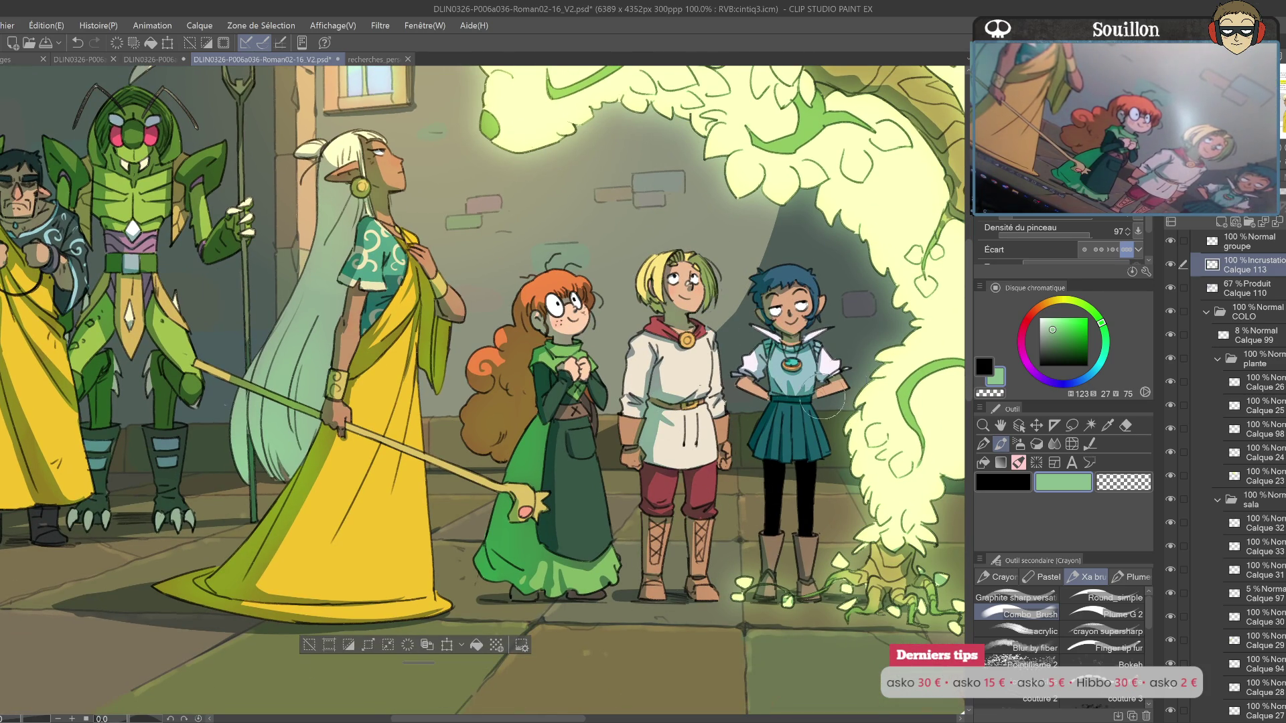
drag(830, 479, 832, 493)
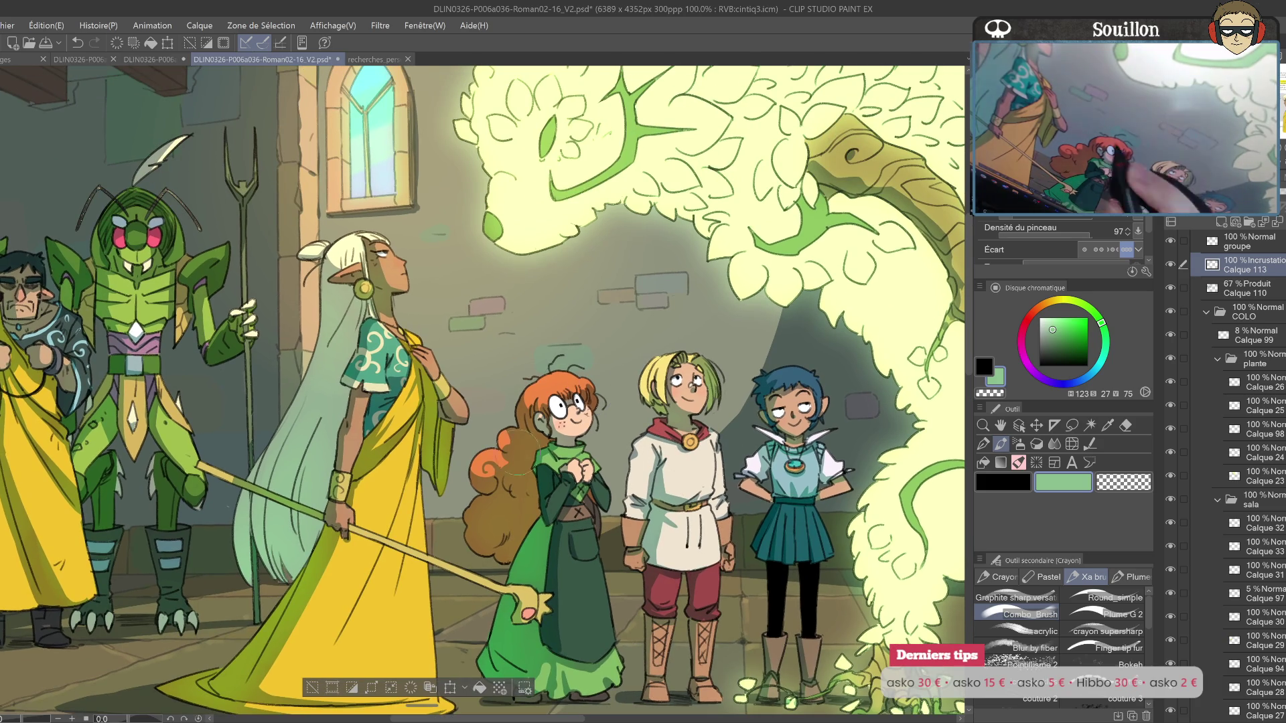
mouse_move(473, 396)
mouse_down()
mouse_move(722, 521)
mouse_move(788, 429)
mouse_up()
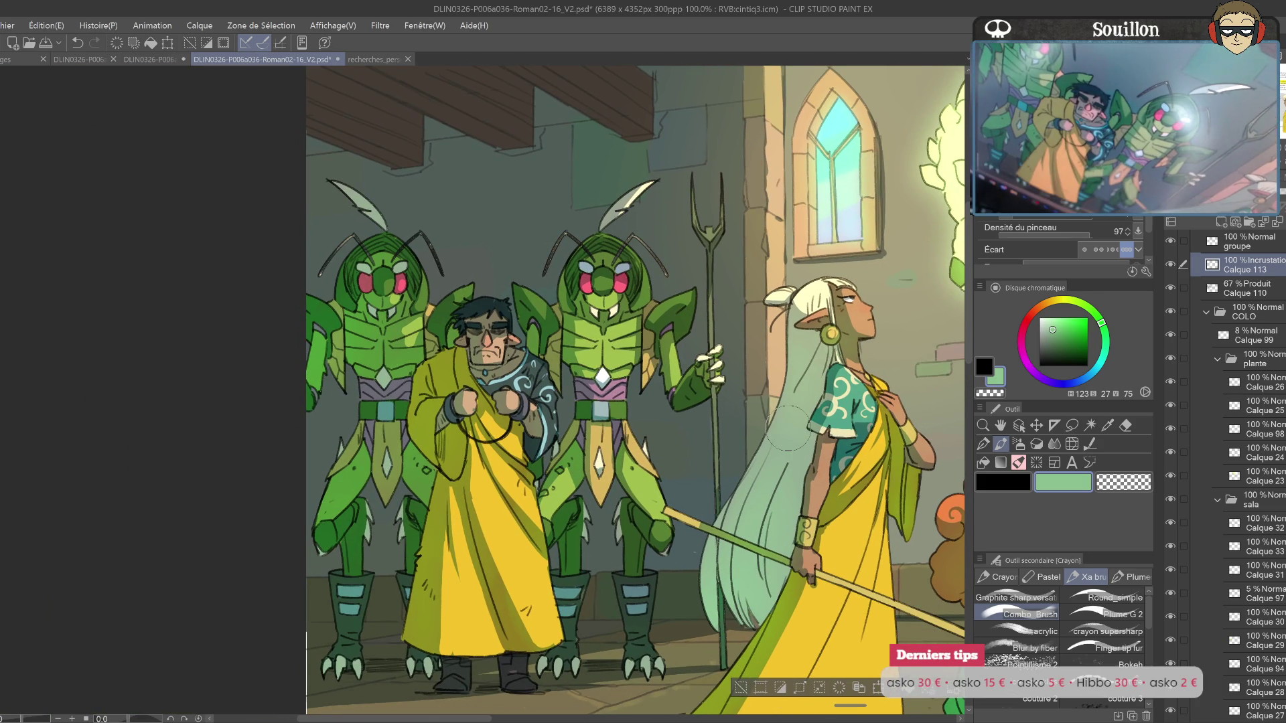
drag(789, 566, 726, 512)
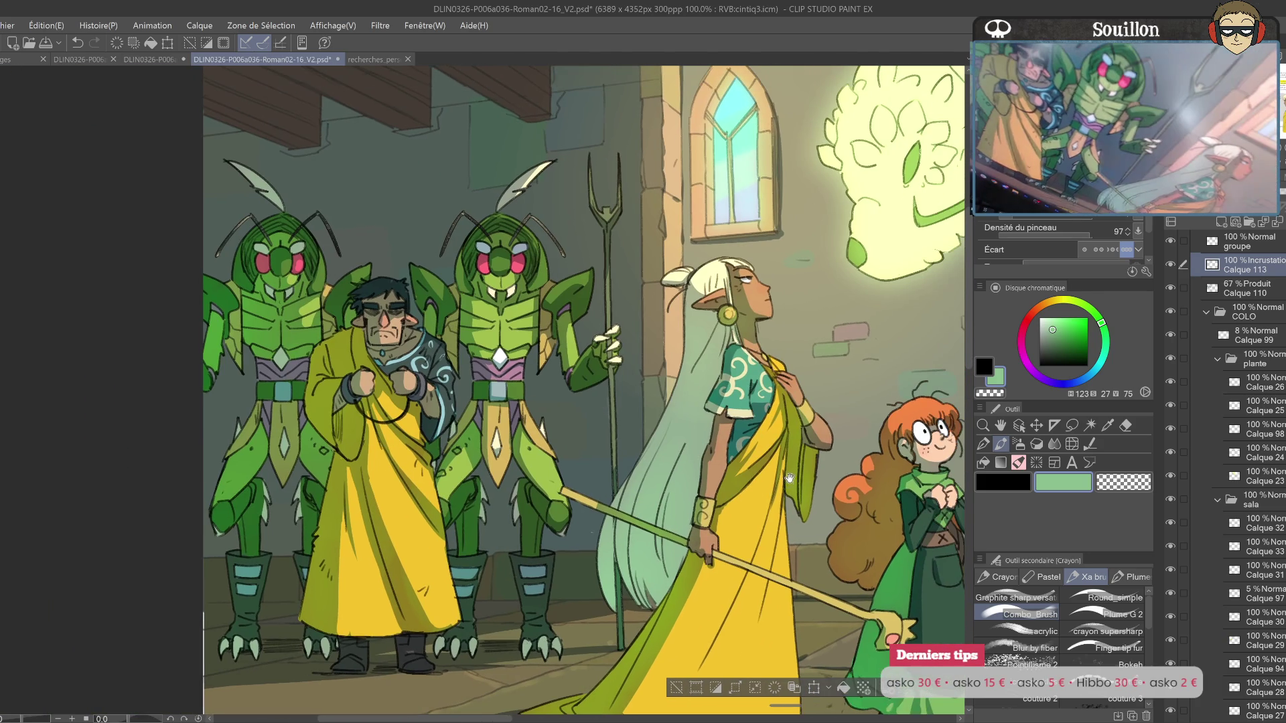
mouse_move(807, 473)
mouse_down()
mouse_move(754, 590)
mouse_move(821, 539)
mouse_up()
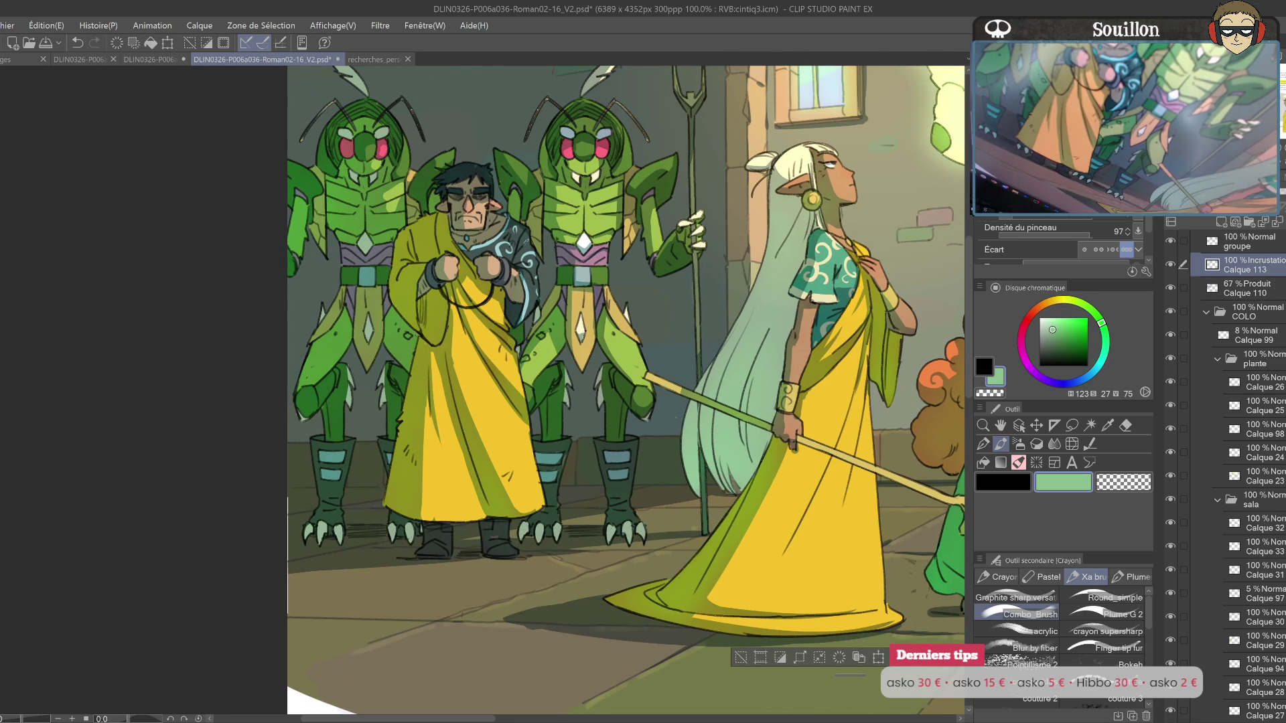
click(1207, 311)
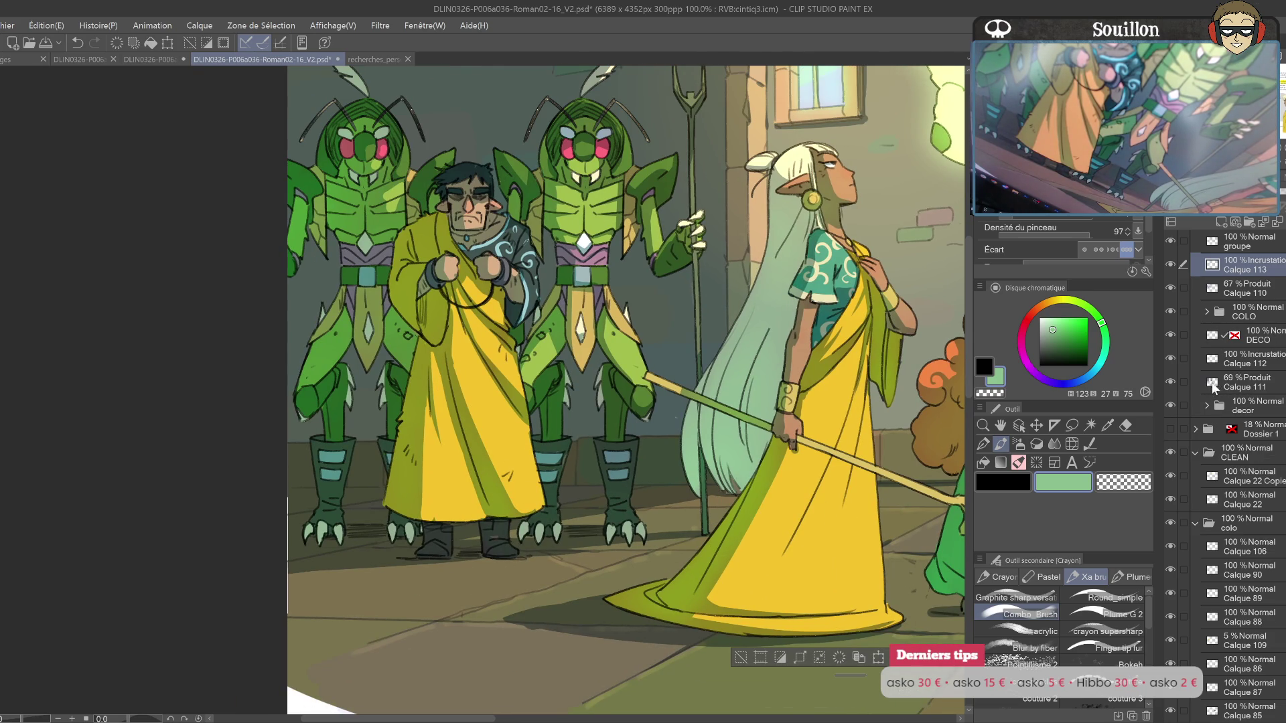
Step: Create a new overlay layer, Calque 114, above the Calque 111 shadow layer
click(1170, 383)
click(1170, 383)
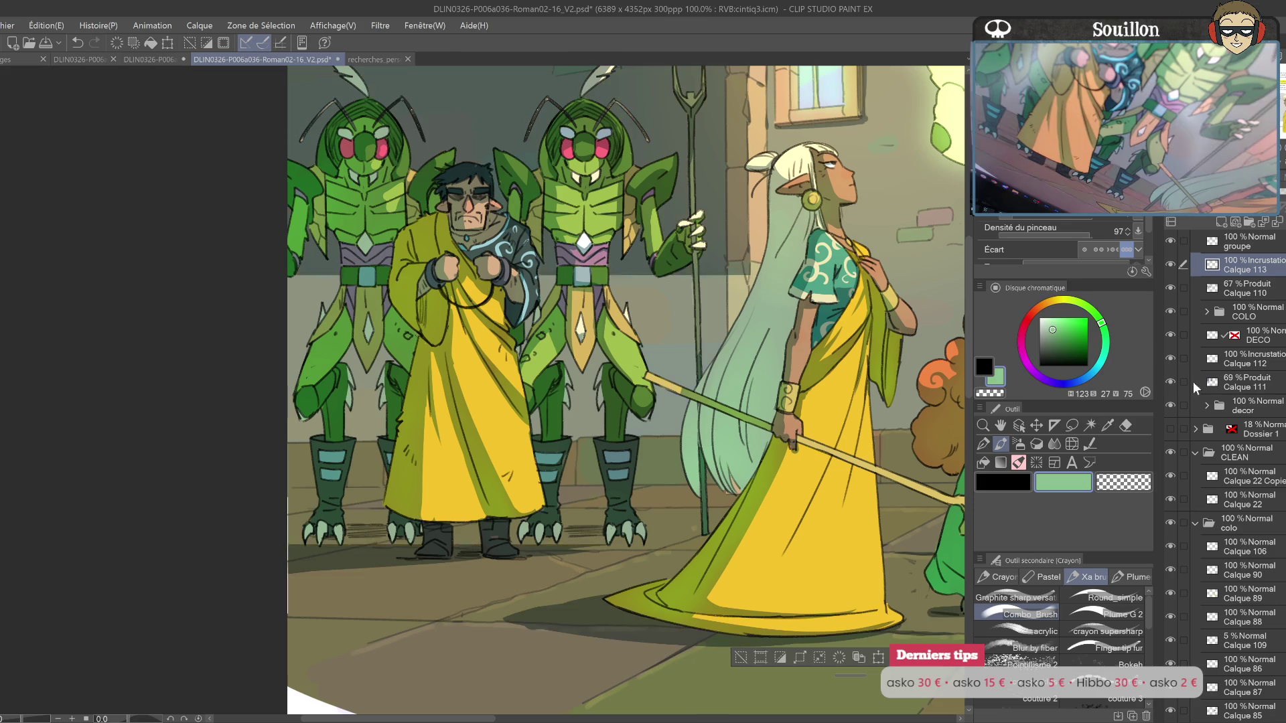
ctrl+click(1212, 382)
click(1256, 384)
key(ctrl+shift+n)
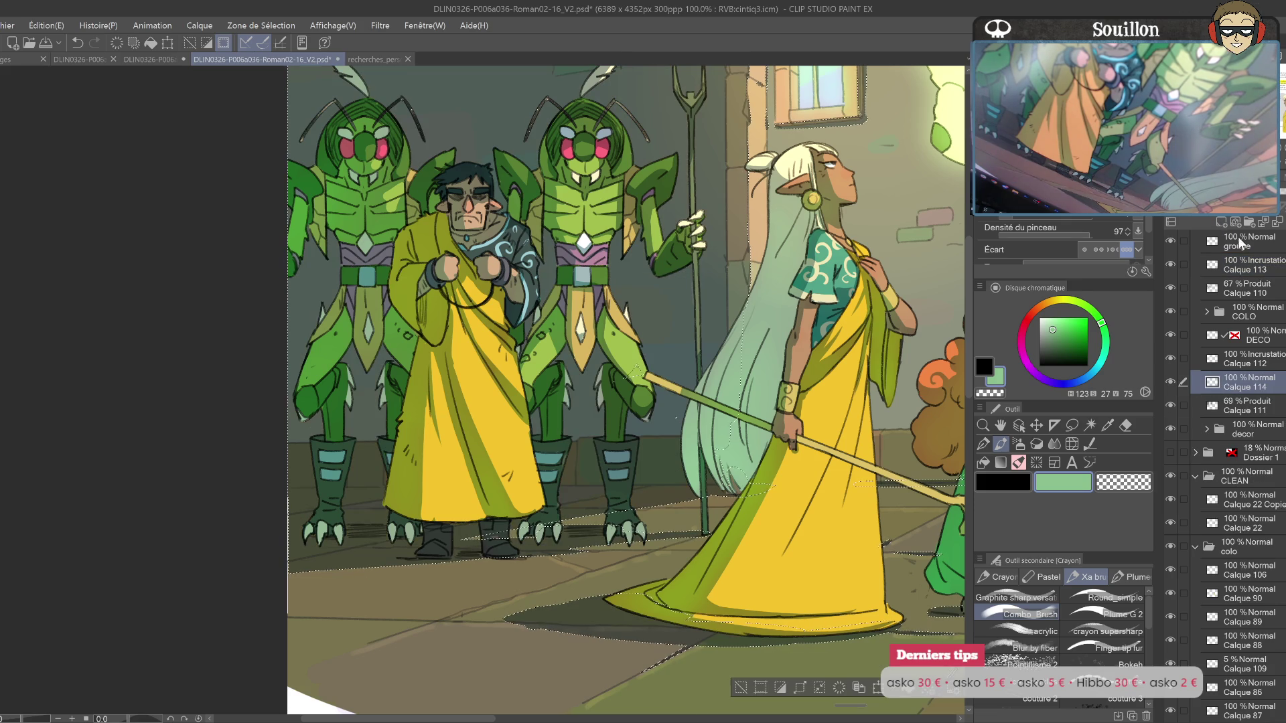
key(ctrl+d)
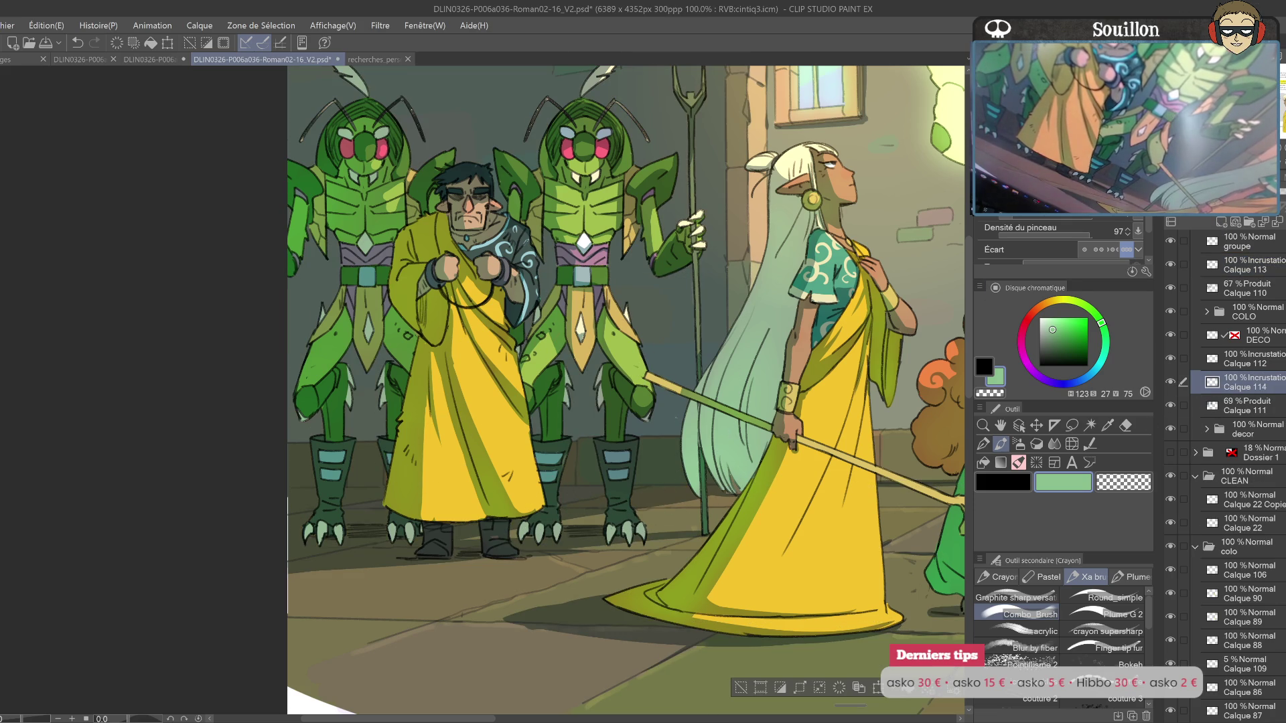
Step: Zoom out, flip the canvas back to normal and drop Calque 114's opacity to 70%
key(ctrl+minus)
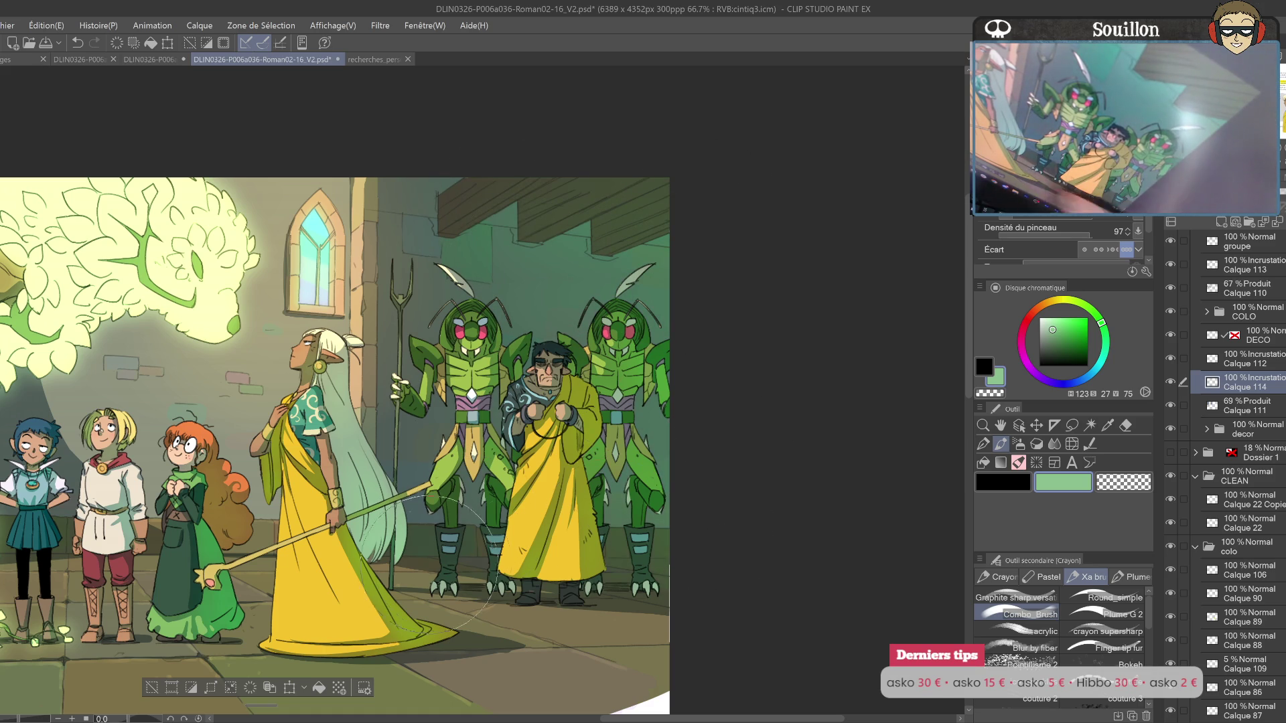
drag(553, 662, 724, 514)
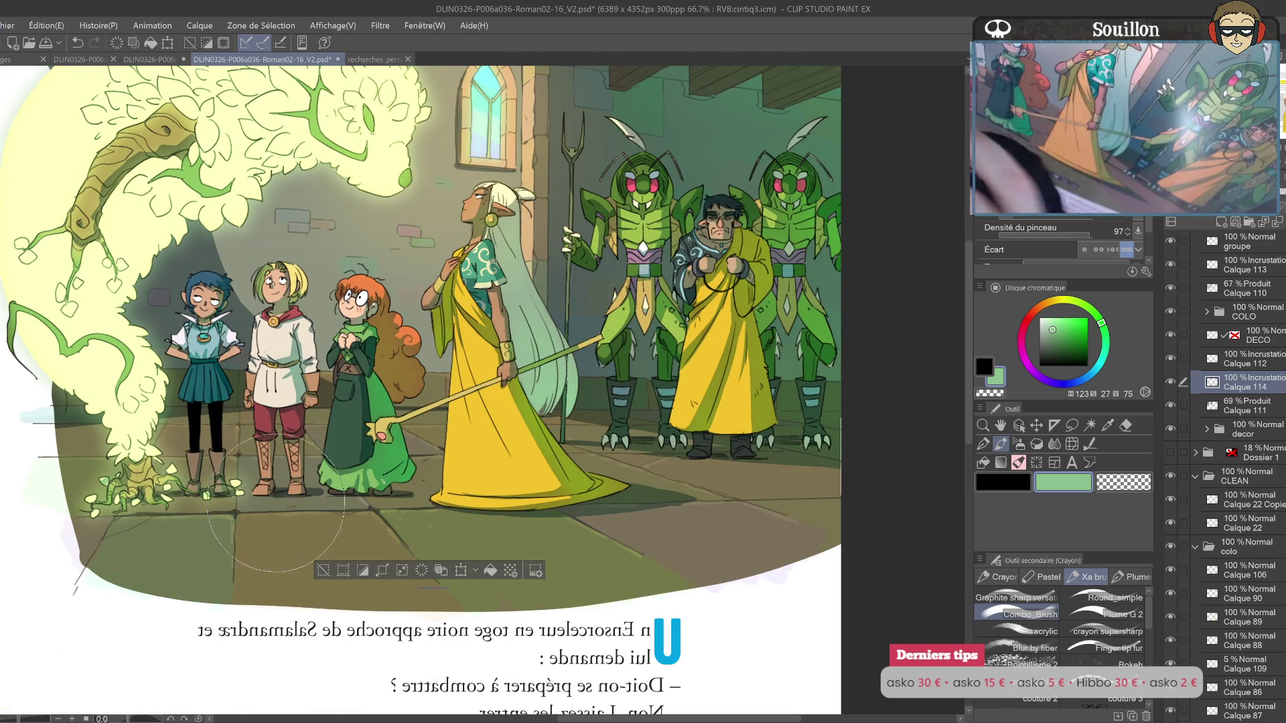
drag(291, 280, 358, 422)
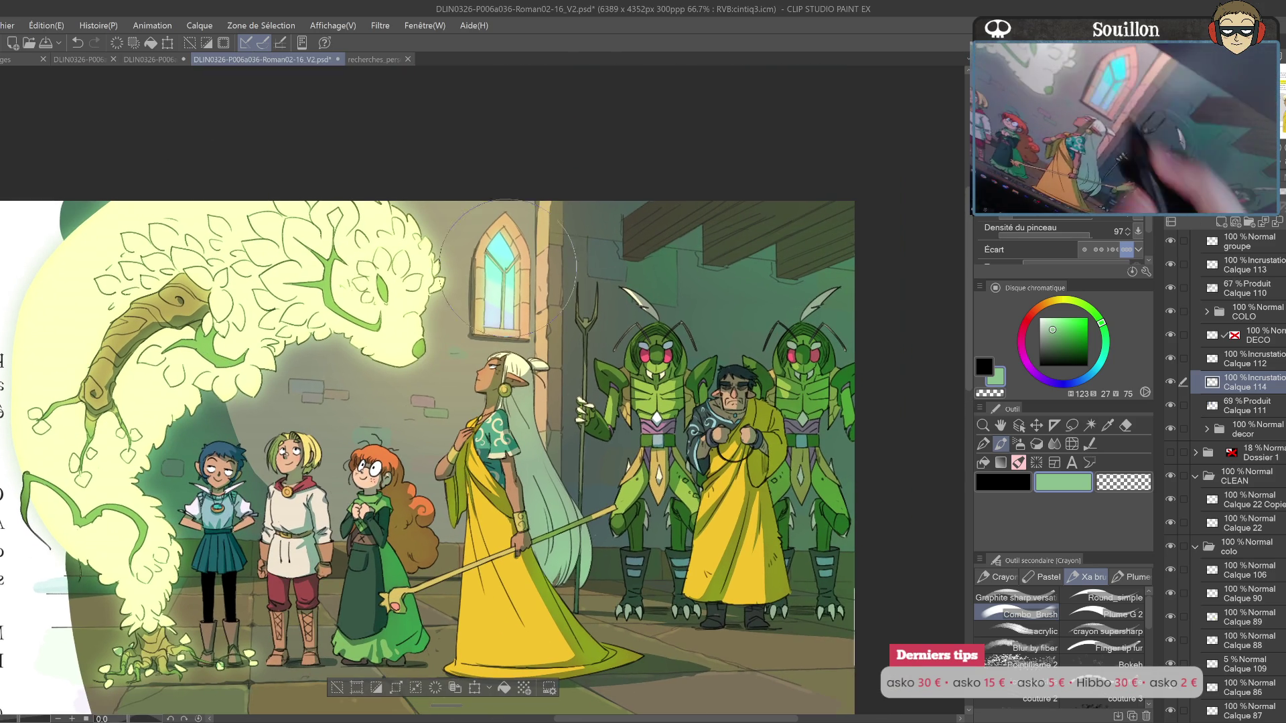
drag(824, 268, 669, 353)
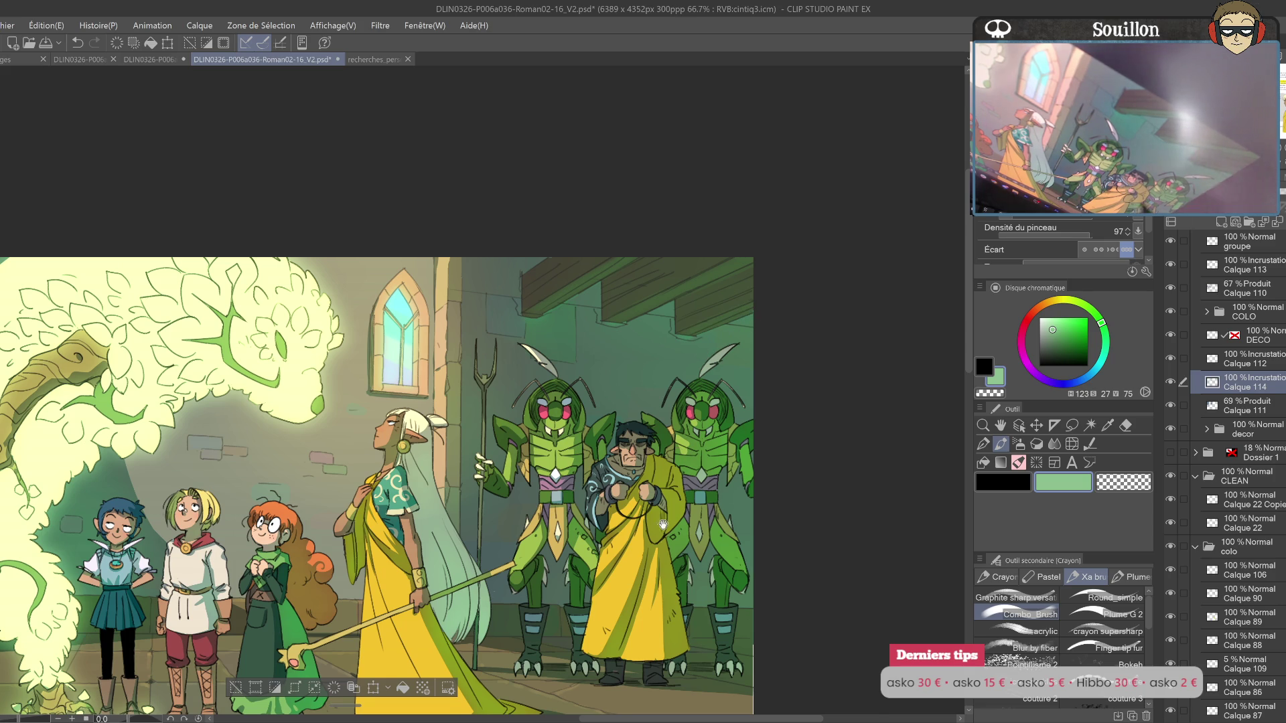
scroll(733, 333, up, 1)
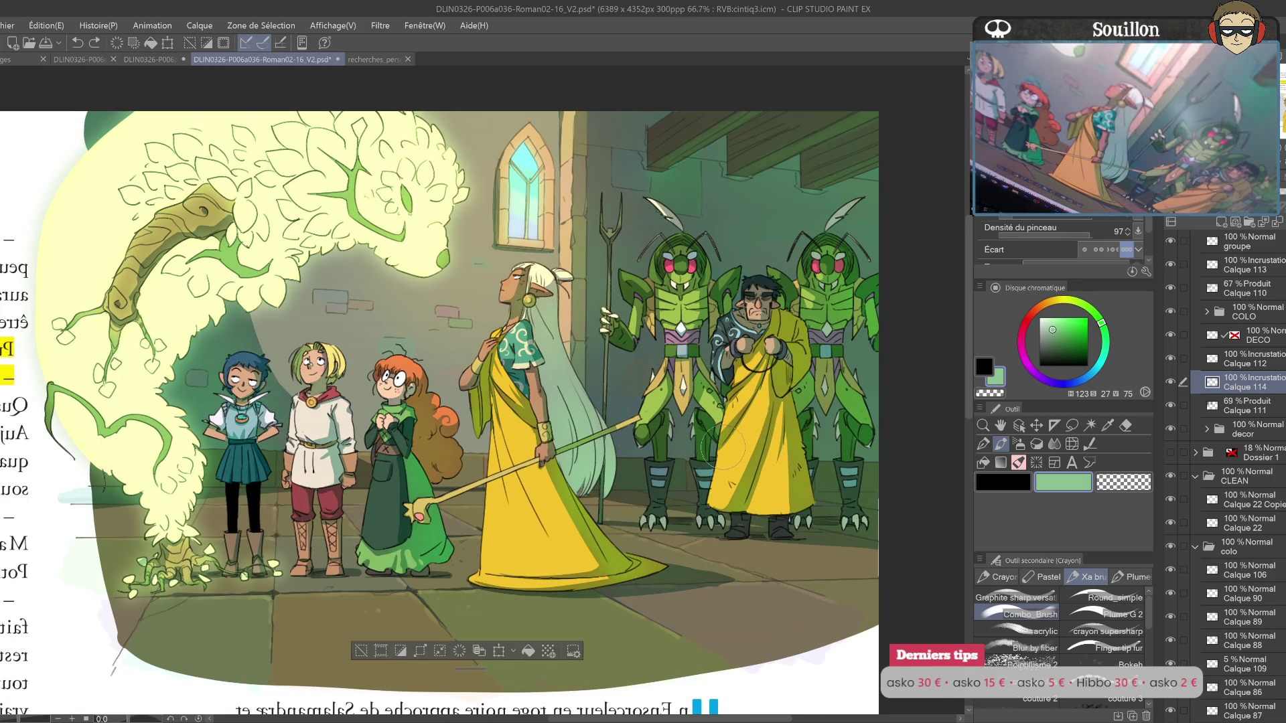
key(h)
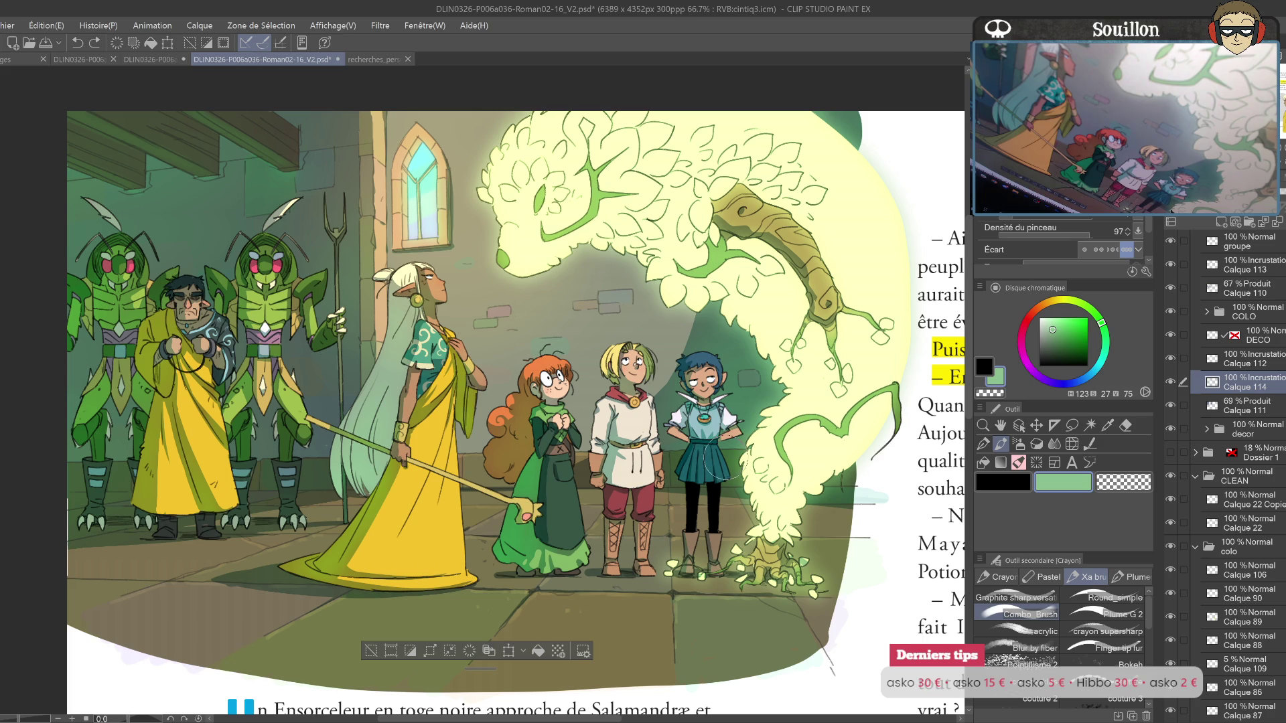
mouse_move(723, 469)
mouse_down()
mouse_move(737, 502)
mouse_move(789, 417)
mouse_up()
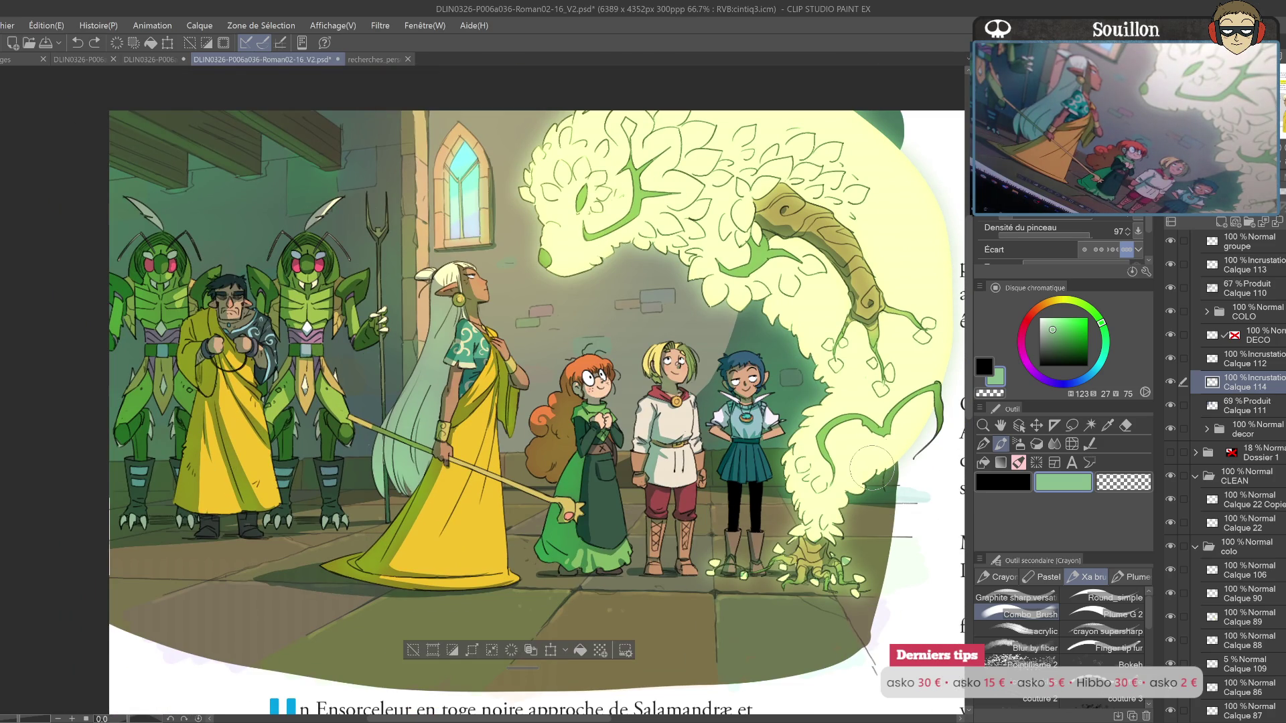
mouse_move(1270, 205)
mouse_down()
mouse_move(1226, 205)
mouse_move(1249, 204)
mouse_up()
Step: Set Calque 113's opacity to 72%
click(1245, 264)
drag(1199, 208, 1251, 207)
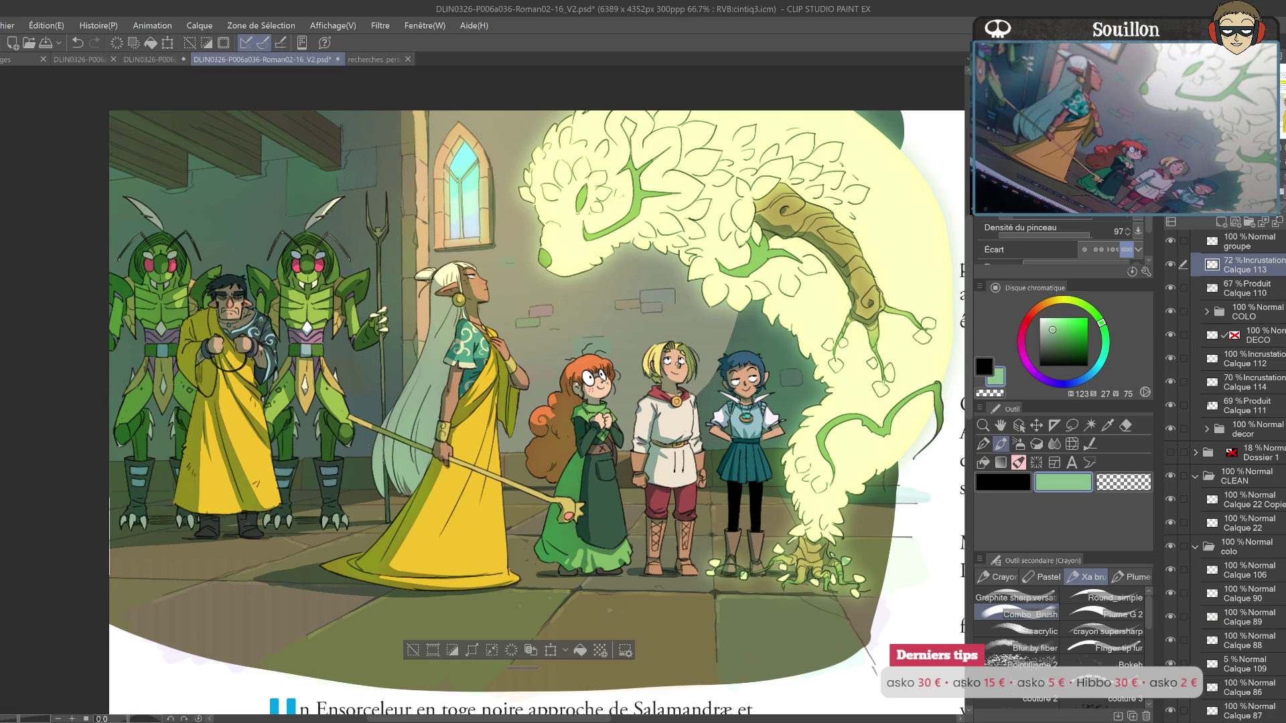
drag(862, 507, 872, 509)
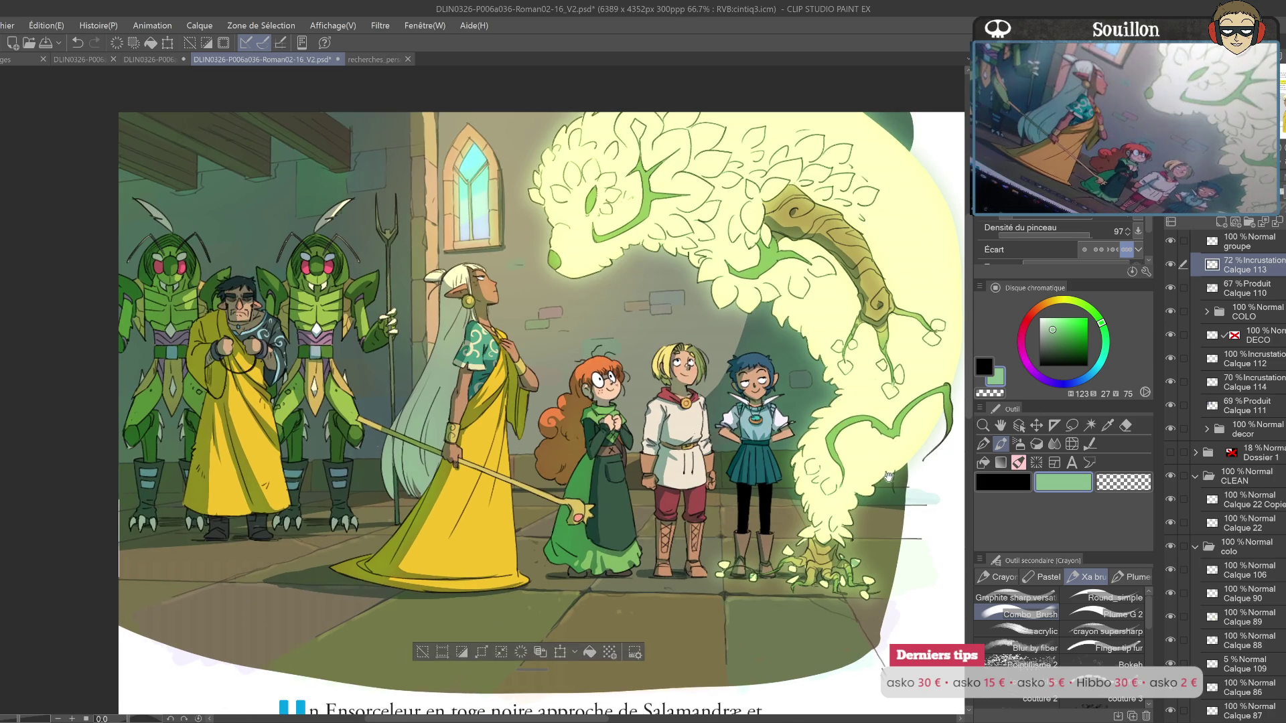
drag(905, 467, 895, 504)
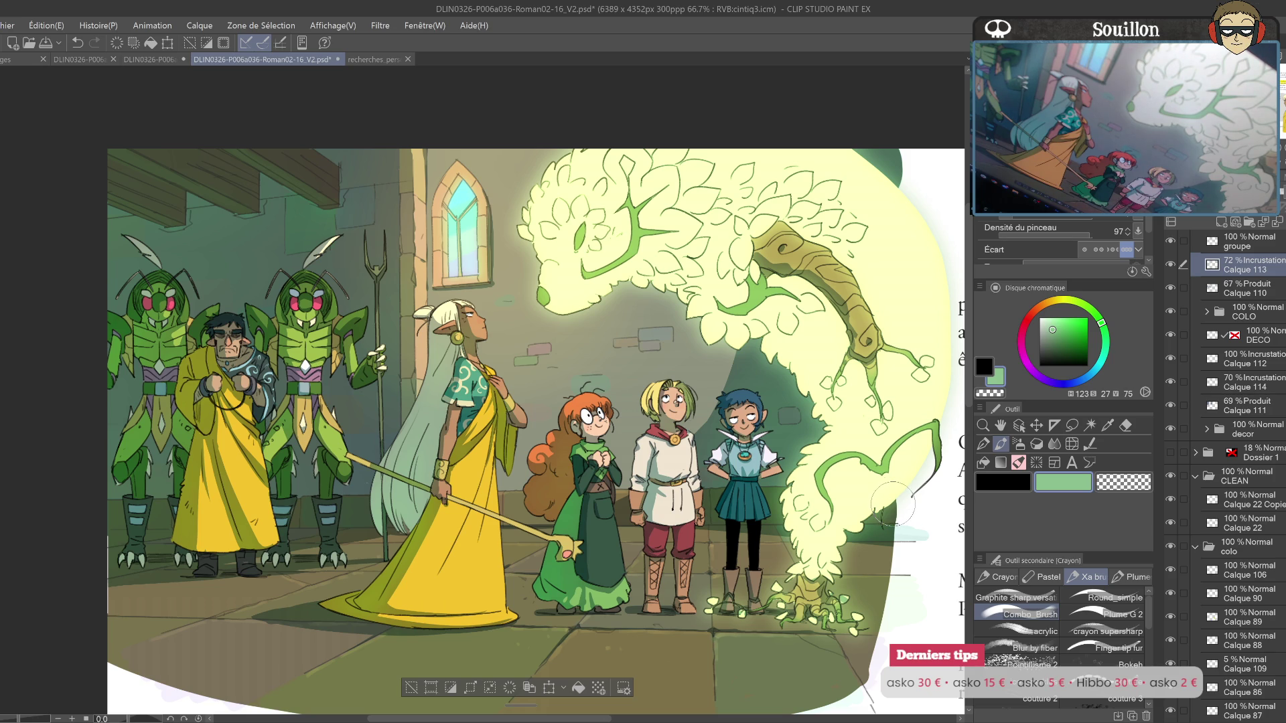
scroll(887, 475, down, 3)
scroll(883, 449, up, 3)
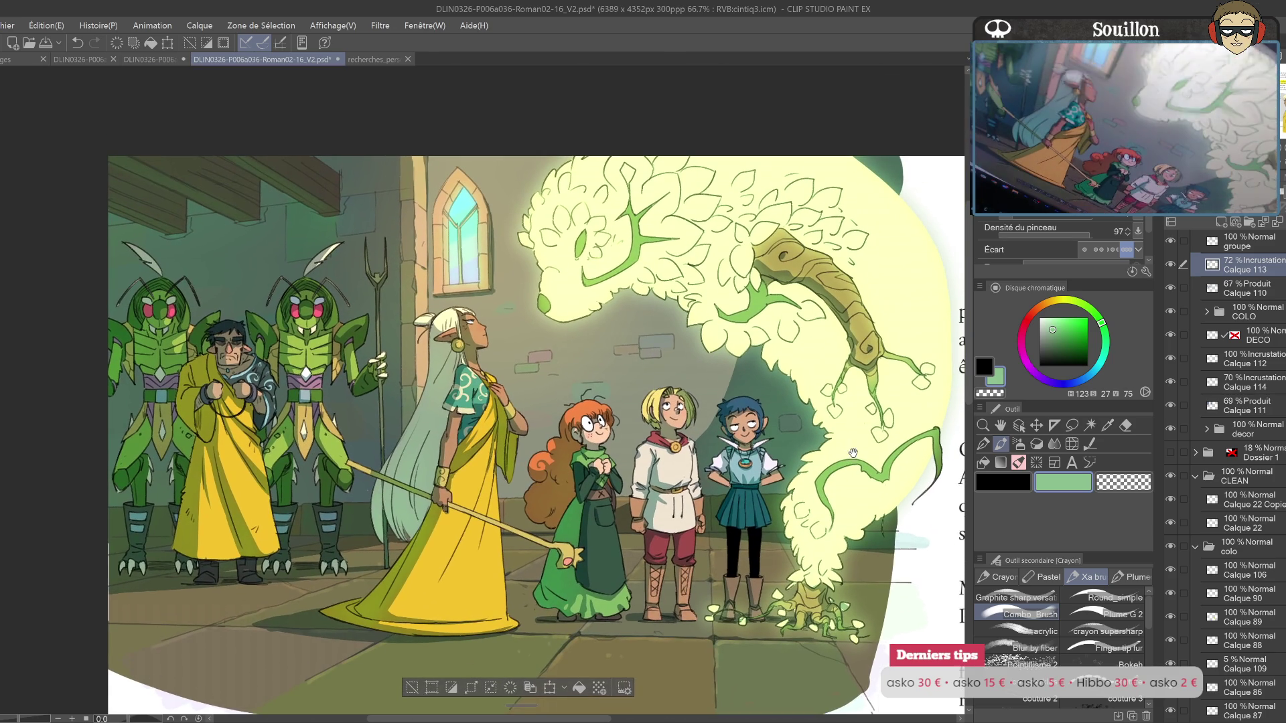
Step: Toggle Calque 111 and Calque 110 on and off to compare shading, then select Calque 110
key(ctrl+d)
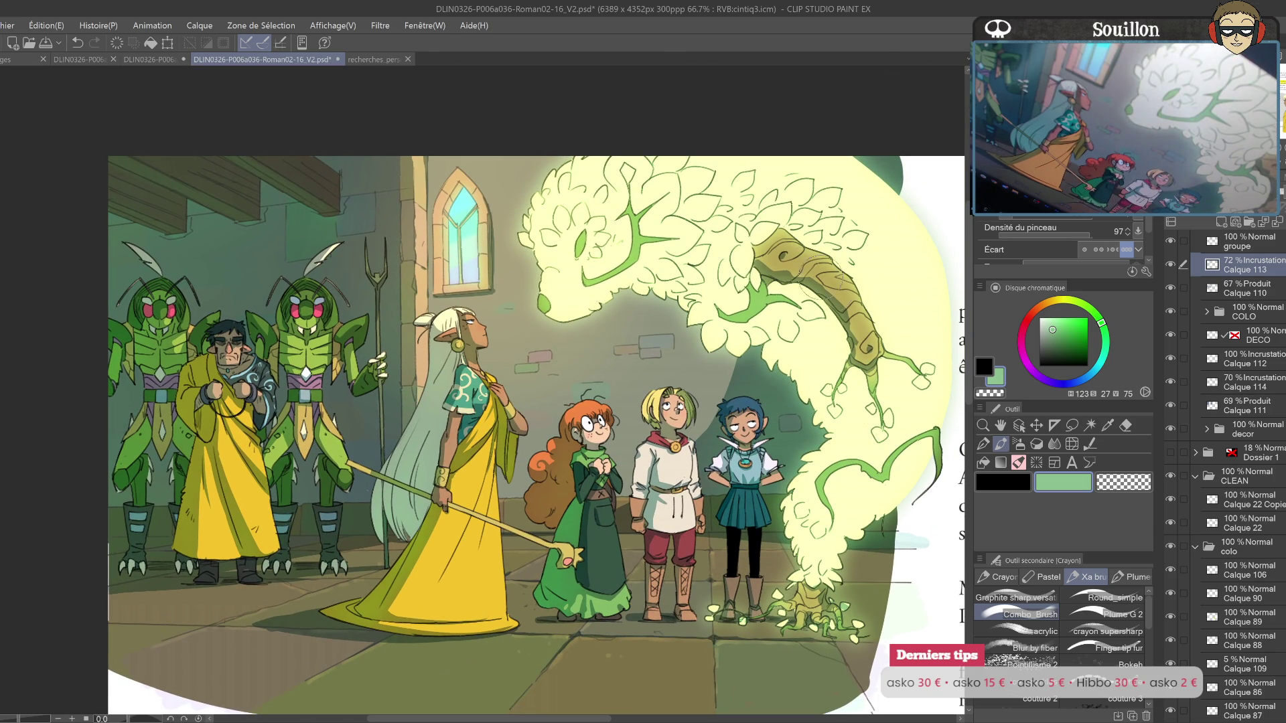
key(o)
click(1171, 405)
click(1172, 401)
click(1171, 288)
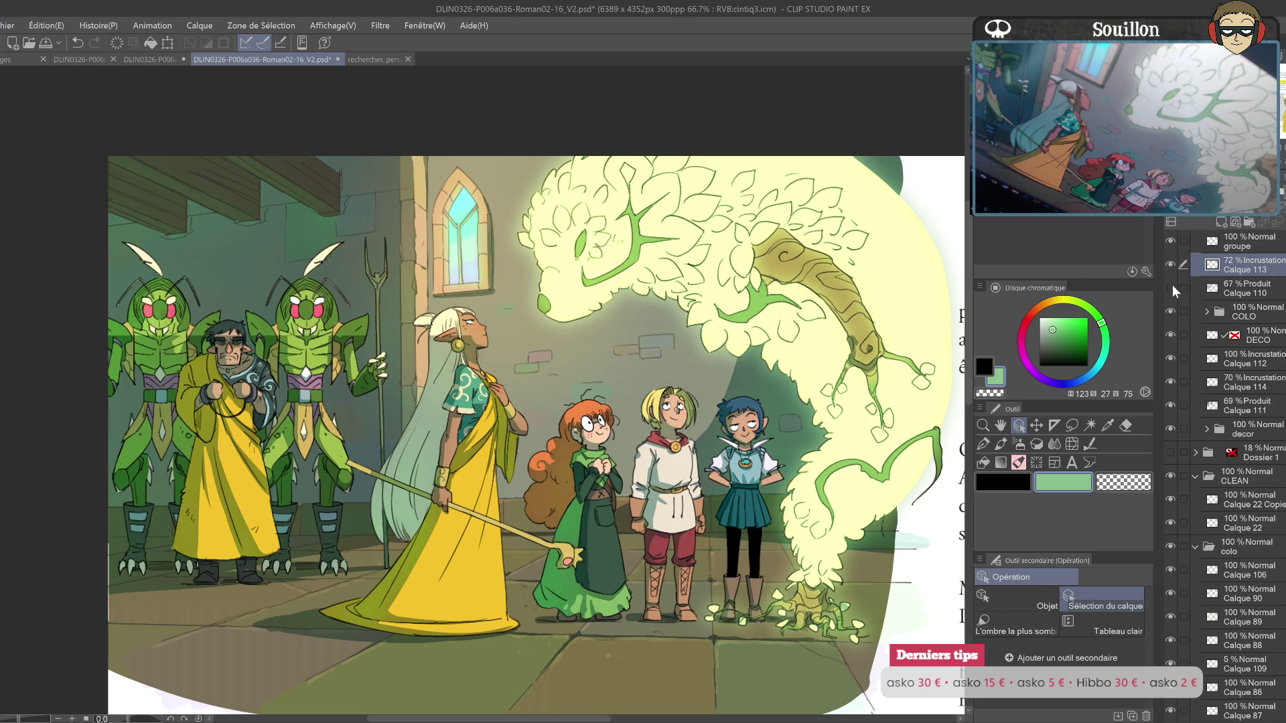
click(1171, 288)
click(1228, 289)
Step: Lasso the shading along the creature's right edge and paste it as Calque 110 Copie
key(m)
mouse_move(934, 339)
mouse_down()
mouse_move(808, 641)
mouse_move(781, 515)
mouse_up()
key(ctrl+c)
key(ctrl+v)
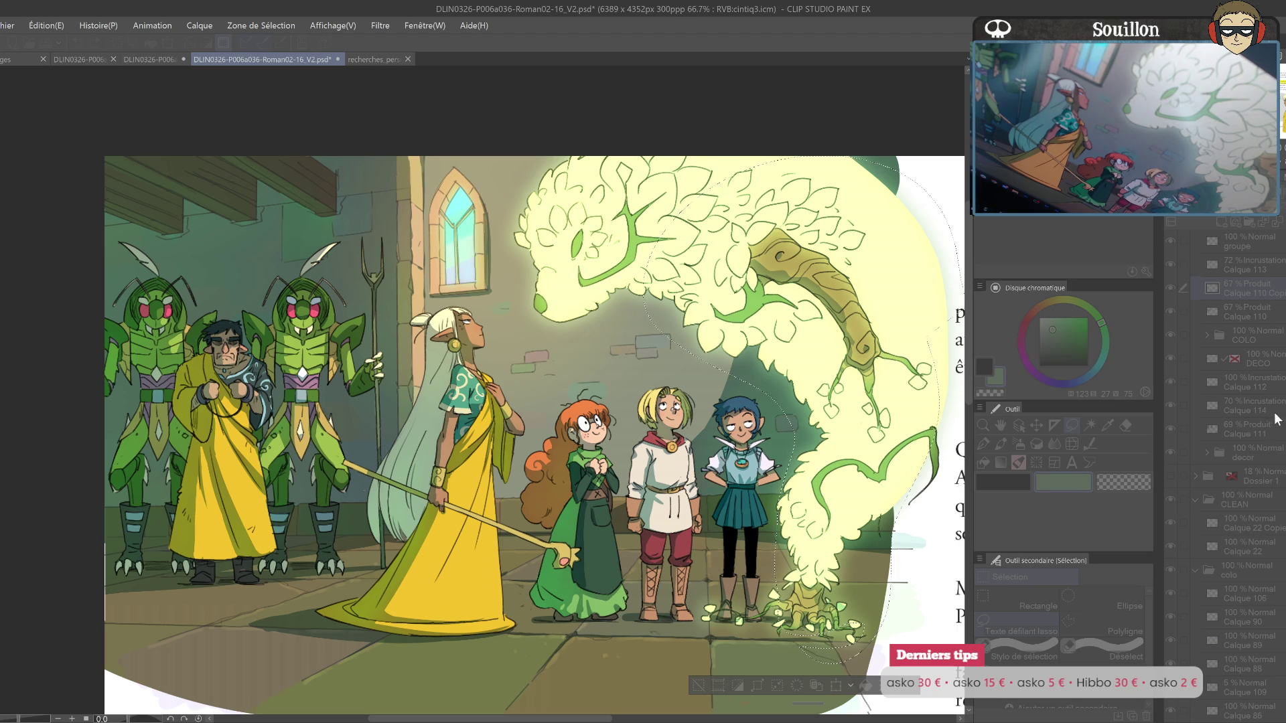
Step: Make Calque 113 the active layer again and pan back to the text column
drag(758, 535, 884, 552)
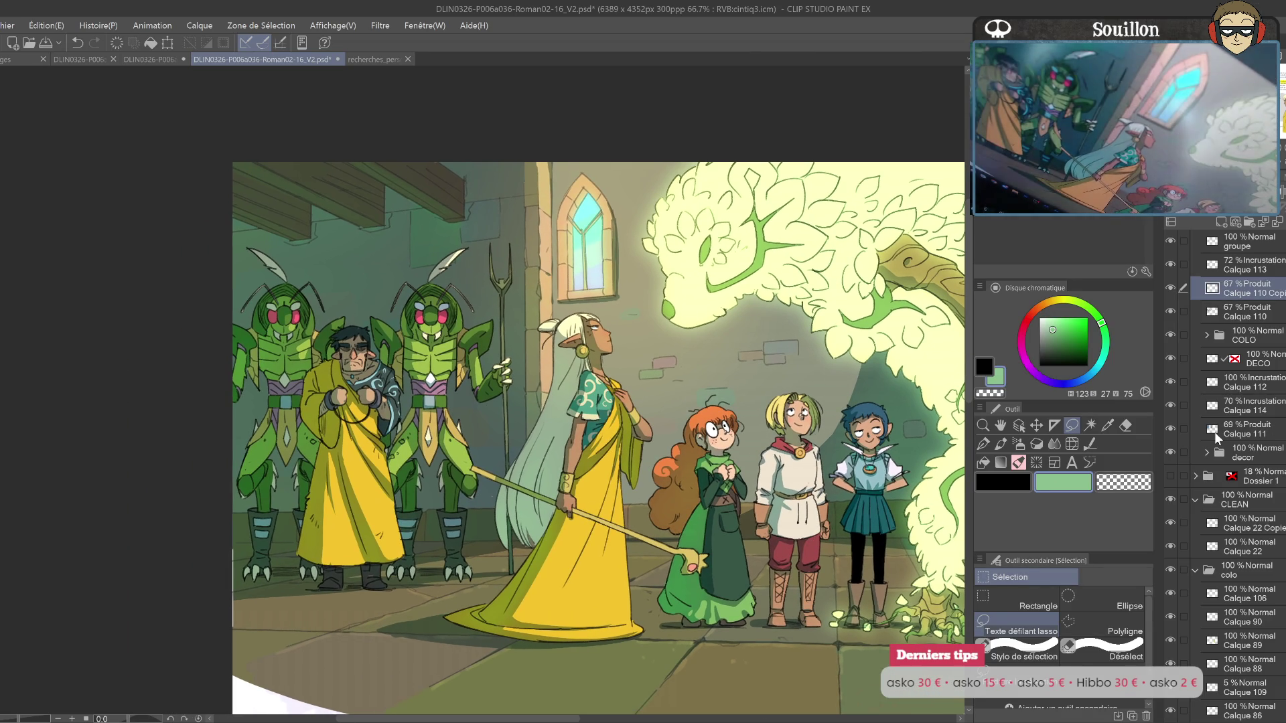
key(o)
click(1245, 264)
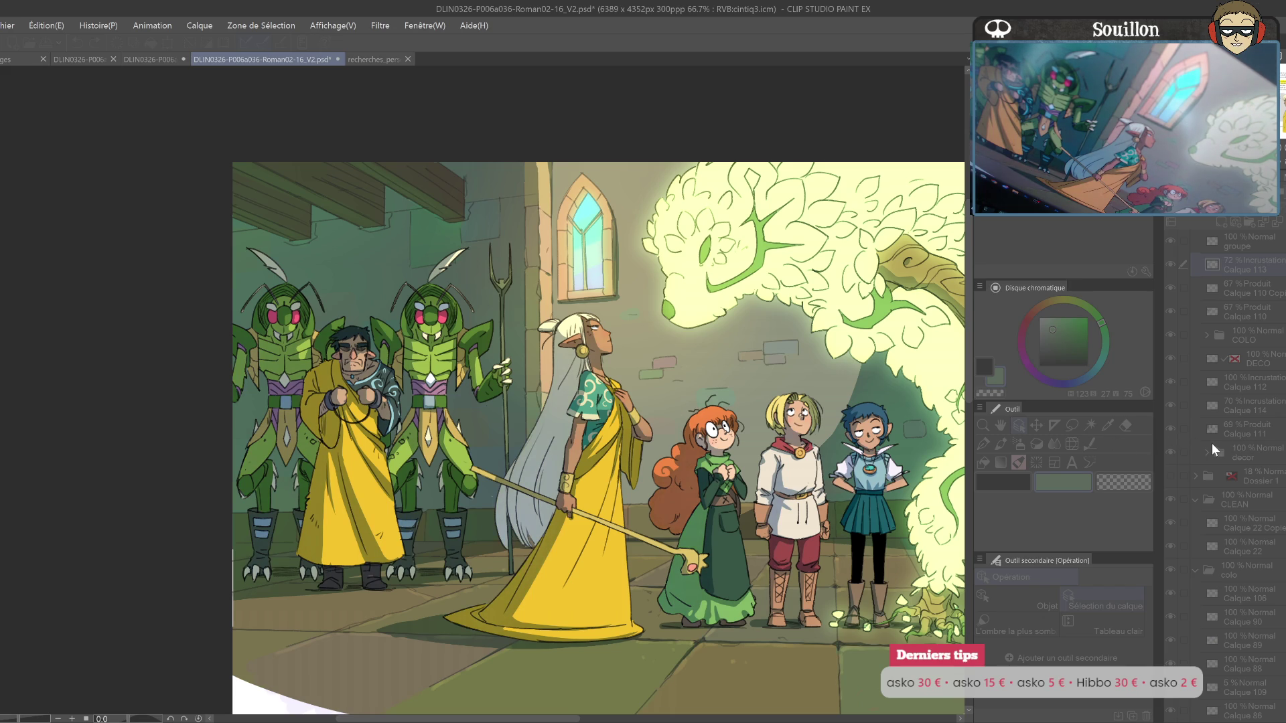
mouse_move(922, 550)
mouse_down()
mouse_move(777, 559)
mouse_move(747, 613)
mouse_up()
Step: Scroll the Layer panel up to the FX folder and toggle its visibility to compare the glow
scroll(747, 613, down, 2)
scroll(750, 596, up, 1)
scroll(754, 586, up, 1)
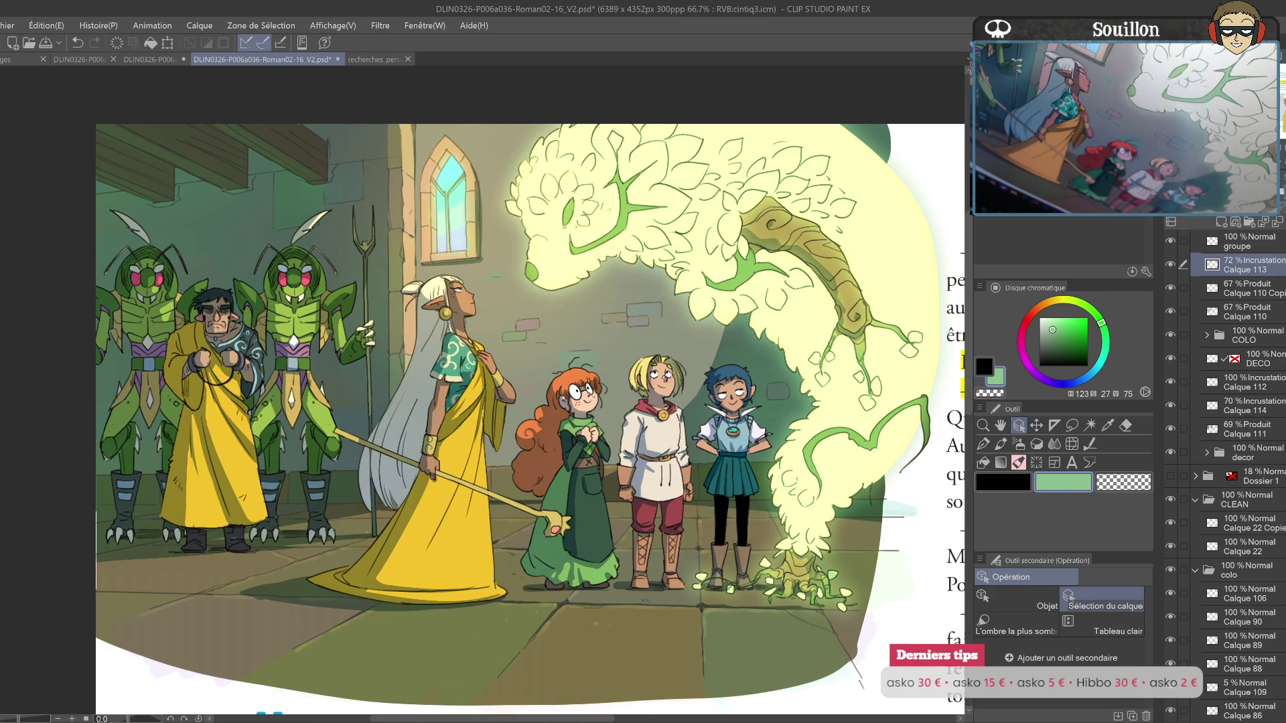
scroll(755, 585, down, 1)
scroll(822, 574, up, 1)
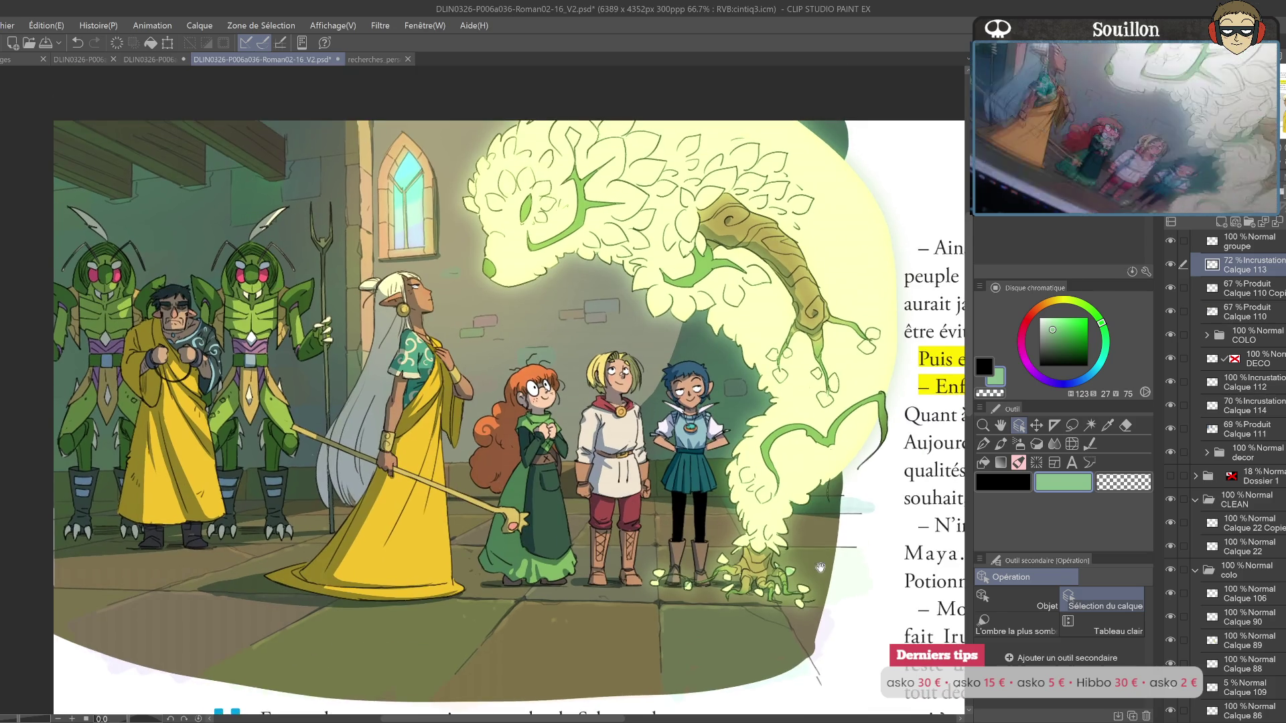
scroll(823, 574, up, 1)
scroll(835, 552, down, 1)
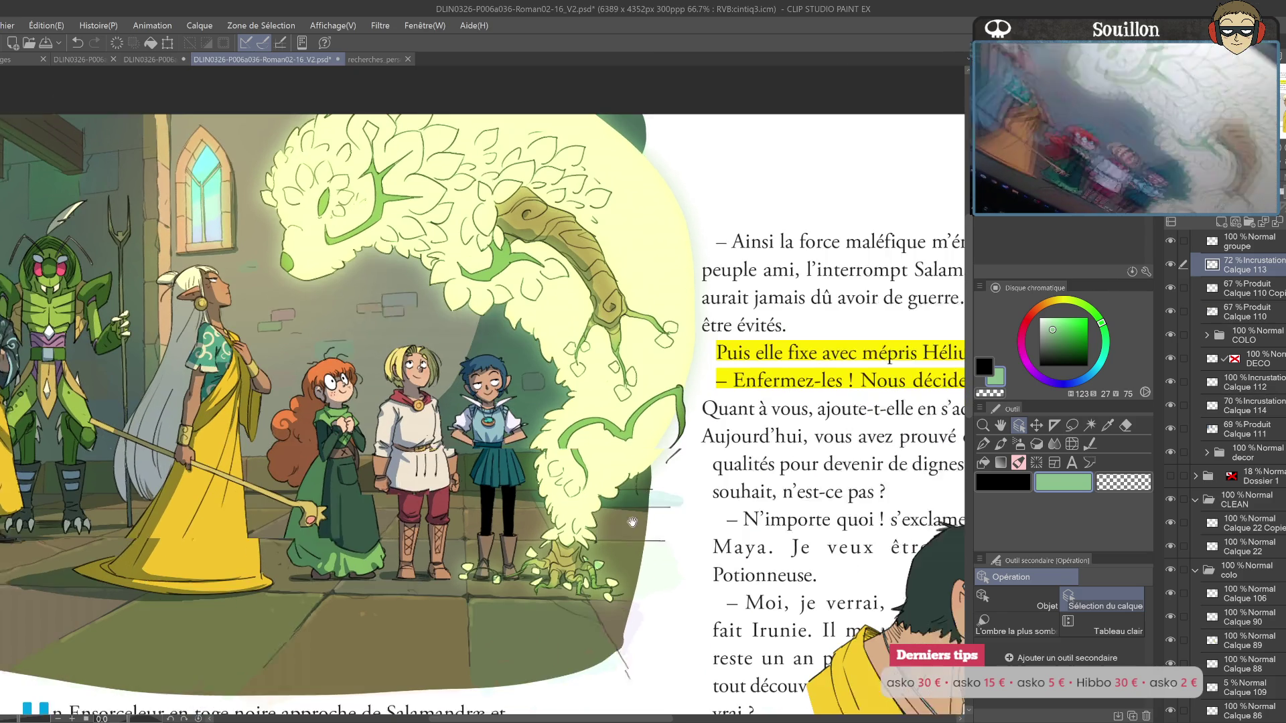
scroll(851, 551, up, 1)
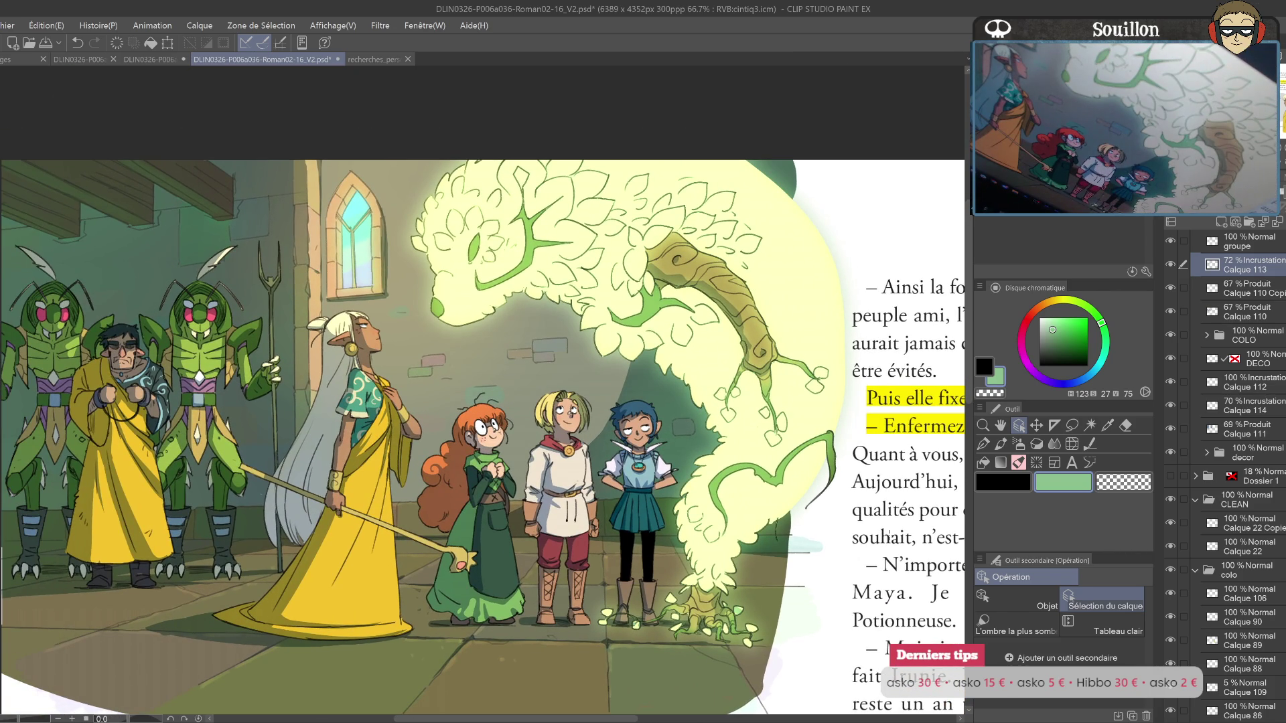
drag(792, 540, 854, 613)
scroll(1226, 469, up, 3)
scroll(1225, 469, up, 2)
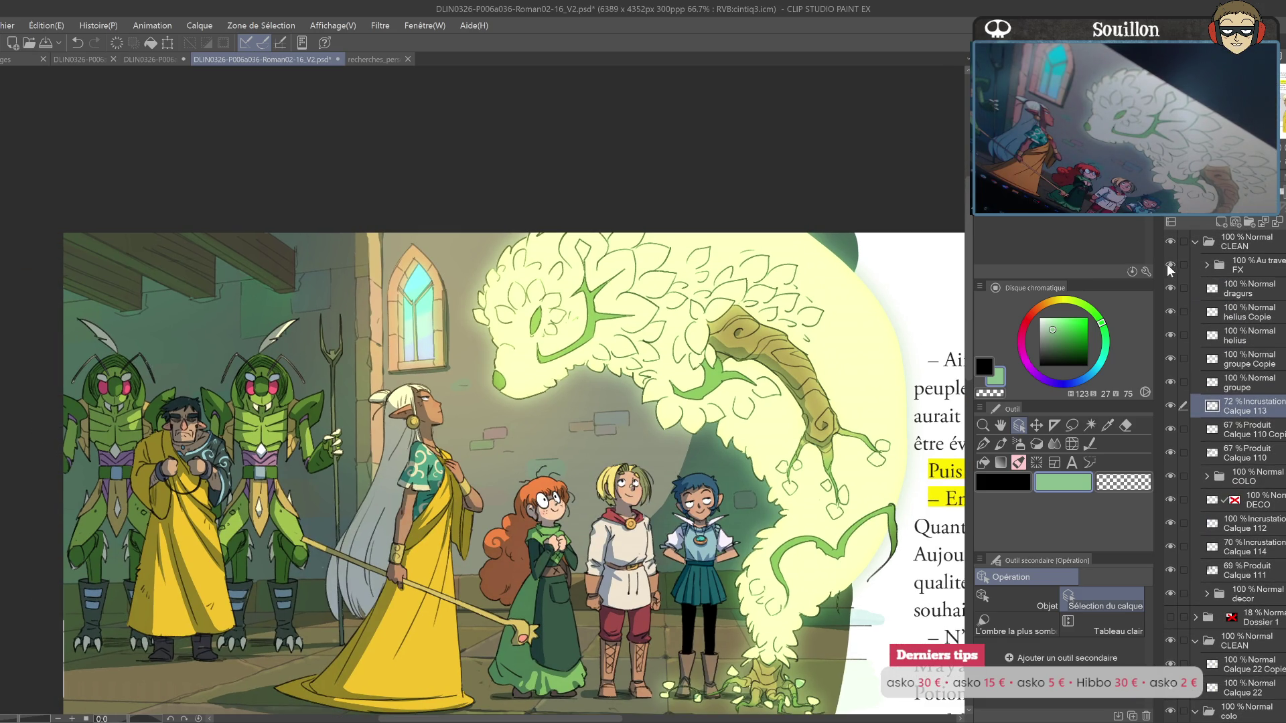
click(1171, 265)
click(1172, 264)
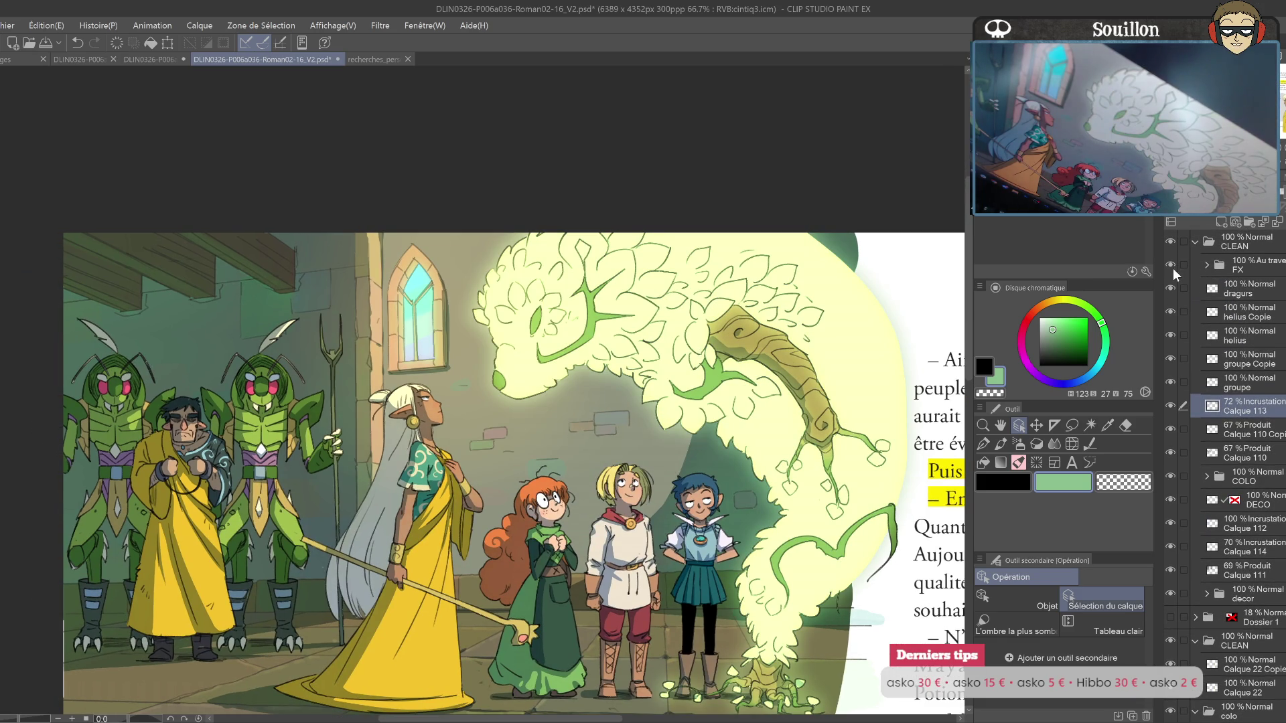
Step: Expand the FX folder, select Calque 115 and pick a bright green for the pen
click(1247, 288)
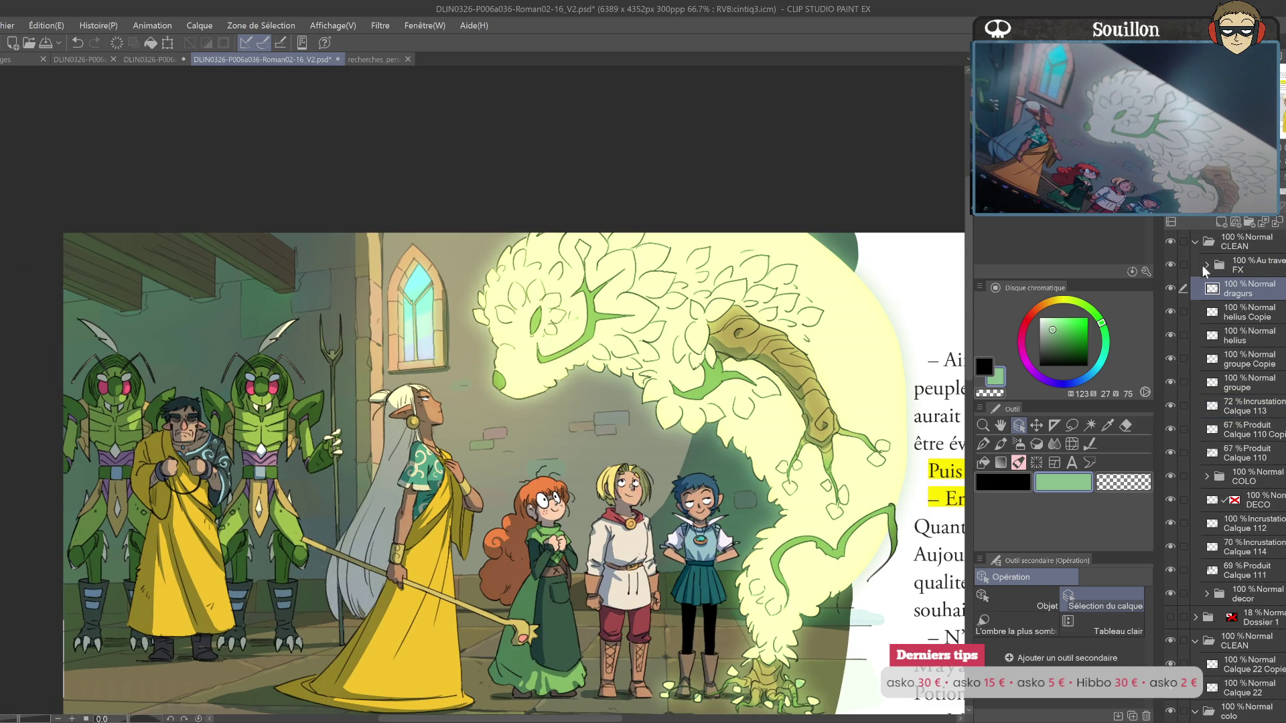
click(1206, 268)
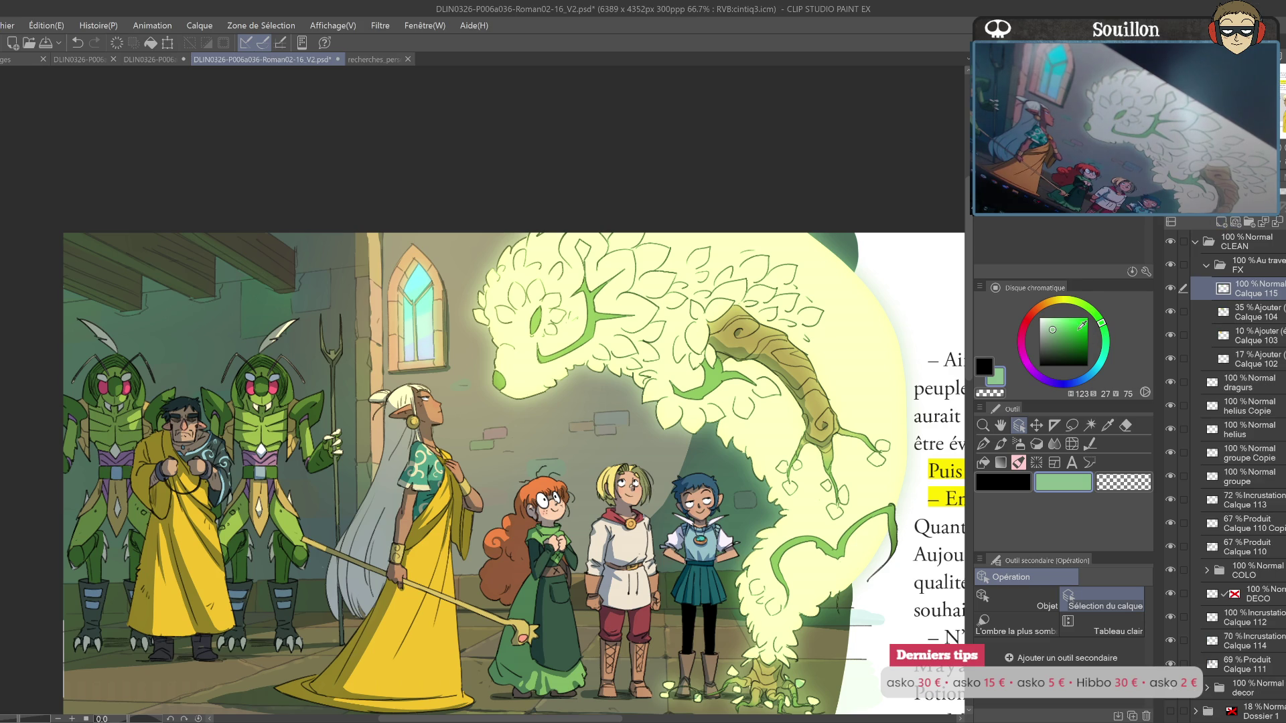
drag(1070, 318, 1089, 308)
key(p)
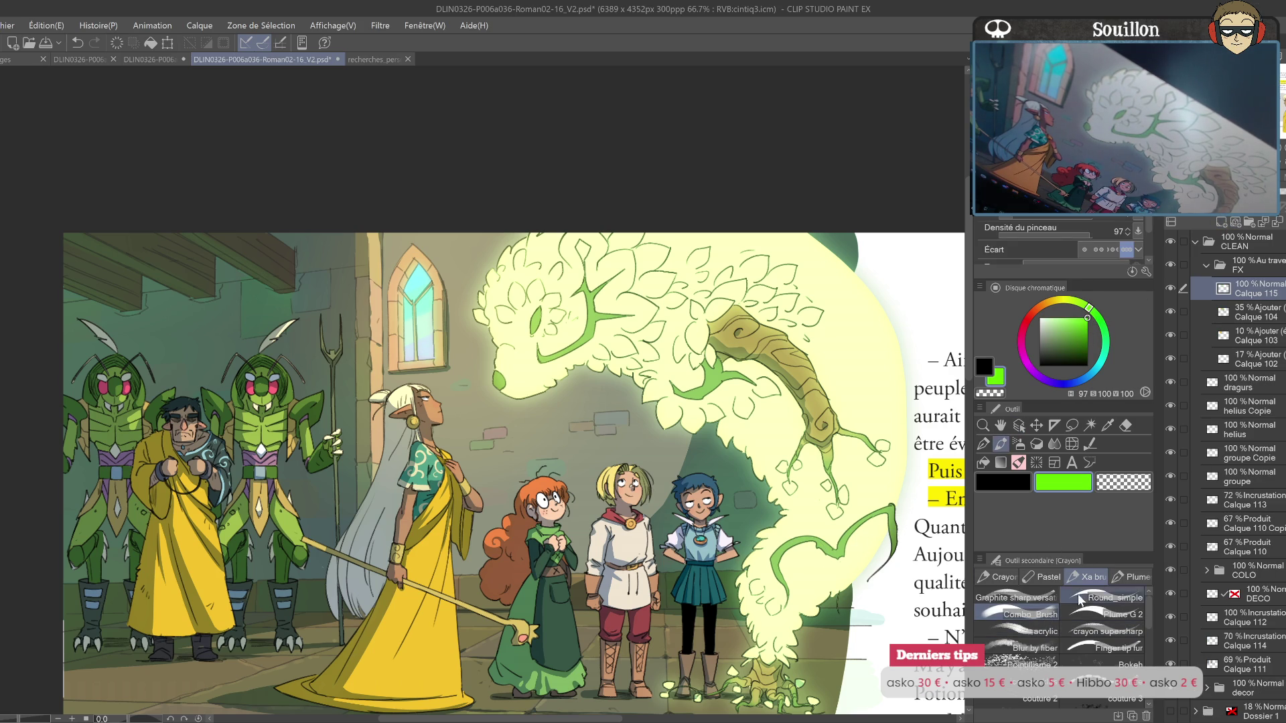
scroll(705, 382, down, 3)
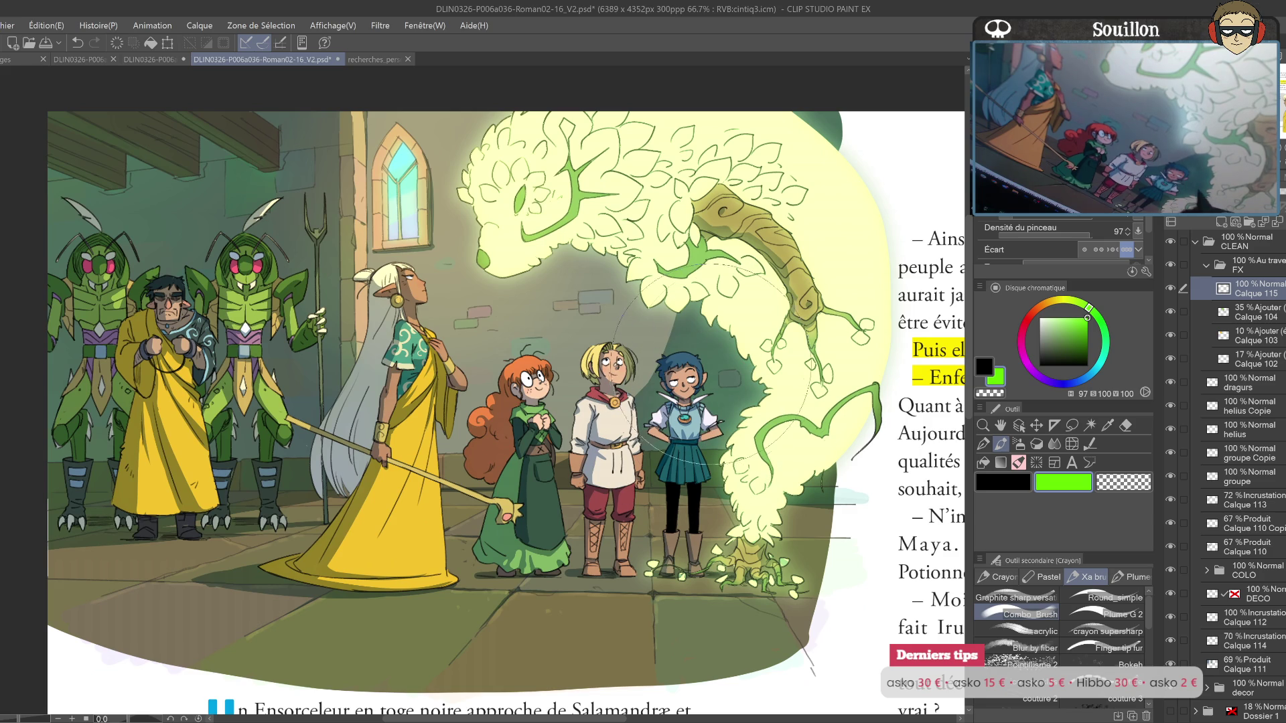
Step: Airbrush green glow over the creature, children and window on Calque 115, then set it to overlay
drag(702, 381, 720, 412)
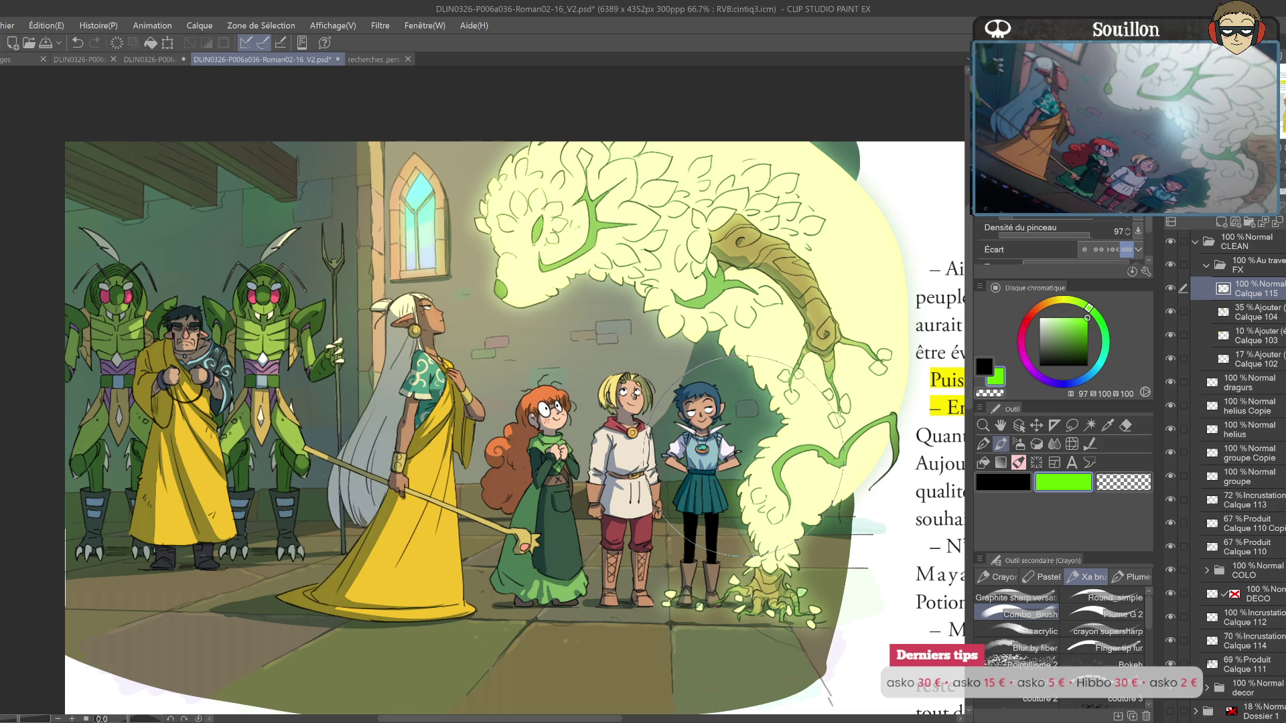
drag(610, 355, 568, 284)
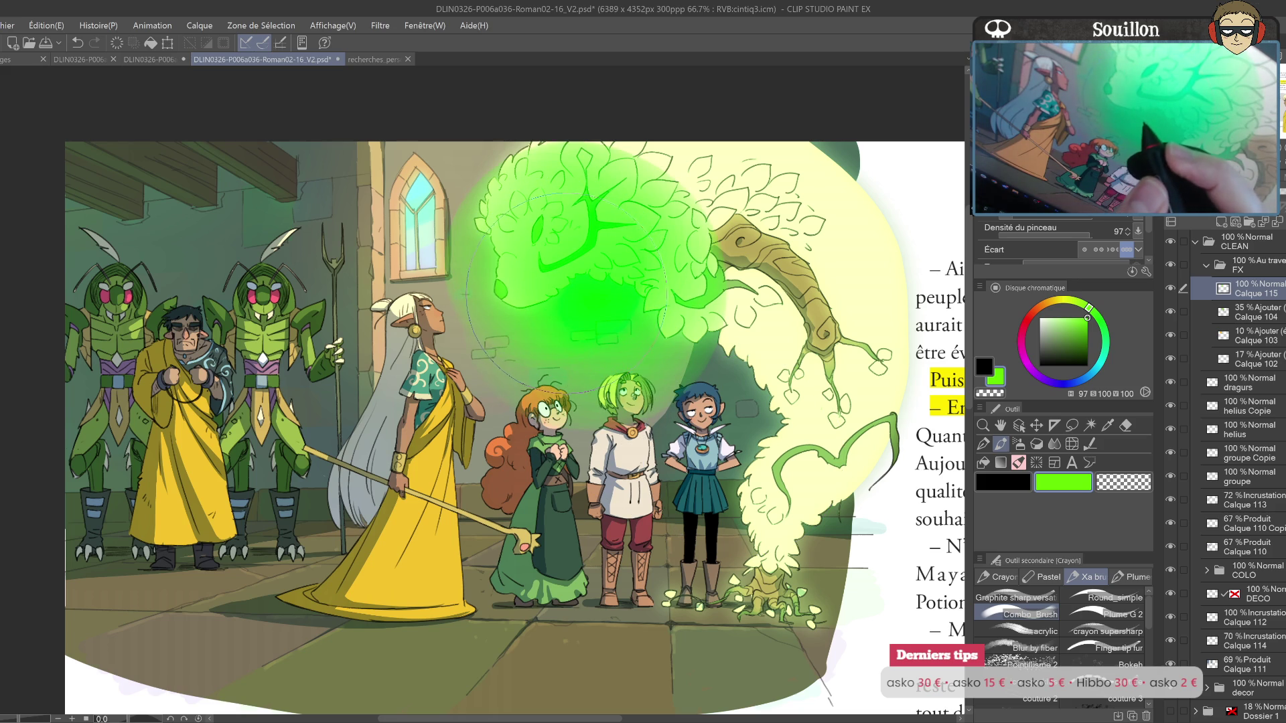
key(ctrl+z)
mouse_move(589, 288)
mouse_down()
mouse_move(704, 281)
mouse_move(797, 295)
mouse_move(736, 455)
mouse_move(529, 221)
mouse_up()
mouse_move(509, 268)
mouse_down()
mouse_move(479, 375)
mouse_move(636, 482)
mouse_move(703, 569)
mouse_up()
mouse_move(877, 469)
mouse_down()
mouse_move(871, 167)
mouse_move(494, 216)
mouse_up()
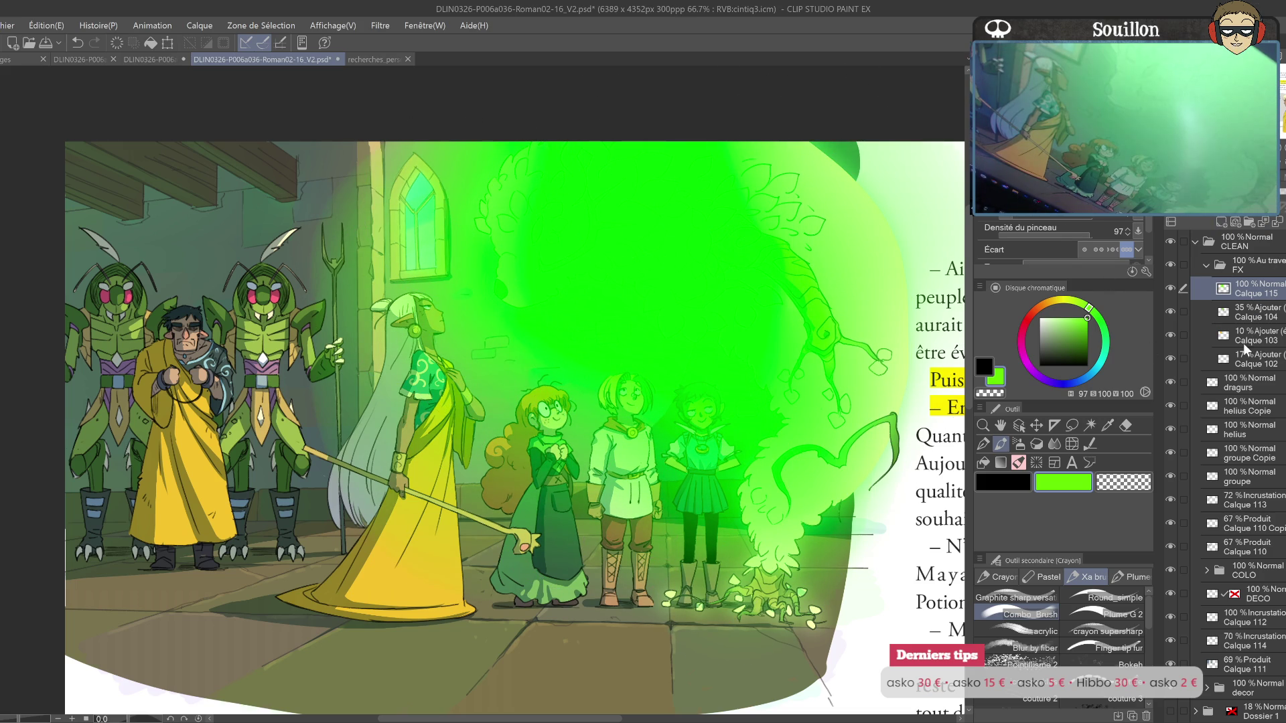
key(ctrl+shift+o)
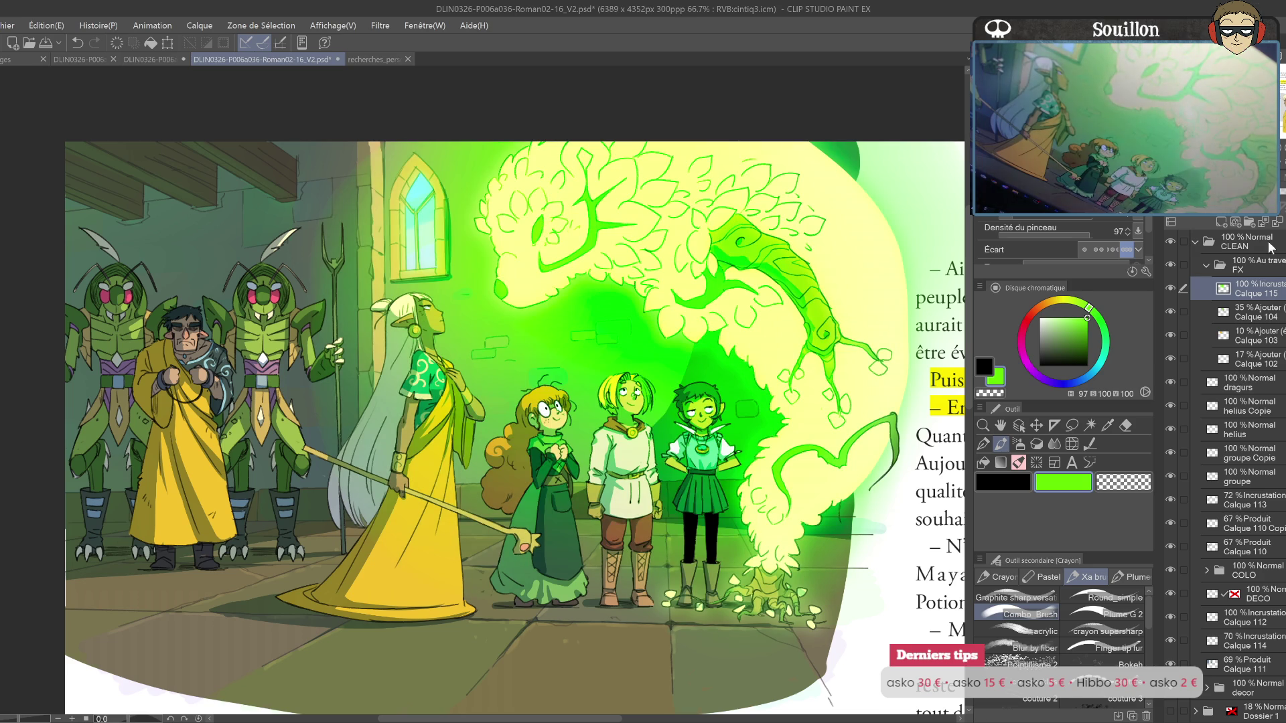
Step: Lower the green glow layer's opacity and toggle it to compare the effect
drag(1239, 208, 1199, 207)
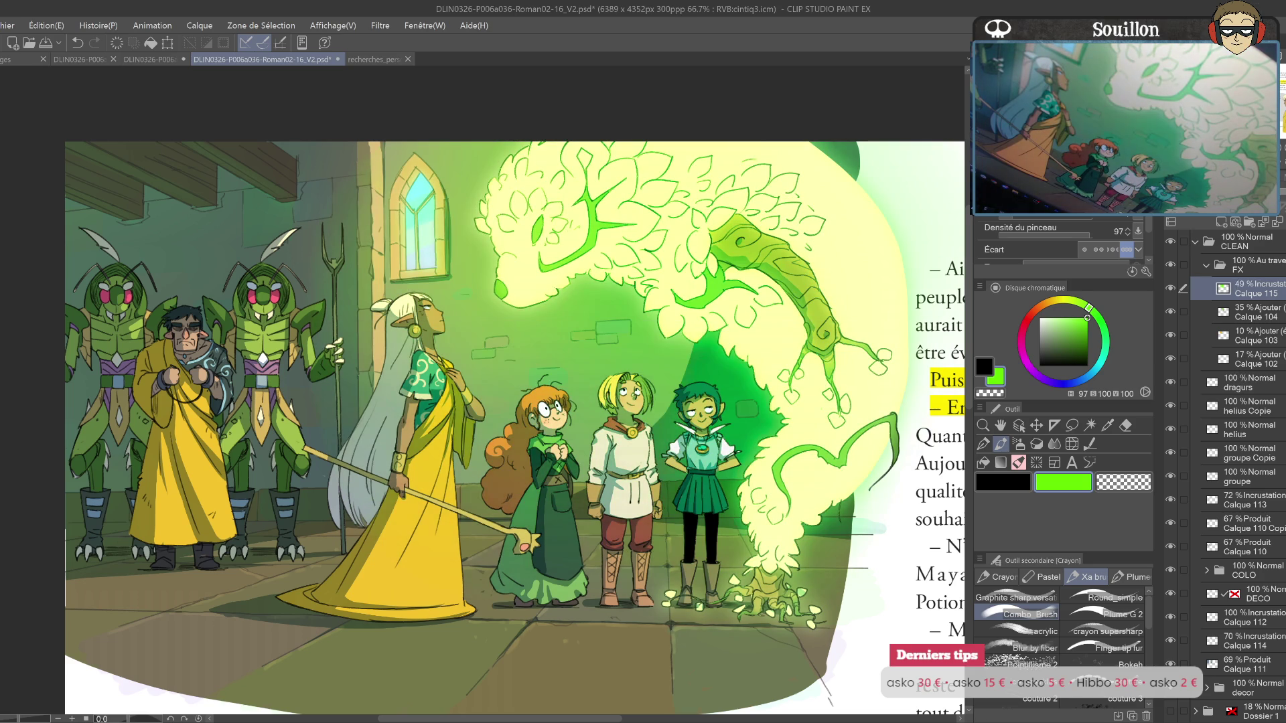
drag(1203, 207, 1223, 207)
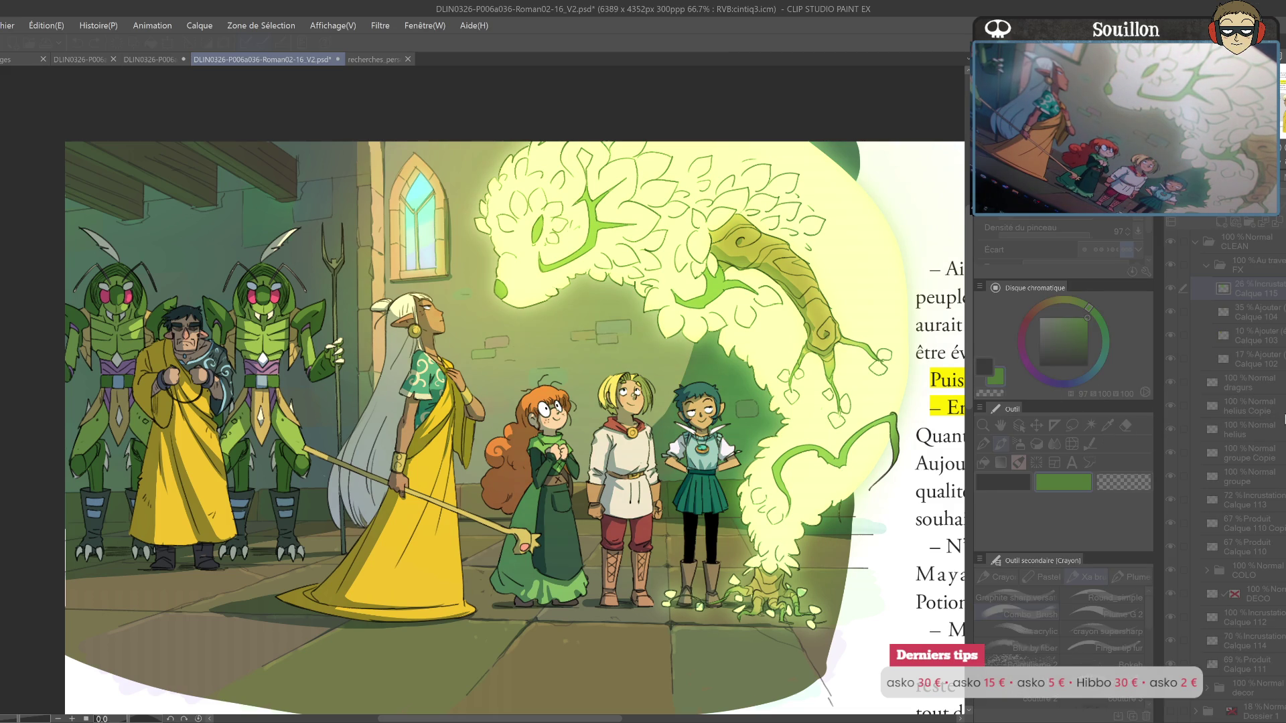
click(1171, 287)
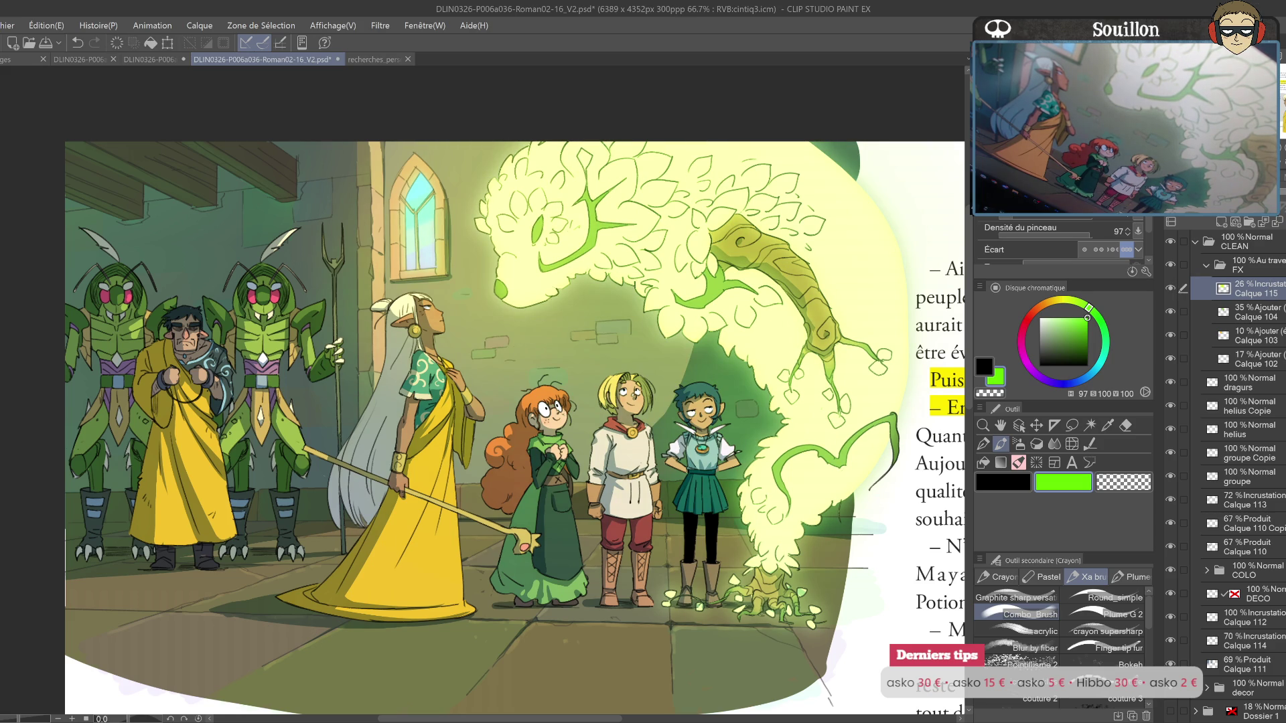
Step: Reselect Calque 115 and add new normal layer Calque 116 above it
click(1258, 245)
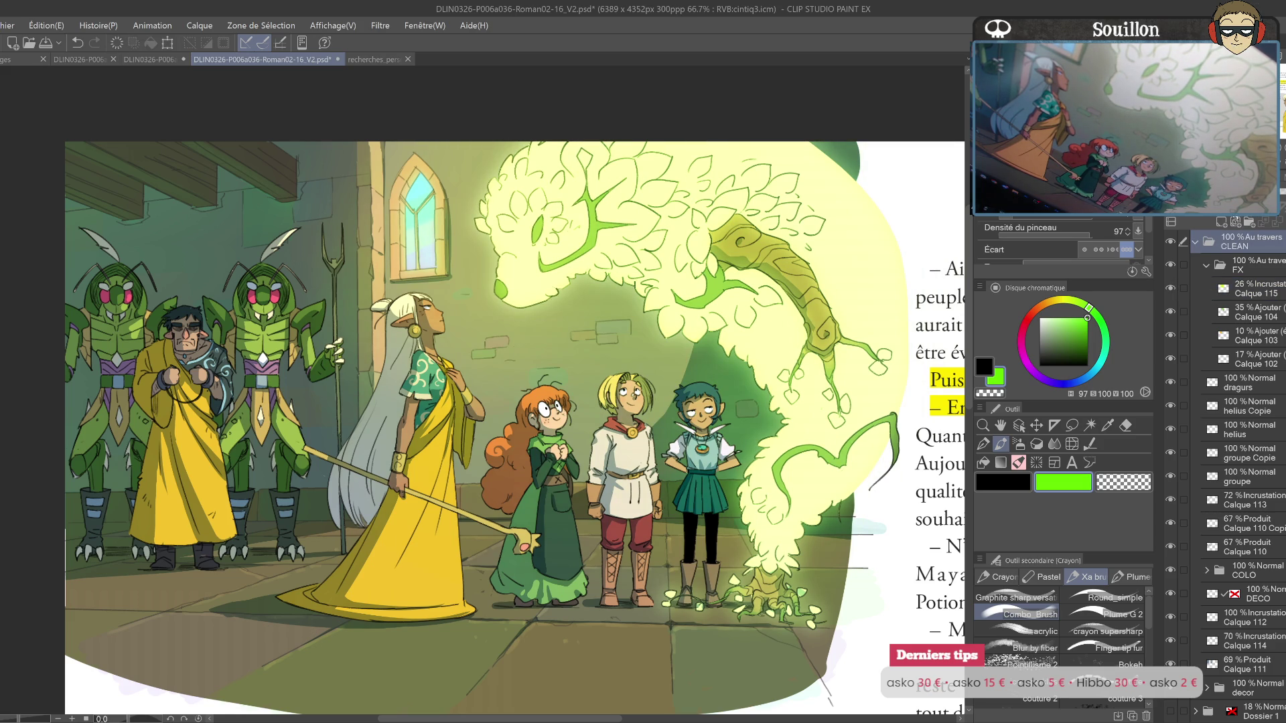
click(1257, 268)
click(1252, 288)
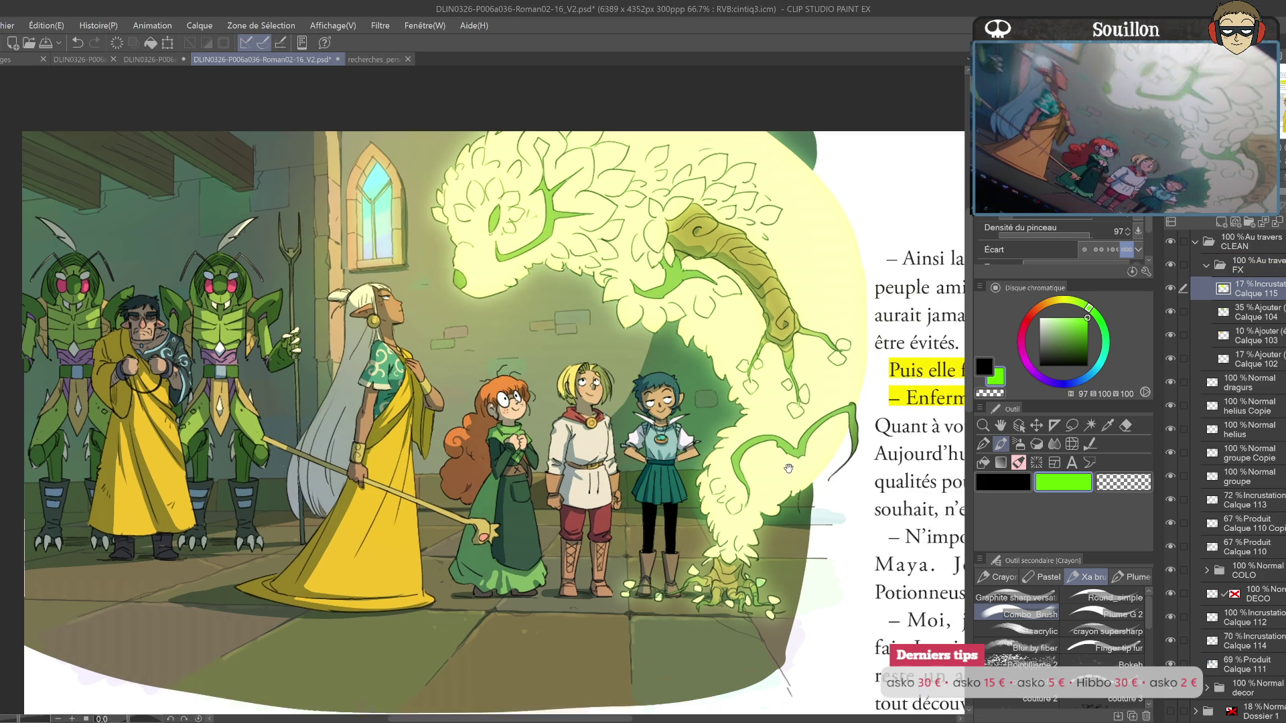
drag(832, 479, 773, 471)
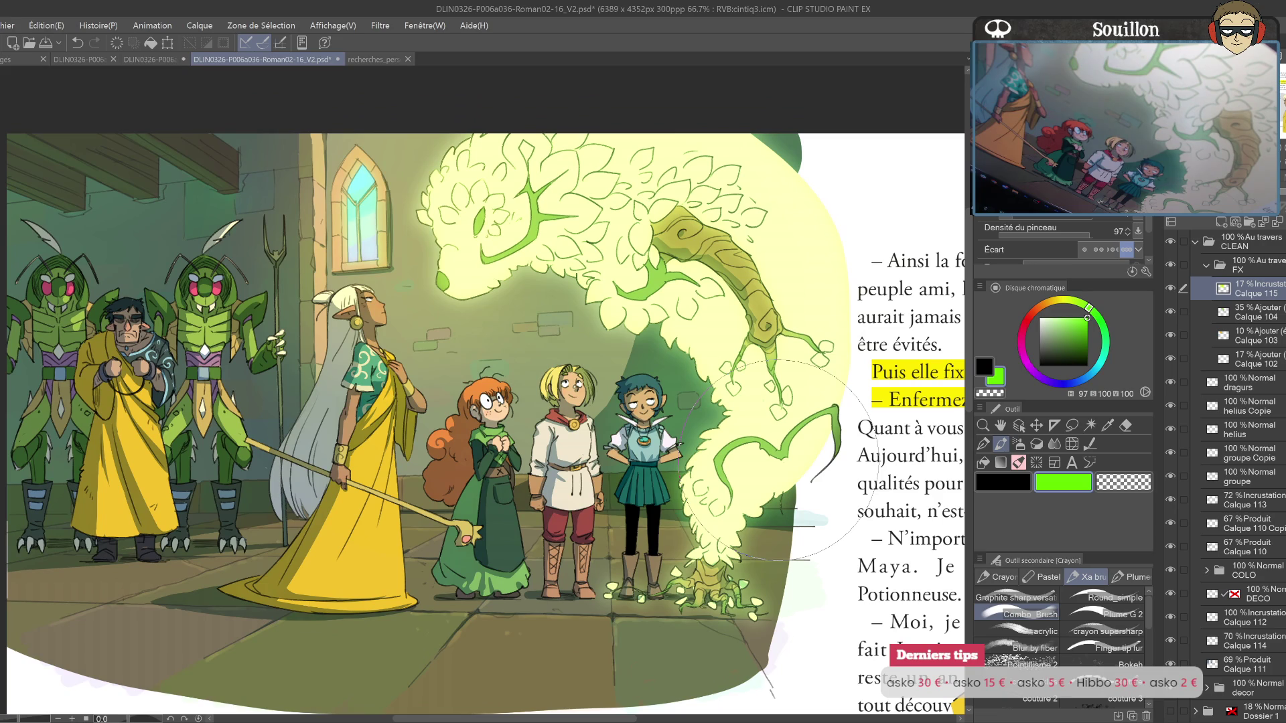
drag(337, 332, 399, 339)
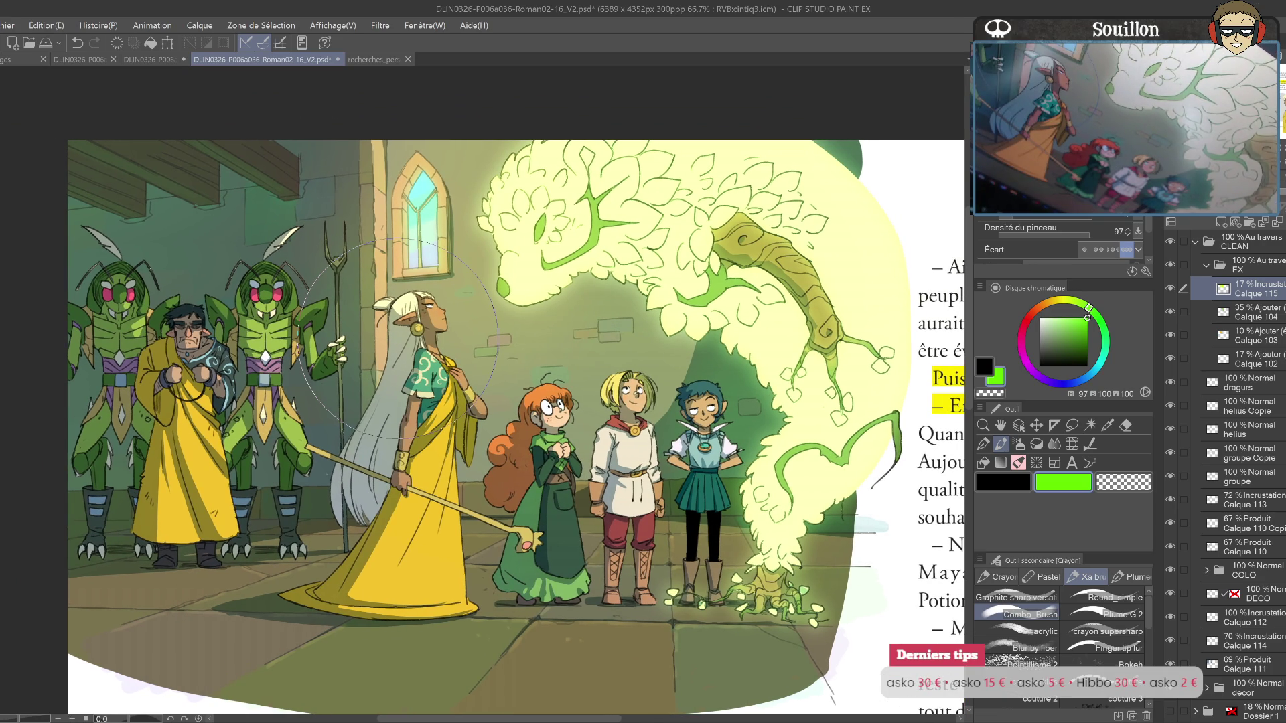
key(ctrl+shift+n)
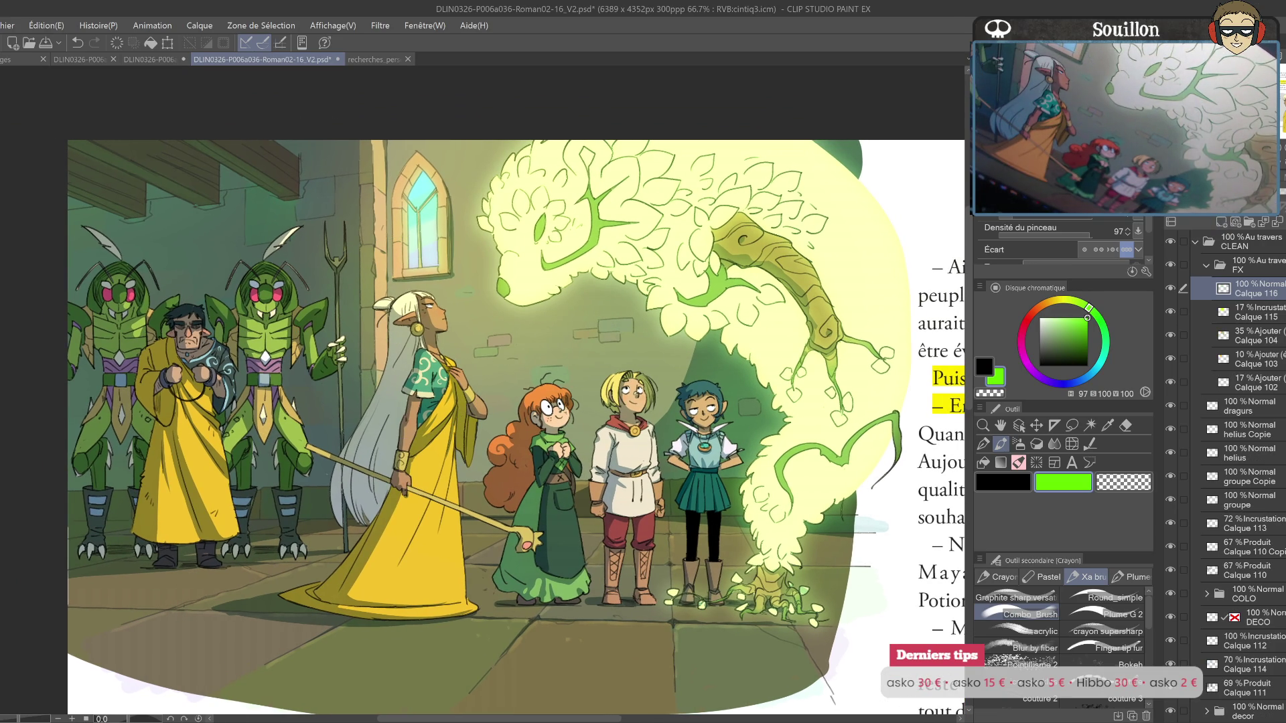
Step: Pick a peach-brown with the Round_simple brush and zoom to 100% on the guards
click(1037, 310)
click(1063, 328)
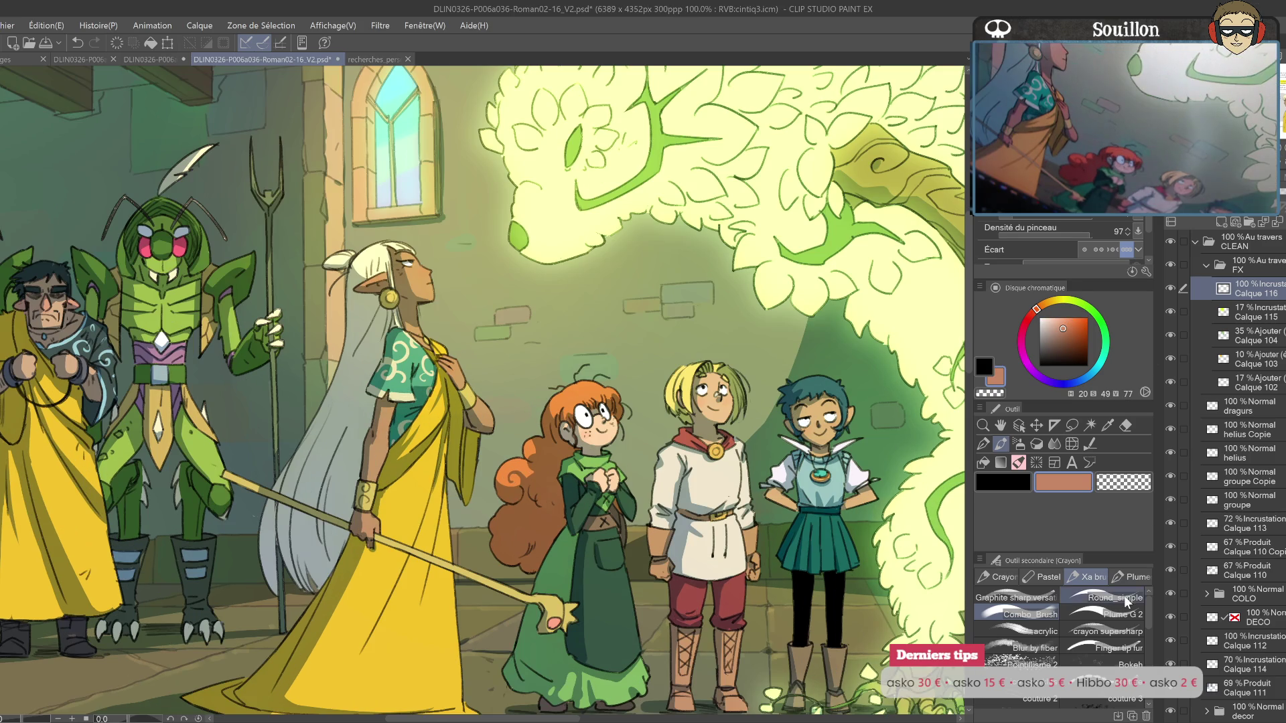
click(1123, 597)
key(ctrl+alt+0)
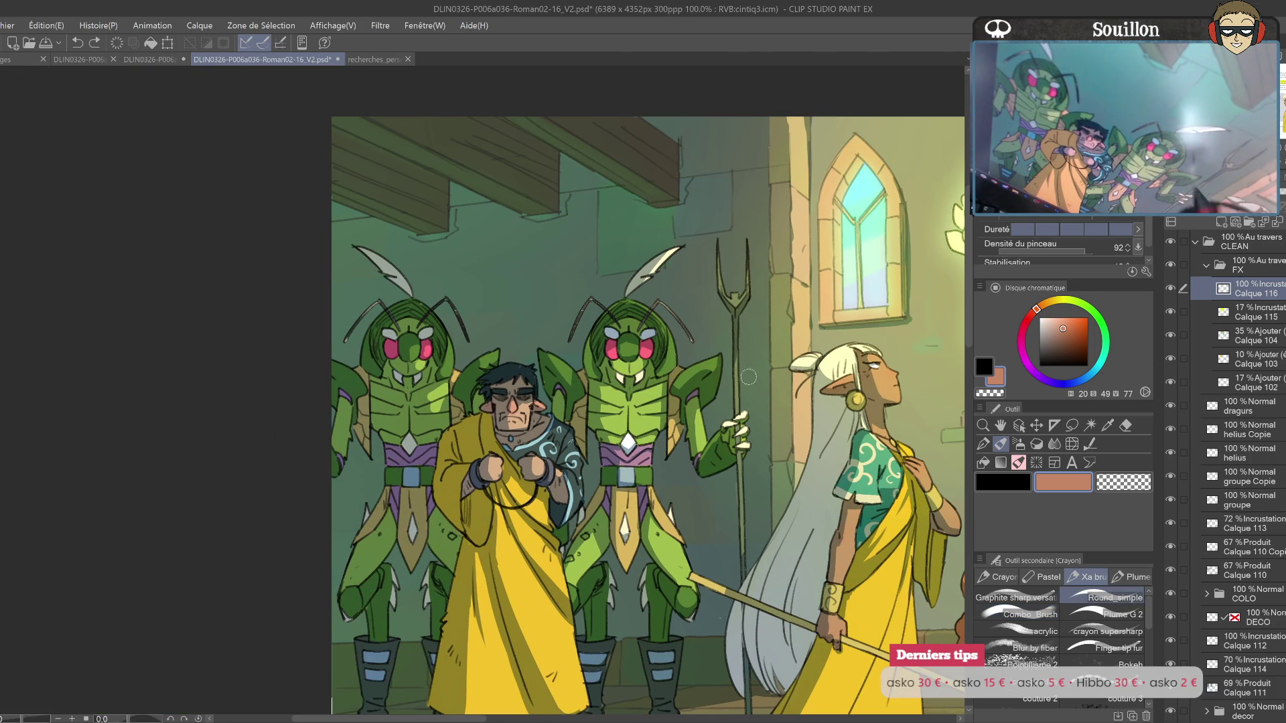
Step: Choose a salmon tone, test-dab the mantis guard's eye, then undo the mark
click(1043, 318)
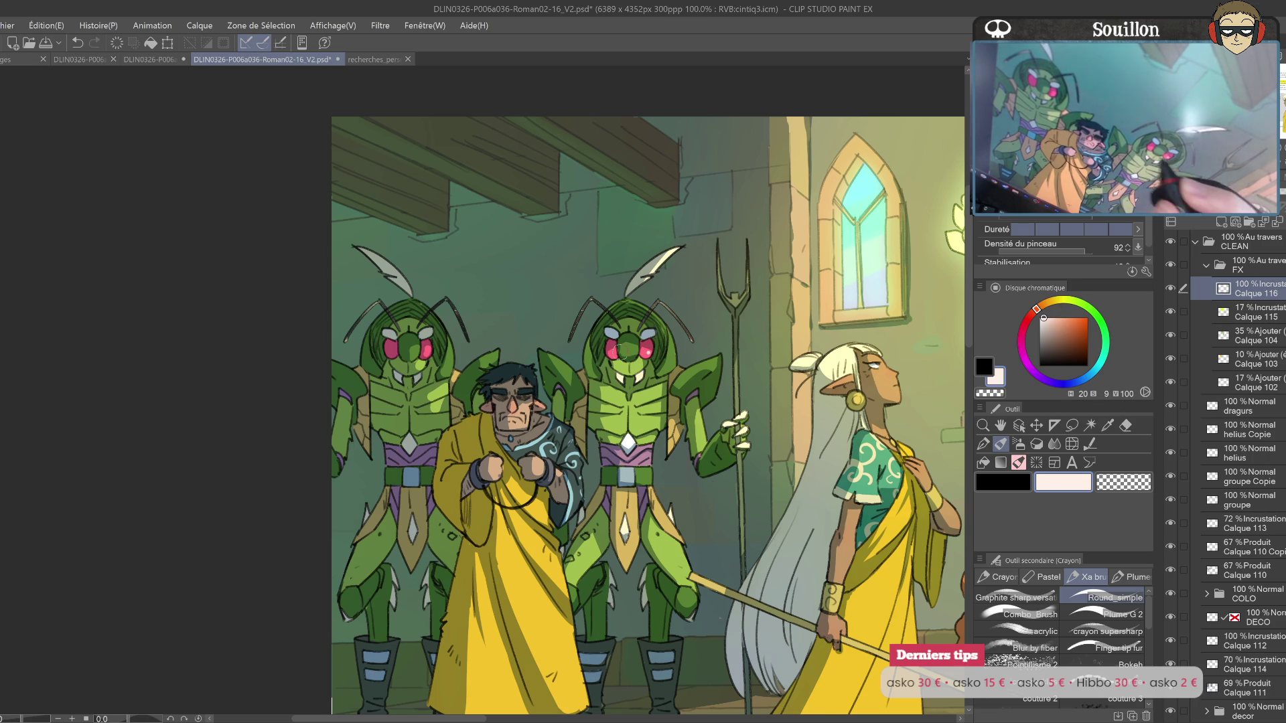
drag(660, 334, 696, 302)
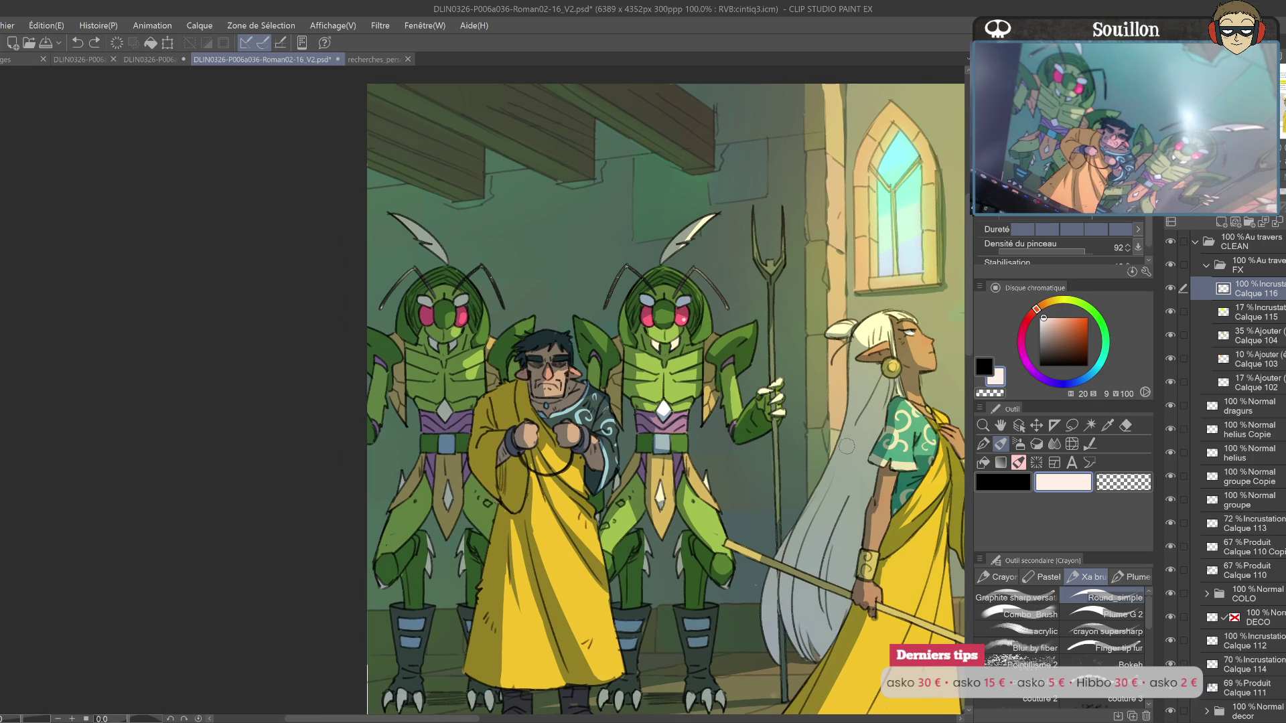
drag(1051, 347, 1059, 317)
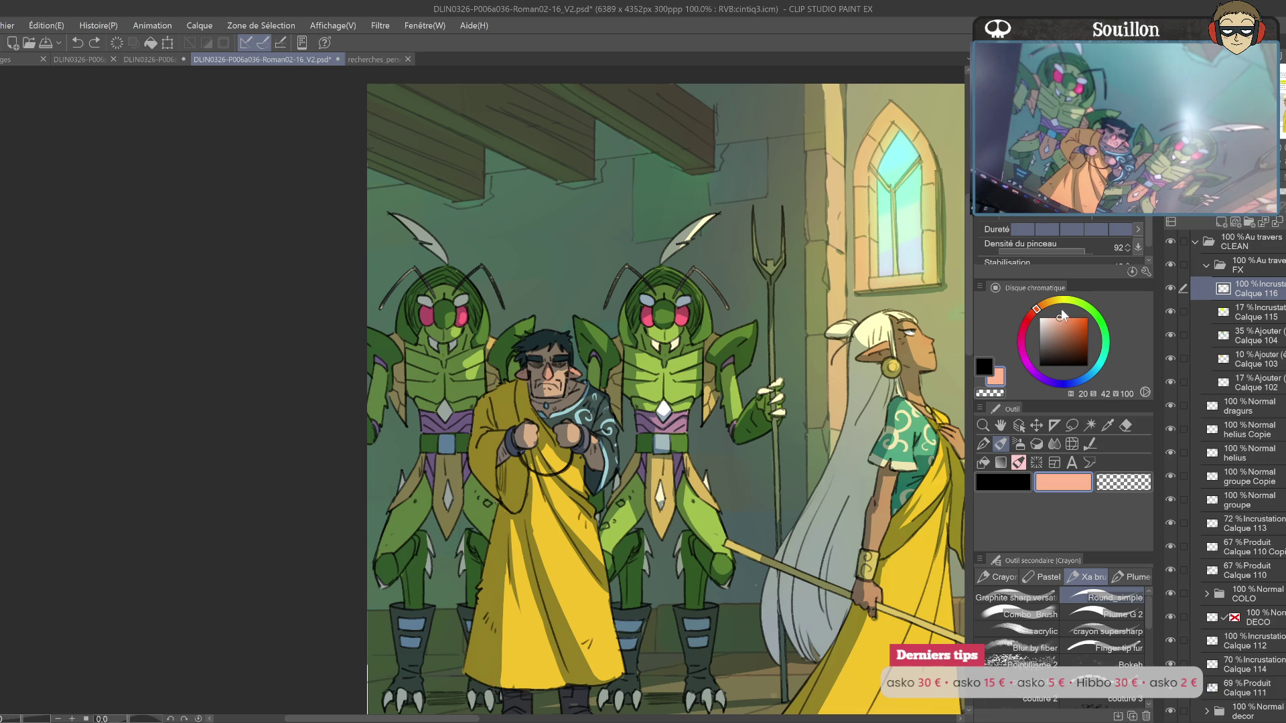
click(647, 316)
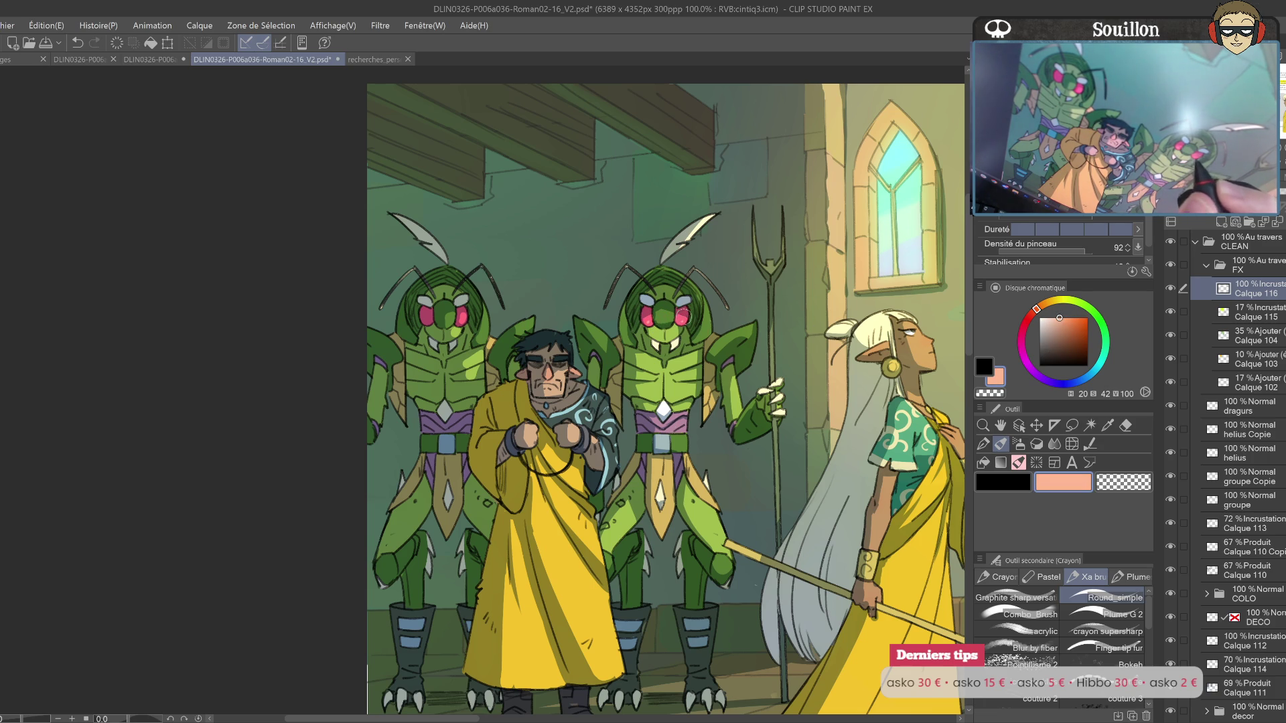
drag(725, 288, 879, 306)
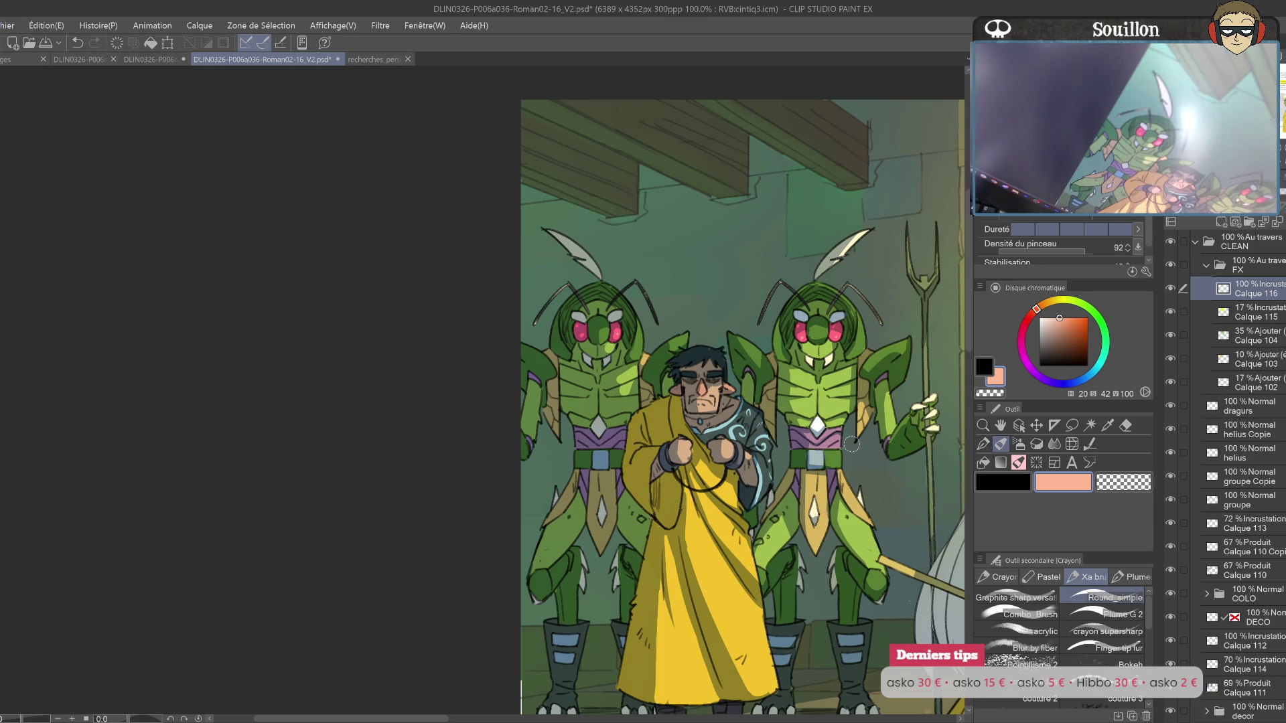
drag(607, 454, 559, 439)
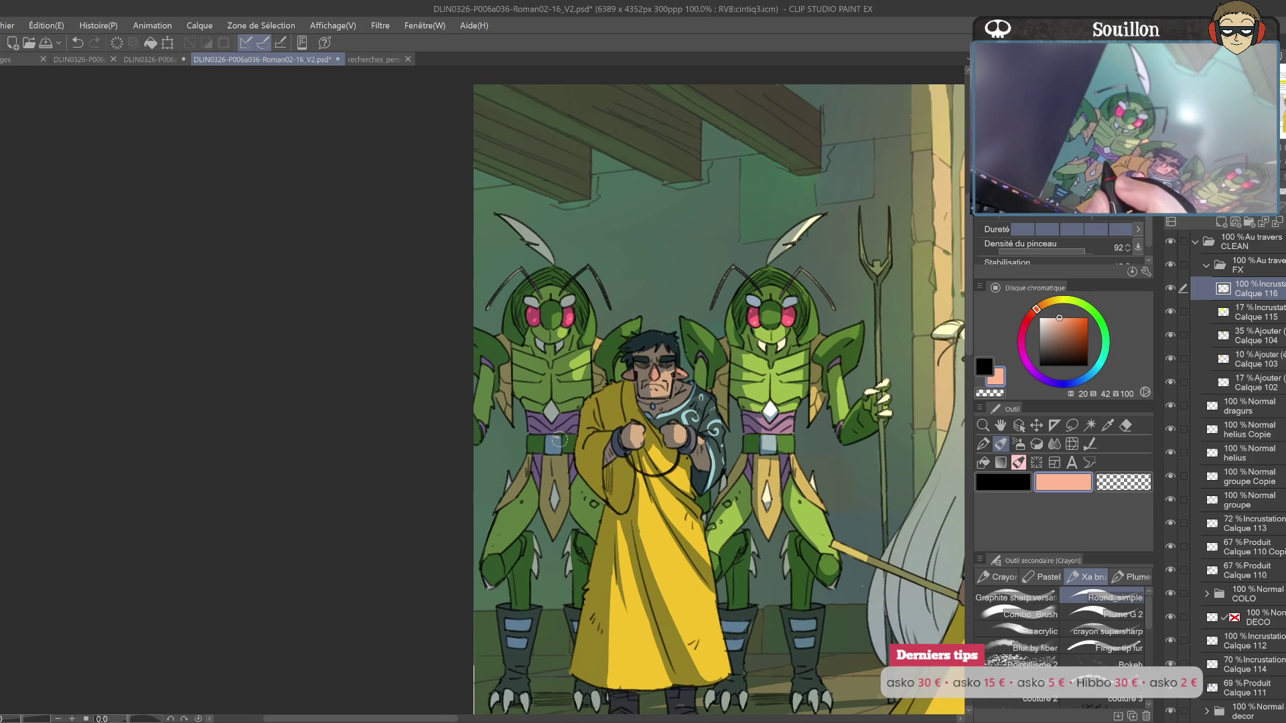
key(ctrl+z)
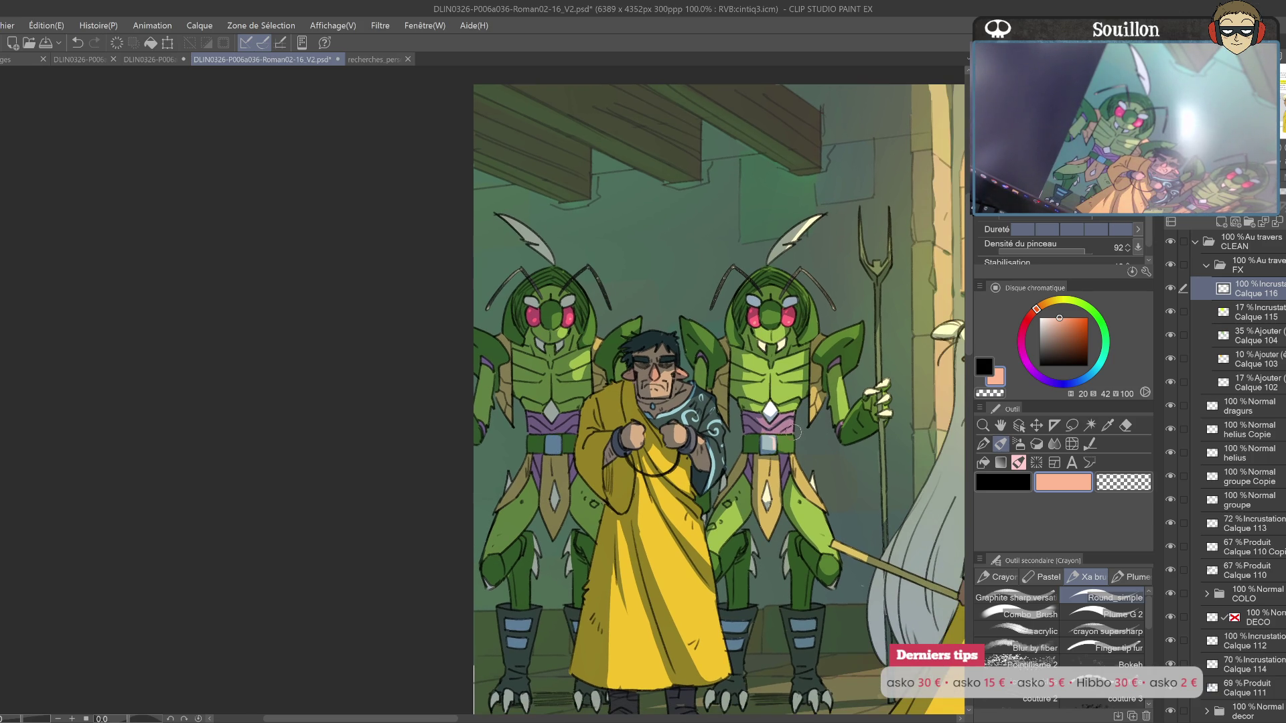
drag(796, 433, 678, 417)
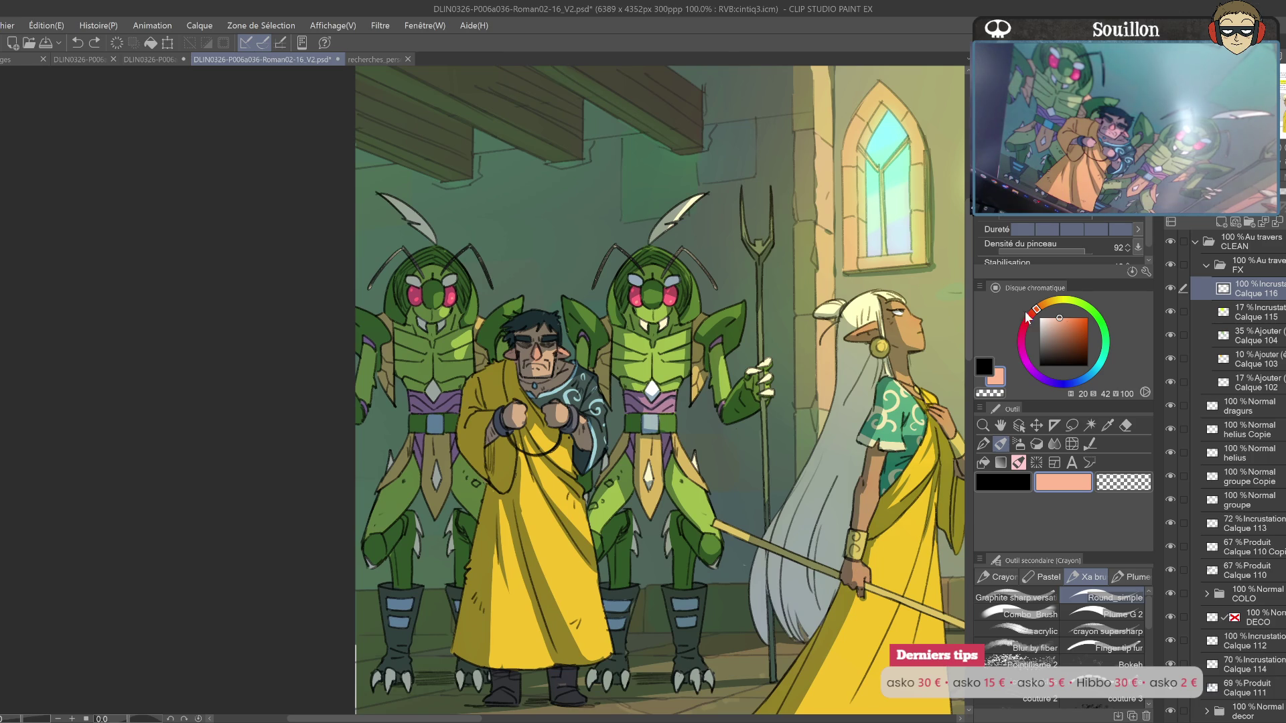
Step: Sample the belt buckle's grey-blue, then settle on a pale beige while viewing the elf and children
alt+click(651, 420)
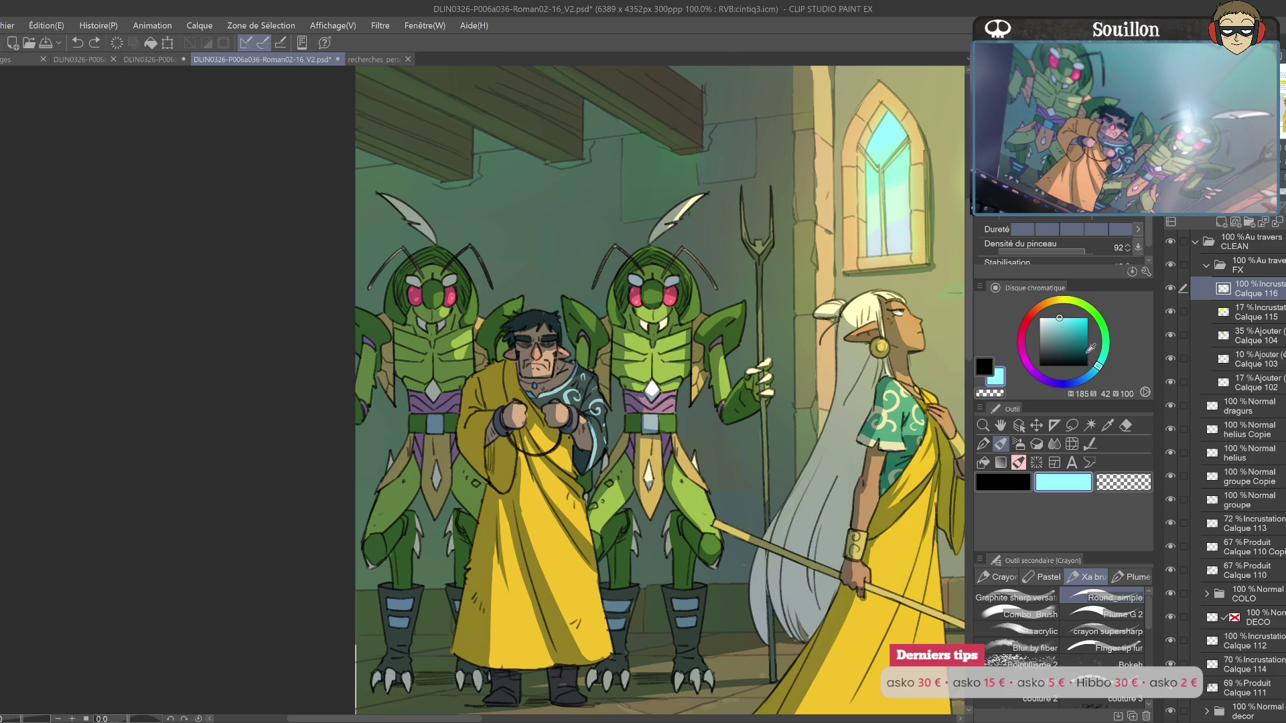
click(1045, 331)
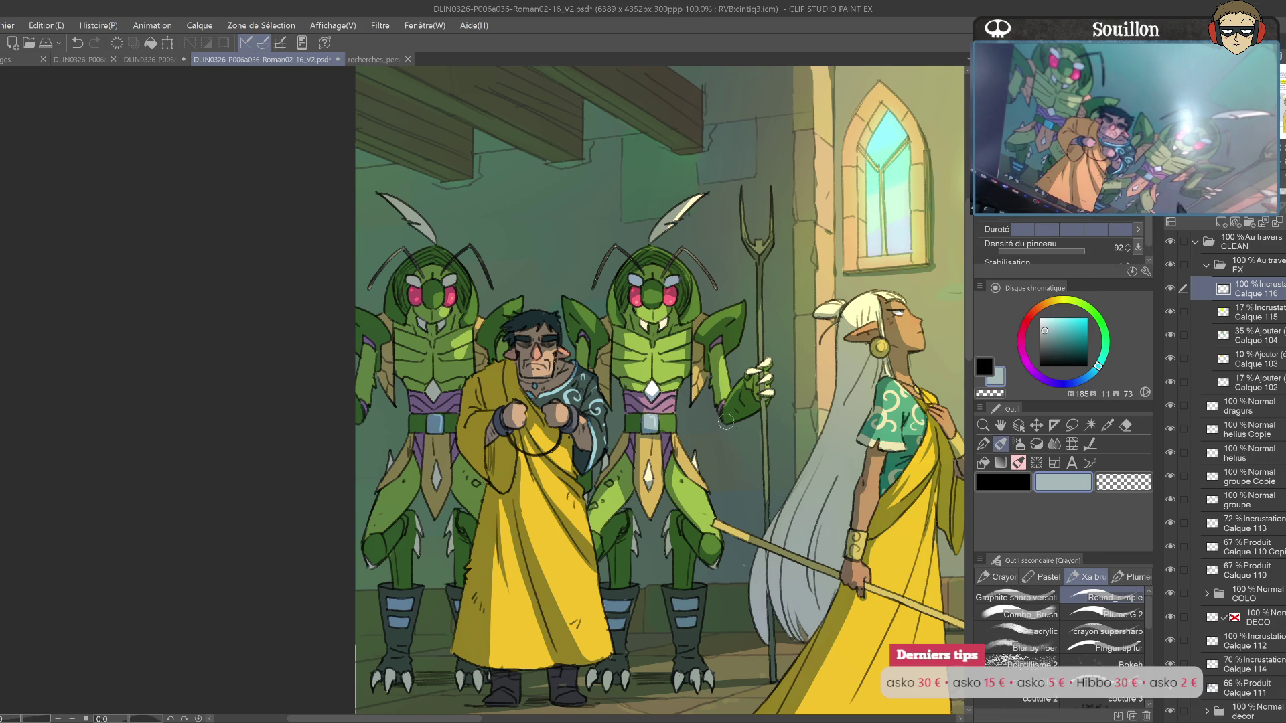
drag(827, 554, 738, 459)
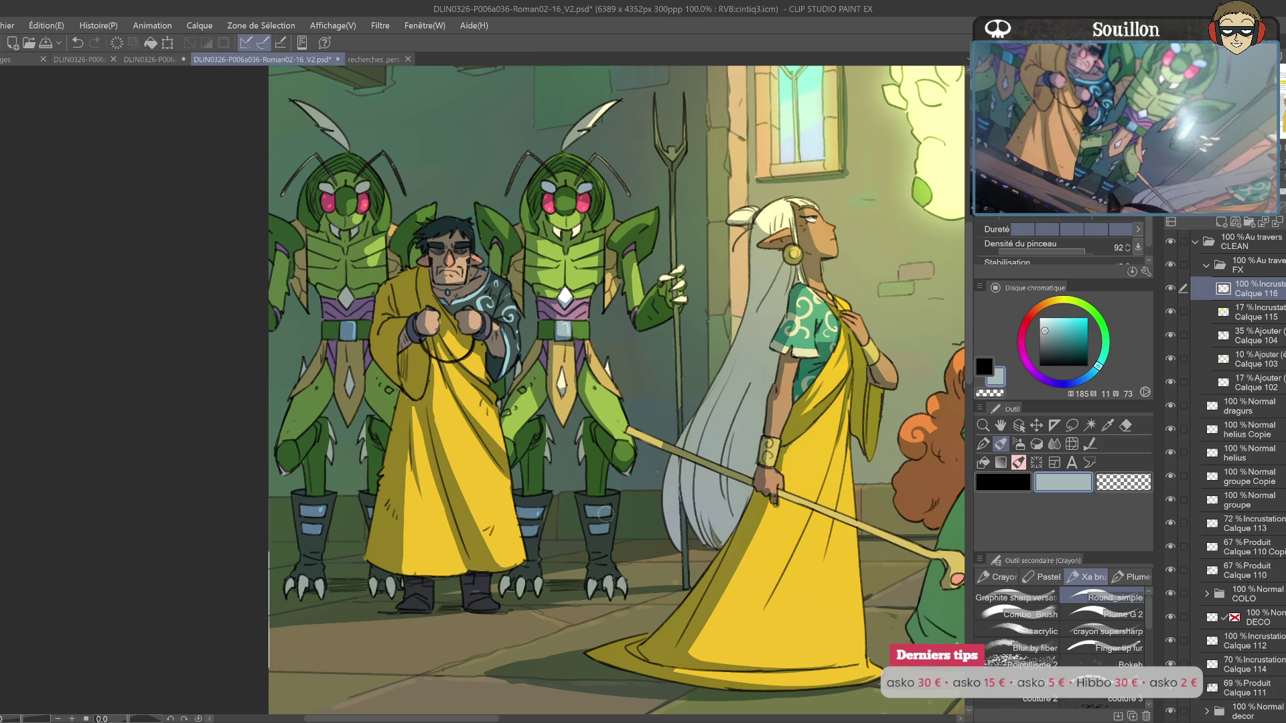
drag(771, 318, 704, 471)
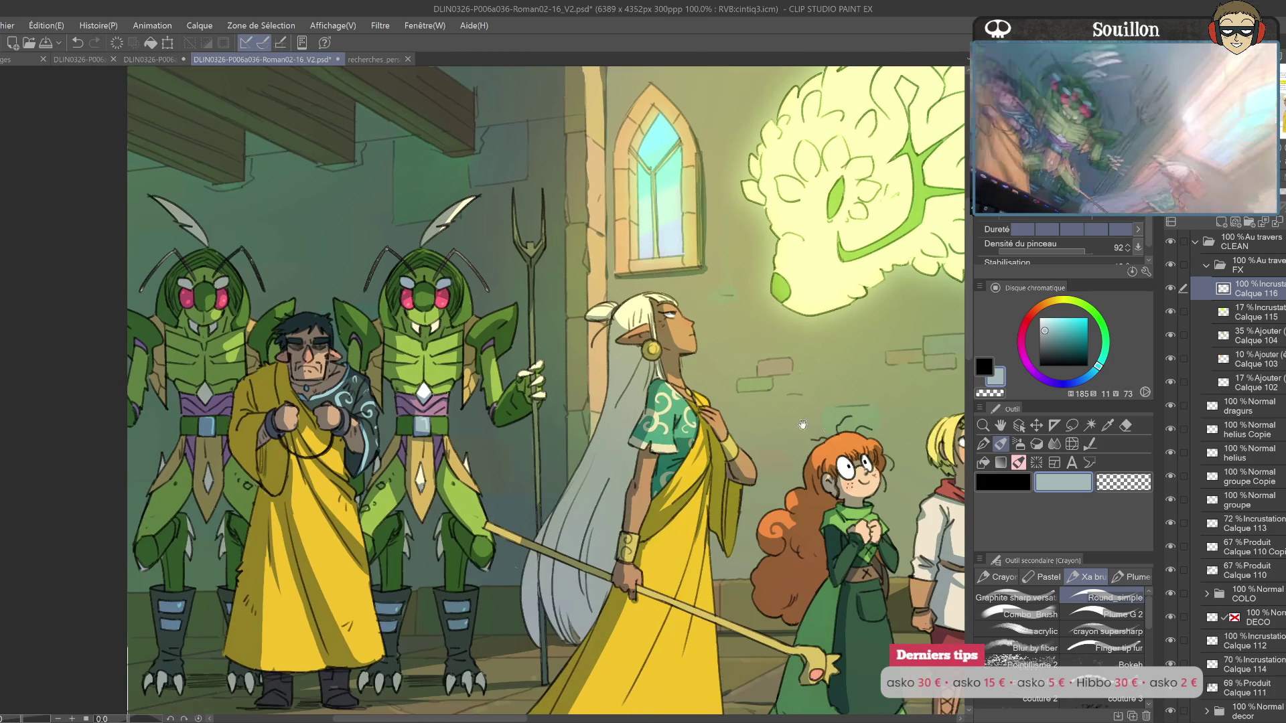
drag(952, 534, 764, 468)
click(1052, 325)
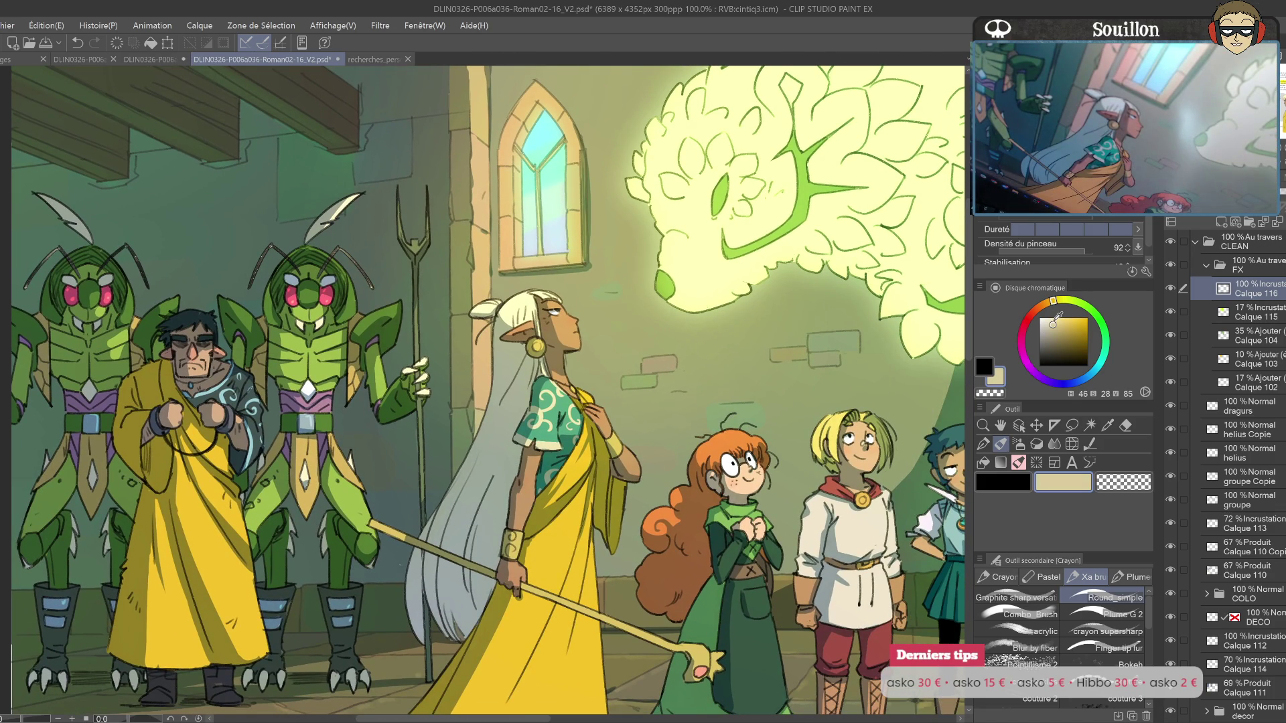
click(1050, 323)
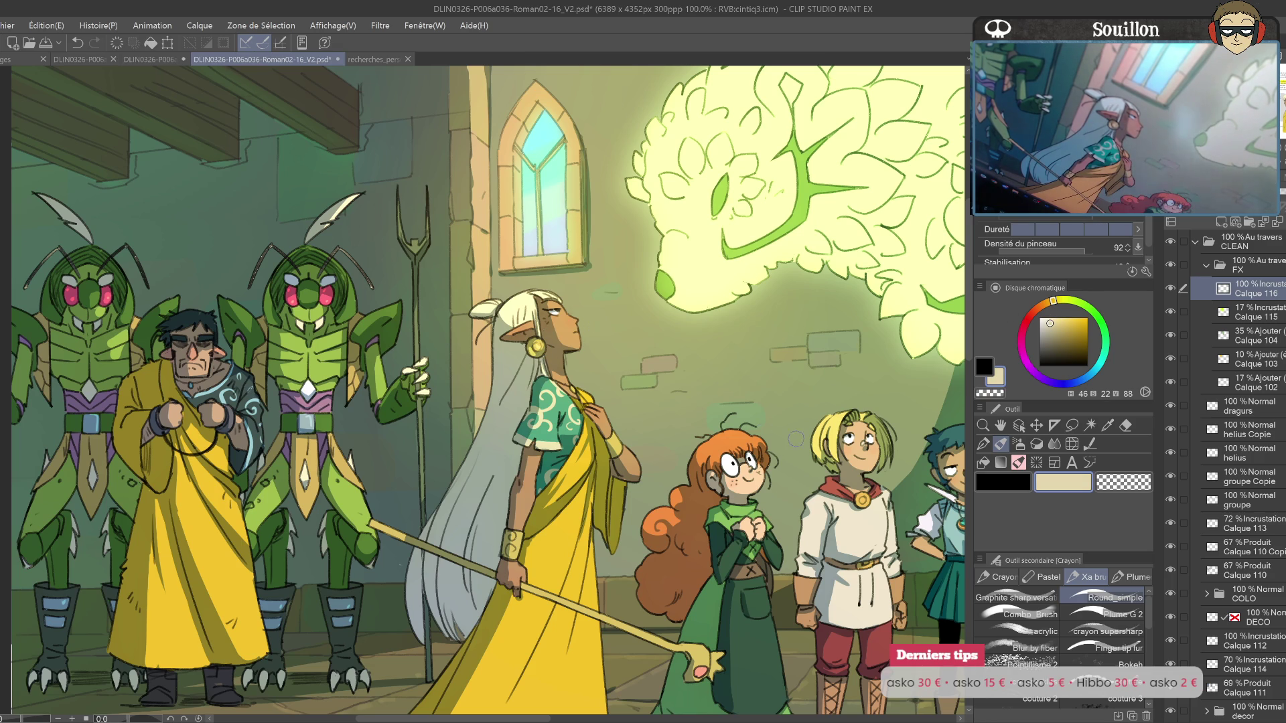
drag(792, 517, 766, 469)
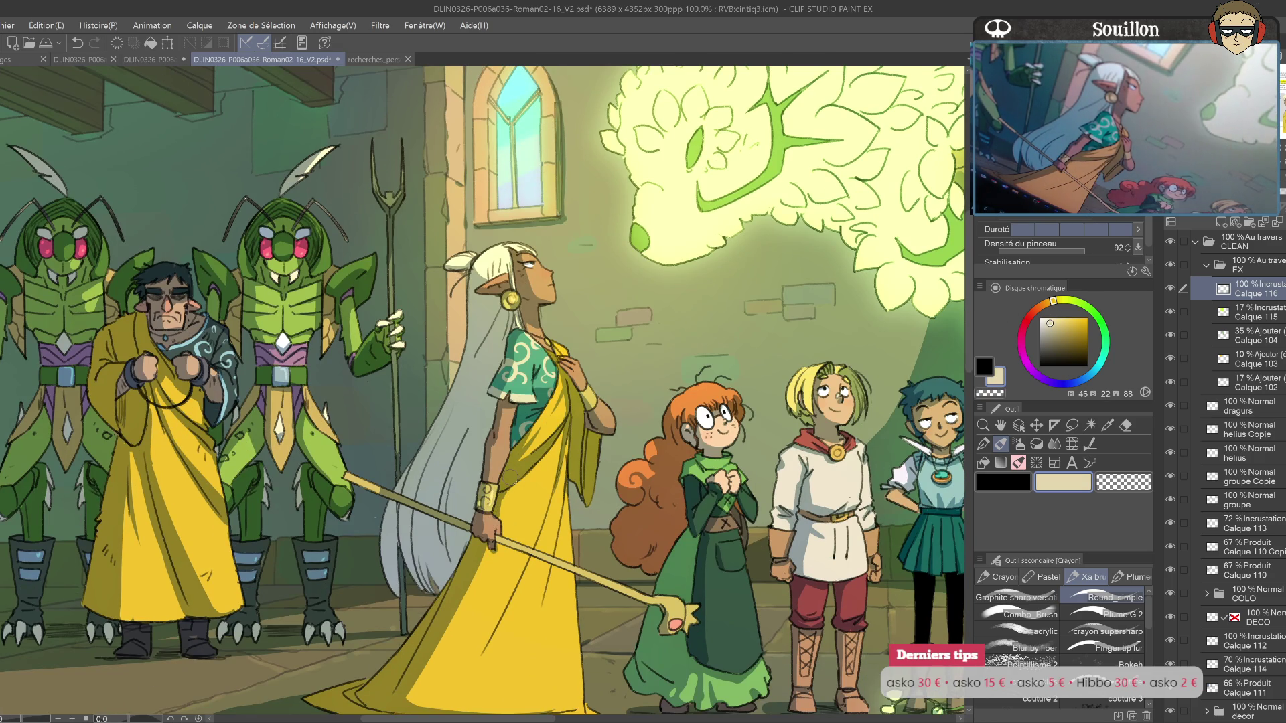
Step: Try tan and cream colours, then eyedrop and lighten a pale blue-grey near the plant creature
drag(510, 477, 478, 463)
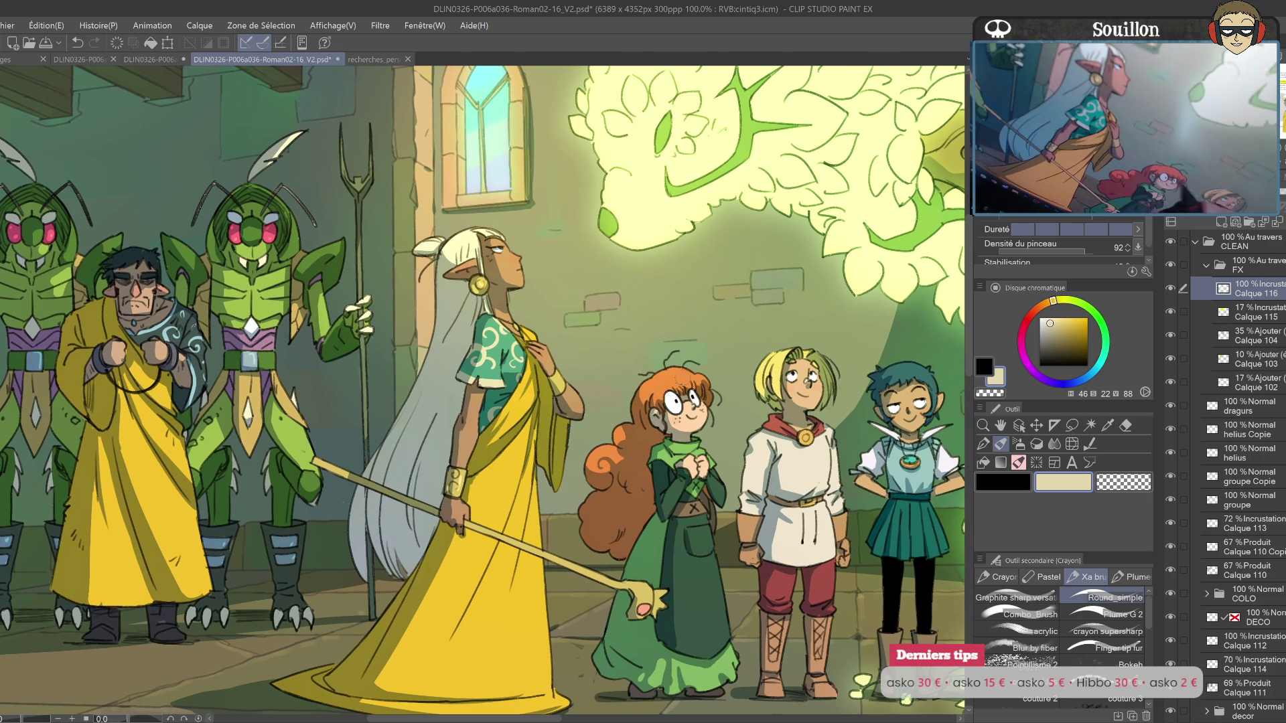
click(1045, 303)
click(1059, 333)
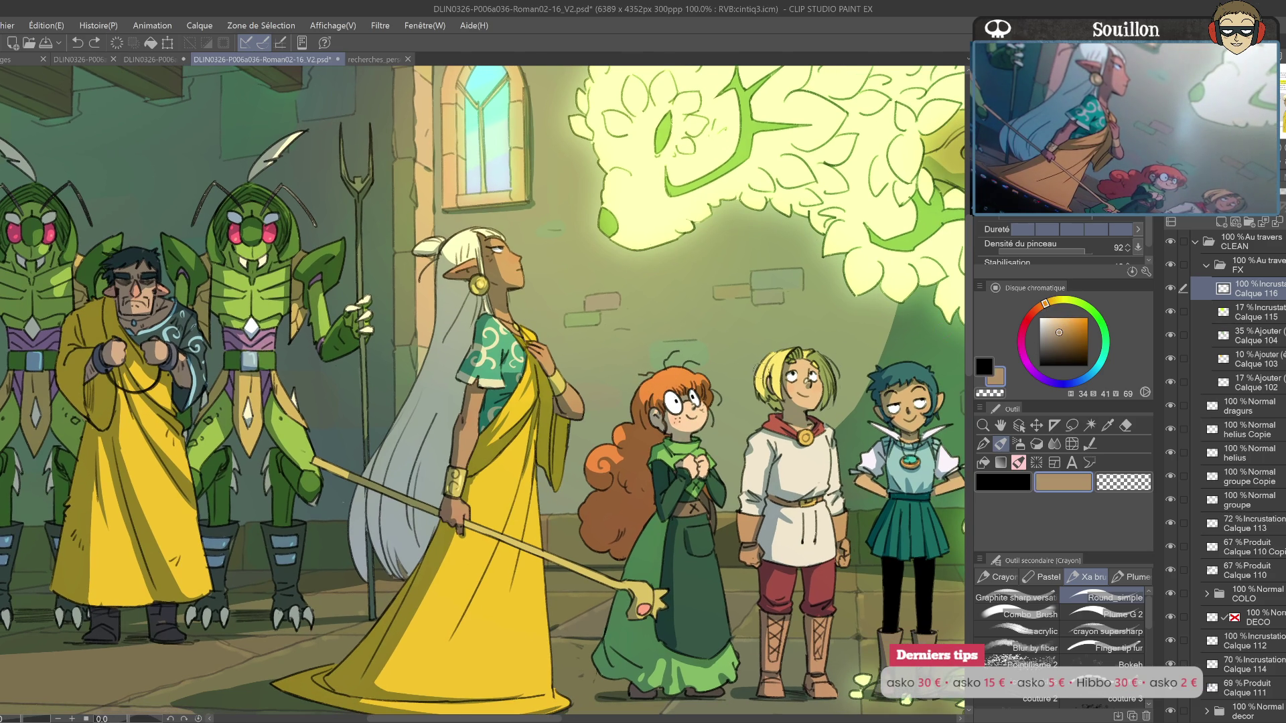
click(1059, 329)
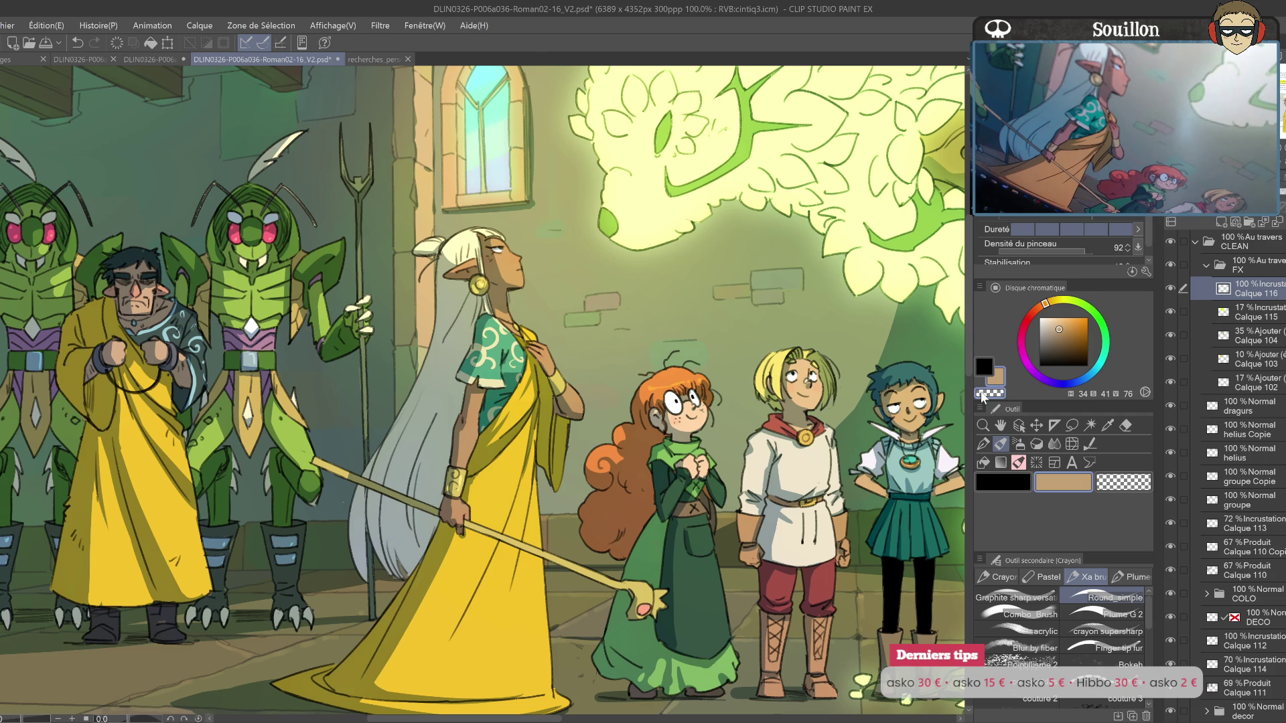
click(1050, 303)
click(1051, 318)
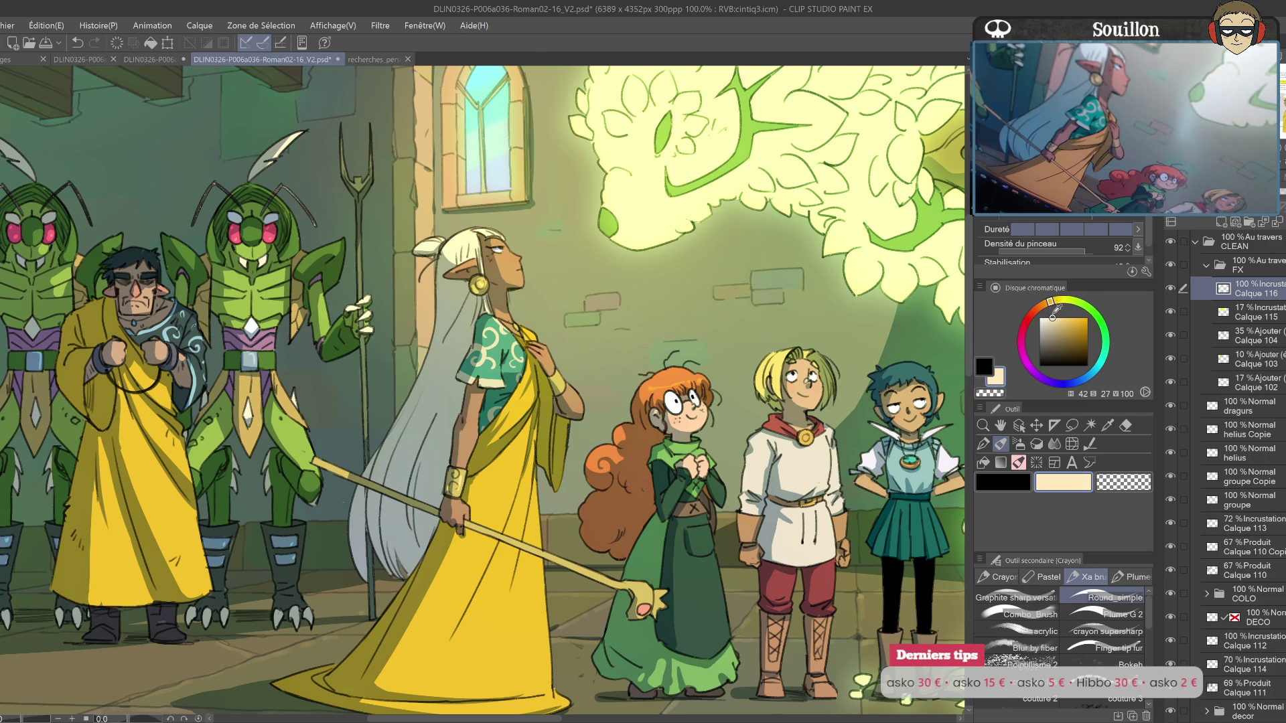
drag(898, 400, 814, 420)
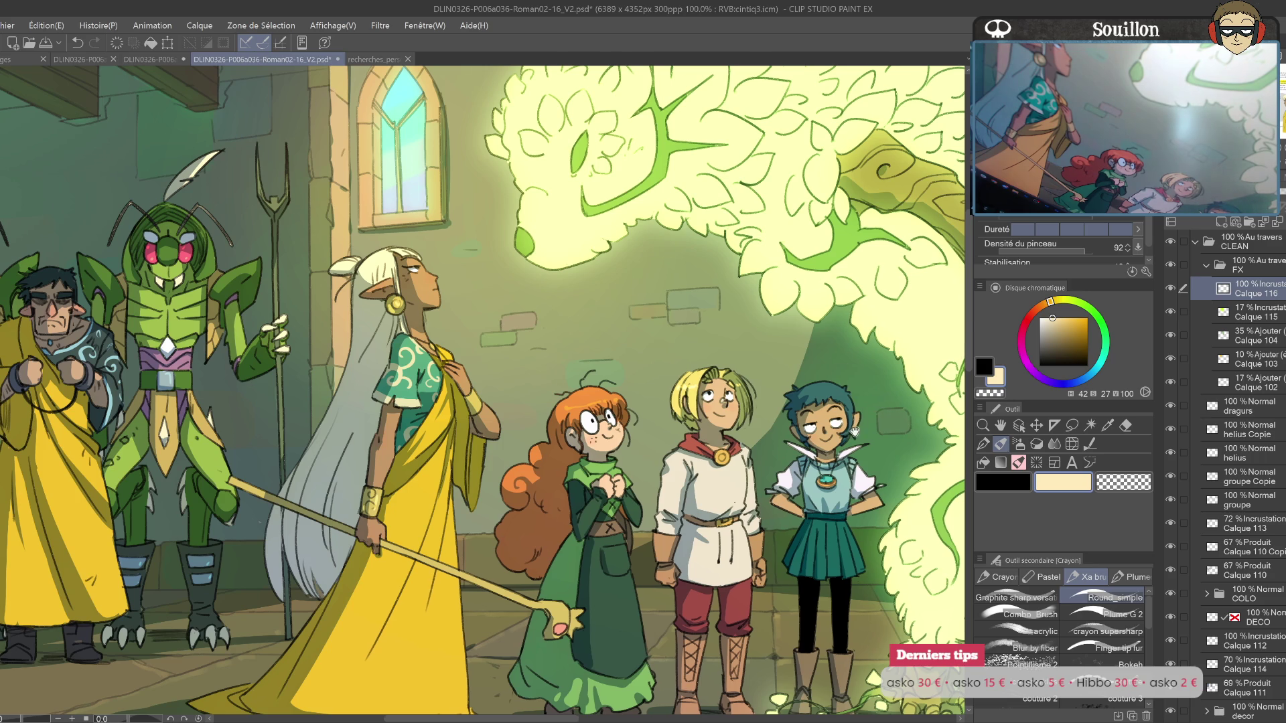
drag(859, 429, 773, 426)
alt+click(744, 476)
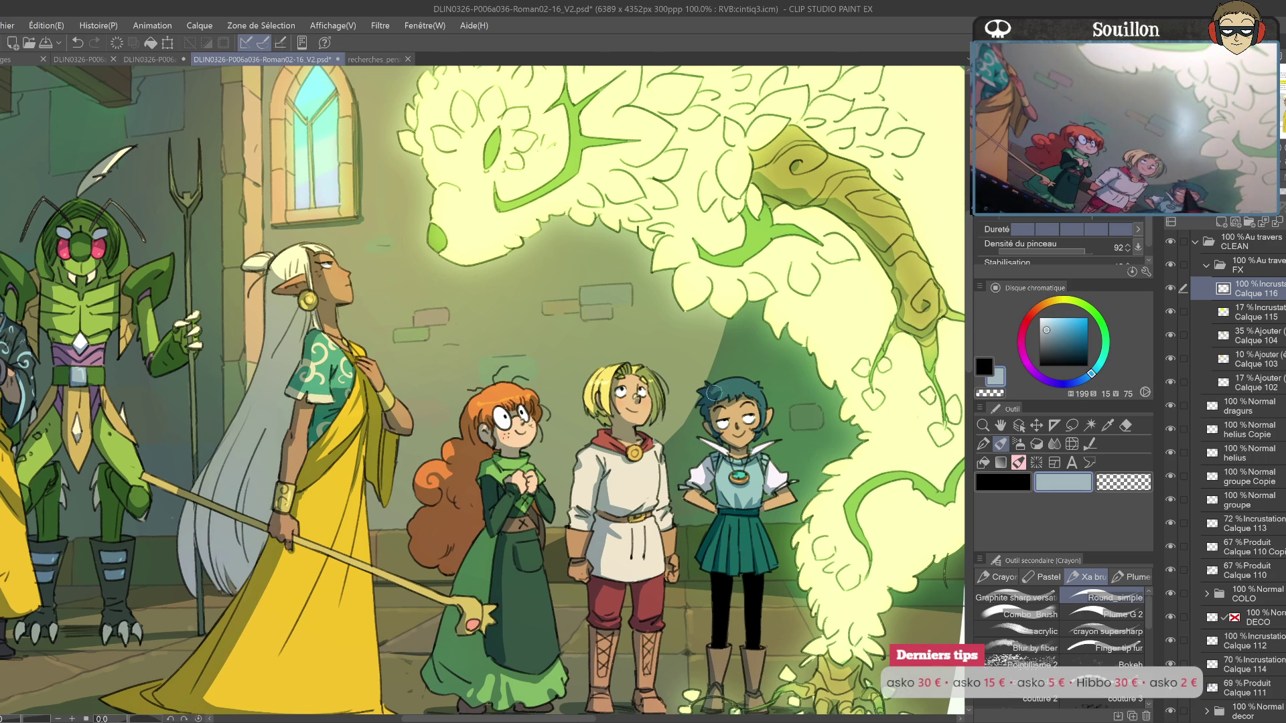
click(1045, 328)
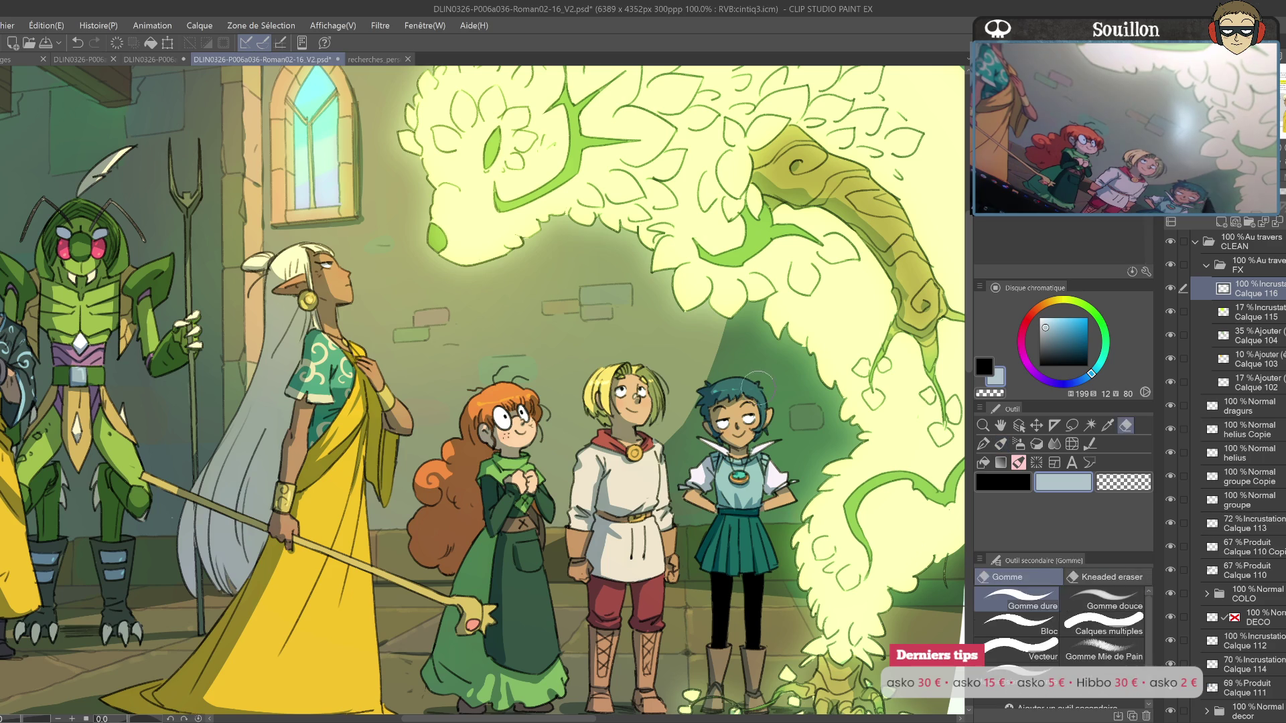
Step: Undo the last stroke and try cream and grey-beige colours while zooming over the children
scroll(819, 391, down, 1)
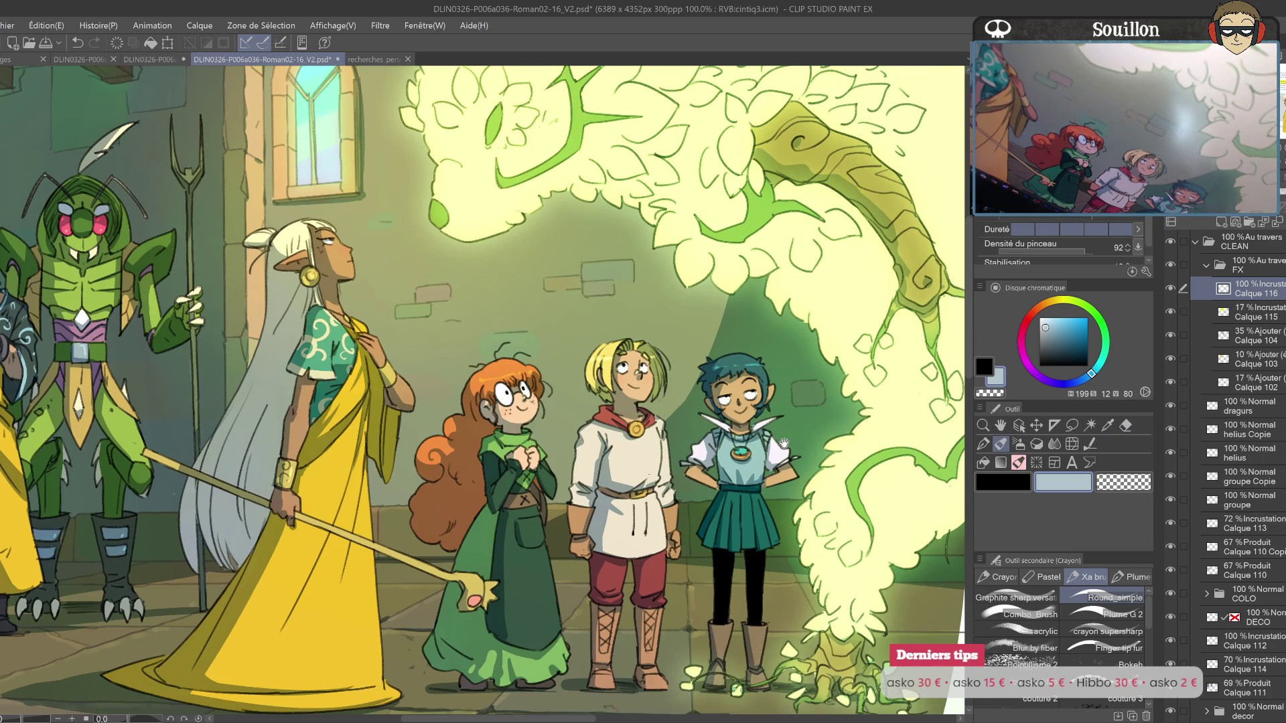
key(ctrl+z)
click(1043, 322)
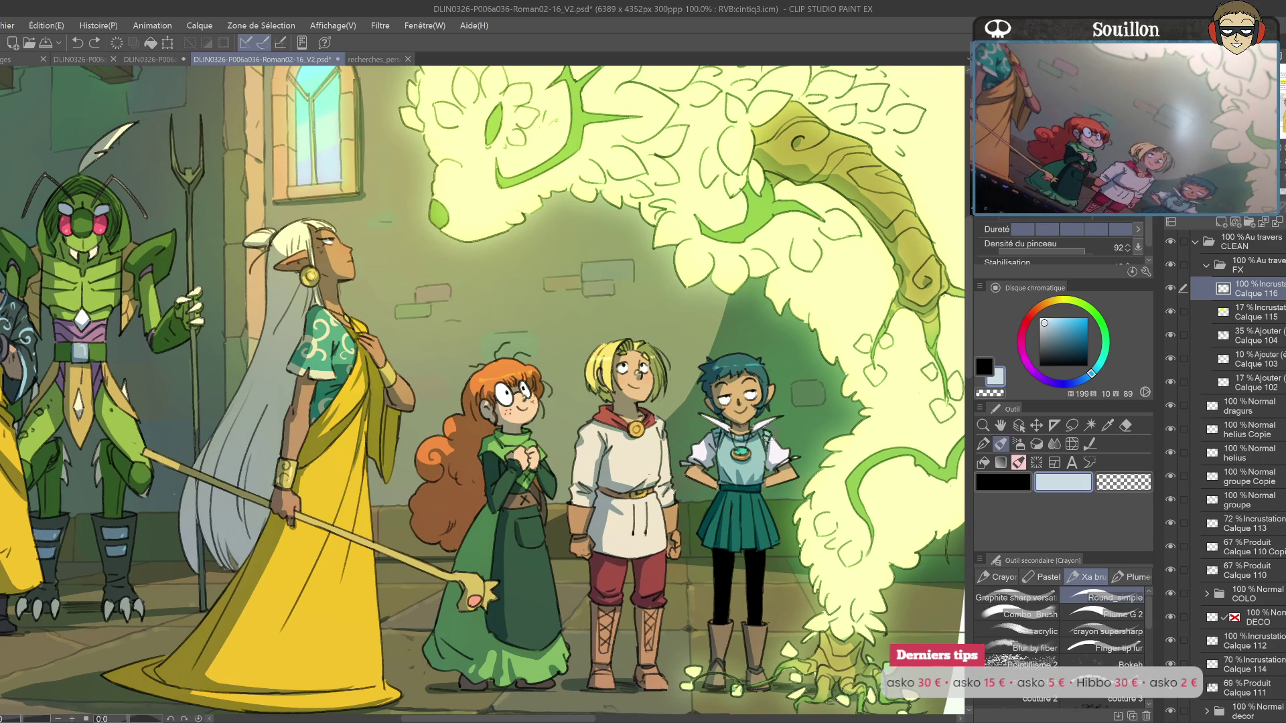
click(1051, 302)
click(1047, 322)
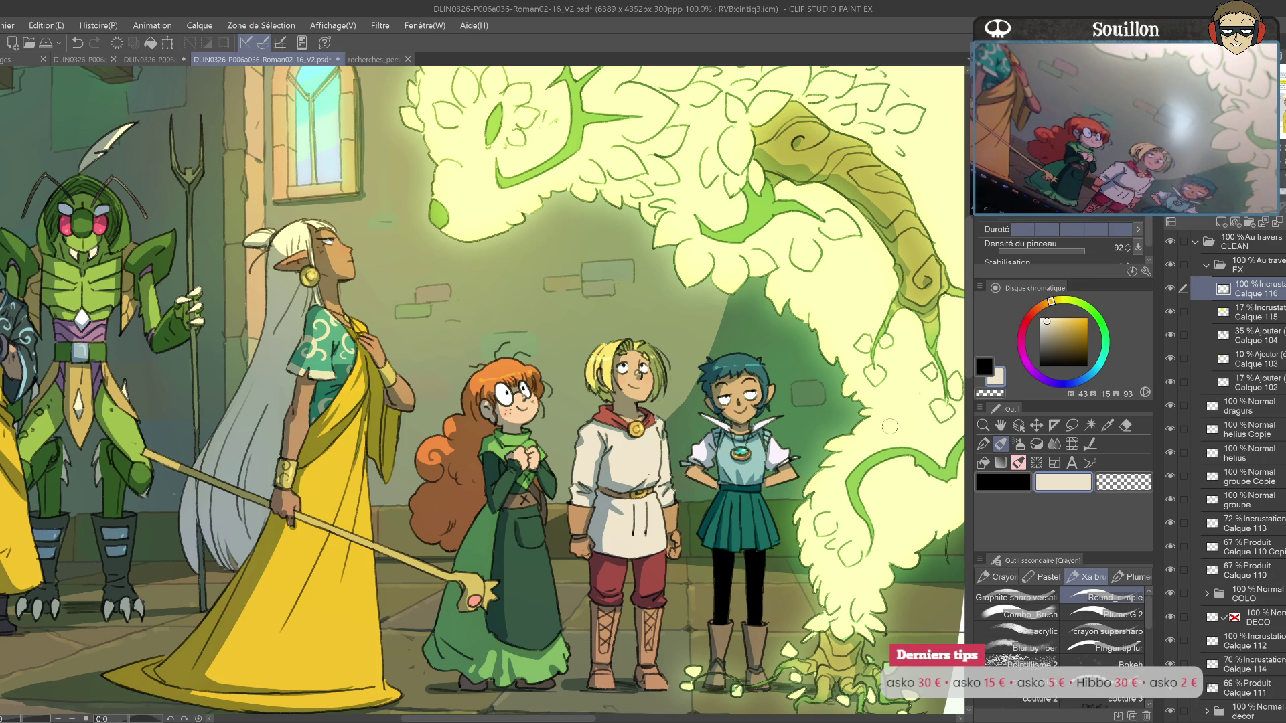
drag(706, 500, 718, 450)
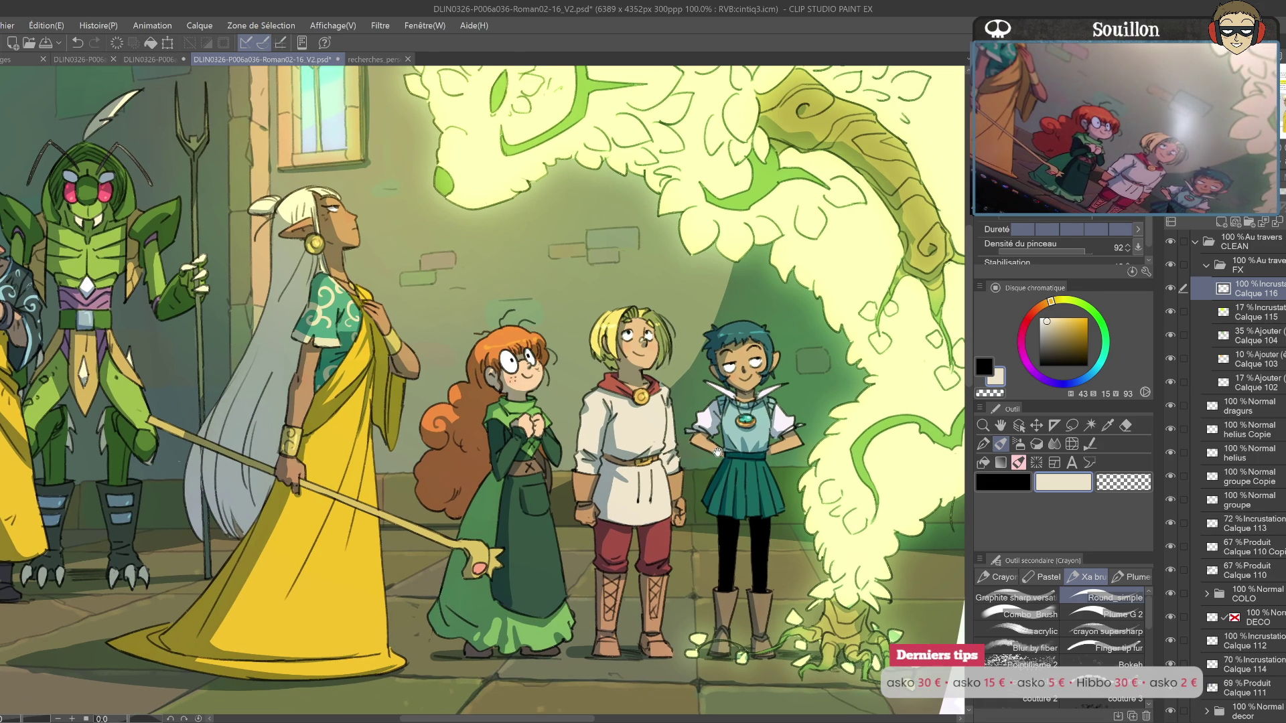
drag(760, 471, 716, 410)
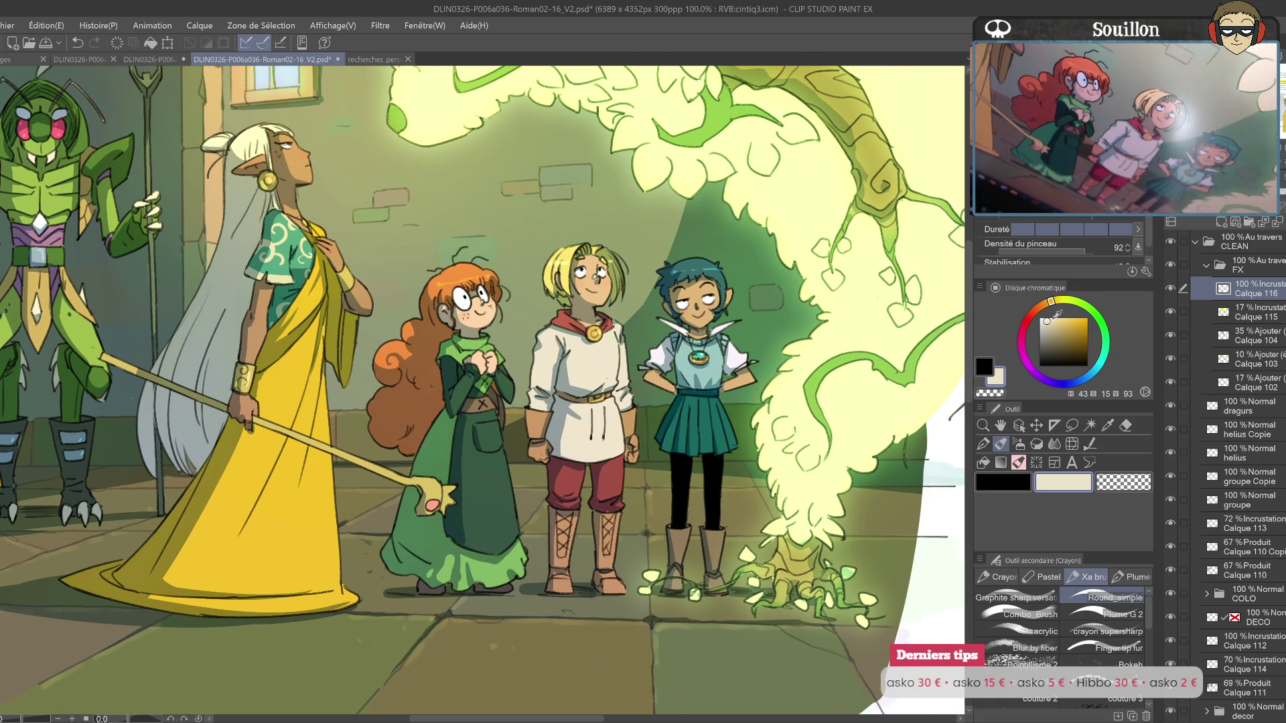
click(1047, 331)
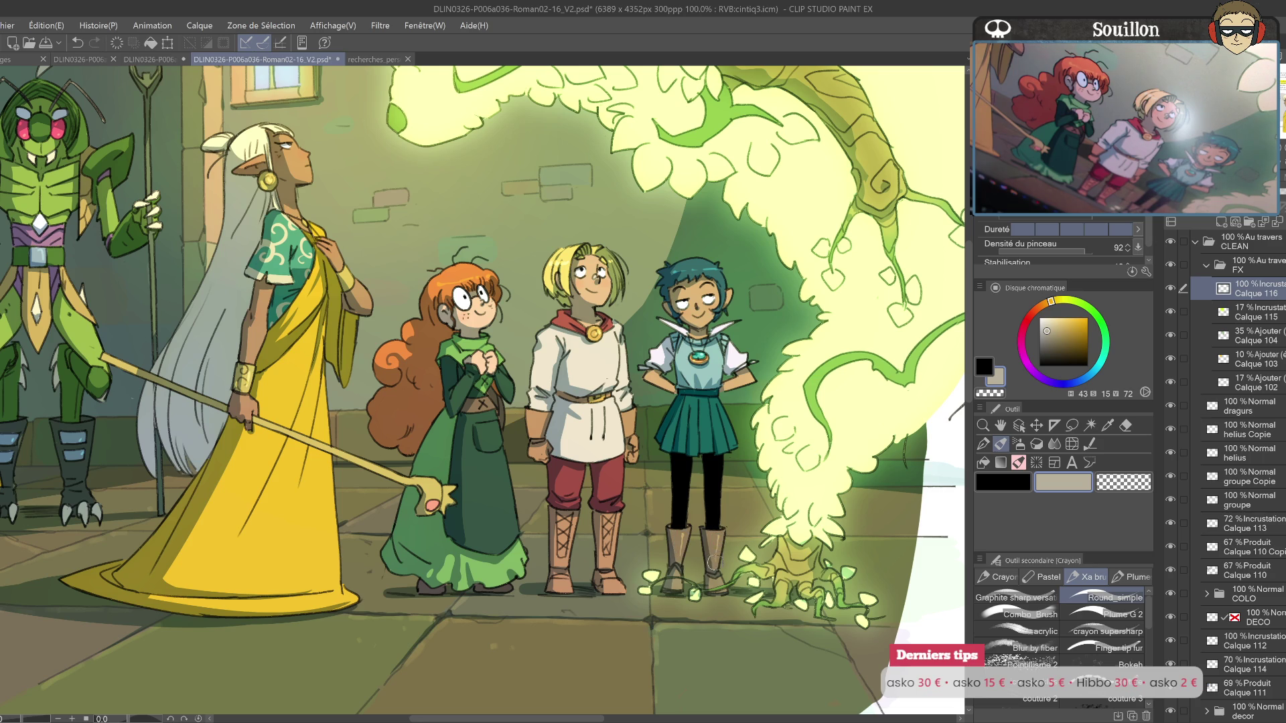
scroll(754, 519, down, 1)
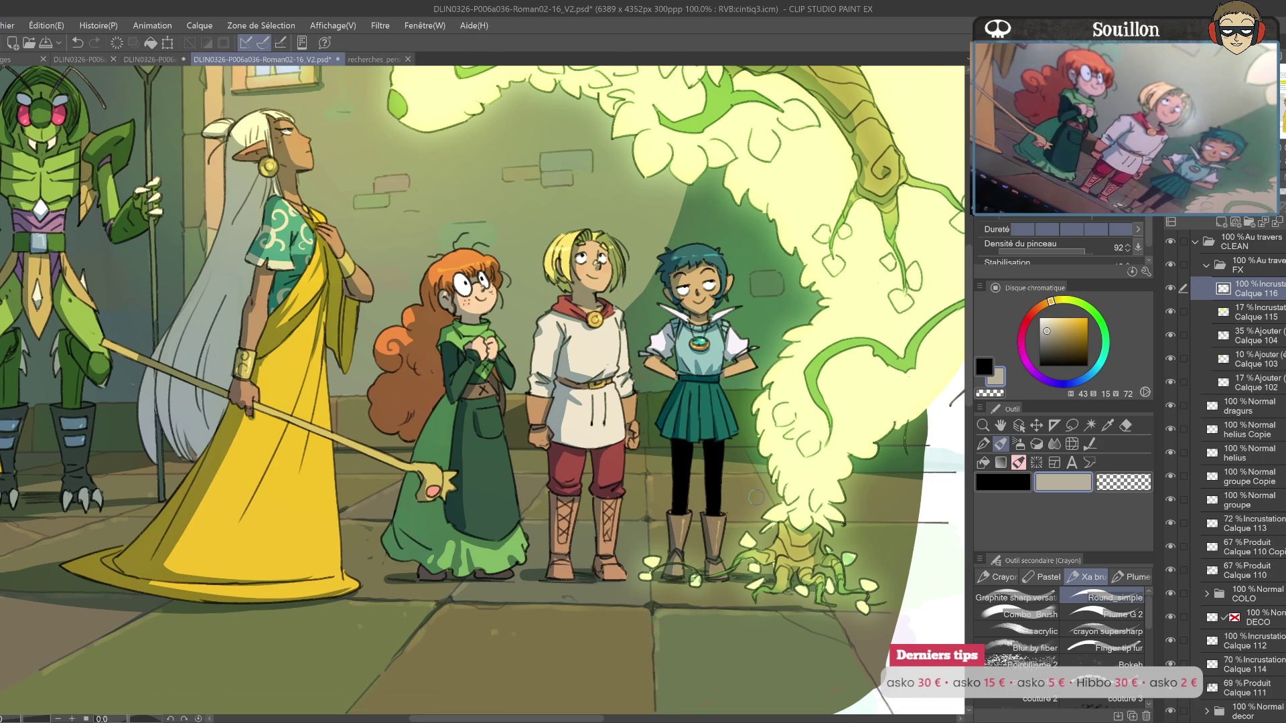
scroll(611, 453, down, 5)
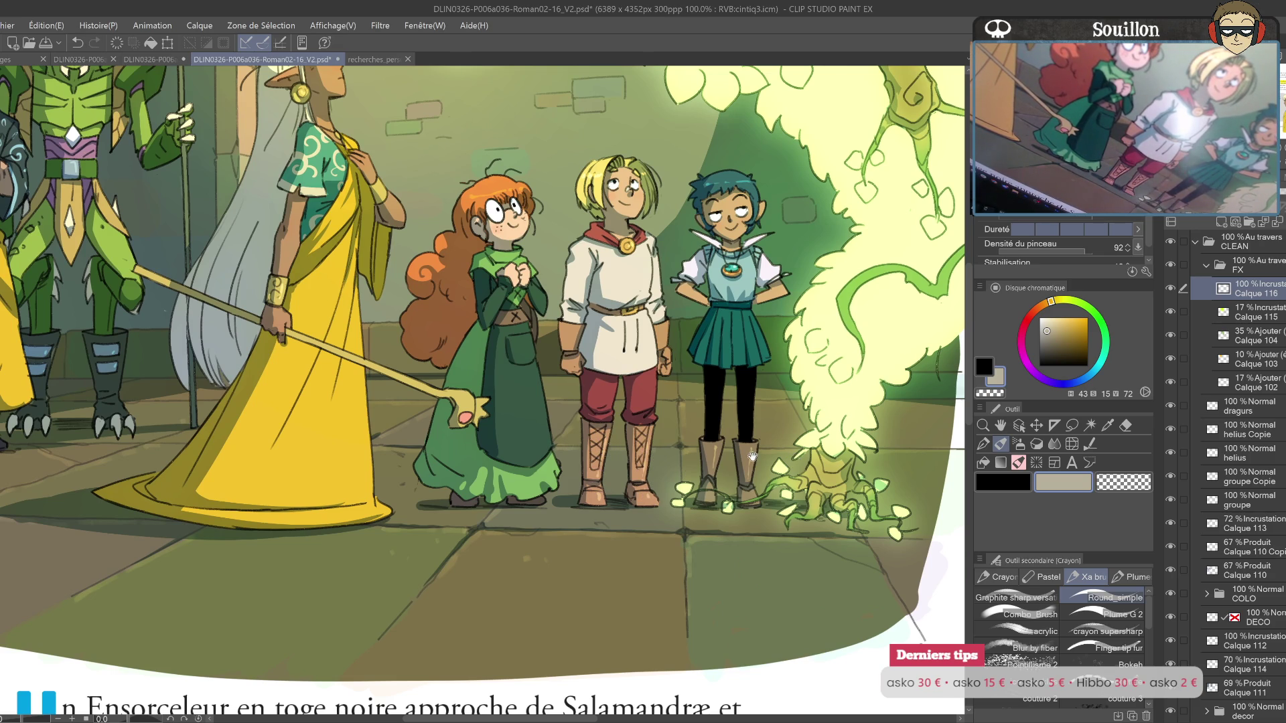
scroll(692, 473, up, 3)
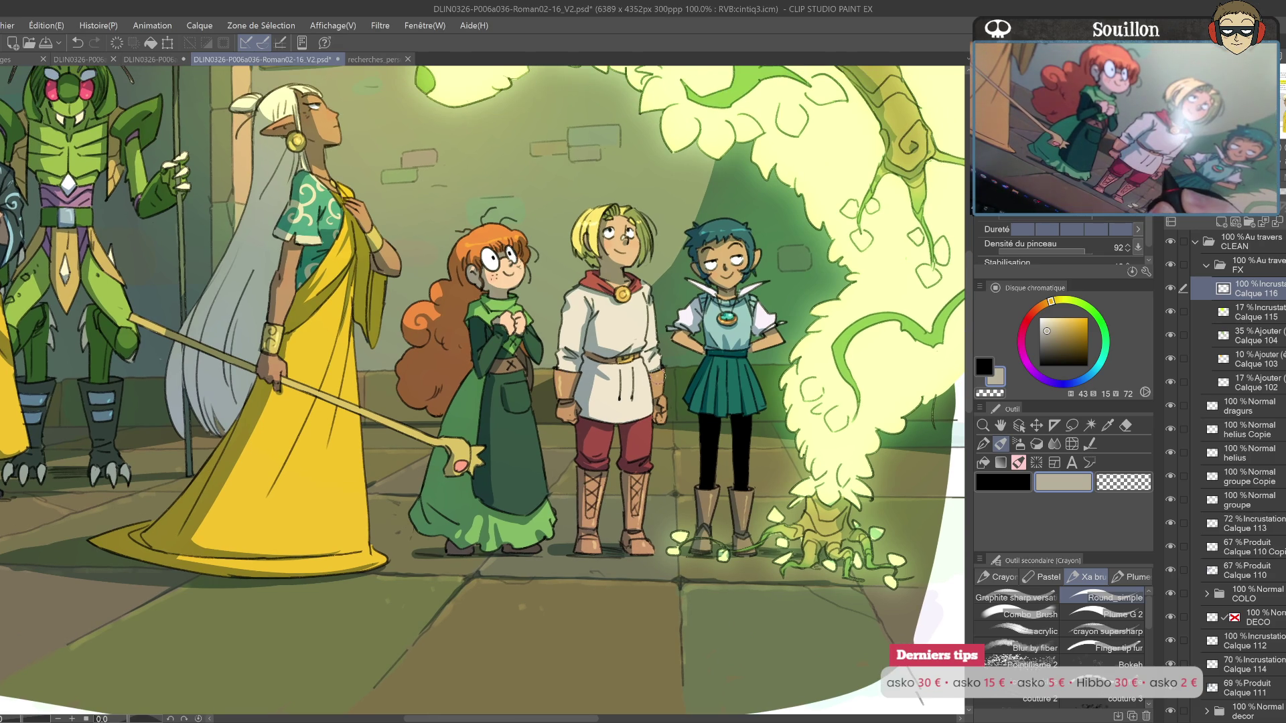
scroll(662, 388, up, 1)
scroll(653, 436, up, 2)
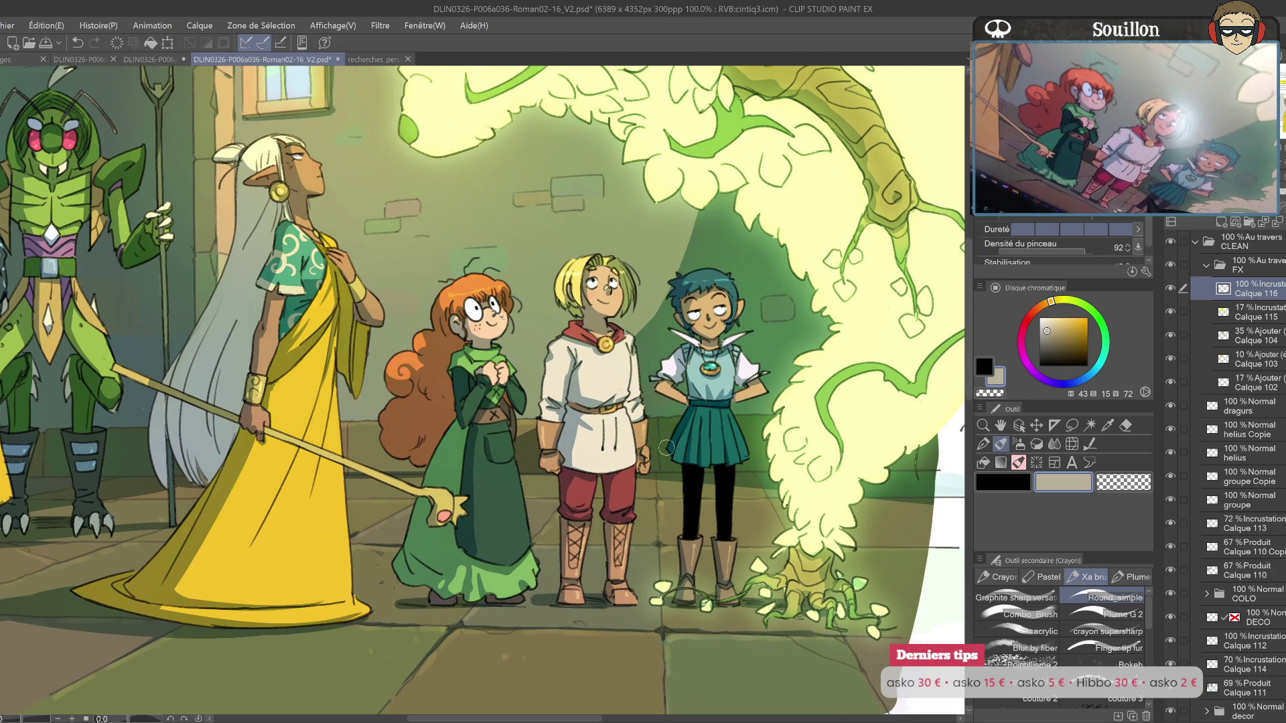
scroll(733, 424, up, 3)
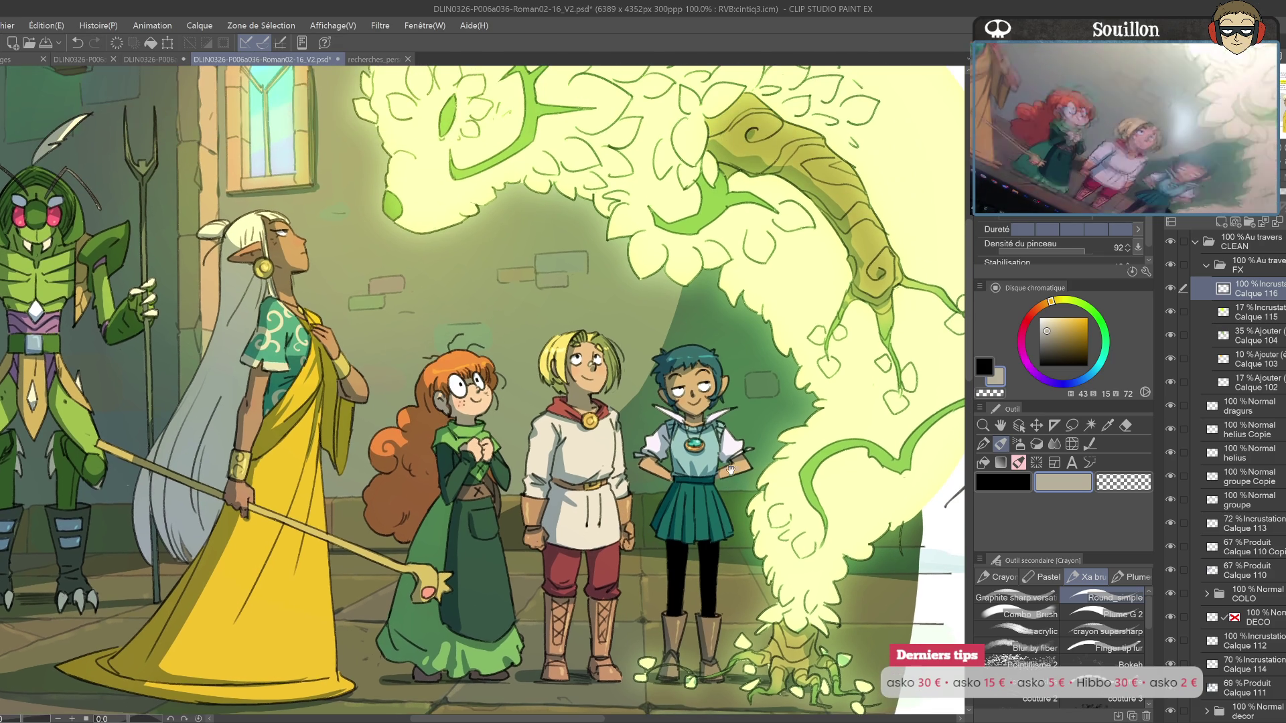
scroll(732, 454, up, 1)
scroll(733, 455, up, 1)
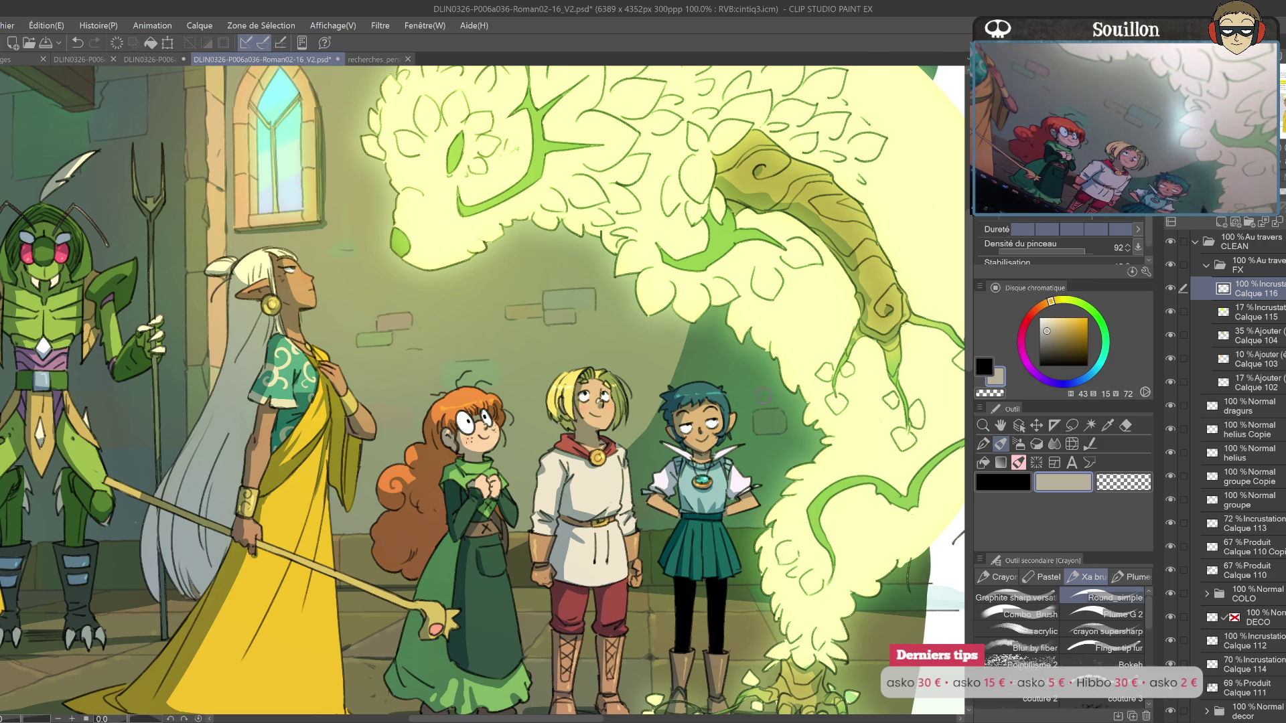
Step: Settle on a pale beige-yellow drawing colour and mirror the canvas horizontally
mouse_move(756, 429)
mouse_down()
mouse_move(735, 409)
mouse_move(730, 433)
mouse_up()
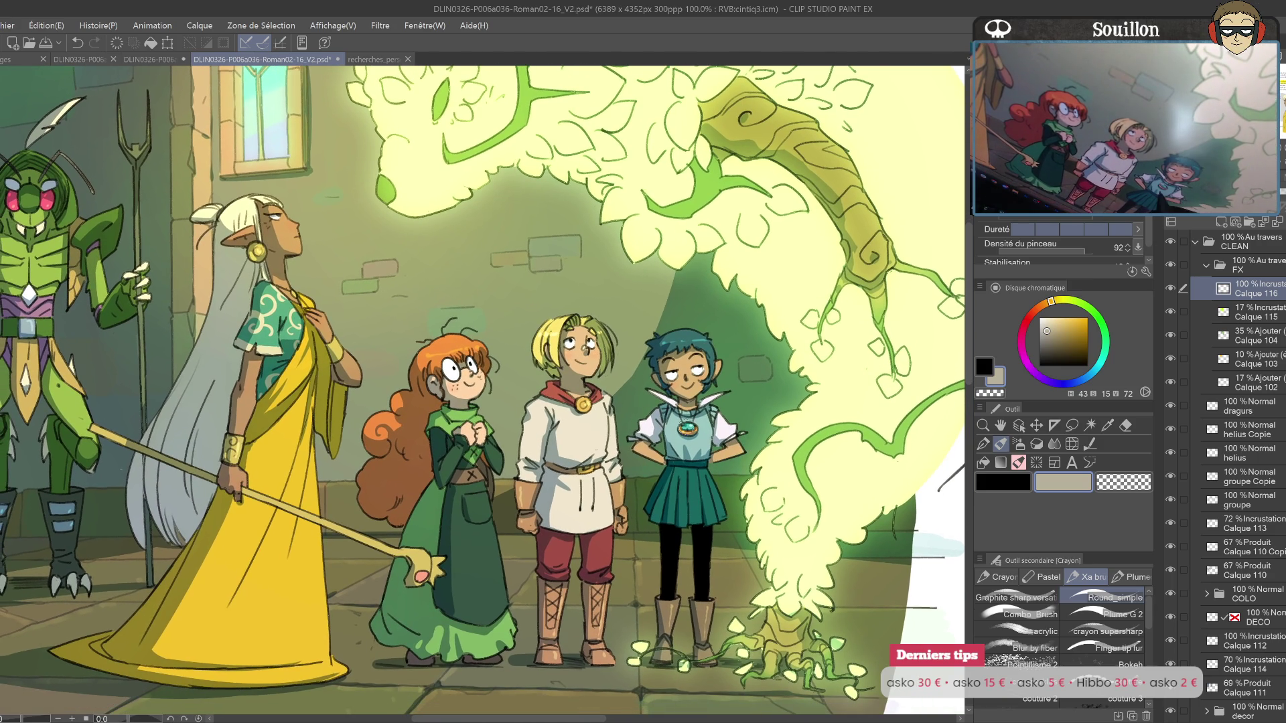
drag(629, 471, 707, 435)
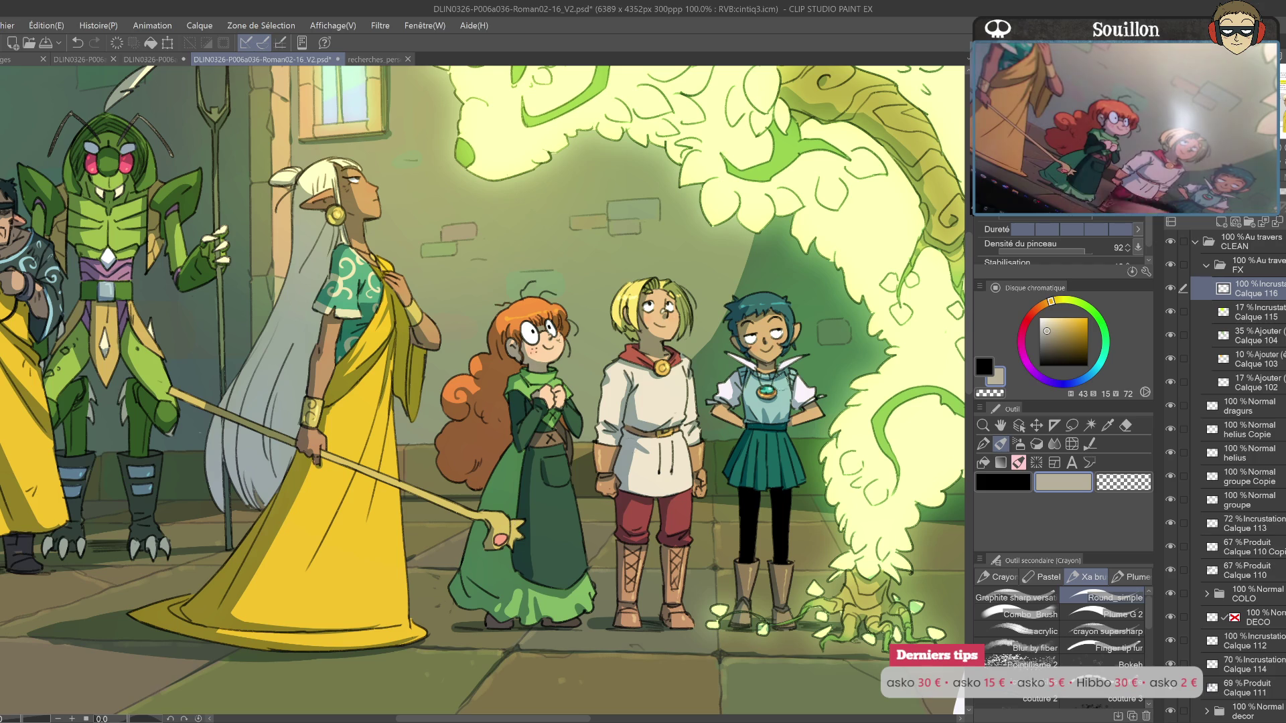
click(1033, 312)
click(1049, 323)
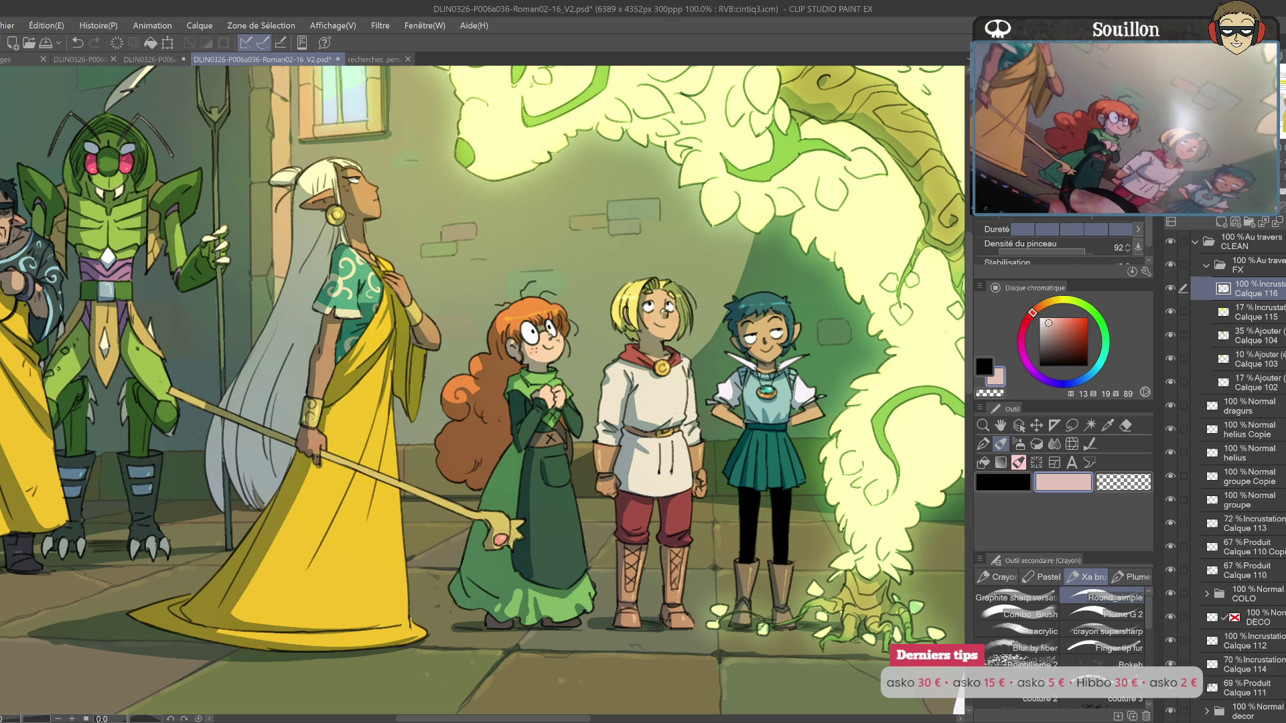
scroll(482, 389, up, 1)
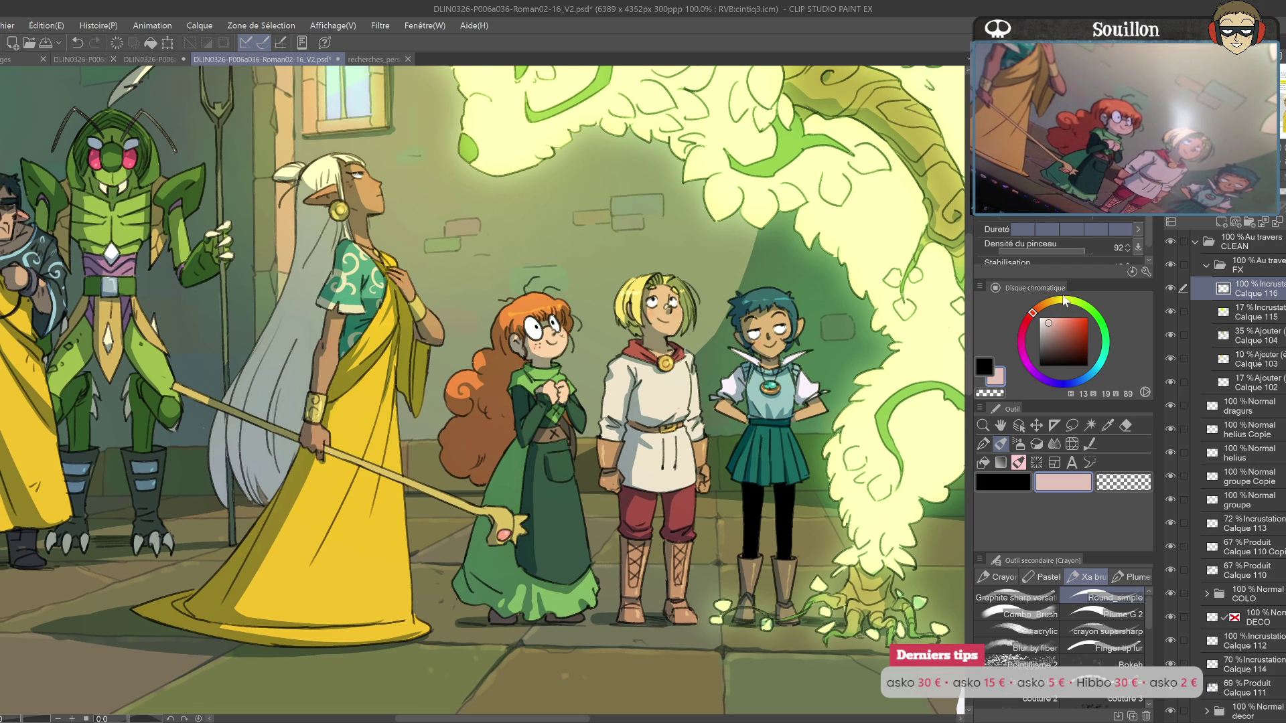
drag(1063, 306, 1052, 301)
click(1051, 322)
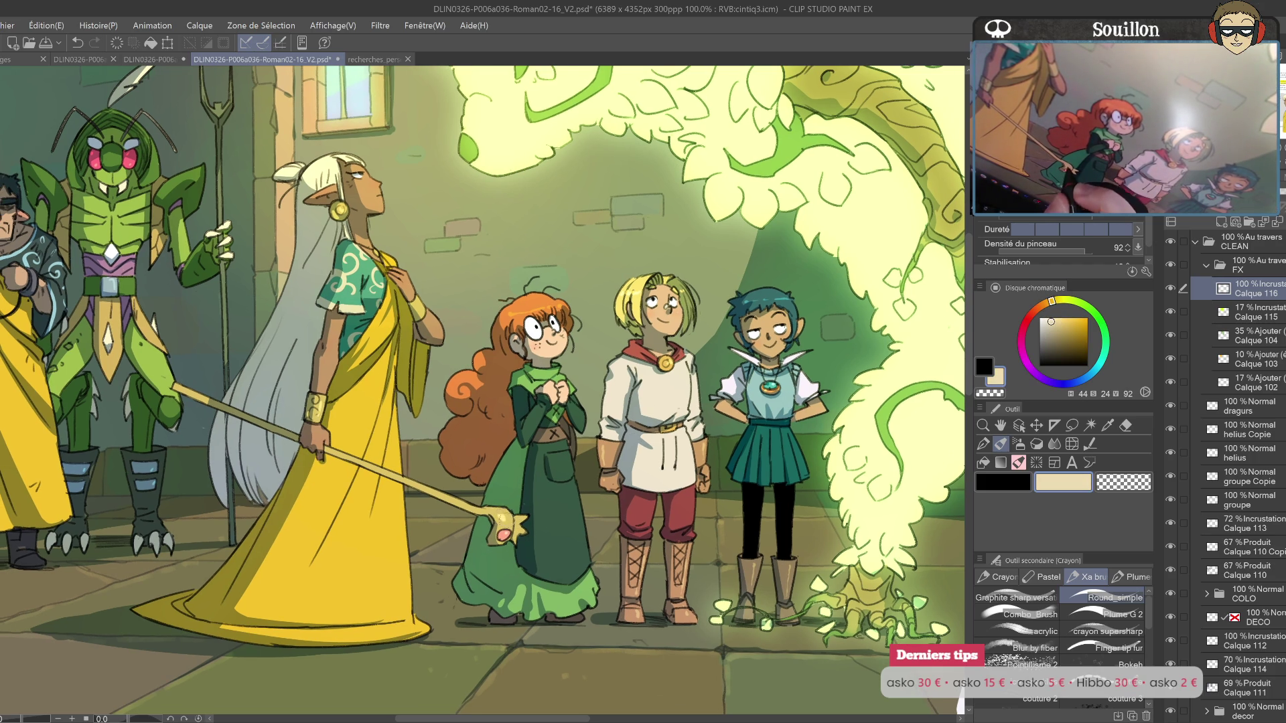
key(h)
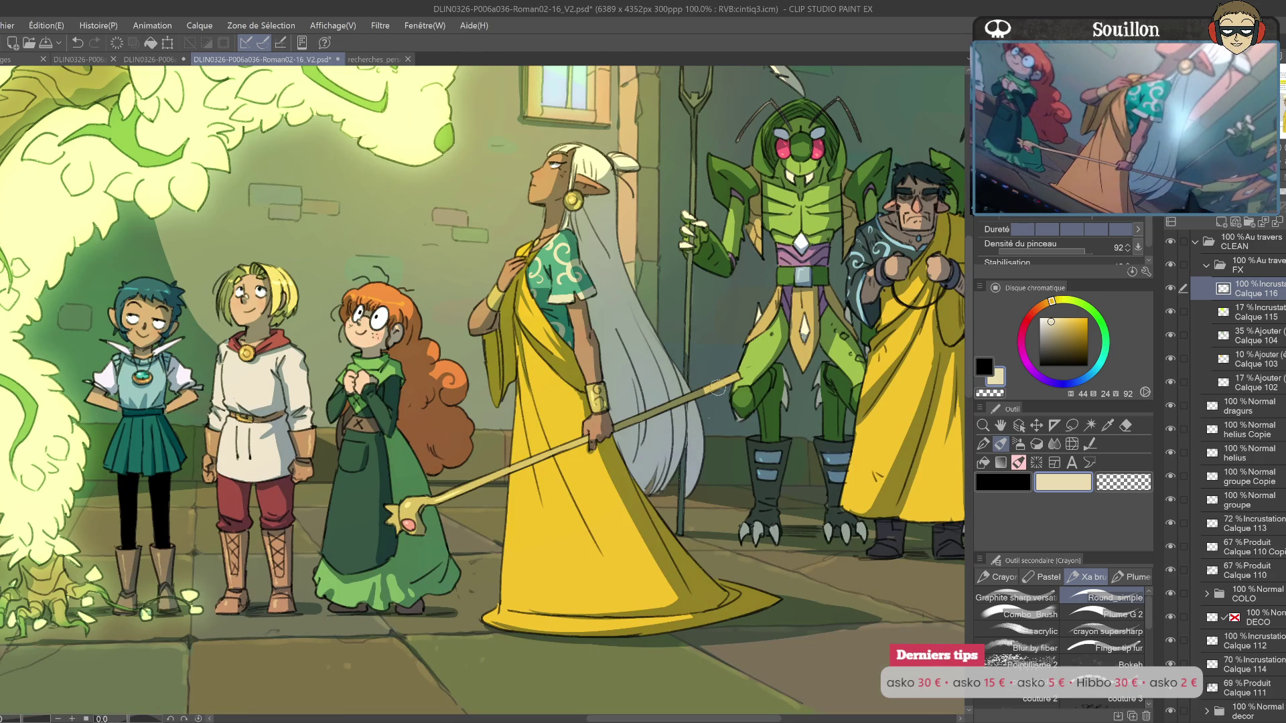
Step: Undo twice to remove the stray mark on the elf's face and pick a greyer tone
key(ctrl+z)
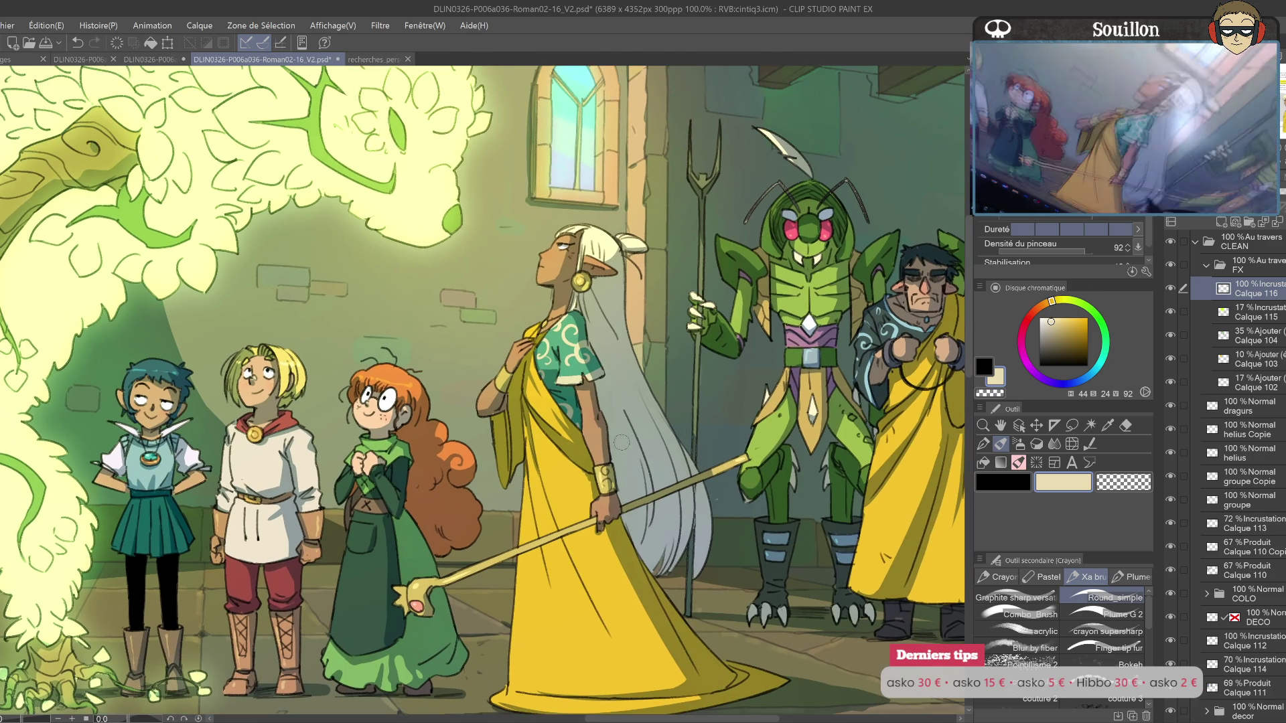
scroll(815, 377, up, 3)
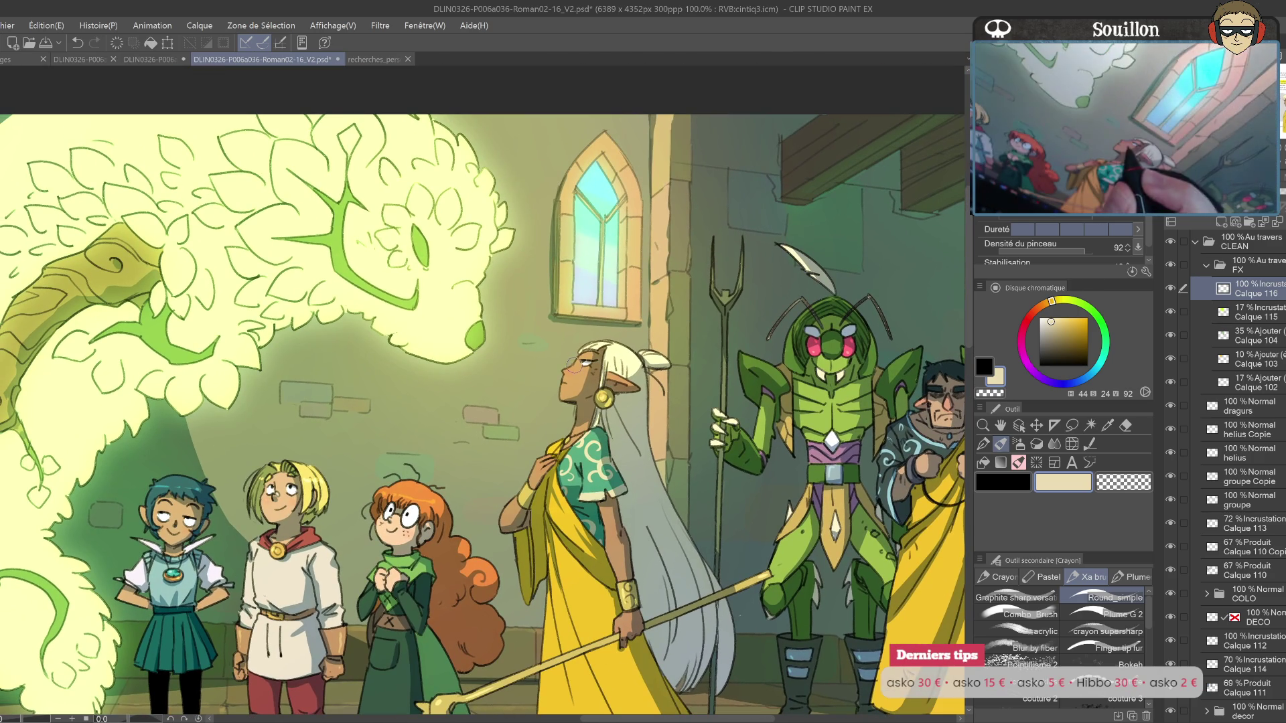
click(1048, 328)
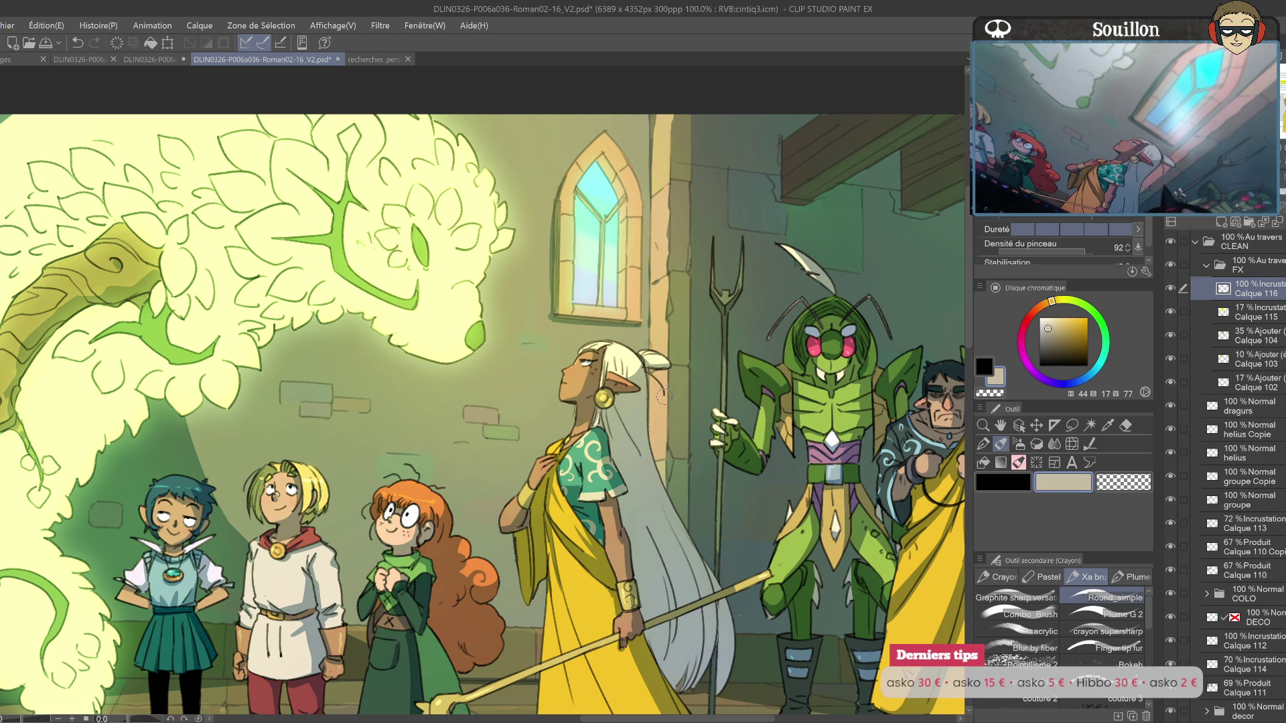
drag(650, 410, 672, 399)
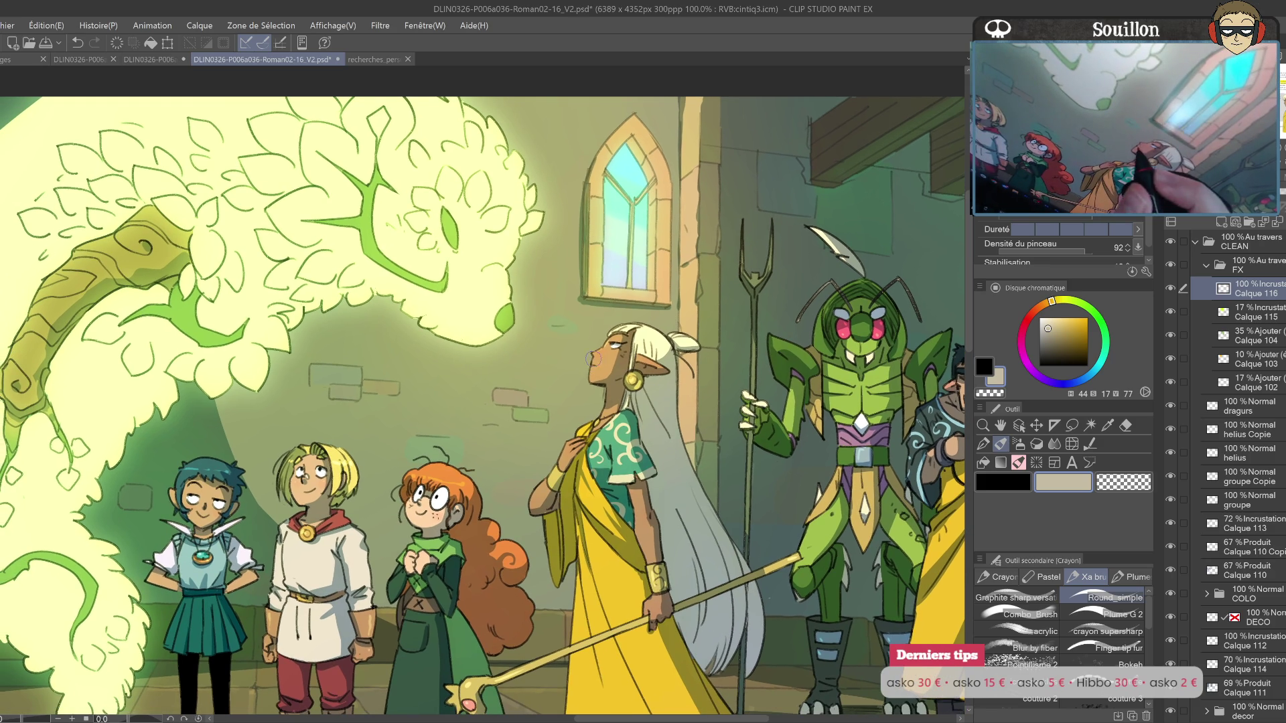
key(ctrl+z)
Step: Flip the canvas back to normal and pan across the guards, girls and glowing creature
mouse_move(670, 424)
mouse_down()
mouse_move(762, 396)
mouse_move(766, 358)
mouse_up()
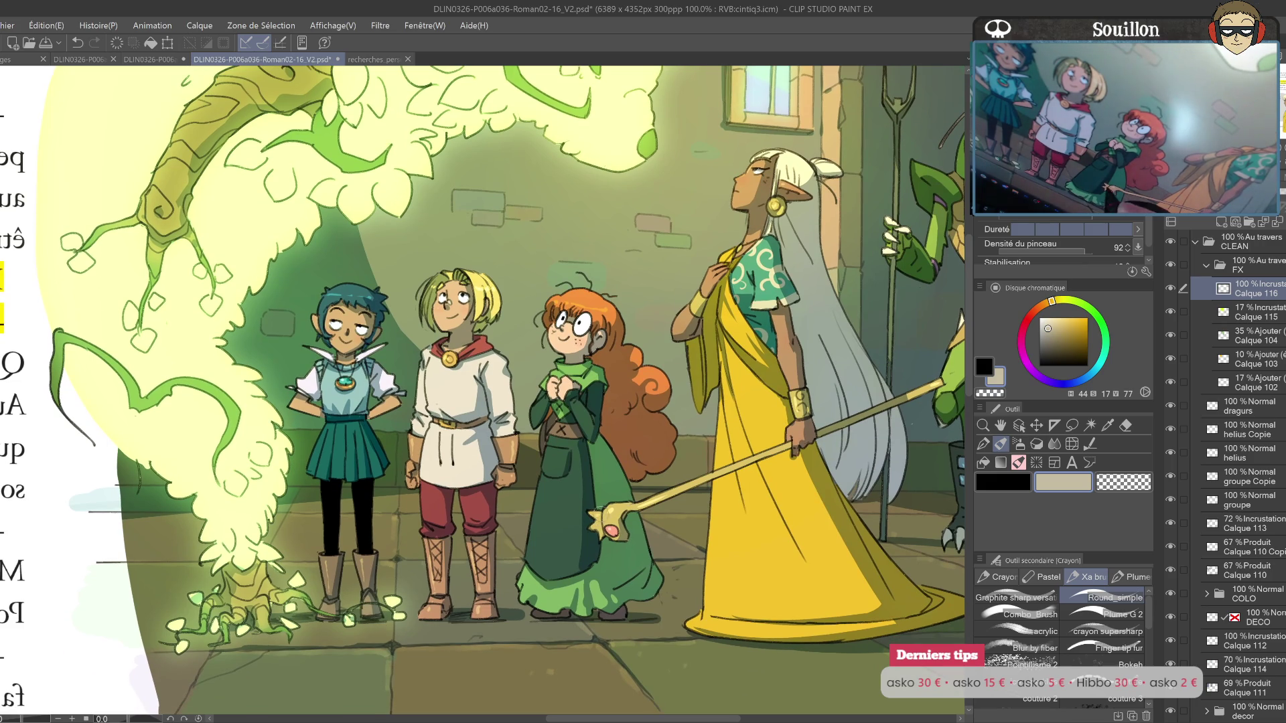
drag(751, 450, 711, 510)
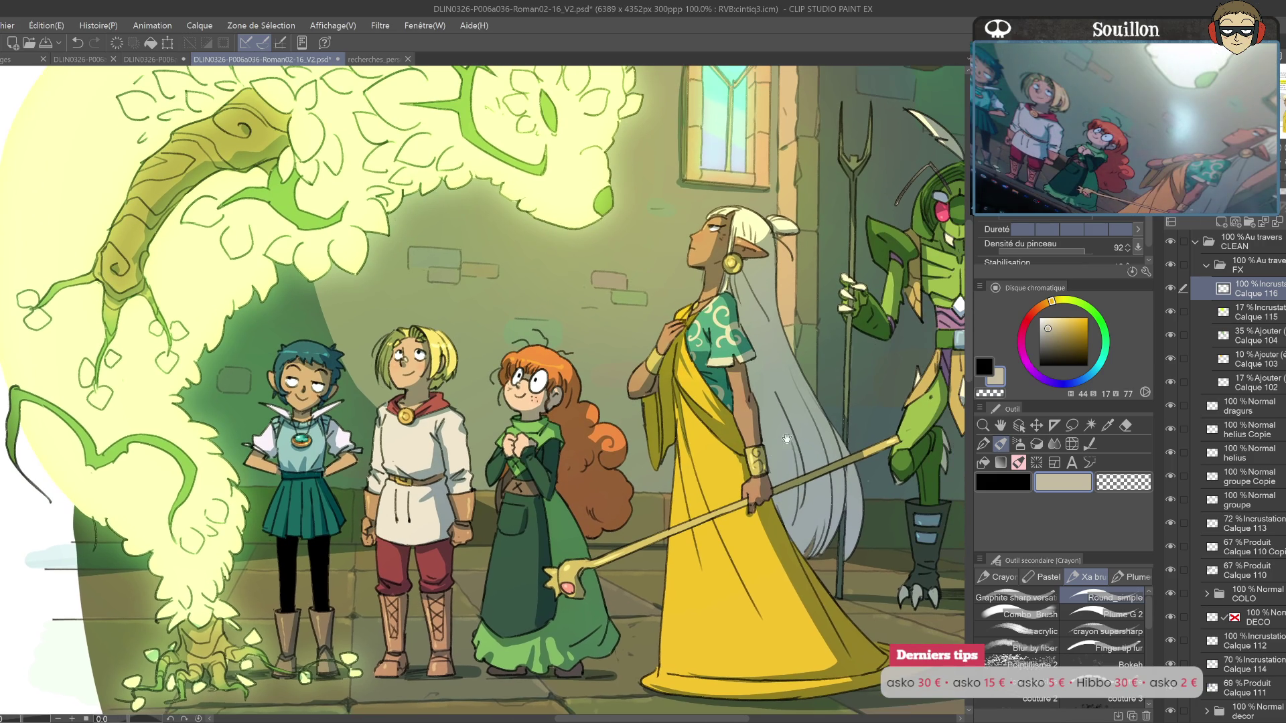
drag(782, 440, 771, 496)
key(h)
mouse_move(381, 515)
mouse_down()
mouse_move(670, 488)
mouse_move(752, 448)
mouse_move(810, 472)
mouse_up()
drag(611, 421, 799, 481)
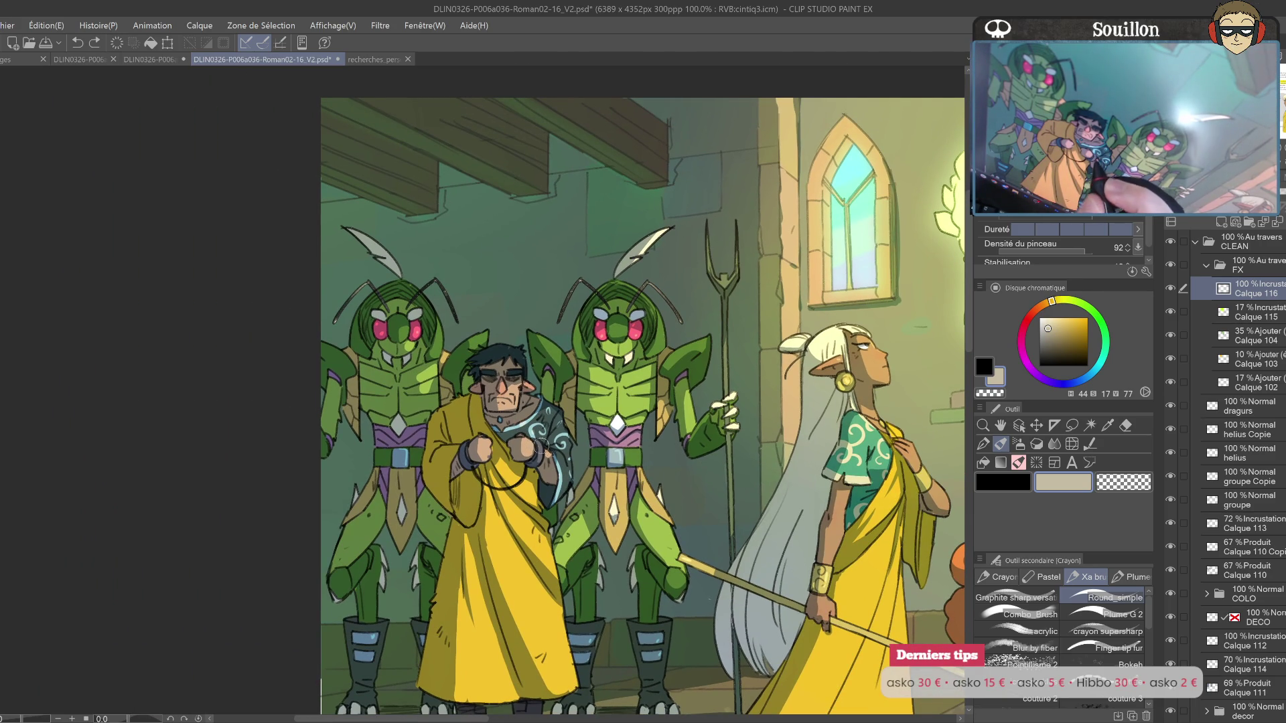
mouse_move(672, 484)
mouse_down()
mouse_move(668, 467)
mouse_move(651, 475)
mouse_up()
mouse_move(829, 446)
mouse_down()
mouse_move(743, 450)
mouse_move(783, 454)
mouse_move(771, 469)
mouse_up()
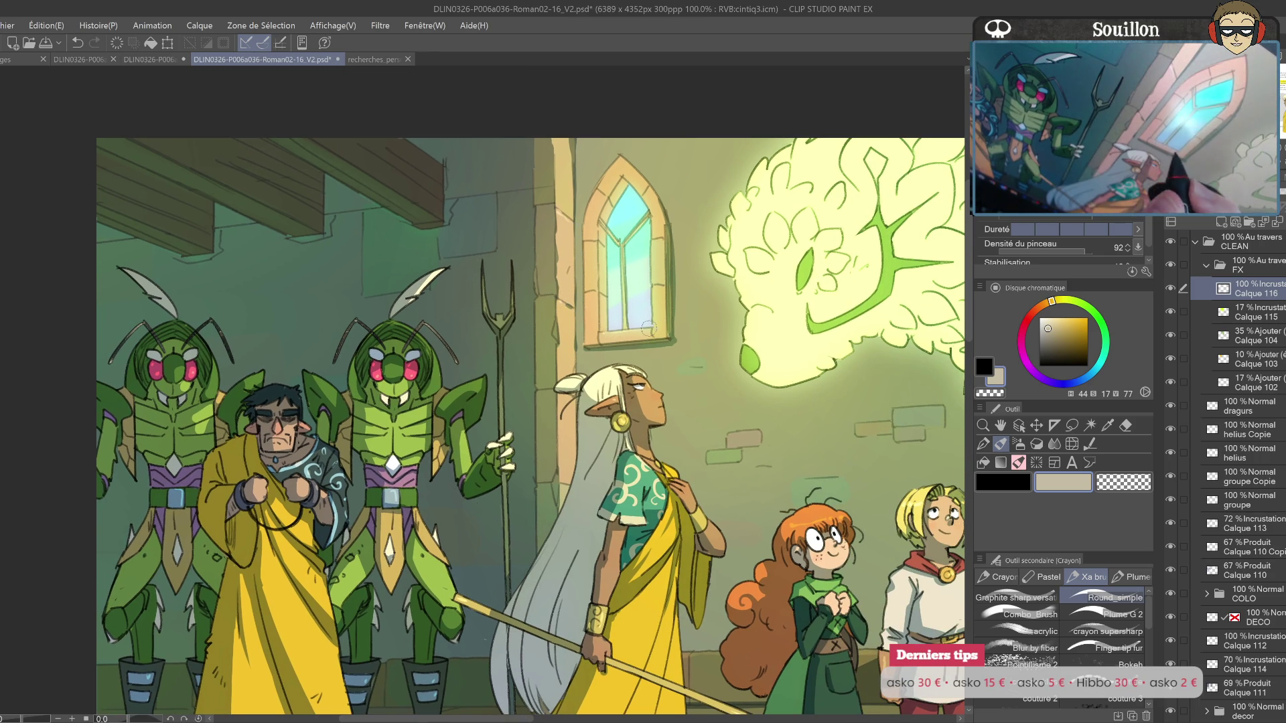
drag(767, 337, 633, 387)
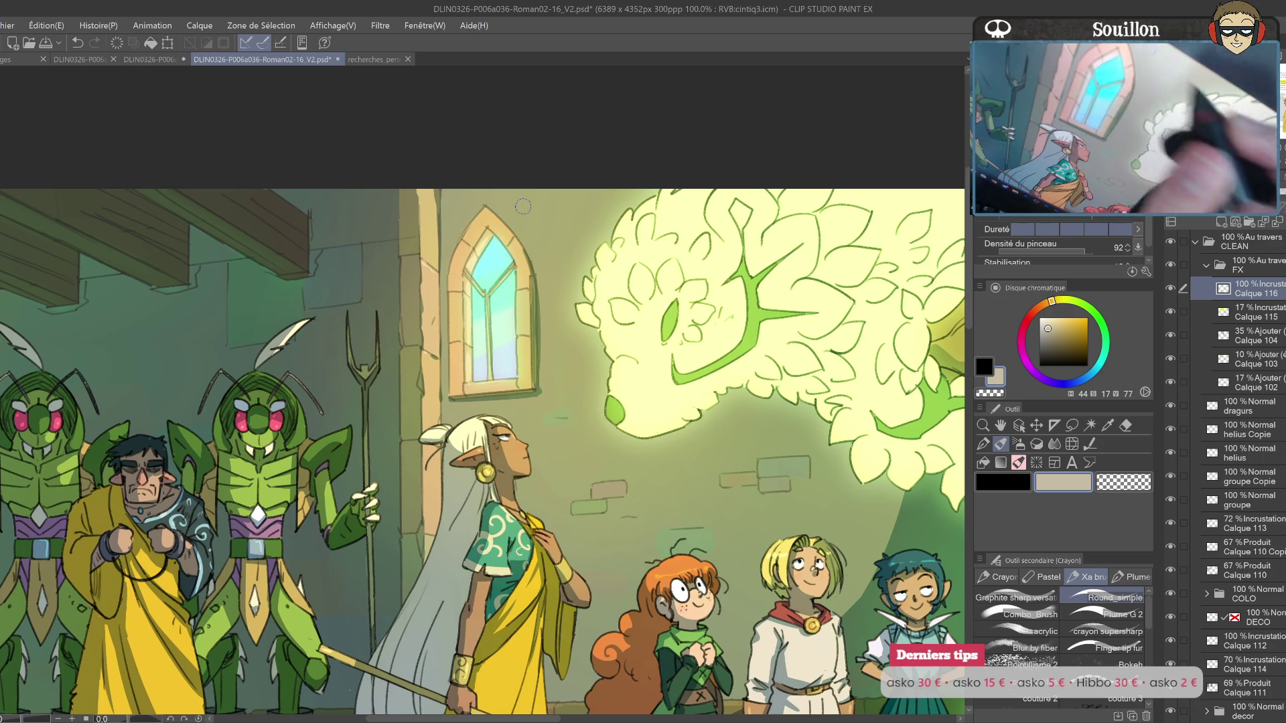
drag(917, 697, 849, 492)
scroll(595, 483, up, 1)
scroll(595, 482, up, 1)
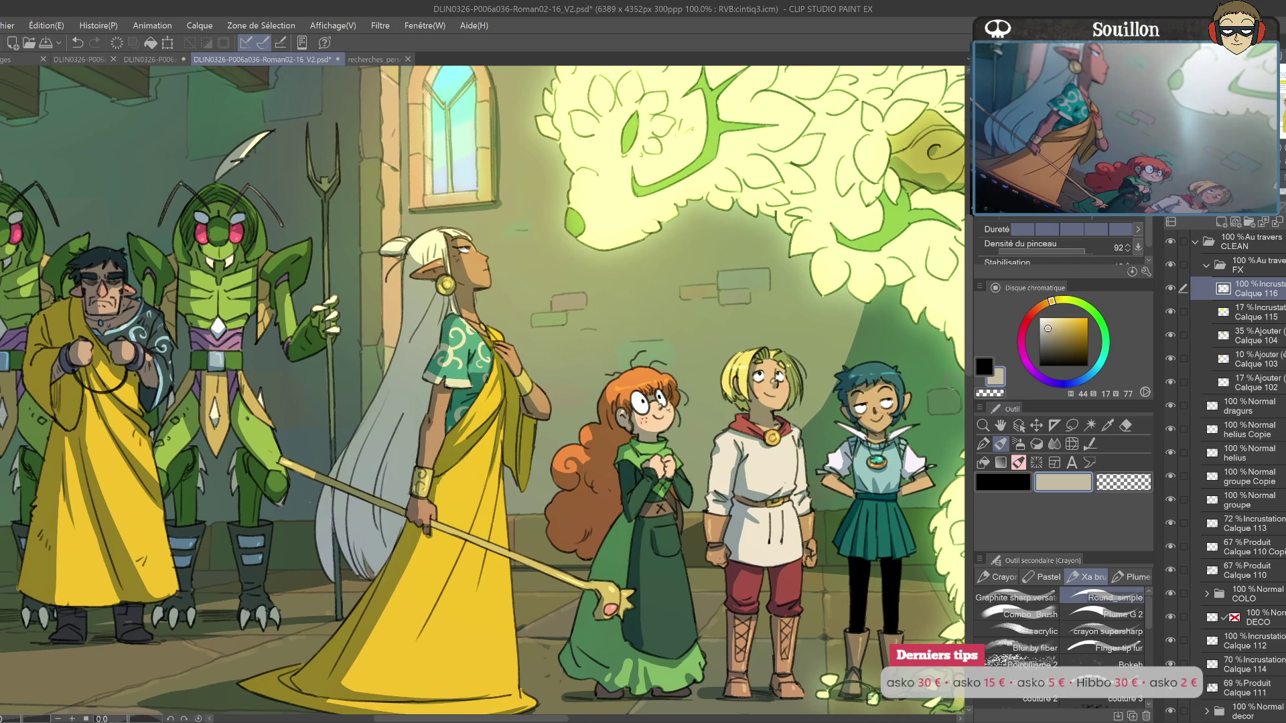
Step: Darken the colour slightly, toggle Eraser and Pencil, then zoom out to view the whole page
click(1048, 332)
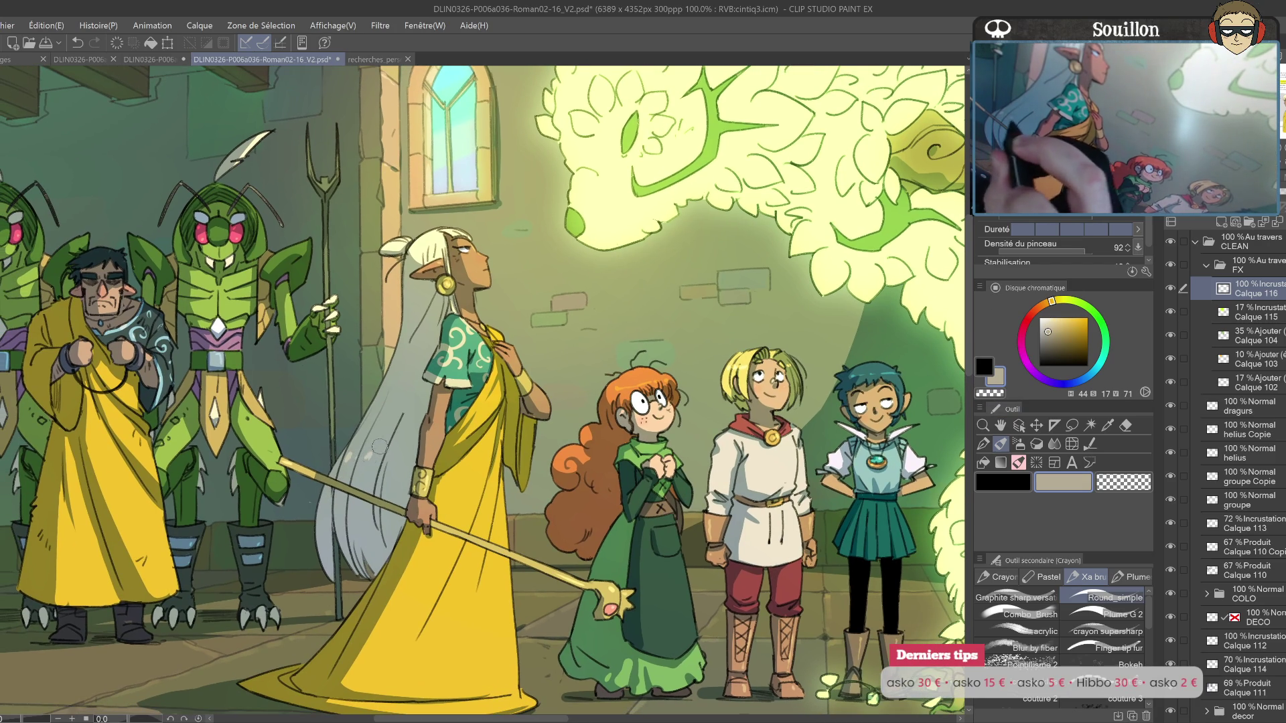
key(e)
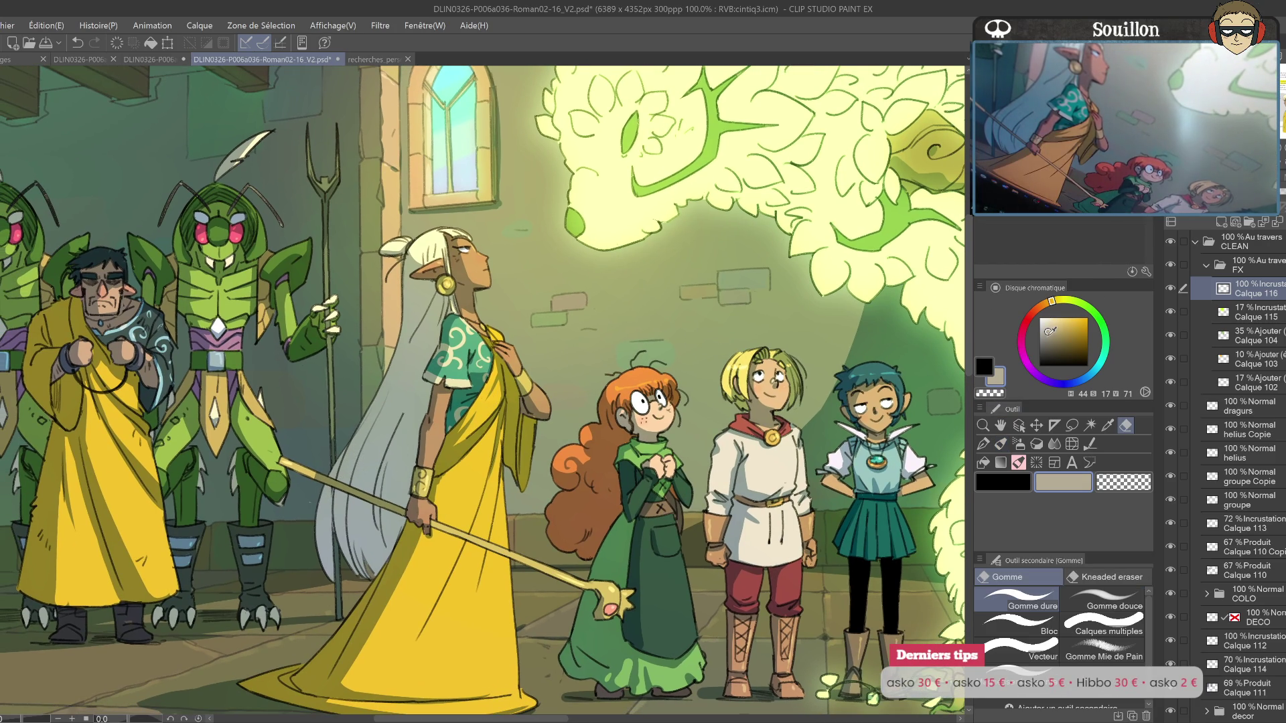
key(p)
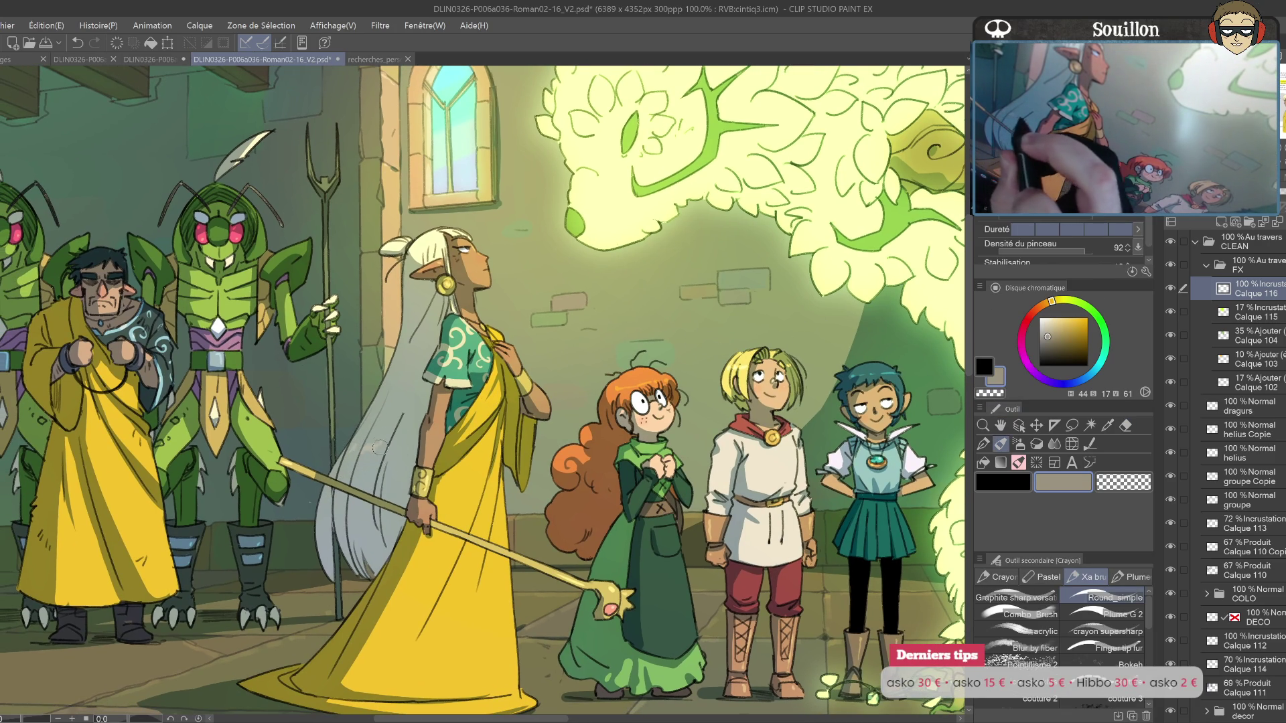
scroll(412, 422, up, 3)
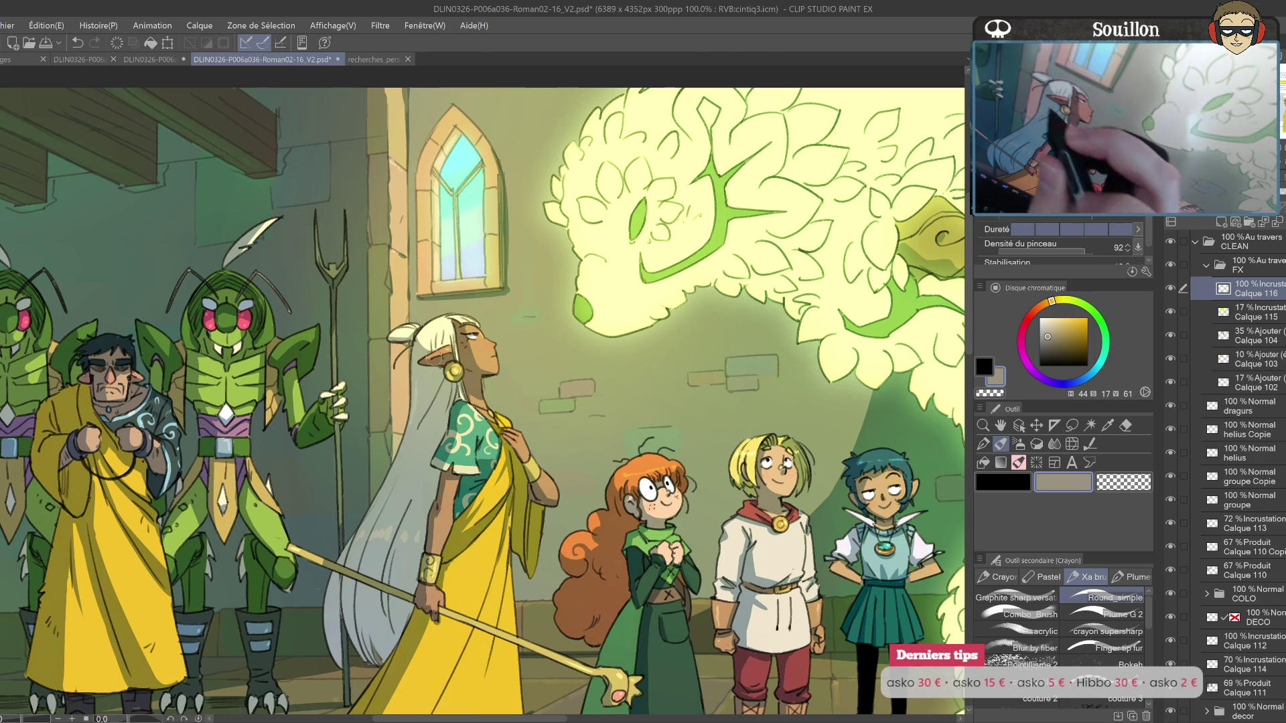
scroll(924, 462, down, 1)
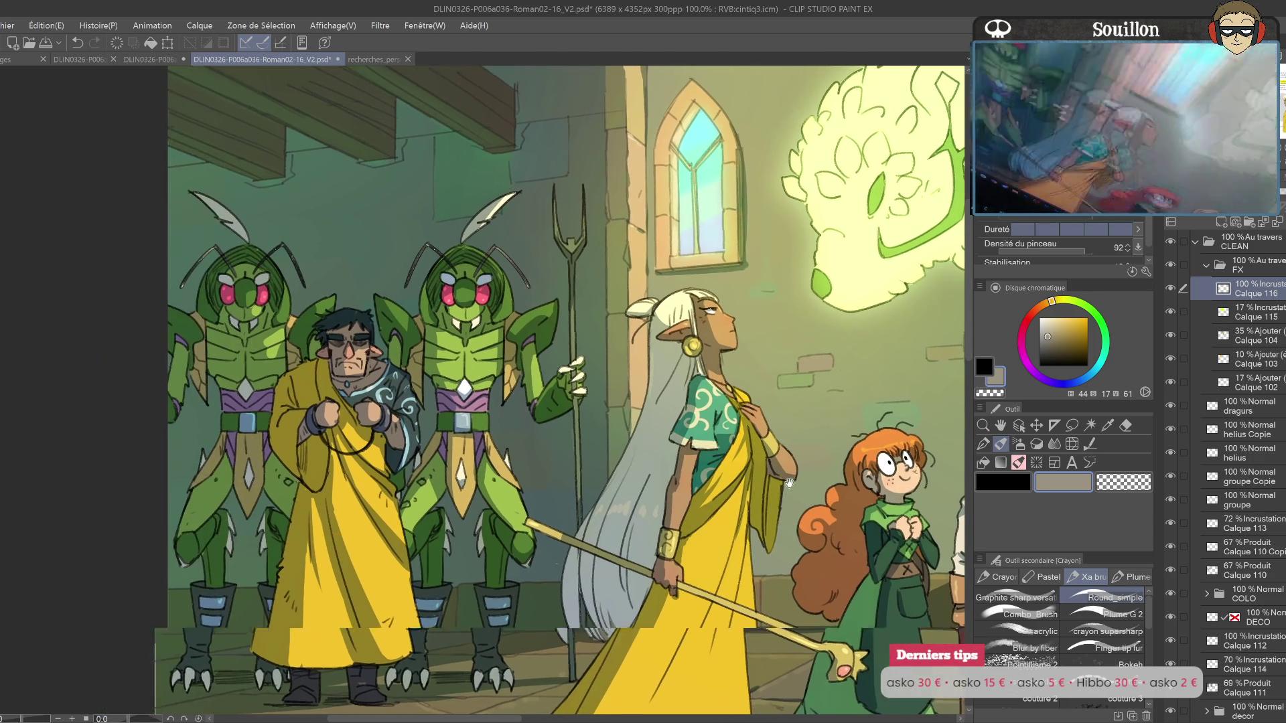
drag(937, 468, 840, 491)
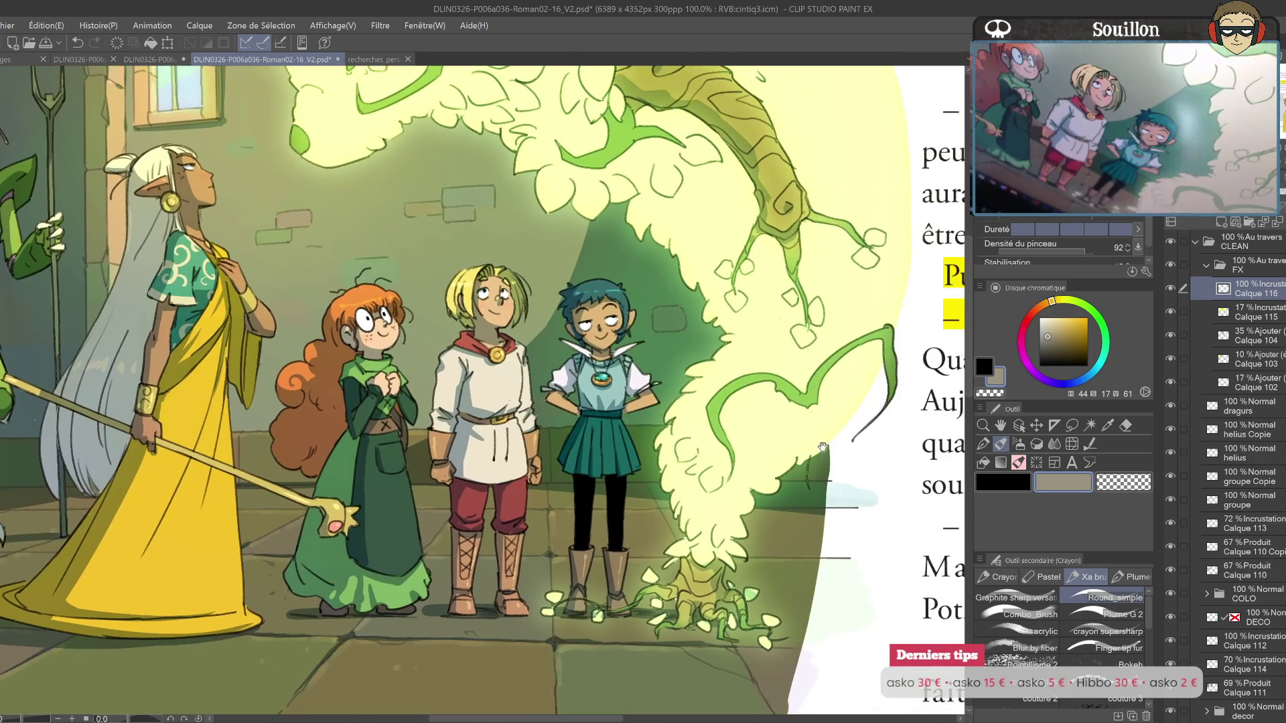
scroll(915, 335, down, 2)
key(ctrl+minus)
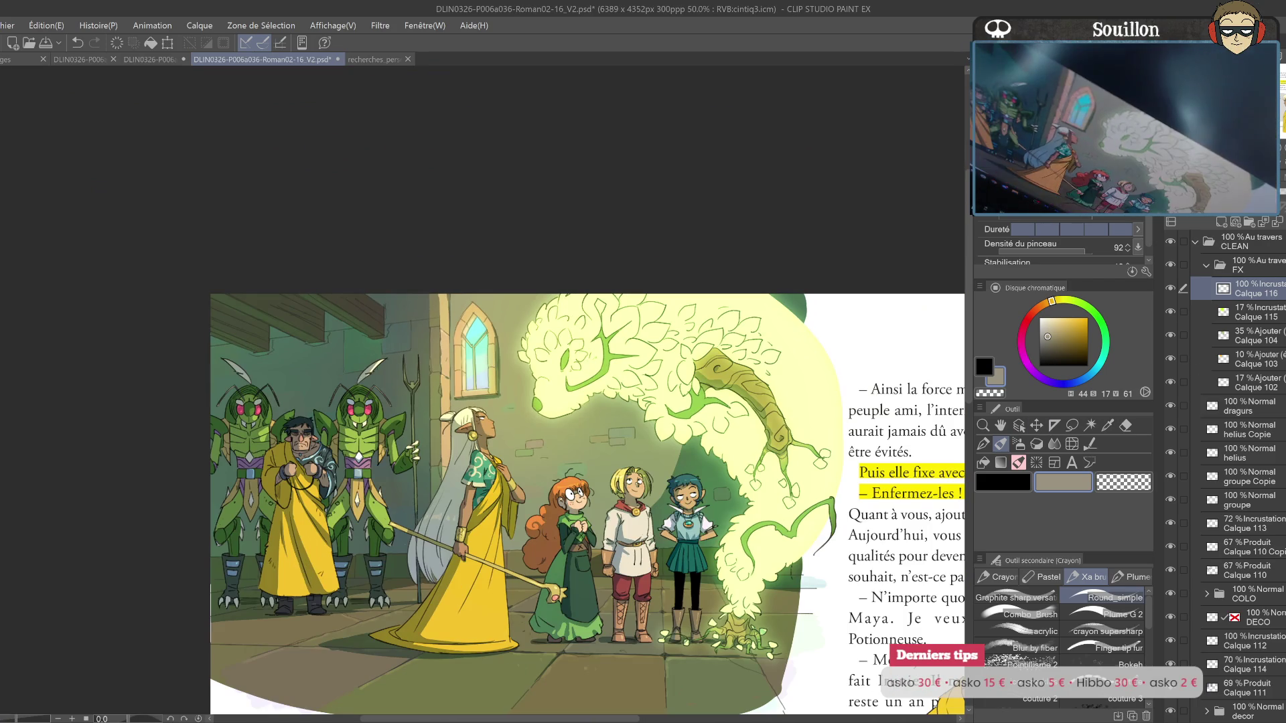
Step: Select Calque 116 in the FX folder and add a Color Balance correction with adjusted sliders
click(1196, 242)
ctrl+click(1238, 264)
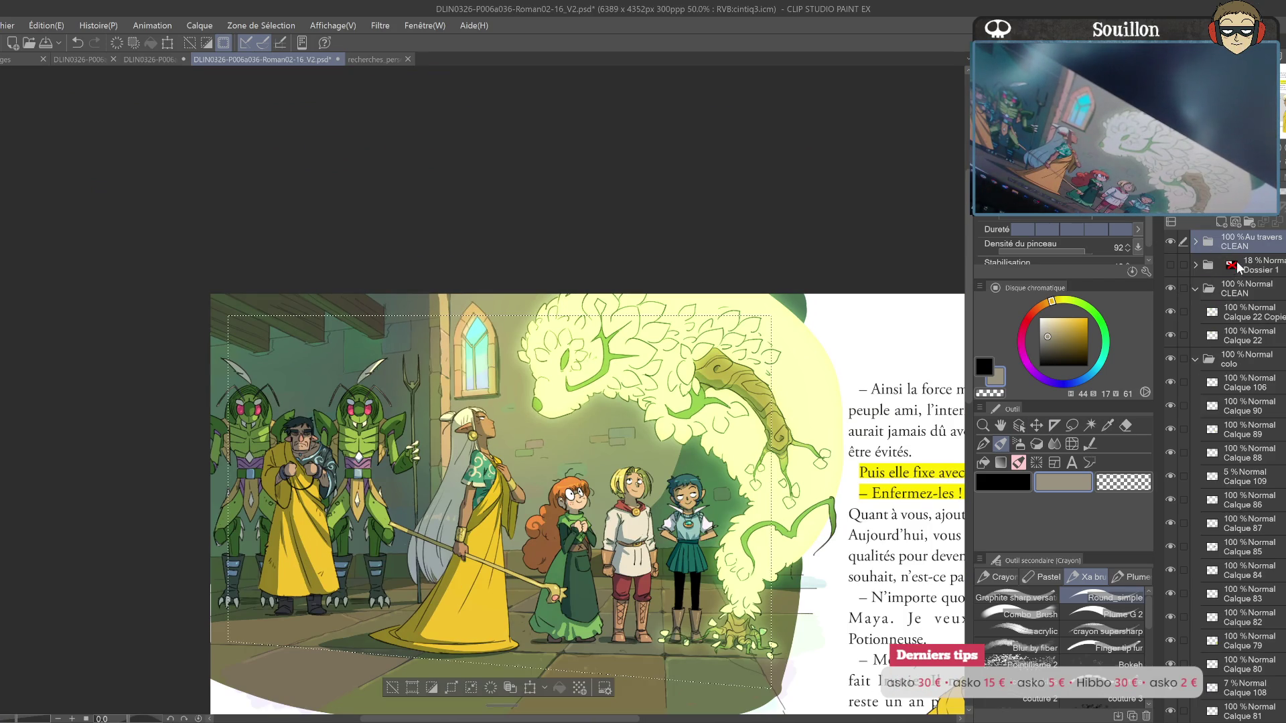
mouse_move(903, 558)
mouse_down()
mouse_move(851, 493)
mouse_move(789, 450)
mouse_up()
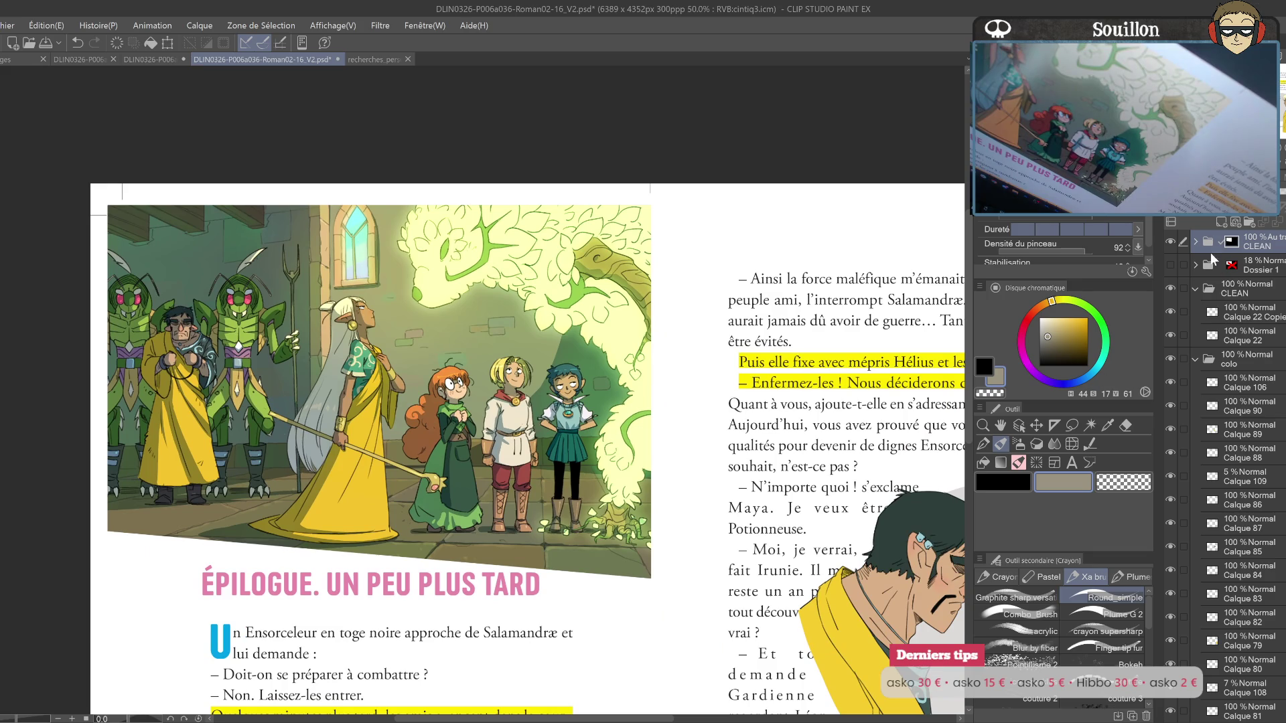
click(1195, 242)
click(1250, 288)
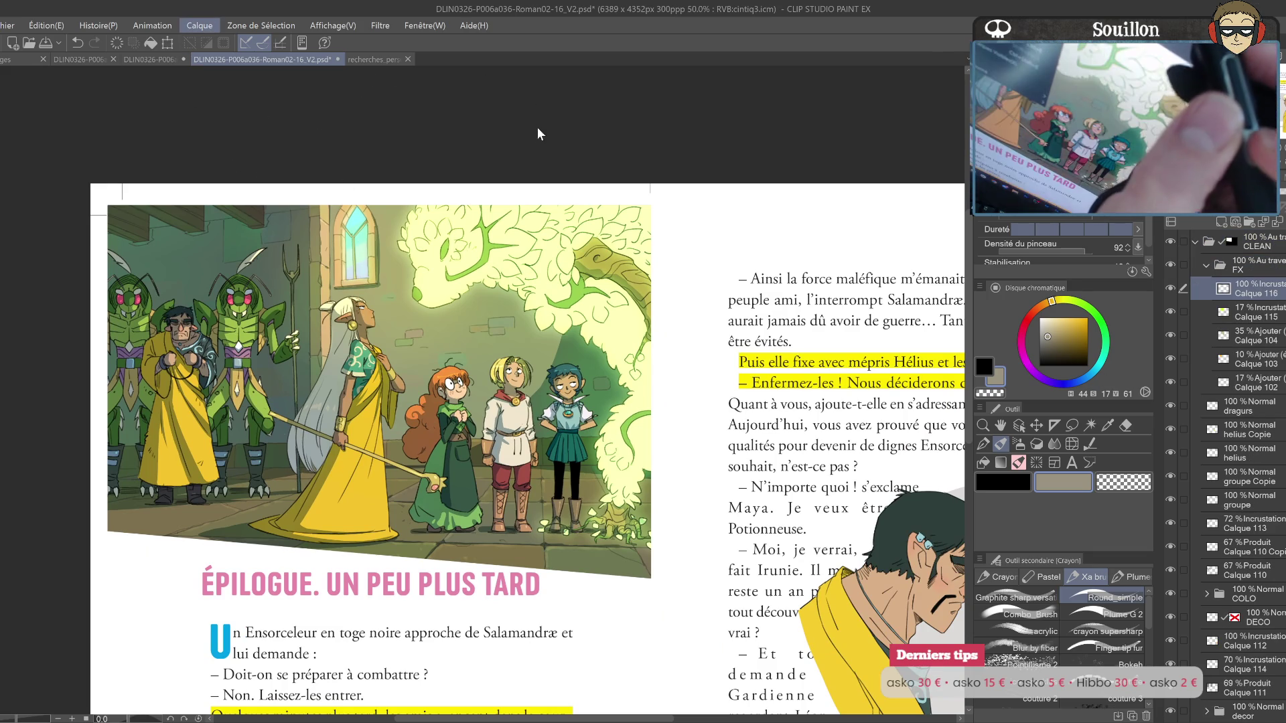
key(ctrl+b)
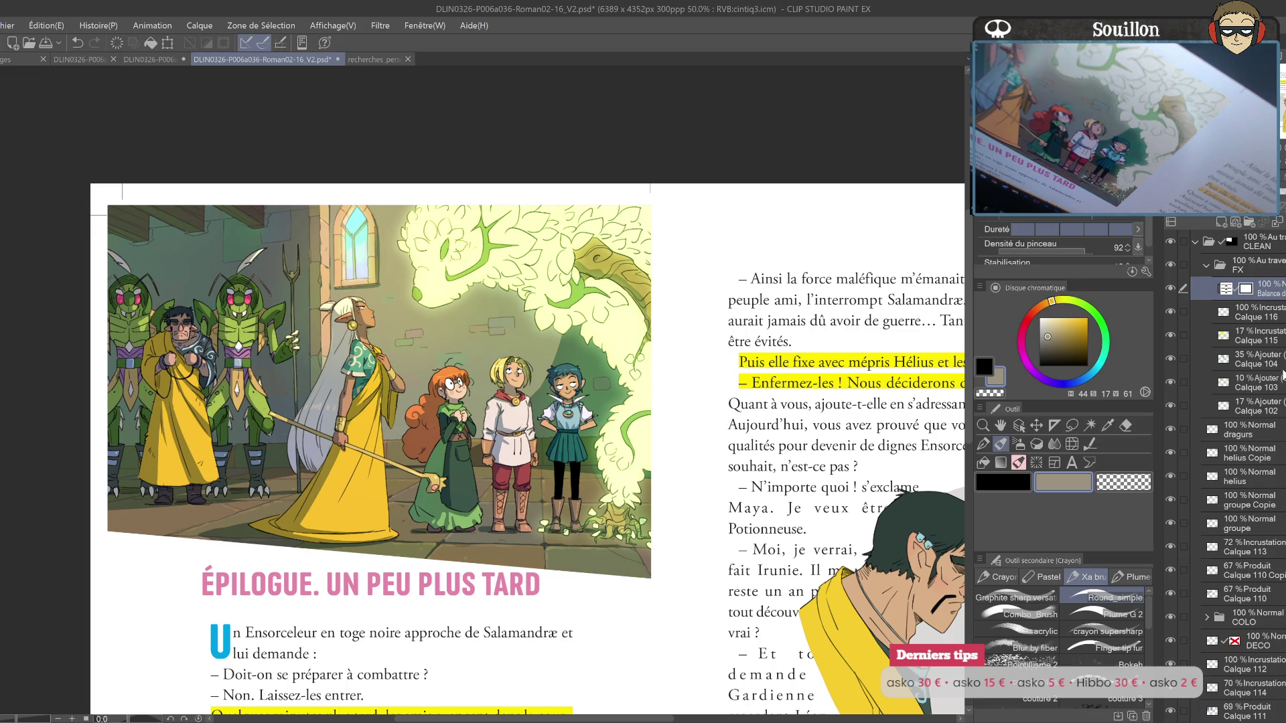
click(1253, 312)
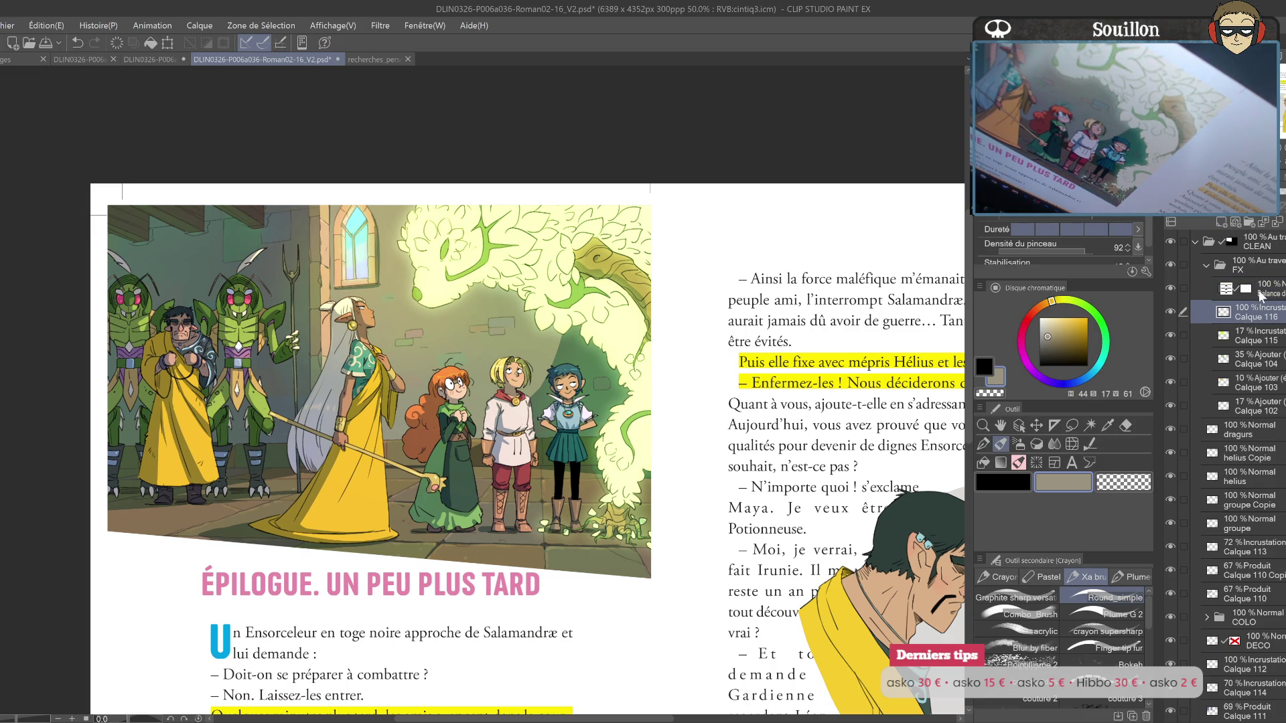
Step: Paint navy shading over the left side on a new Color Burn layer at 24% opacity
click(1222, 224)
click(1066, 385)
click(1060, 354)
drag(655, 455, 740, 439)
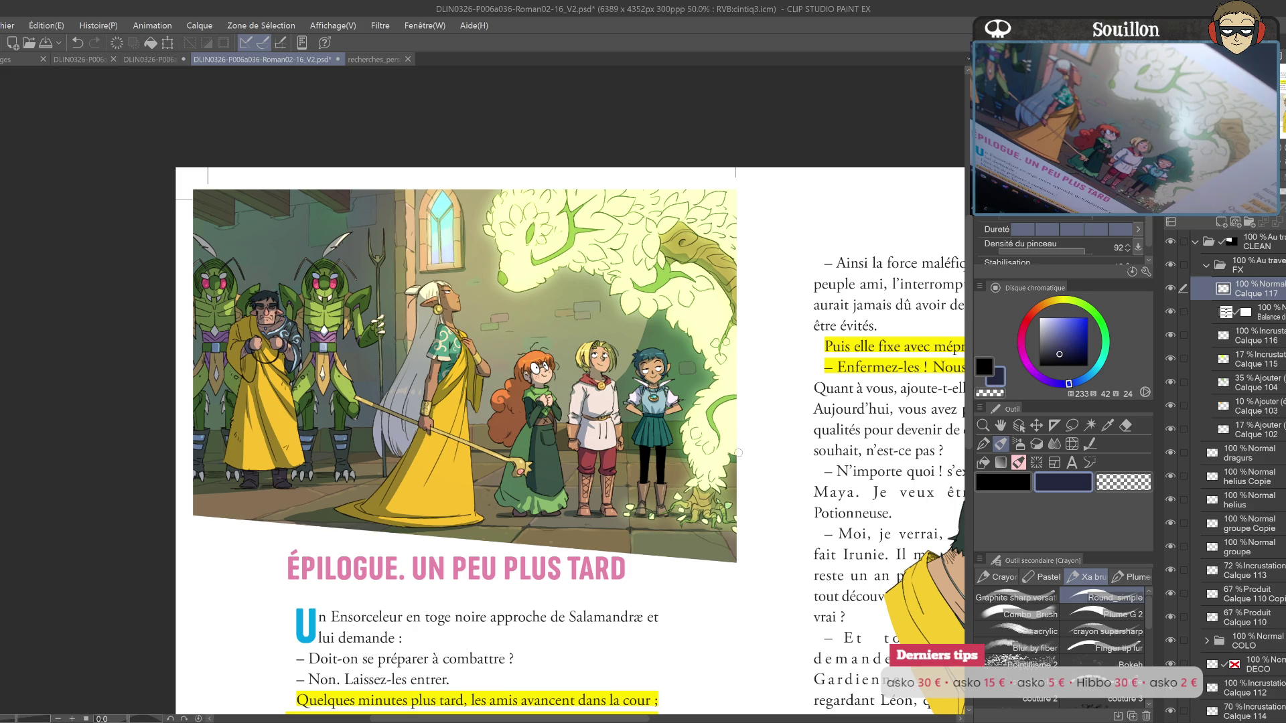
drag(735, 456, 752, 443)
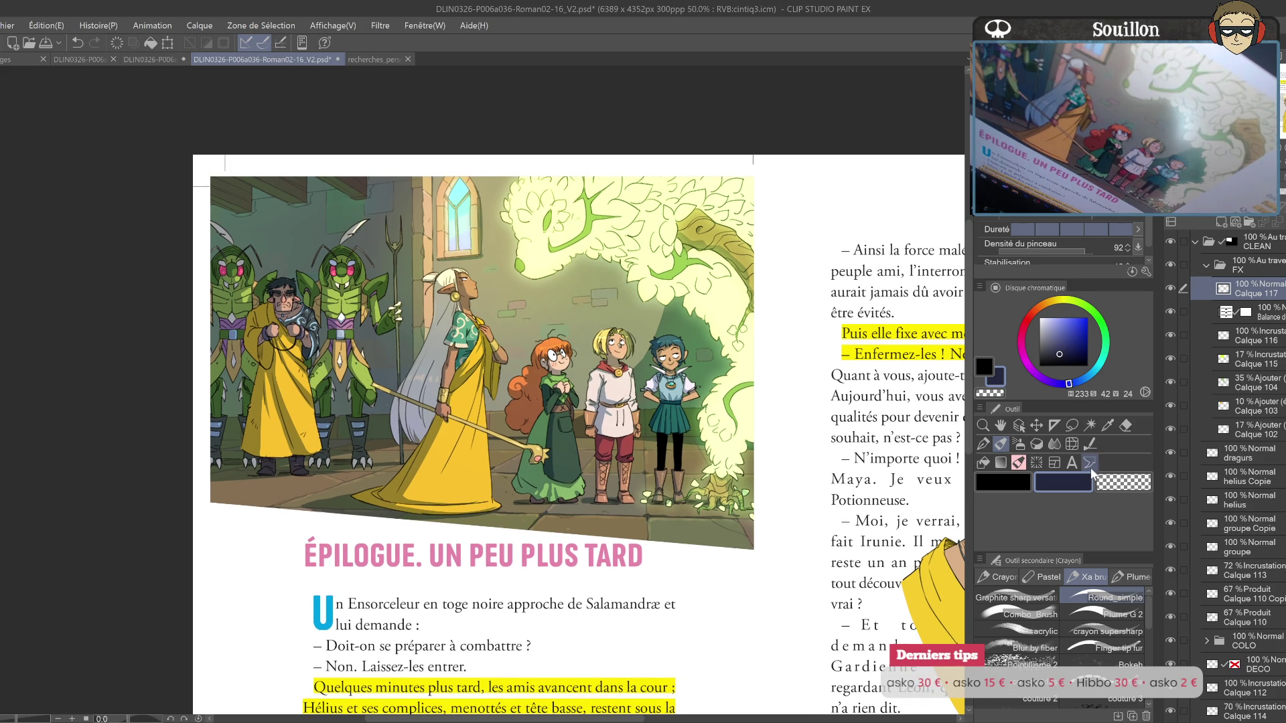
click(1032, 612)
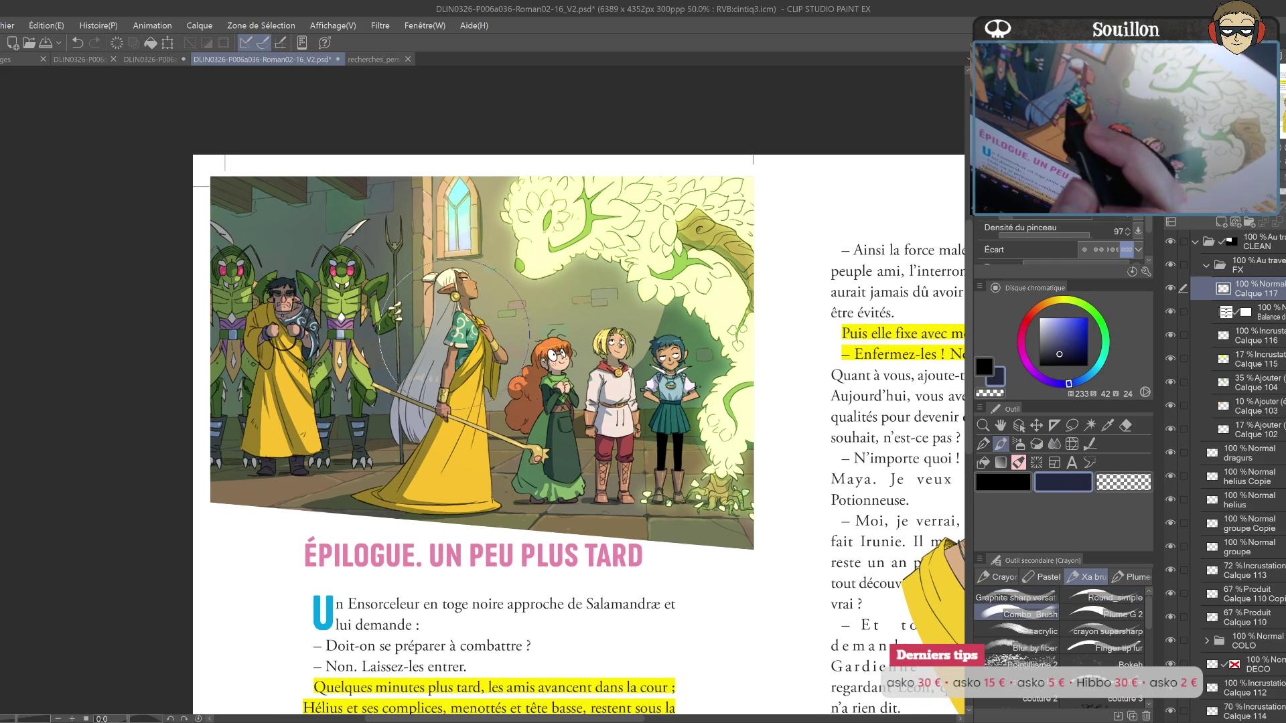
drag(322, 241, 313, 195)
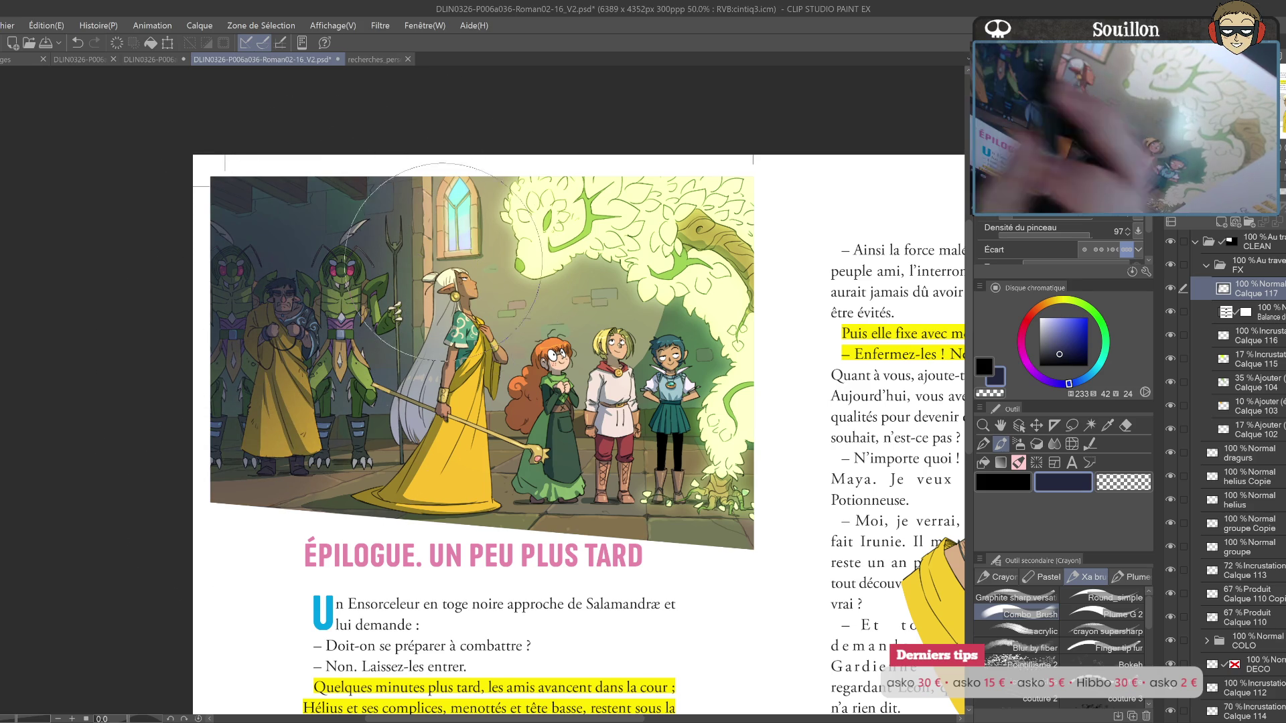
key(ctrl+z)
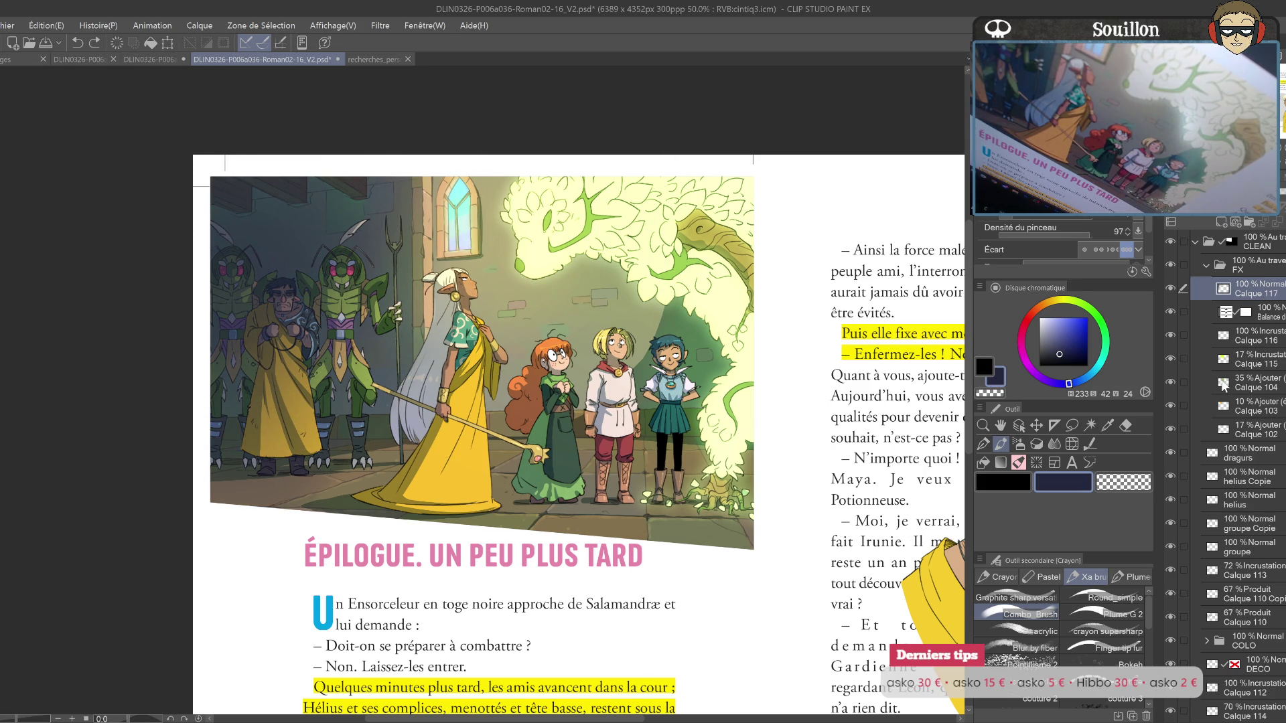
key(ctrl+y)
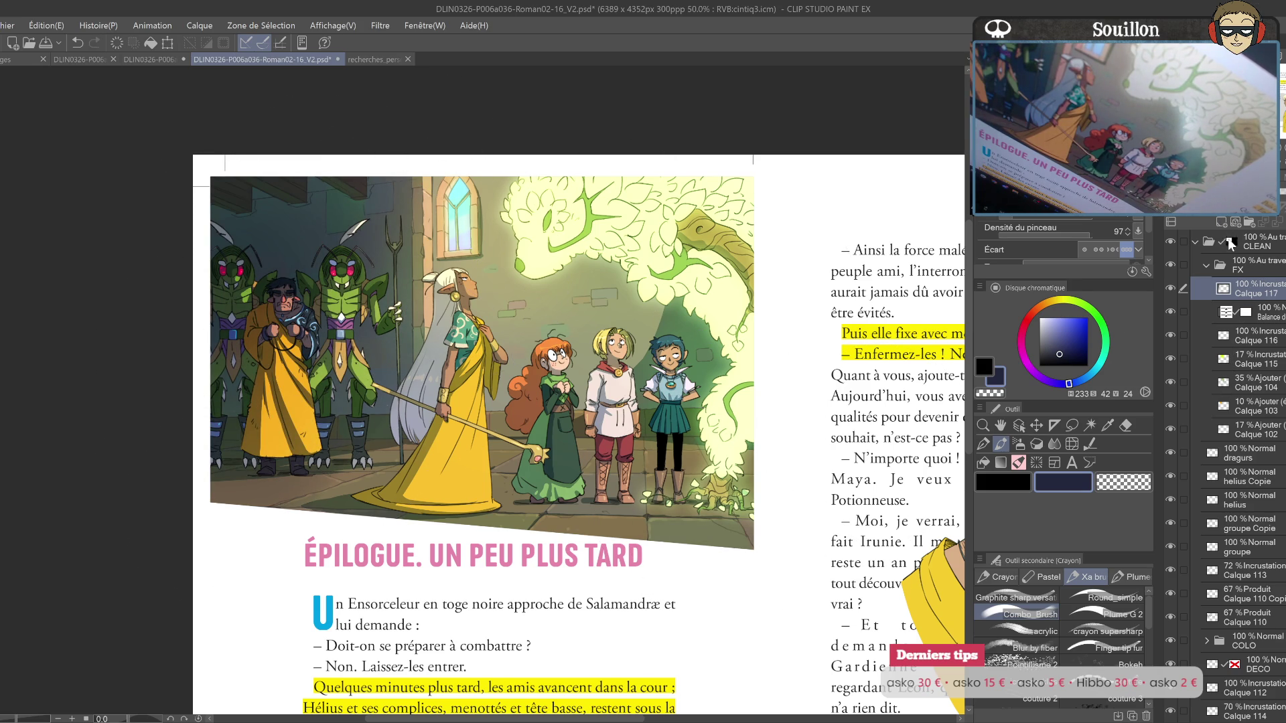
key(Up)
key(Up)
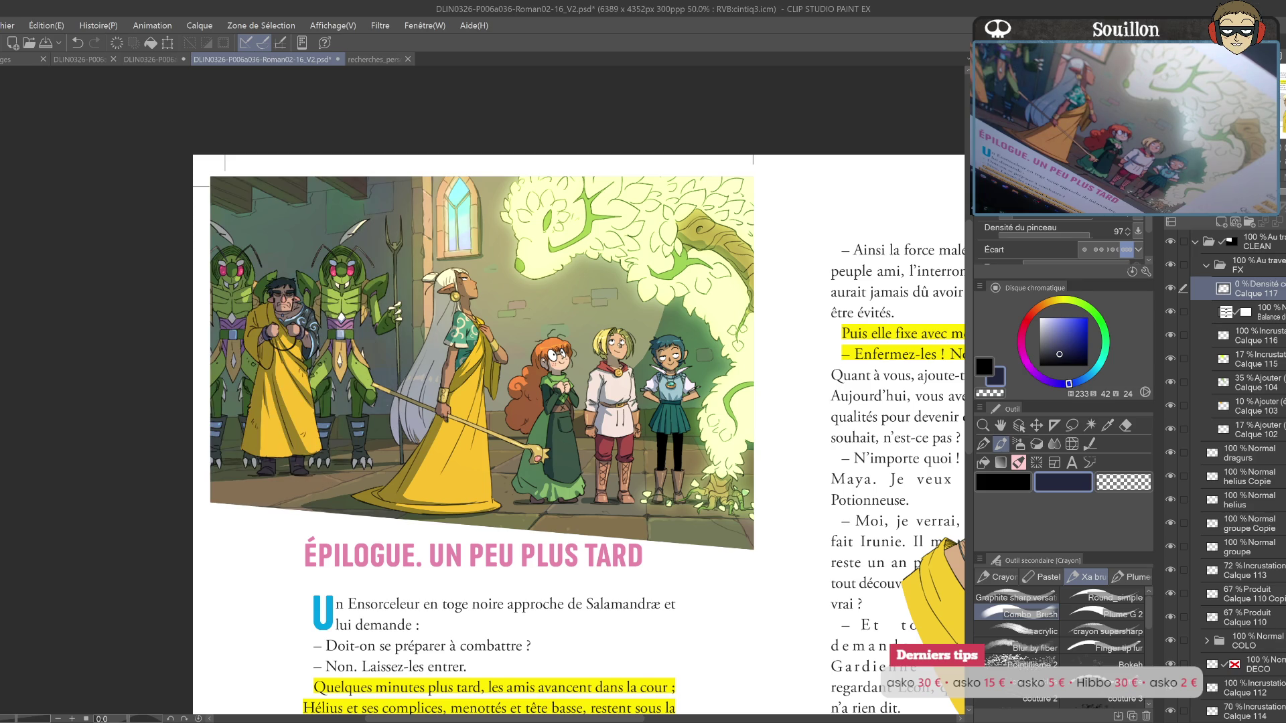
drag(1199, 204, 1216, 204)
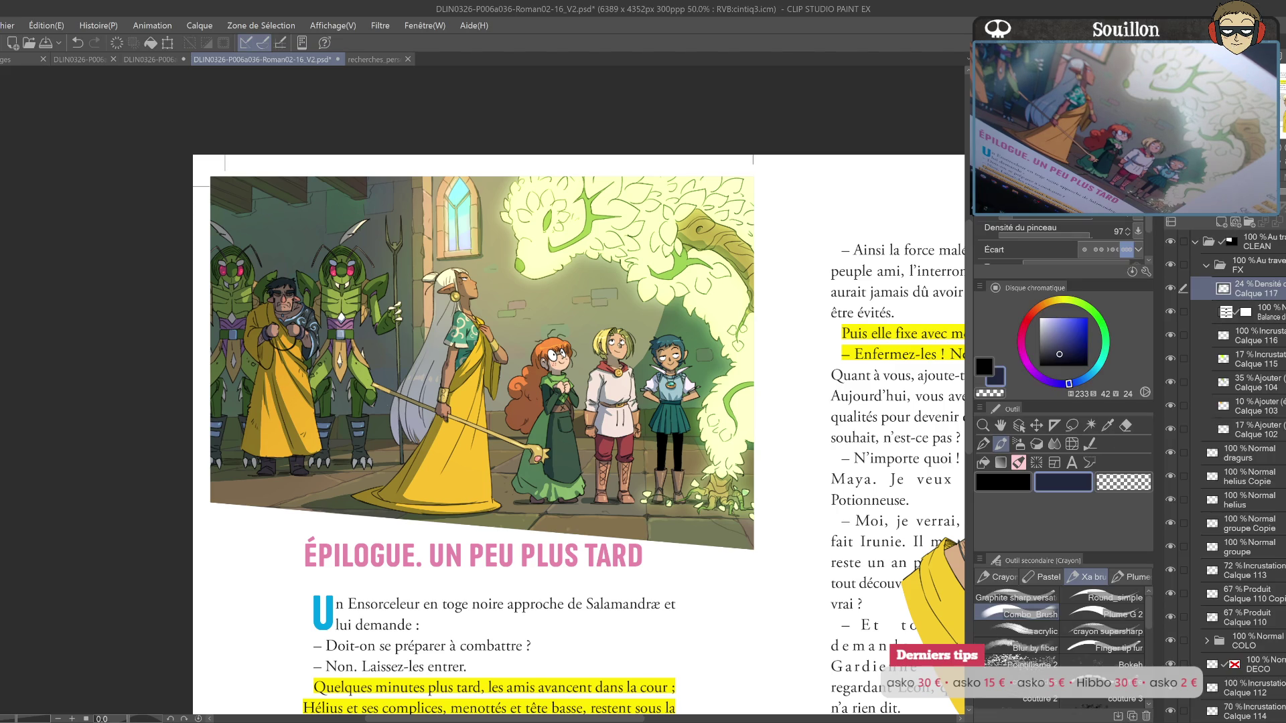
drag(833, 542, 716, 487)
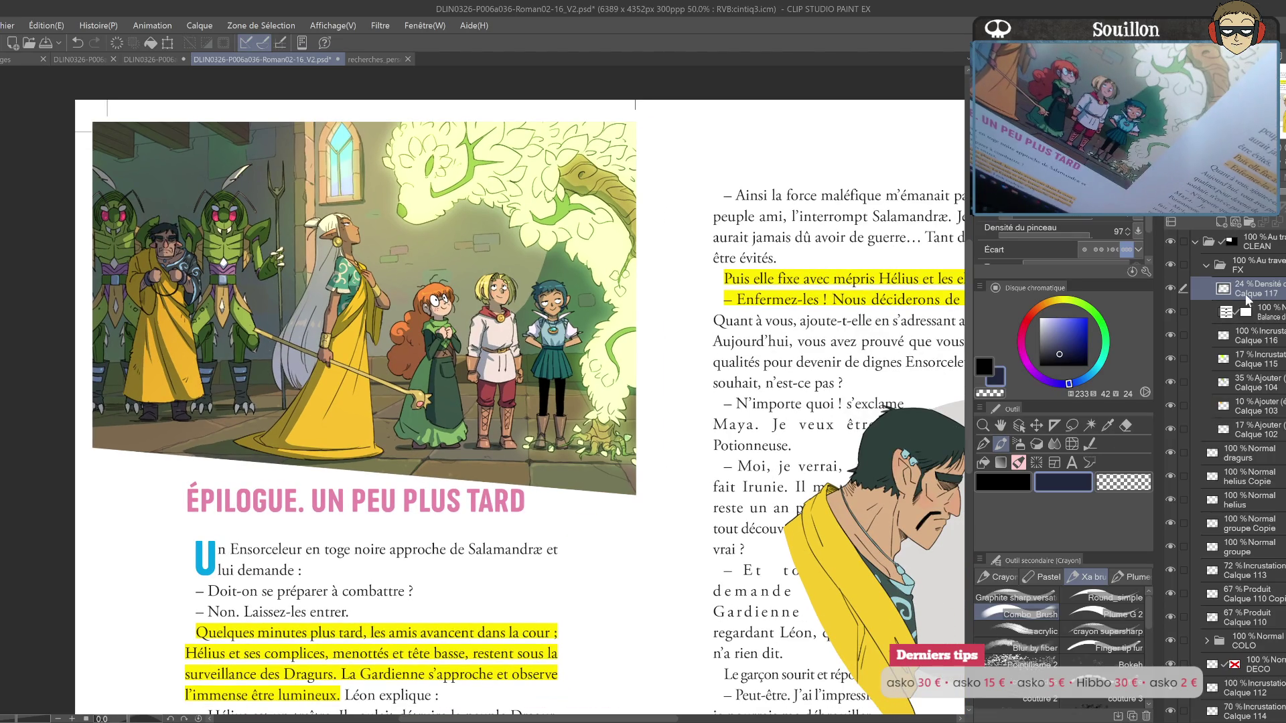
Step: On another new layer, dab pale yellow sparkles near the plant creature with a round brush
click(1222, 221)
click(1066, 301)
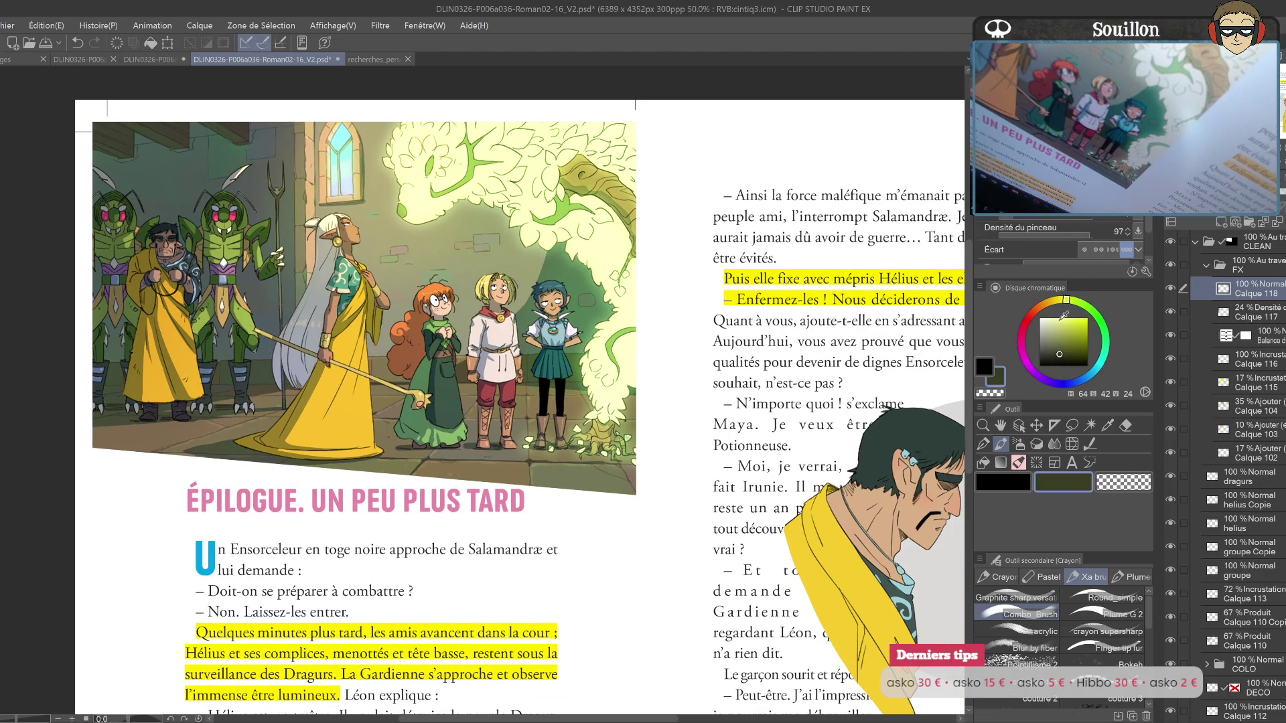
click(1105, 598)
drag(734, 433, 858, 534)
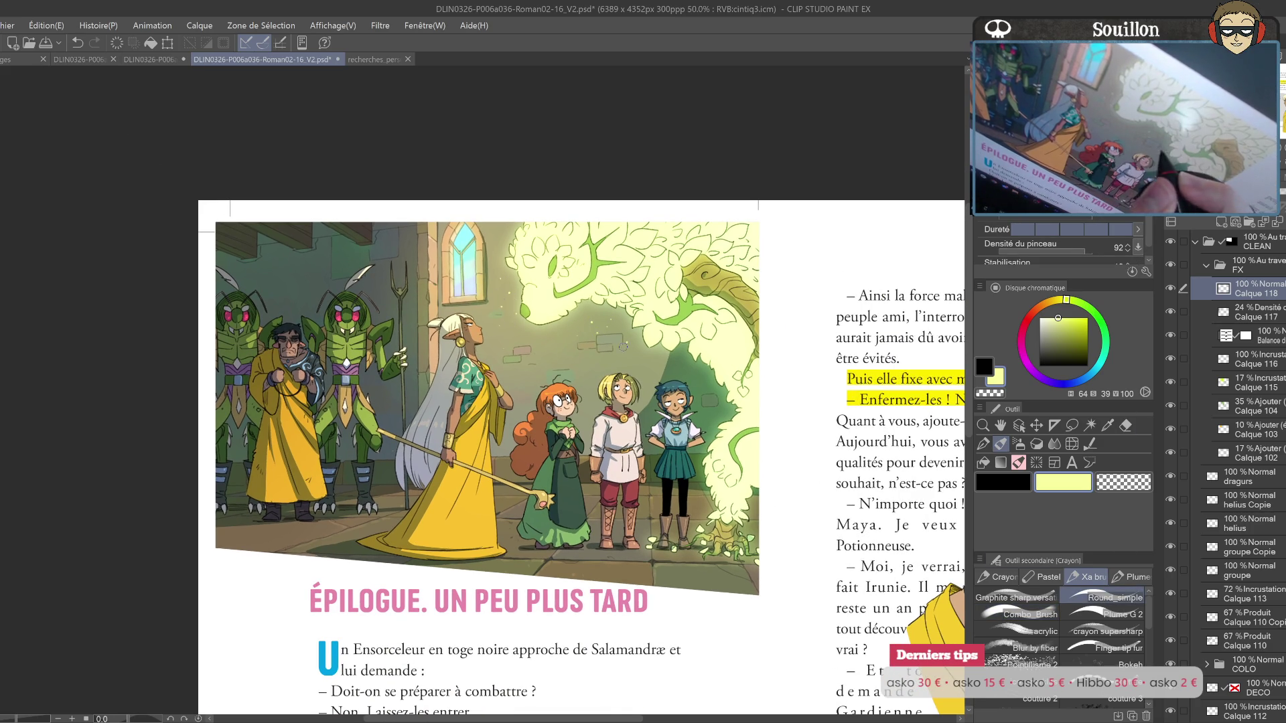
key(e)
key(p)
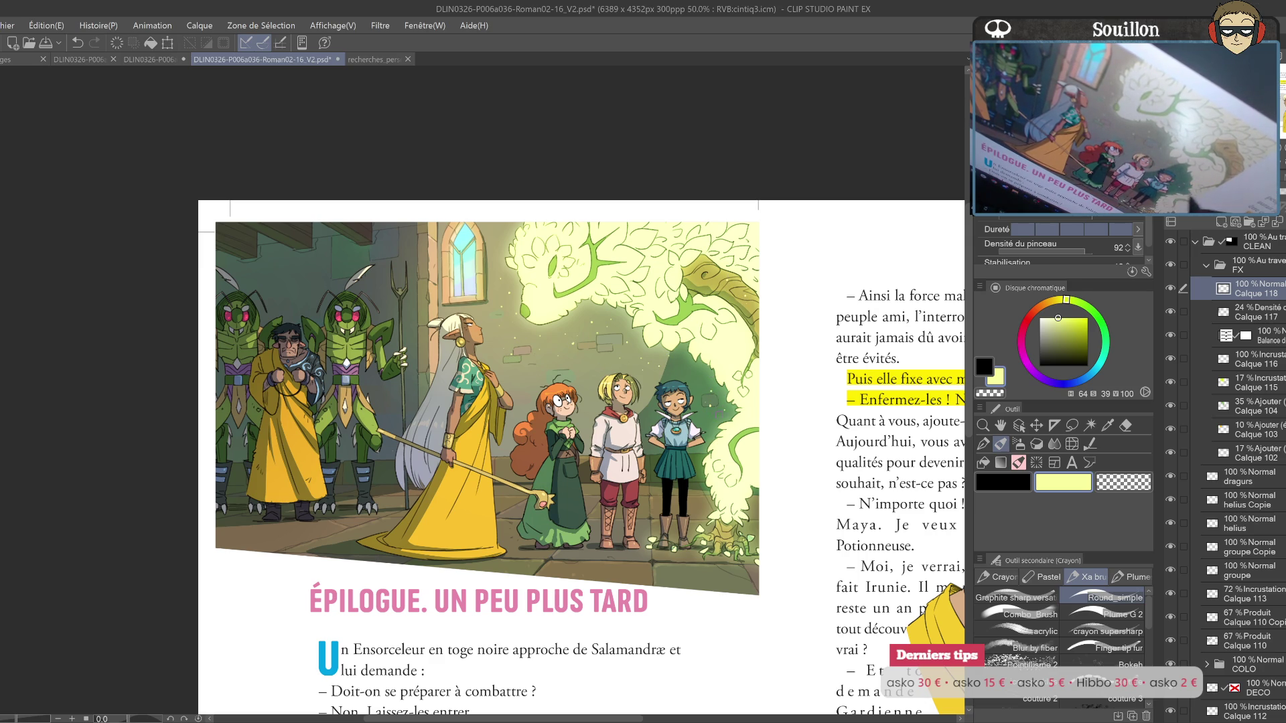
click(497, 256)
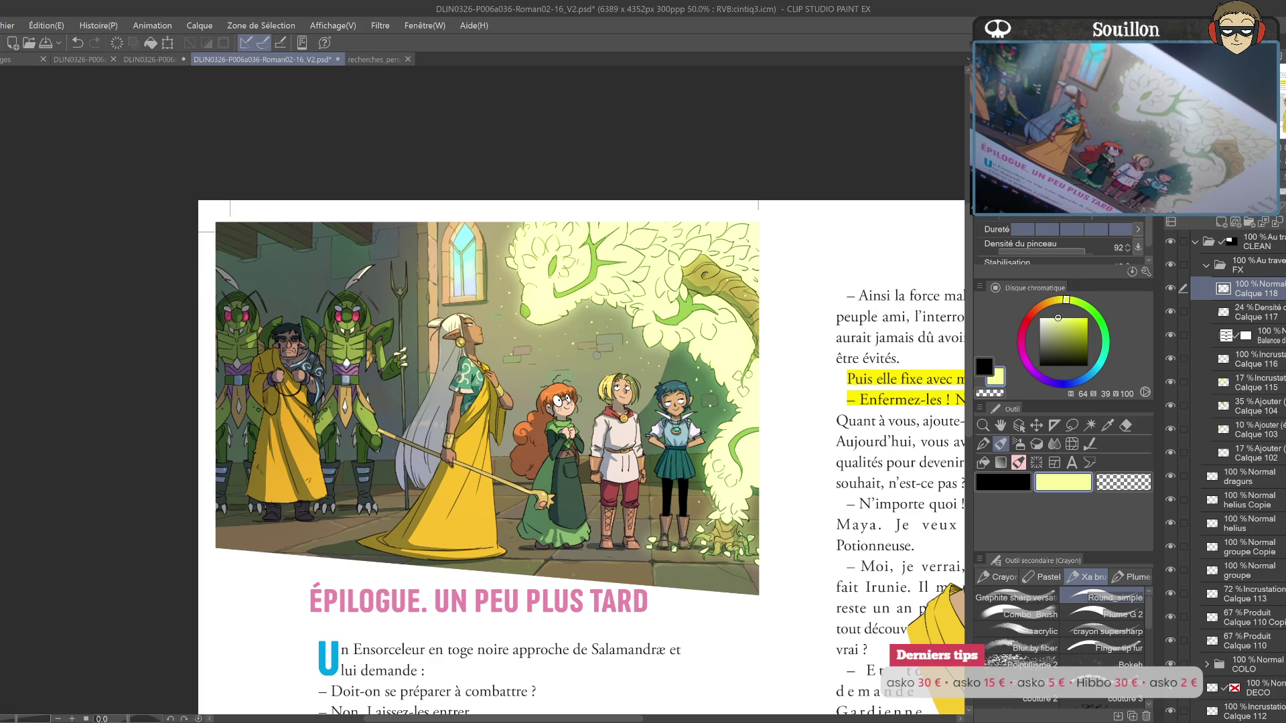
key(ctrl+a)
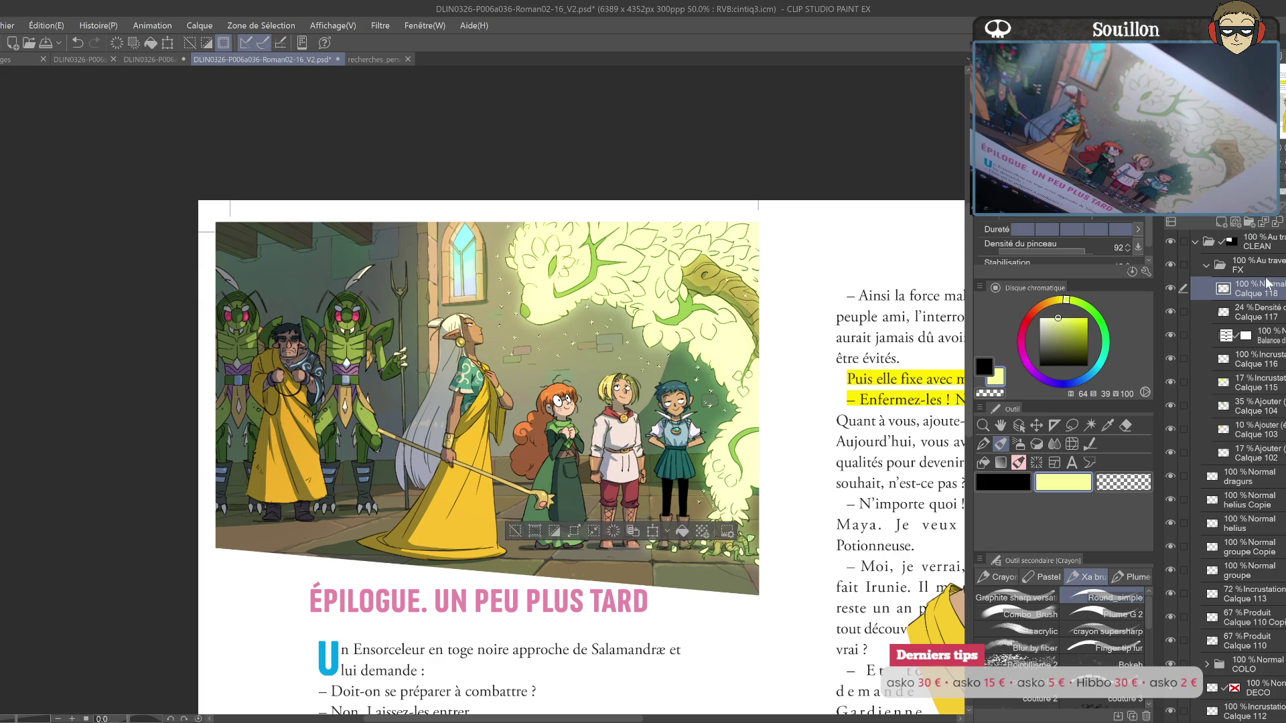
Step: Fill a new layer over the selected sparkles with lime green, then set it to Add at 11% opacity
click(1222, 222)
mouse_move(1081, 304)
mouse_down()
mouse_move(1075, 329)
mouse_move(1082, 321)
mouse_up()
key(alt+BackSpace)
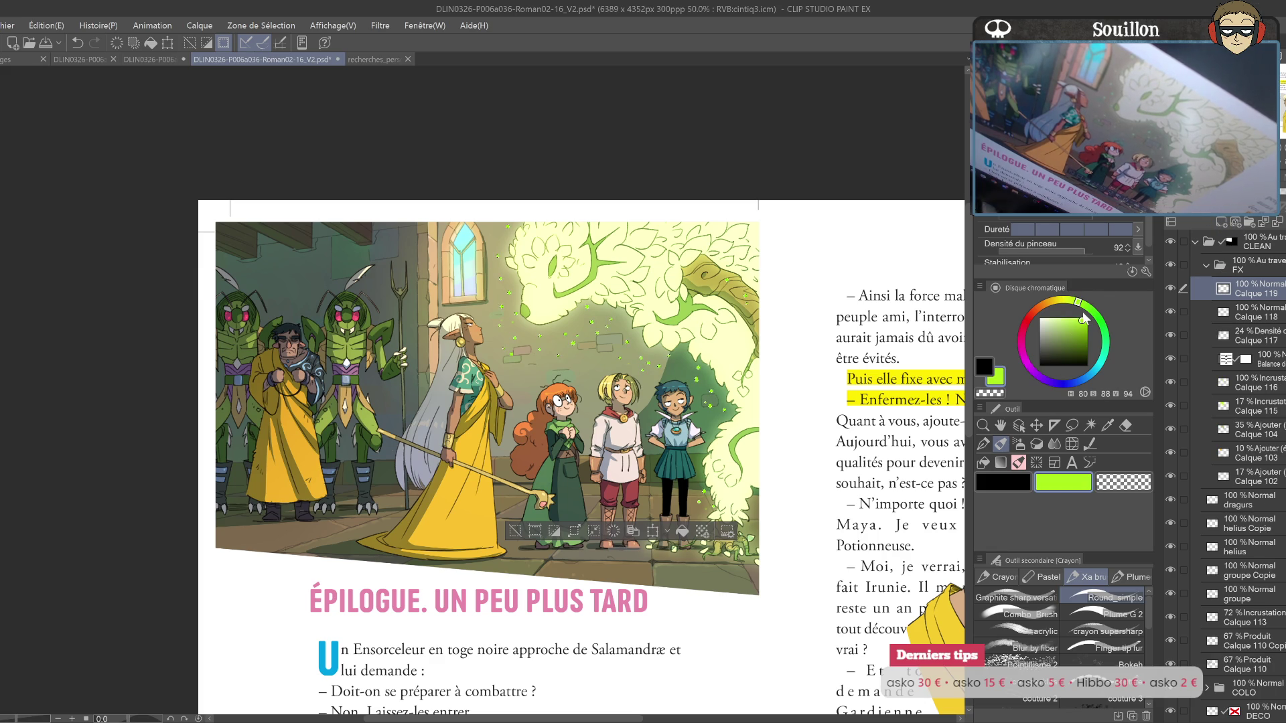
key(ctrl+d)
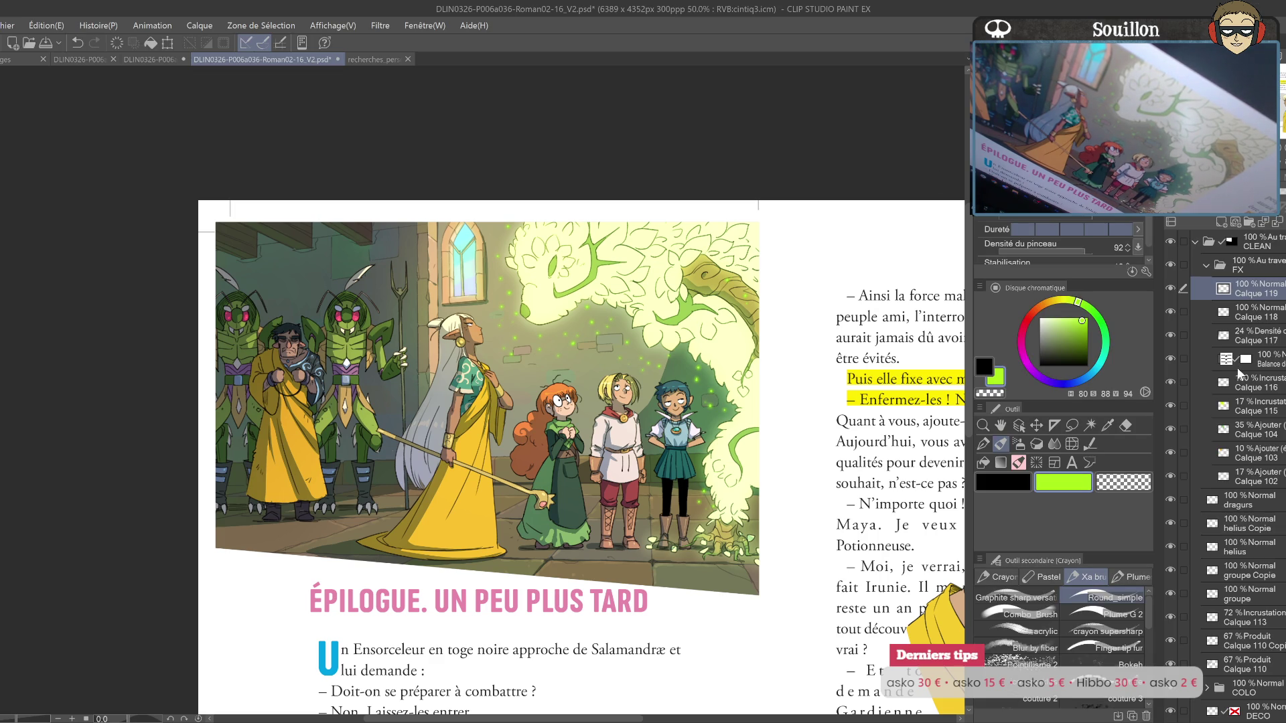
text(0)
mouse_move(1226, 209)
mouse_down()
mouse_move(1239, 209)
mouse_move(1226, 209)
mouse_up()
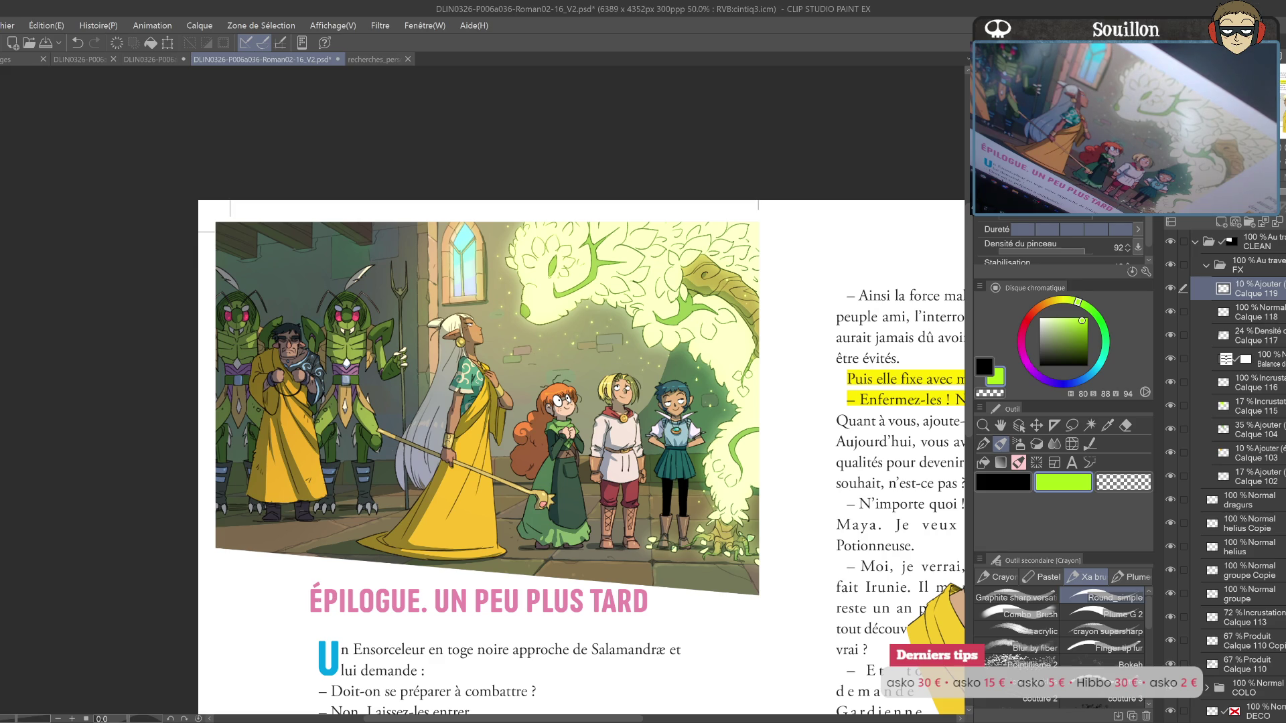
mouse_move(812, 548)
mouse_down()
mouse_move(784, 504)
mouse_move(790, 519)
mouse_move(733, 482)
mouse_up()
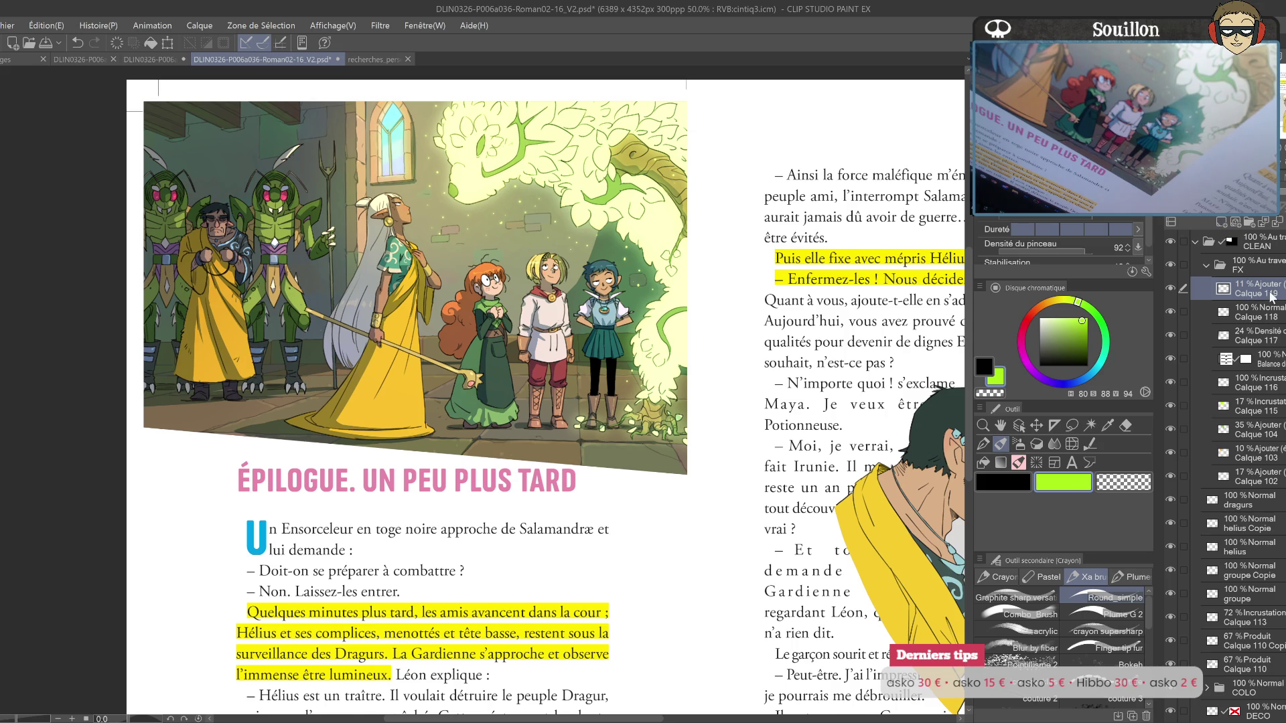
Step: On a new layer above DECO, paint a pale green glow along the illustration's lower-right edge
click(1219, 268)
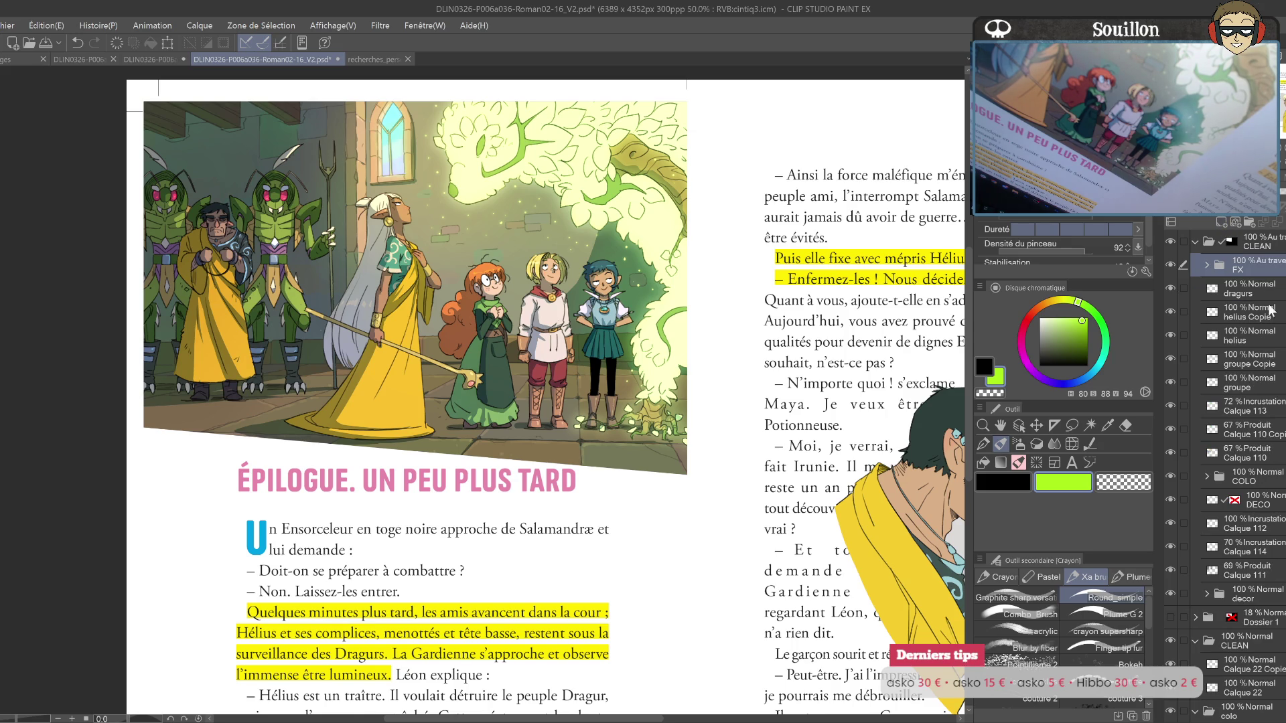
click(1258, 477)
click(1253, 501)
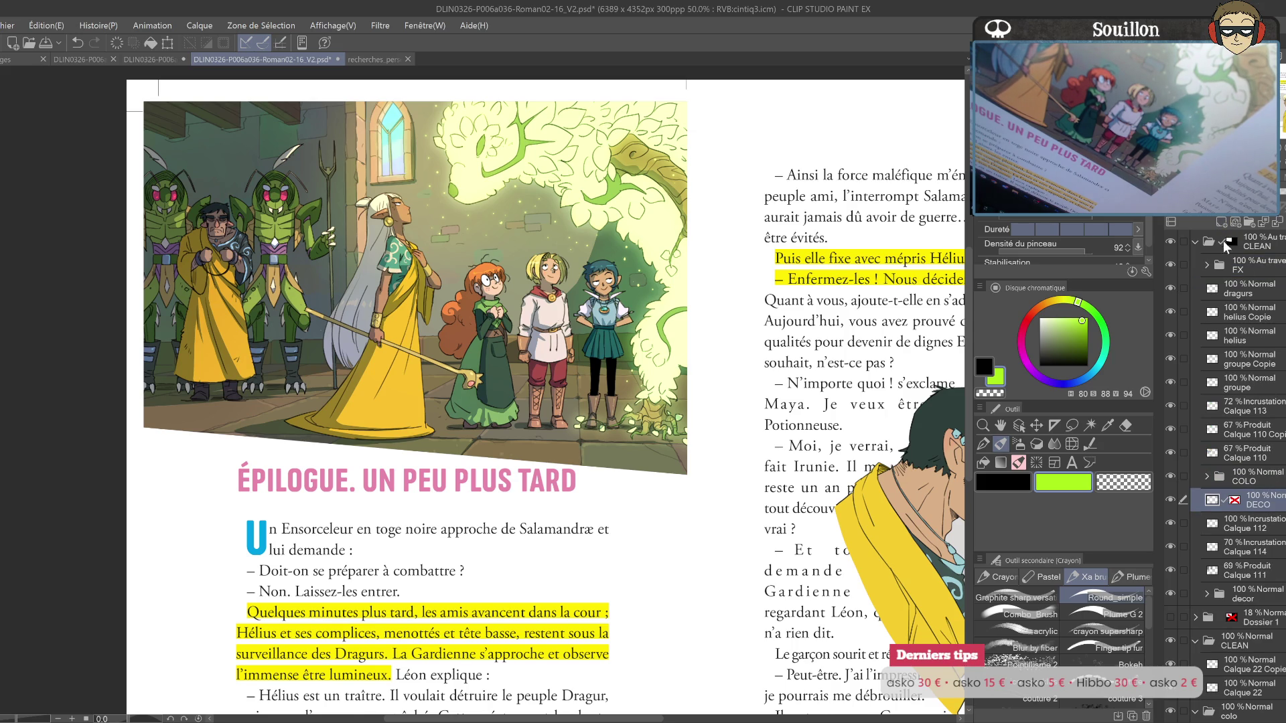
click(1223, 222)
drag(1082, 321, 1067, 323)
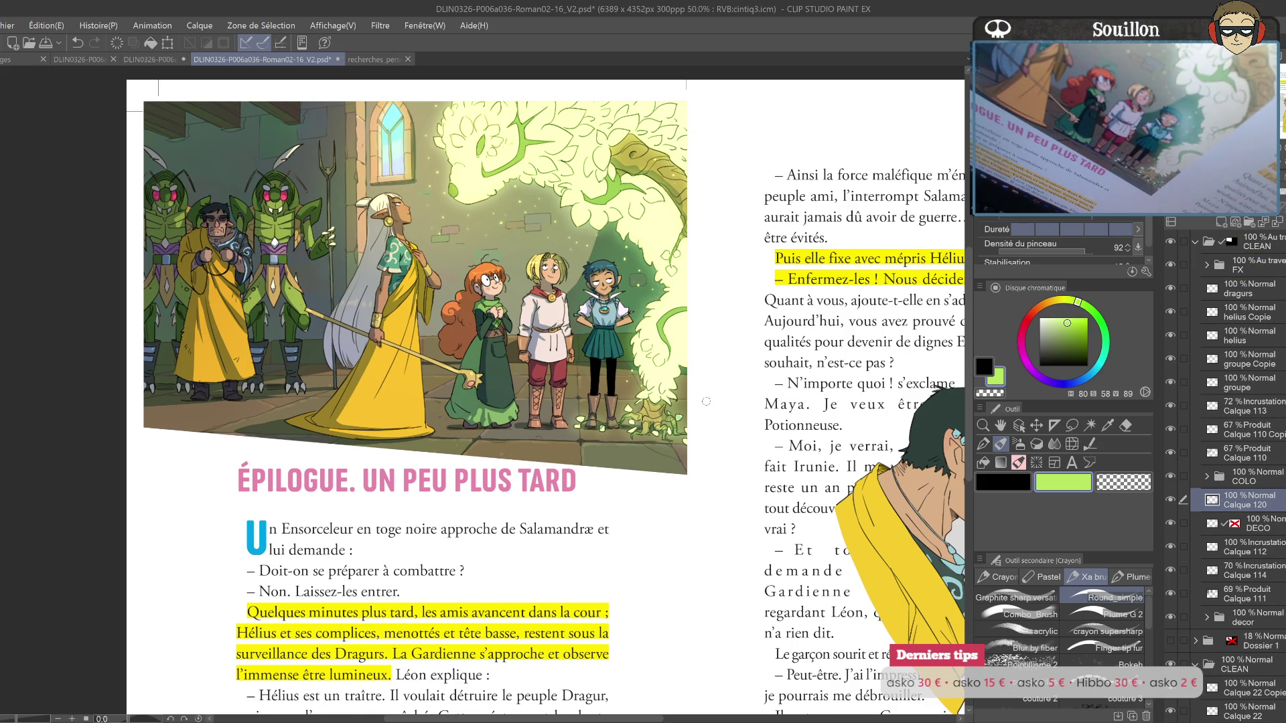
drag(690, 429, 603, 438)
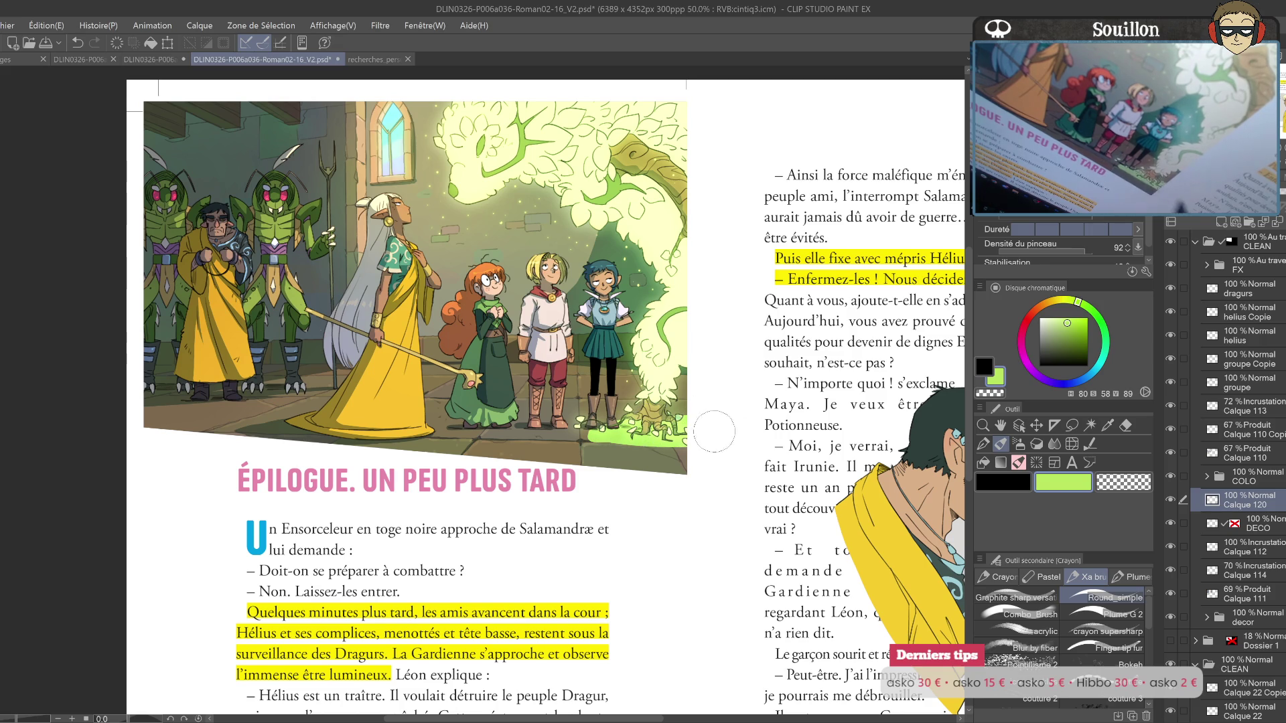
click(1015, 597)
click(1030, 614)
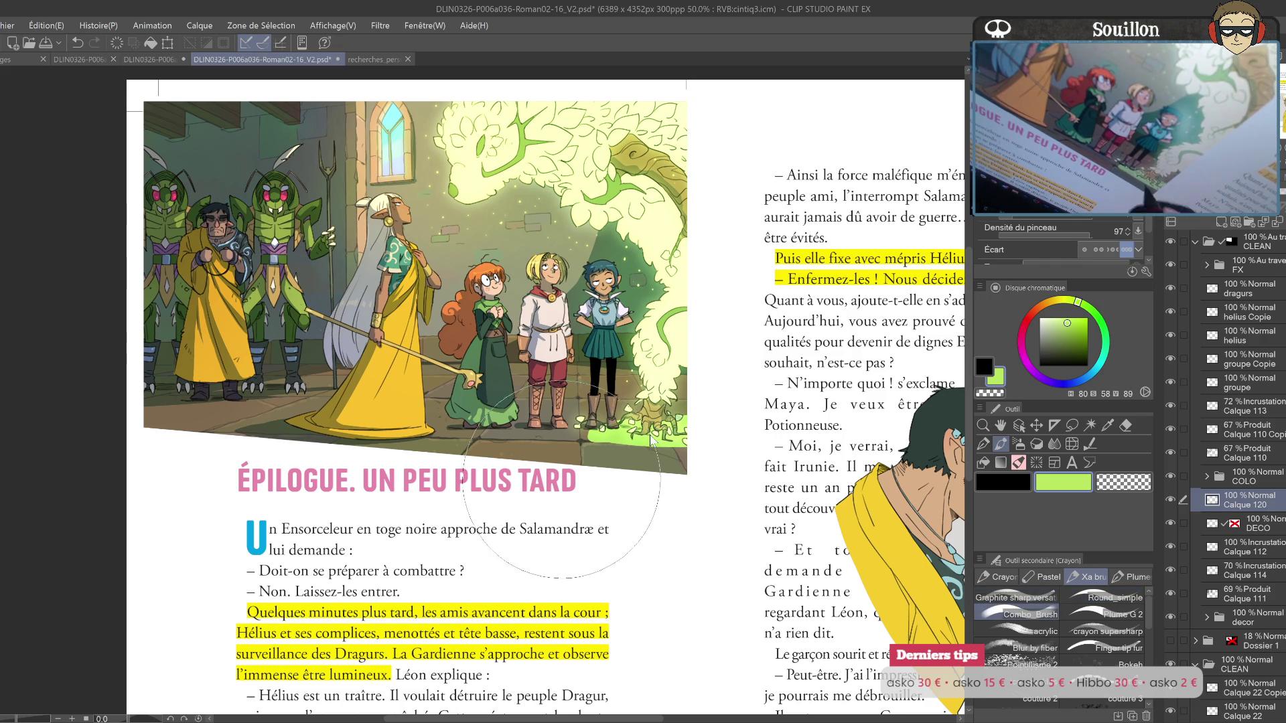
drag(653, 439, 670, 429)
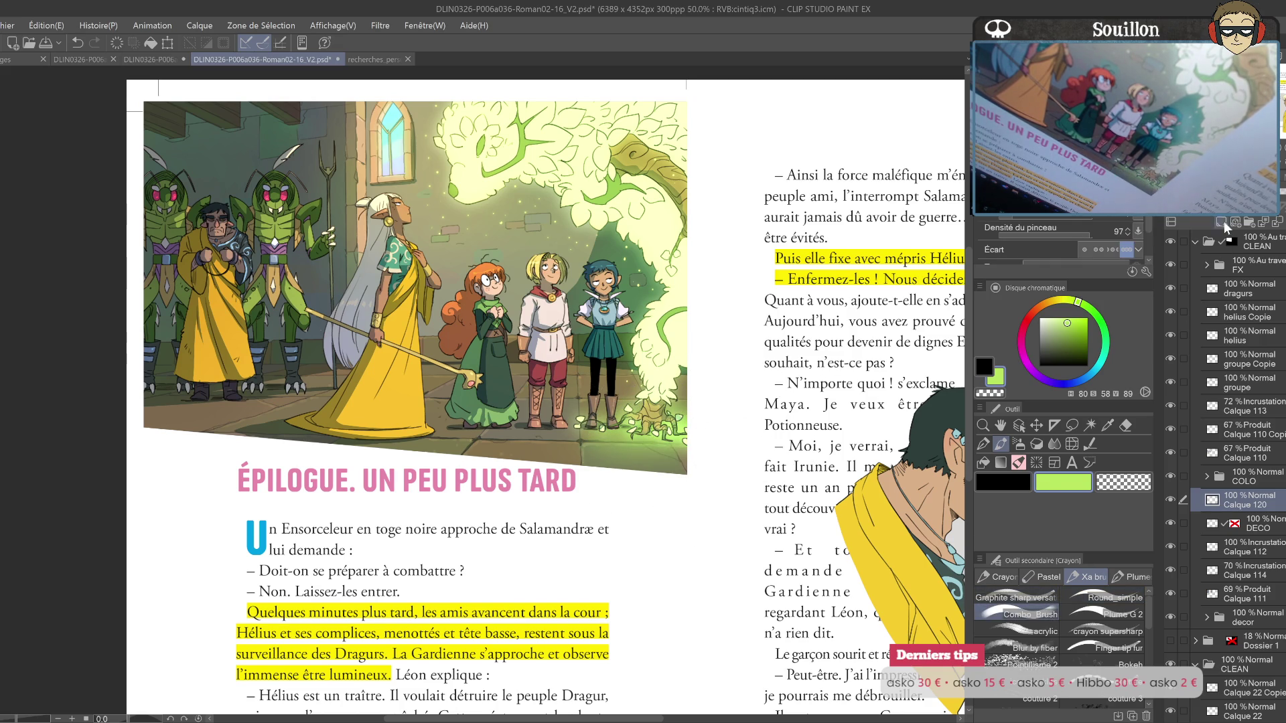
Step: Set the glow layer to Overlay blending at 20% opacity and save the document
click(1198, 205)
click(1217, 255)
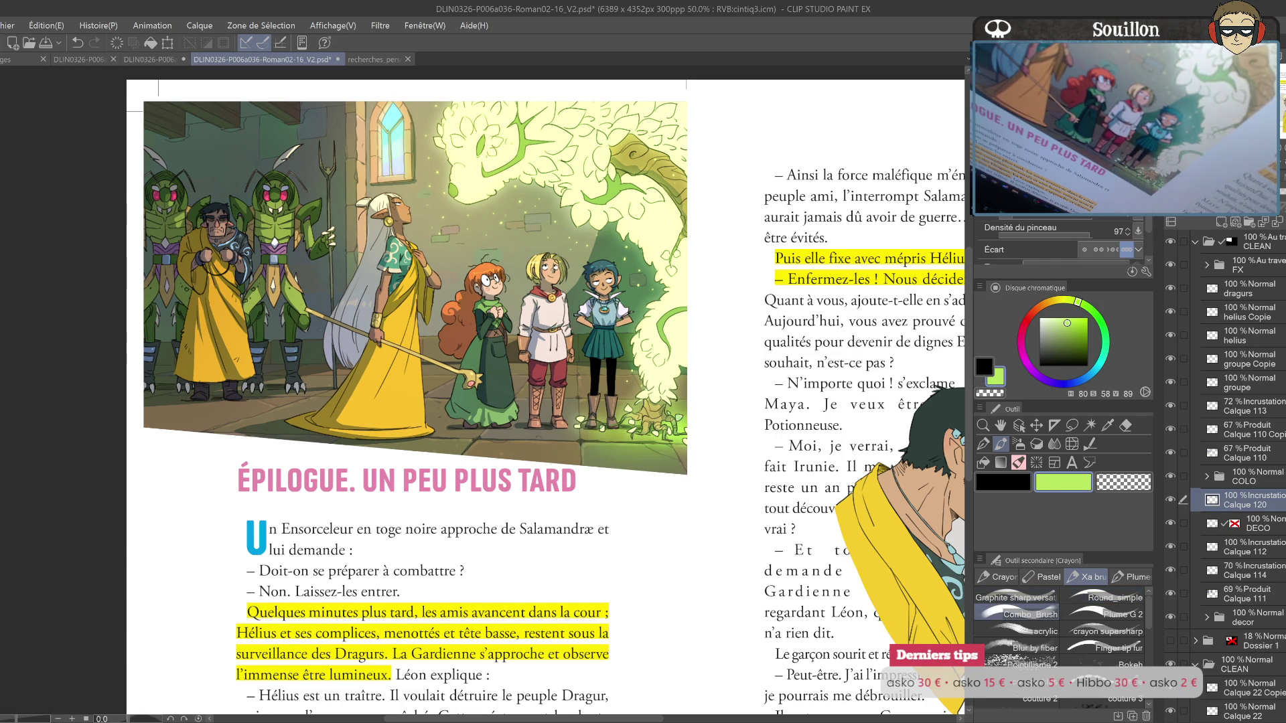
mouse_move(1281, 214)
mouse_down()
mouse_move(1205, 213)
mouse_move(1218, 213)
mouse_up()
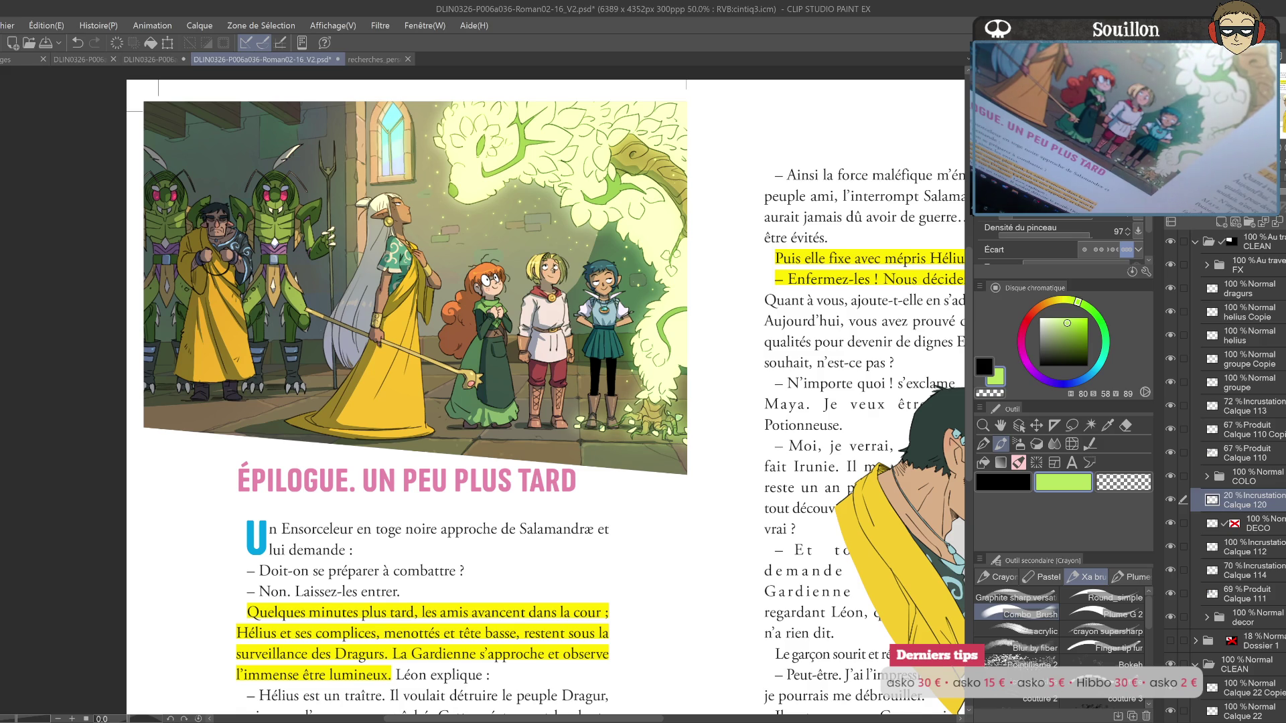
scroll(863, 524, right, 2)
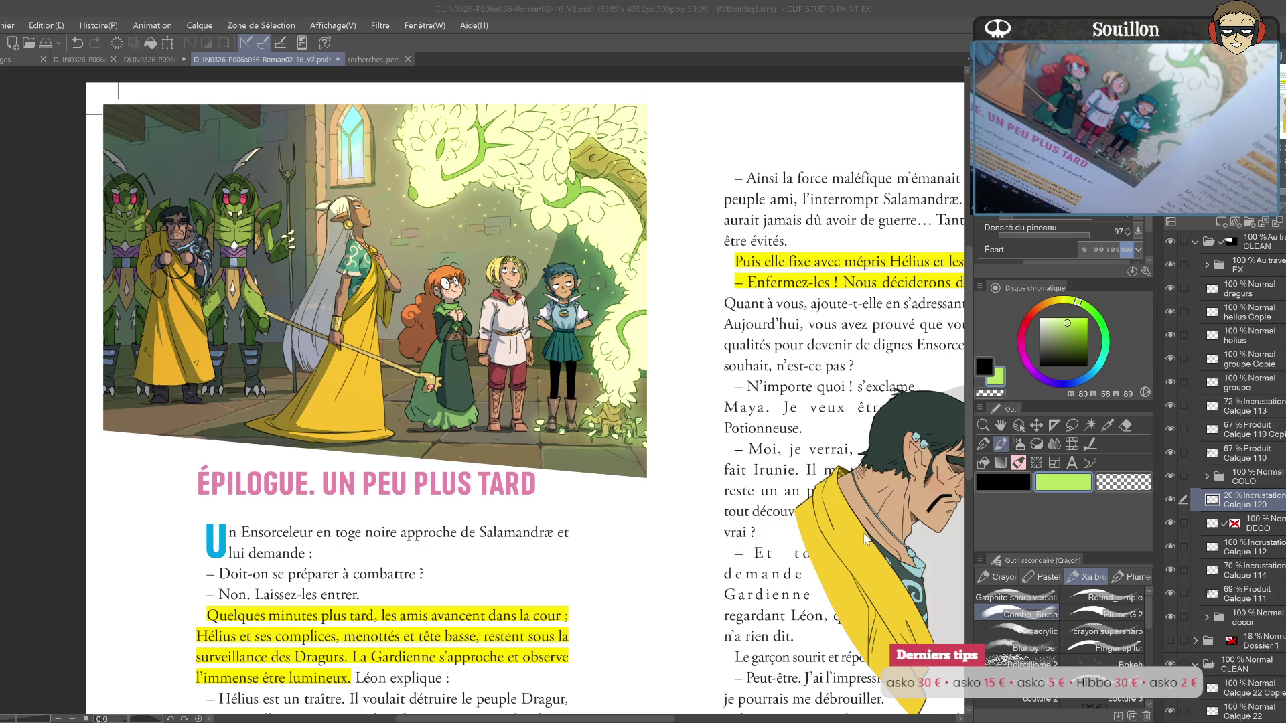
key(ctrl+s)
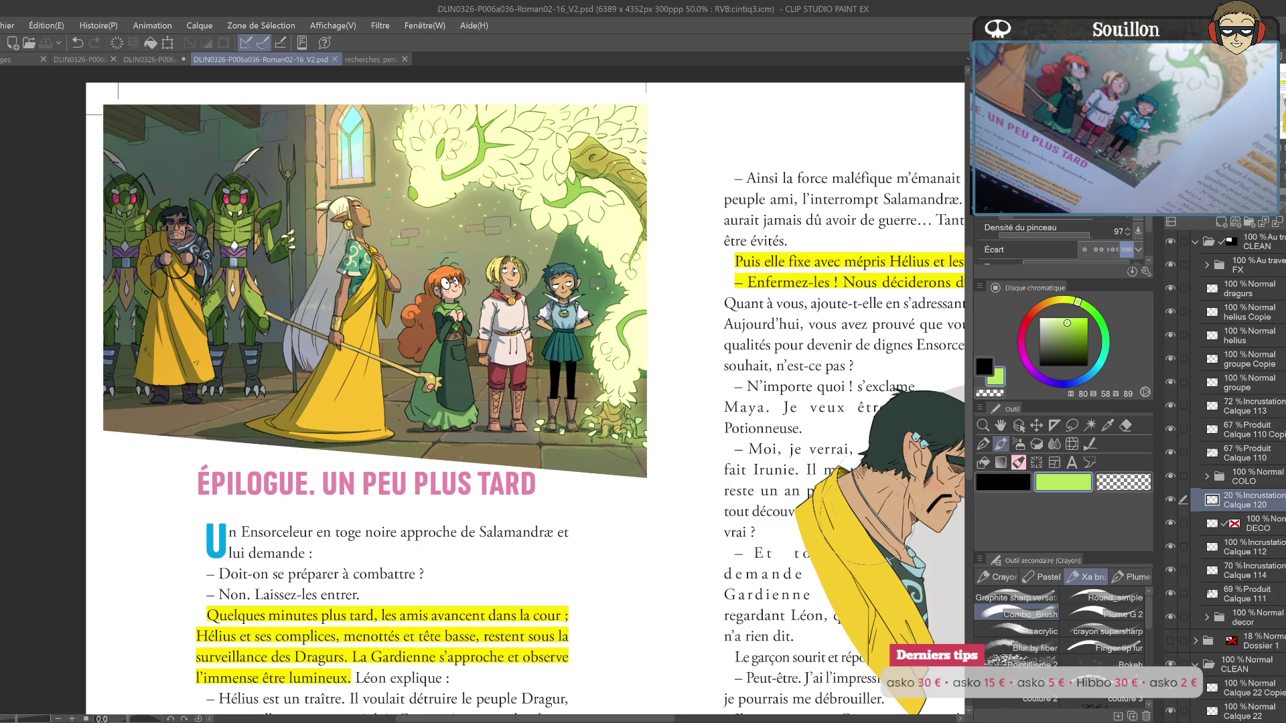
Step: Cycle through the reglages and recherches_personnages documents and return to the novel page
drag(911, 418, 549, 367)
mouse_move(777, 563)
mouse_down()
mouse_move(703, 554)
mouse_move(706, 532)
mouse_move(724, 541)
mouse_up()
click(20, 59)
alt+click(385, 430)
click(519, 432)
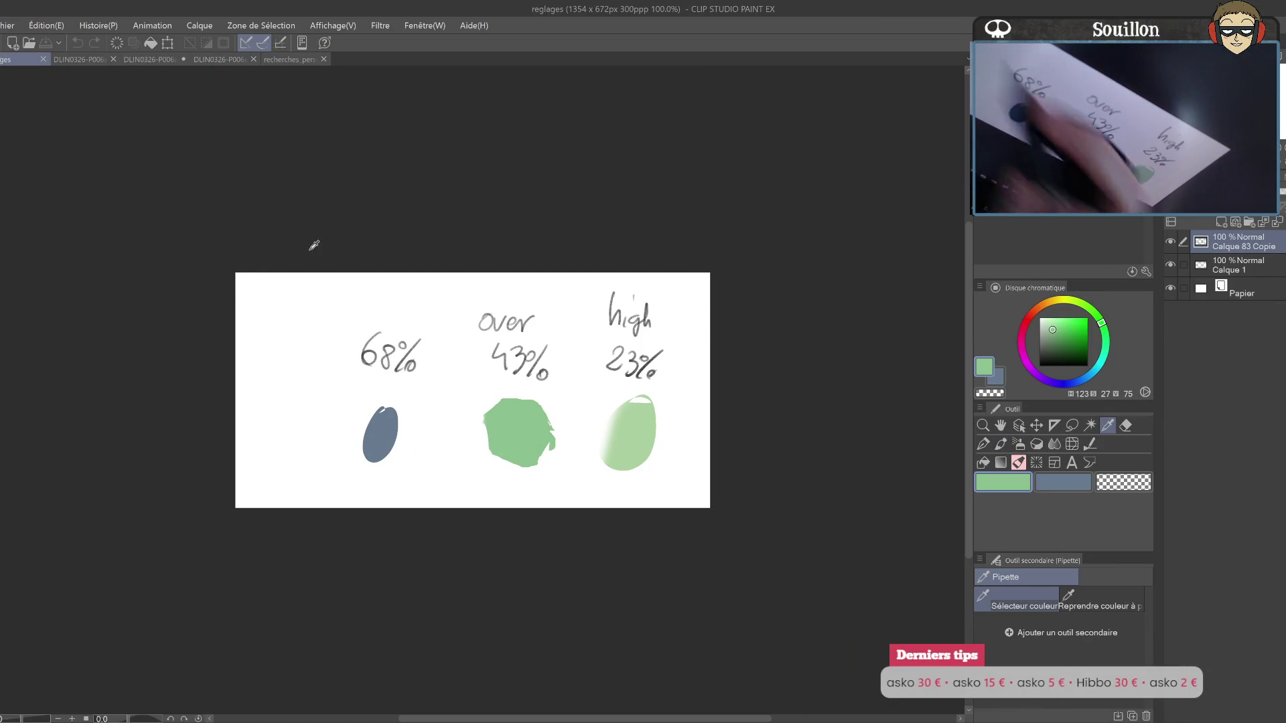
click(288, 59)
key(ctrl+shift+Tab)
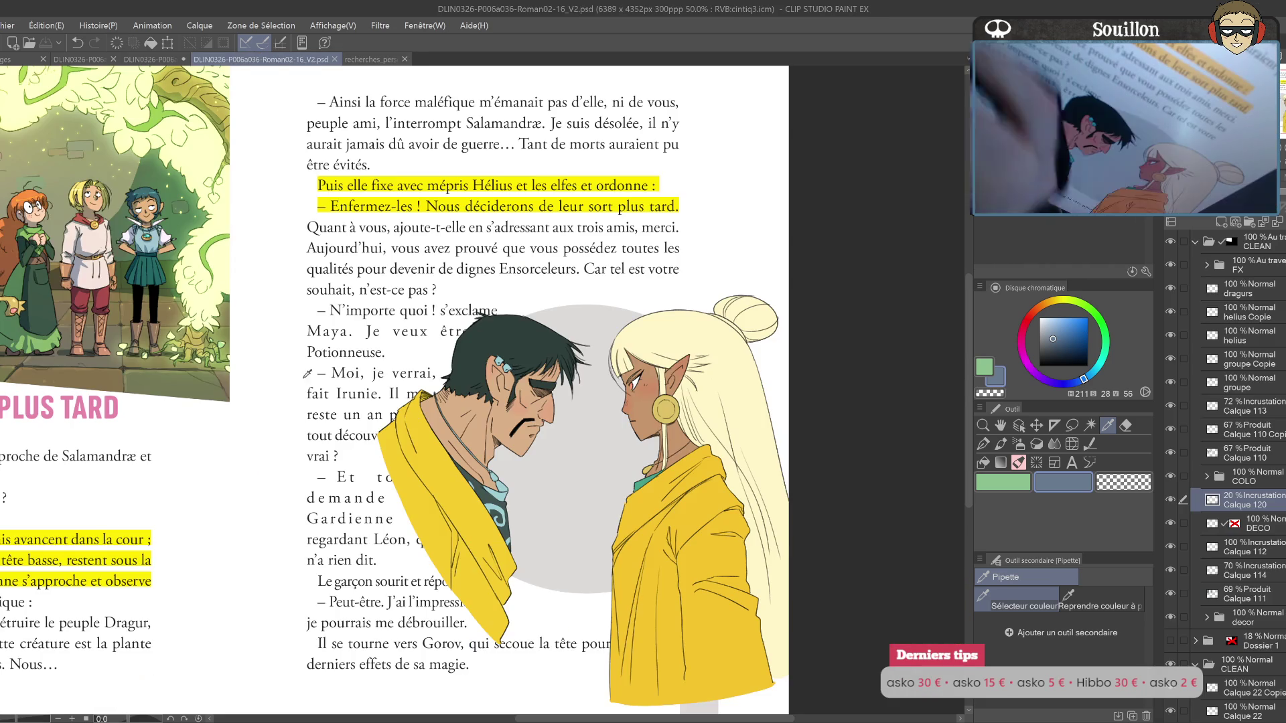
Step: Pick the colo layer from the artwork and add a new shadow layer inside the colo folder
key(o)
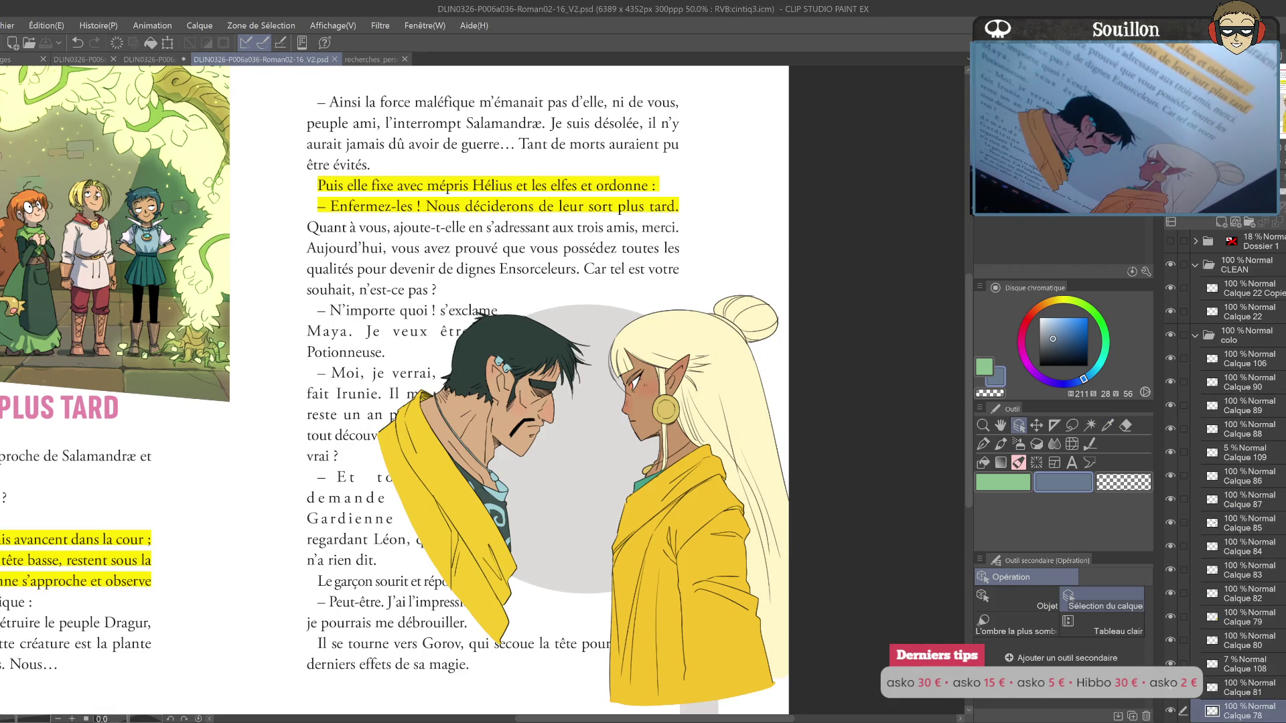
ctrl+click(1225, 335)
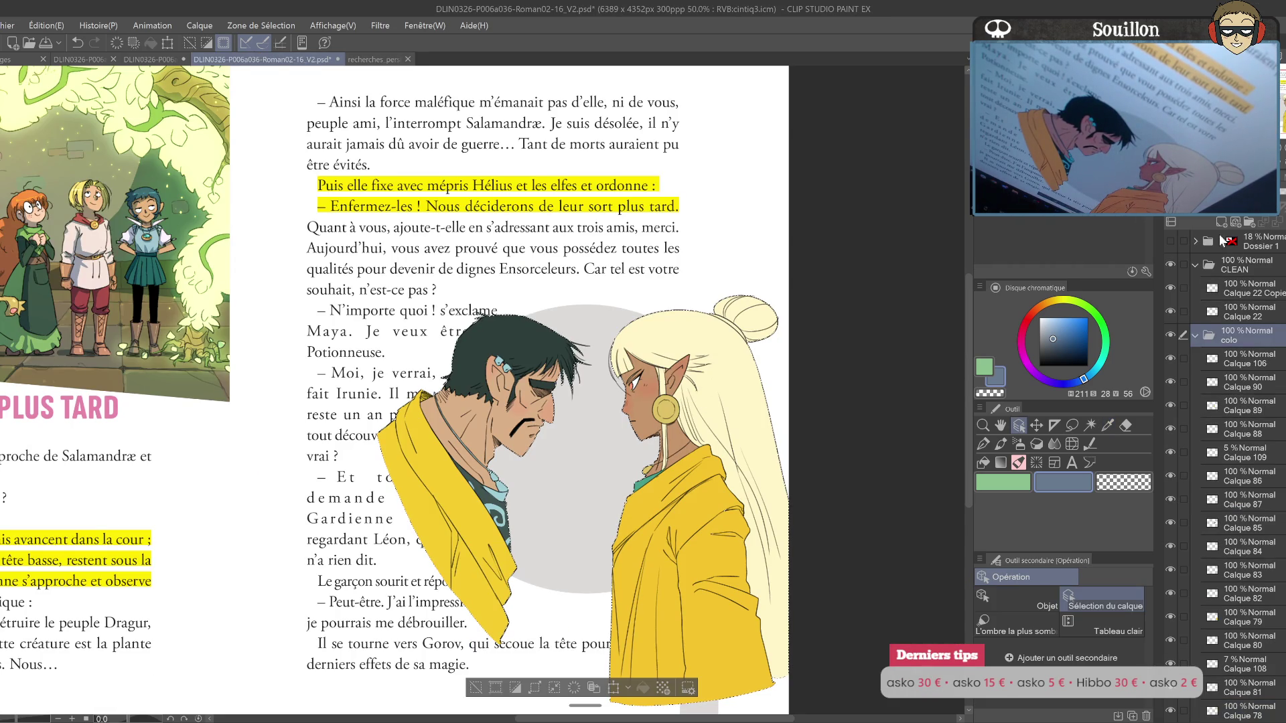
click(1221, 221)
drag(1246, 359, 1248, 331)
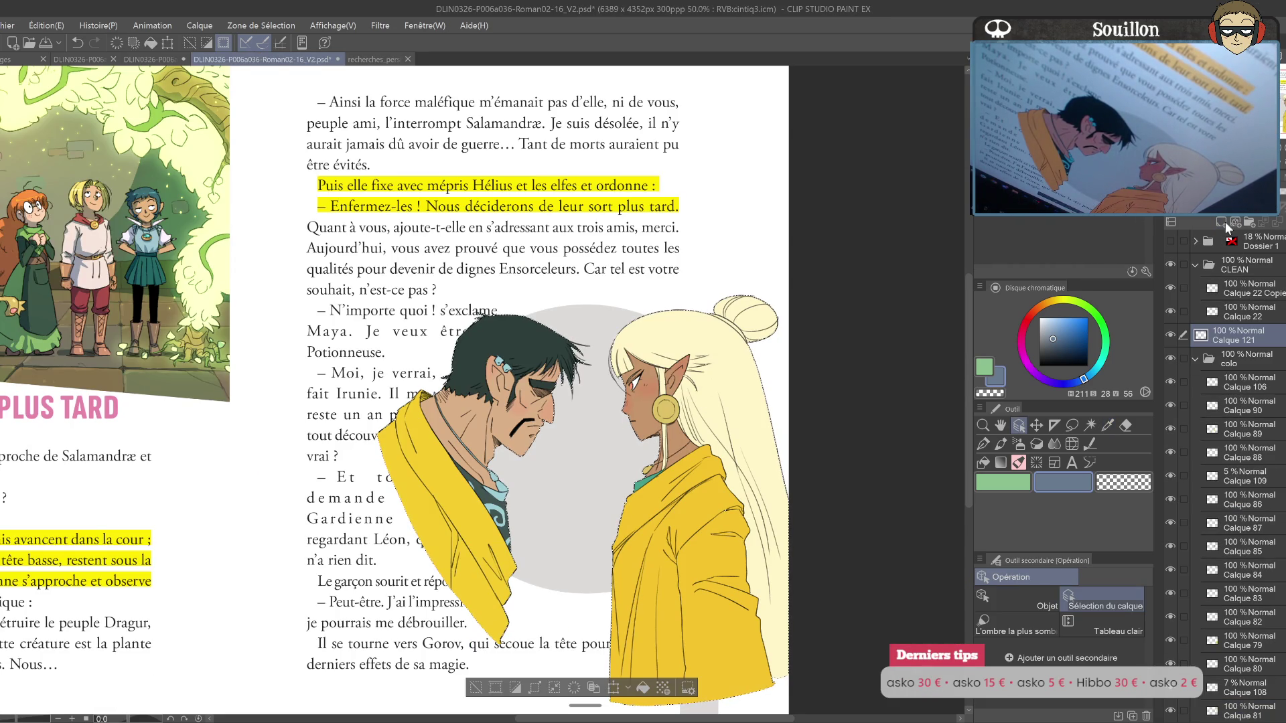
key(ctrl+plus)
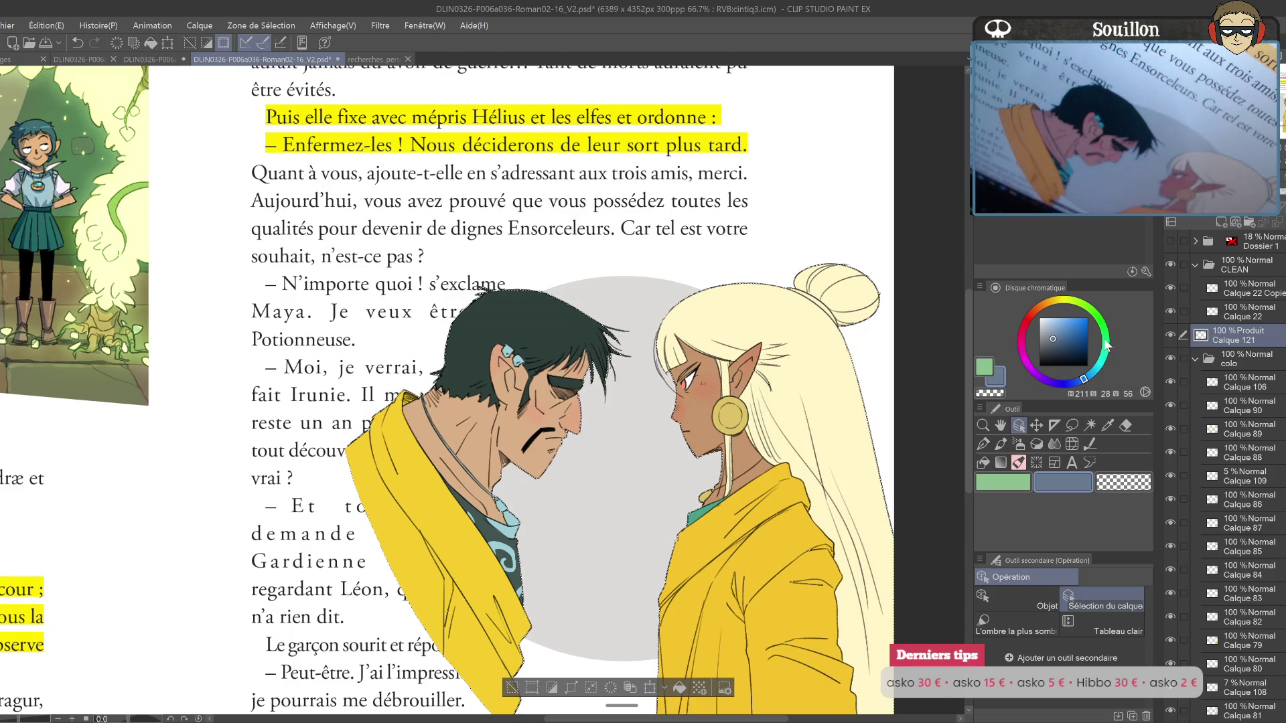
Step: With the Round_simple pencil, shade the elf's hair, face, neck and cheek
key(p)
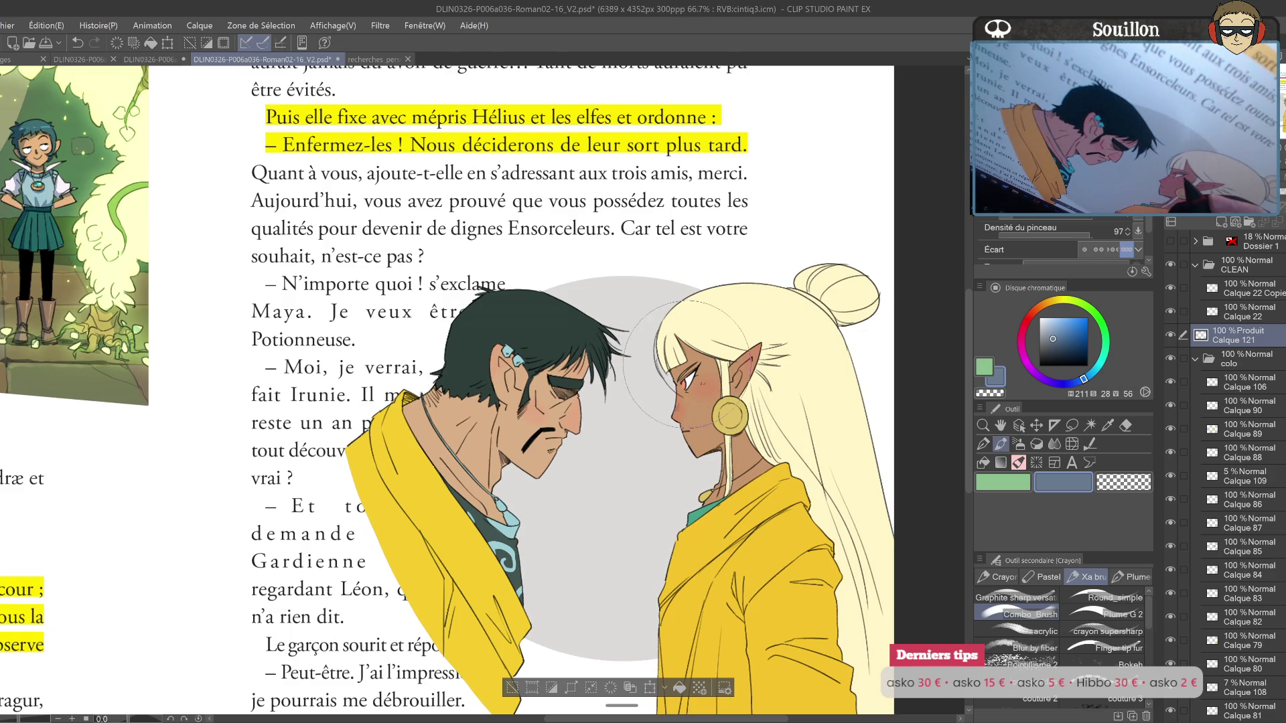
key(ctrl+z)
click(1106, 597)
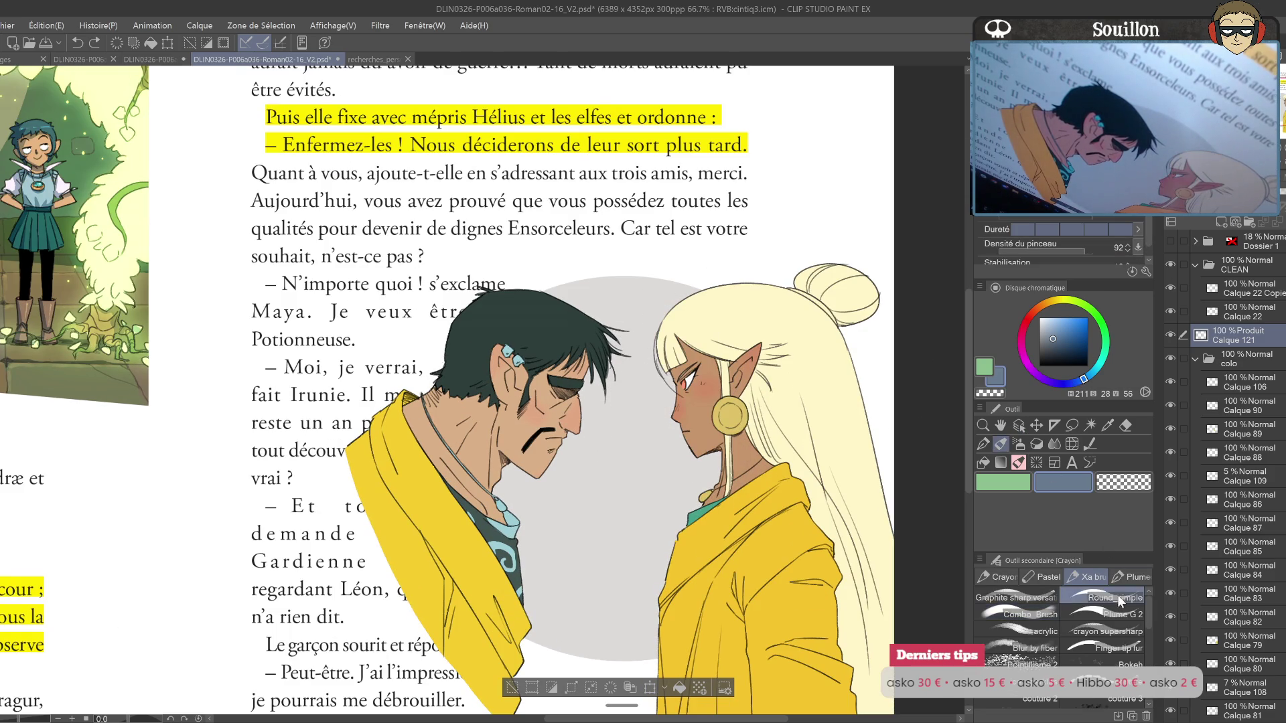
drag(677, 302, 710, 475)
key(ctrl+z)
drag(677, 294, 710, 463)
drag(703, 315, 737, 338)
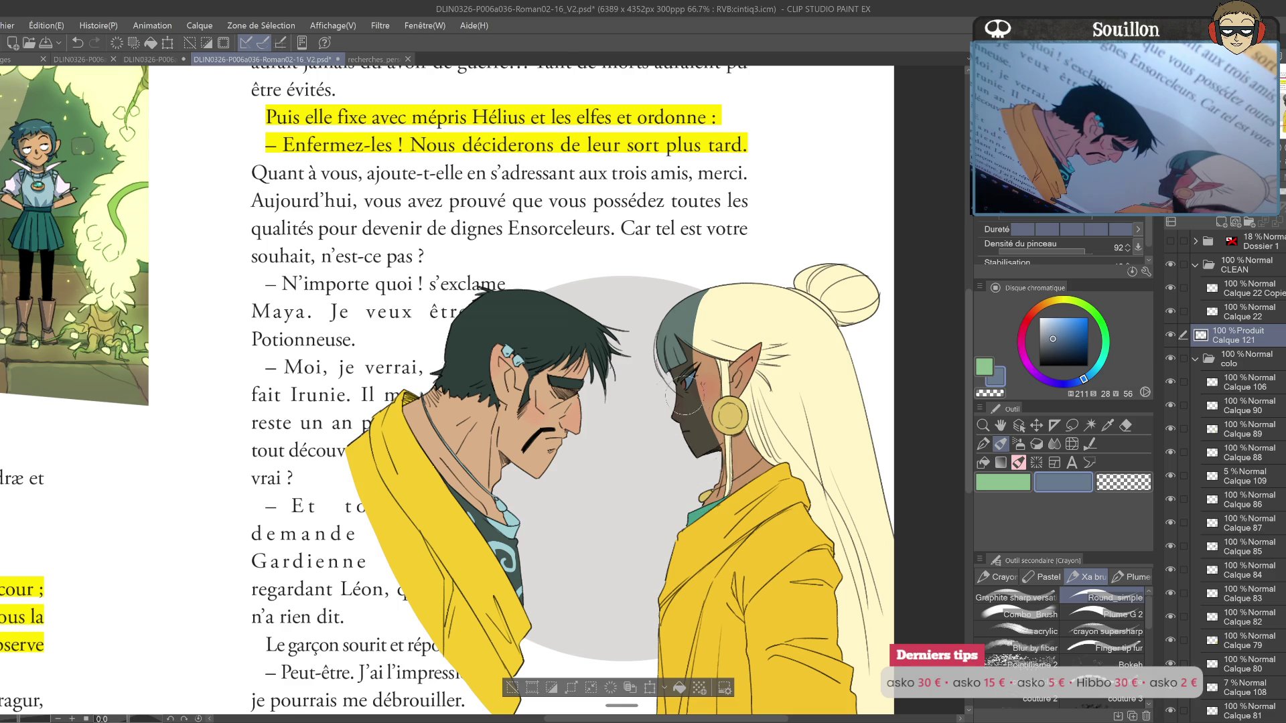
Step: Shade the man's cheek, jaw and the top of his hair
drag(692, 396, 771, 428)
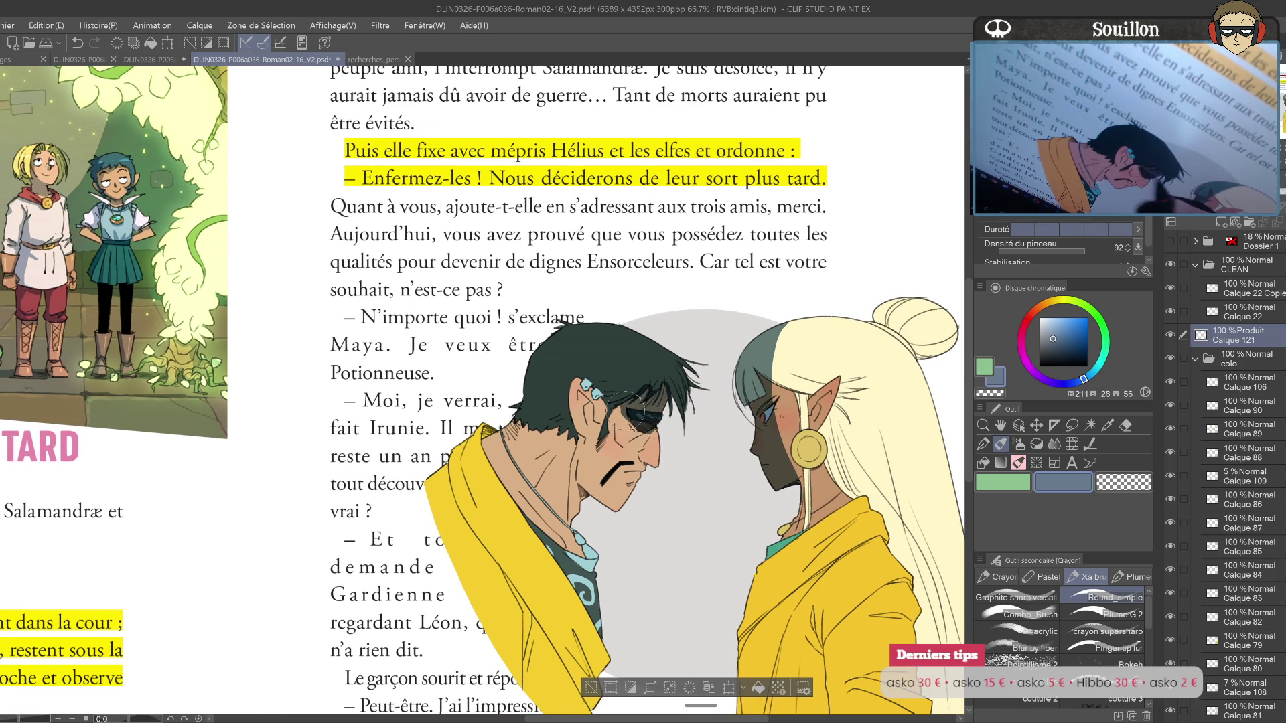
mouse_move(613, 446)
mouse_down()
mouse_move(589, 496)
mouse_move(569, 482)
mouse_up()
drag(593, 388, 578, 429)
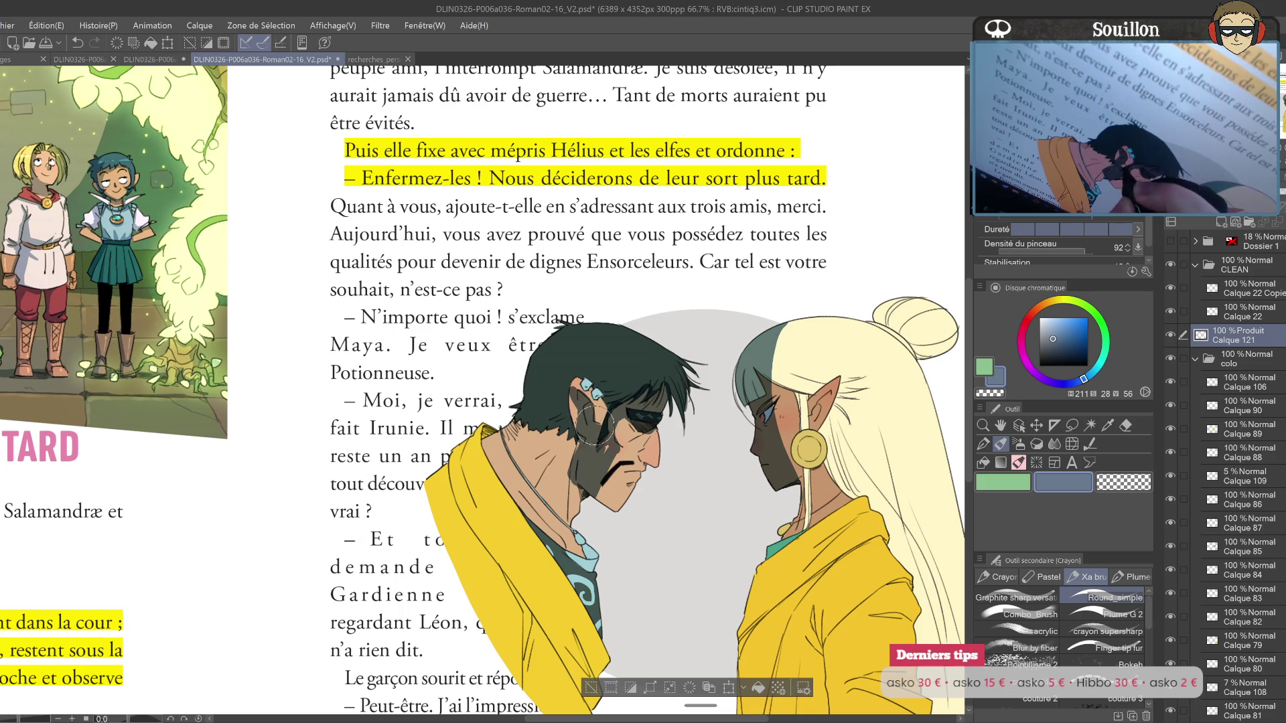
mouse_move(695, 446)
mouse_down()
mouse_move(734, 440)
mouse_move(701, 461)
mouse_up()
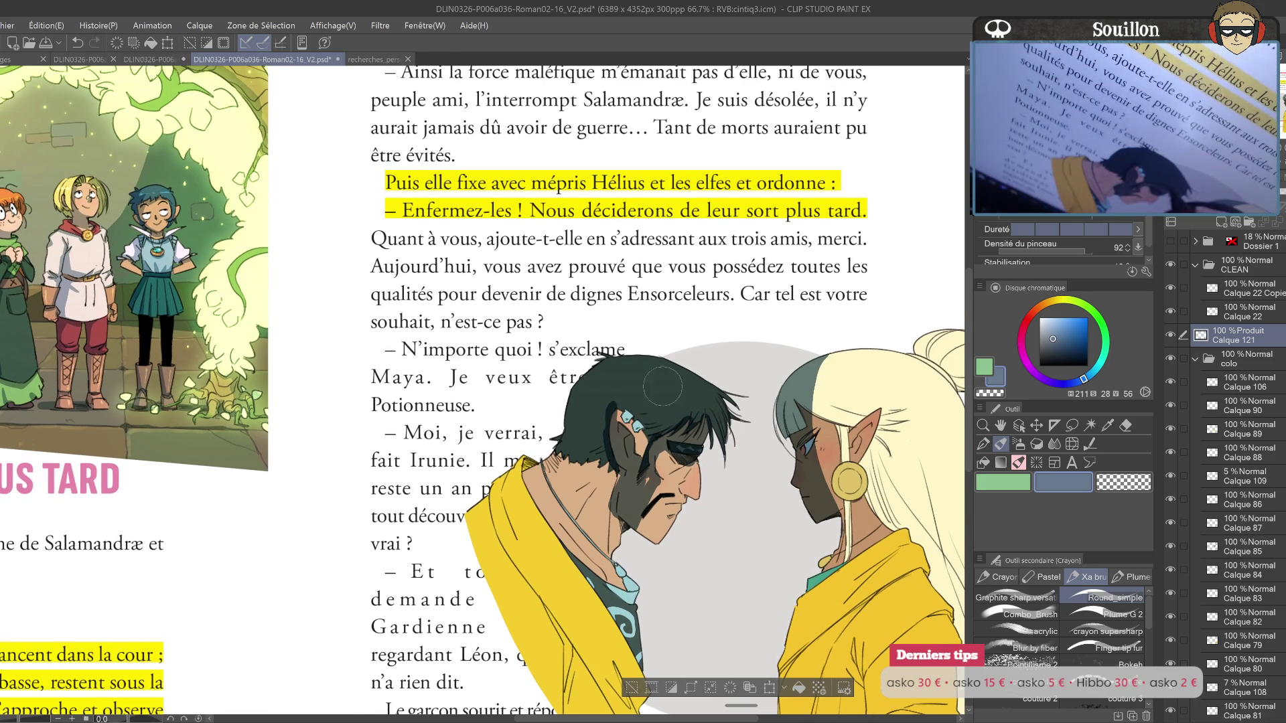
drag(607, 362, 603, 402)
Step: Check the shading on a mirrored canvas and darken the area around the man's eye
key(h)
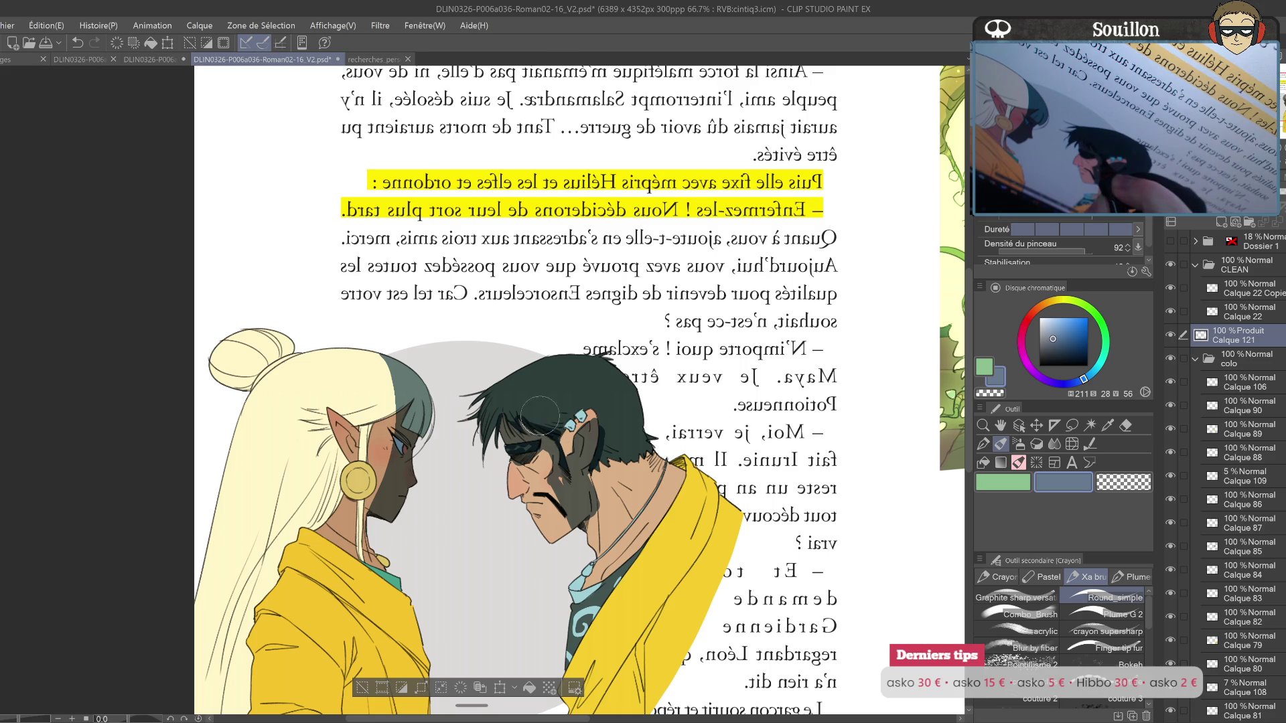
key(h)
drag(630, 410, 897, 377)
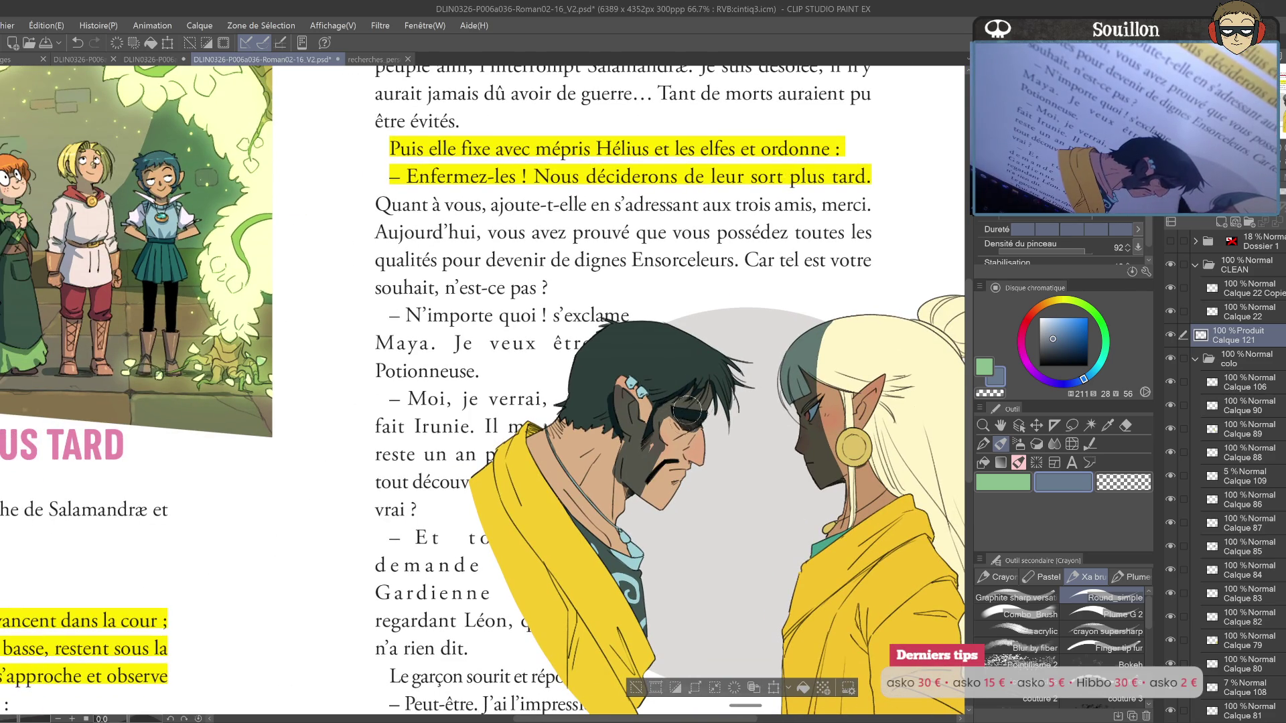
key(h)
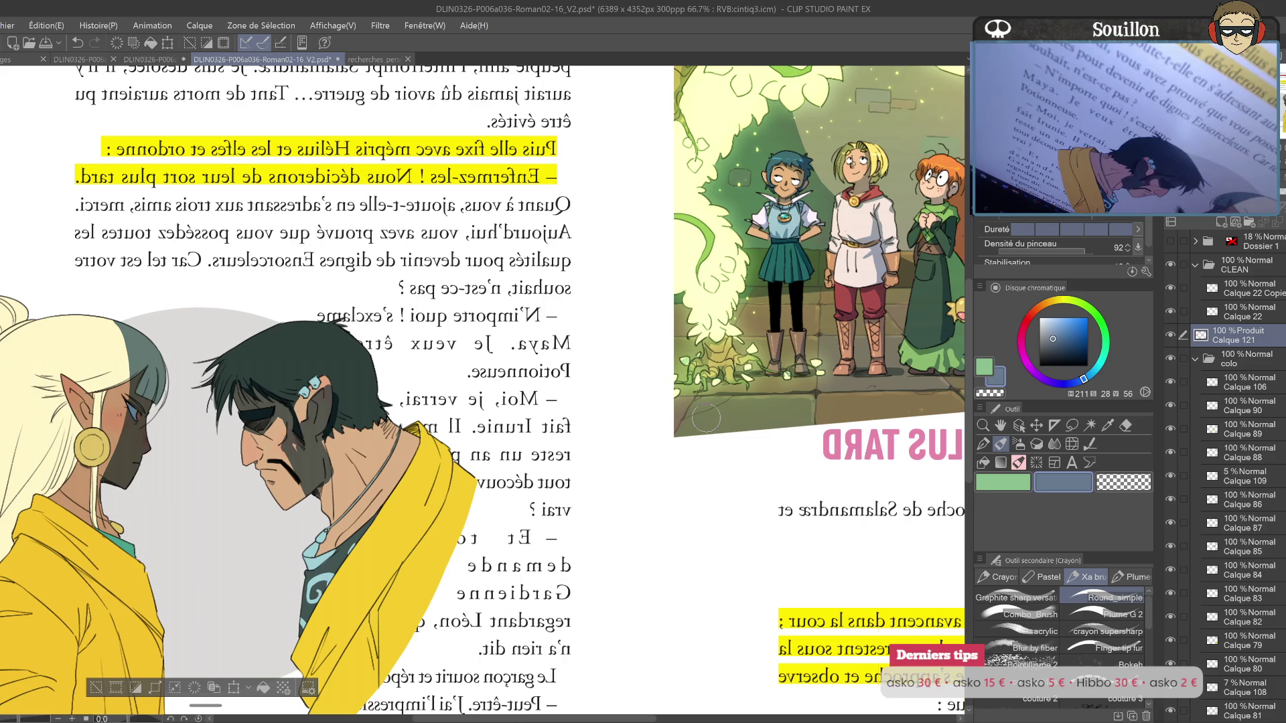
key(h)
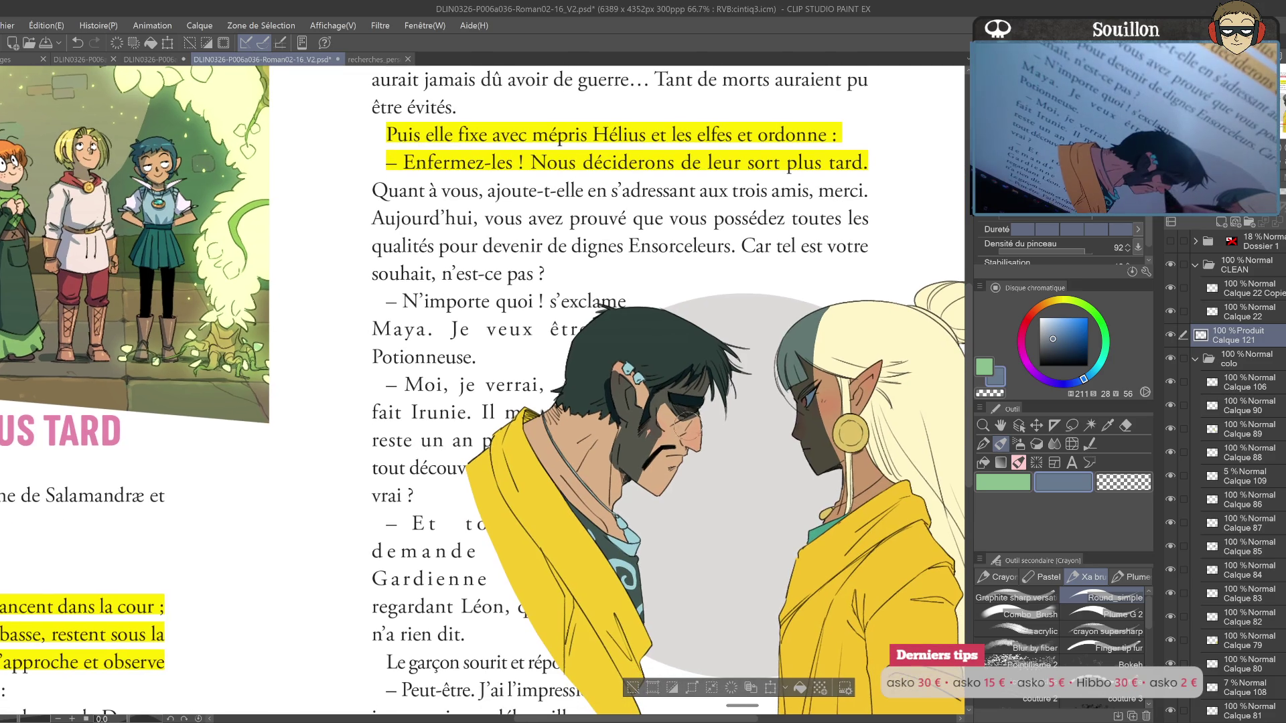
drag(687, 432, 697, 410)
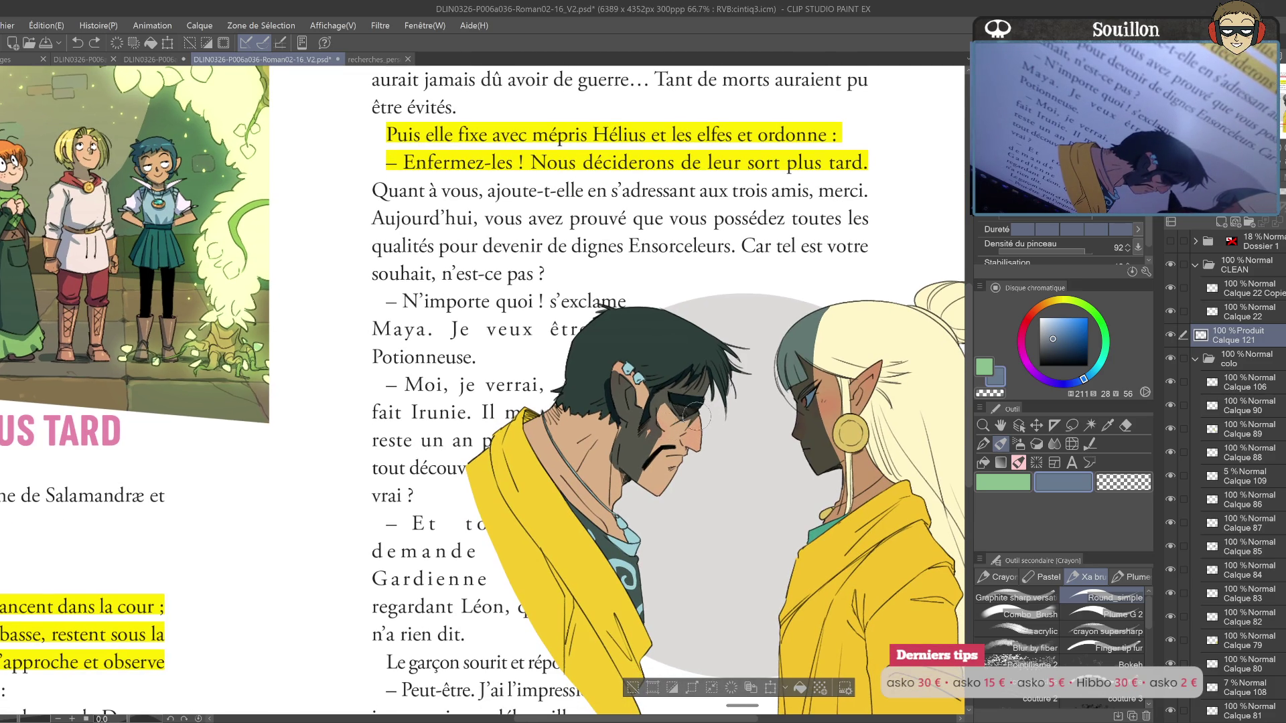
key(h)
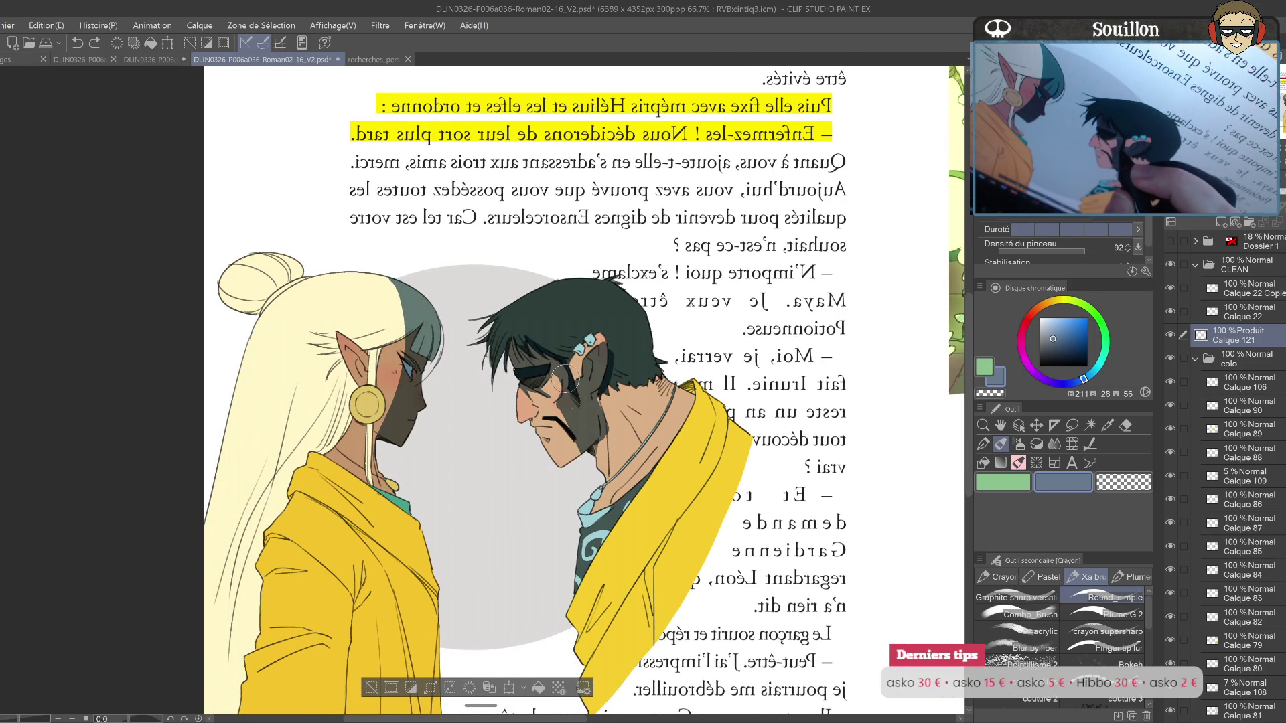
drag(553, 370, 560, 404)
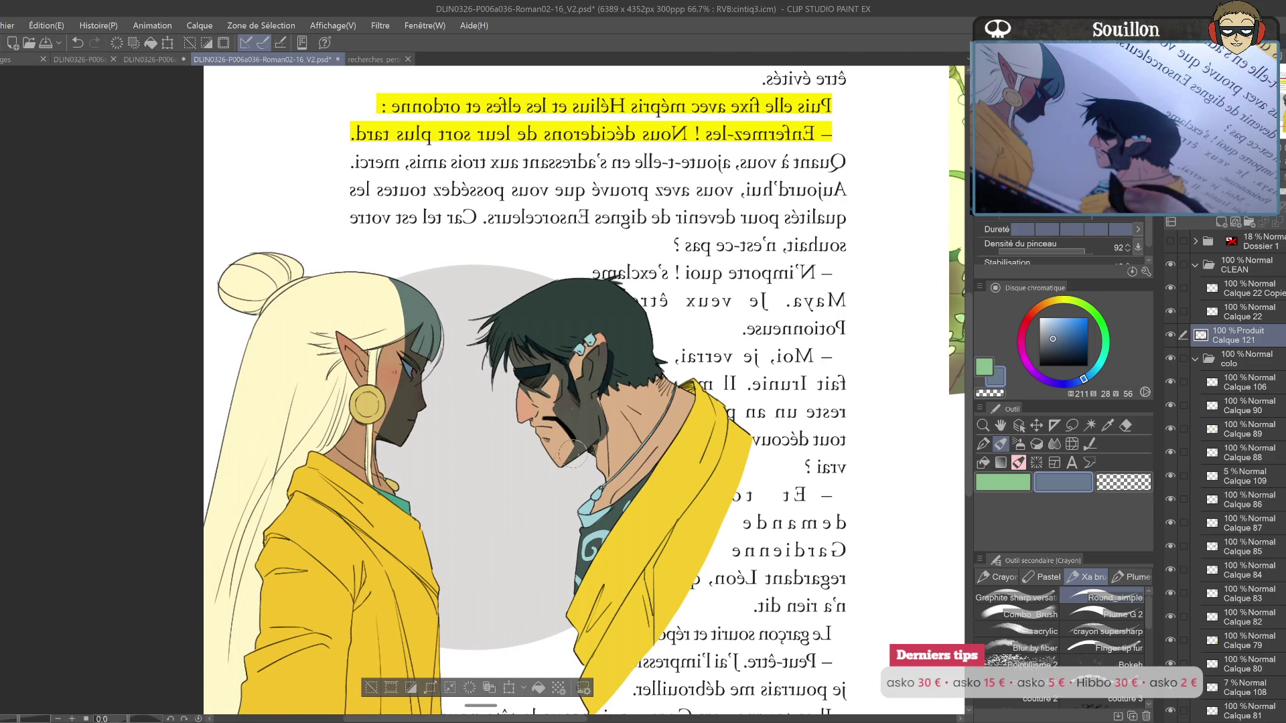
Step: Reframe the view on both faces and flip the canvas again to review the shadows
drag(535, 439, 537, 444)
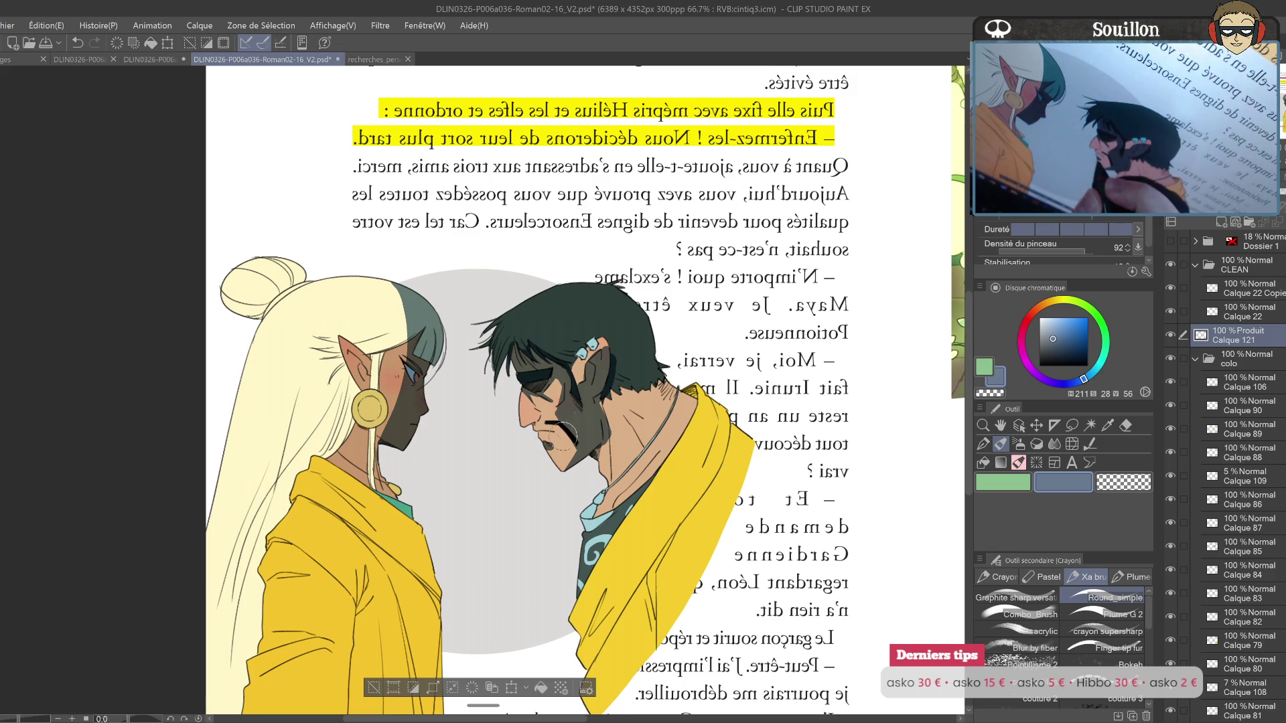
scroll(549, 437, up, 2)
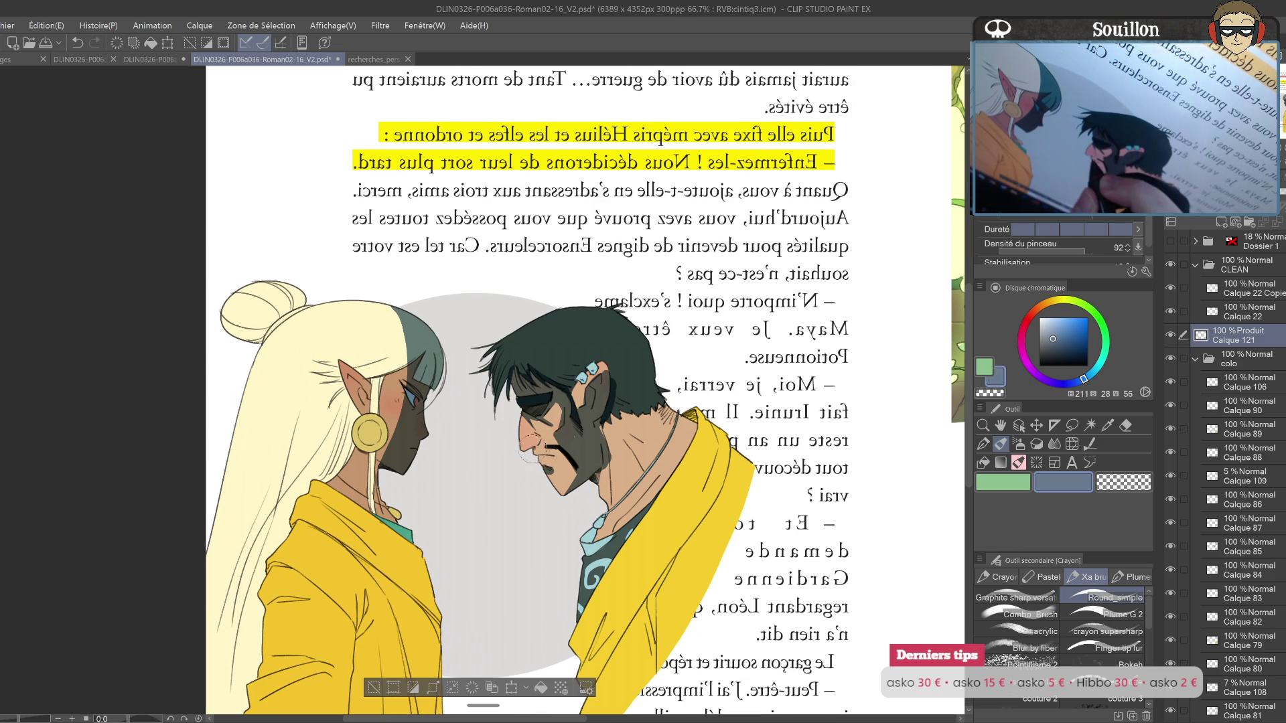
drag(574, 421, 593, 382)
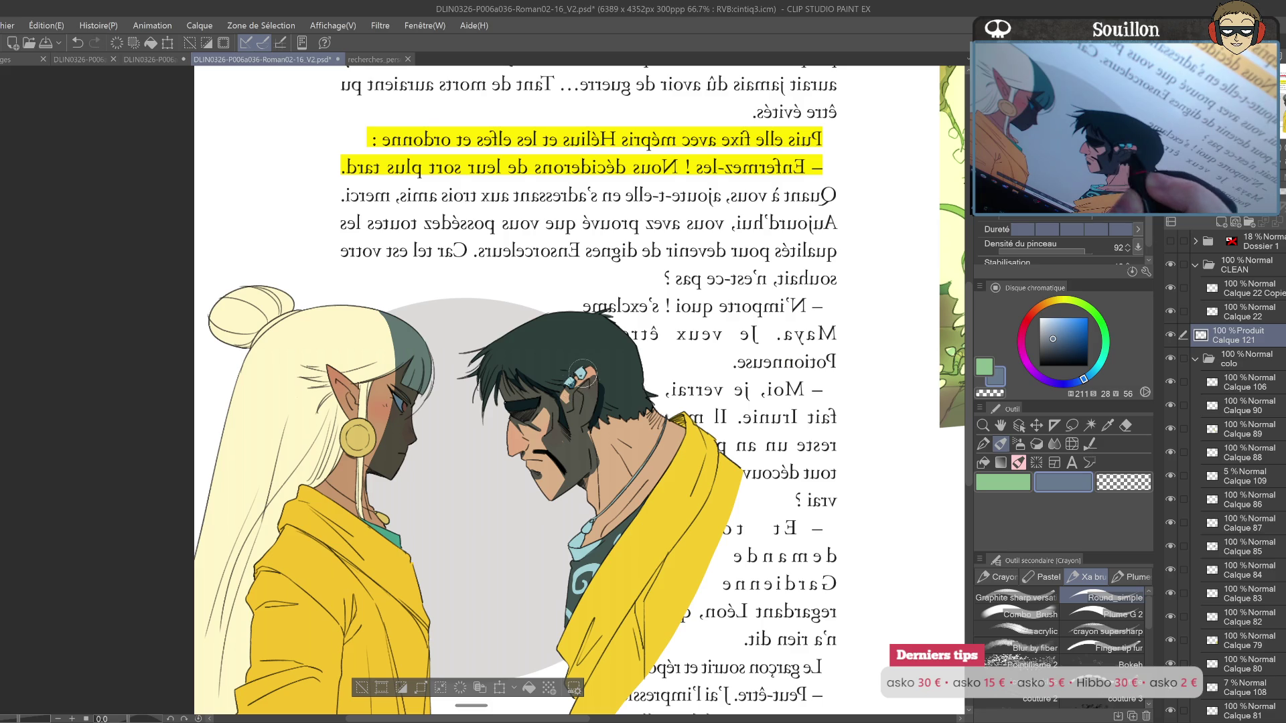
drag(611, 379, 608, 387)
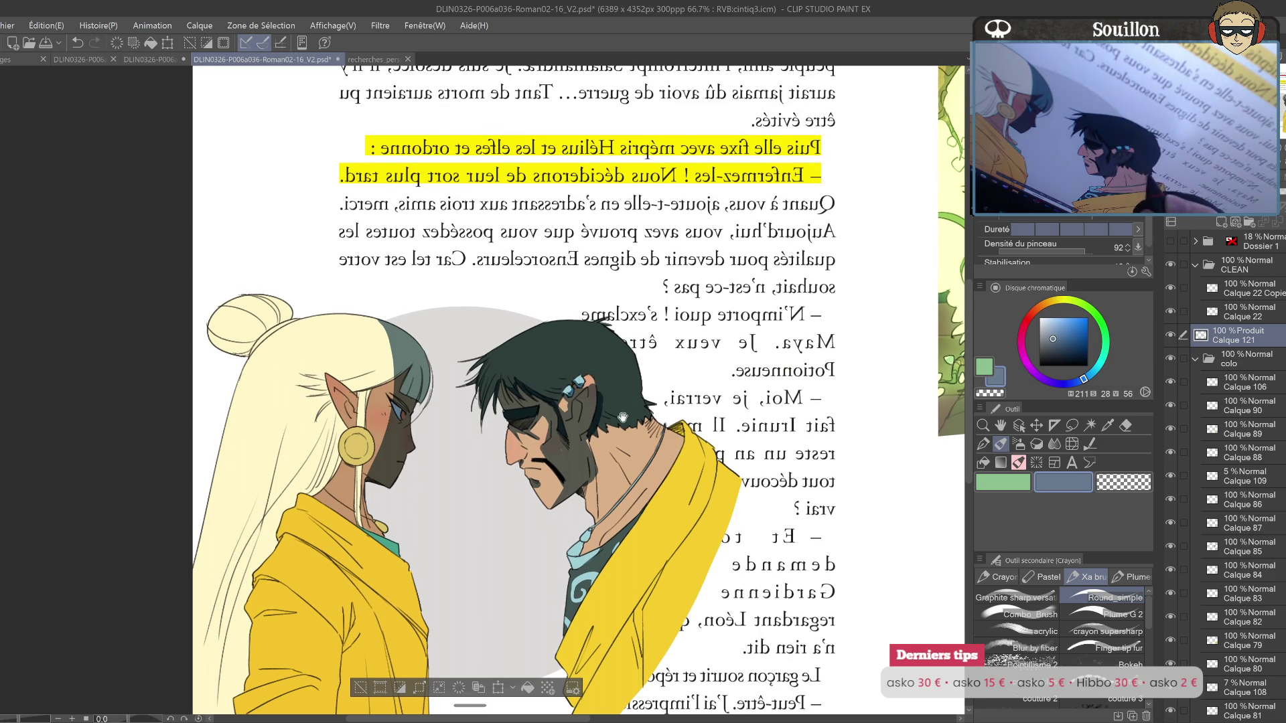
scroll(589, 392, down, 1)
key(h)
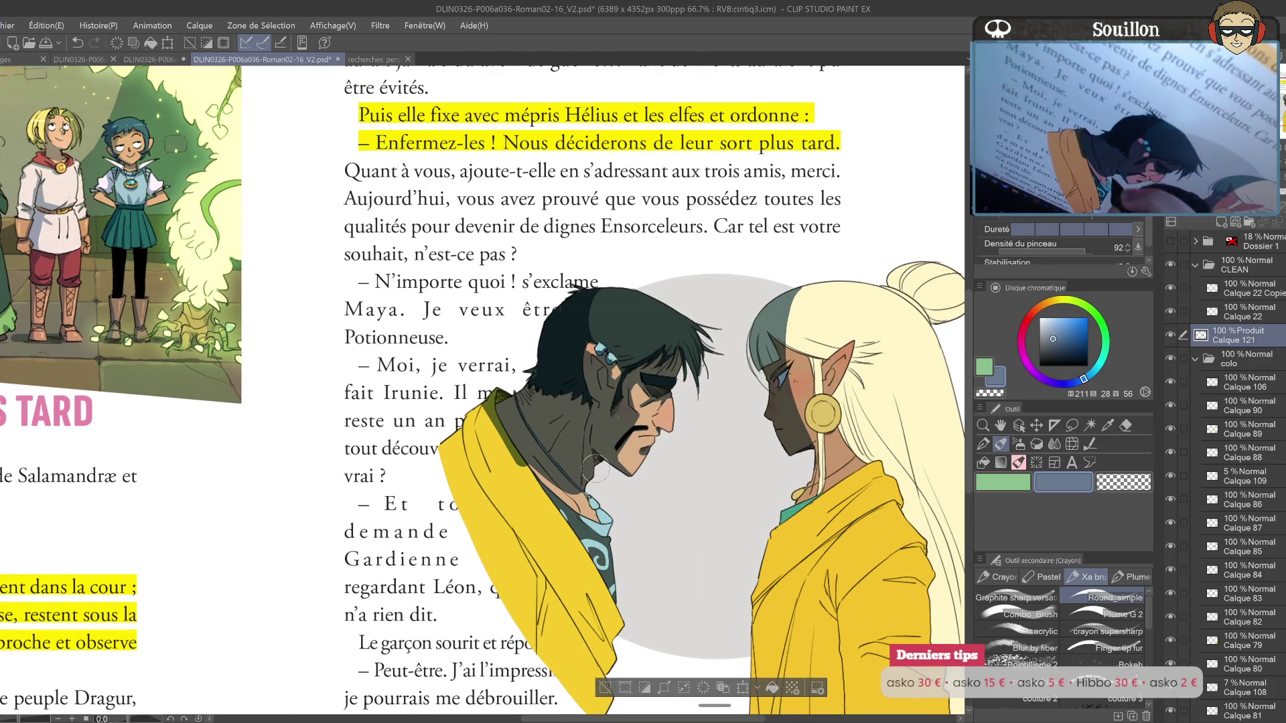
key(h)
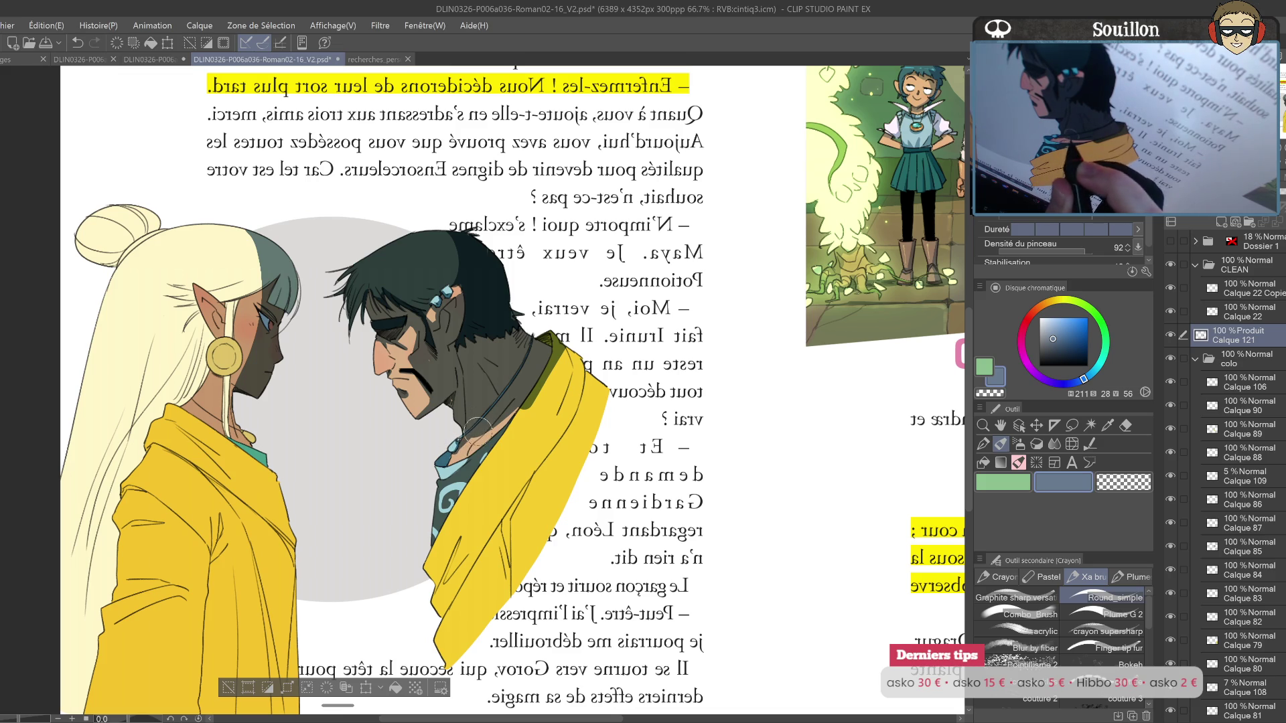
Step: Paint olive shadow across the man's yellow scarf at the neck
key(e)
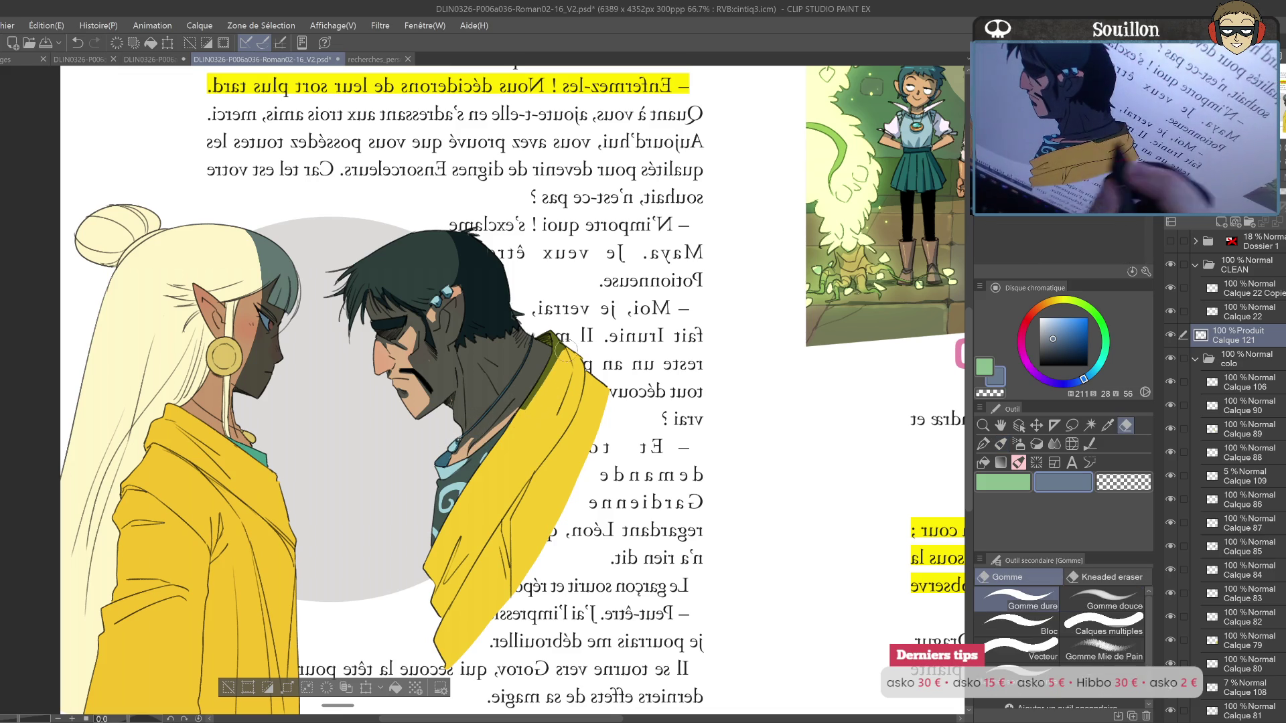
key(p)
mouse_move(566, 362)
mouse_down()
mouse_move(469, 506)
mouse_move(530, 404)
mouse_move(551, 515)
mouse_up()
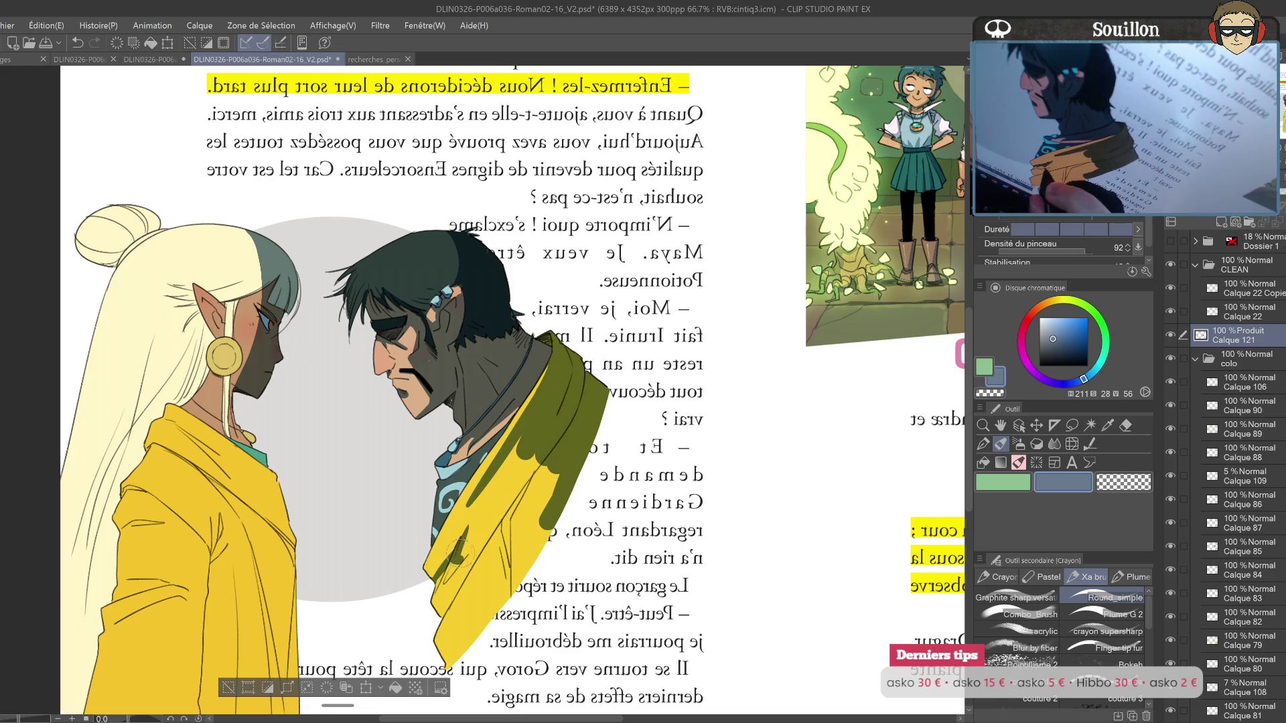
drag(462, 582, 541, 473)
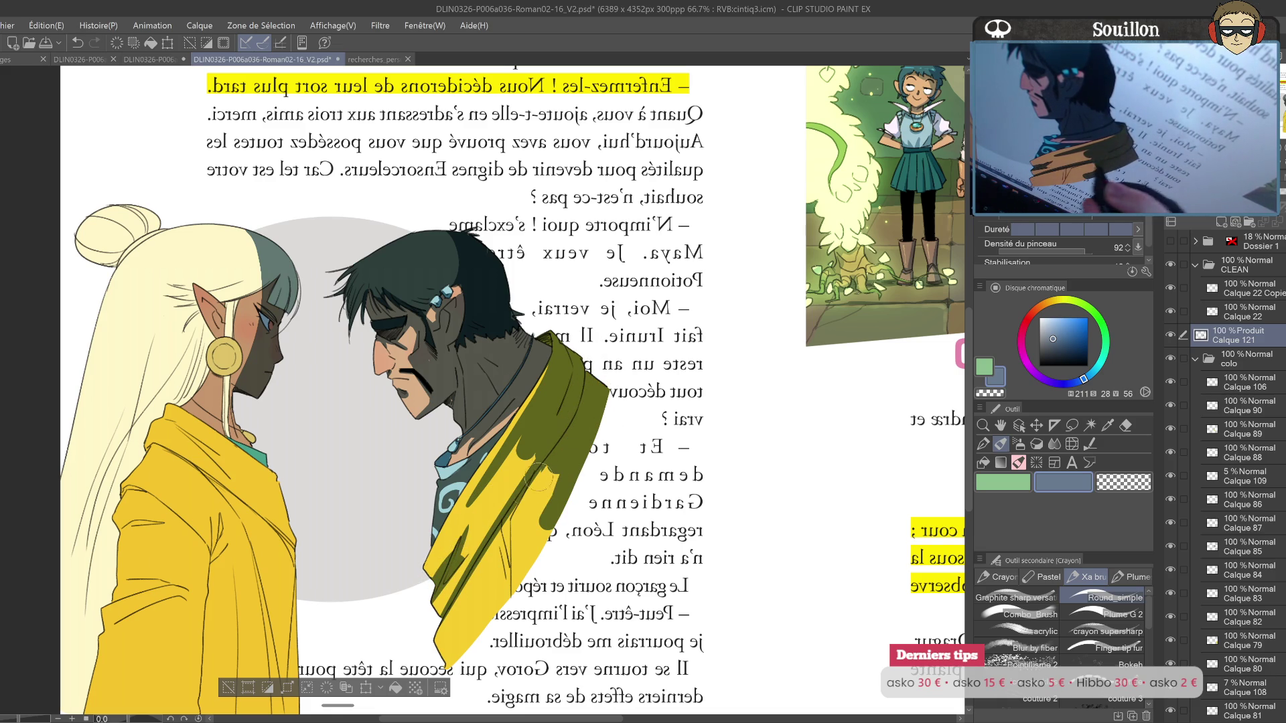
drag(454, 598, 549, 507)
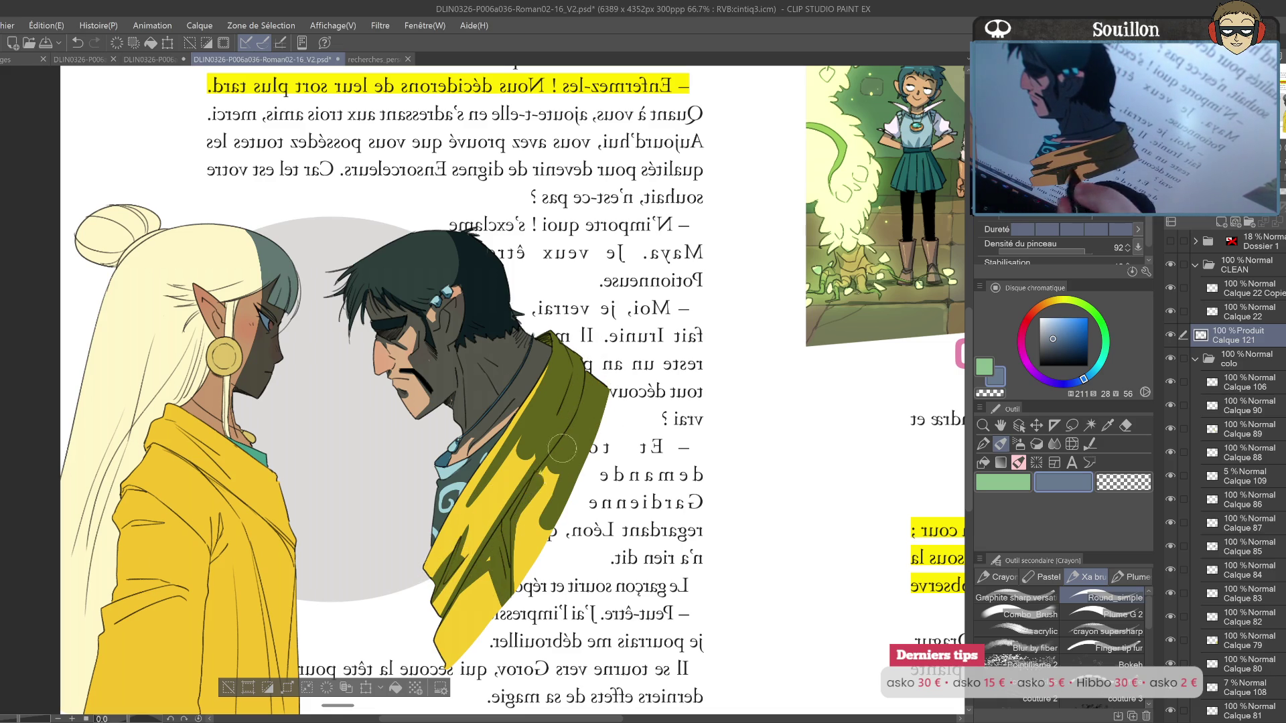
Step: Shade the man's collar, then flip the canvas to check the shading
drag(548, 507, 531, 490)
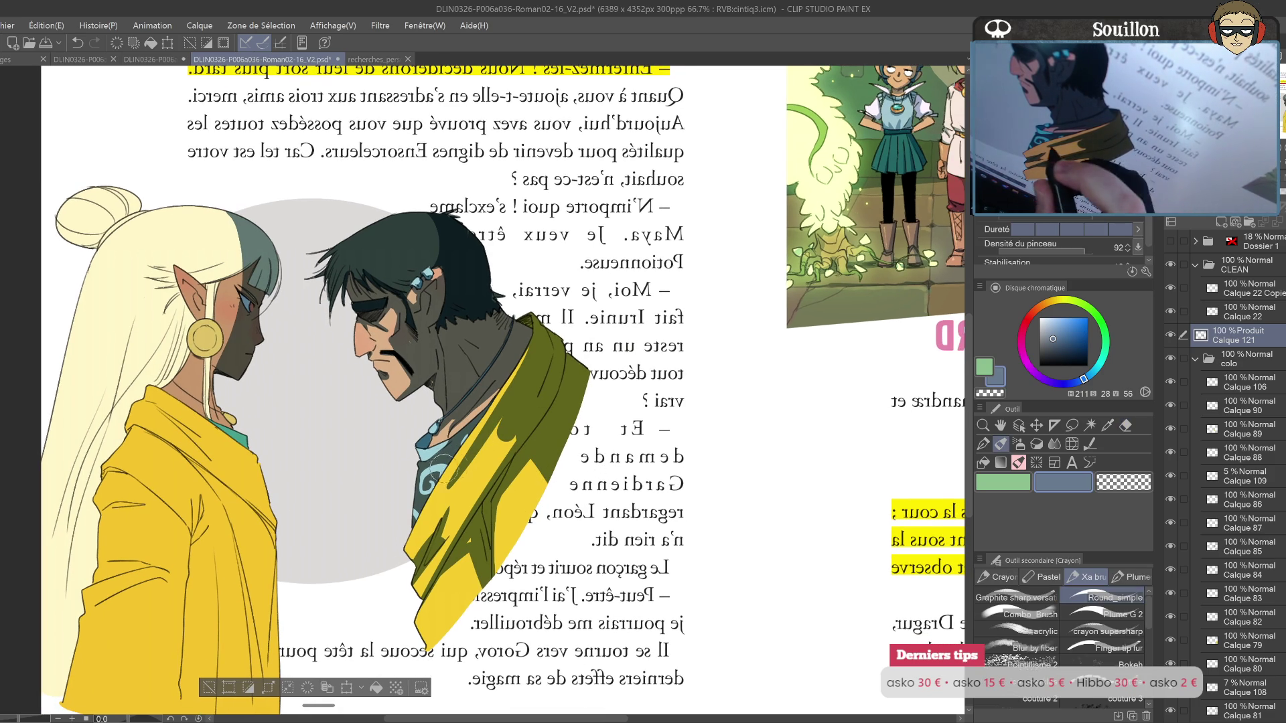
mouse_move(410, 456)
mouse_down()
mouse_move(445, 447)
mouse_move(434, 472)
mouse_up()
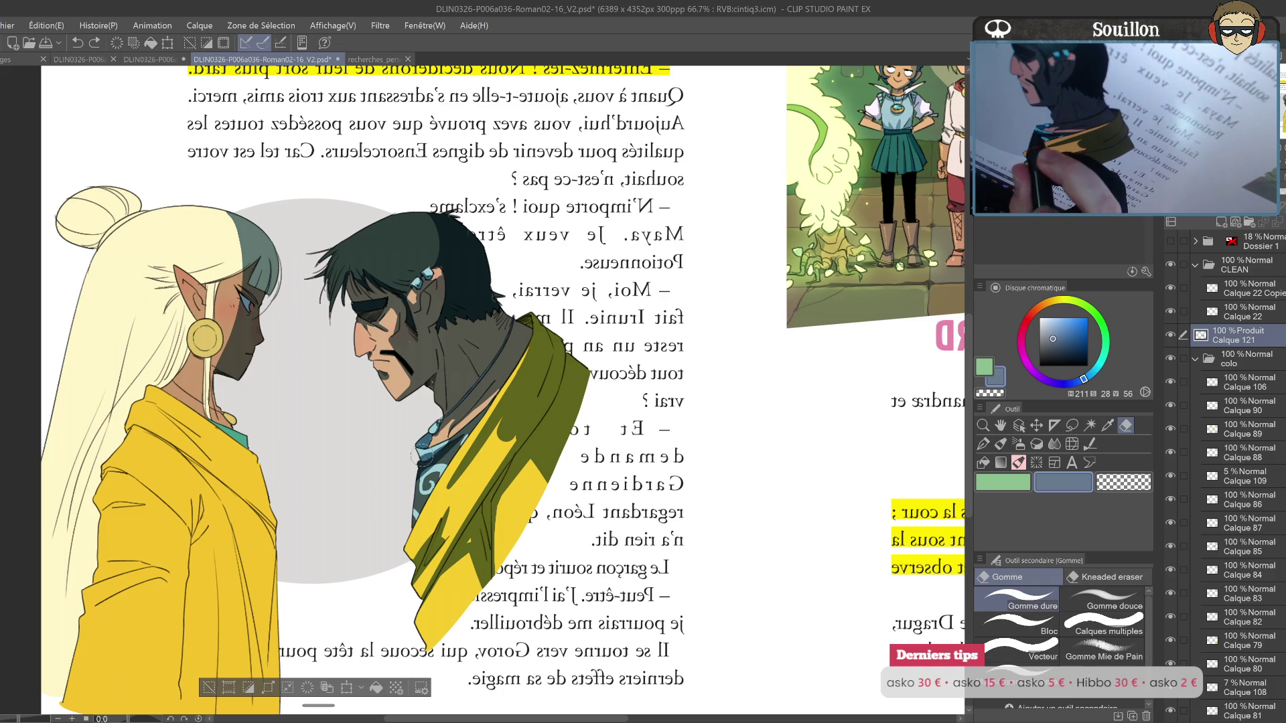
mouse_move(555, 444)
mouse_down()
mouse_move(565, 467)
mouse_move(605, 422)
mouse_up()
key(h)
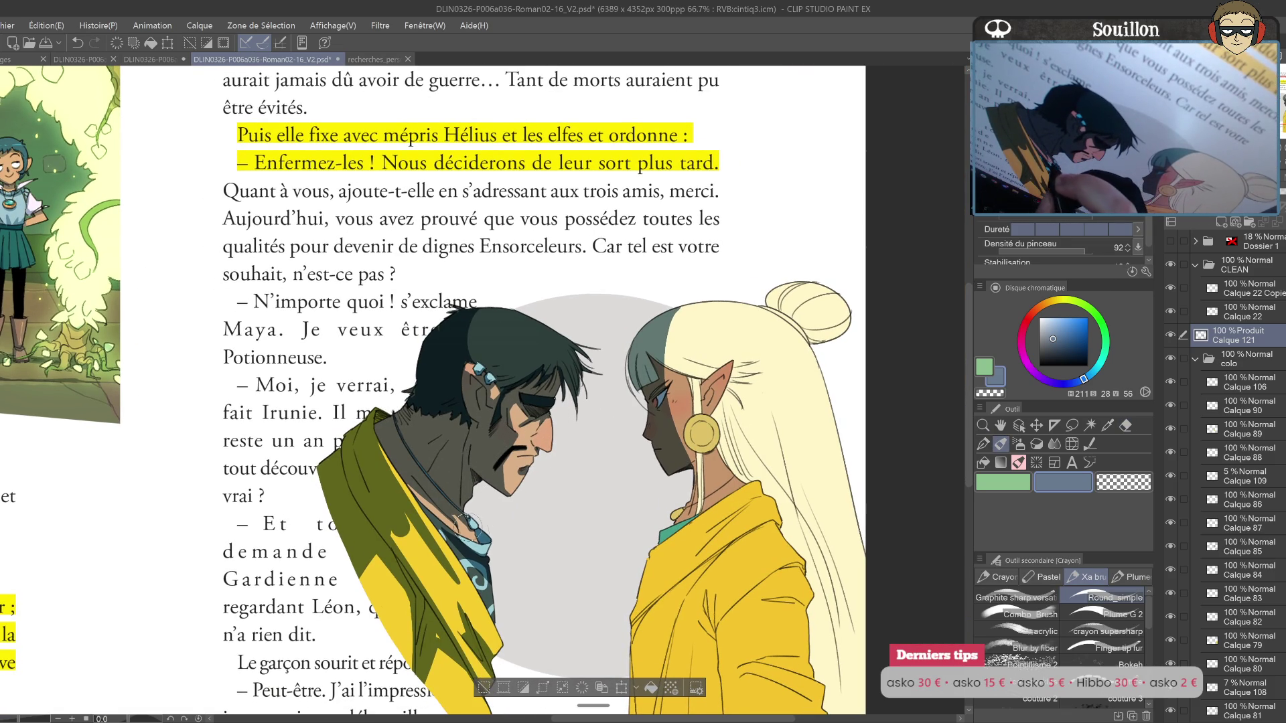
key(e)
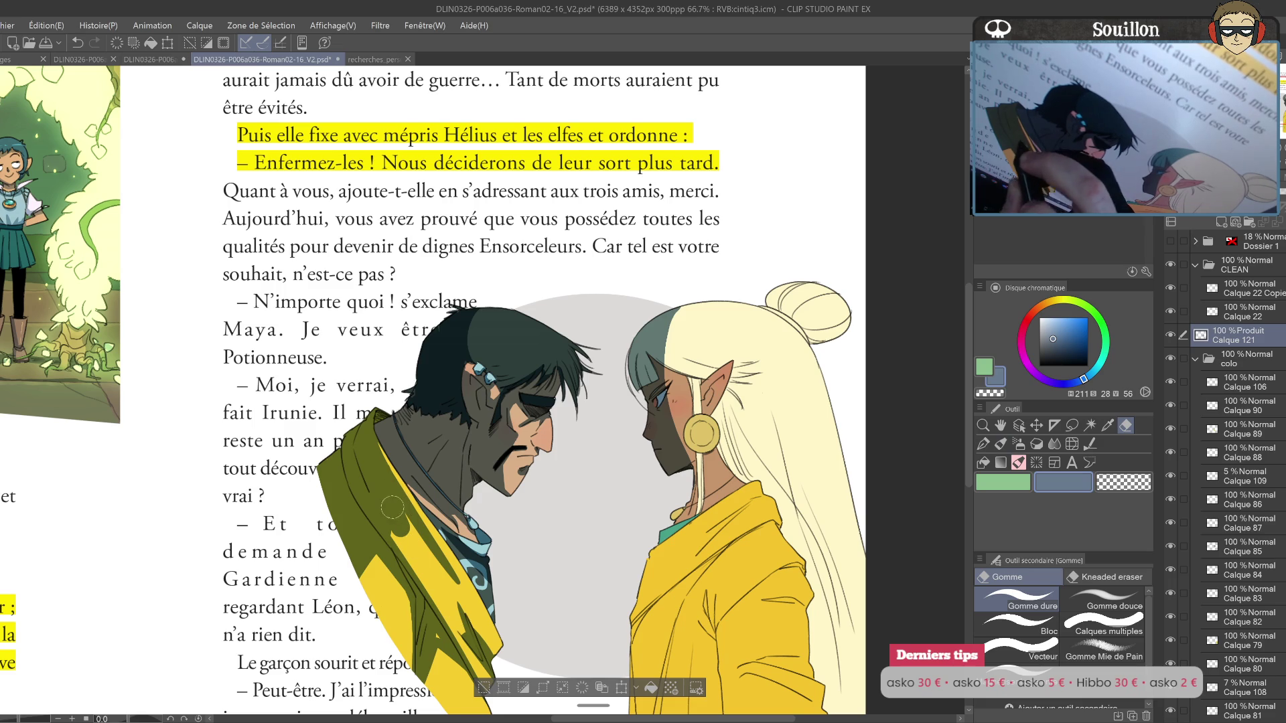
key(h)
key(p)
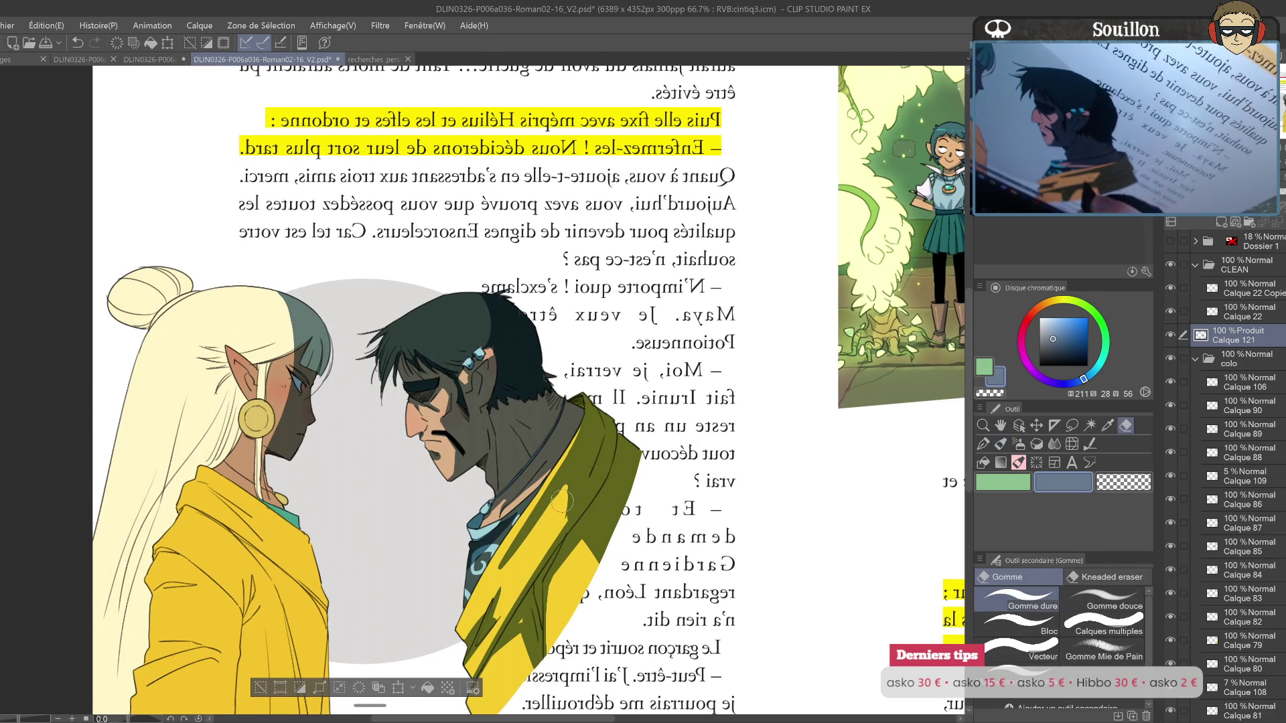
Step: Unmirror the canvas and shade the left side of the girl's yellow jacket
drag(605, 520, 660, 419)
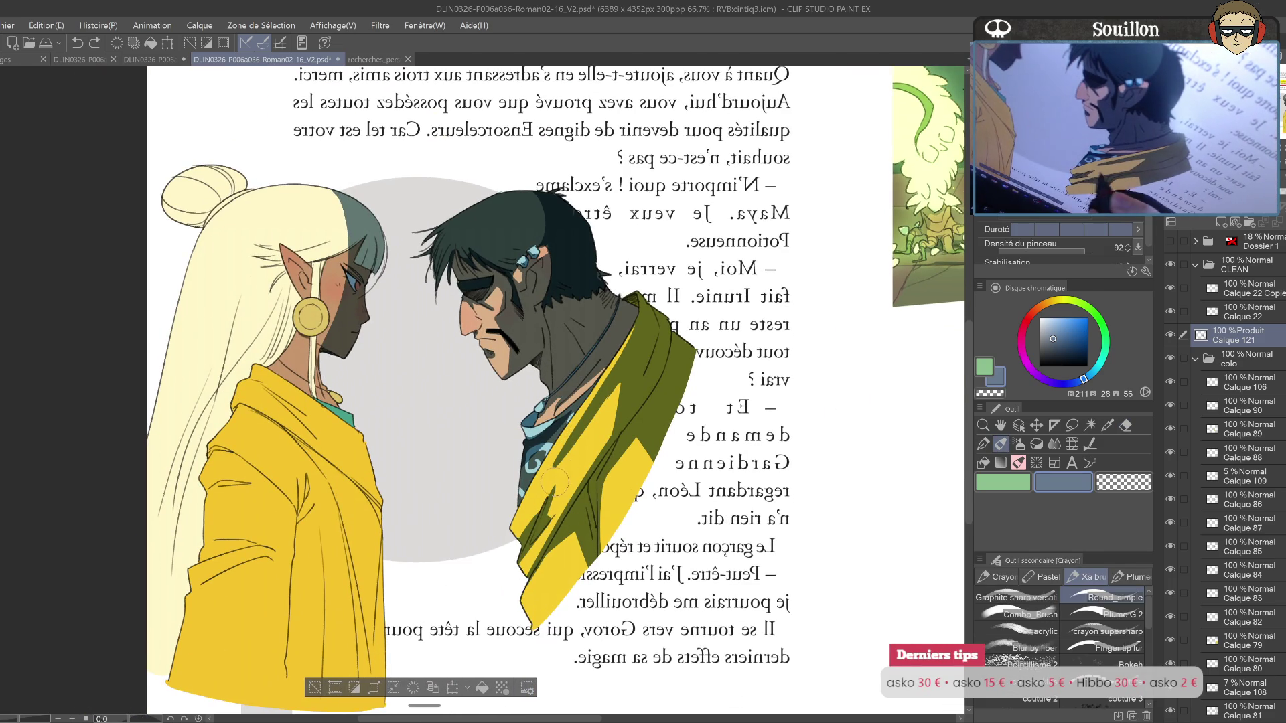
mouse_move(599, 505)
mouse_down()
mouse_move(596, 492)
mouse_move(658, 493)
mouse_move(699, 539)
mouse_up()
key(h)
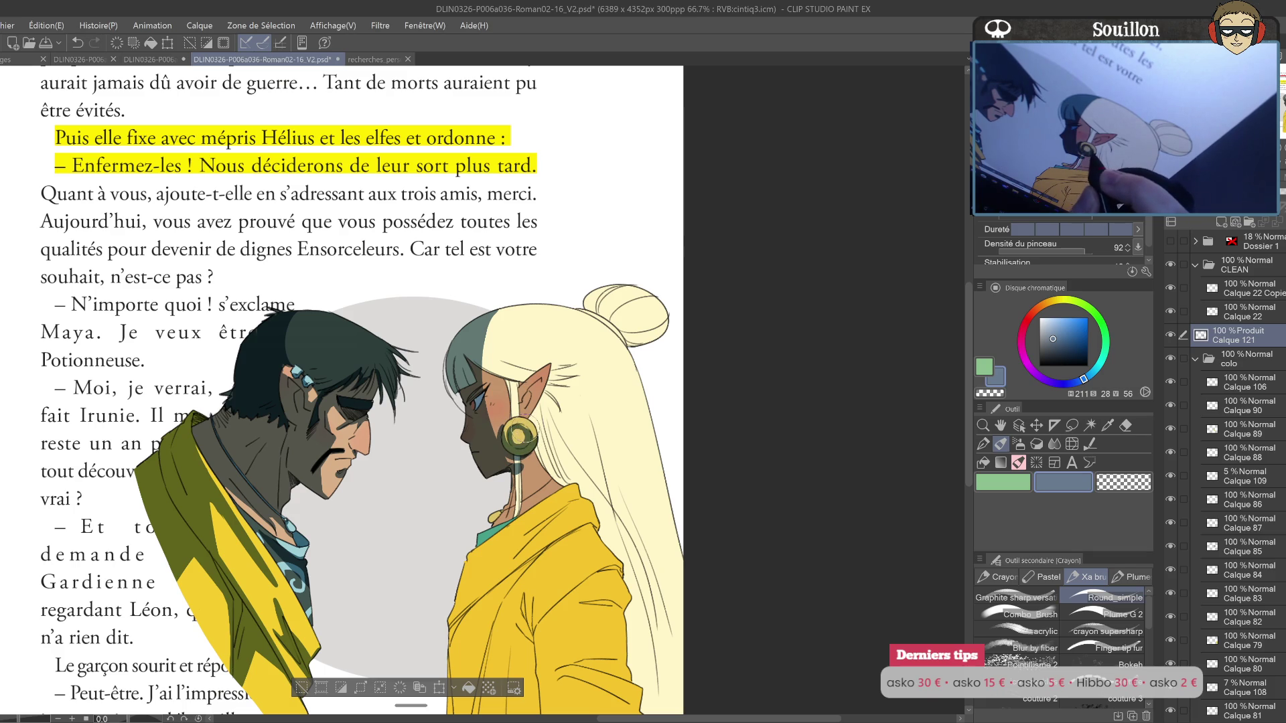
key(e)
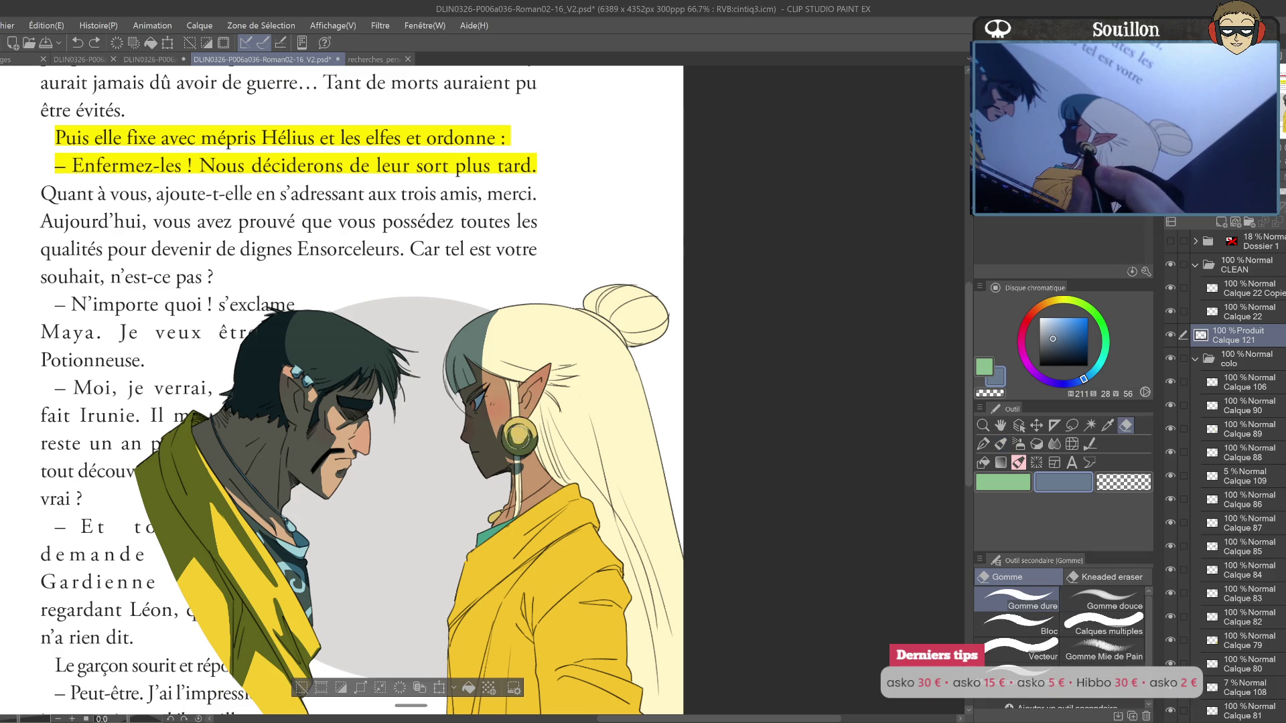
key(p)
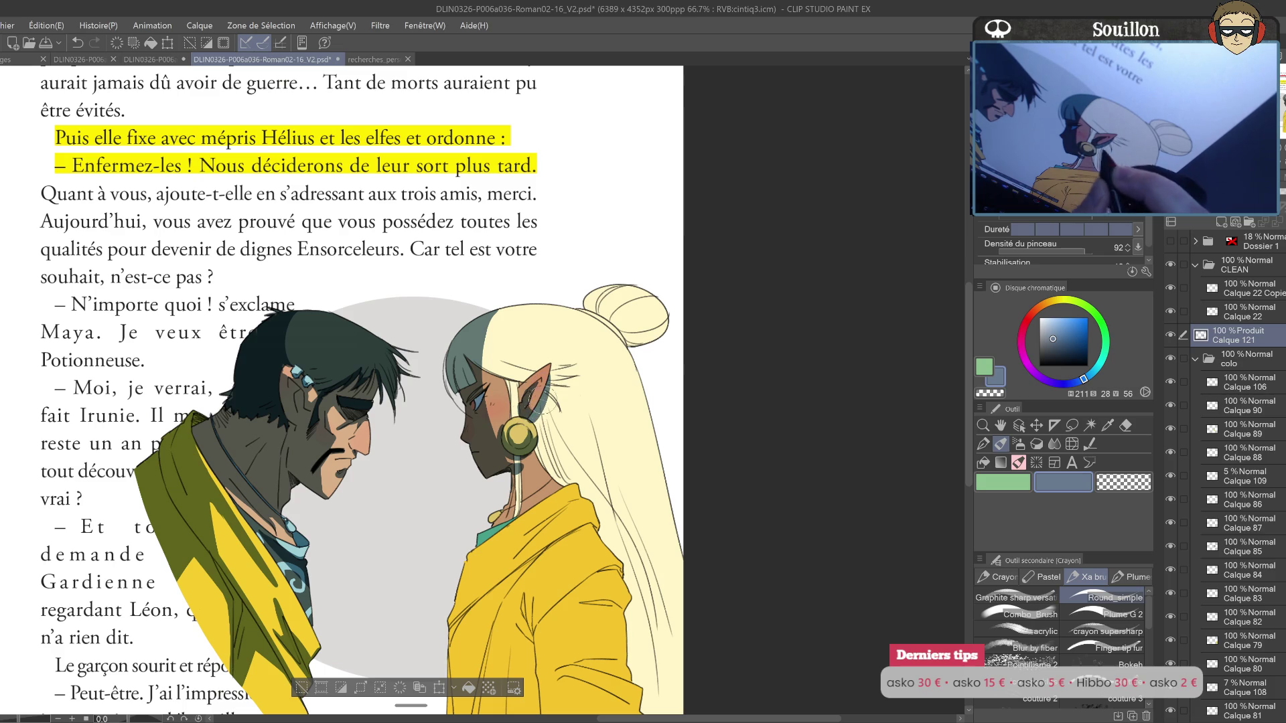
drag(529, 451, 462, 623)
Step: Carry the olive shadow down the girl's jacket to its bottom edge and along her collar
mouse_move(490, 554)
mouse_down()
mouse_move(548, 402)
mouse_move(529, 673)
mouse_up()
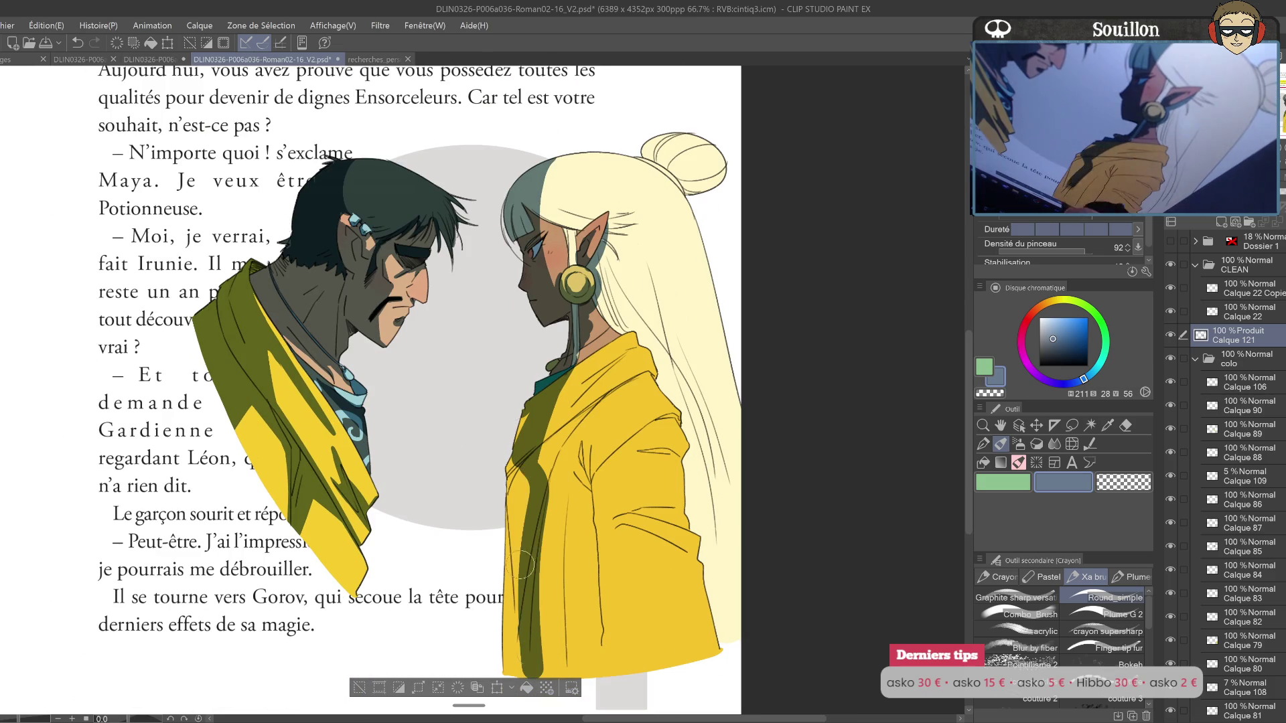
drag(526, 463, 509, 660)
drag(536, 576, 534, 677)
drag(532, 492, 525, 521)
drag(603, 424, 529, 482)
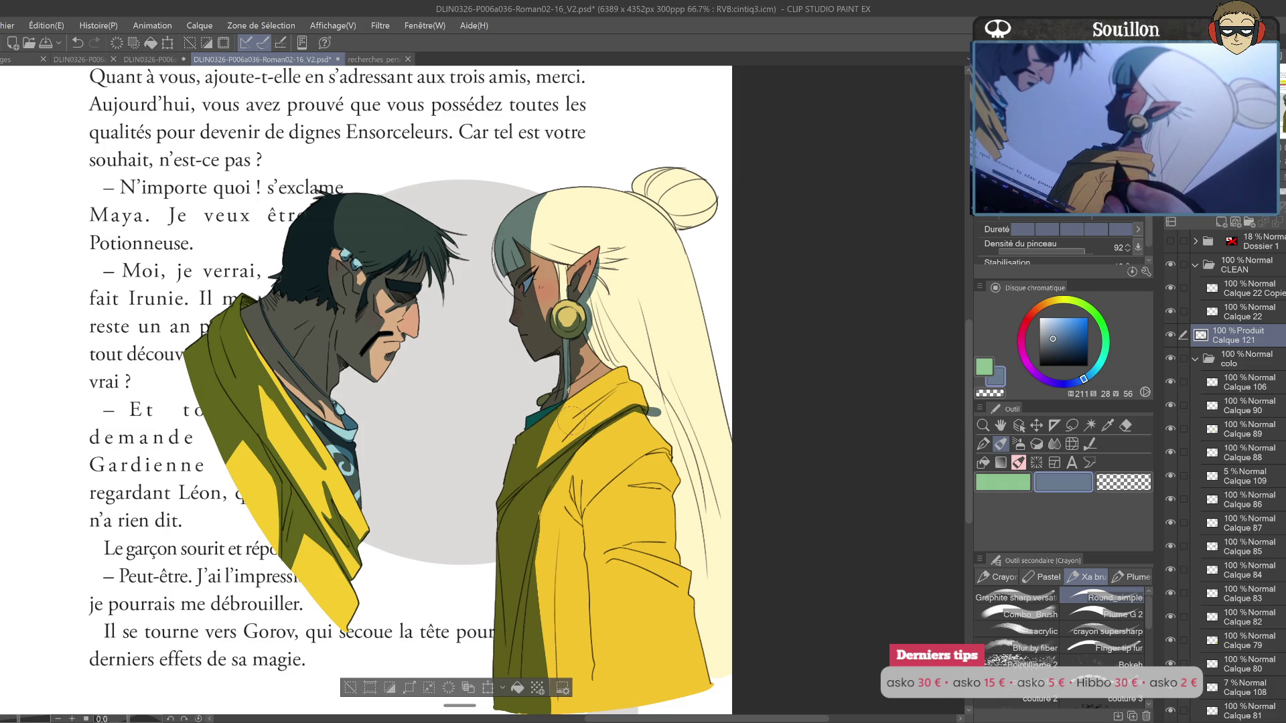
drag(609, 396, 577, 415)
Step: On the mirrored canvas, add a small shading stroke to the elf's hair
key(e)
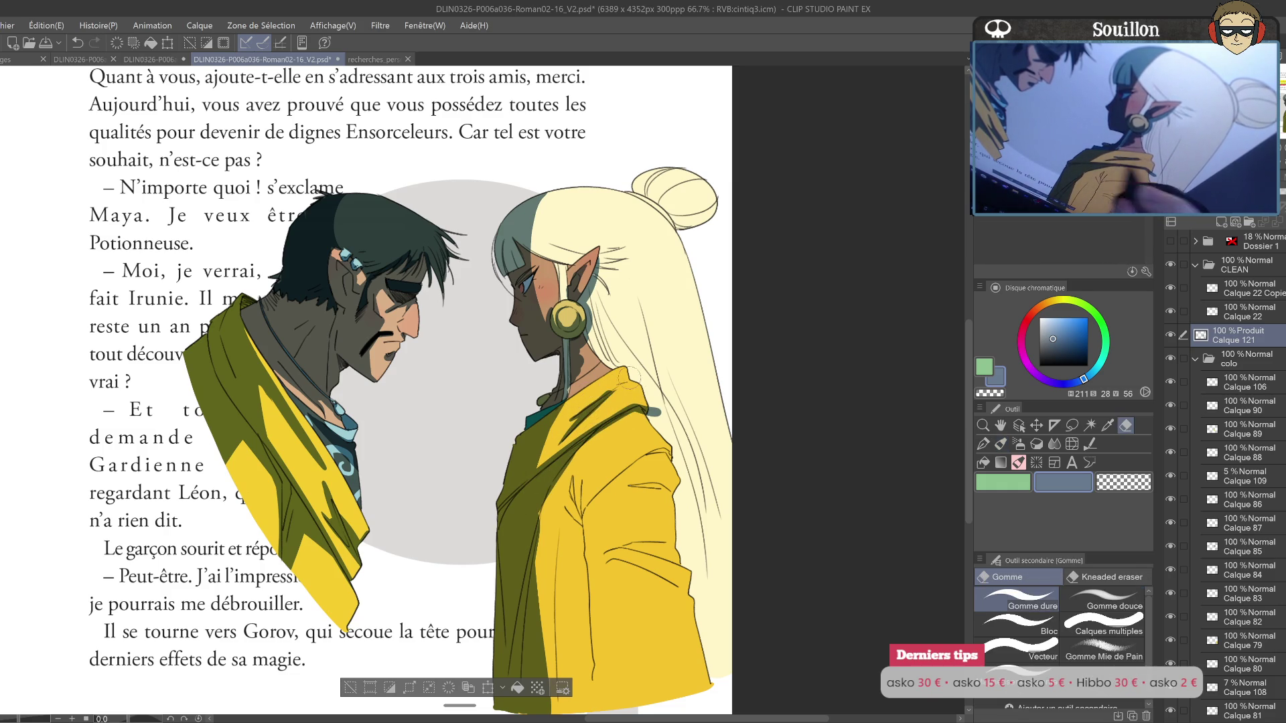
drag(662, 376, 632, 437)
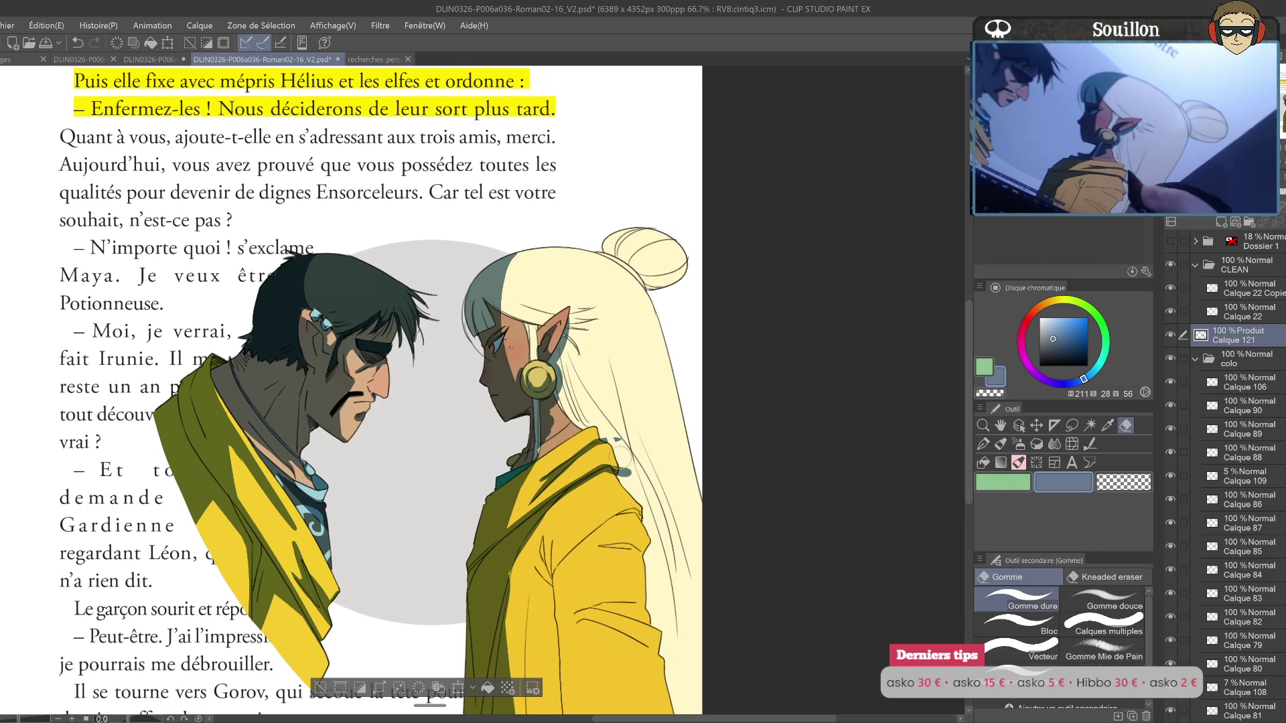
key(b)
drag(637, 443, 590, 478)
key(h)
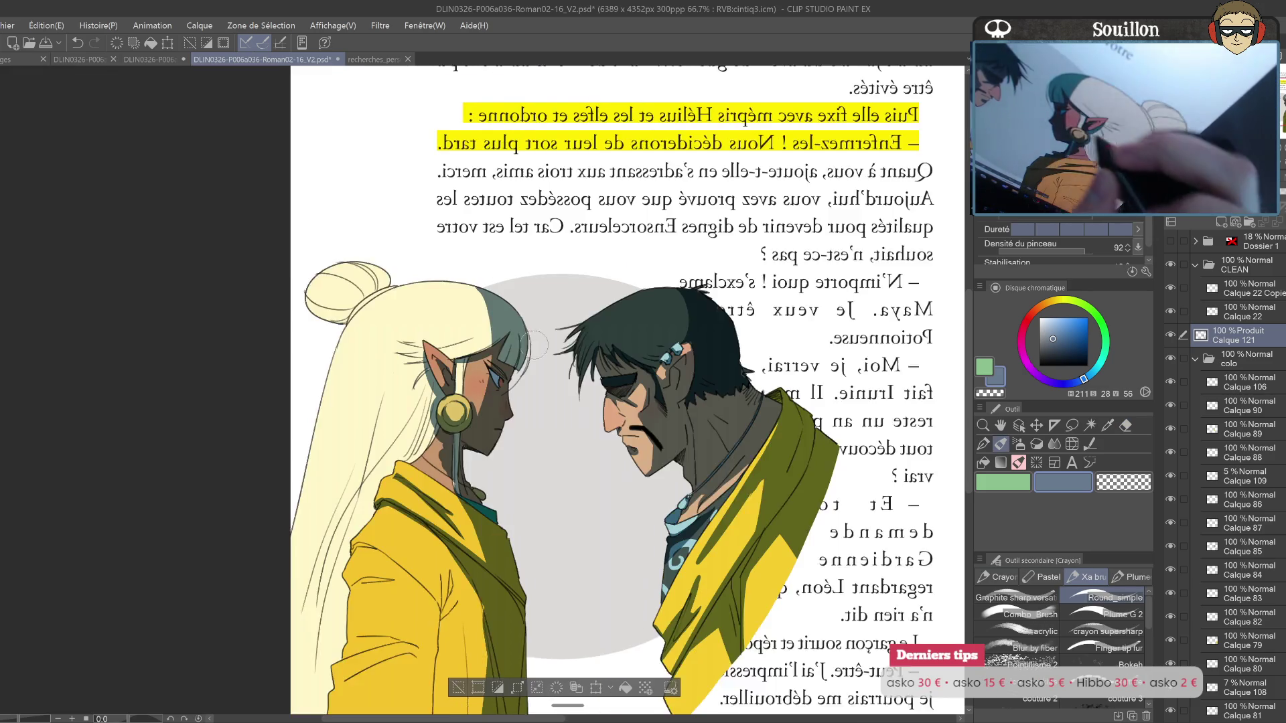
drag(529, 348, 509, 365)
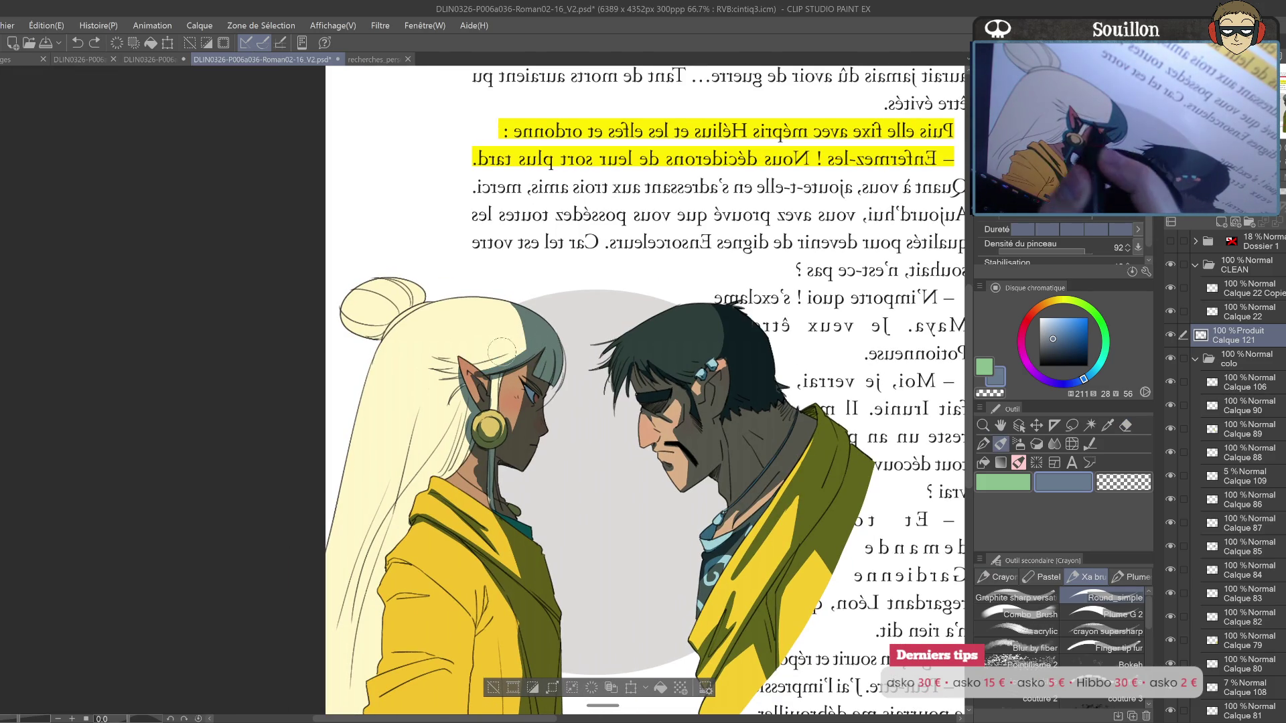
key(h)
Step: Darken strands of the elf's hair beside her neck with dark teal strokes
key(e)
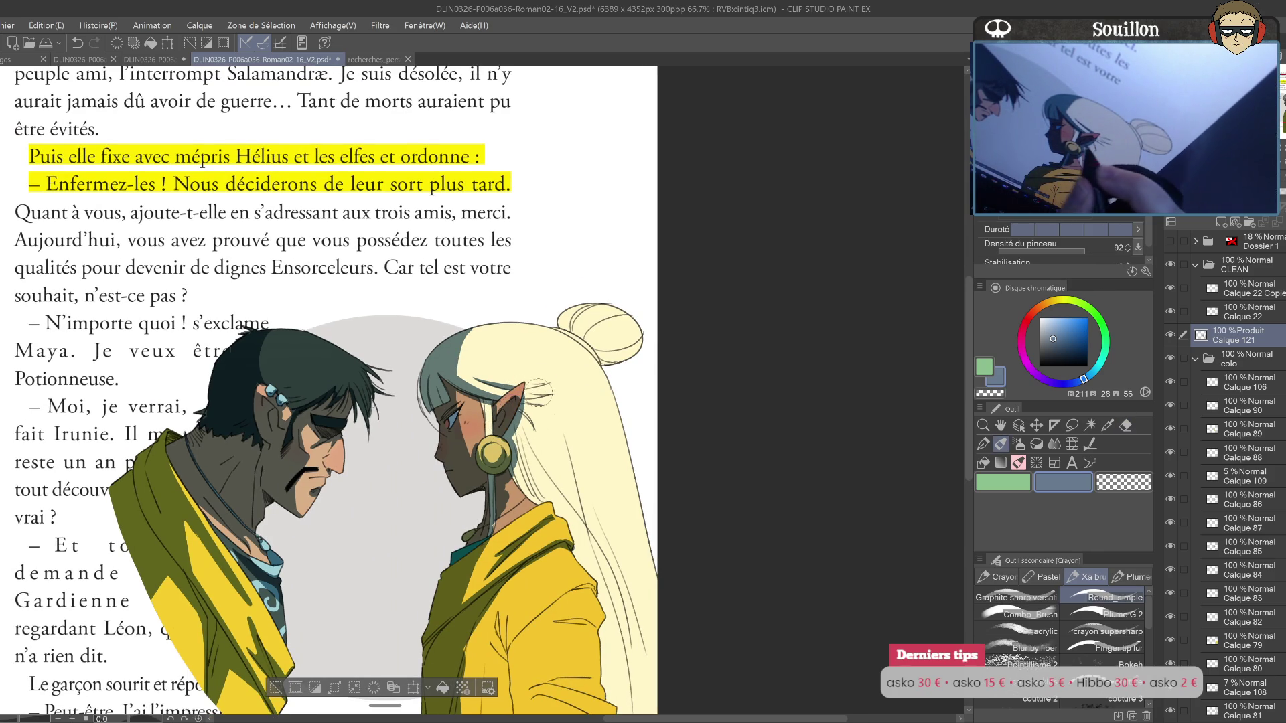
drag(516, 466, 509, 432)
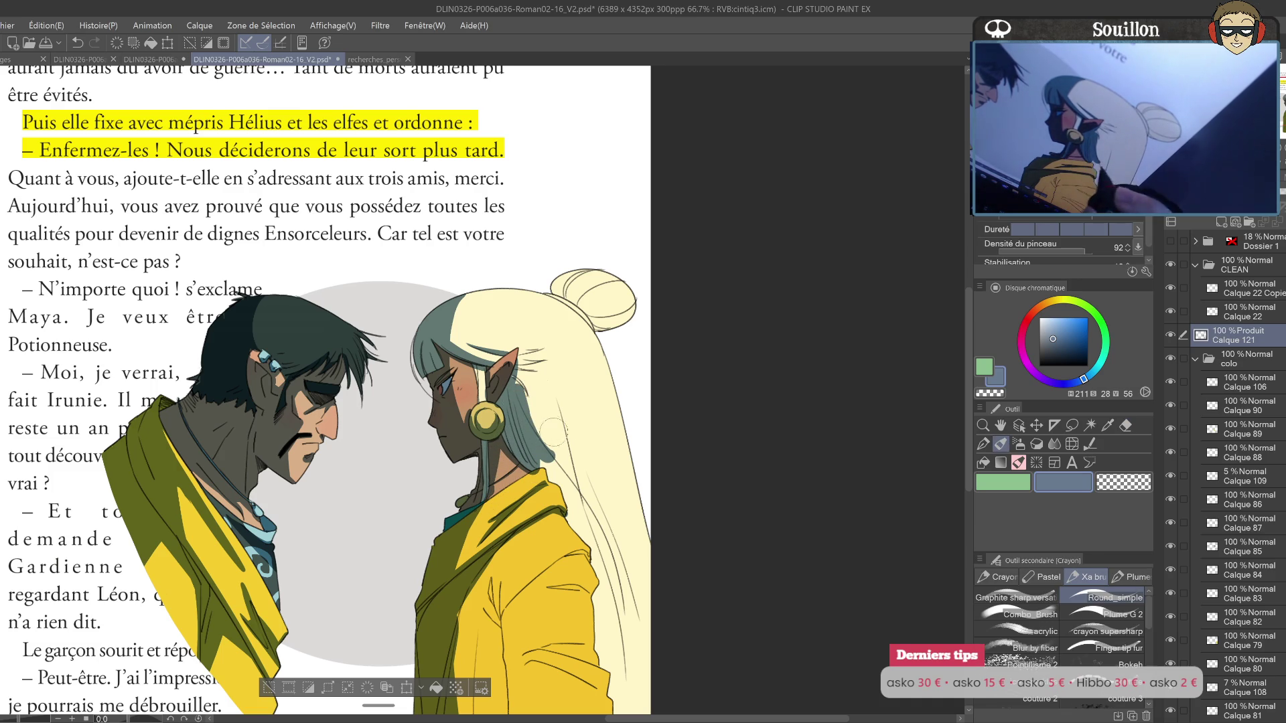
drag(526, 382, 599, 548)
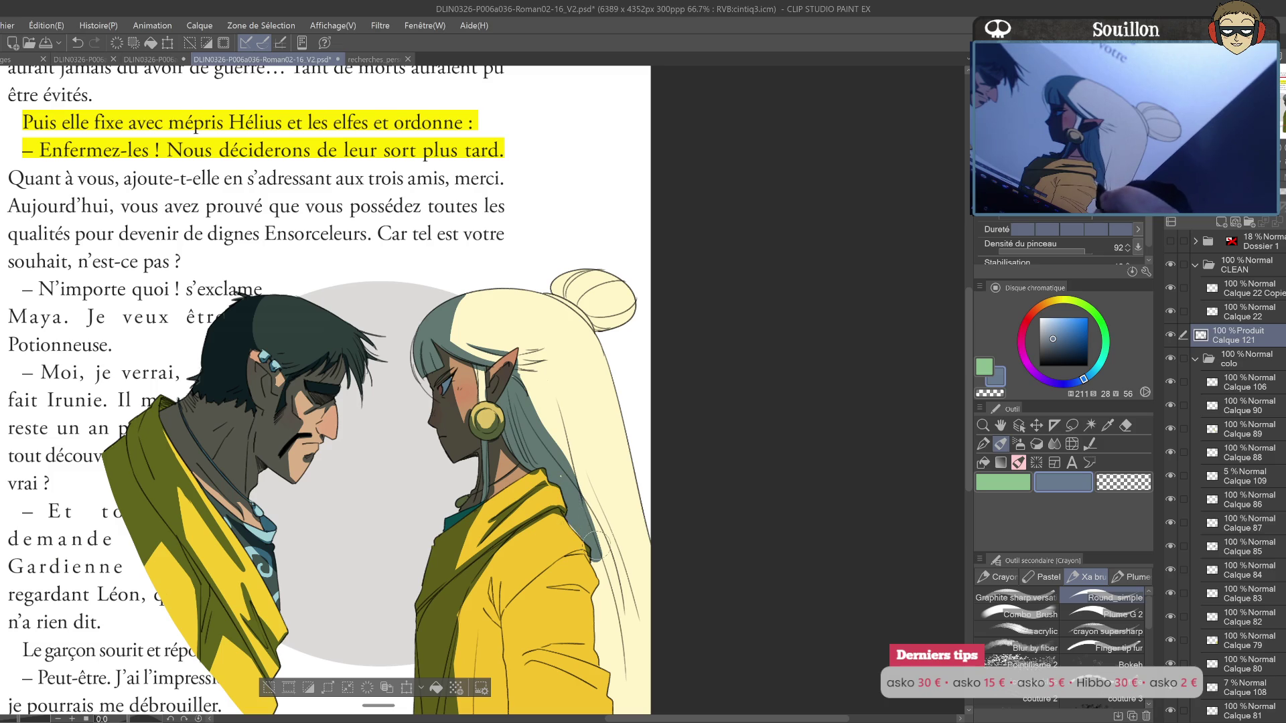
drag(587, 534, 574, 465)
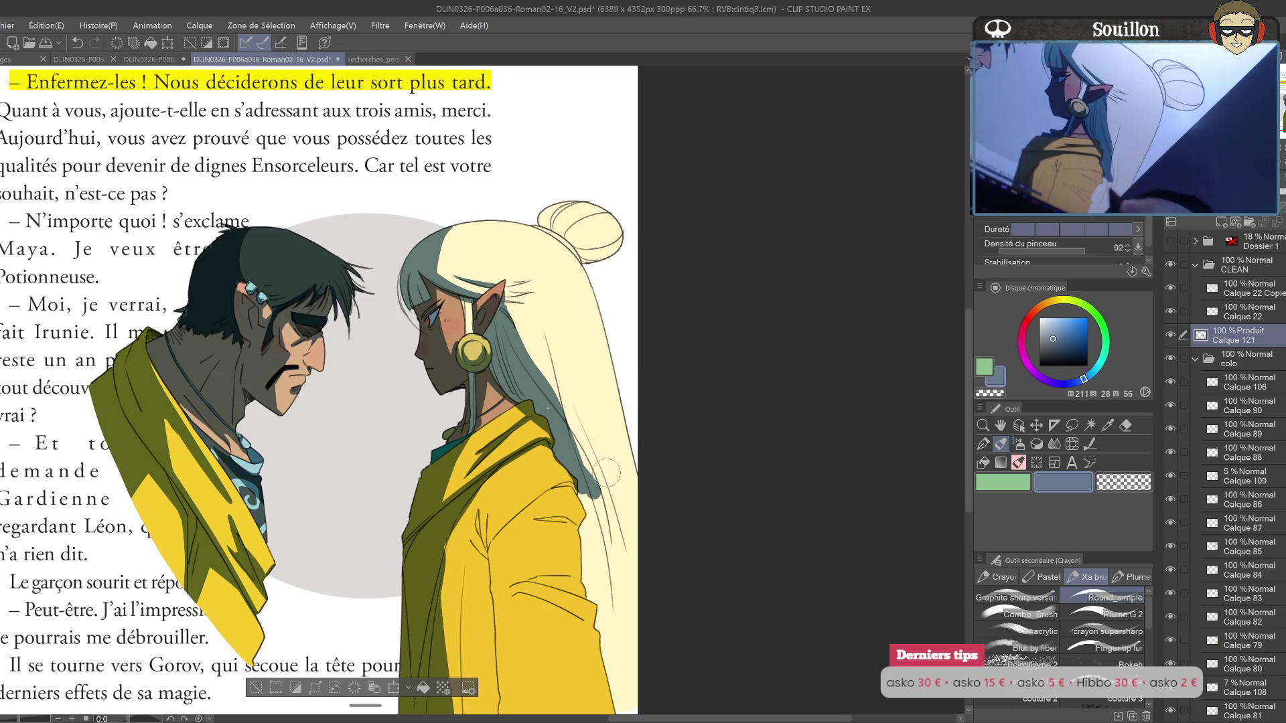
drag(602, 472, 553, 410)
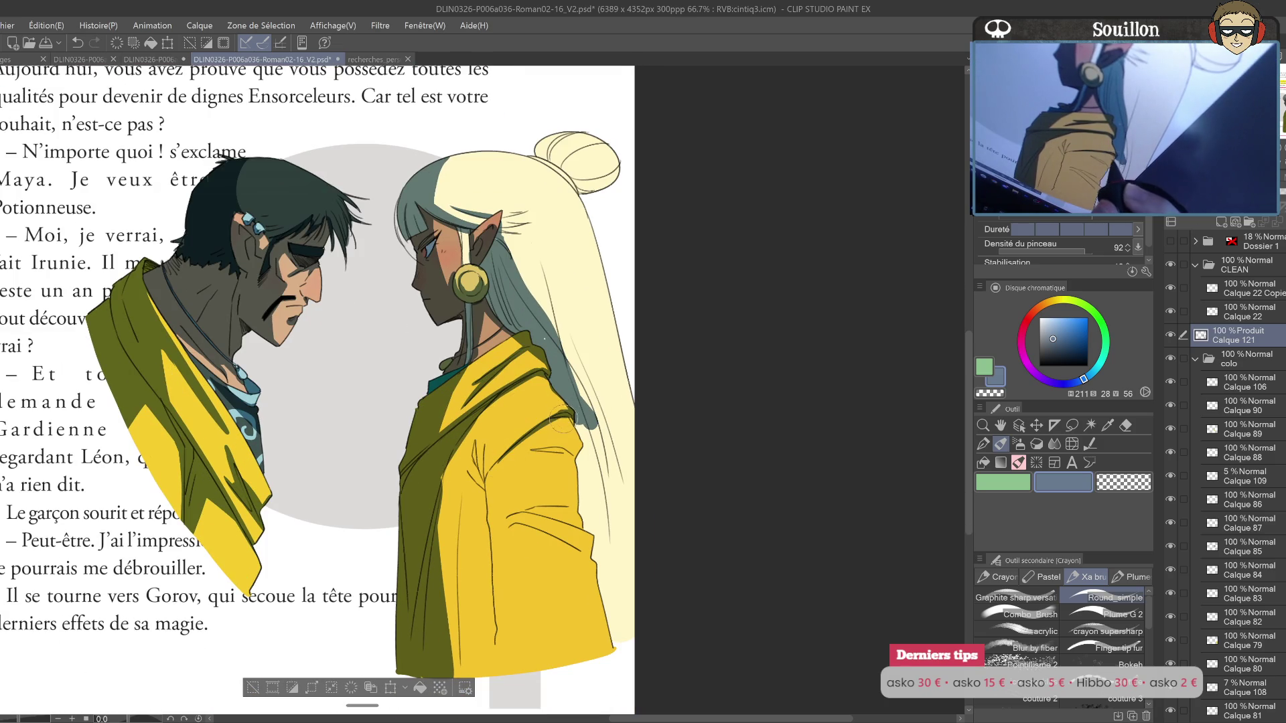
drag(581, 428, 620, 556)
Step: Extend the grey hair colour further down toward the hair ends
drag(598, 452, 552, 384)
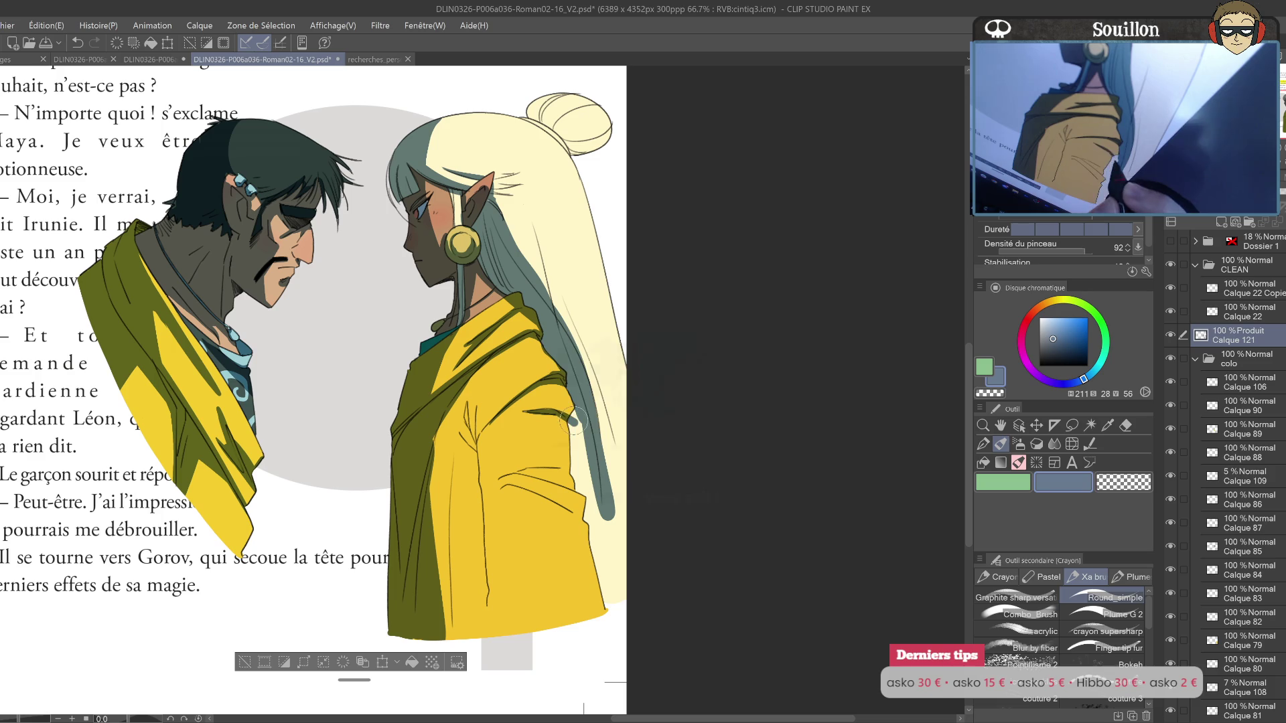
drag(573, 421, 537, 402)
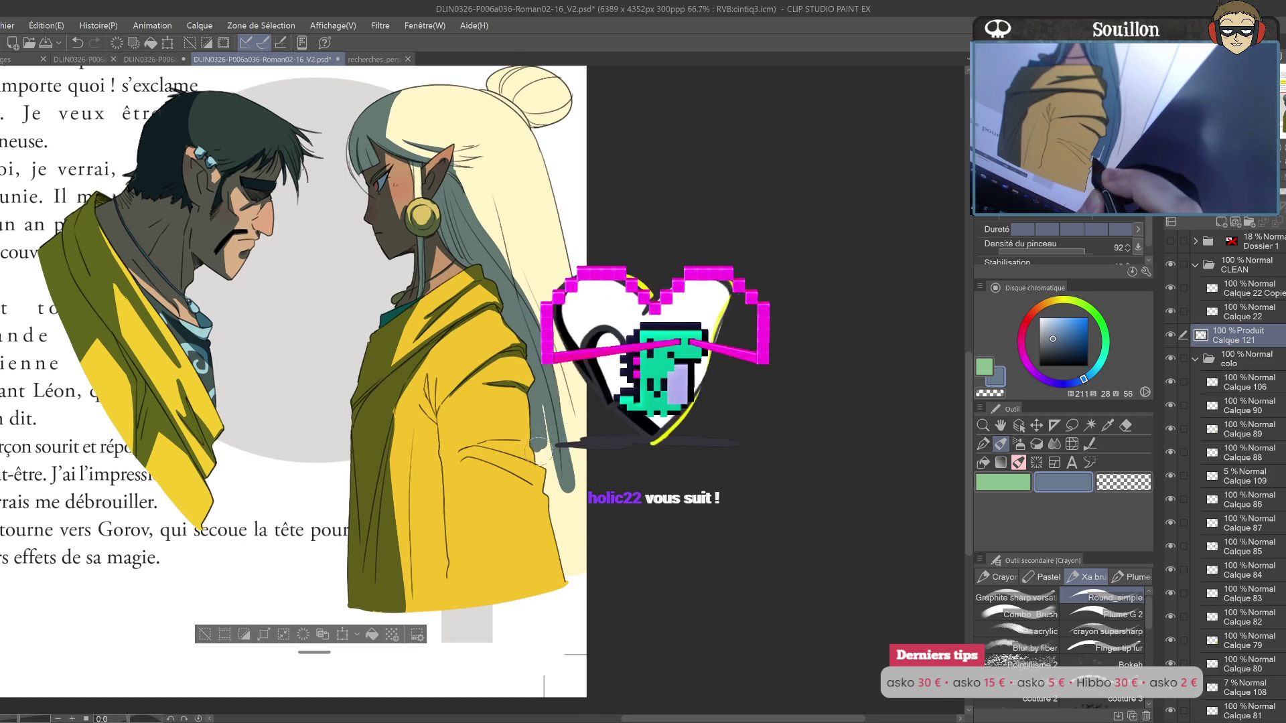
drag(545, 428, 517, 402)
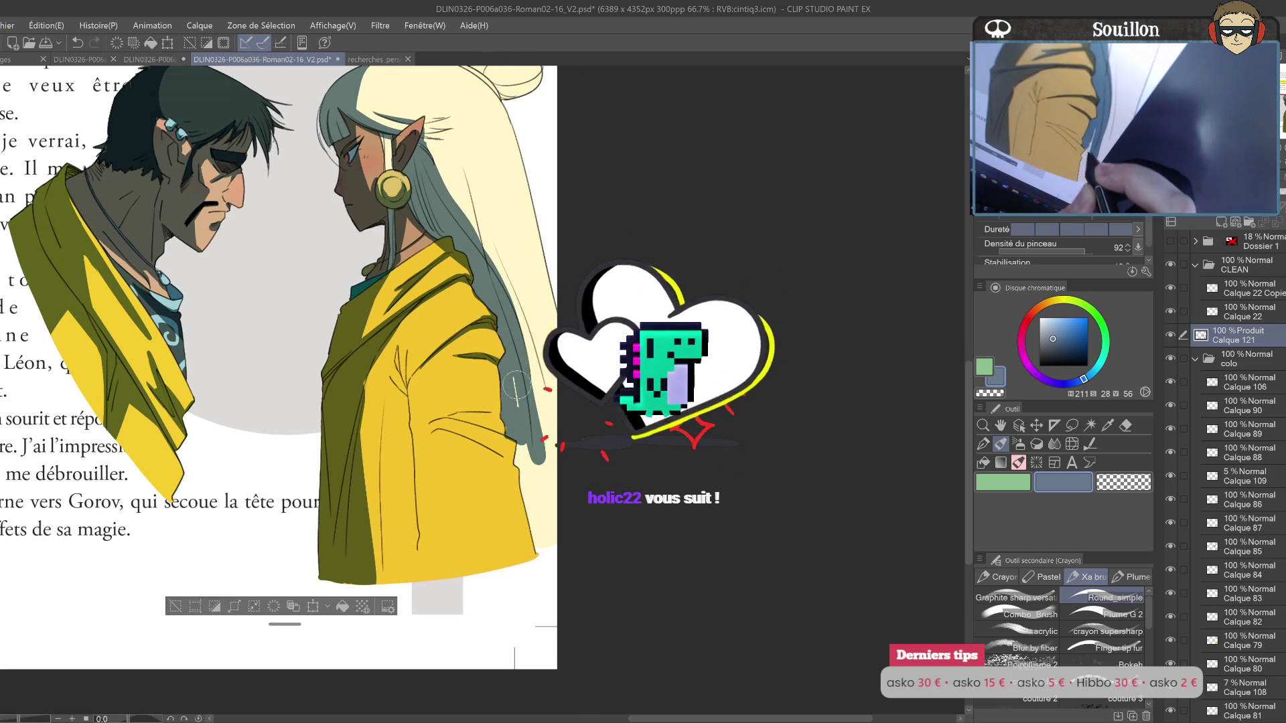
drag(534, 462, 554, 520)
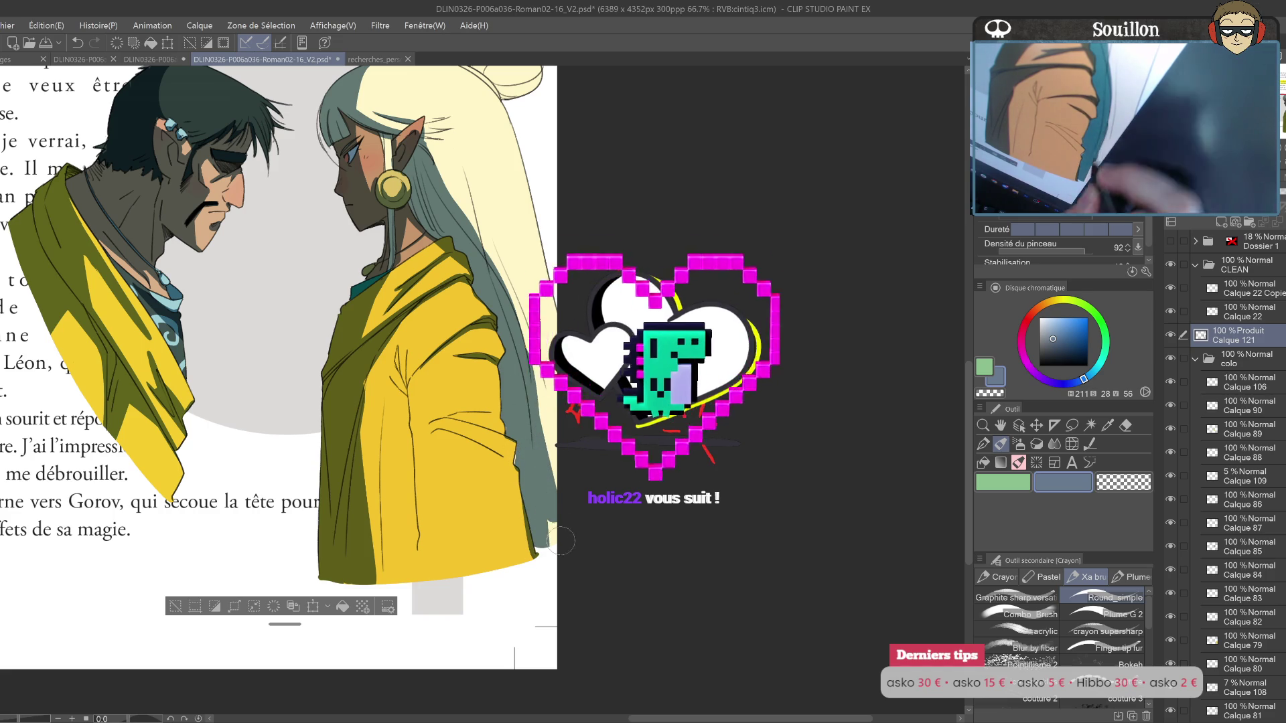
mouse_move(482, 238)
mouse_down()
mouse_move(534, 428)
mouse_move(701, 282)
mouse_up()
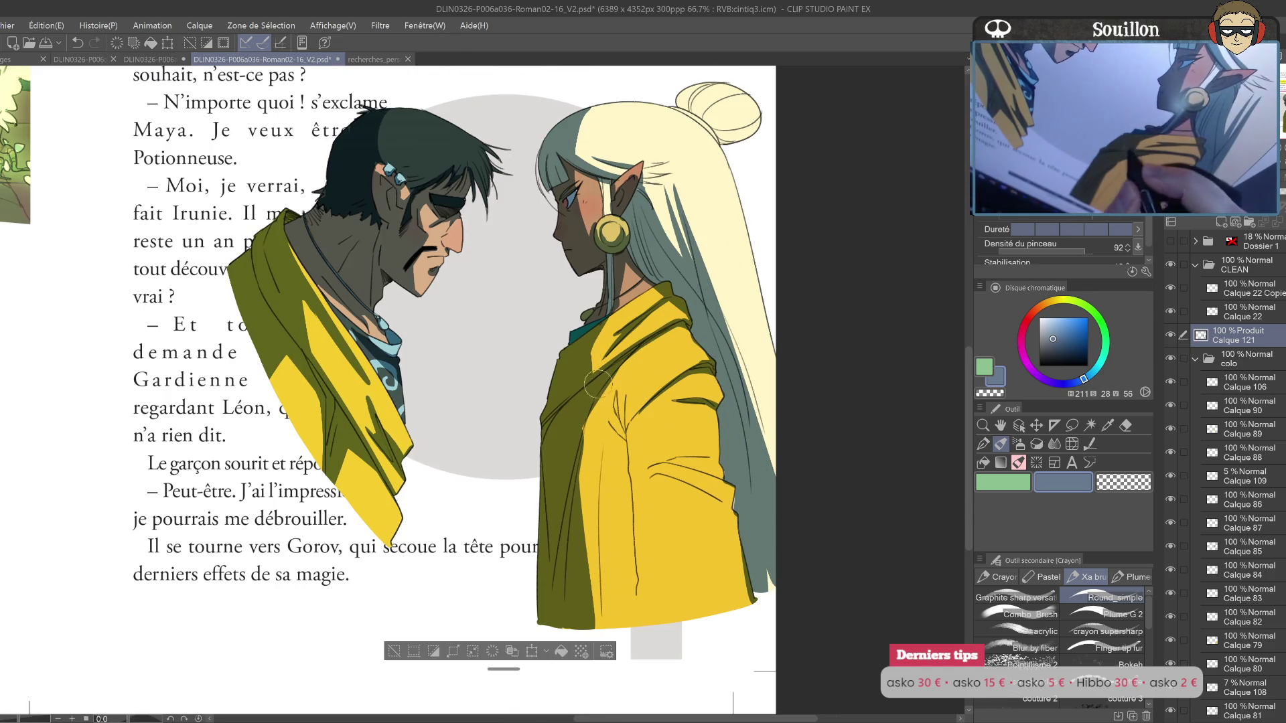
Step: Check the faces on a mirrored canvas and erase a small area right of the girl's eye
drag(589, 391, 554, 386)
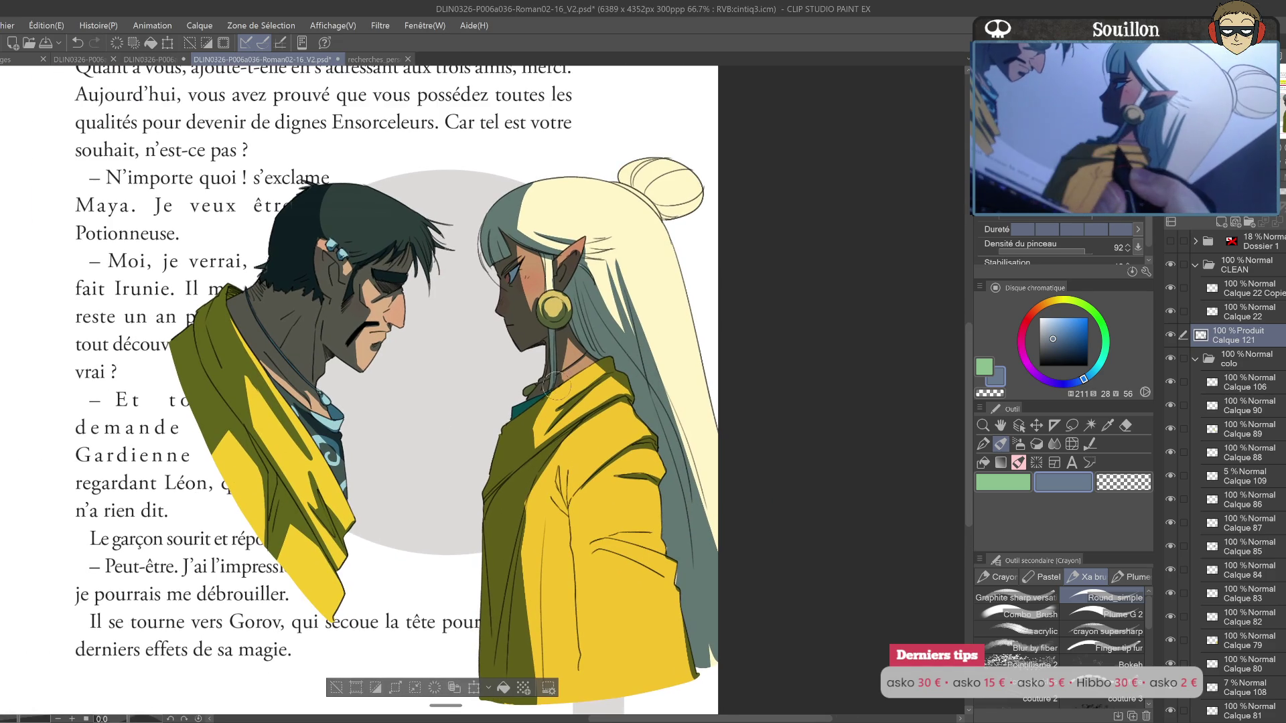
key(e)
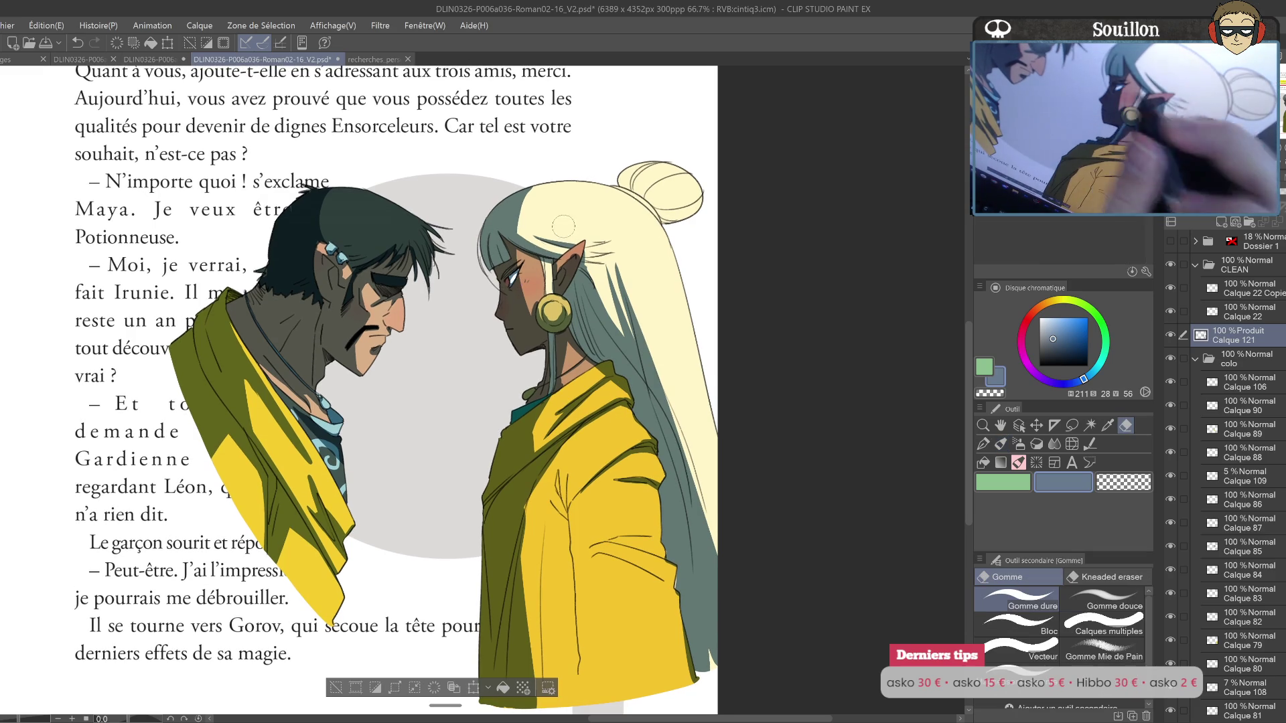
key(h)
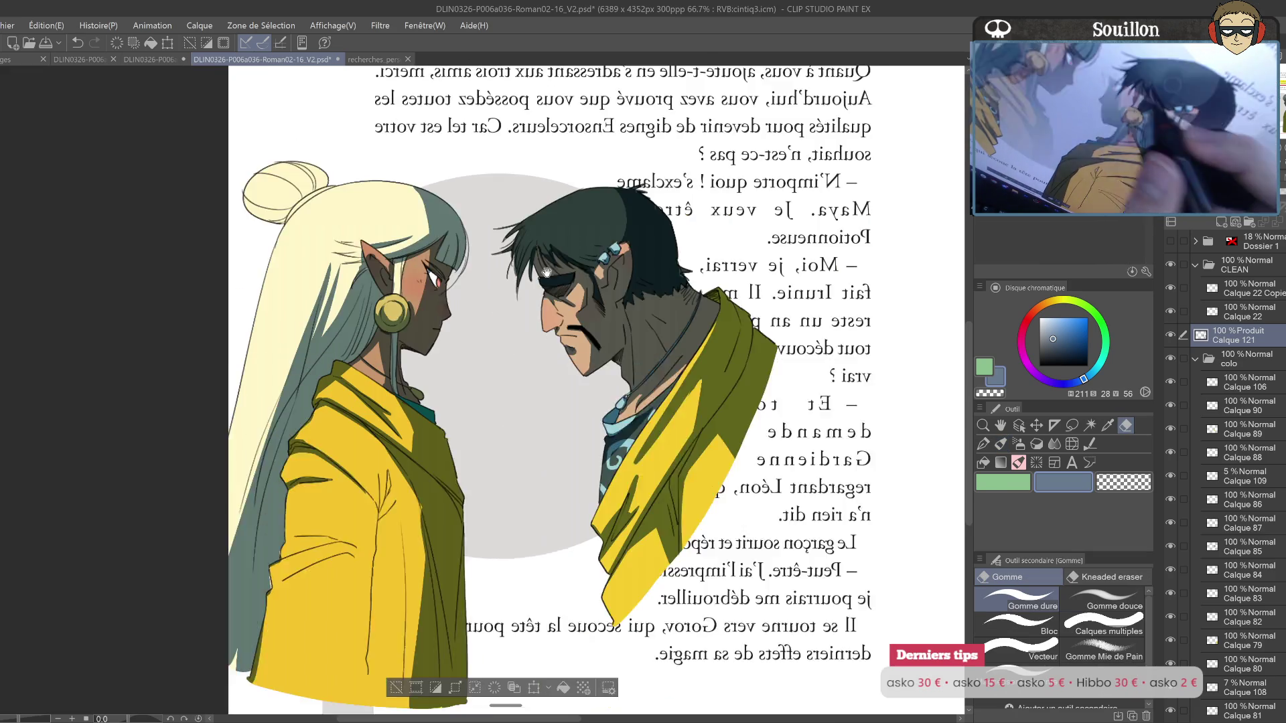
drag(547, 268, 601, 312)
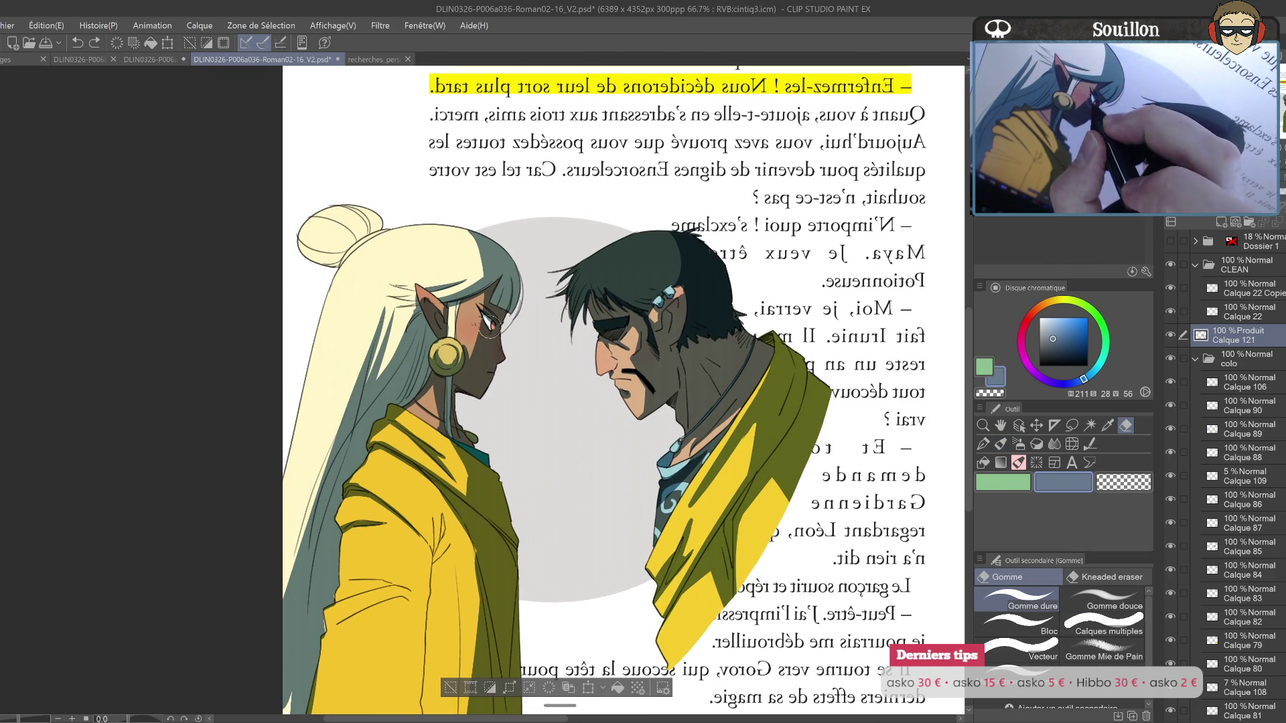
key(h)
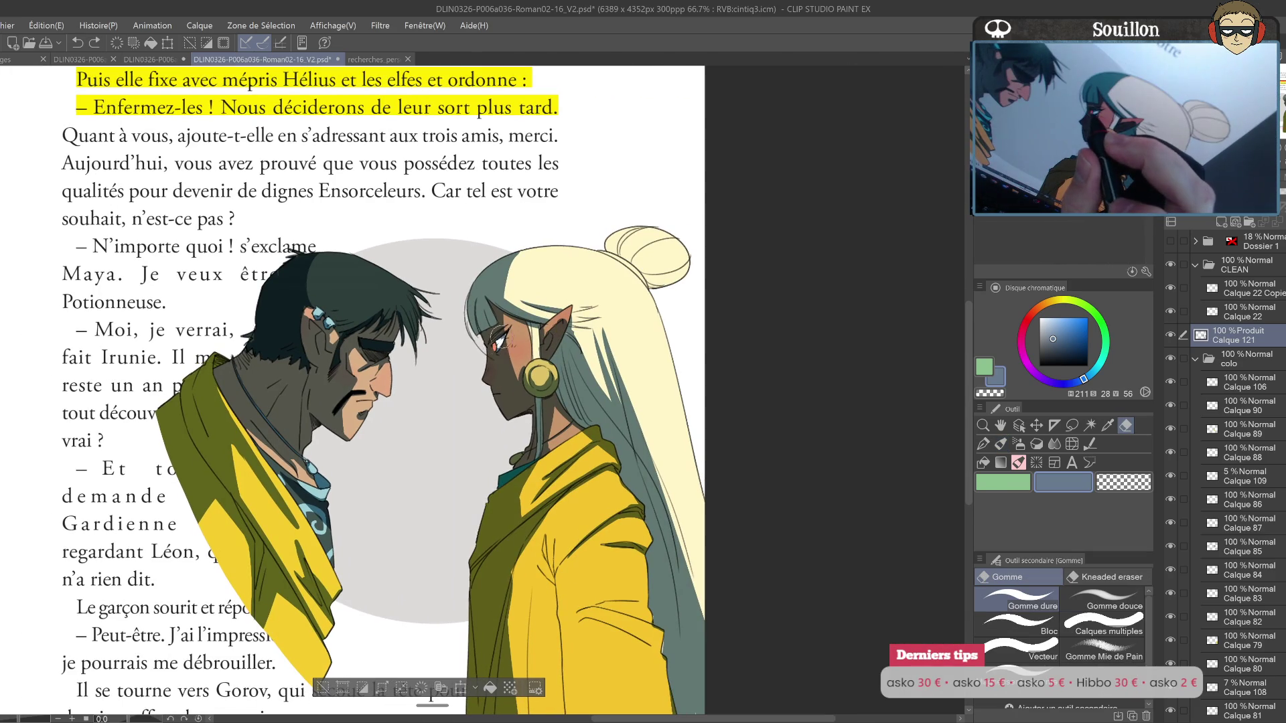
drag(514, 322, 530, 329)
key(p)
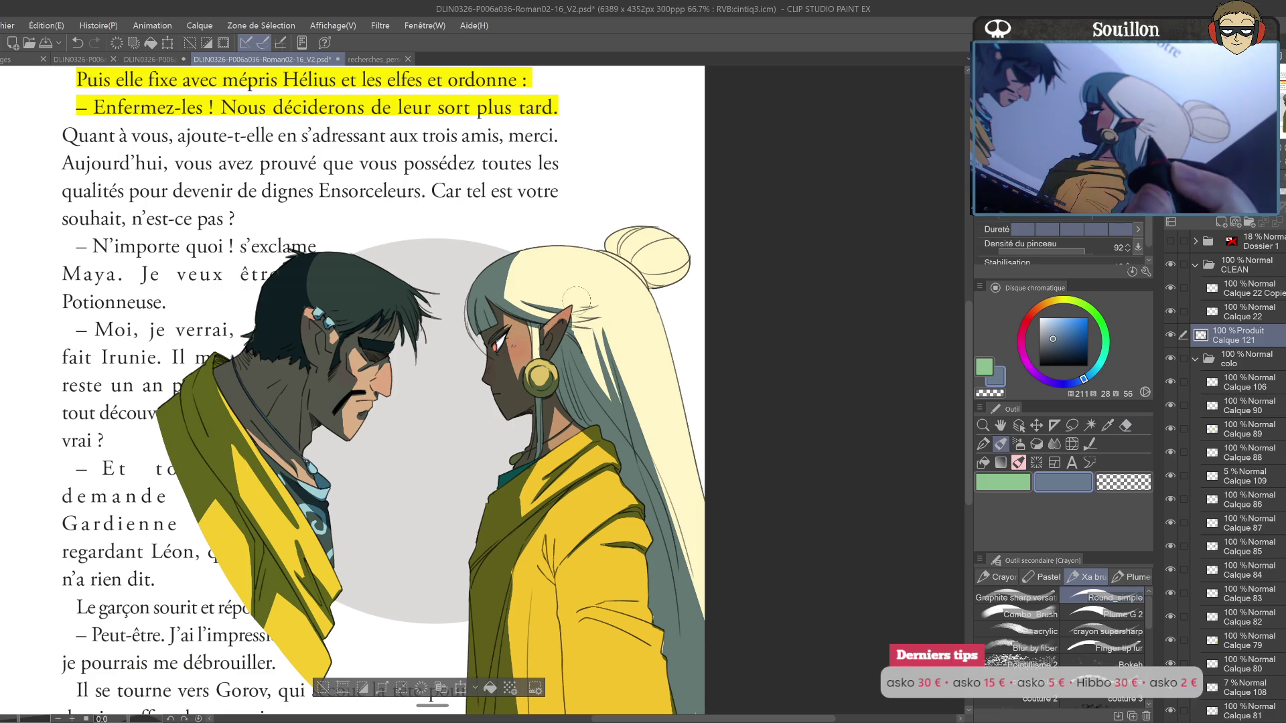
Step: Undo the eye correction after a mirrored check and return to the pencil
drag(548, 329, 552, 309)
key(e)
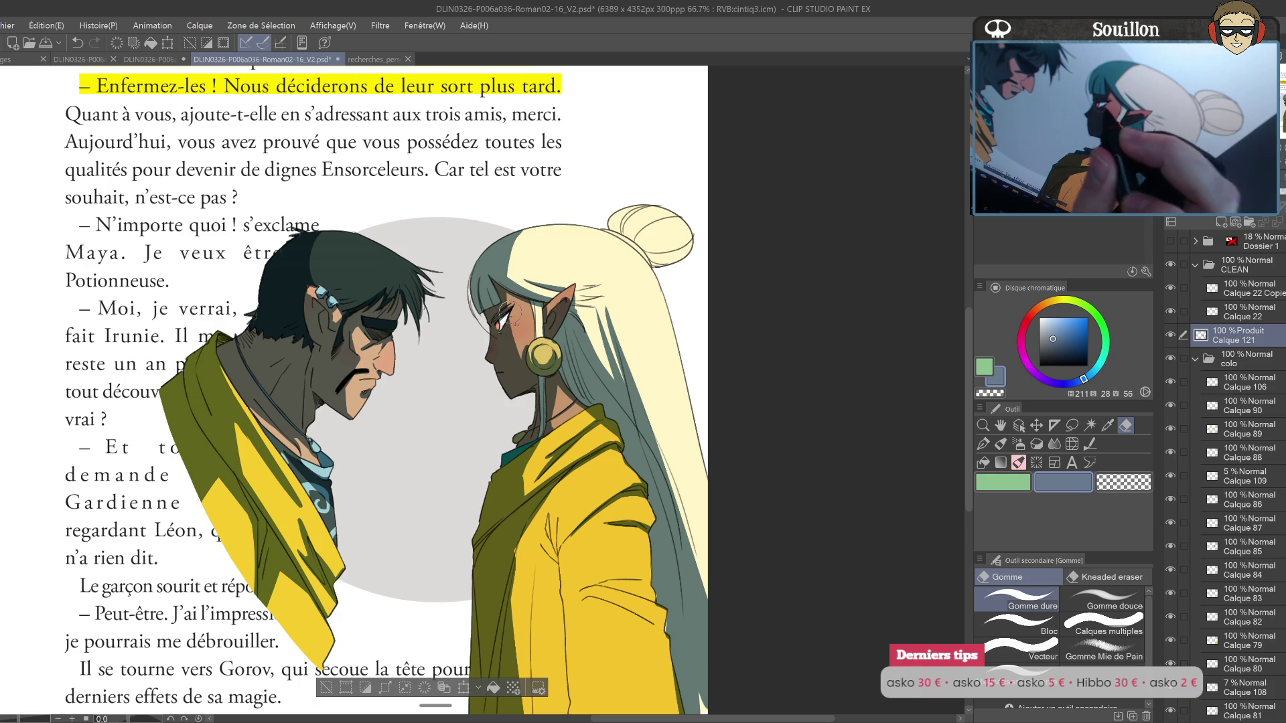
key(h)
key(h)
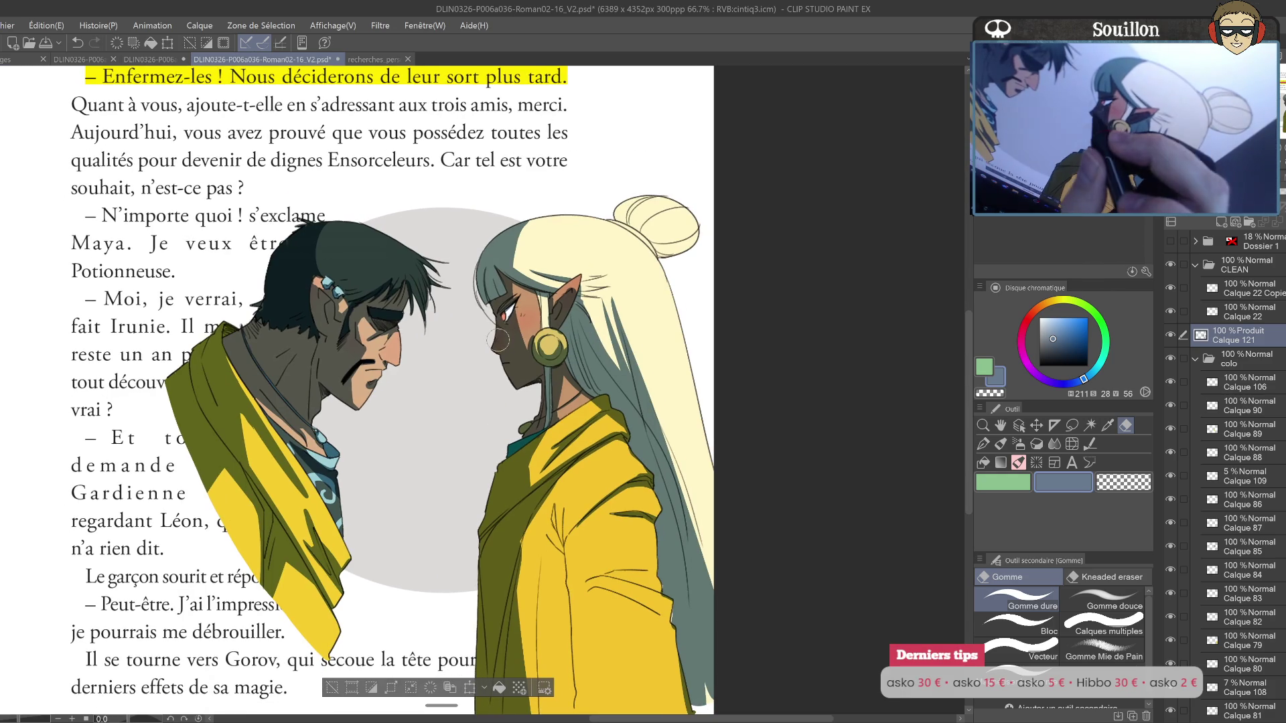
key(ctrl+z)
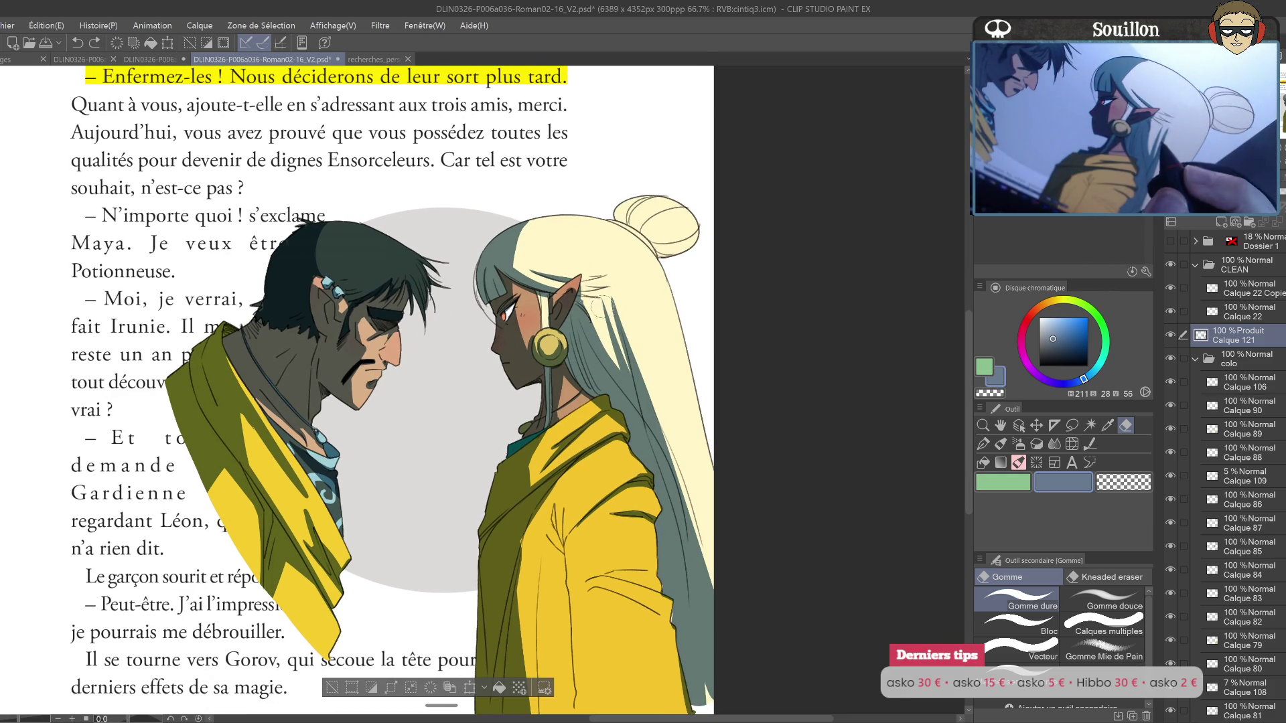
drag(602, 308, 571, 322)
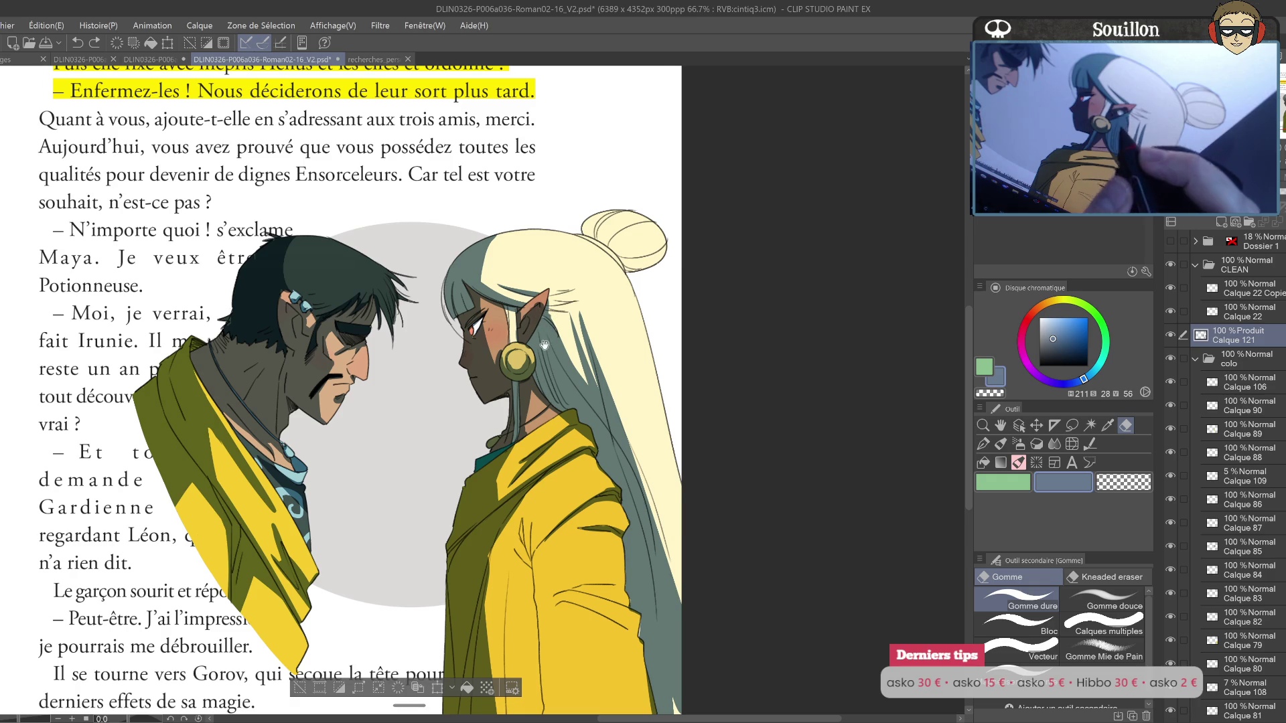
drag(546, 342, 536, 354)
key(p)
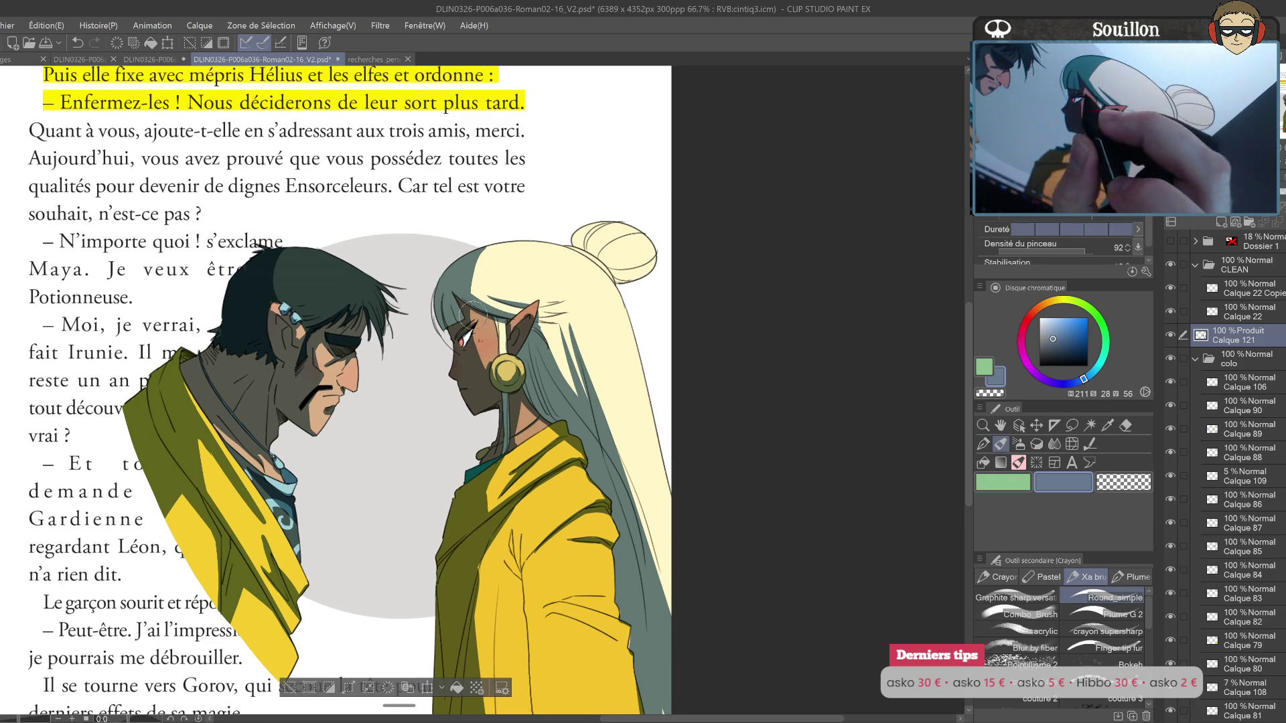
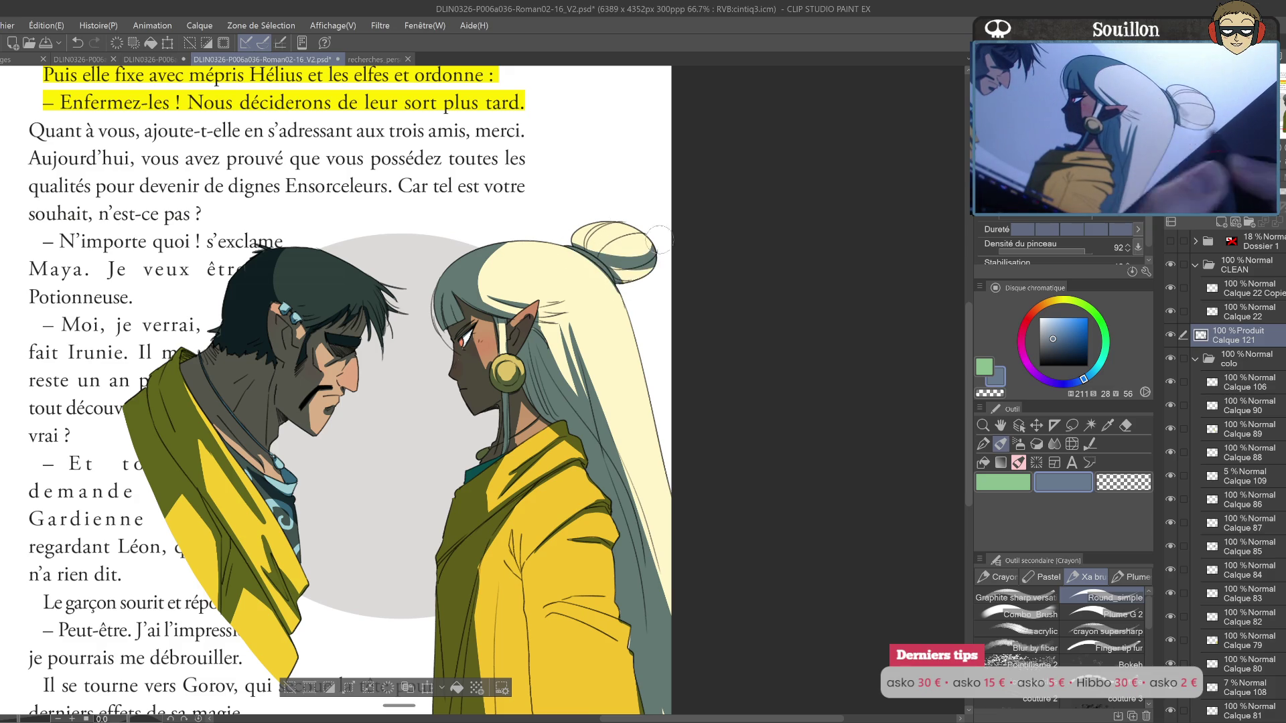
Step: Paint olive shadow strokes down the folds of the elf's yellow robe
scroll(612, 275, down, 2)
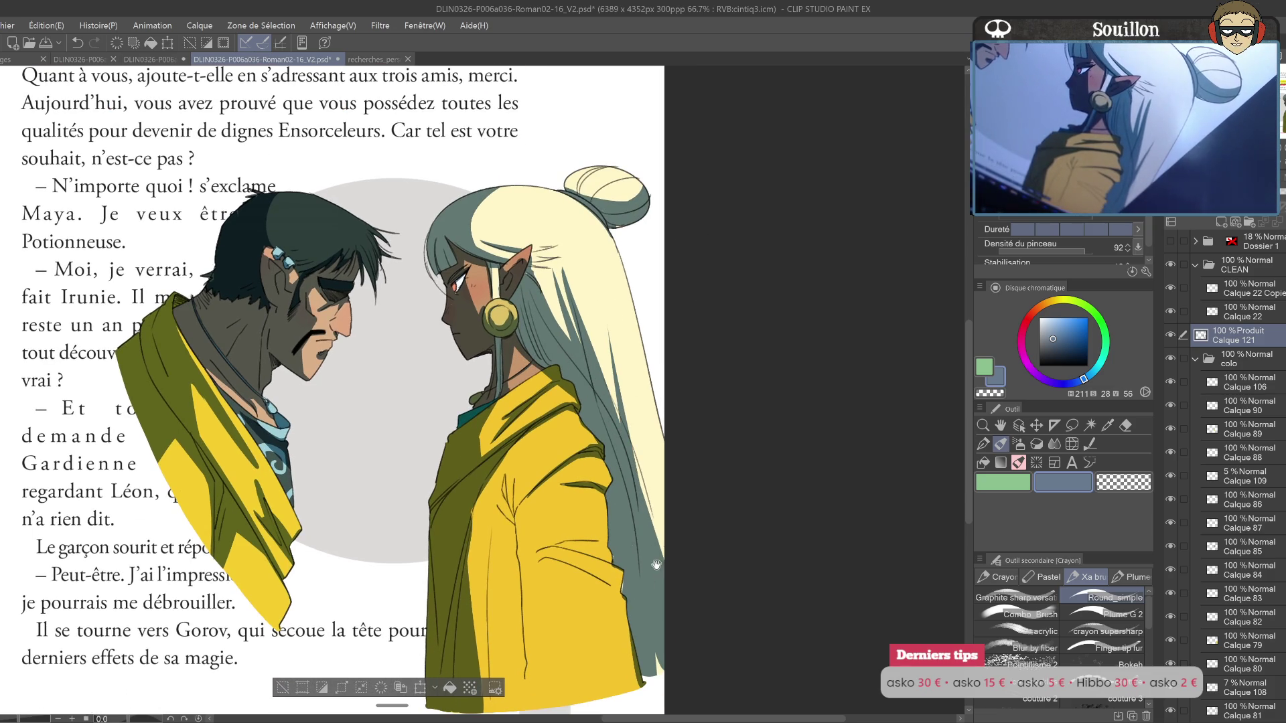
scroll(616, 386, down, 3)
drag(521, 423, 518, 577)
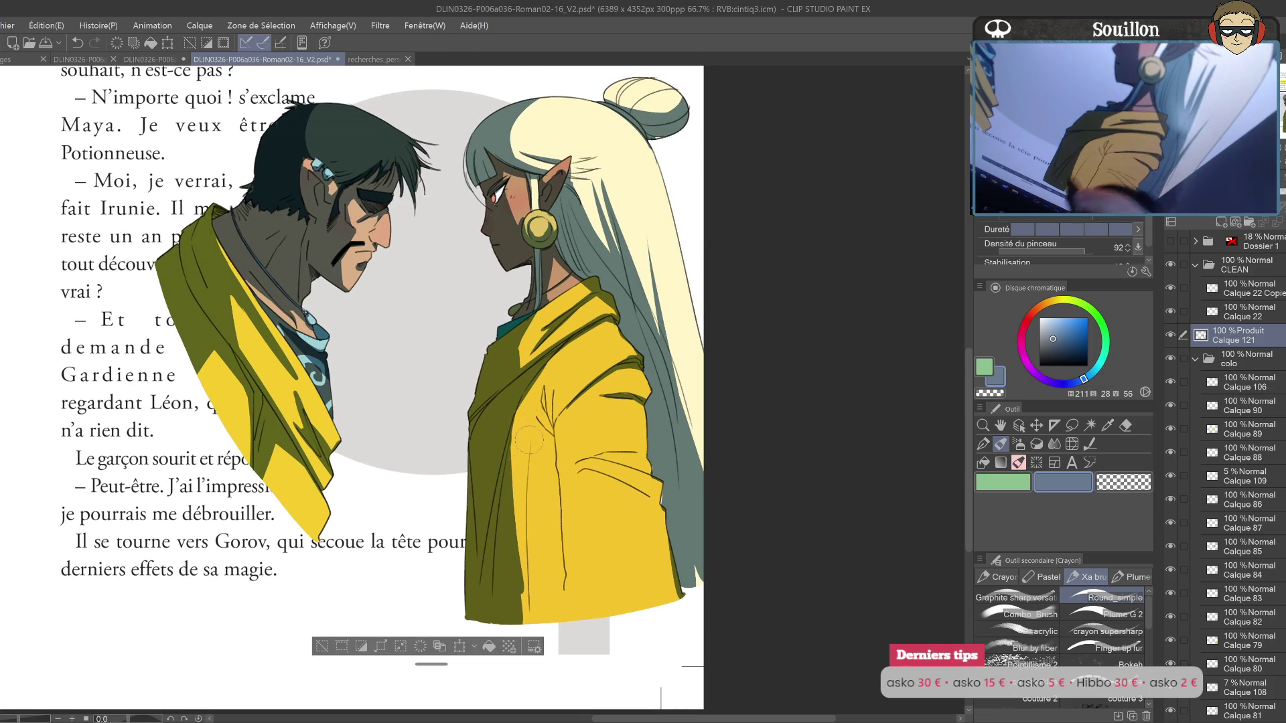
drag(532, 463, 530, 633)
drag(552, 415, 567, 623)
drag(531, 448, 536, 606)
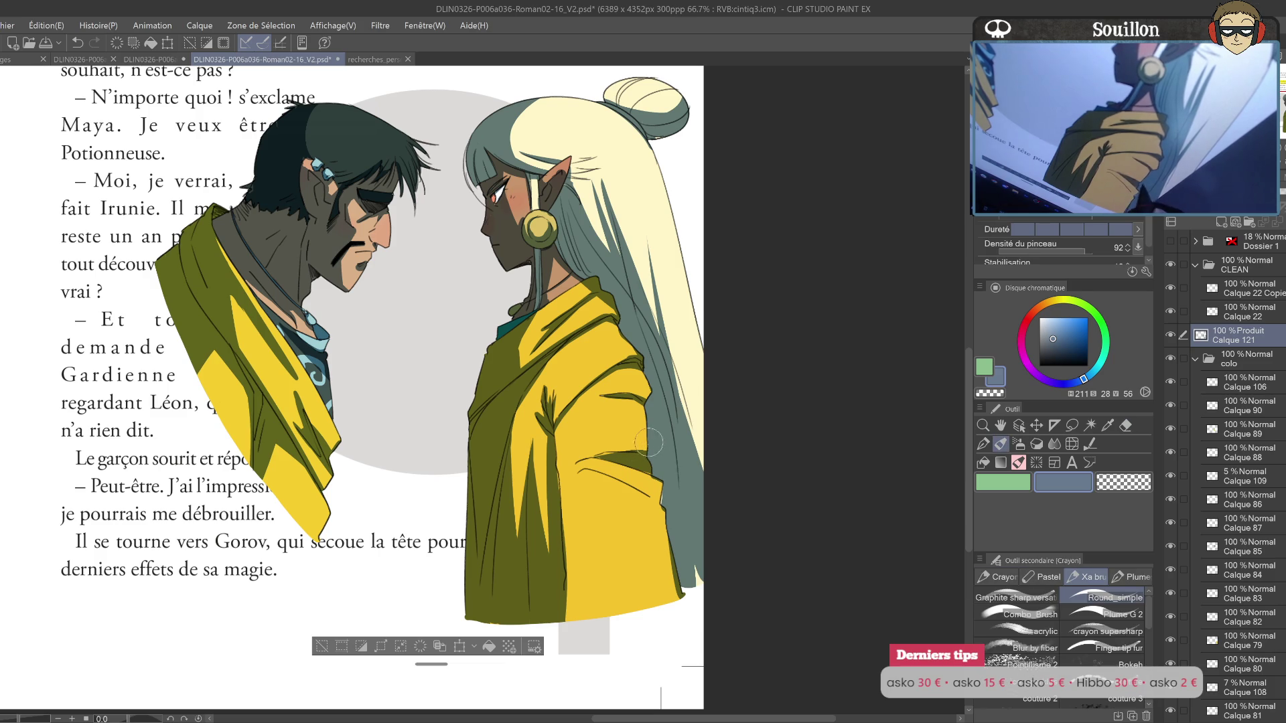
Step: Mirror the canvas horizontally to check the robe shading, then restore the normal view
key(h)
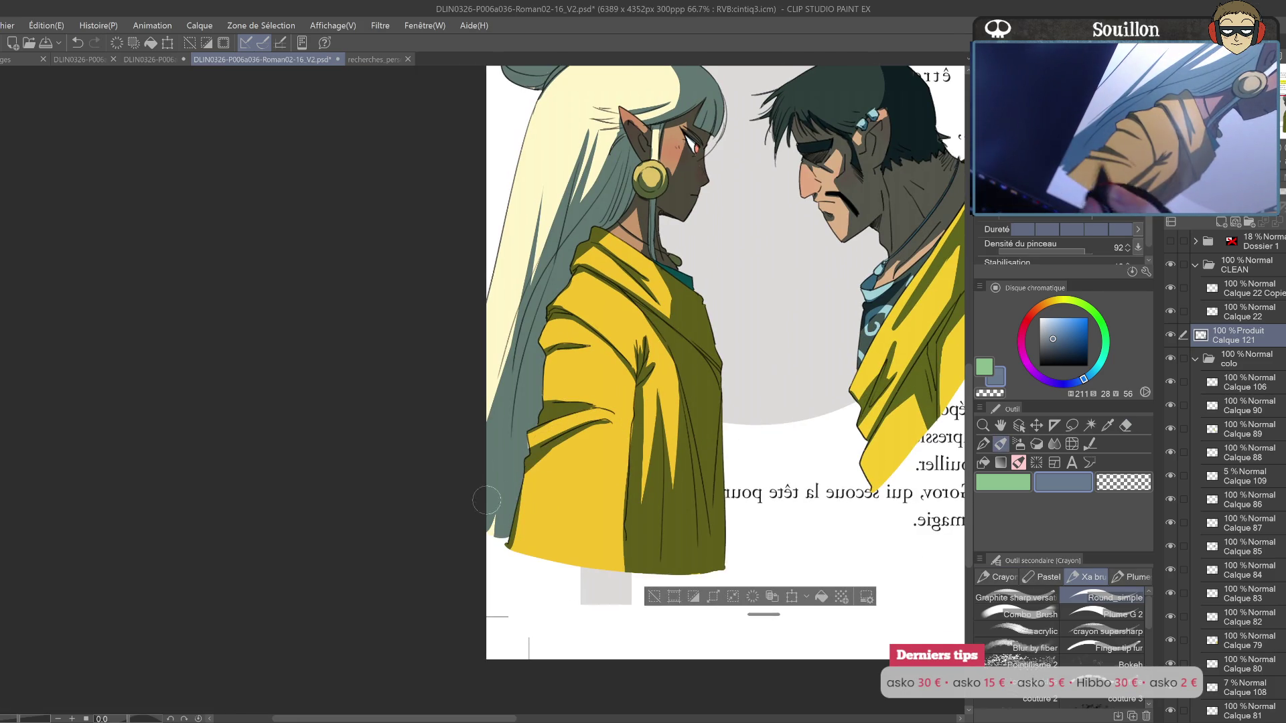
drag(523, 462, 527, 517)
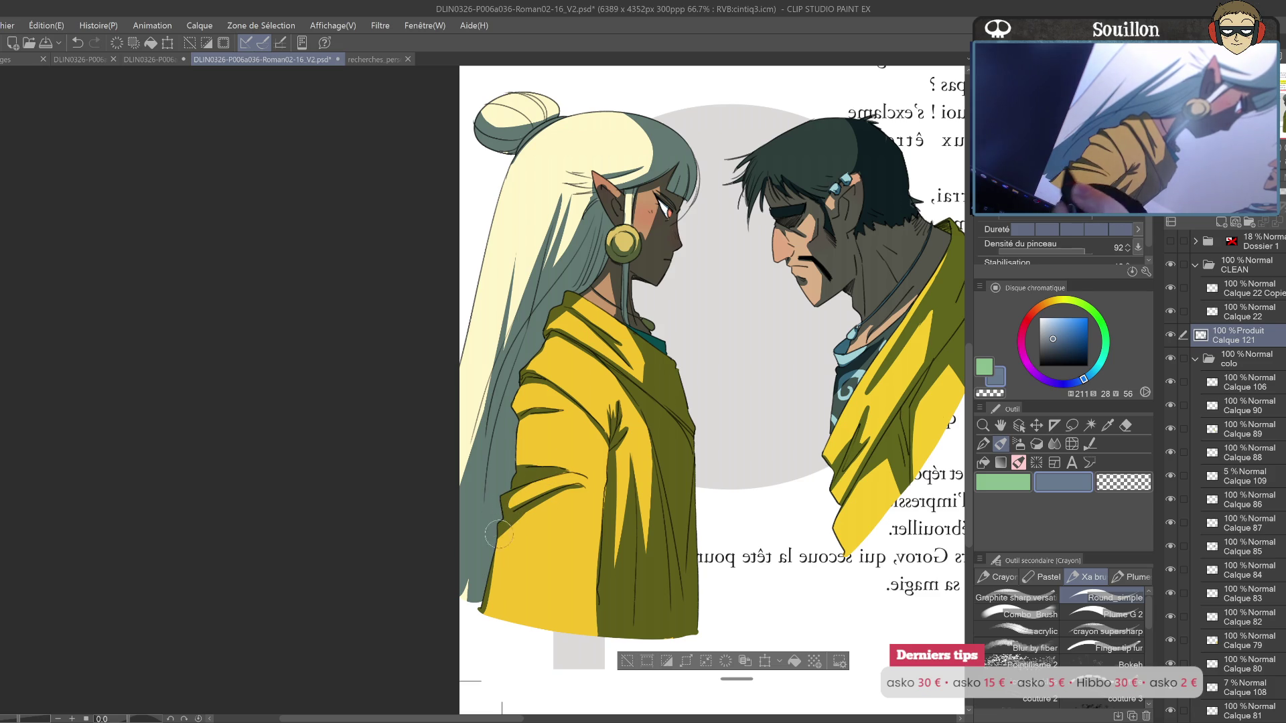
key(h)
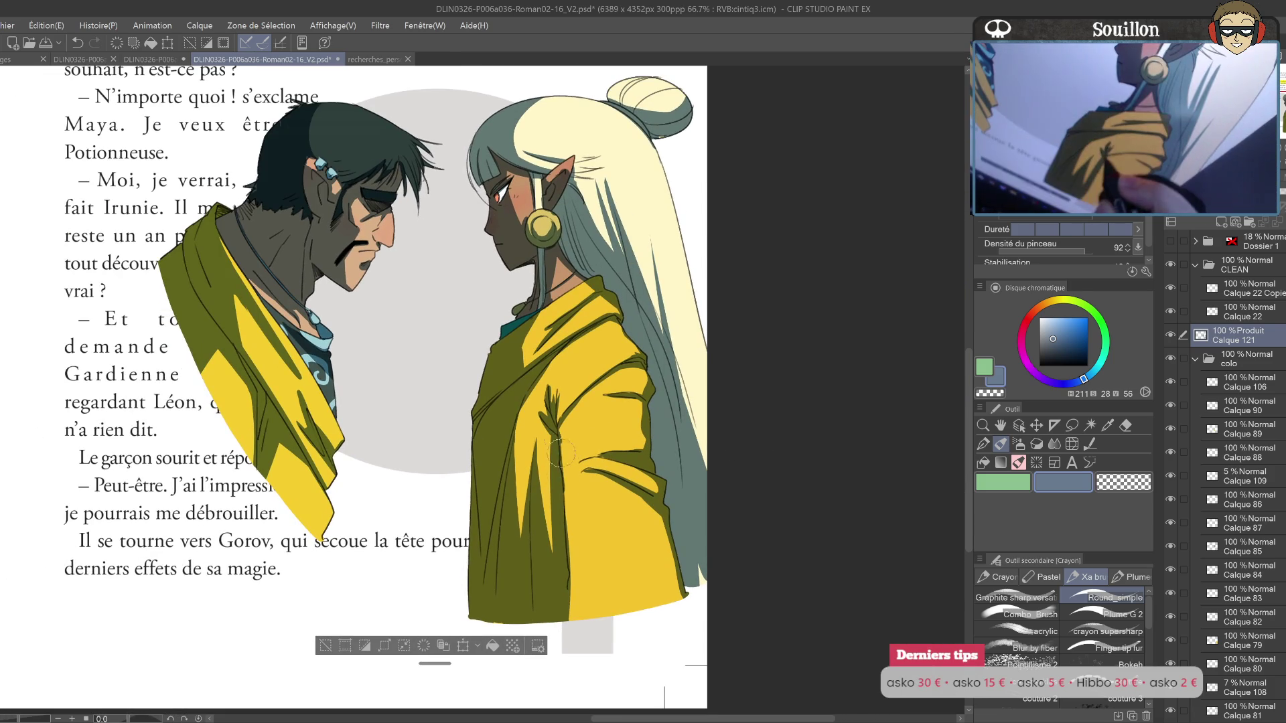
drag(623, 478, 629, 518)
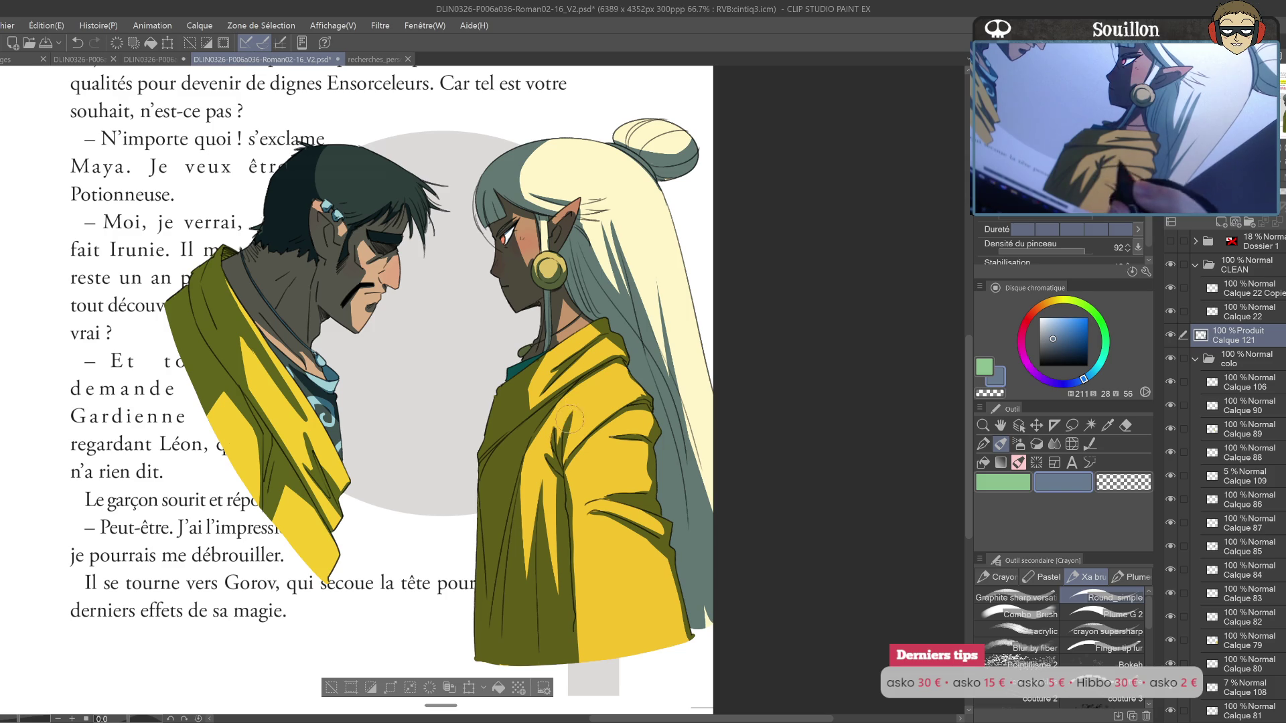
Step: Undo an extra robe stroke, erase stray shading, and recheck it in the mirrored view
drag(534, 429, 521, 576)
key(ctrl+z)
key(e)
drag(527, 444, 509, 529)
key(h)
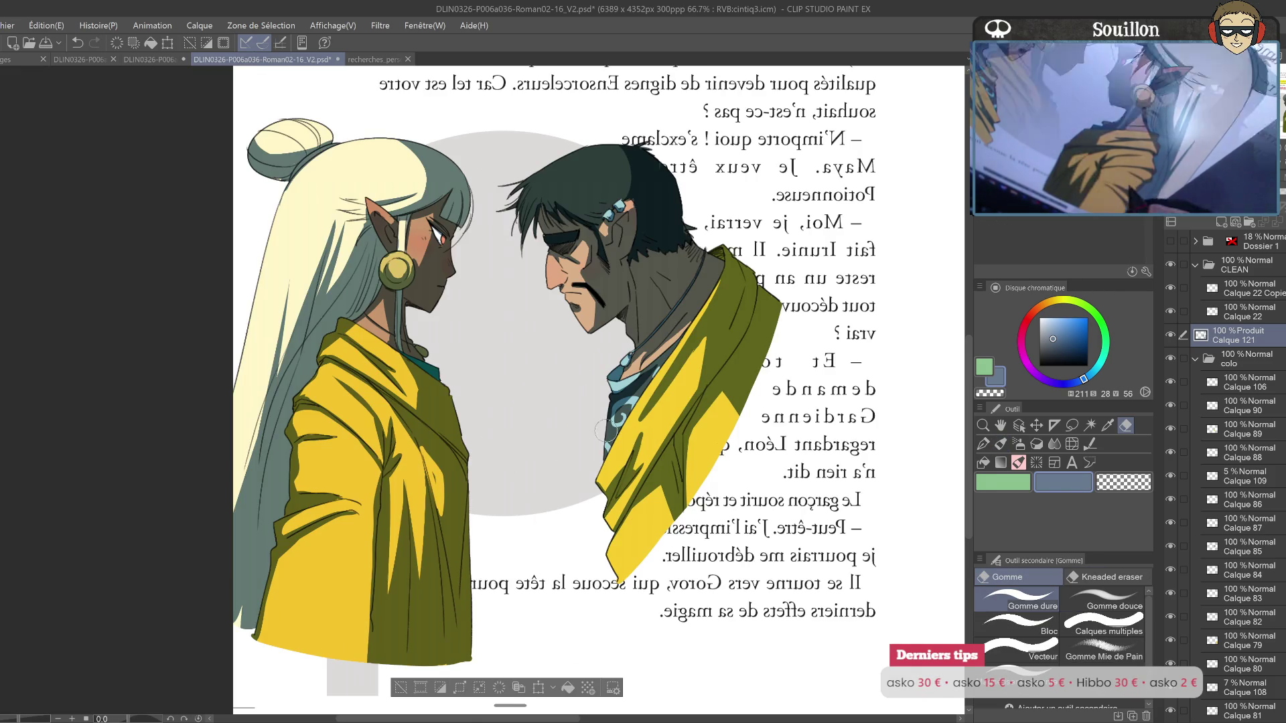
key(b)
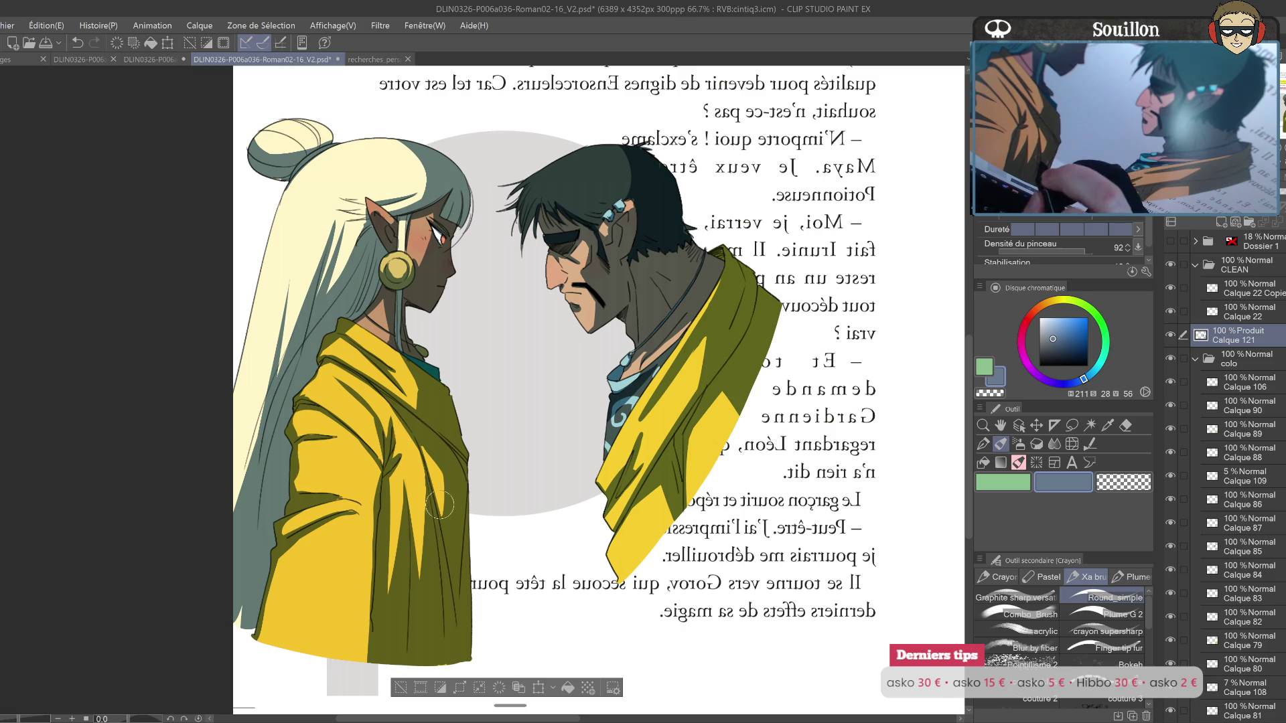
key(h)
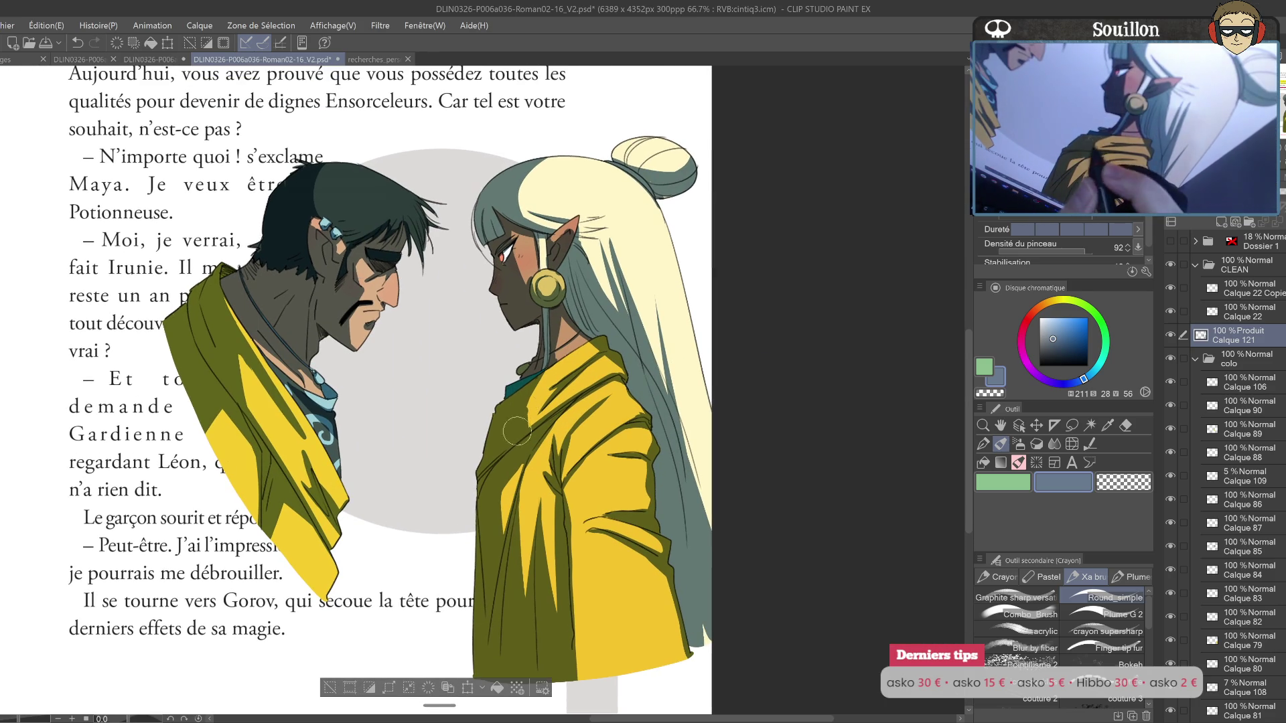
Step: Pan across the page text and back onto the two characters
drag(653, 395, 691, 463)
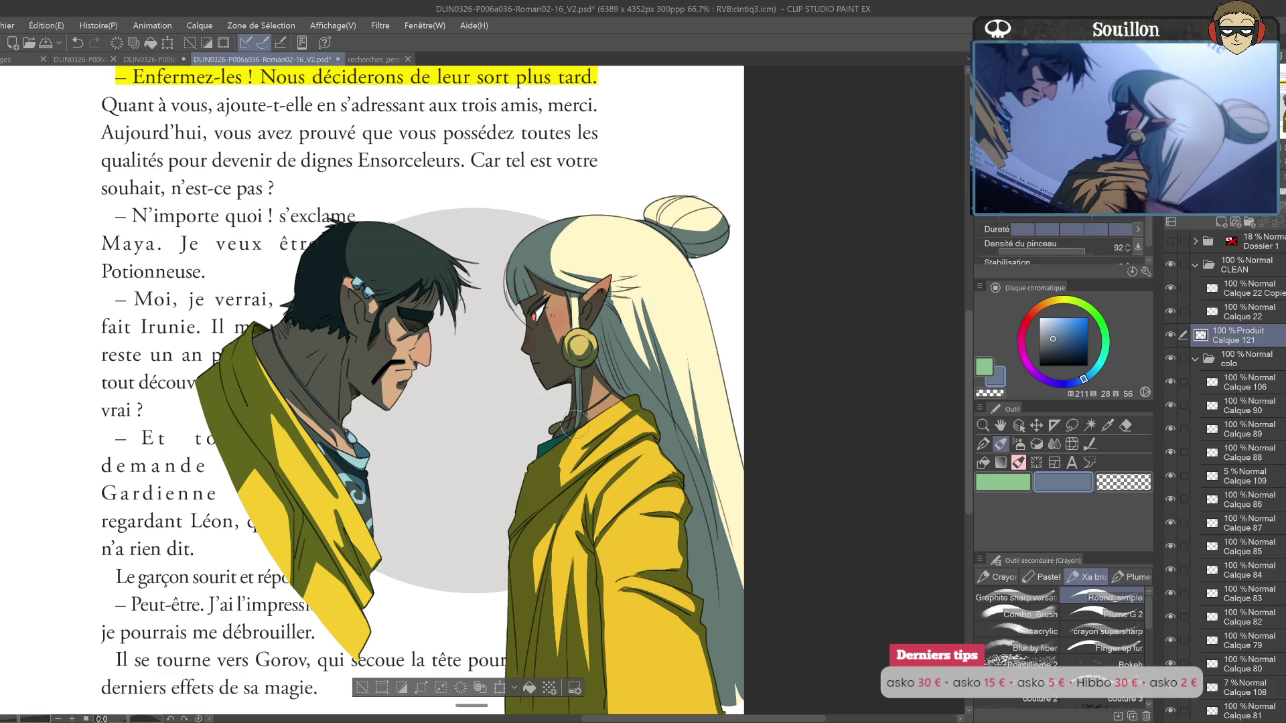
key(e)
drag(614, 450, 674, 523)
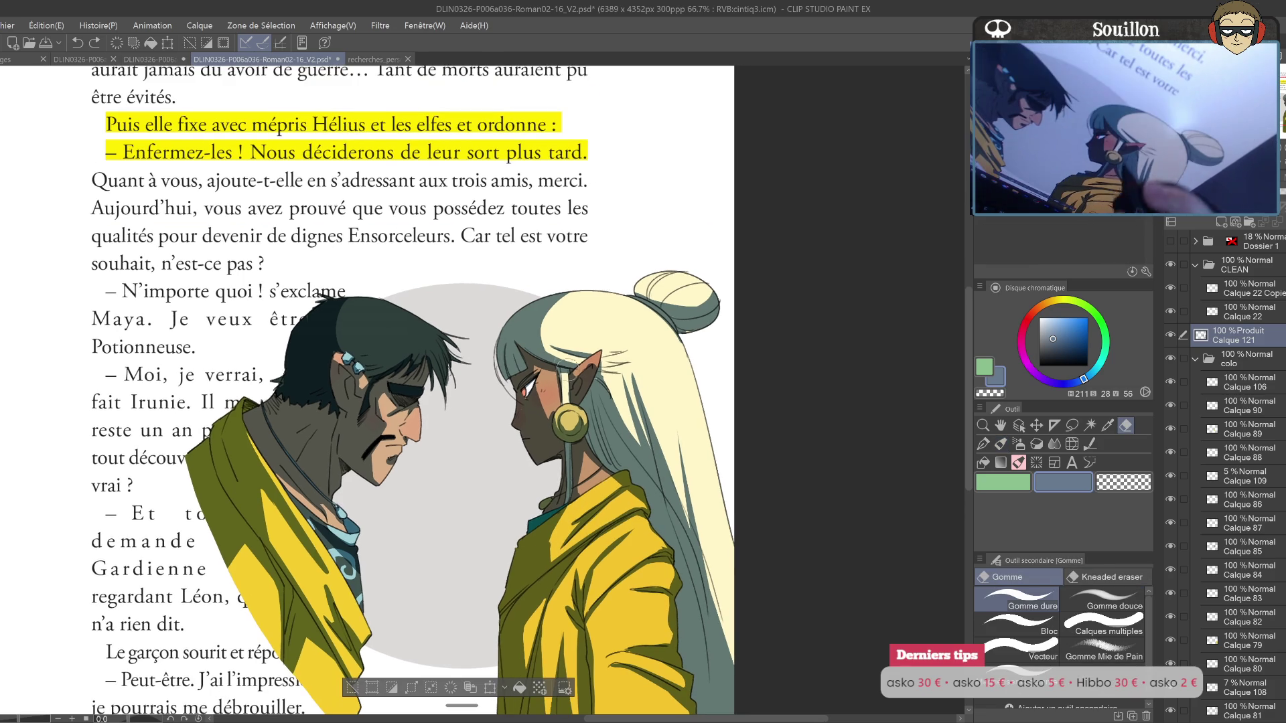
key(p)
drag(698, 431, 746, 434)
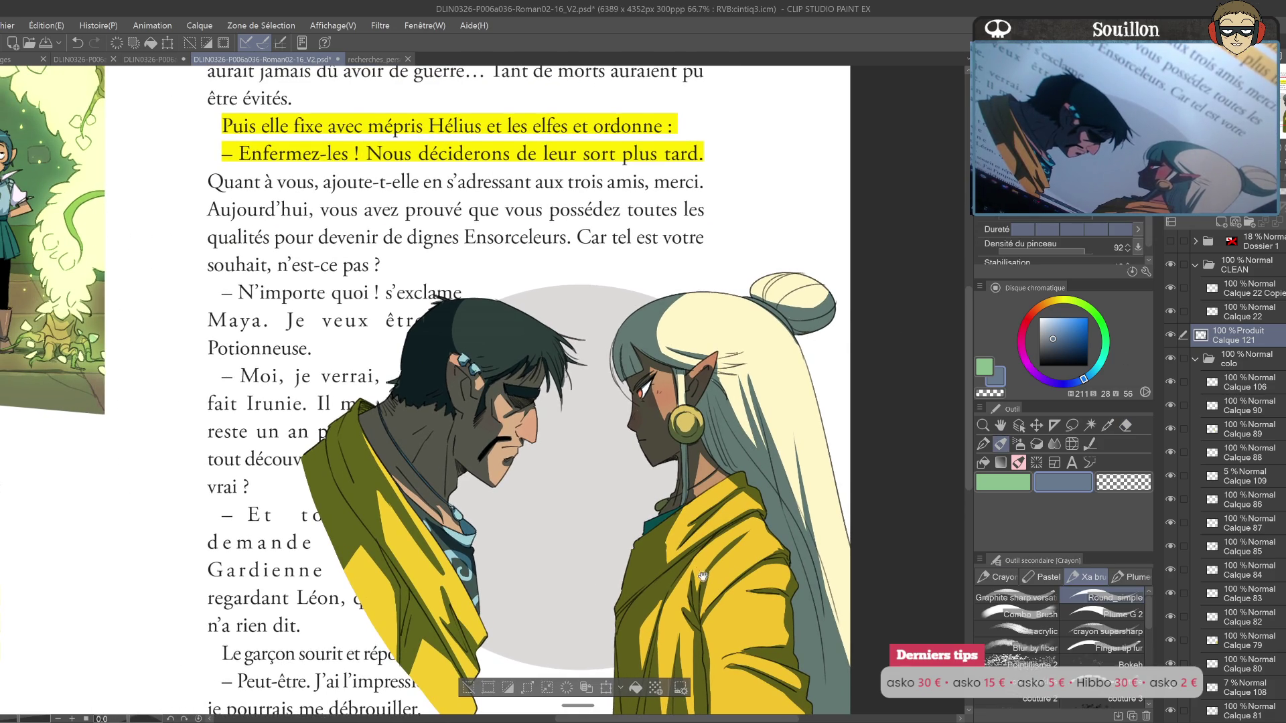
drag(699, 571, 594, 454)
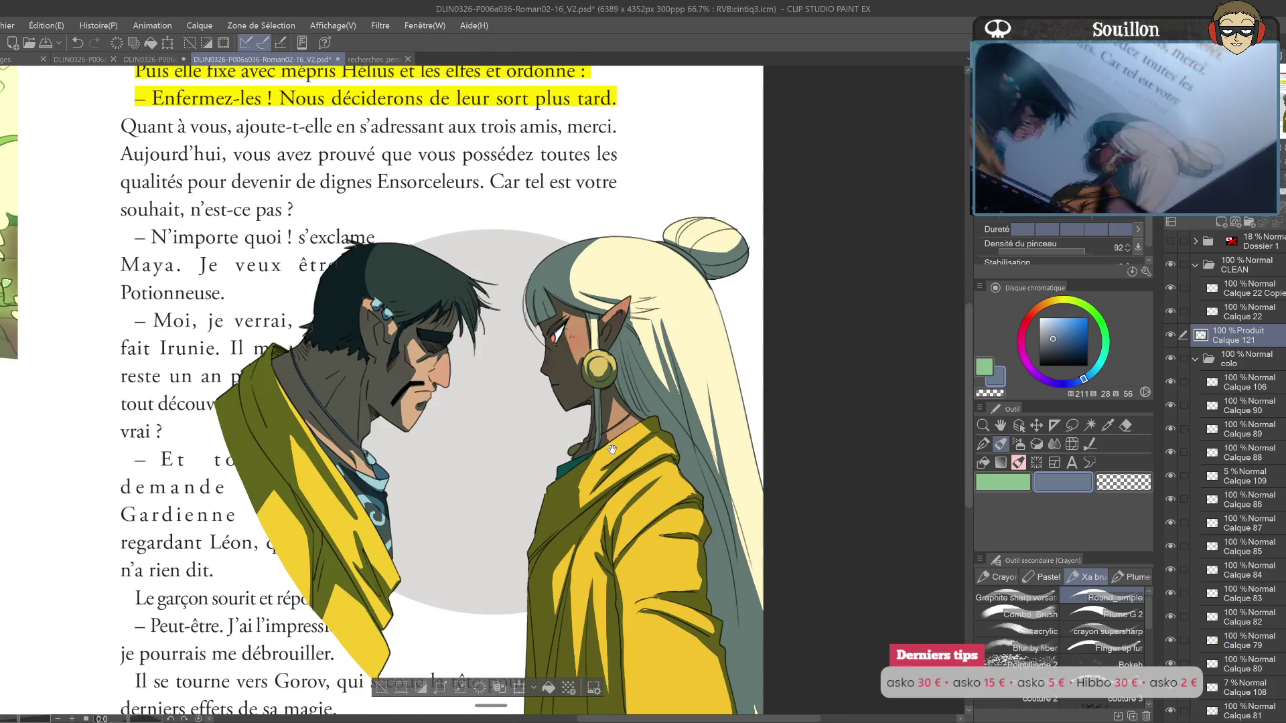
Step: Try masking the CLEAN folder to the grey circle, then undo the mask
click(1196, 362)
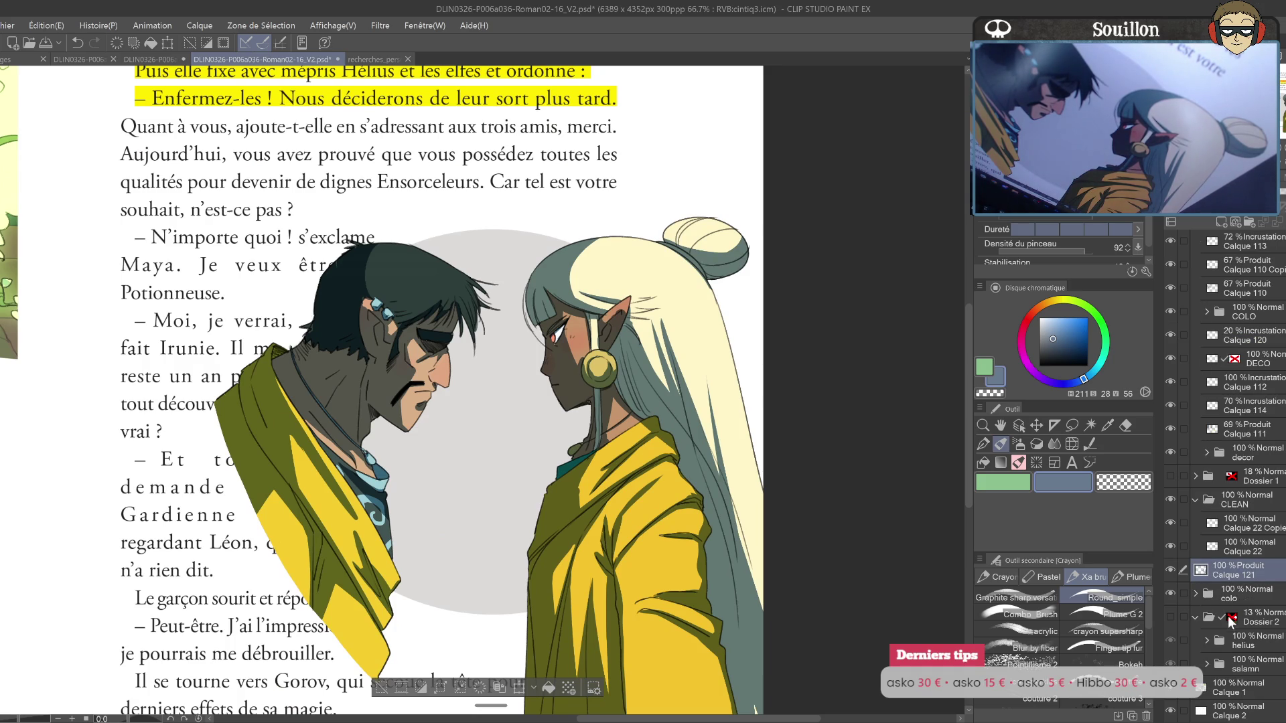
ctrl+click(1231, 619)
click(1247, 496)
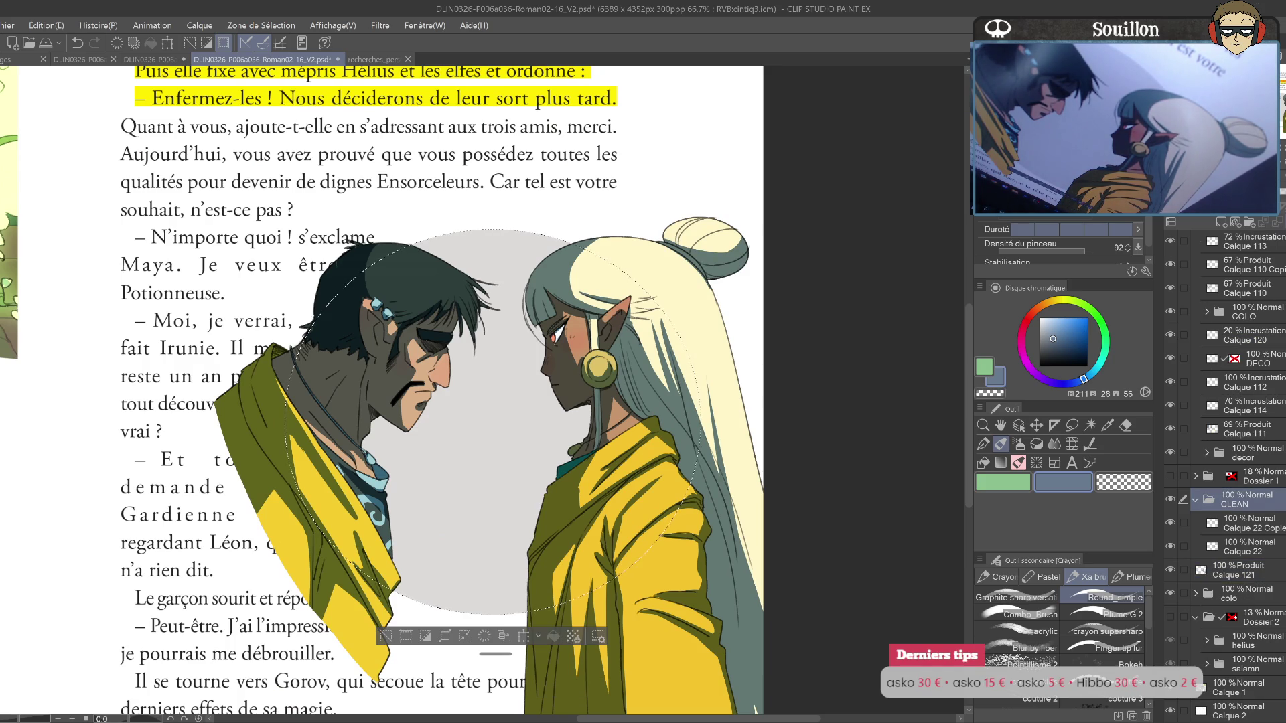
click(1249, 222)
key(ctrl+z)
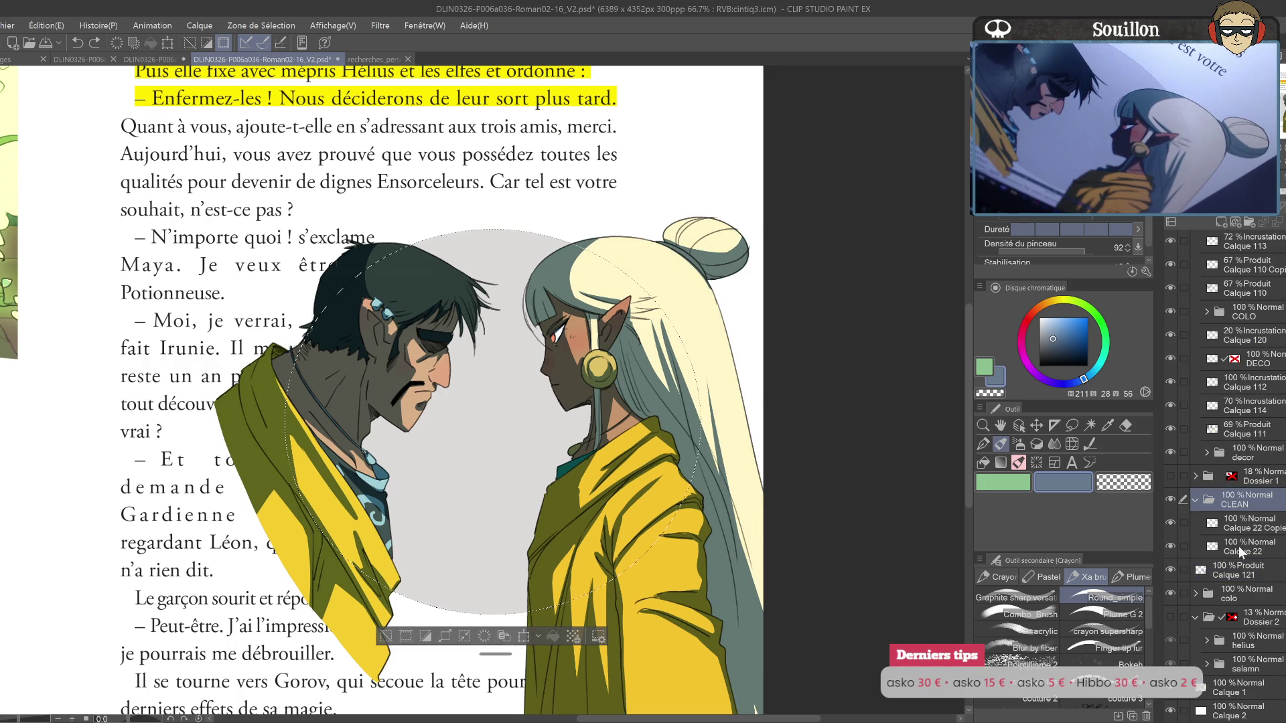
Step: Move colo and Calque 121 into the CLEAN folder and give it a disabled circular mask
click(1198, 594)
click(1240, 578)
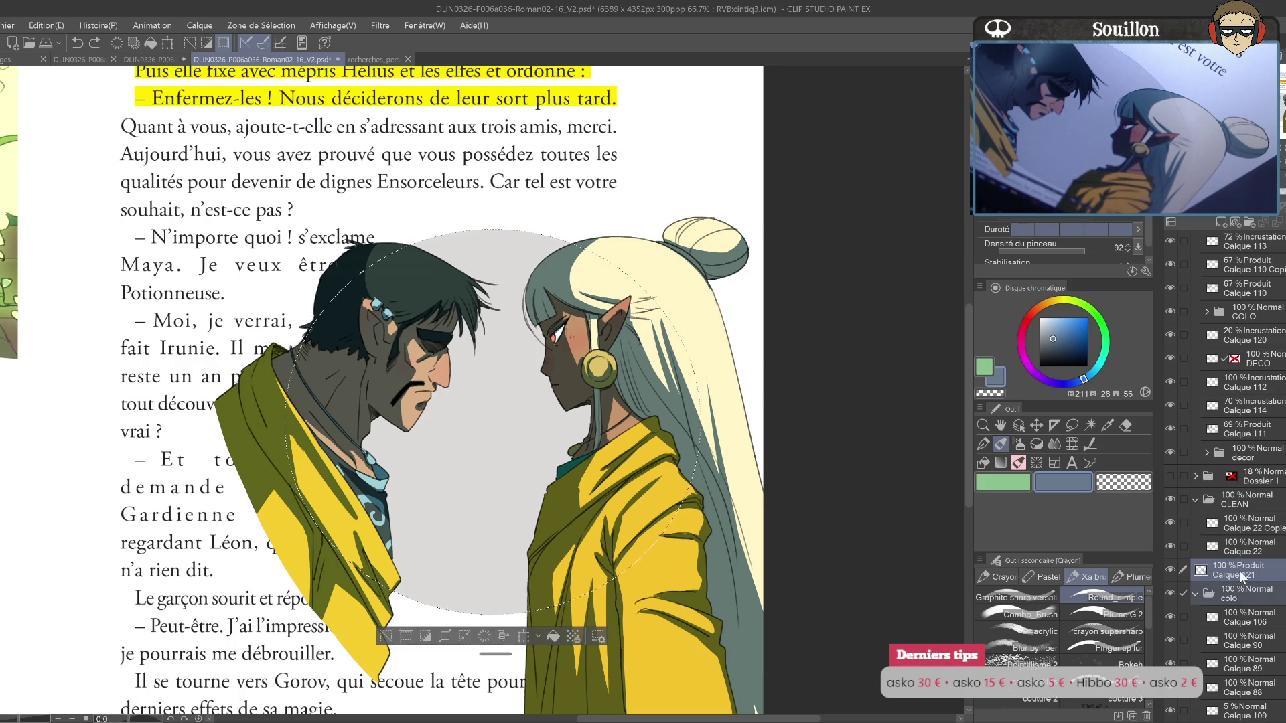
click(1198, 501)
click(1196, 547)
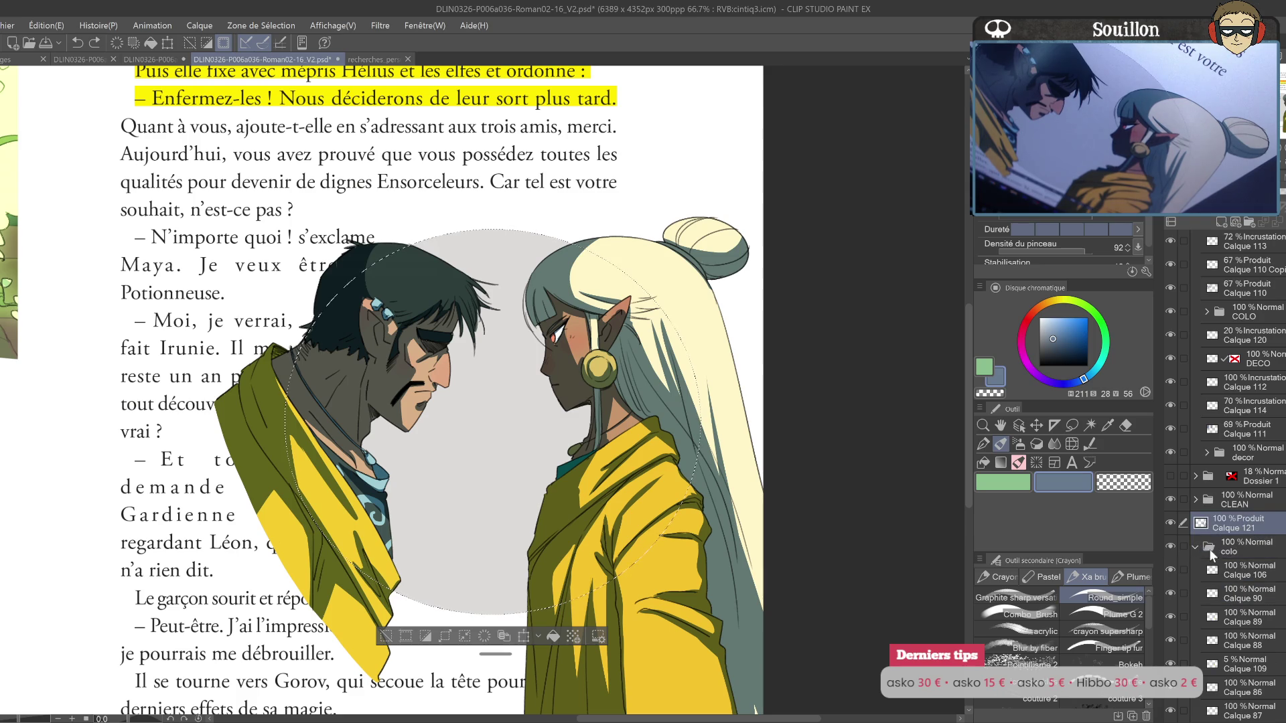
ctrl+click(1248, 593)
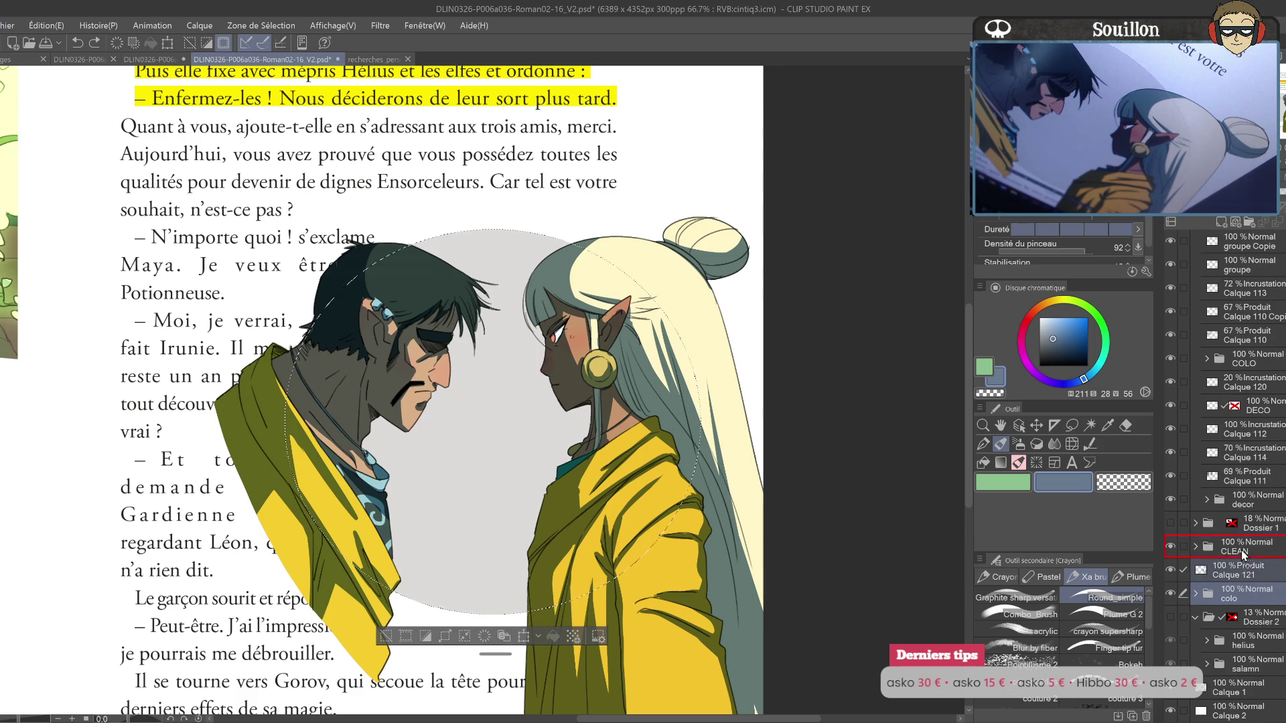
drag(1243, 554, 1251, 555)
key(ctrl+m)
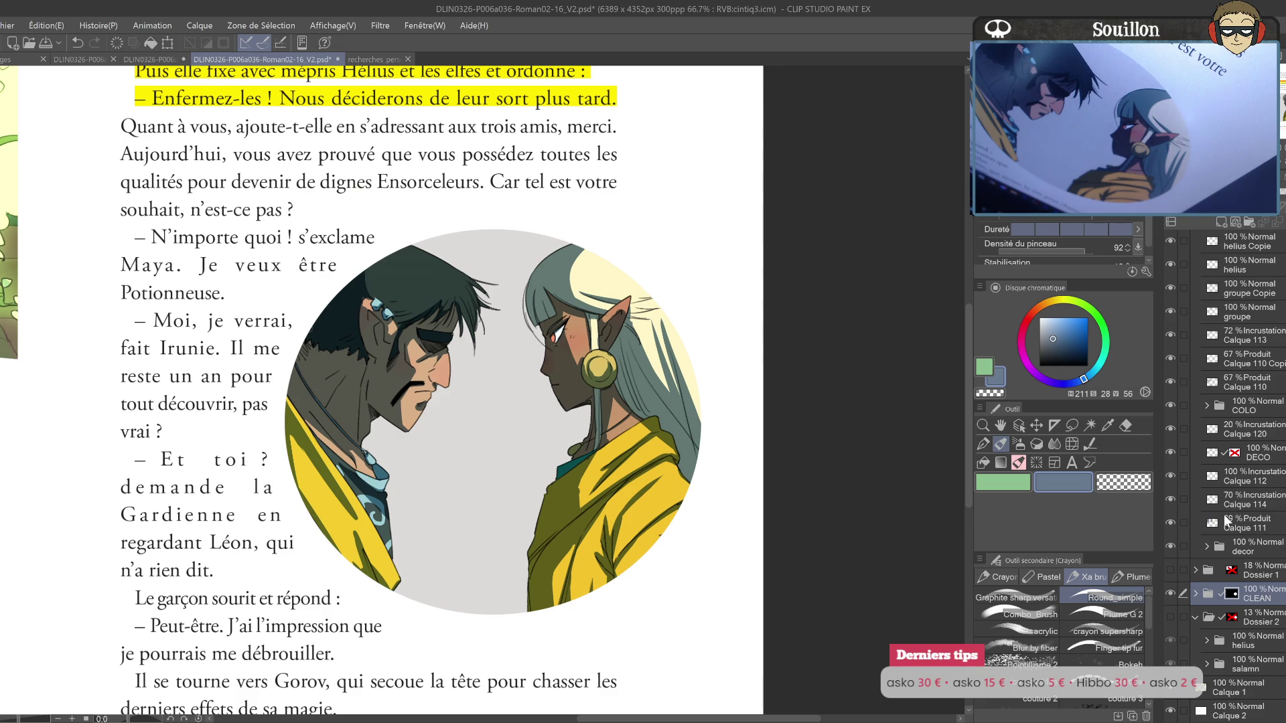
shift+click(1232, 595)
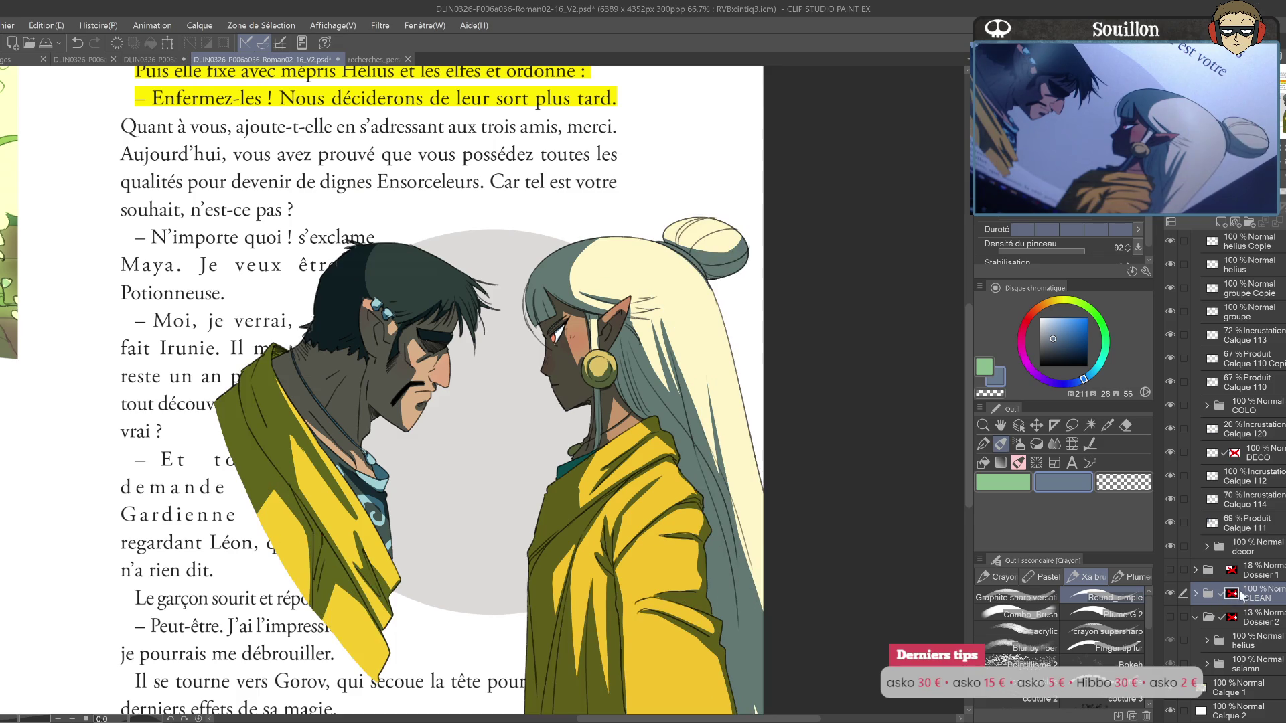
Step: Create new layer Calque 122 above Calque 121 and switch the drawing colour to green
click(1196, 594)
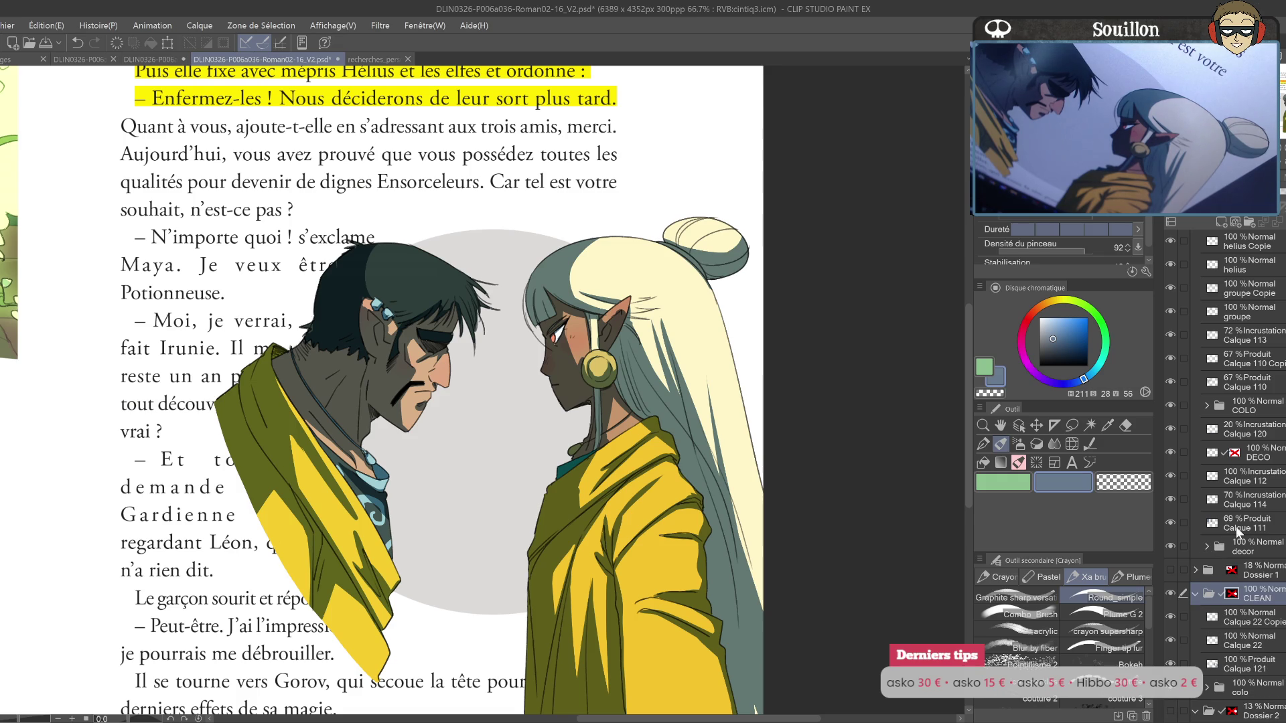
click(1254, 526)
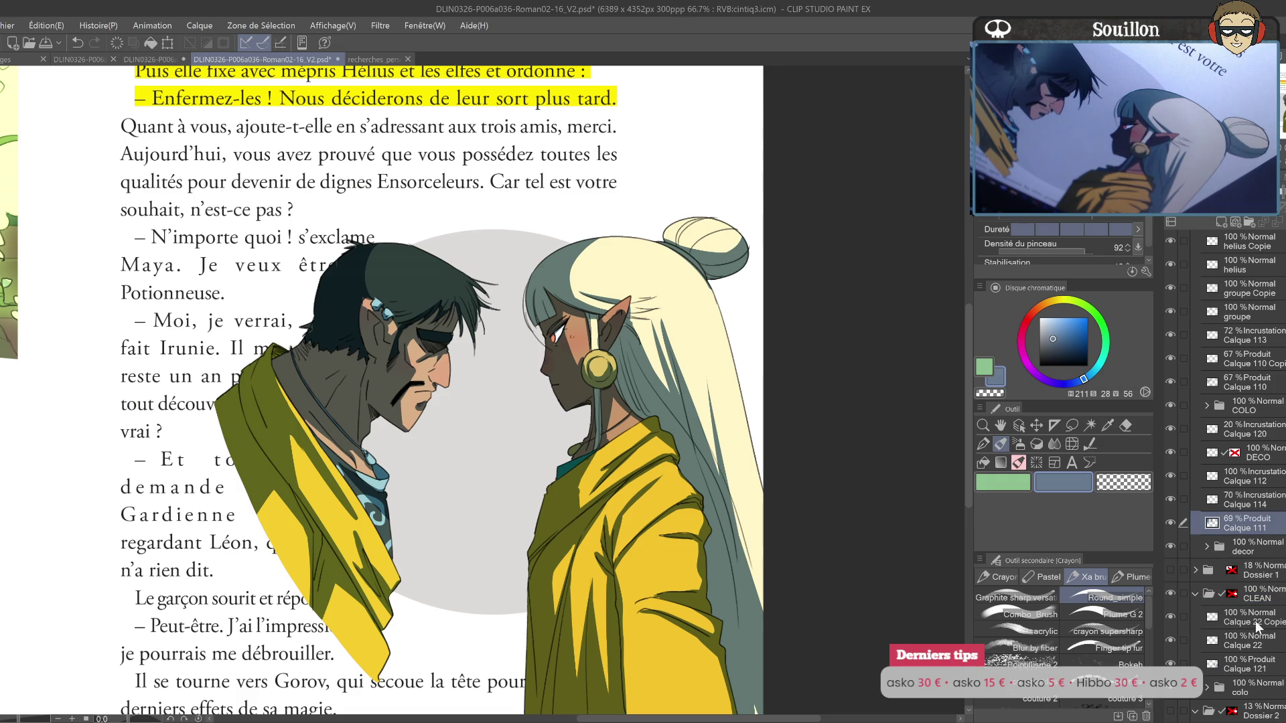
ctrl+click(1213, 664)
click(1221, 222)
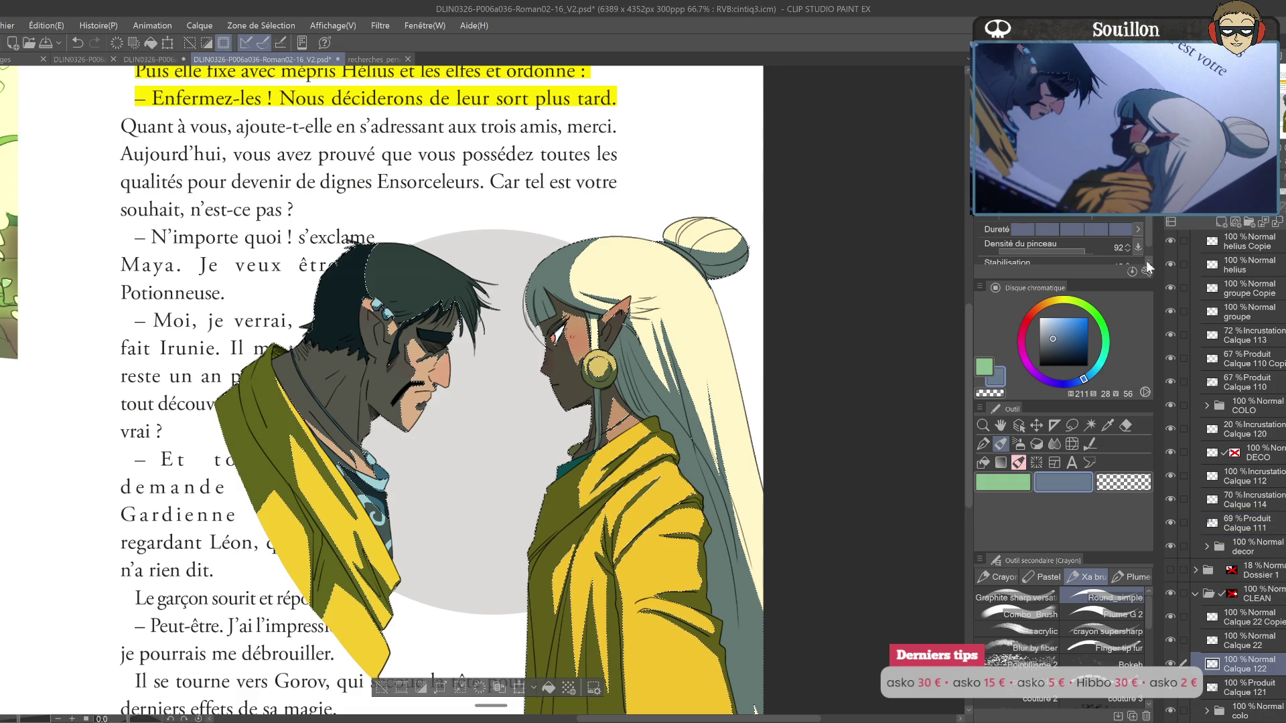
click(986, 366)
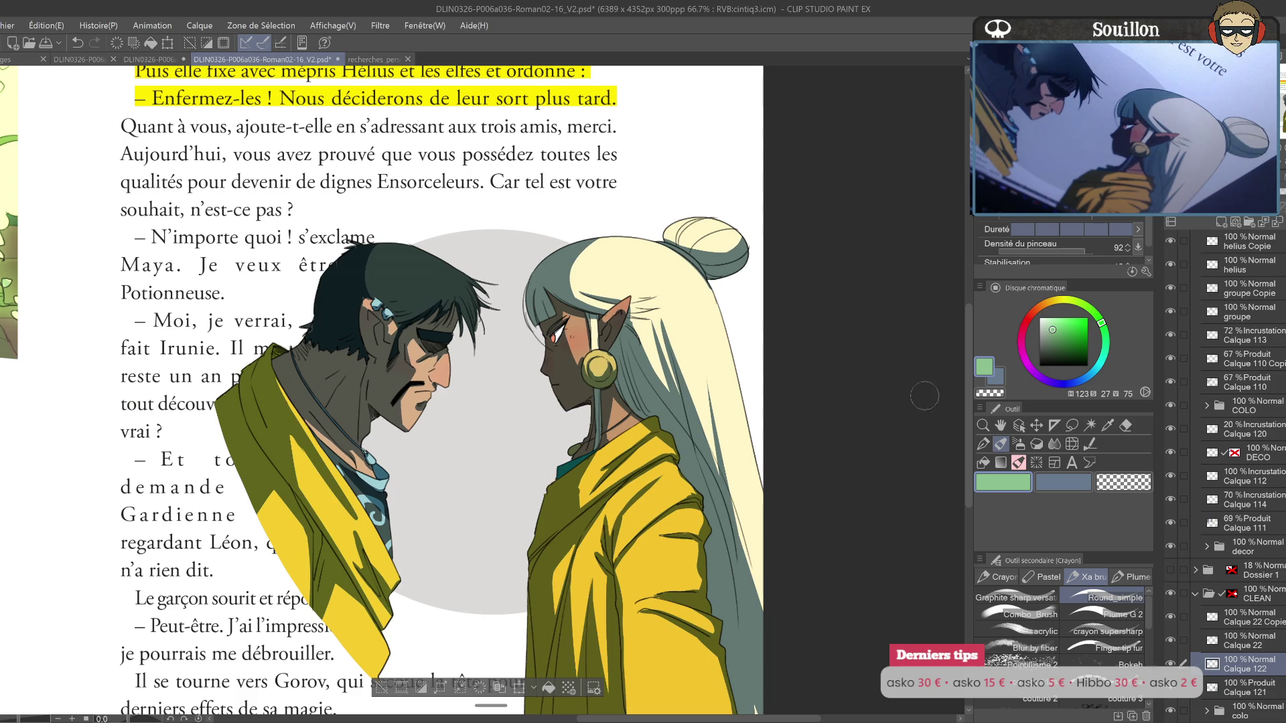
Step: With a tinting brush, paint green over the elf's face, neck and long hair
click(1032, 632)
click(1031, 614)
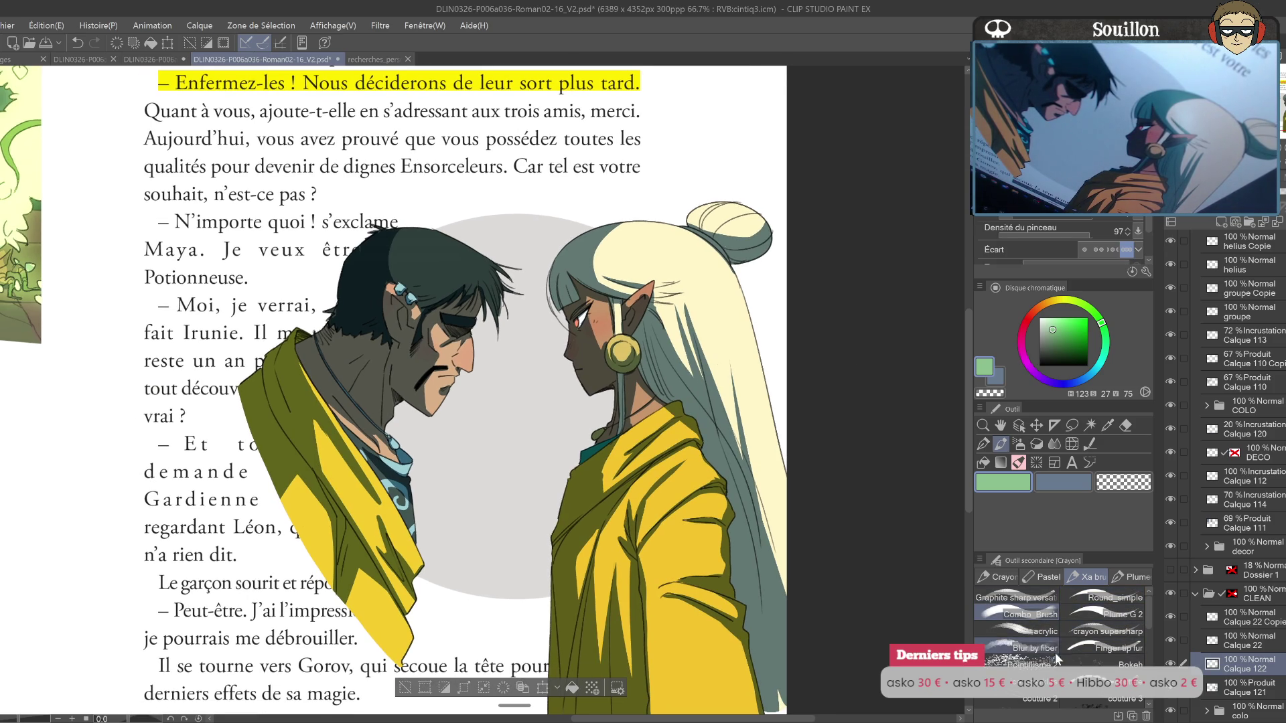
drag(772, 463, 861, 490)
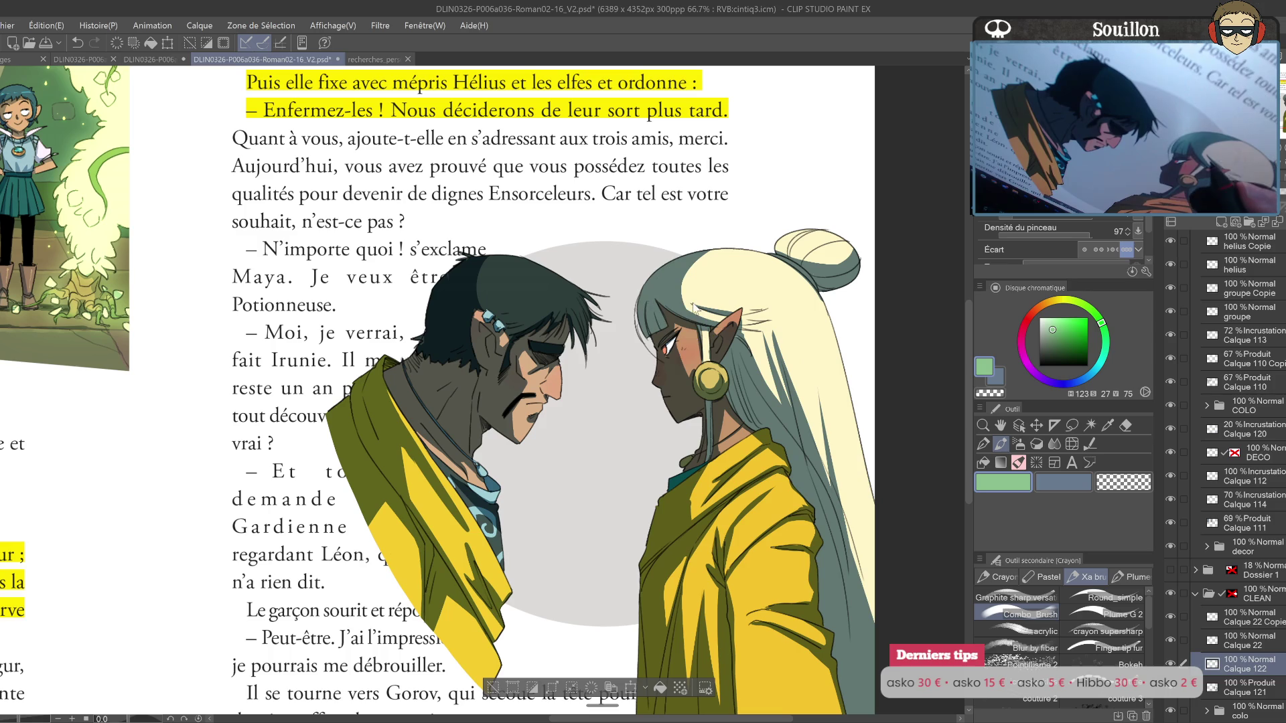
drag(673, 288, 657, 446)
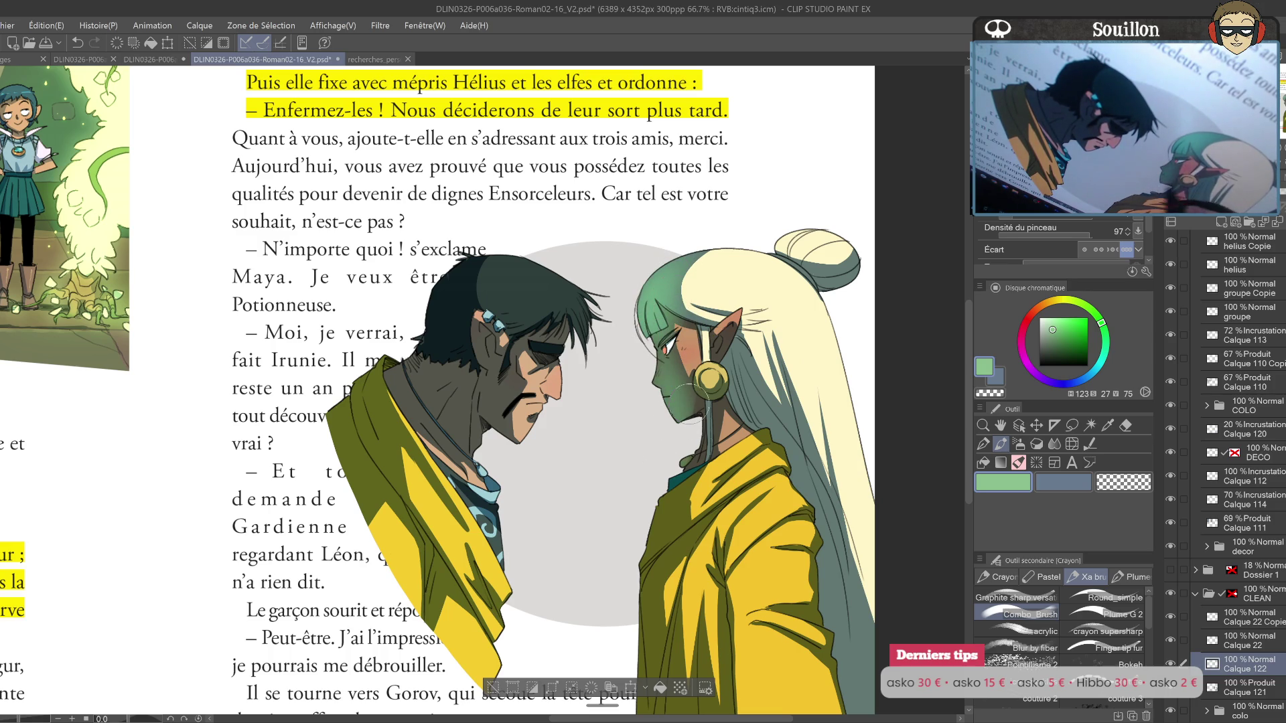
drag(723, 355, 771, 442)
mouse_move(750, 389)
mouse_down()
mouse_move(824, 486)
mouse_move(827, 469)
mouse_move(857, 611)
mouse_up()
mouse_move(841, 522)
mouse_down()
mouse_move(804, 385)
mouse_move(759, 508)
mouse_up()
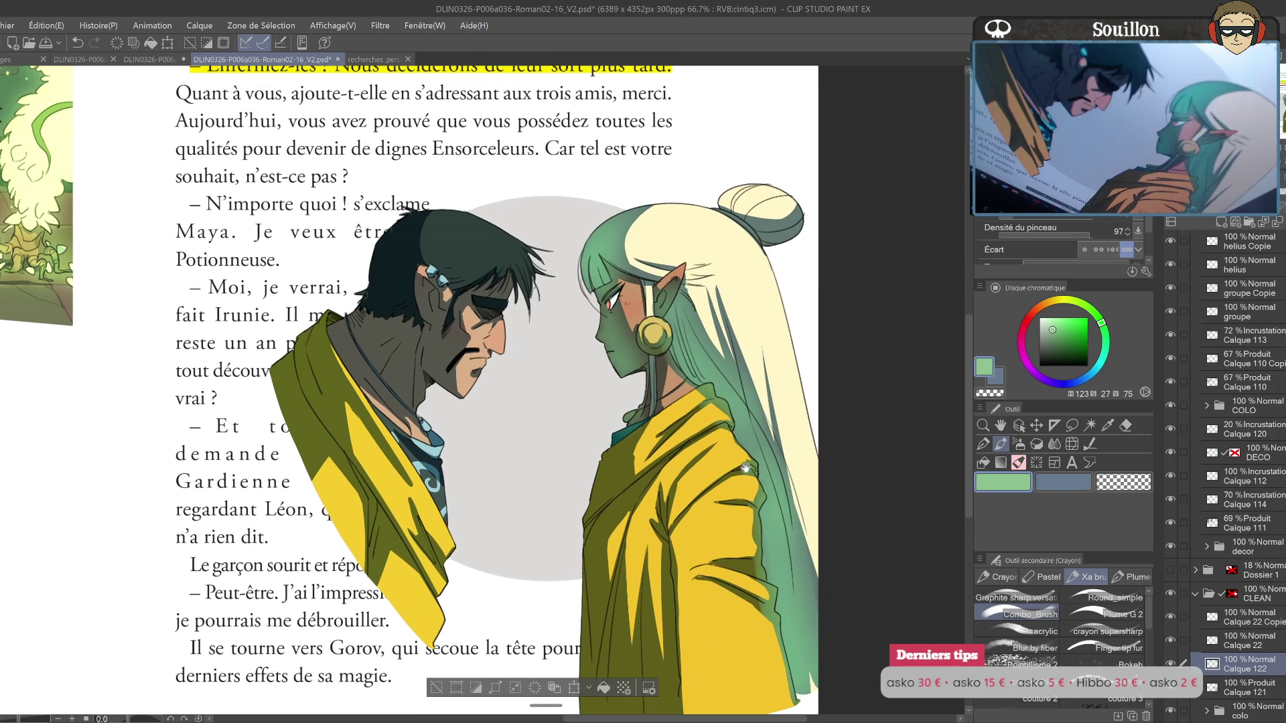
Step: Add green strokes across the elf's yellow robe
mouse_move(616, 488)
mouse_down()
mouse_move(593, 589)
mouse_move(674, 397)
mouse_move(643, 475)
mouse_up()
mouse_move(676, 408)
mouse_down()
mouse_move(653, 563)
mouse_move(696, 555)
mouse_up()
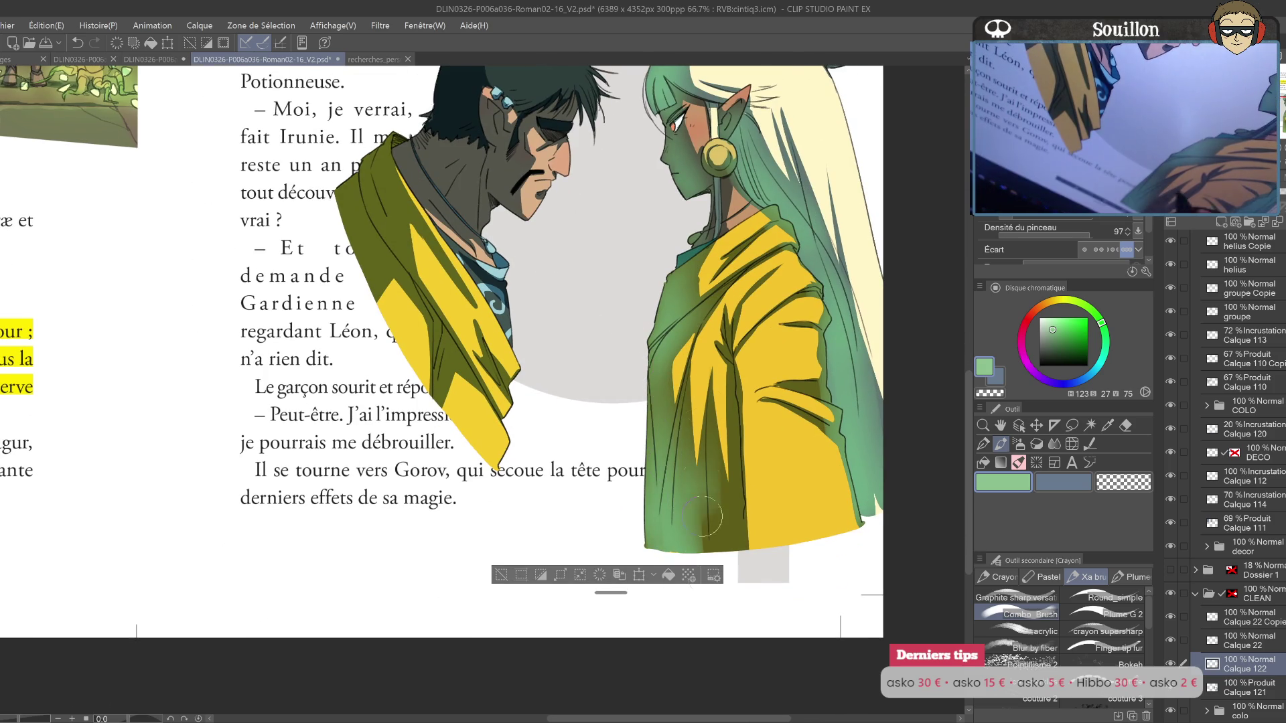
drag(713, 415, 730, 550)
drag(703, 465, 710, 550)
drag(726, 405, 682, 566)
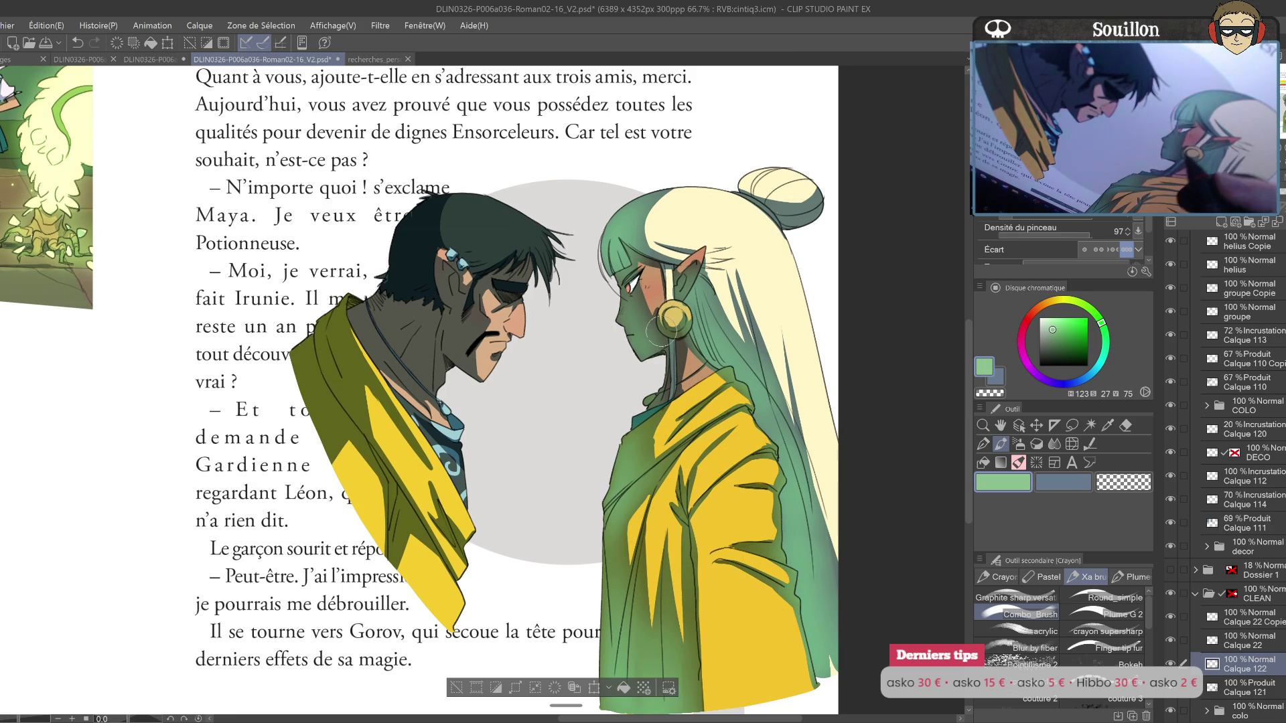
Step: Replace the stray chin stroke with a short stroke at the elf's neck, then mirror the view
key(ctrl+z)
drag(680, 368, 651, 457)
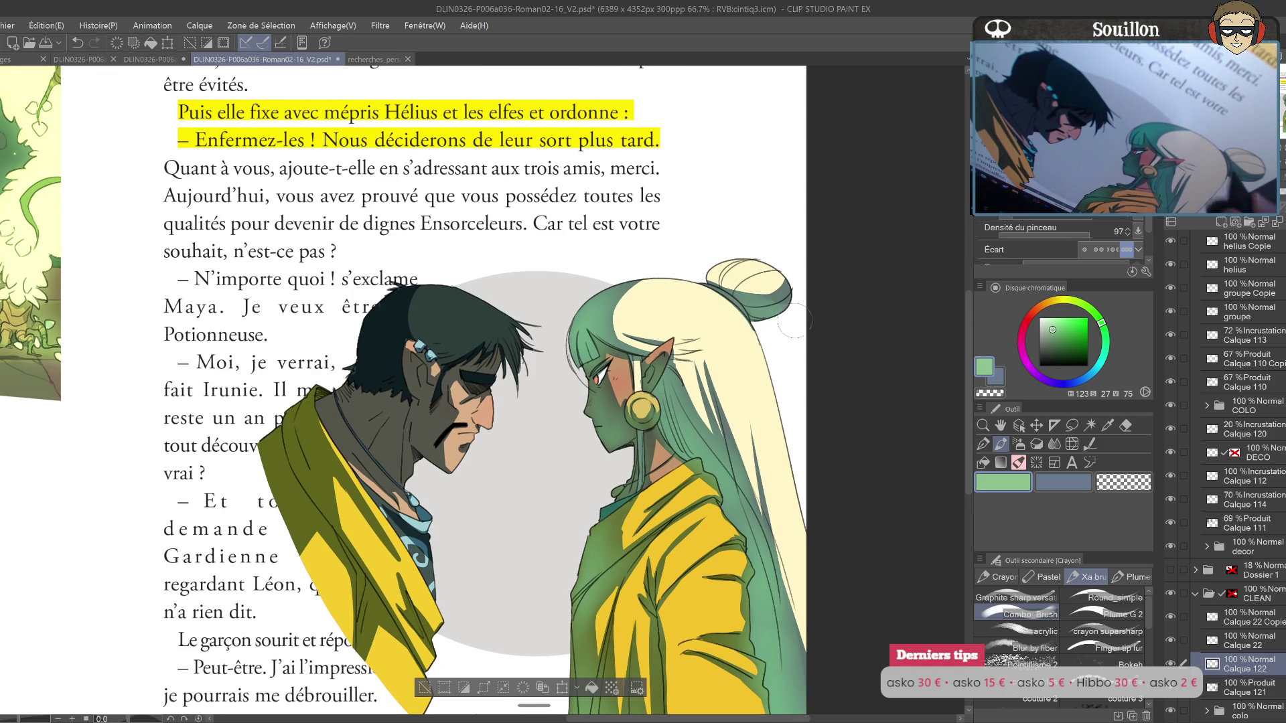
drag(777, 388, 779, 381)
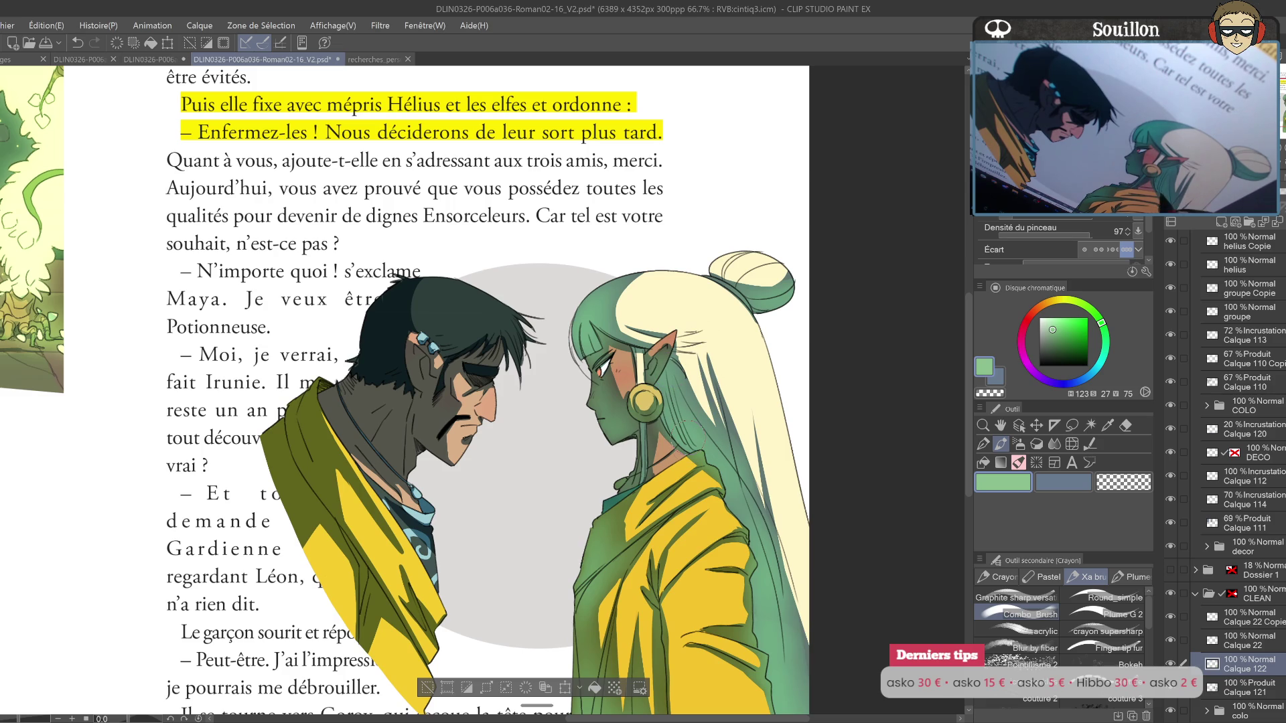
drag(730, 473, 757, 365)
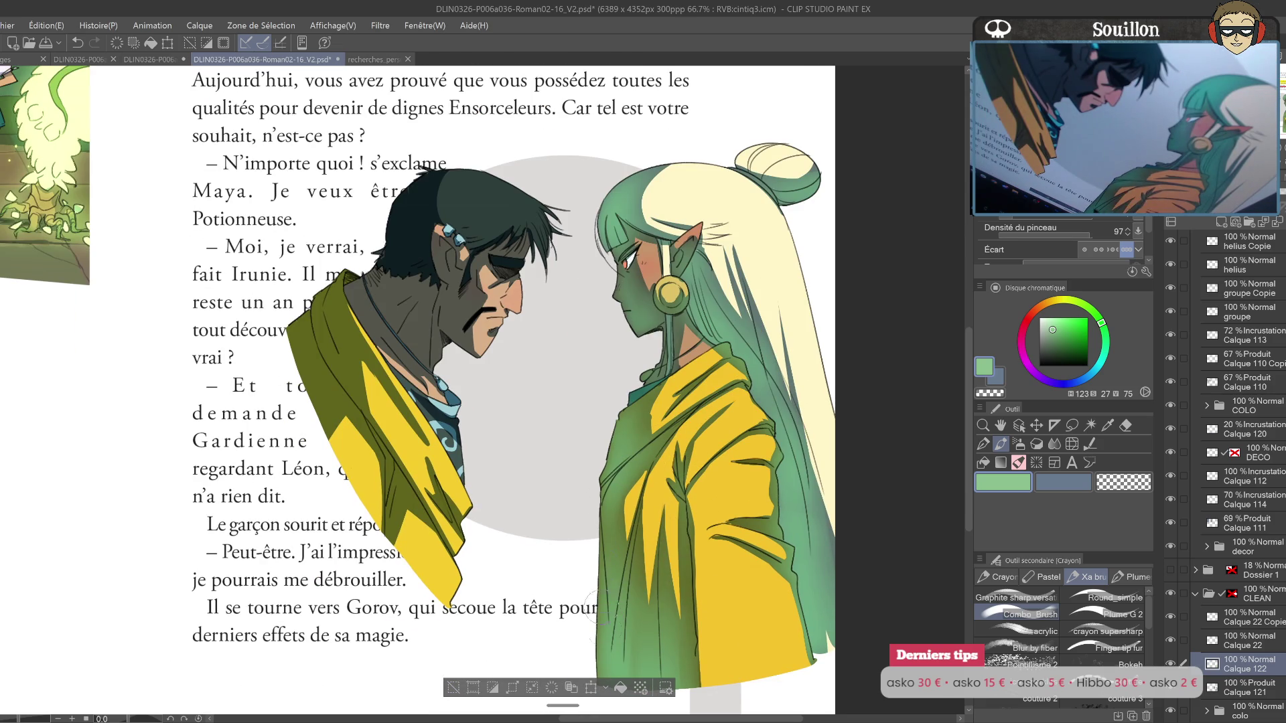
drag(645, 388, 672, 434)
key(h)
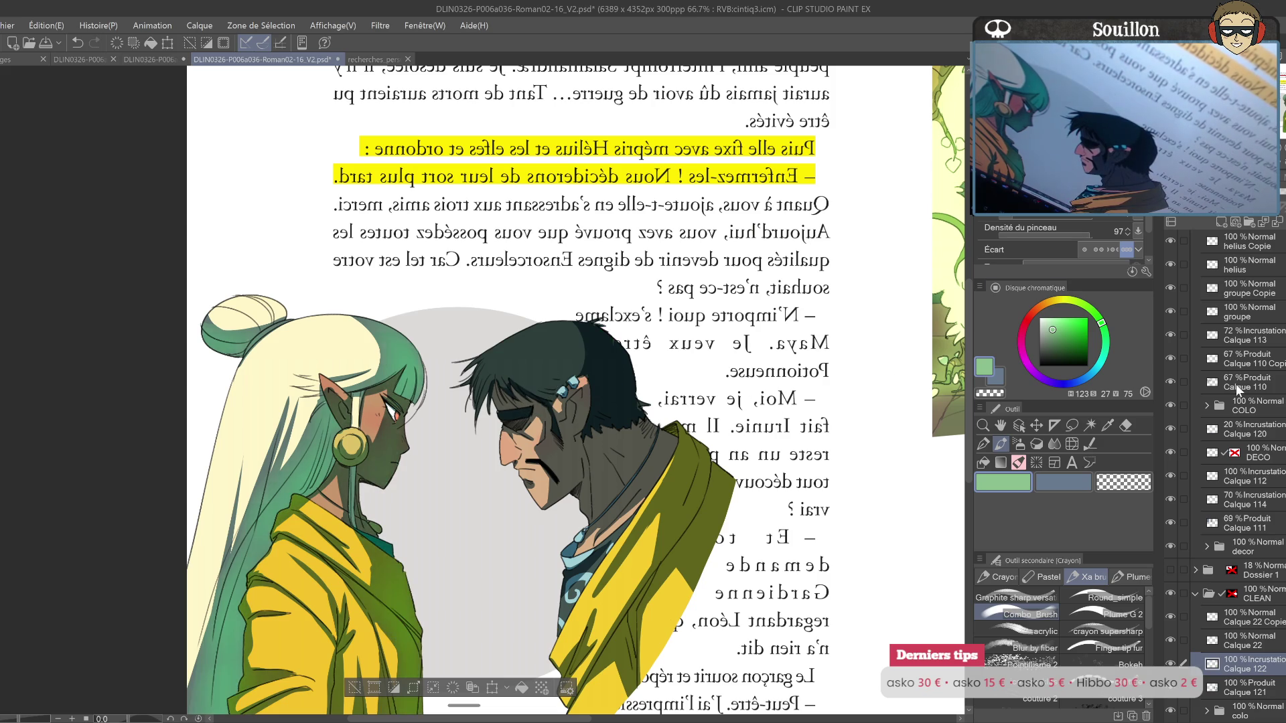
Step: Paint a soft green tint over the hooded man's neck and shoulder
drag(563, 358, 640, 348)
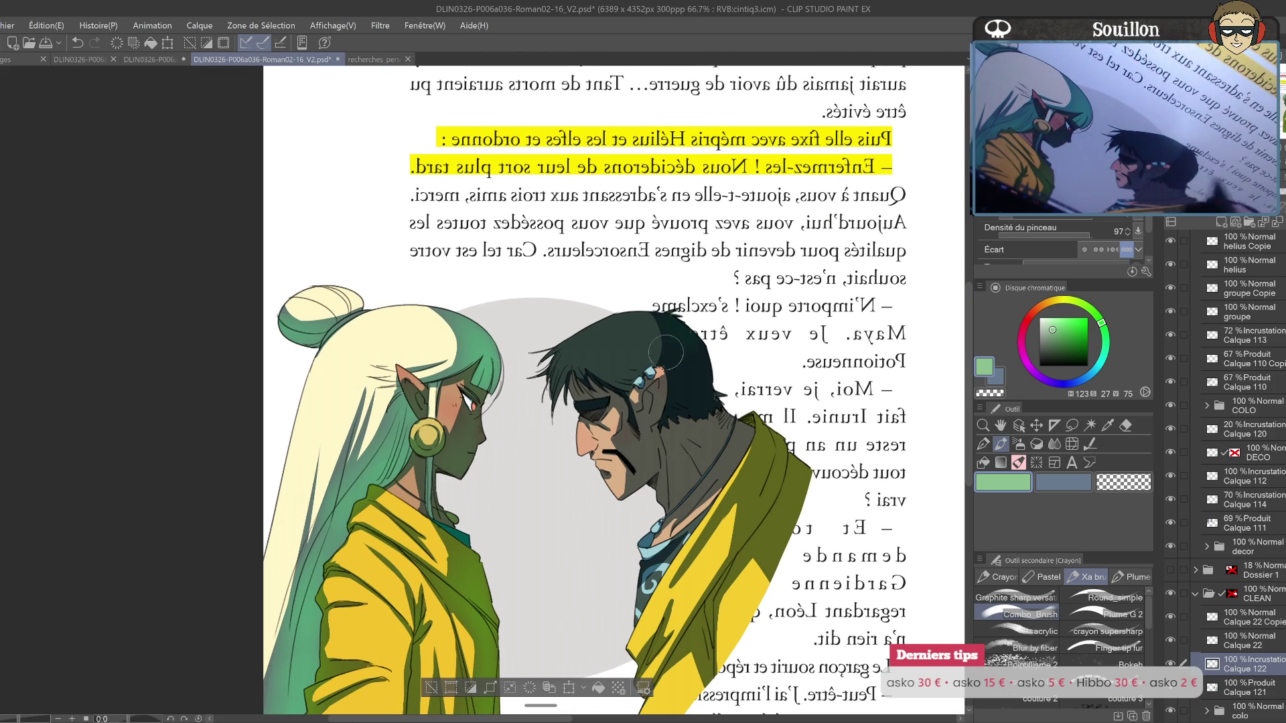
drag(711, 411, 670, 469)
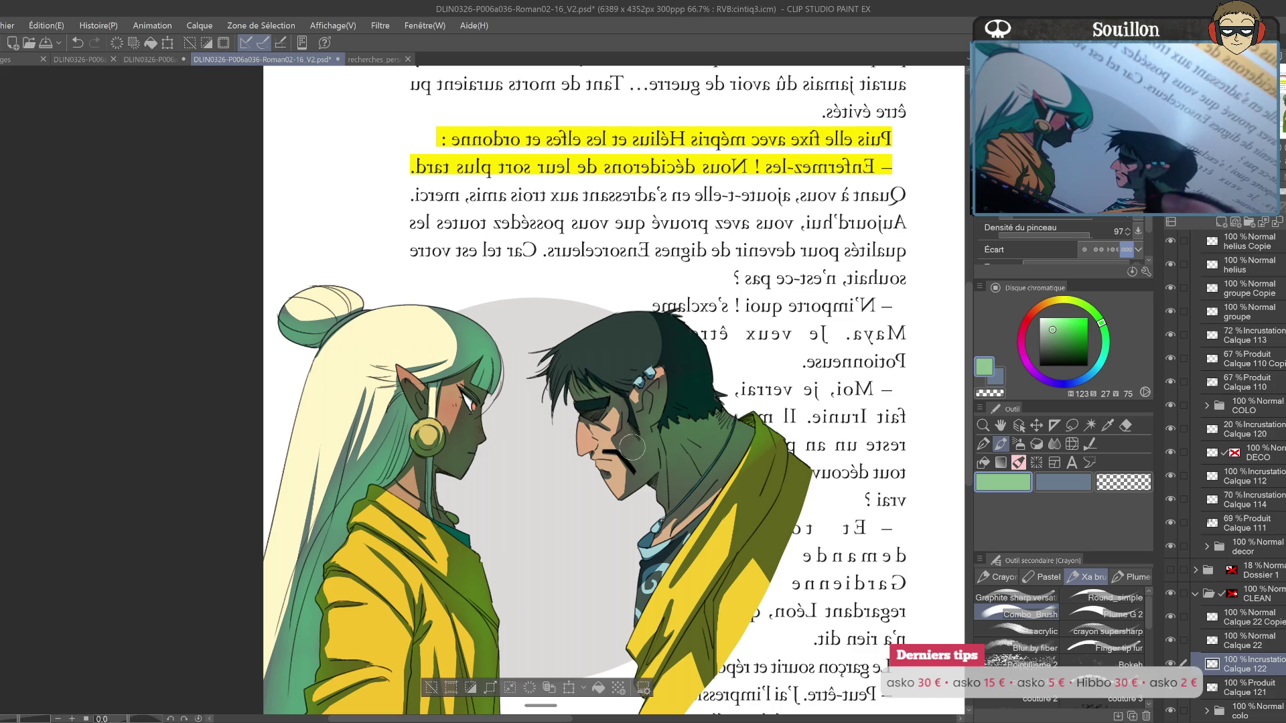
drag(757, 408, 744, 333)
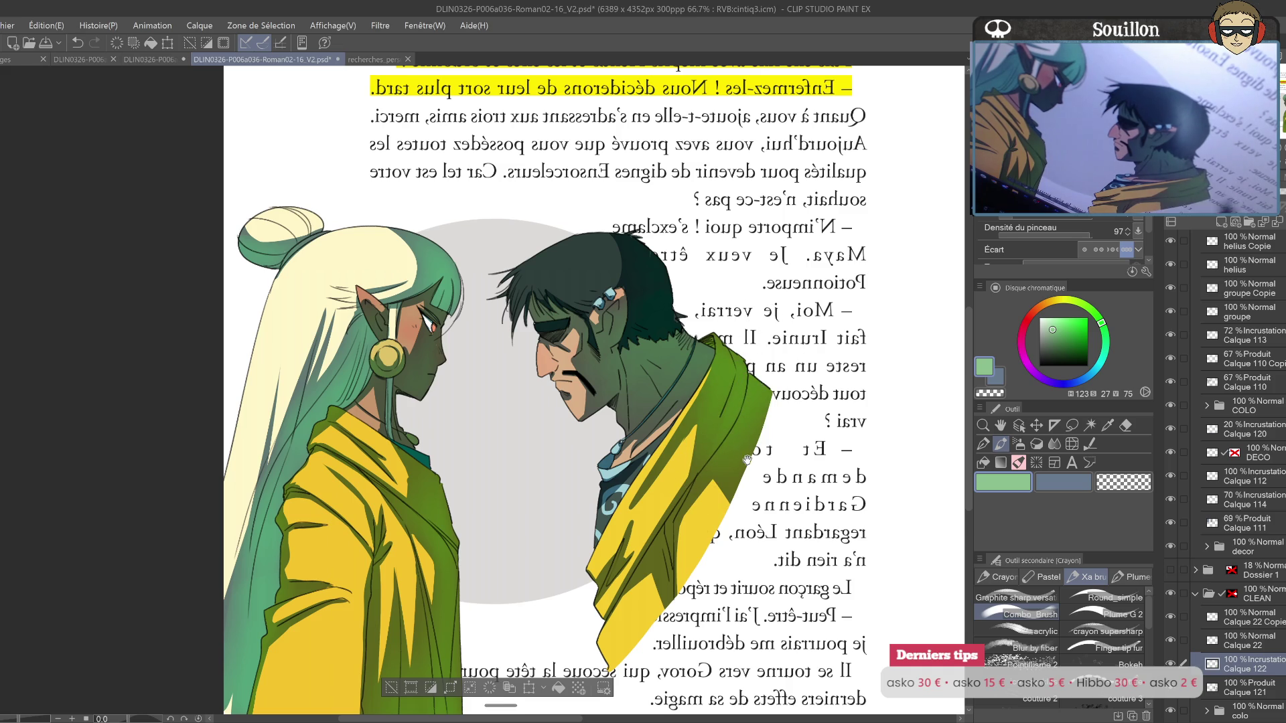
scroll(677, 419, down, 3)
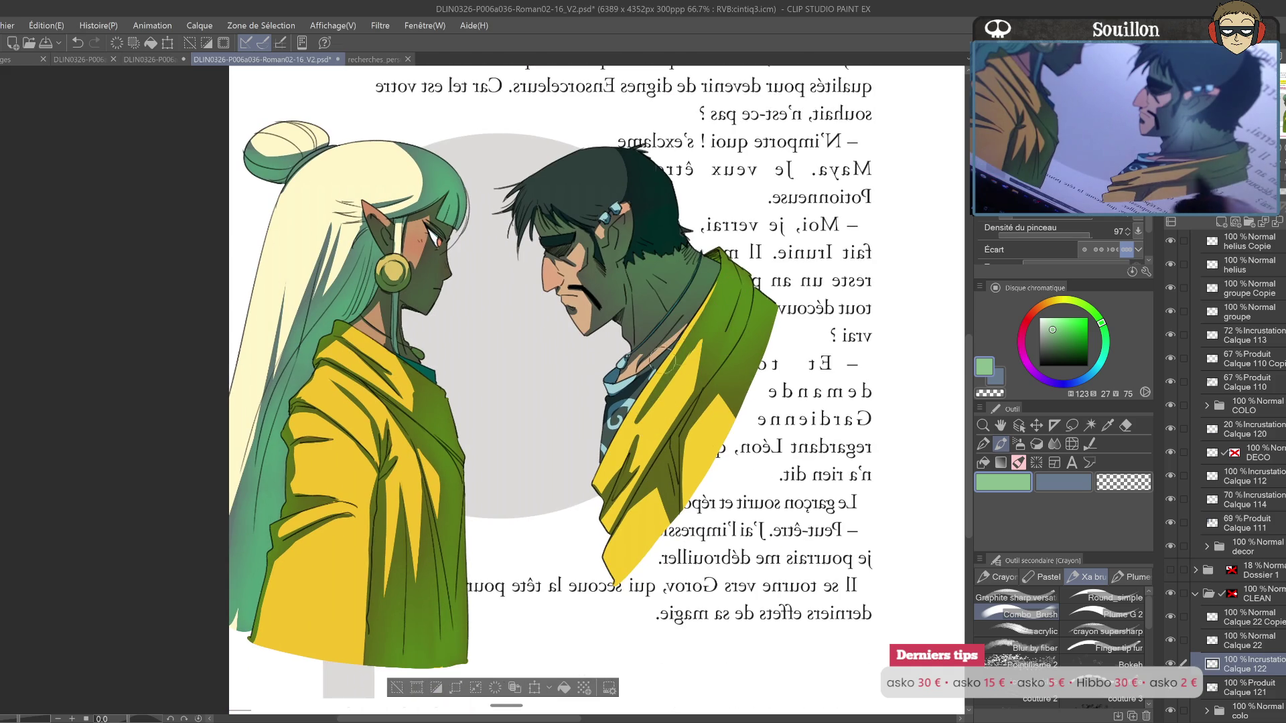
Step: Add and deepen dark green shadow on the man's robe shoulder
mouse_move(678, 468)
mouse_down()
mouse_move(654, 507)
mouse_move(603, 516)
mouse_move(673, 462)
mouse_up()
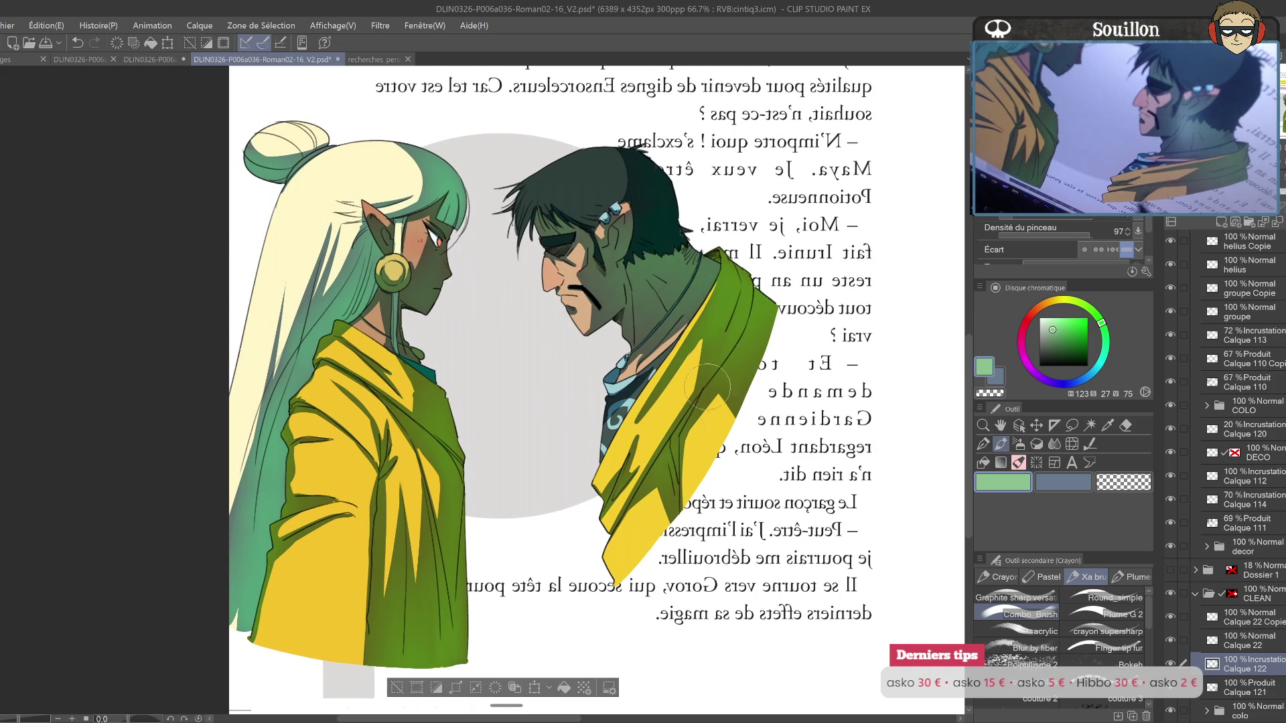
mouse_move(757, 311)
mouse_down()
mouse_move(690, 446)
mouse_move(670, 452)
mouse_up()
drag(782, 313, 765, 374)
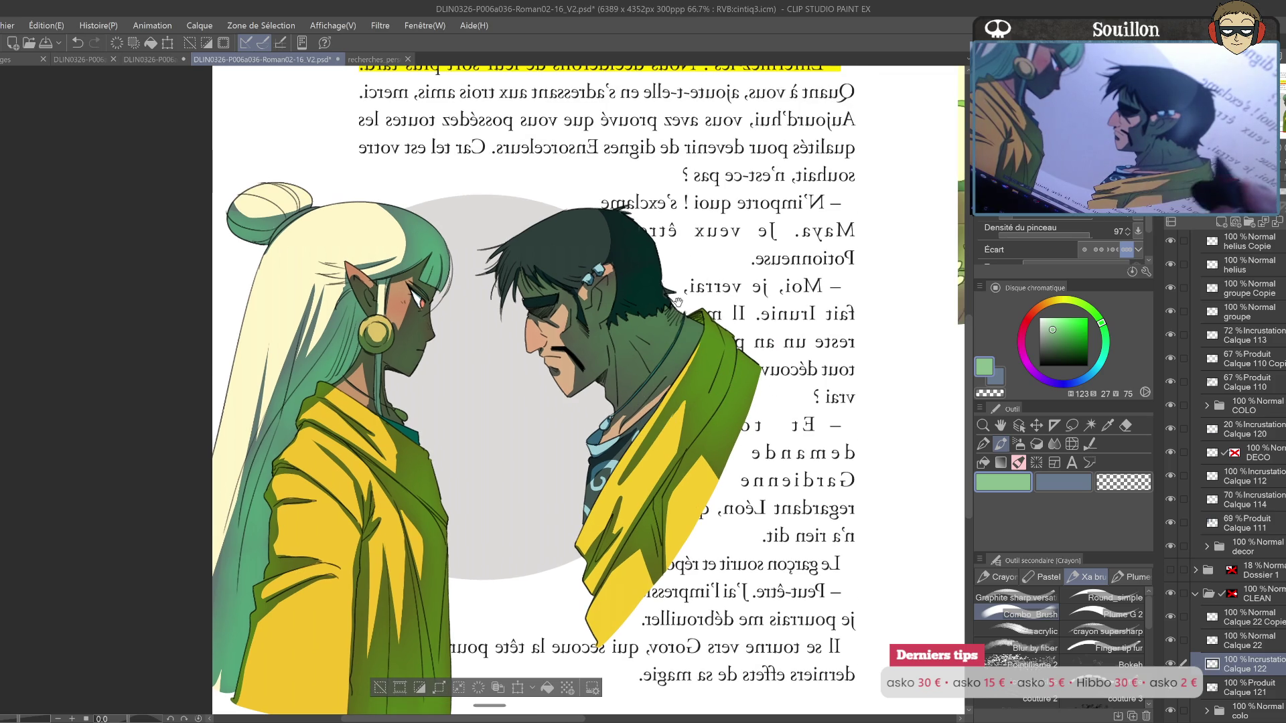
drag(594, 319, 573, 466)
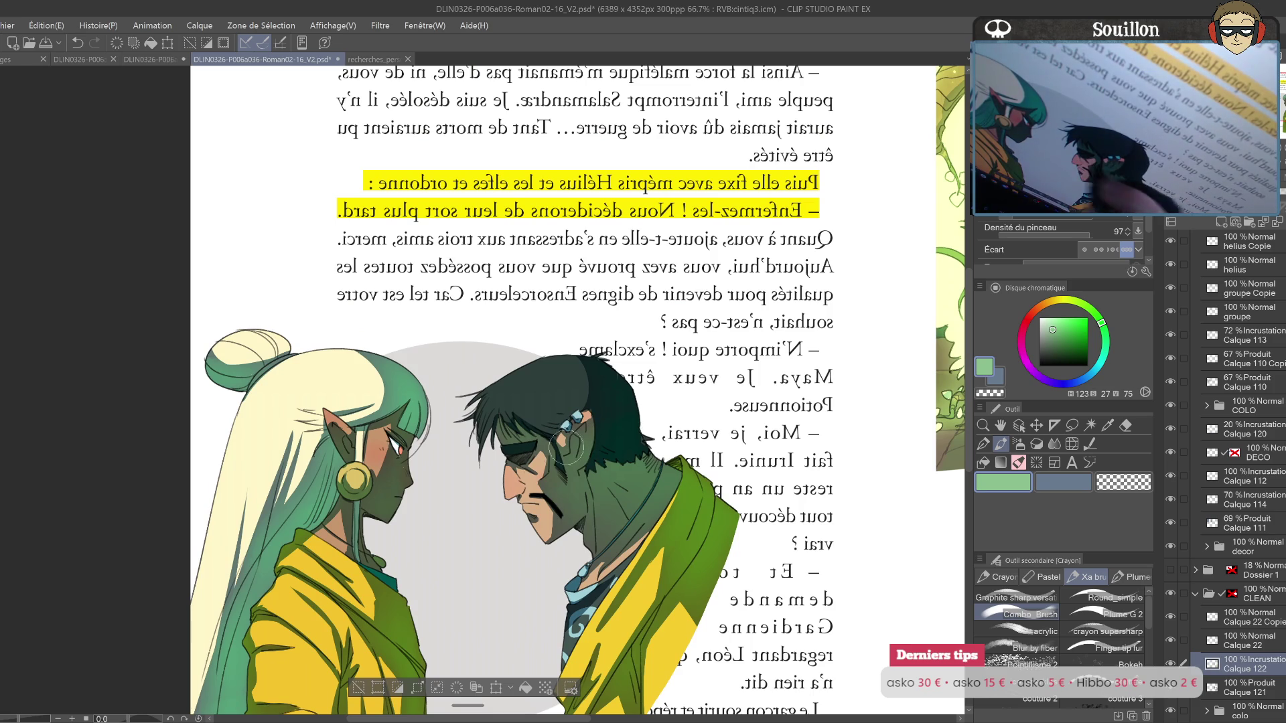
drag(522, 518, 550, 372)
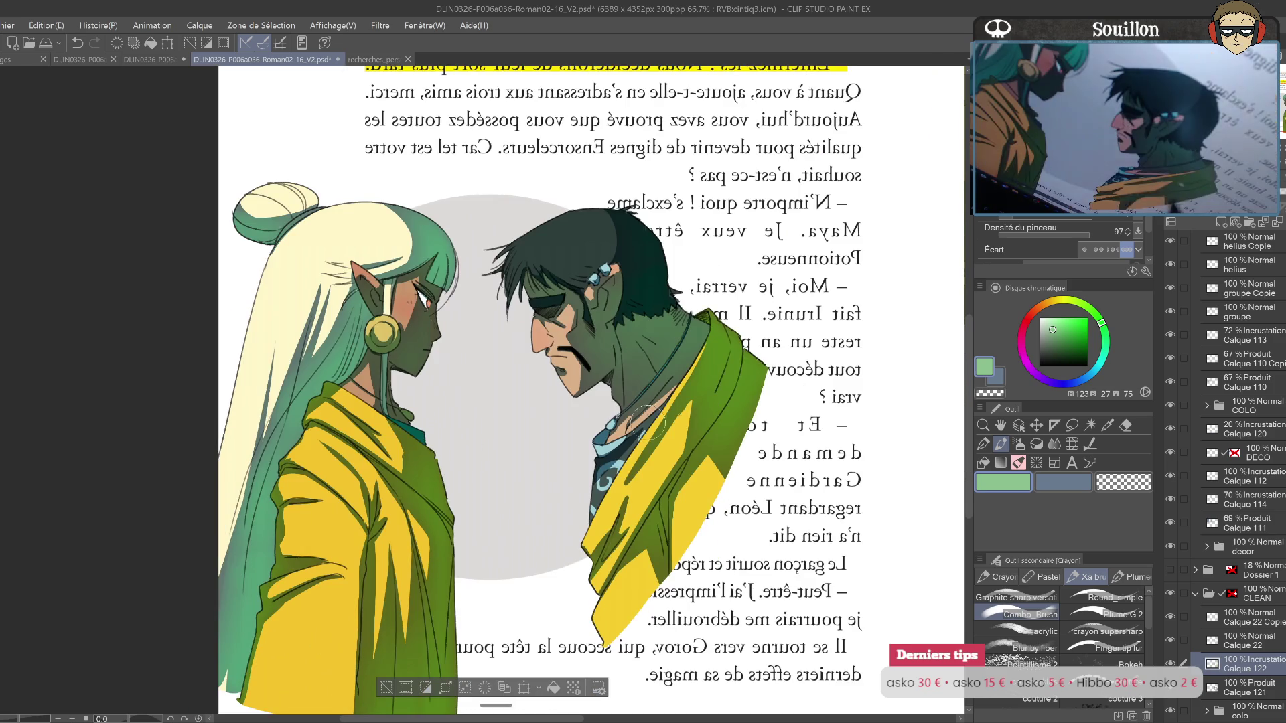
mouse_move(680, 522)
mouse_down()
mouse_move(693, 454)
mouse_move(762, 433)
mouse_move(690, 592)
mouse_up()
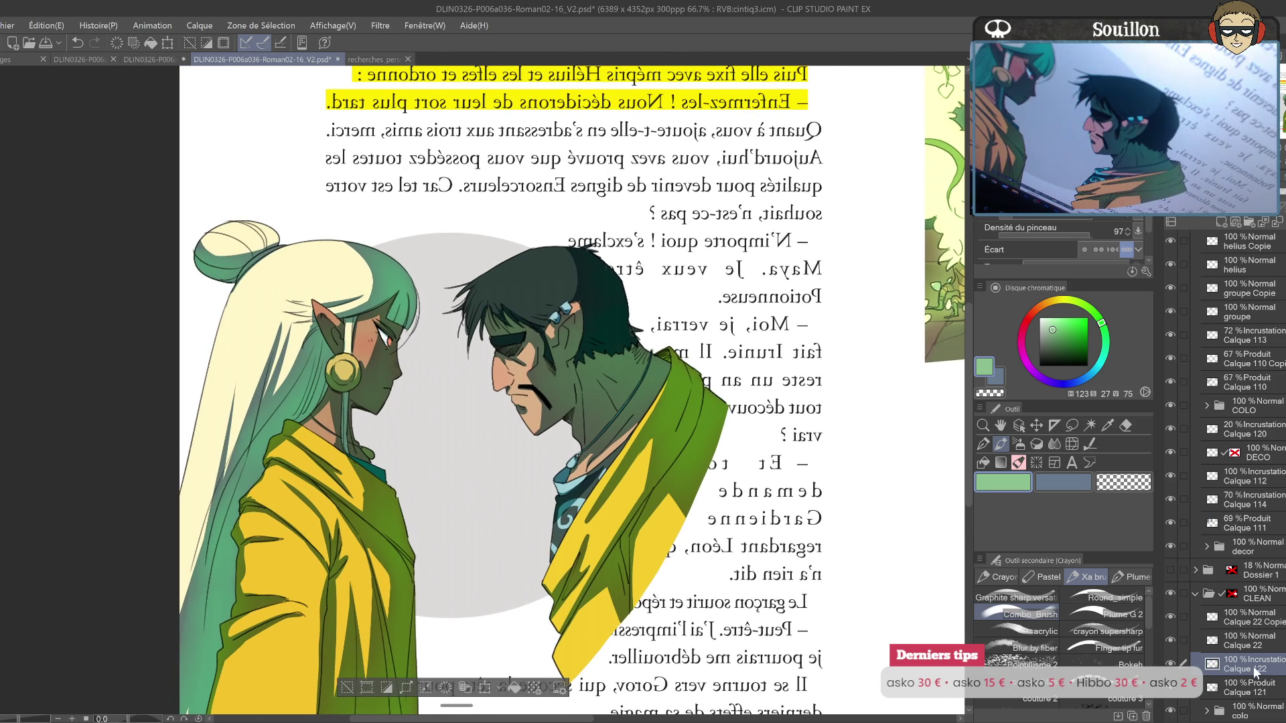
Step: Lower the Calque 121 multiply layer to 73% opacity and unflip the canvas
click(1252, 690)
mouse_move(1281, 201)
mouse_down()
mouse_move(1265, 201)
mouse_move(1278, 201)
mouse_up()
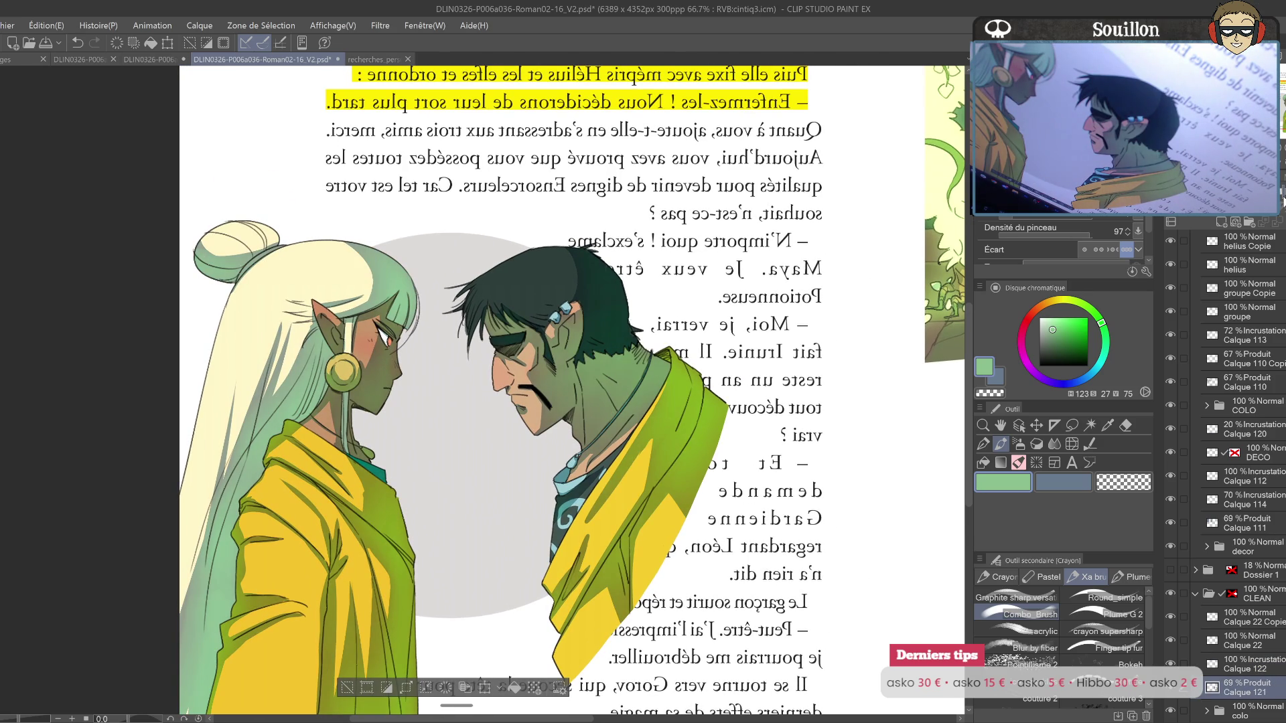
click(1247, 664)
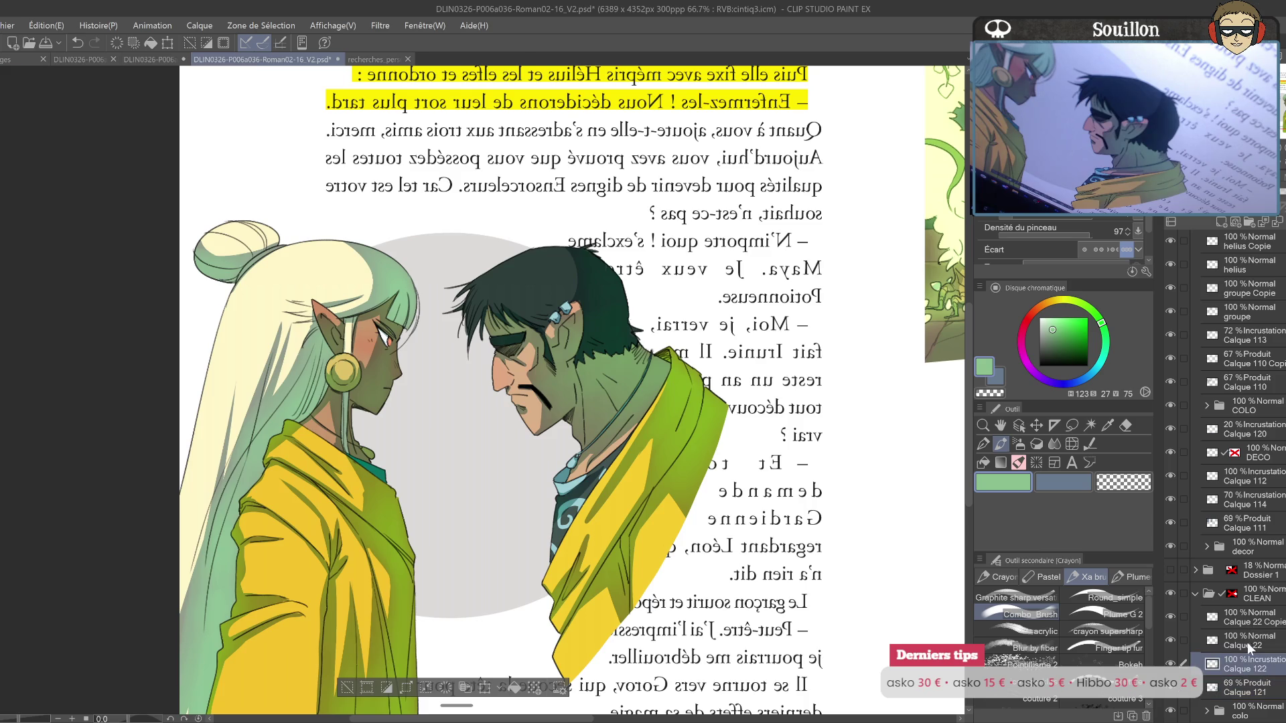
key(h)
mouse_move(585, 546)
mouse_down()
mouse_move(753, 533)
mouse_move(629, 510)
mouse_up()
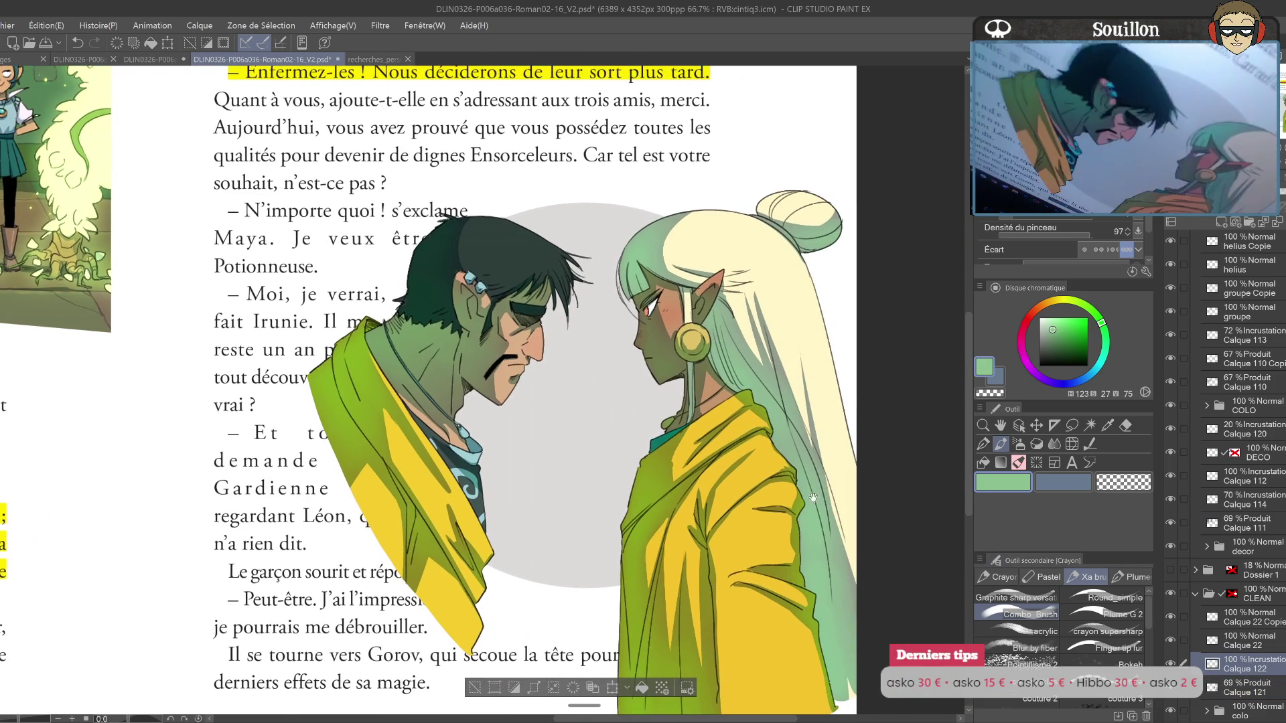
scroll(1246, 536, down, 5)
click(1247, 594)
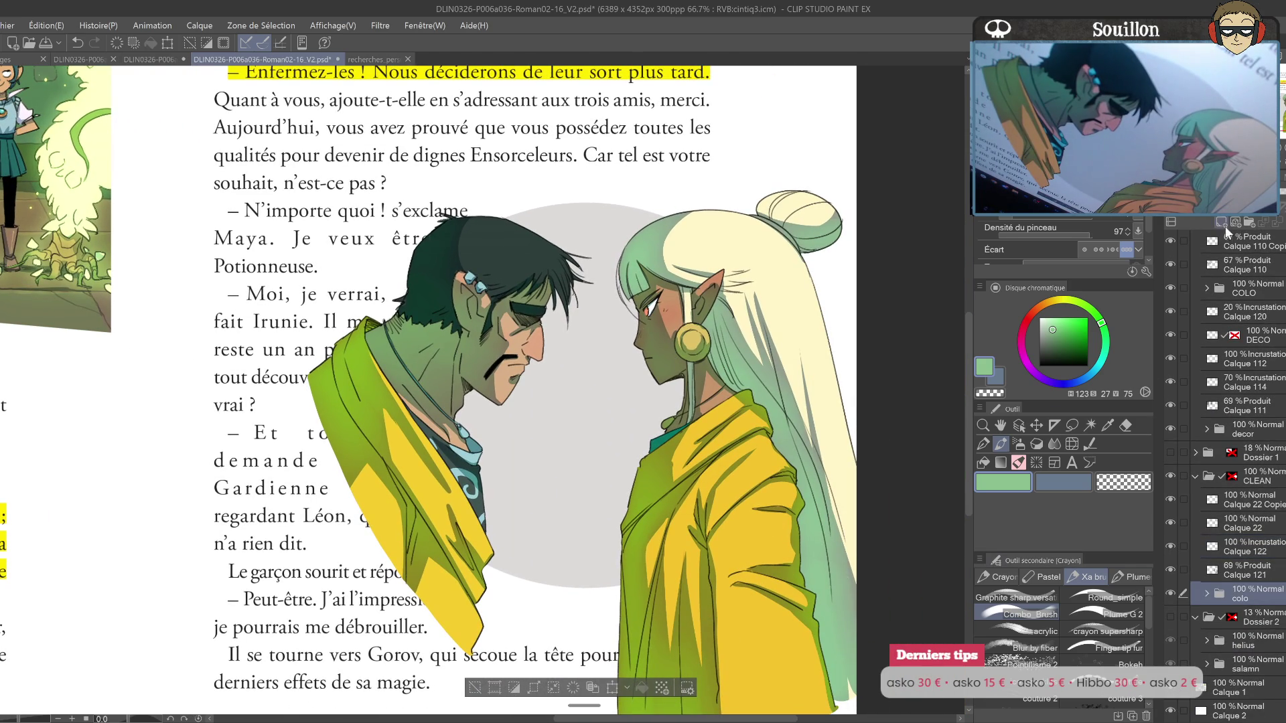
Step: Move Calque 123 below colo and paint the grey circle bright blue with a round brush
drag(1260, 633, 1262, 617)
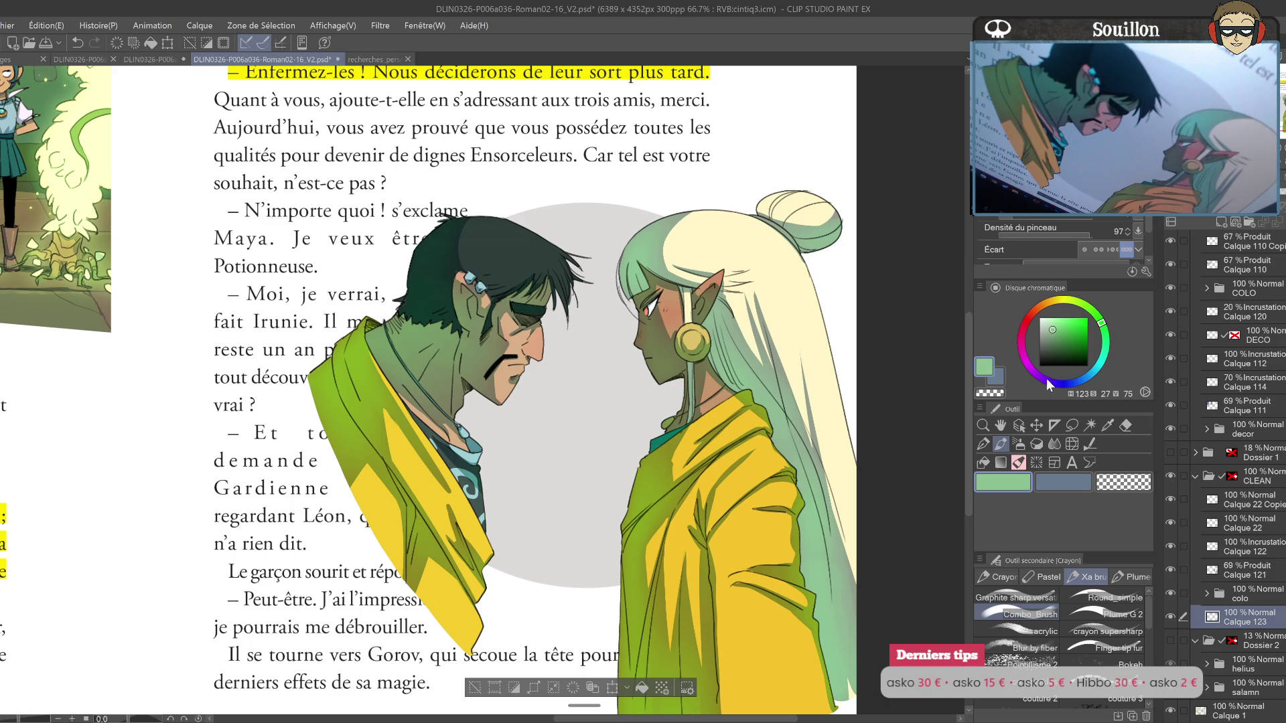
click(1002, 378)
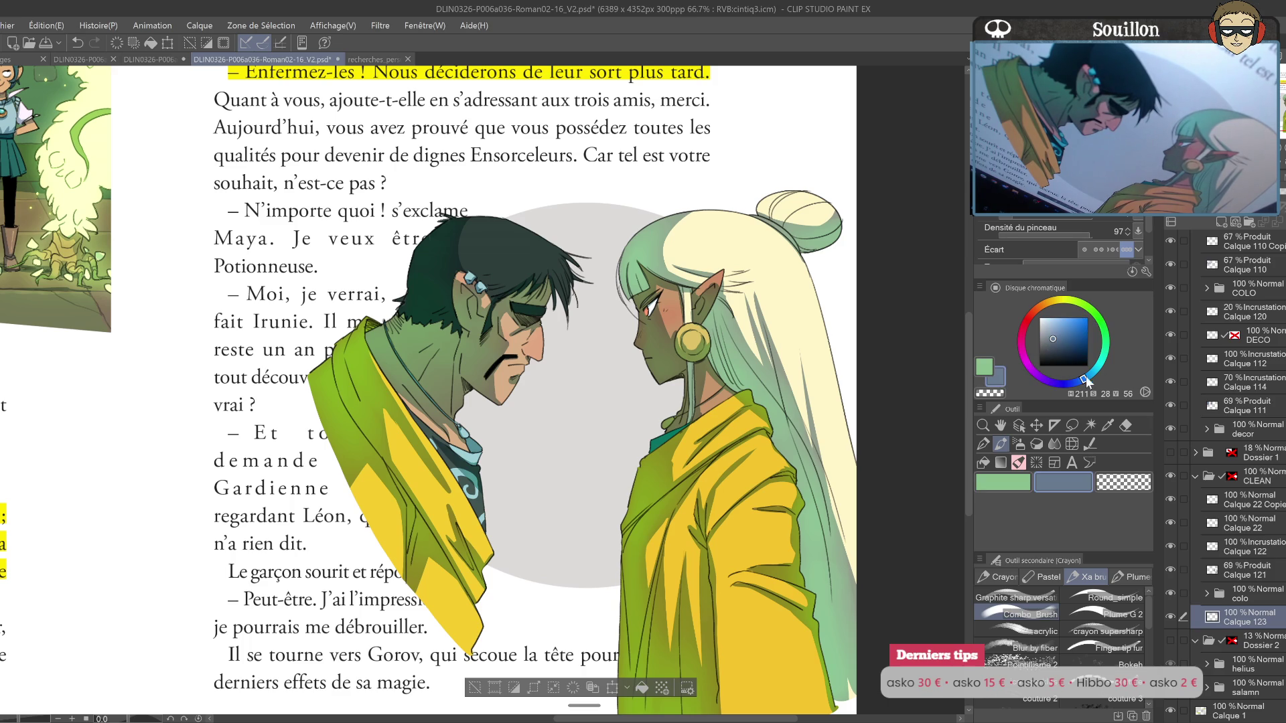
drag(1066, 333, 1083, 334)
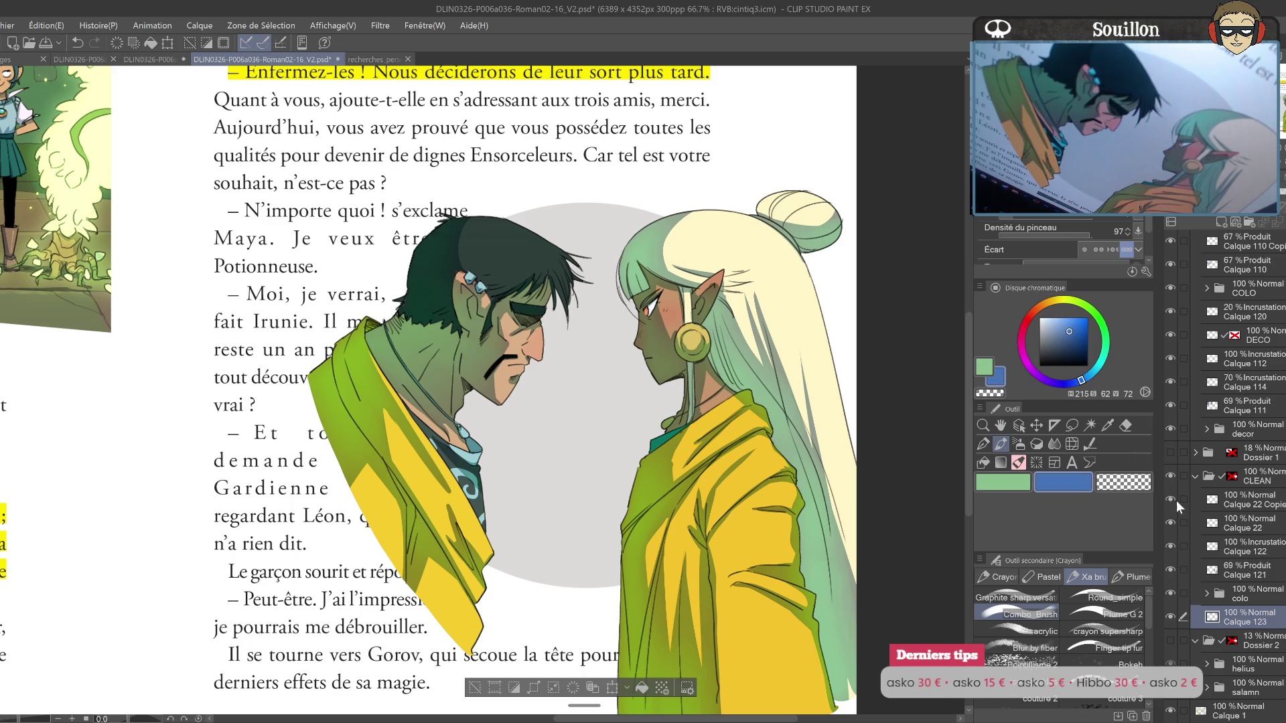
click(1106, 597)
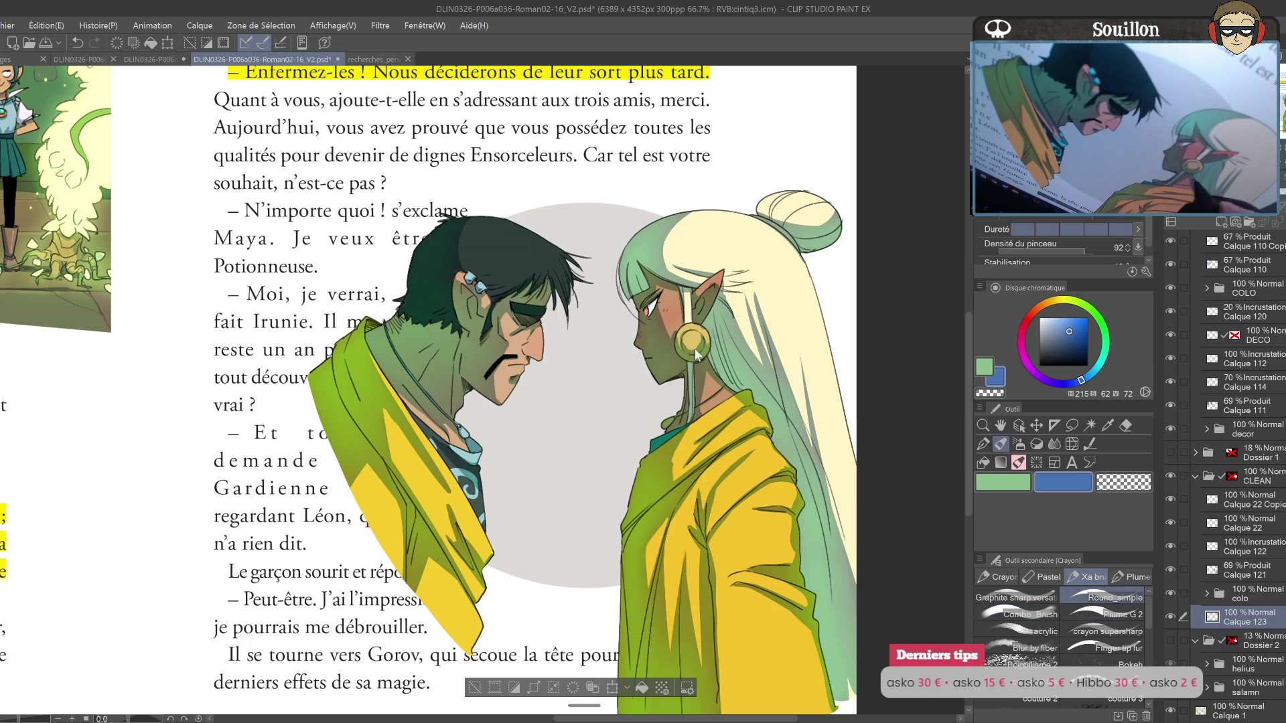
mouse_move(673, 295)
mouse_down()
mouse_move(511, 434)
mouse_move(733, 244)
mouse_move(730, 204)
mouse_up()
click(1231, 480)
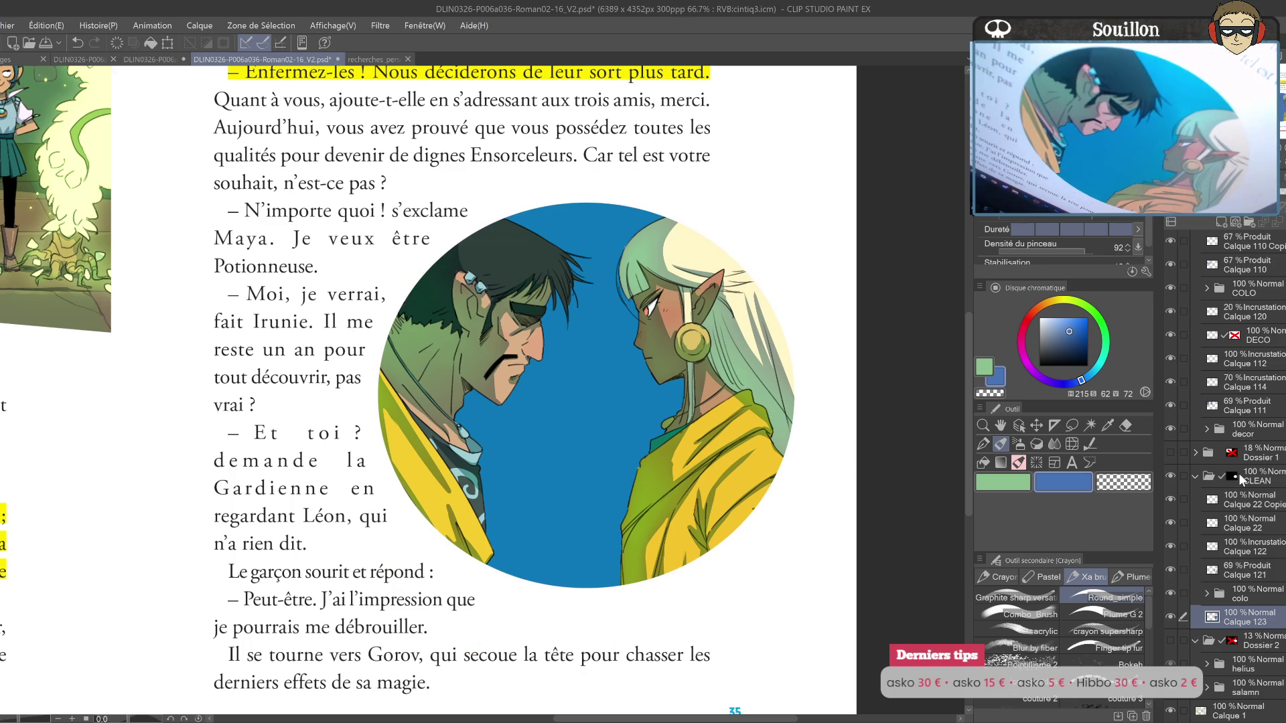
Step: Select Calque 123's blue circle and open colour adjustment to shift it toward pale green
key(o)
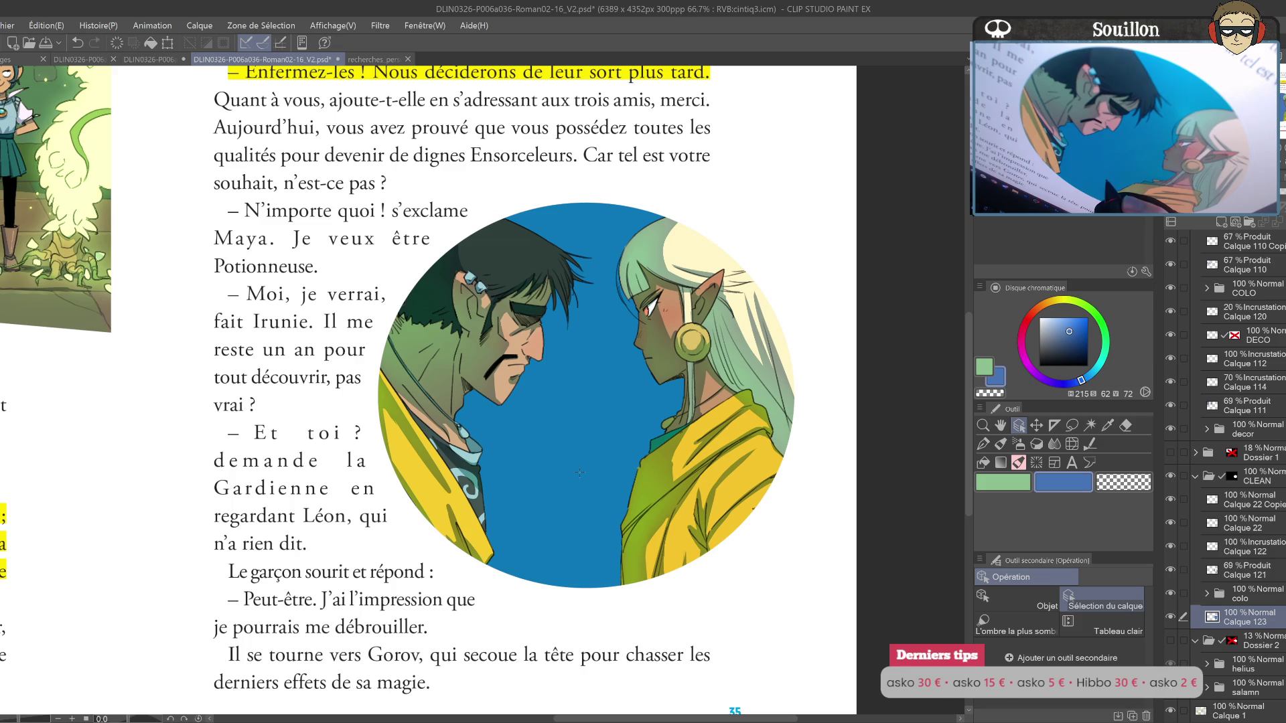
mouse_move(581, 485)
mouse_down()
mouse_move(650, 465)
mouse_move(651, 519)
mouse_up()
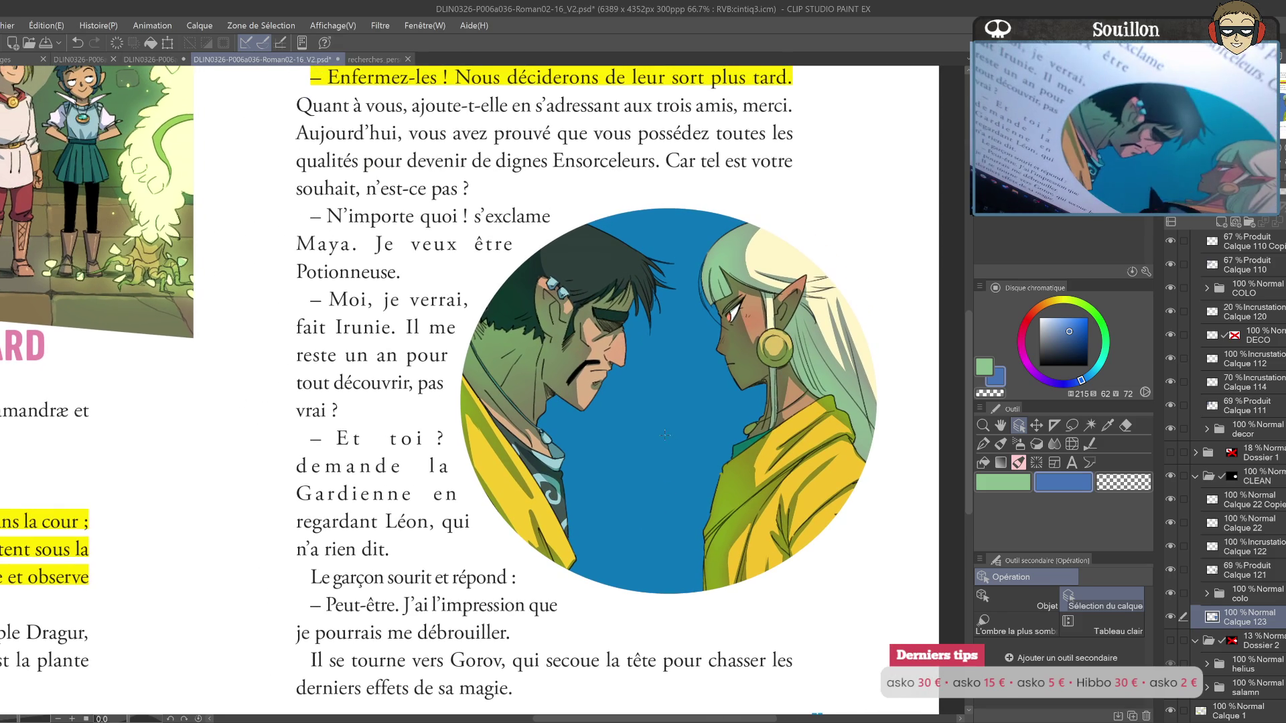
ctrl+click(1219, 616)
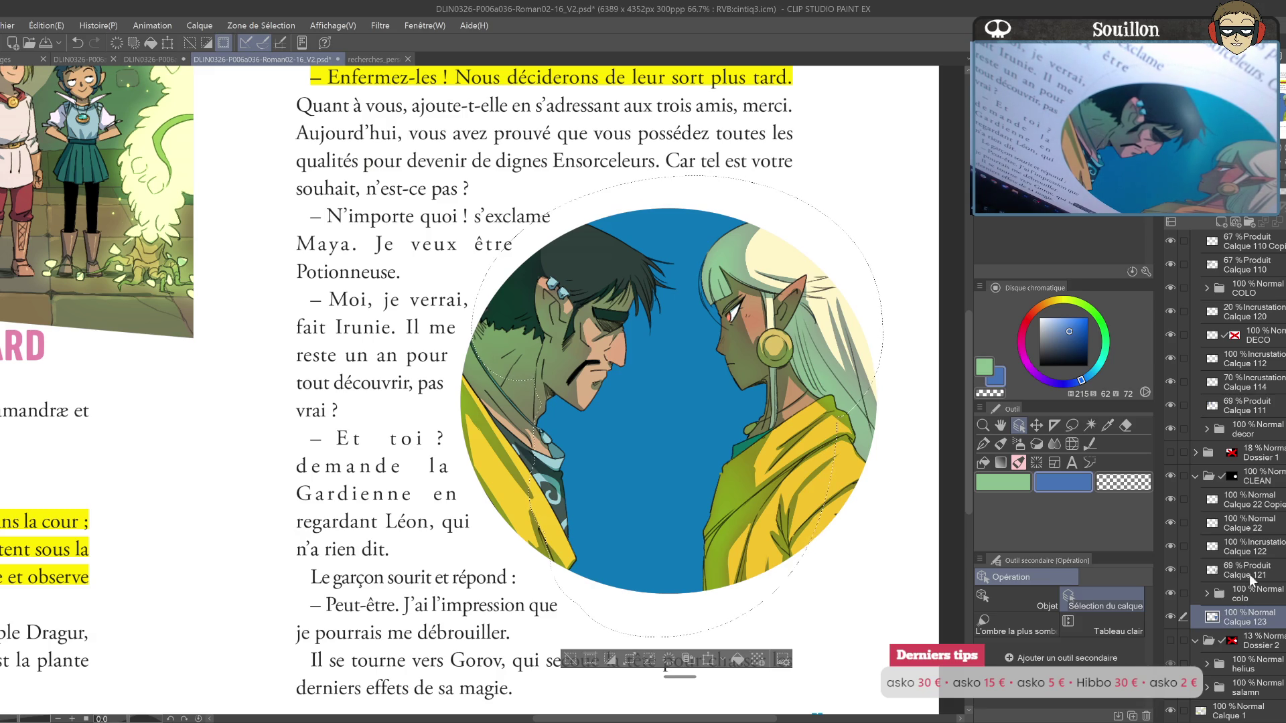
click(1172, 617)
click(1174, 617)
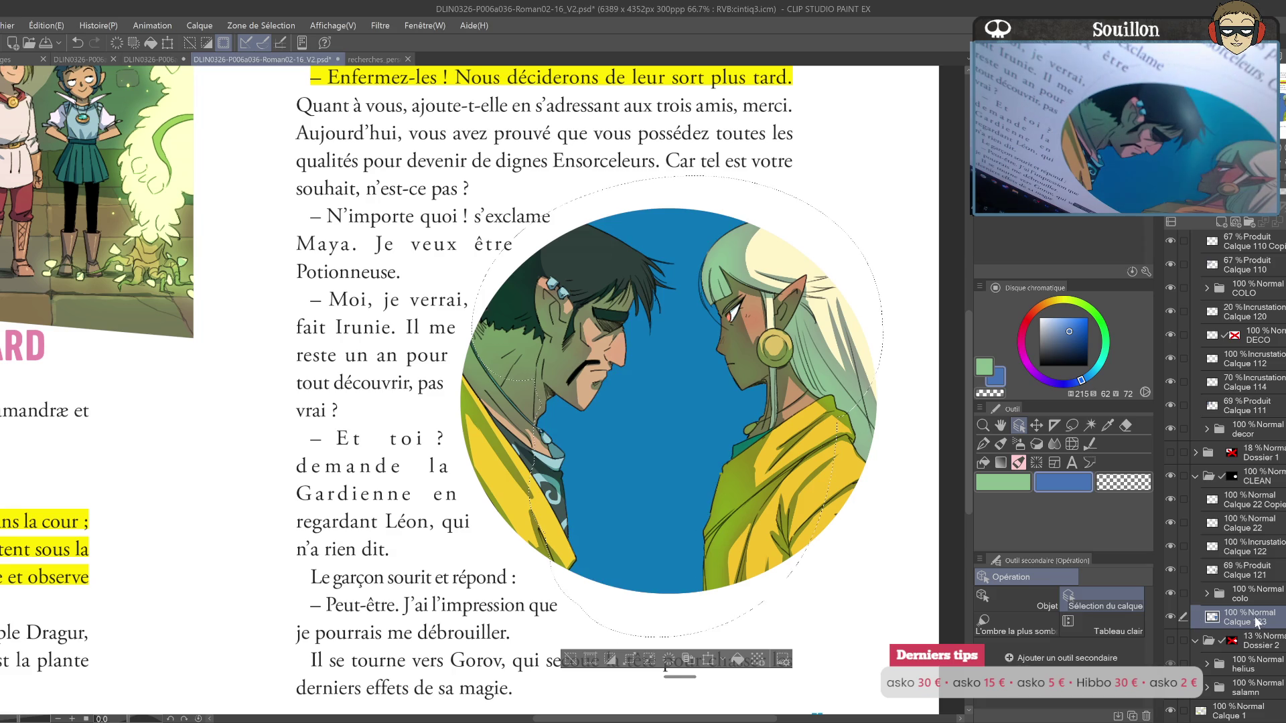
scroll(563, 389, up, 1)
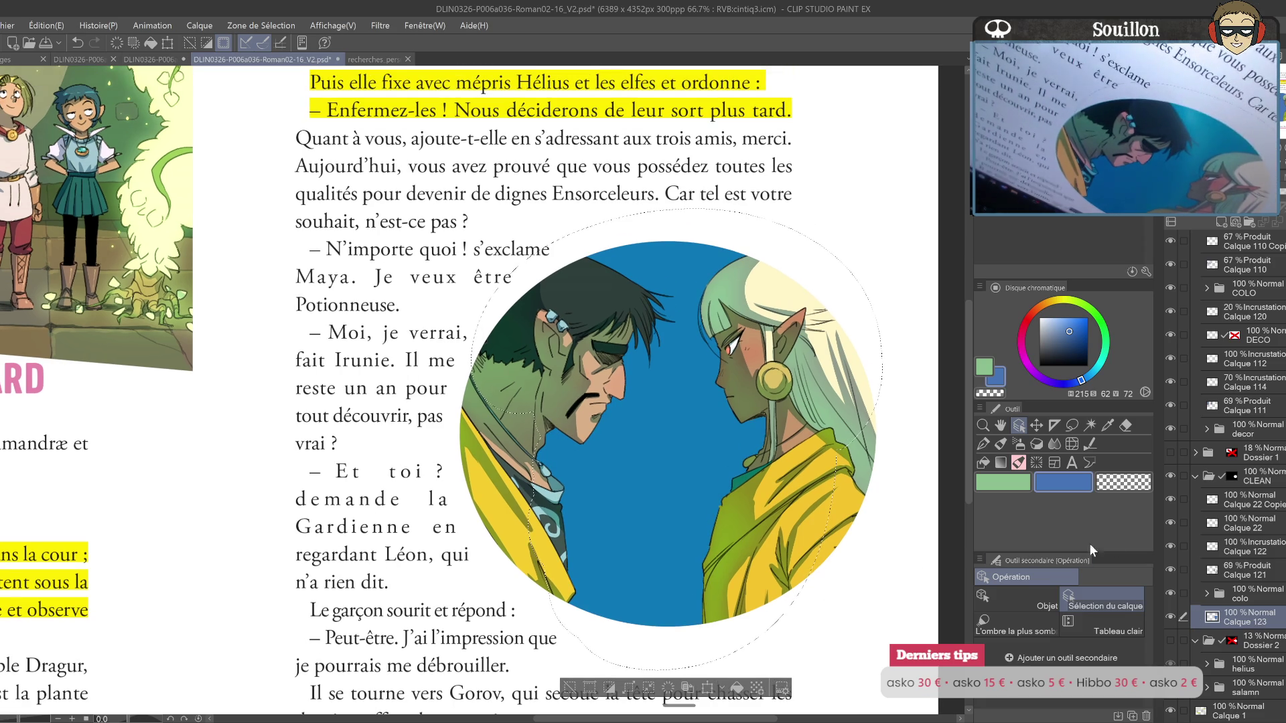
click(1217, 223)
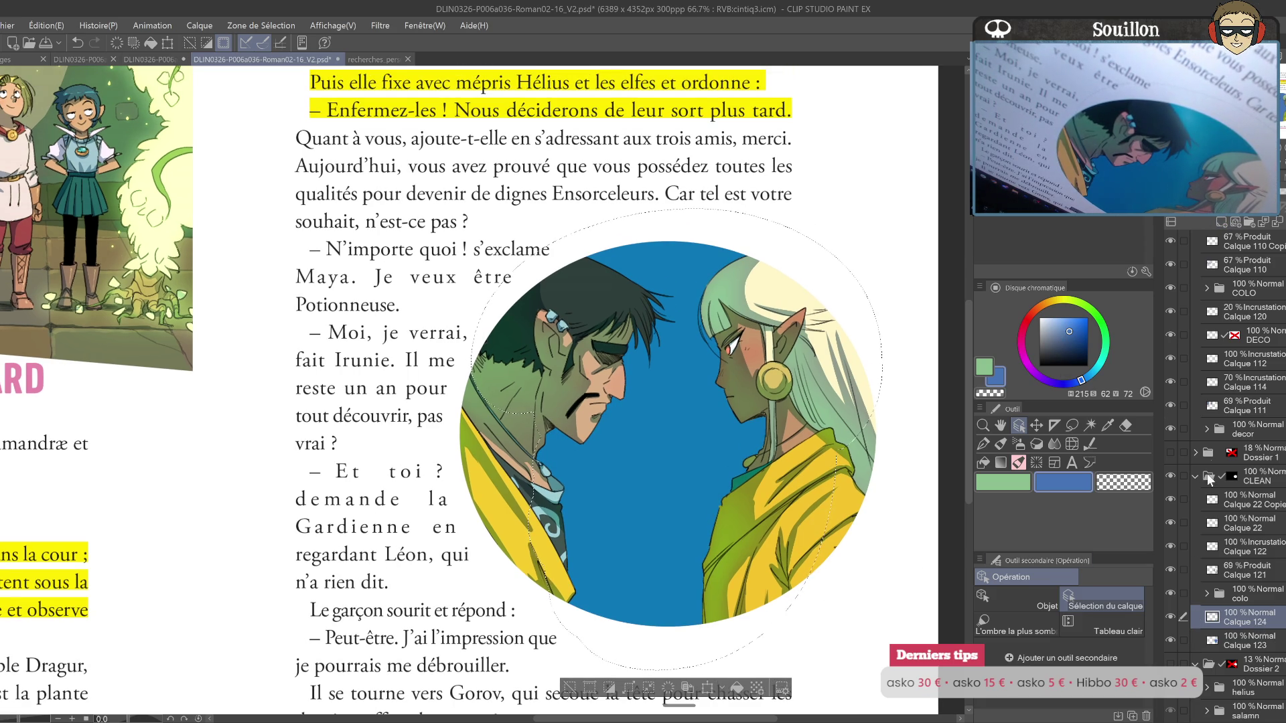
key(ctrl+d)
key(ctrl+e)
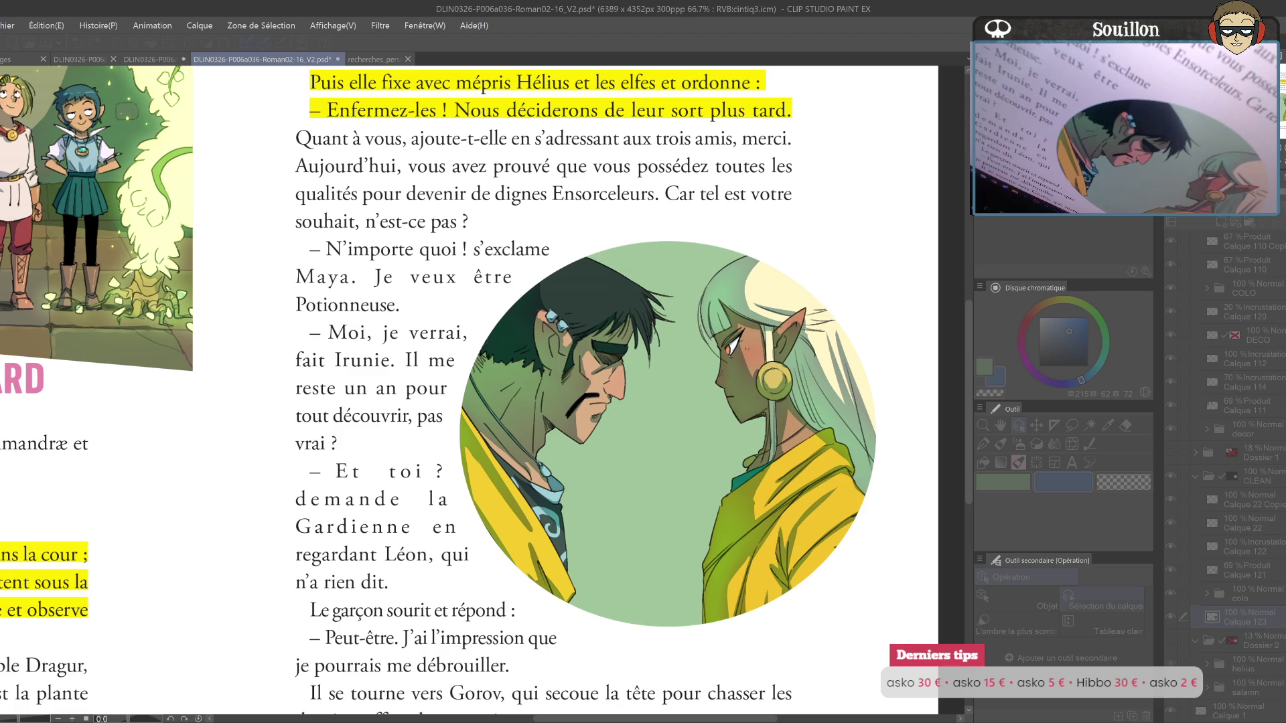
Step: Confirm the pale green circle, add Calque 124 above Calque 22 Copie, and pick bright orange
key(Return)
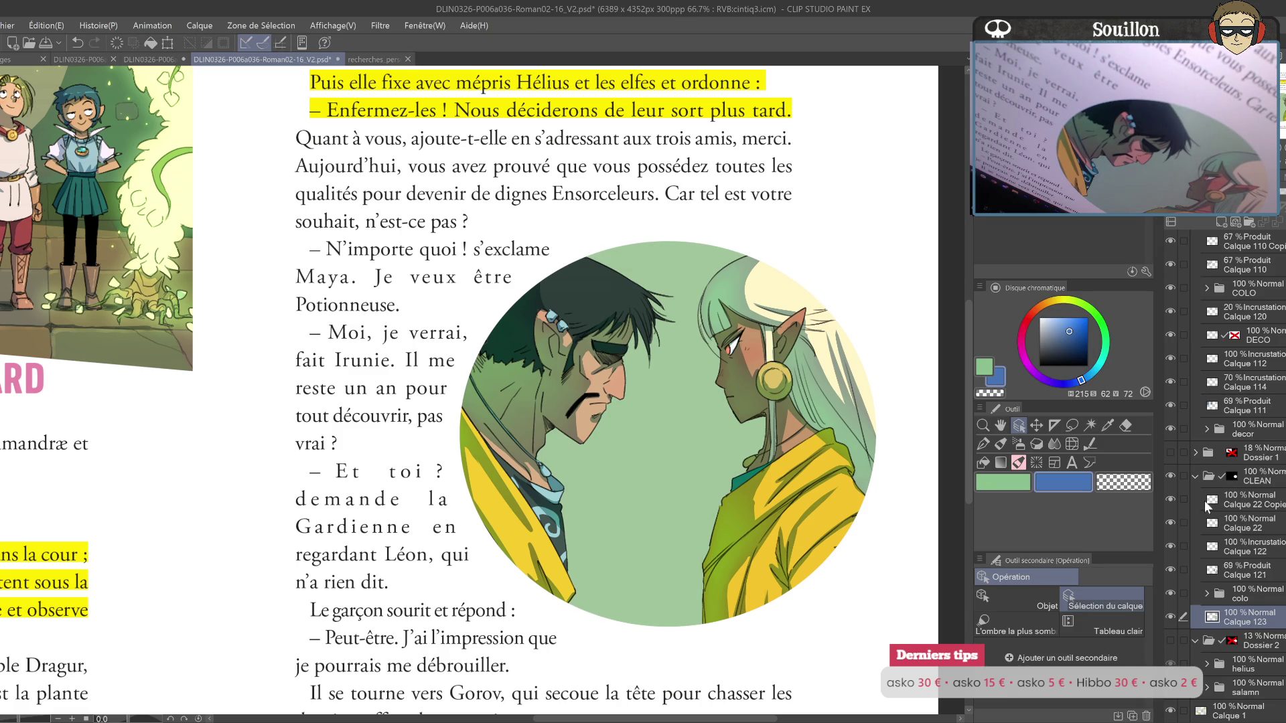
ctrl+click(1217, 593)
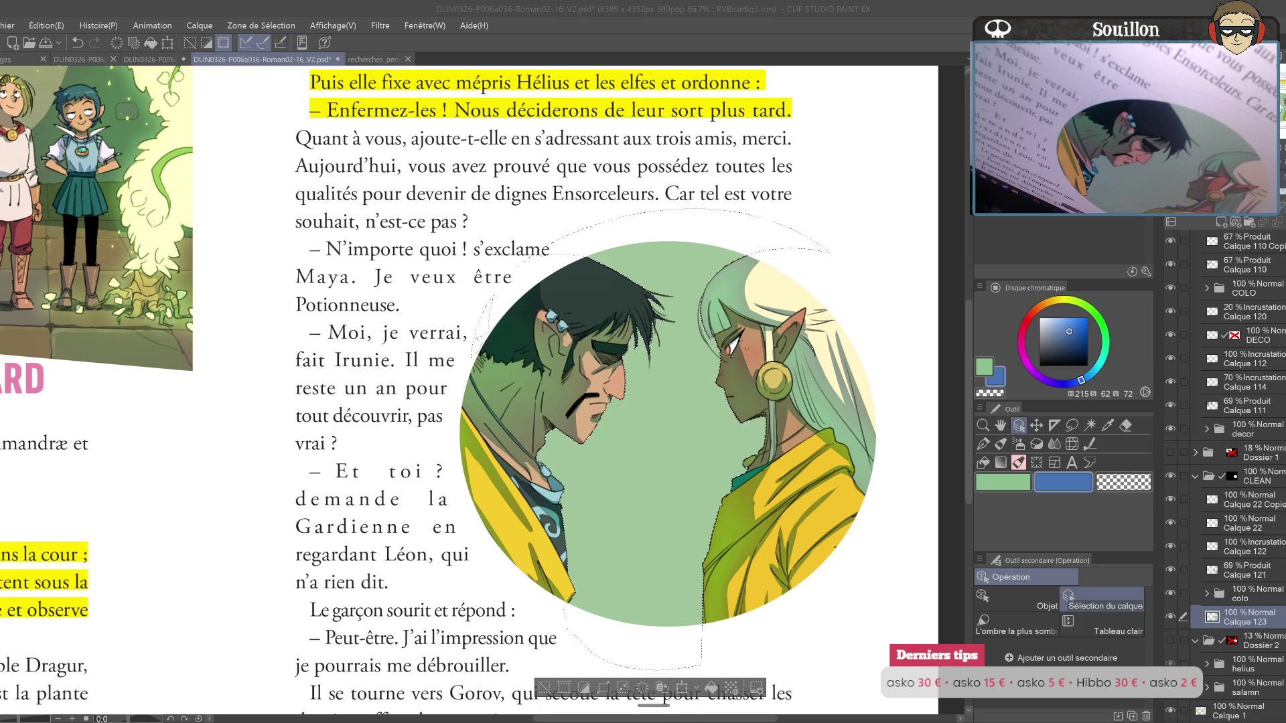
click(1266, 507)
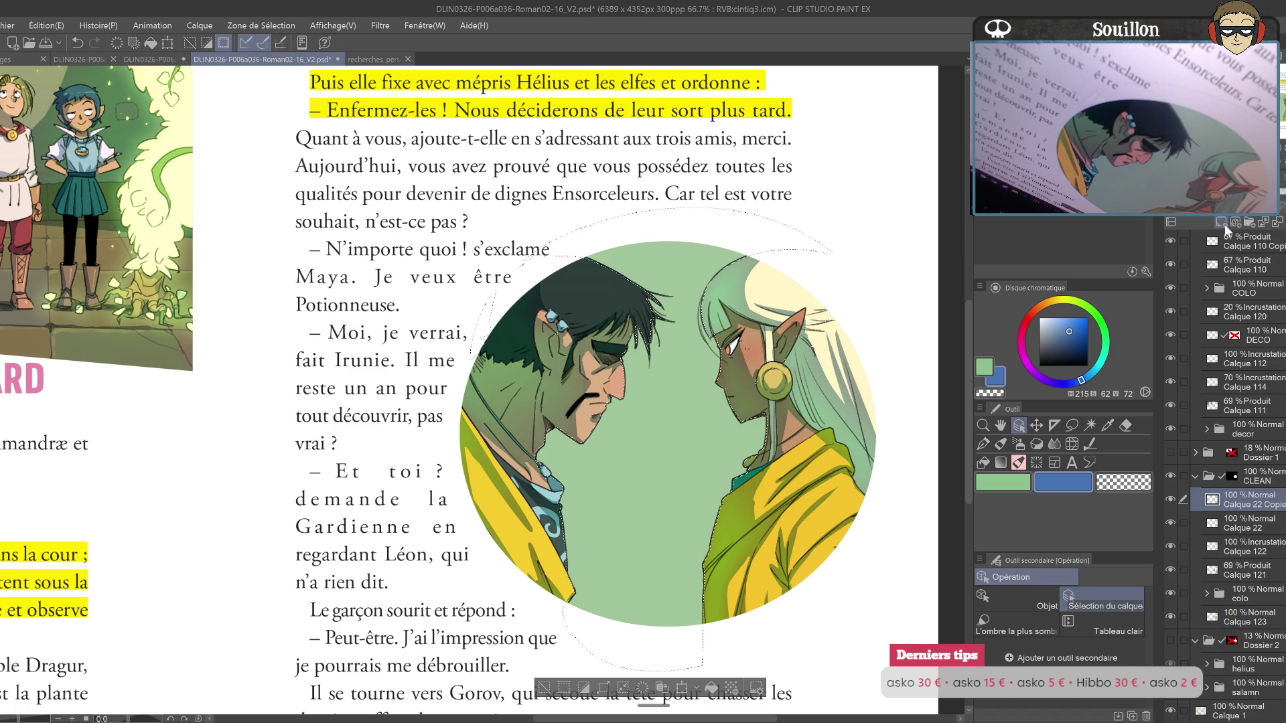
click(1221, 222)
click(1042, 307)
drag(1075, 315, 1088, 318)
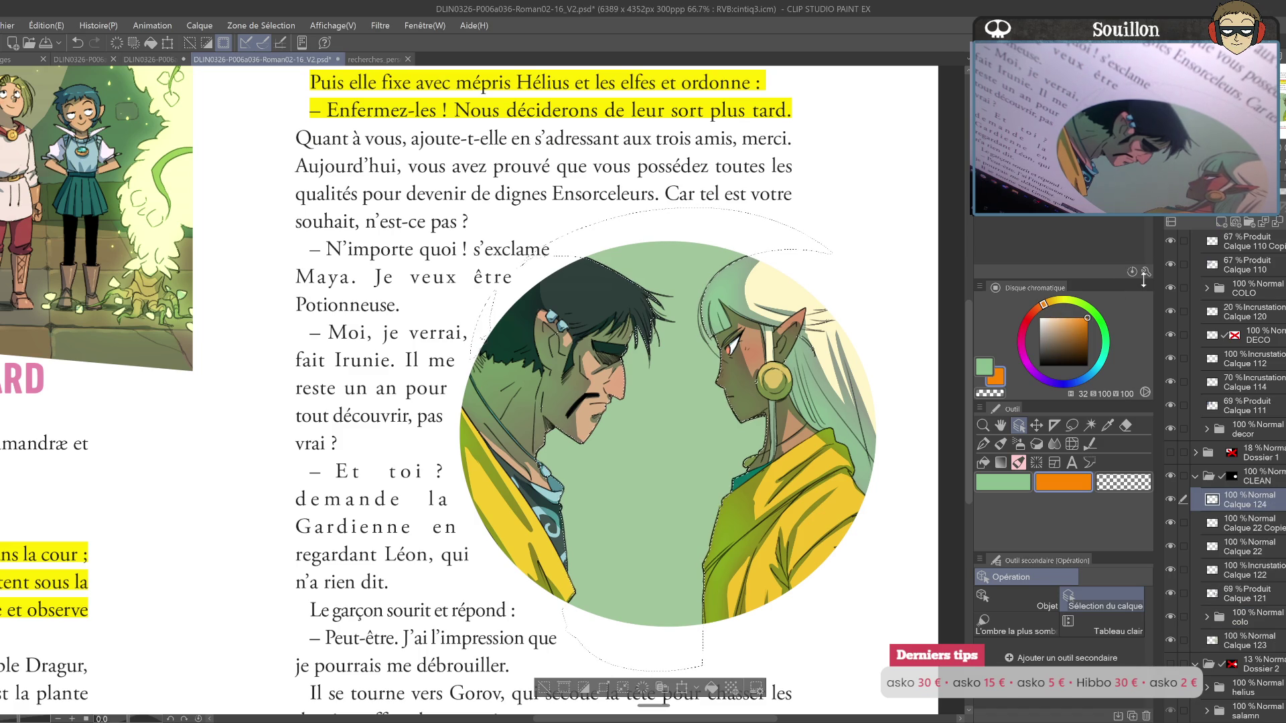
Step: Bucket-fill the circle orange, erase the spill off the white hair, and save
click(635, 331)
key(ctrl+d)
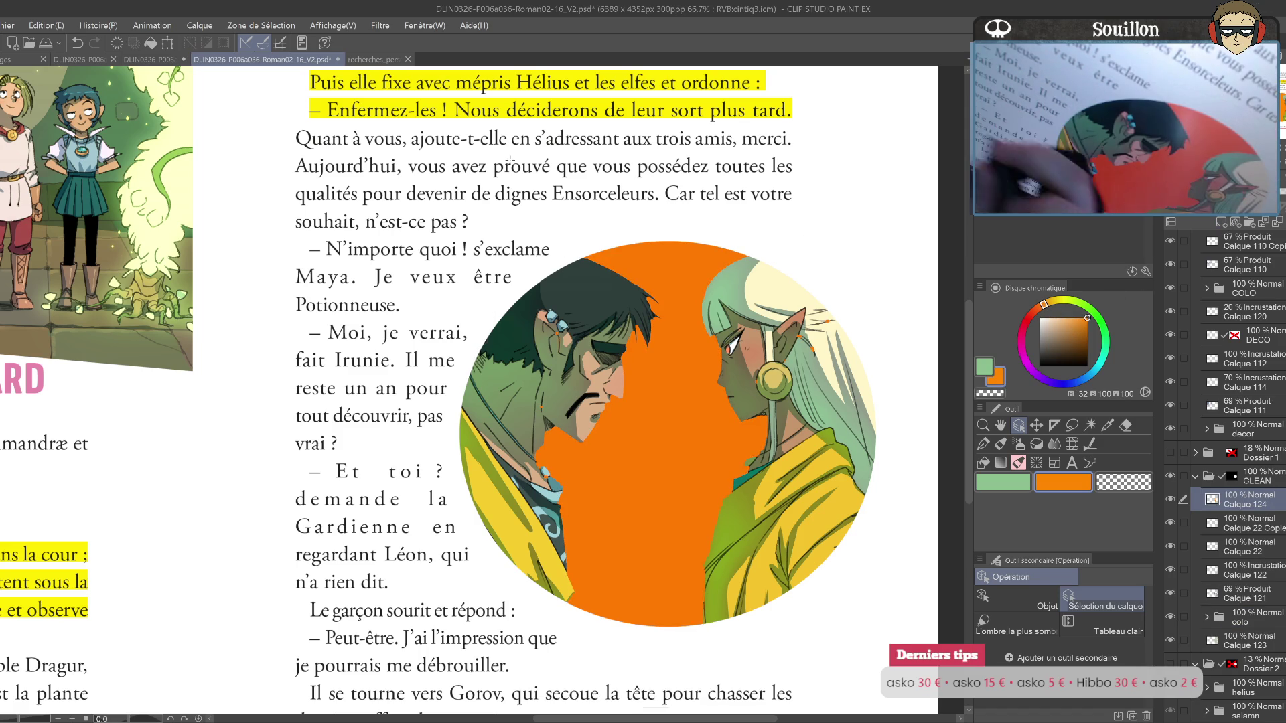
key(e)
drag(812, 355, 830, 323)
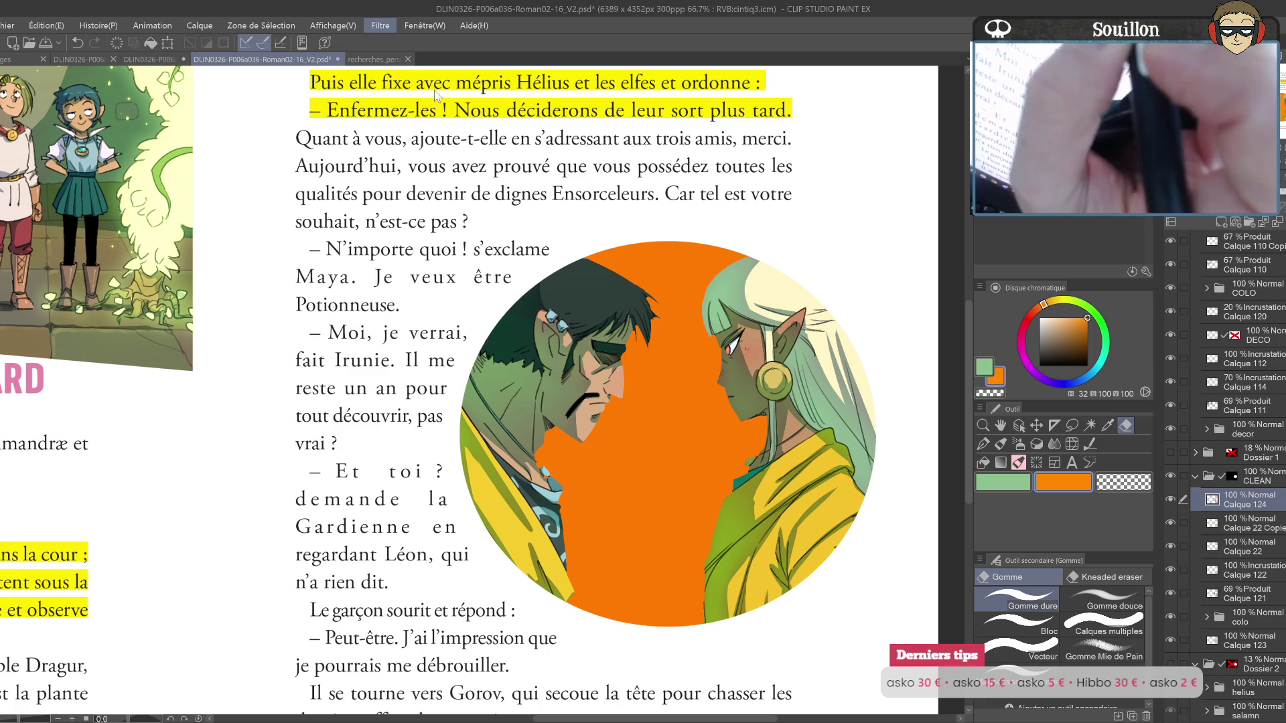
key(ctrl+s)
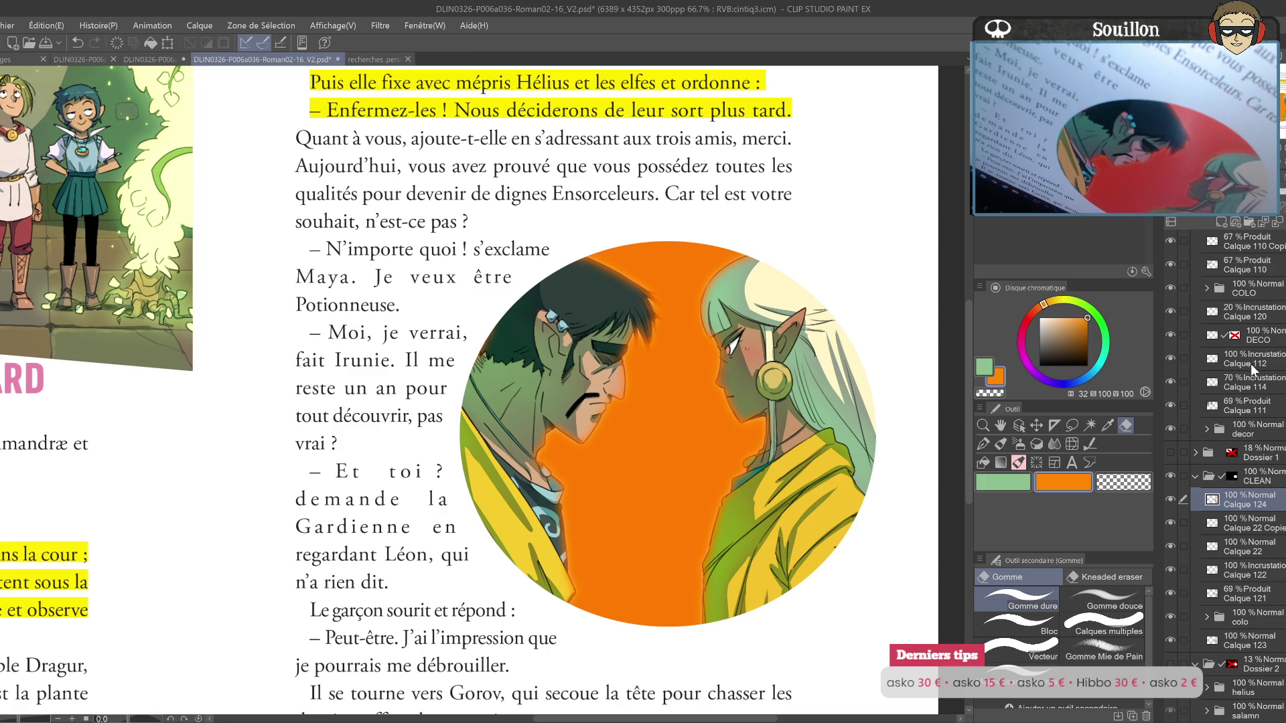
Step: Set Calque 124 to Add (Glow) blending at 33% opacity
click(1246, 201)
drag(1266, 201, 1239, 201)
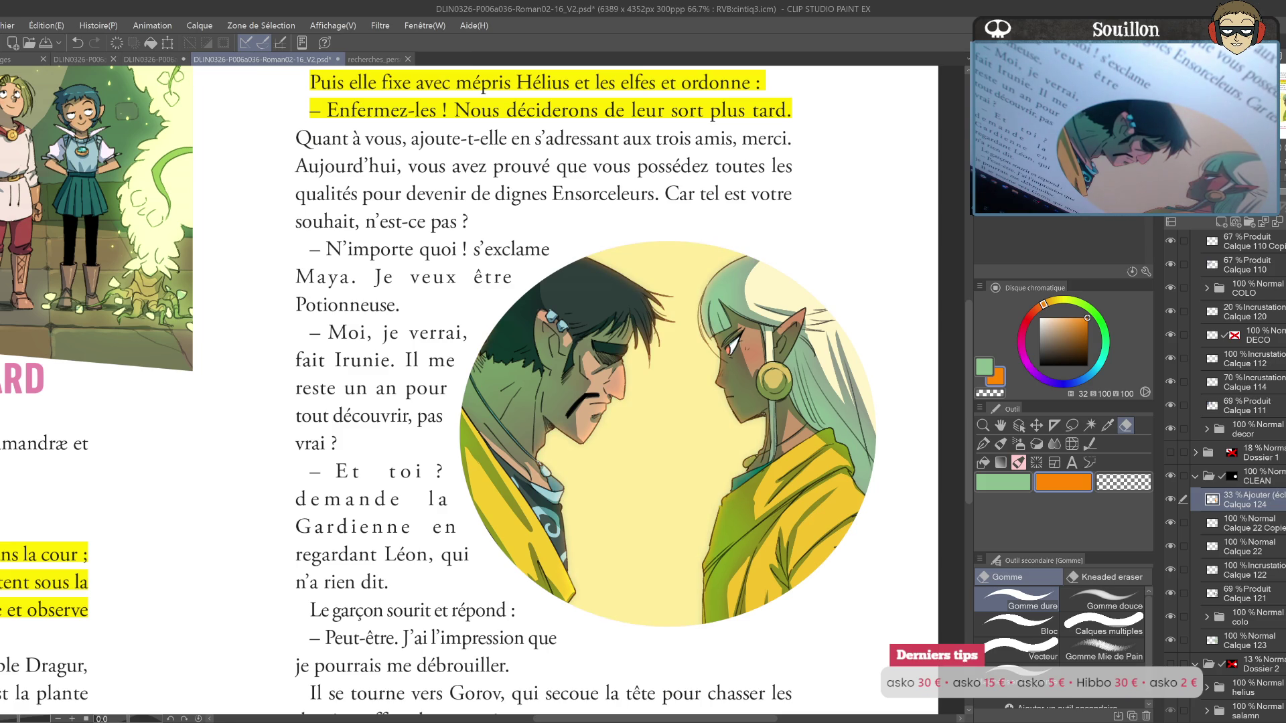
drag(753, 545, 770, 479)
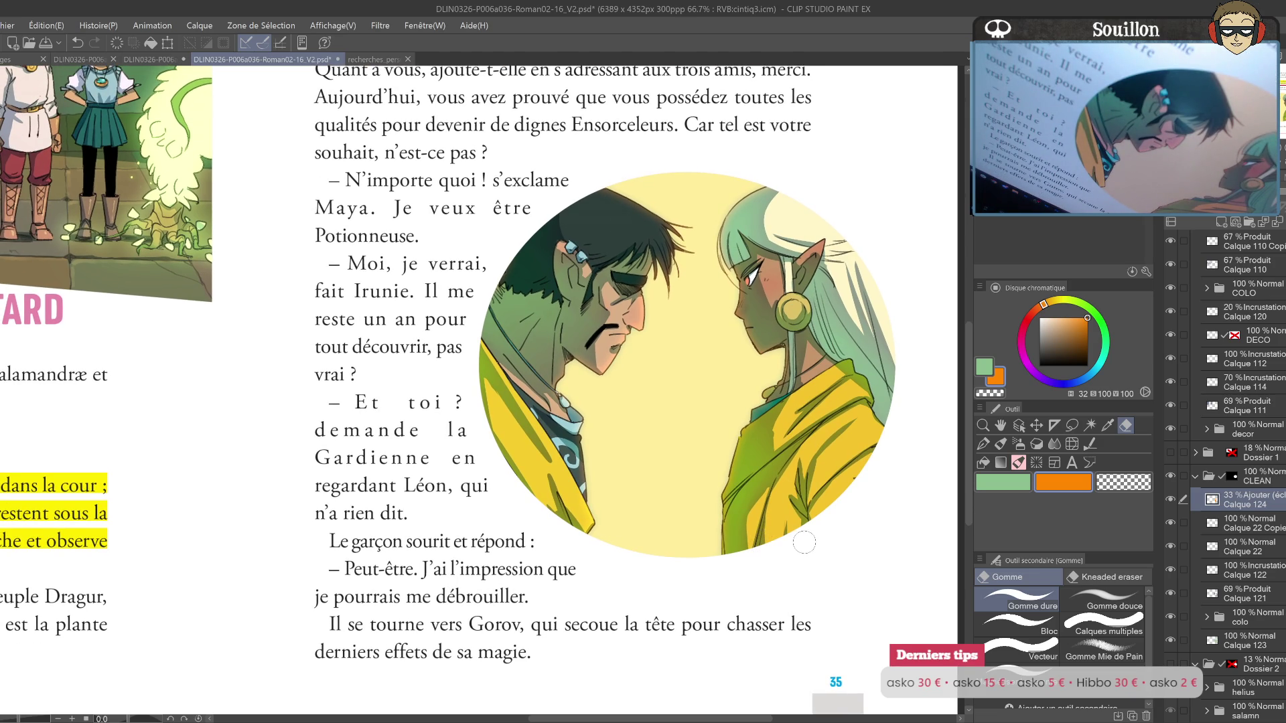
drag(787, 546, 775, 475)
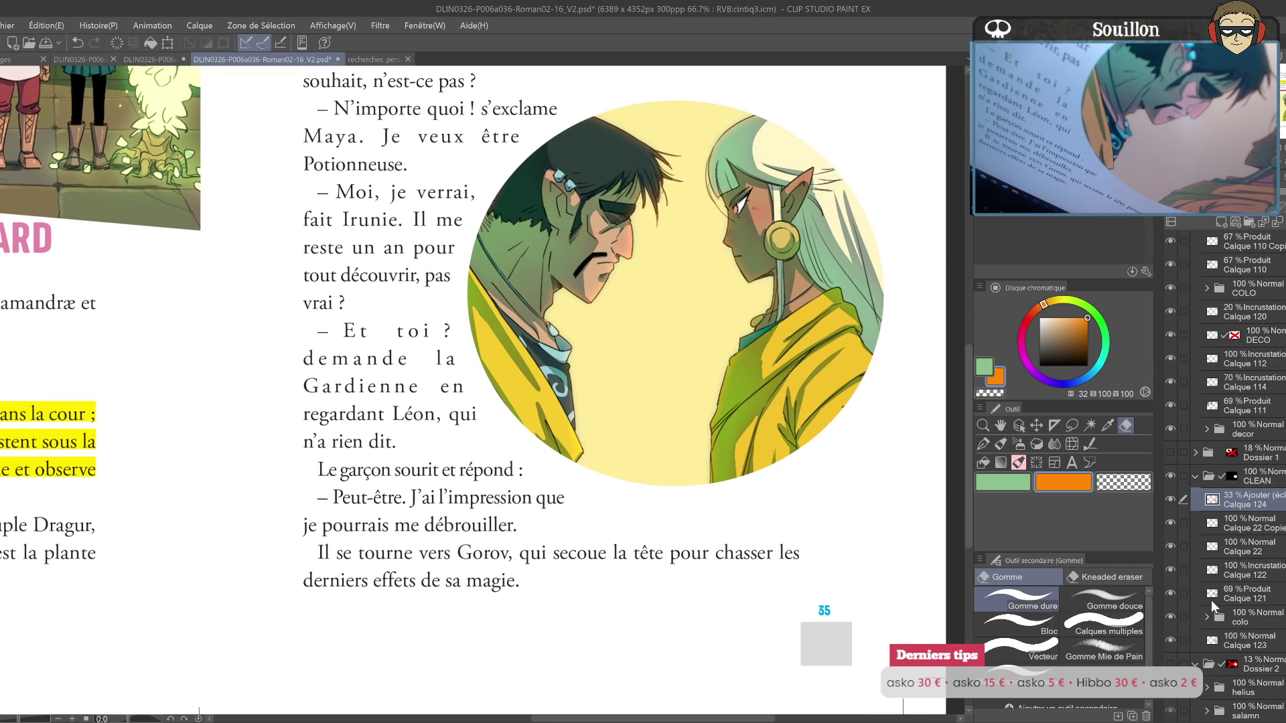
click(1232, 640)
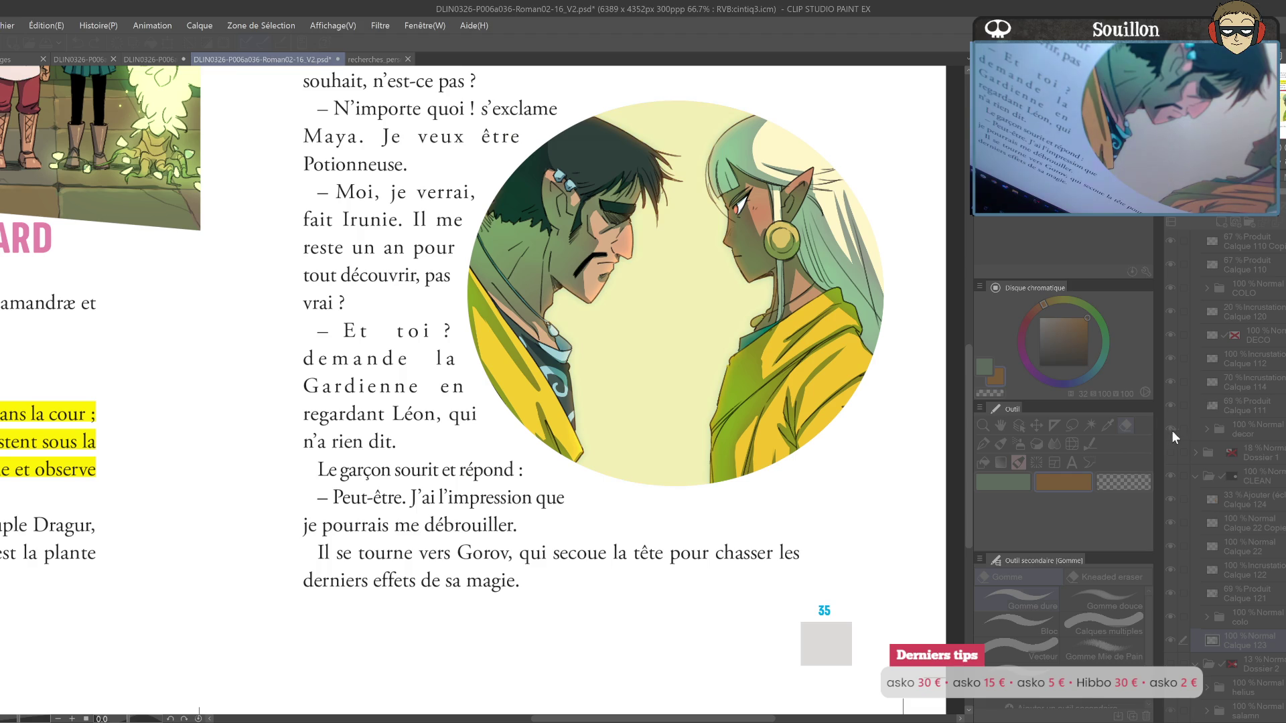
Step: Compare the pink and pale yellow backdrops with undo and redo, keeping the pink version
key(ctrl+z)
key(ctrl+z)
key(ctrl+y)
key(ctrl+z)
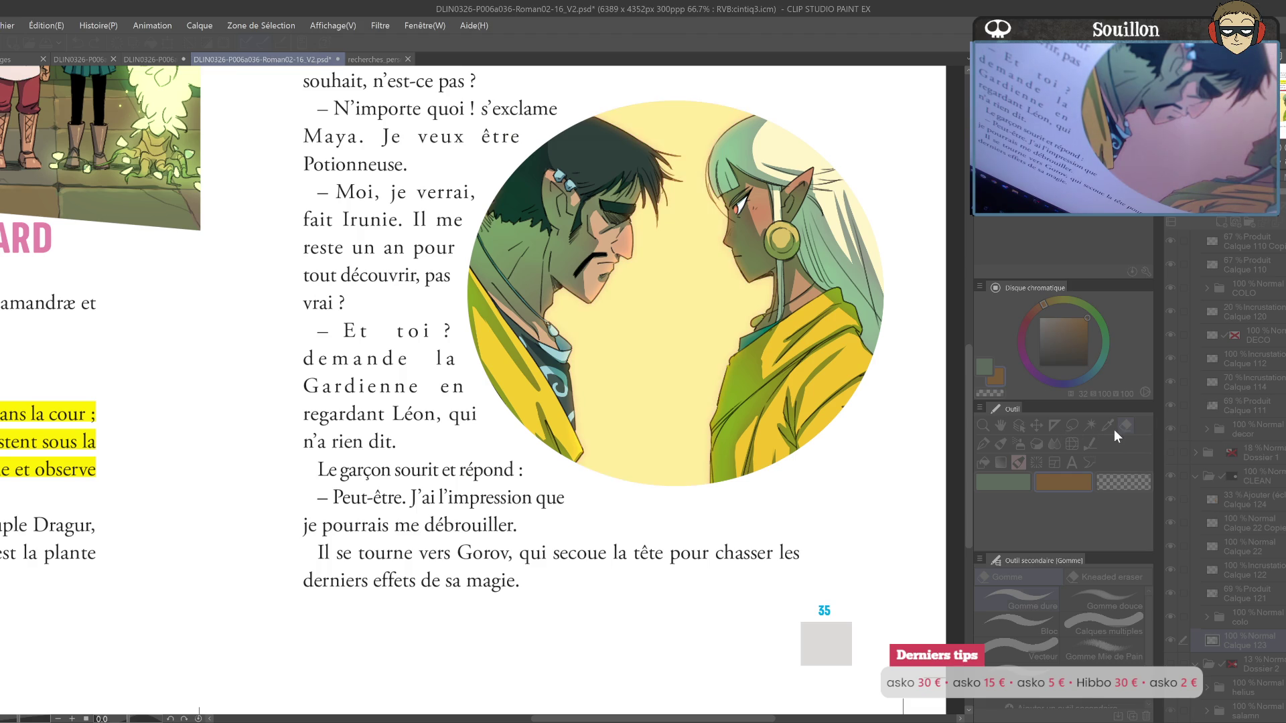
key(ctrl+y)
key(ctrl+y)
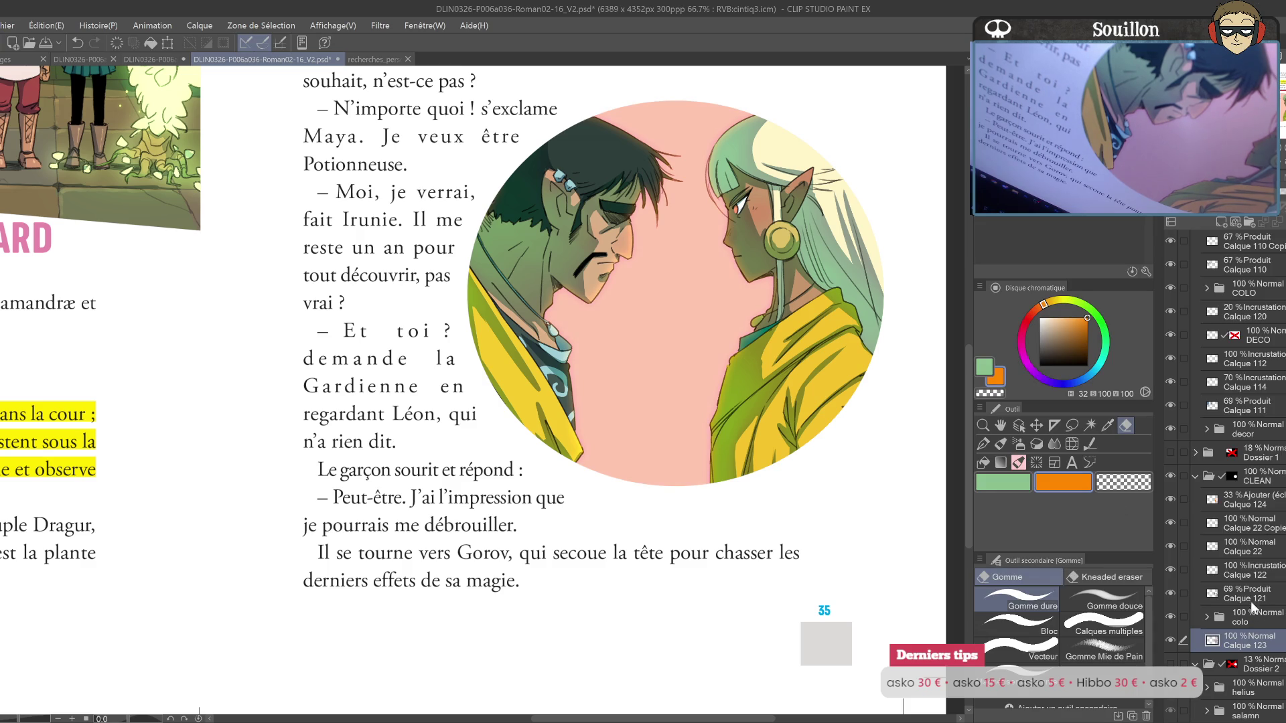
key(o)
click(785, 364)
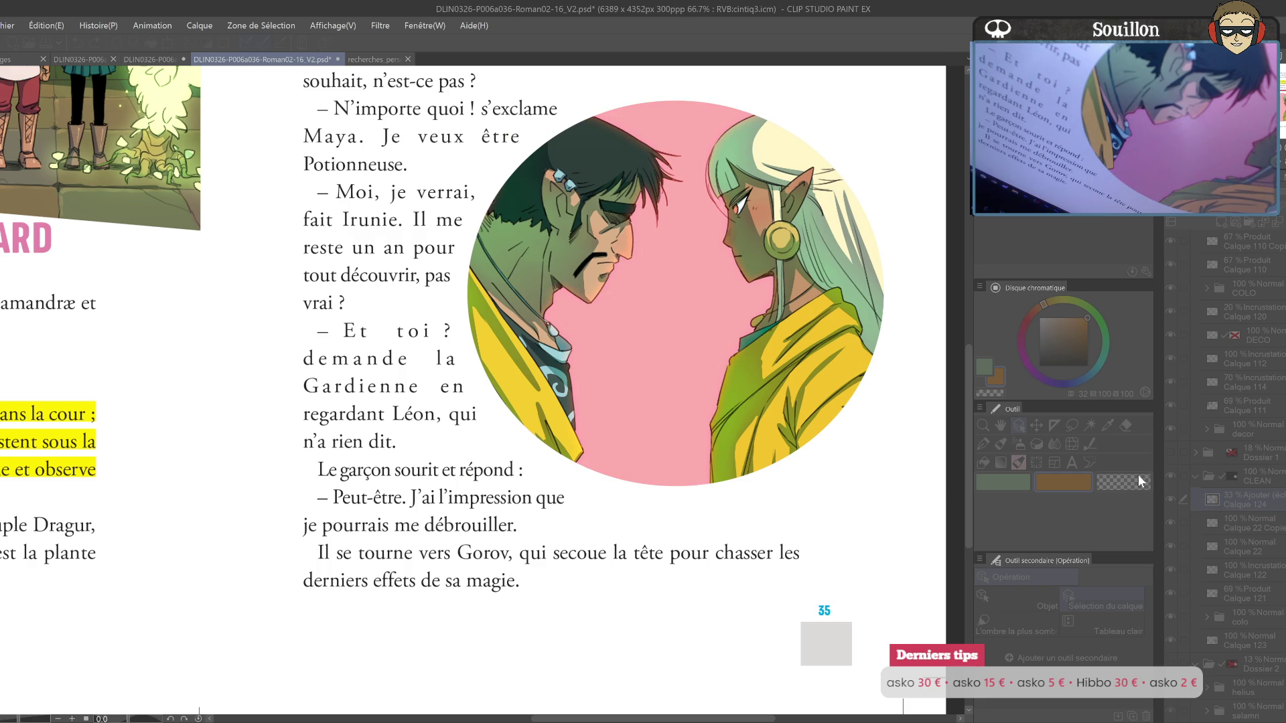
Step: Add Calque 125 and airbrush soft yellow over the heads and upper circle with Combo_Brush
ctrl+click(1217, 638)
click(1222, 223)
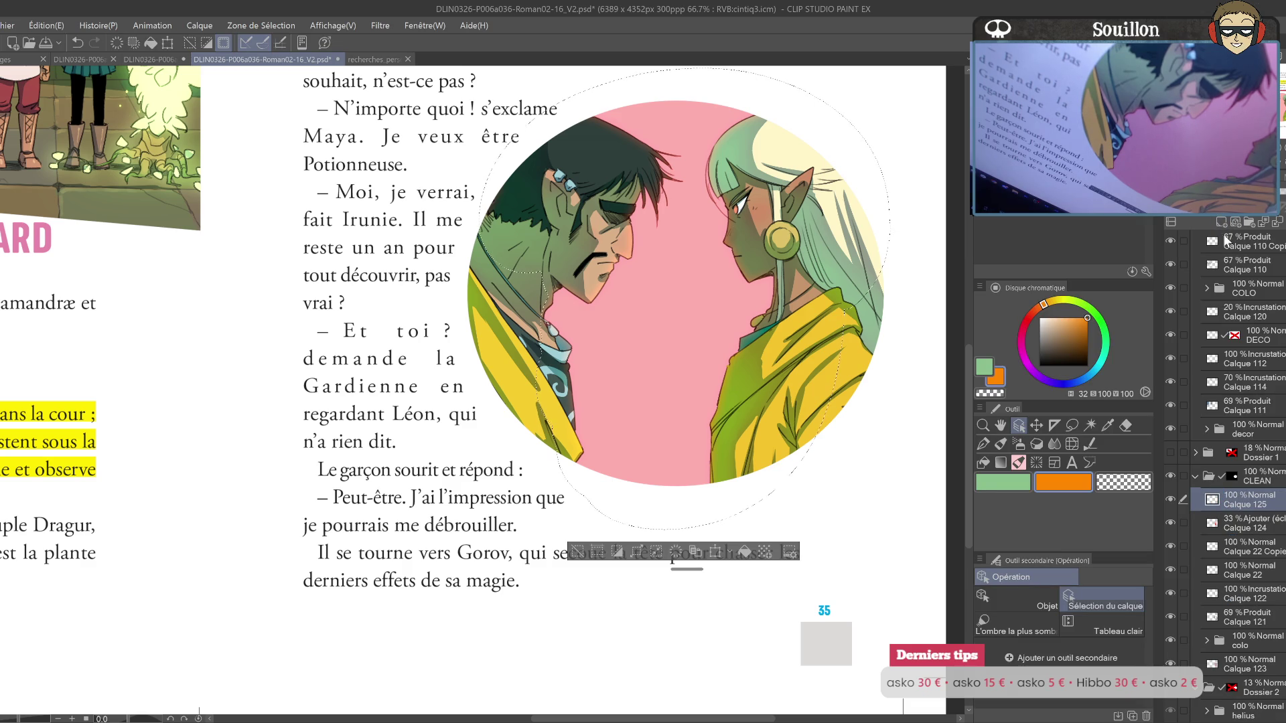
click(1053, 300)
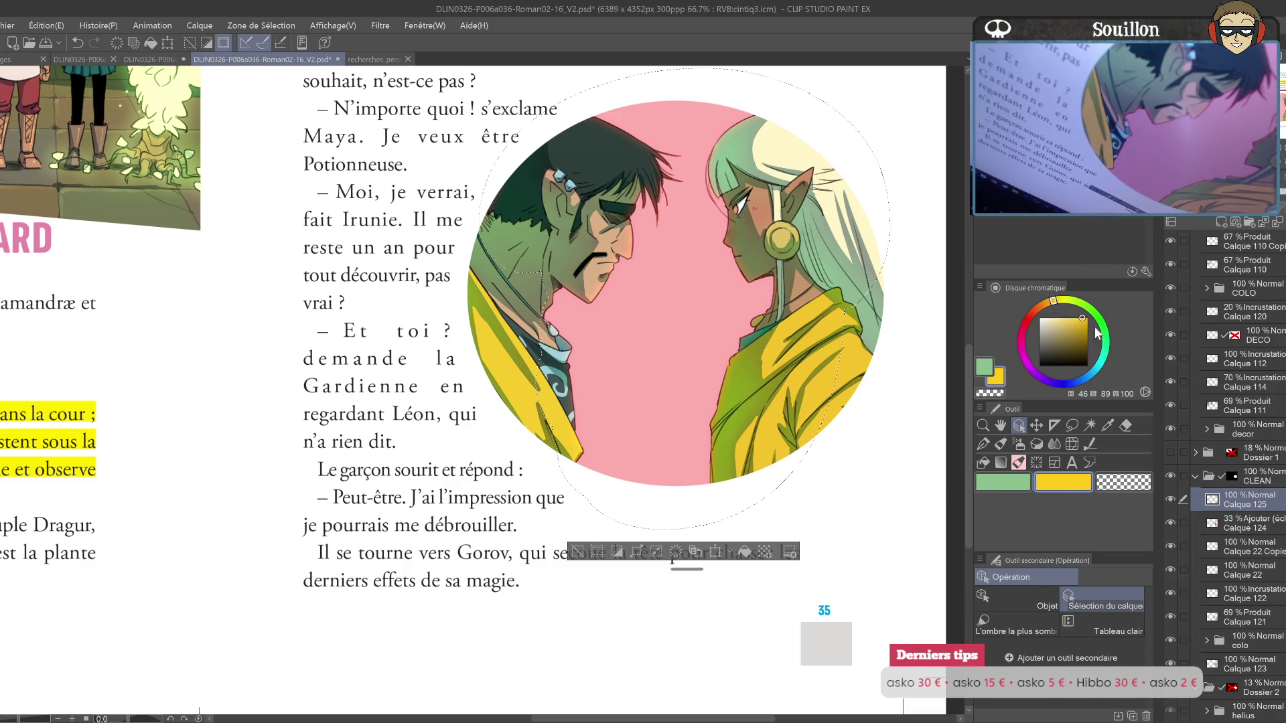
click(1000, 444)
click(1030, 614)
mouse_move(691, 312)
mouse_down()
mouse_move(684, 432)
mouse_move(576, 308)
mouse_up()
mouse_move(710, 335)
mouse_down()
mouse_move(751, 288)
mouse_move(762, 459)
mouse_move(848, 241)
mouse_up()
drag(496, 375, 603, 254)
drag(409, 442, 509, 315)
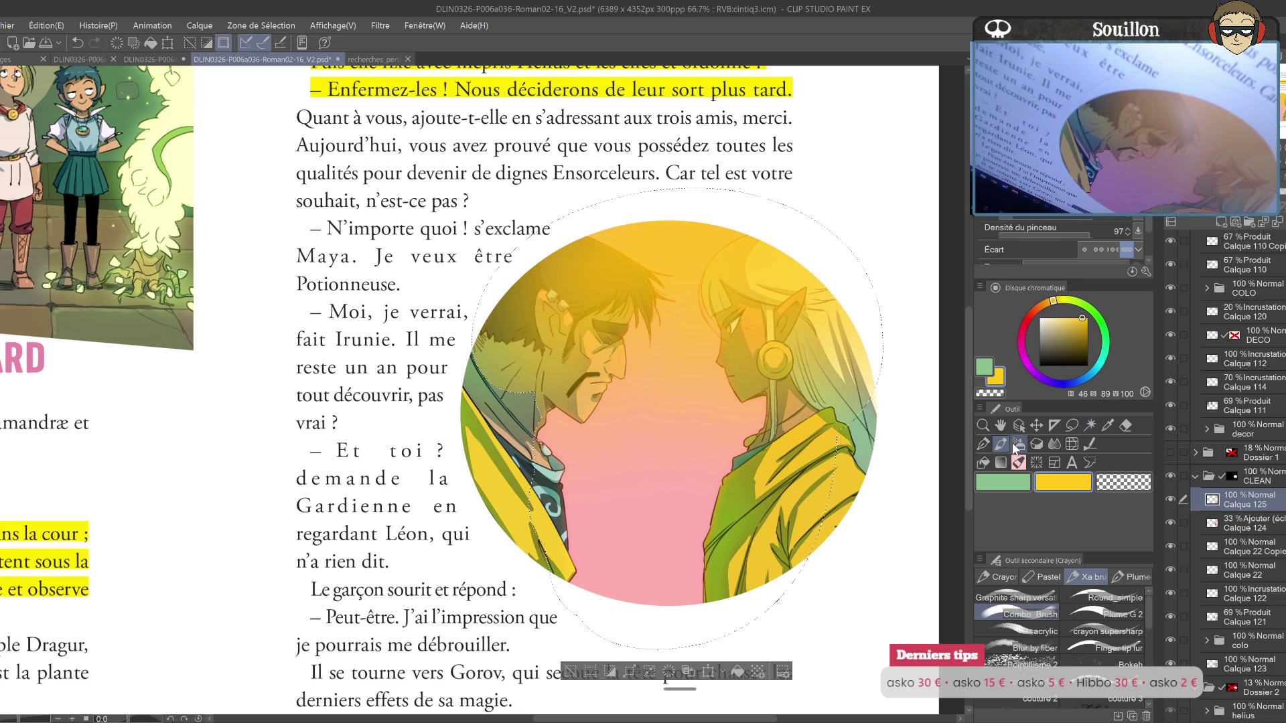
Step: Set Calque 125 to Incrustation at 43% opacity and move it below the colo folder
ctrl+click(1210, 476)
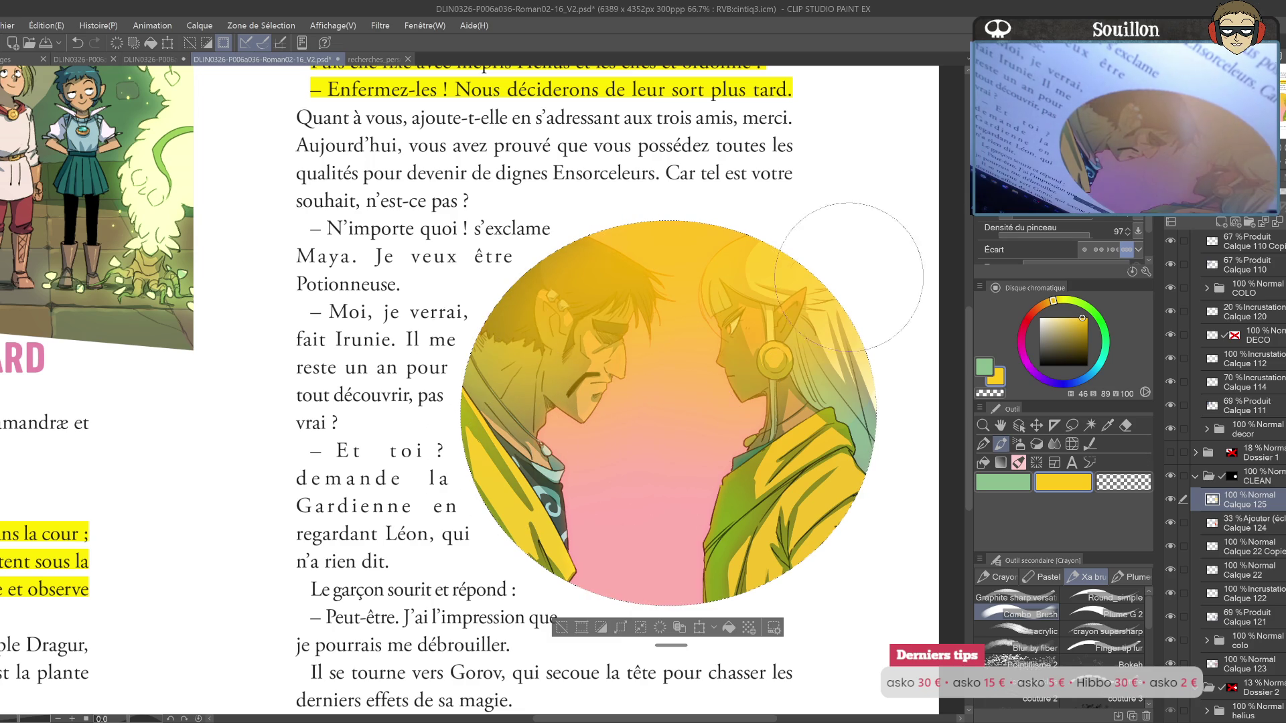
key(ctrl+d)
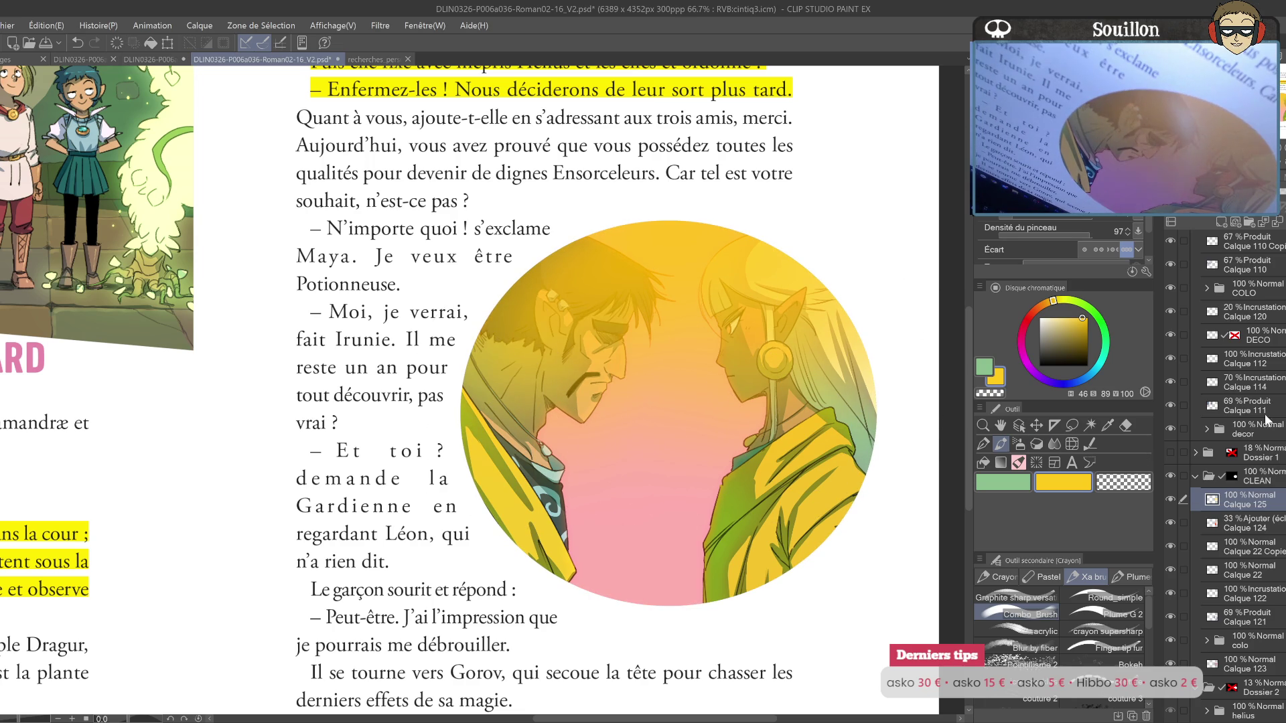
click(1206, 205)
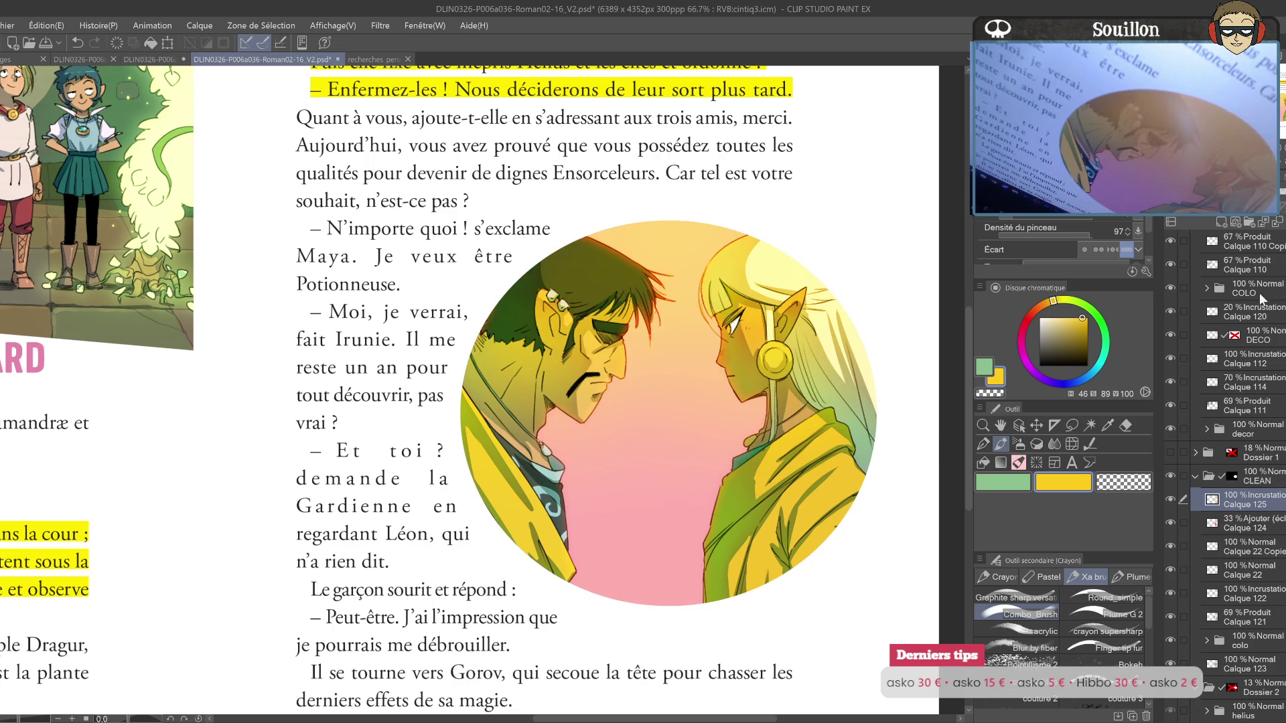
mouse_move(1273, 204)
mouse_down()
mouse_move(1219, 204)
mouse_move(1272, 205)
mouse_up()
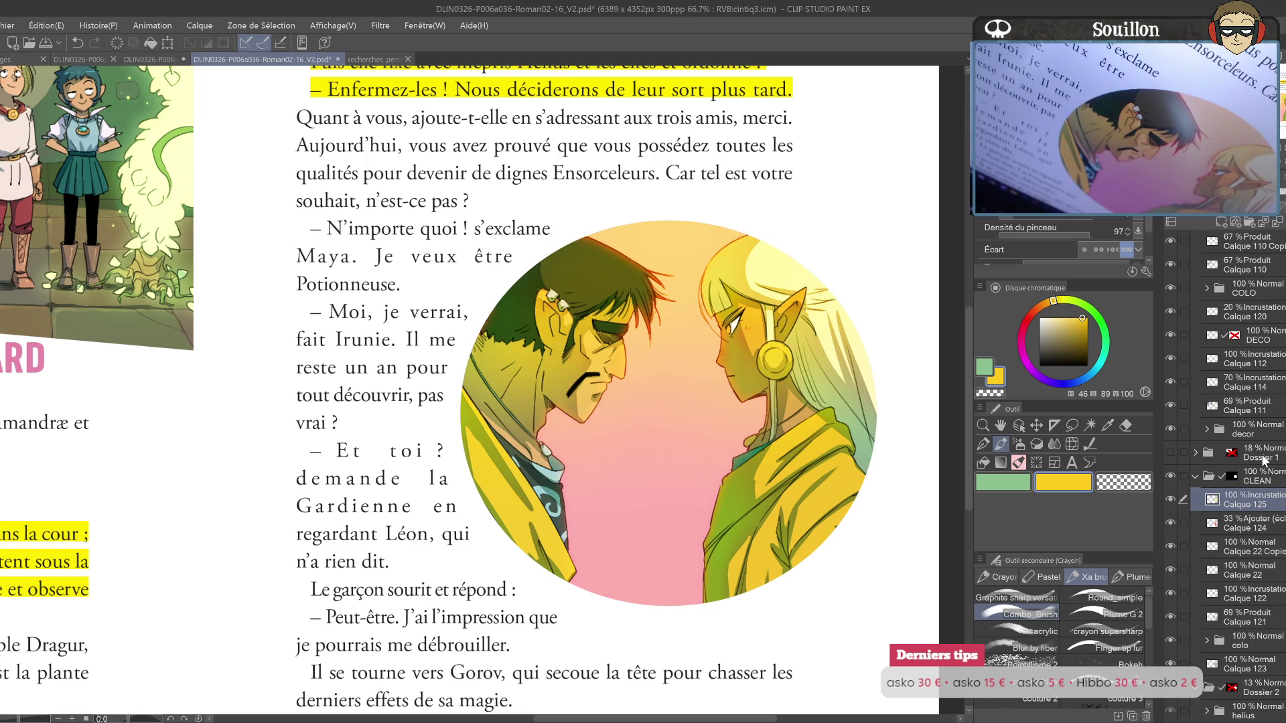
drag(1266, 502, 1262, 658)
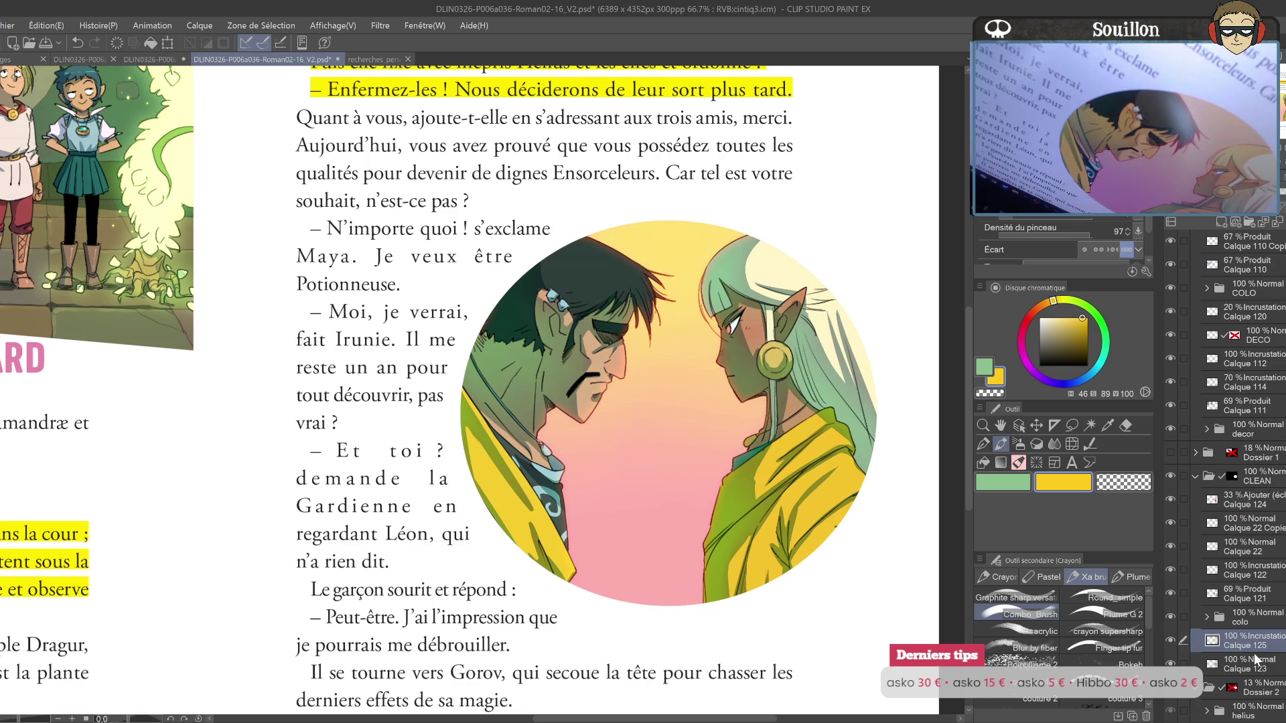
mouse_move(1272, 204)
mouse_down()
mouse_move(1242, 204)
mouse_move(1272, 204)
mouse_up()
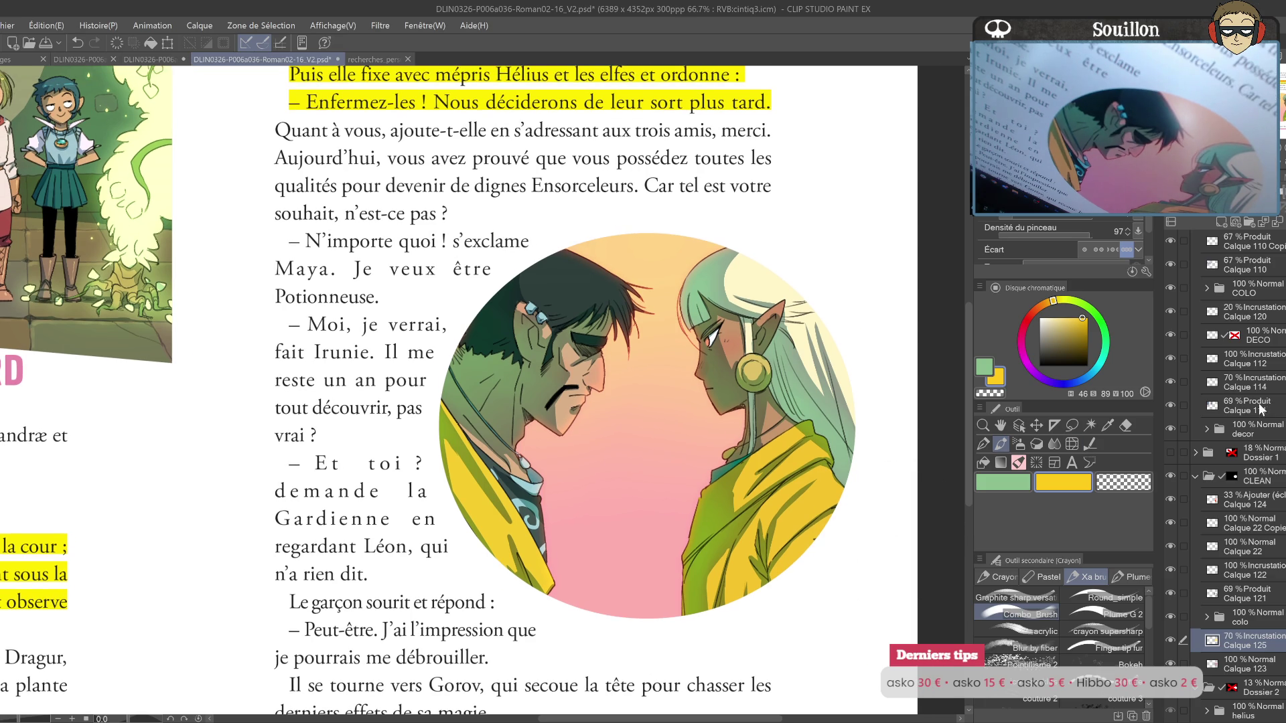
Step: Fill the selected figures' hair, faces and clothes with a muted yellow on new layer Calque 126
ctrl+click(1218, 616)
click(1220, 221)
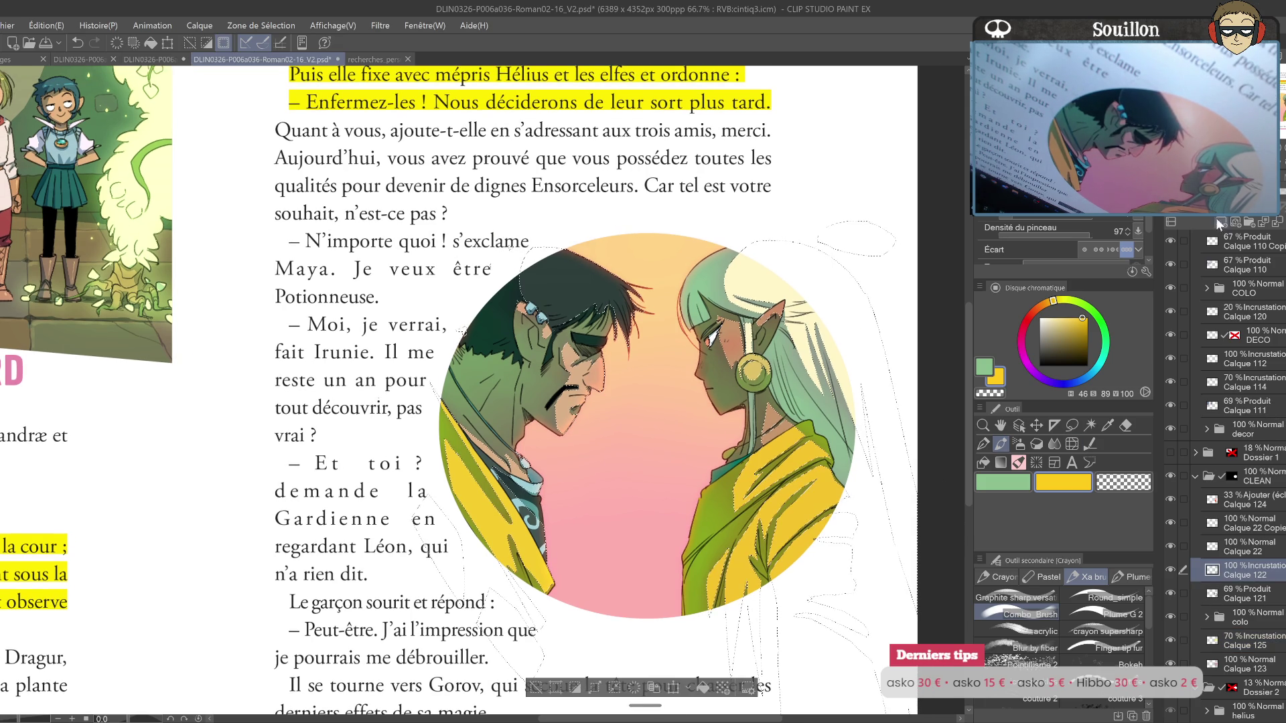
click(1077, 316)
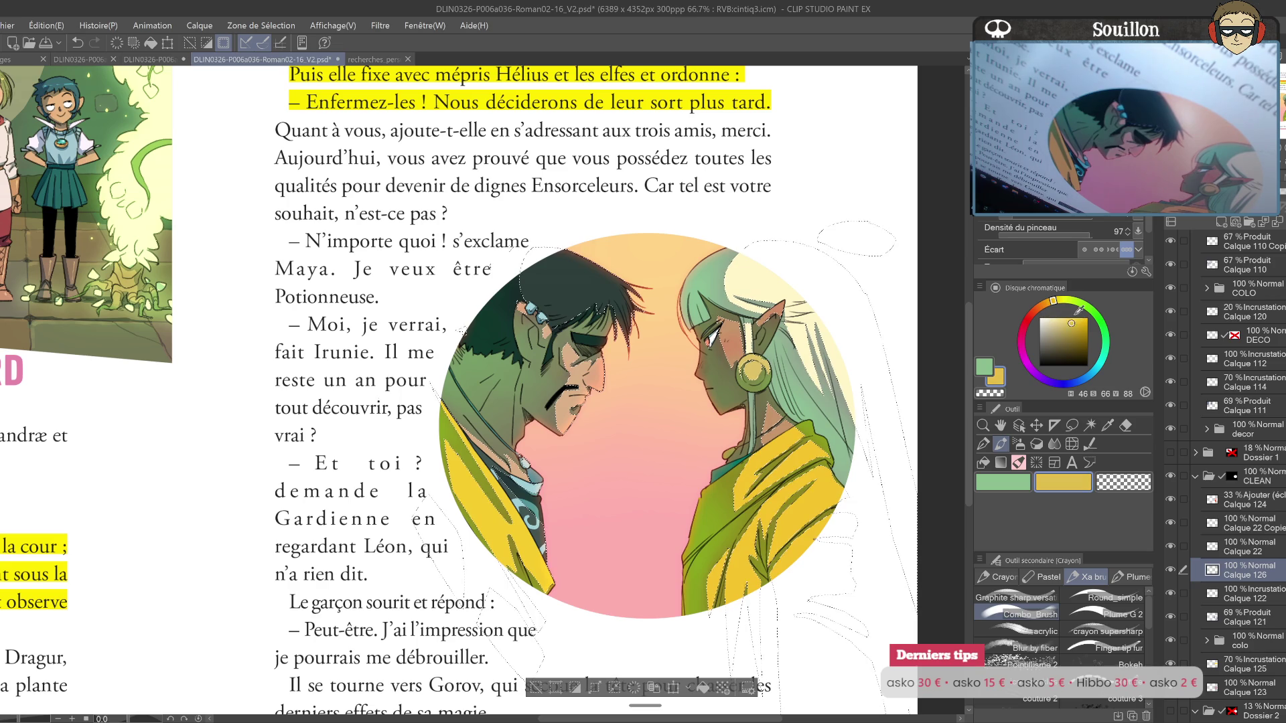
key(alt+BackSpace)
key(ctrl+d)
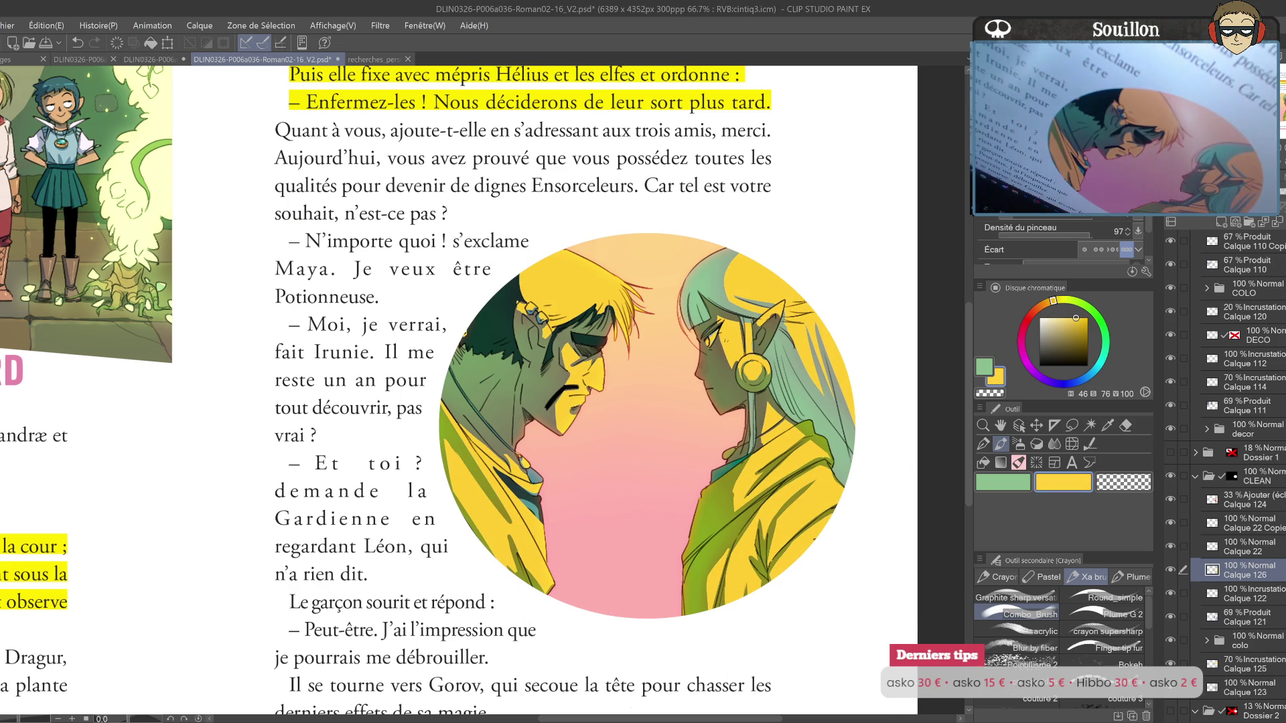
Step: Set Calque 126 to Incrustation at 13% opacity and add a new folder above the glow layer
key(ctrl+shift+o)
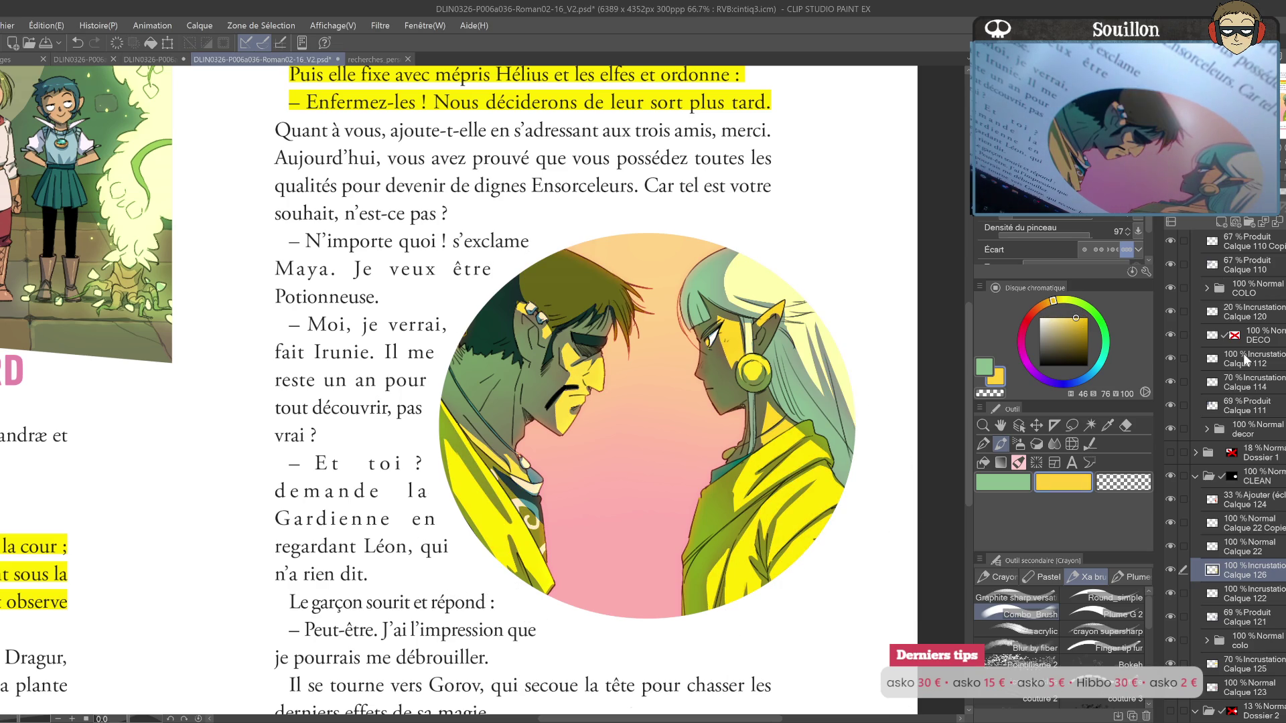
key(Tab)
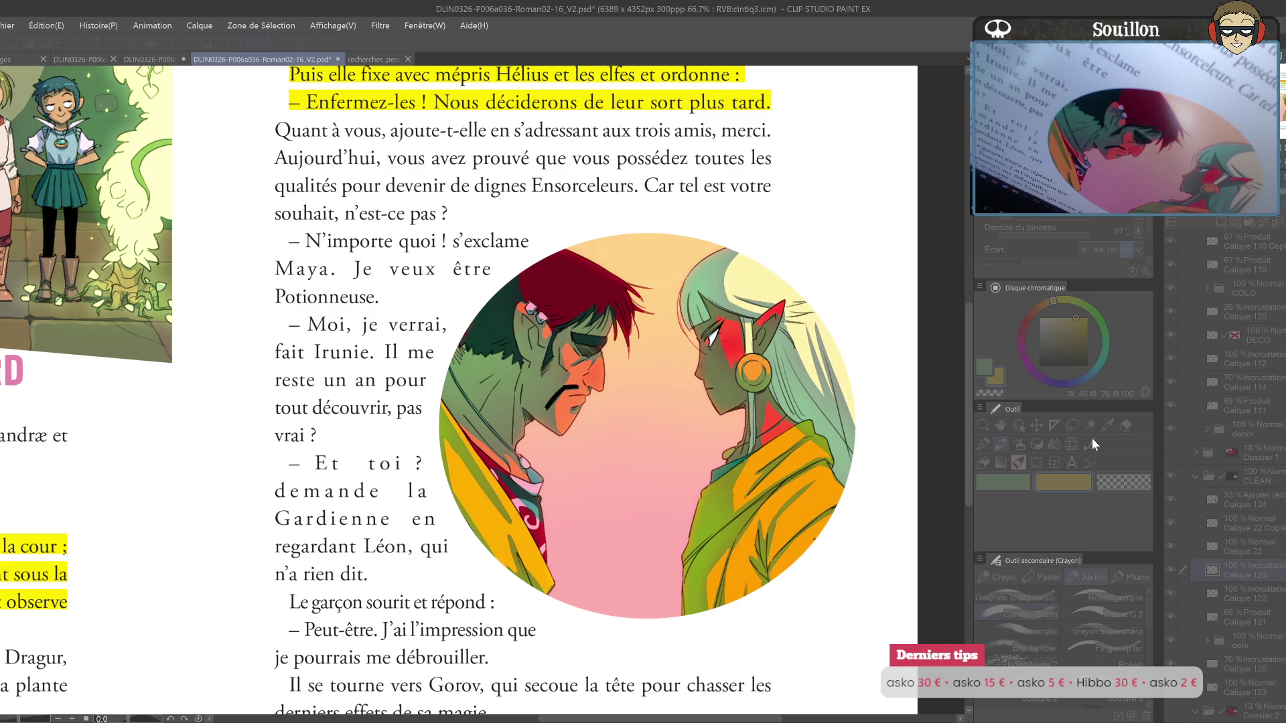
key(Return)
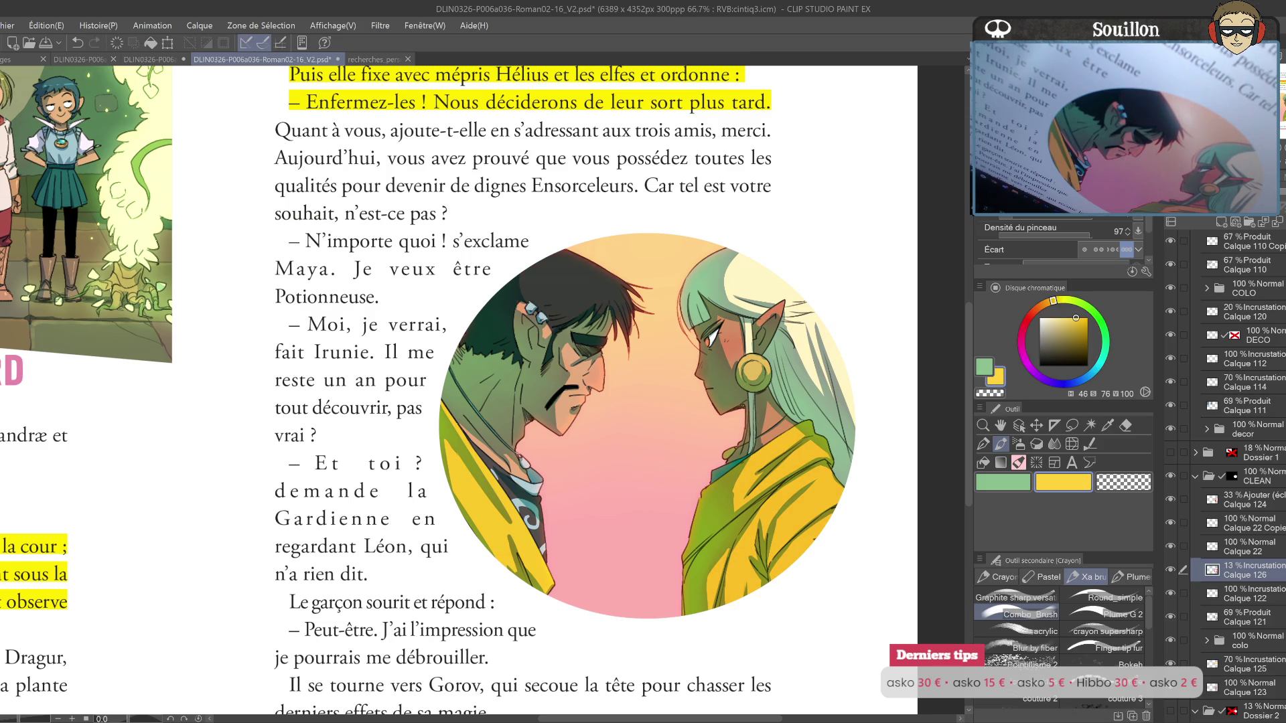
key(ctrl+u)
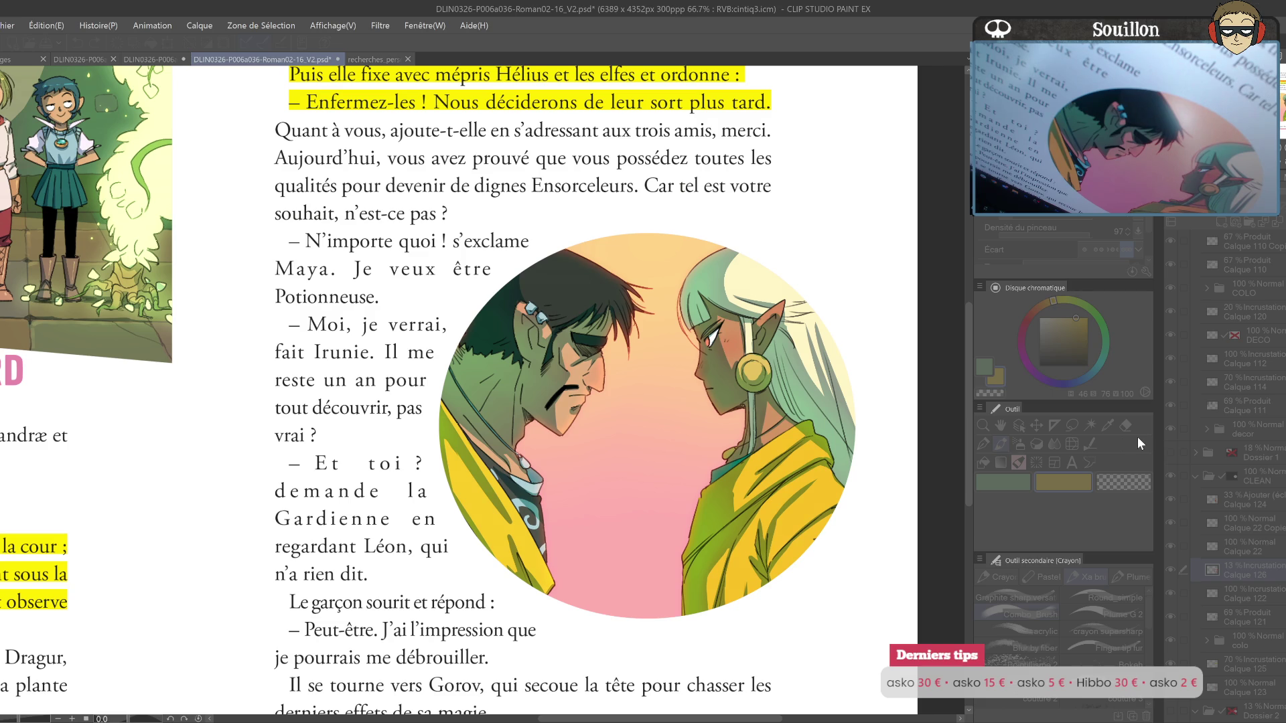
key(Return)
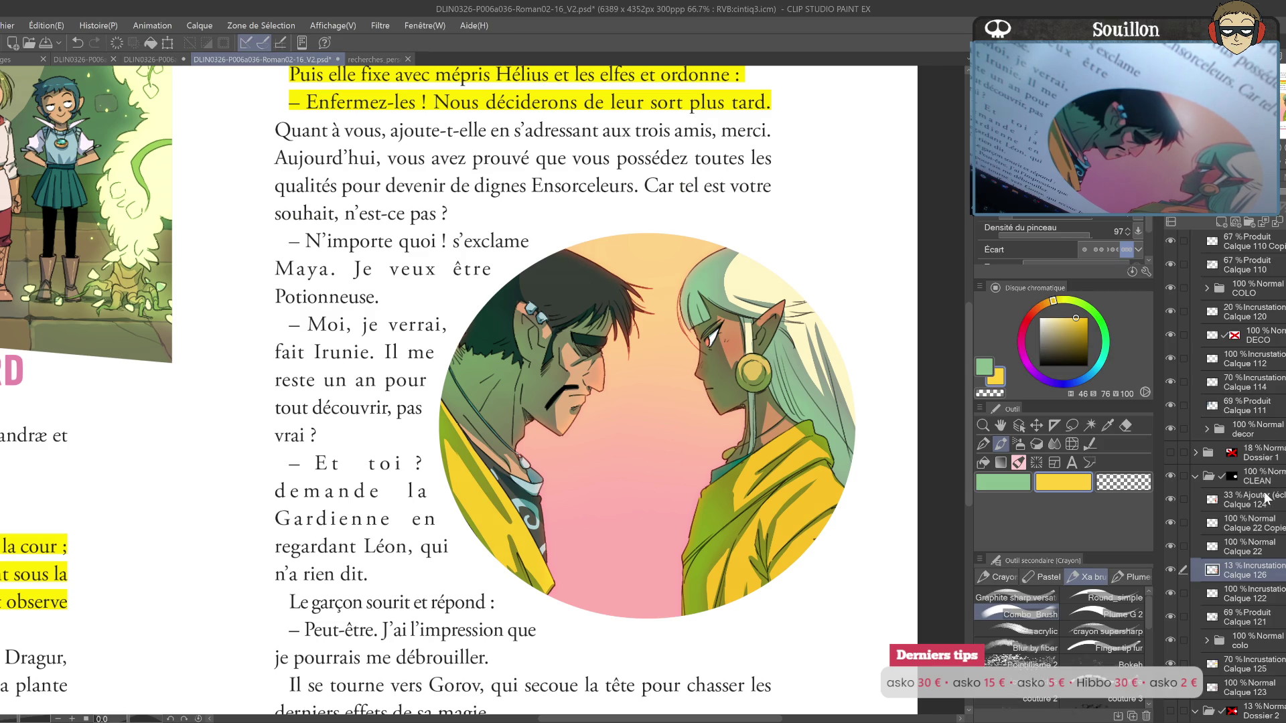
click(1262, 502)
click(1250, 221)
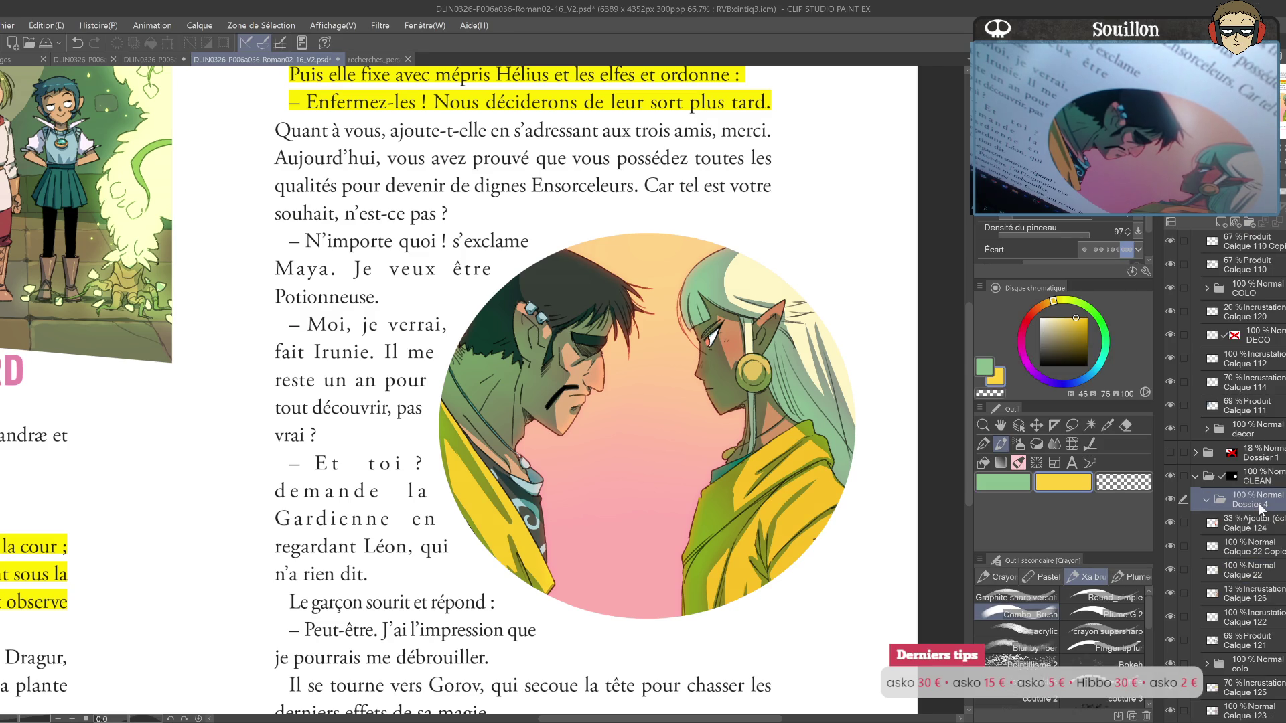
Step: Name the new folder FX and add layer Calque 127 inside it
text(FX)
key(Return)
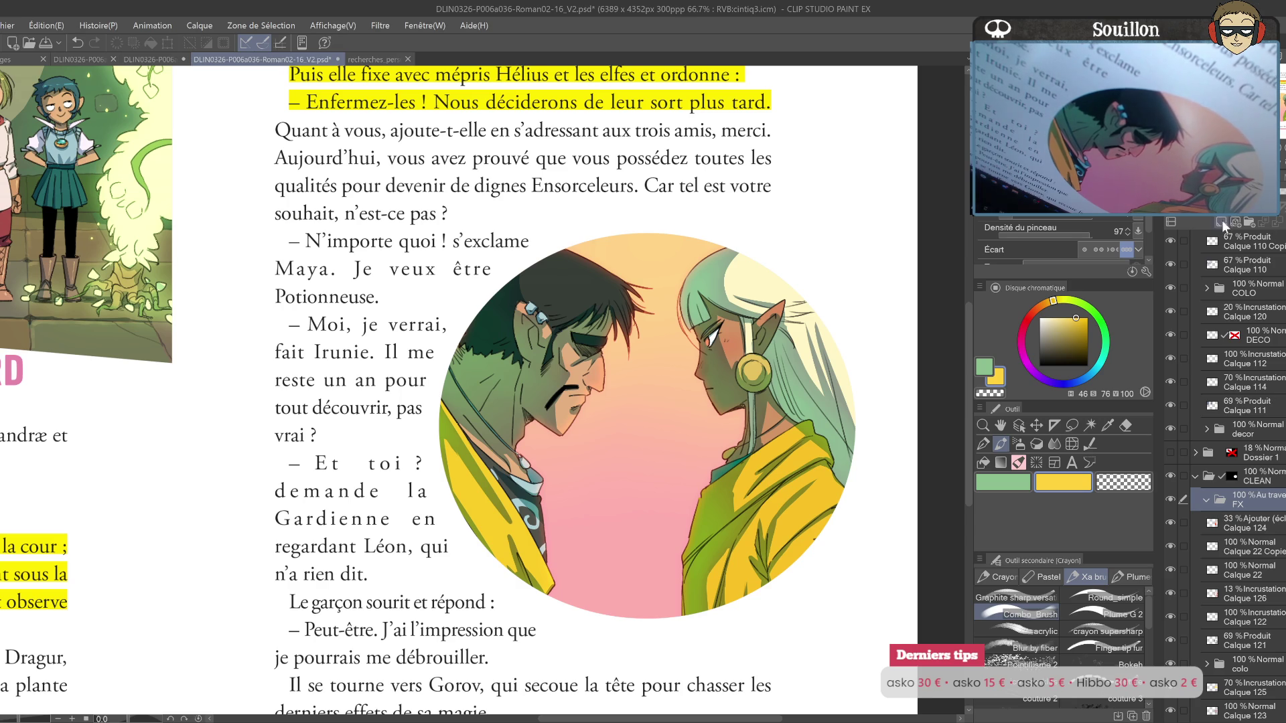
click(1222, 222)
click(1073, 323)
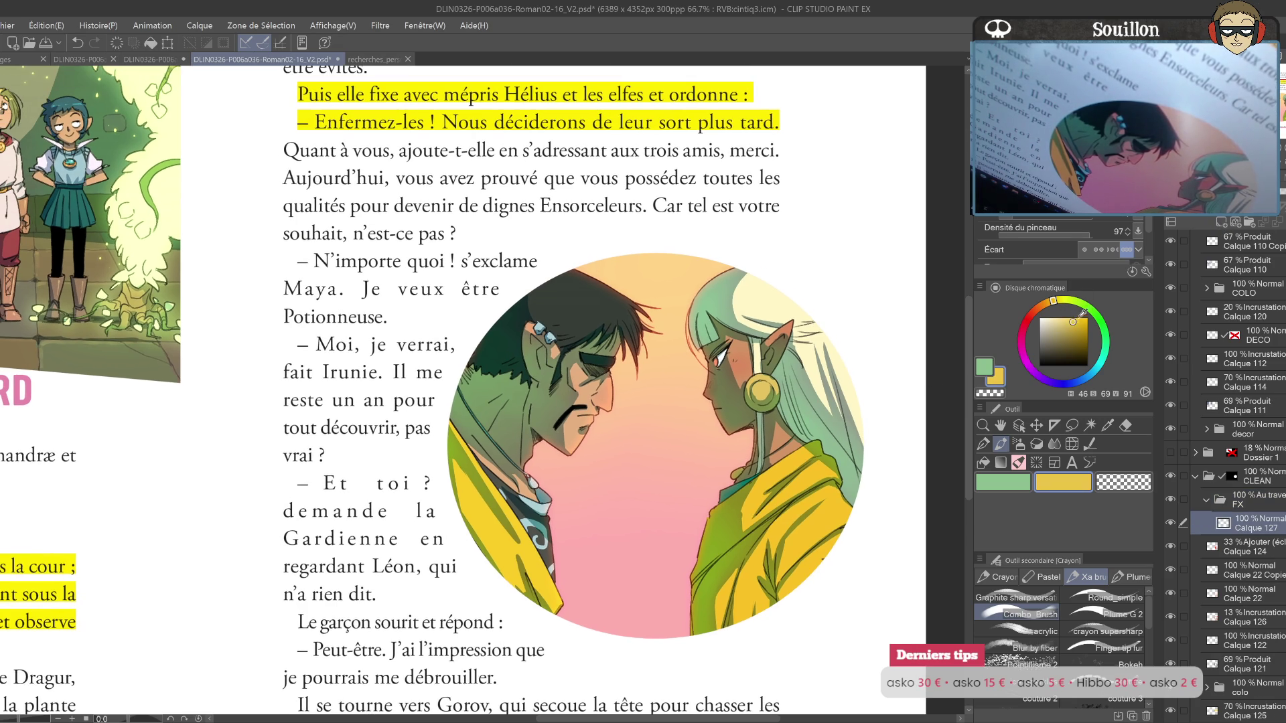
drag(536, 402, 509, 436)
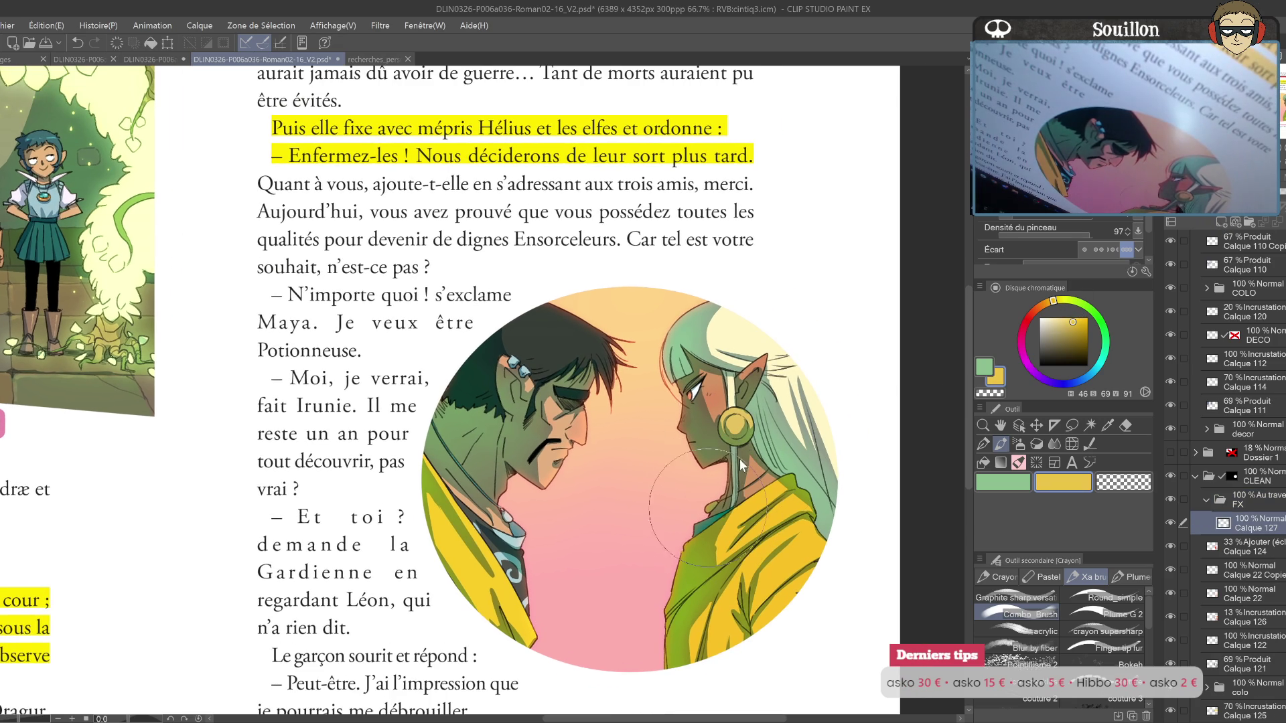
Step: Switch to the Round_simple brush, set Calque 127 to Incrustation, and mix a tan colour
click(1112, 598)
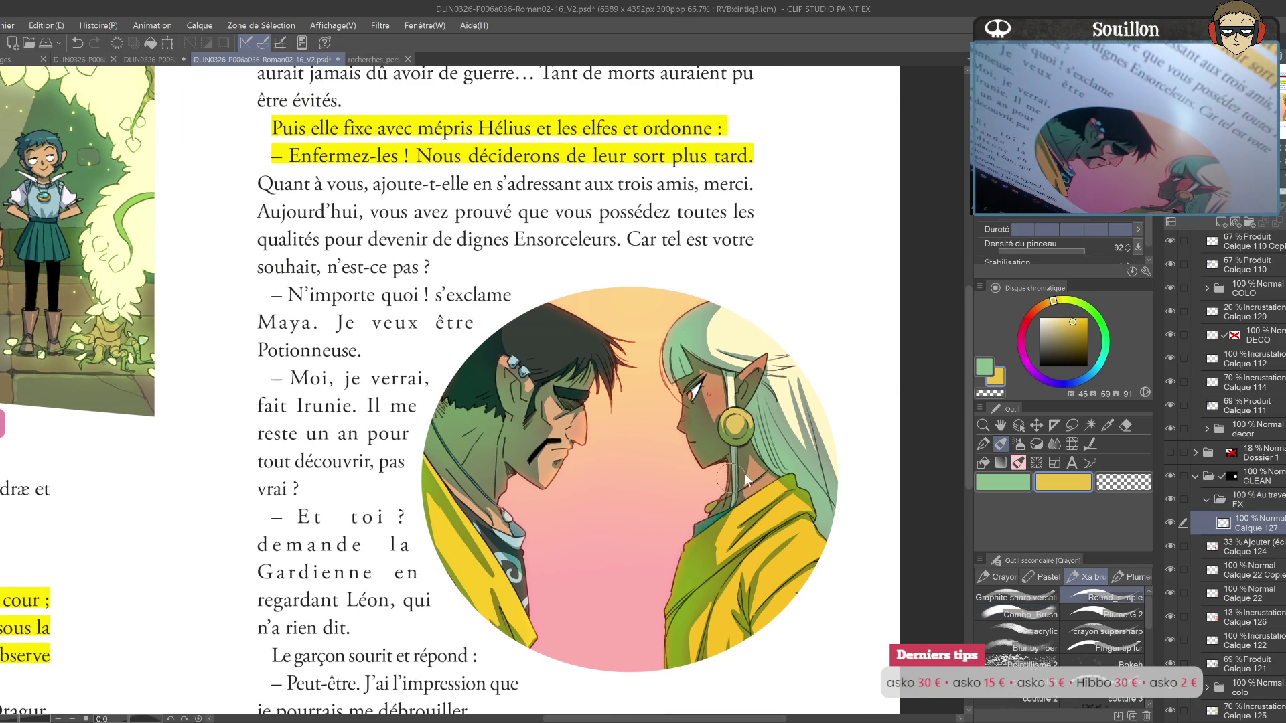
click(1050, 322)
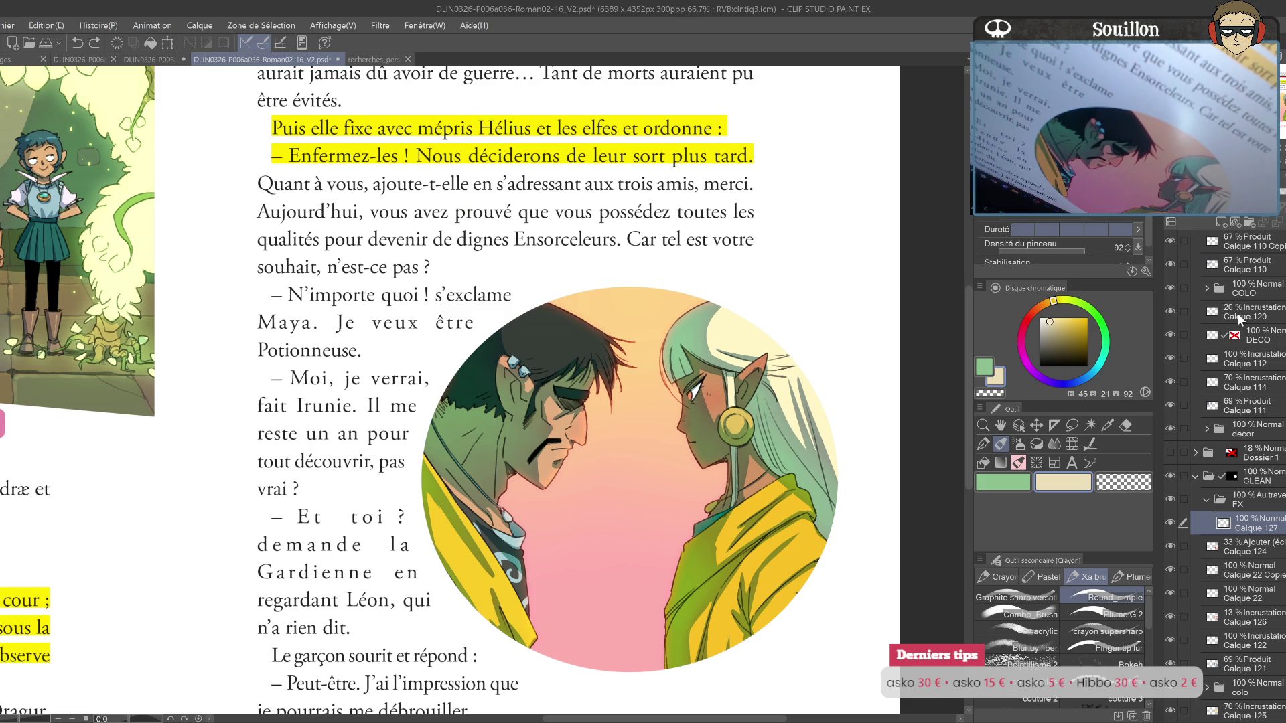
key(ctrl+shift+o)
key(ctrl+z)
click(1049, 303)
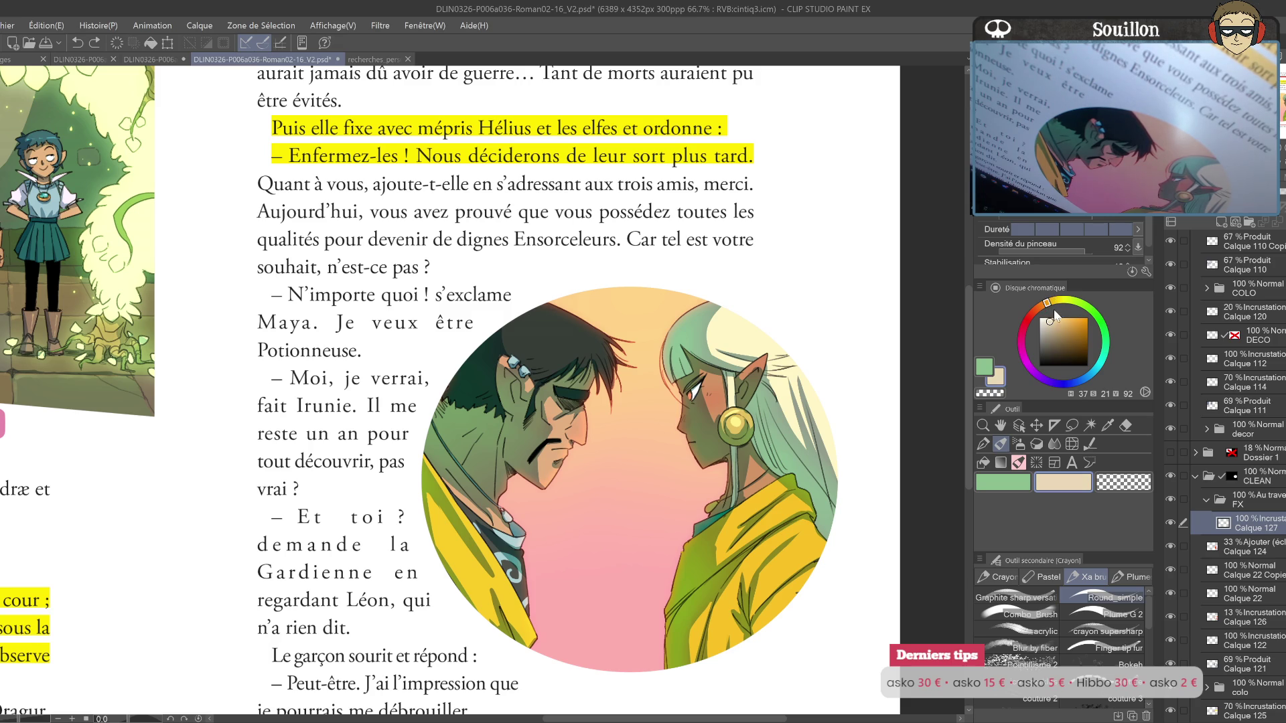
click(1058, 329)
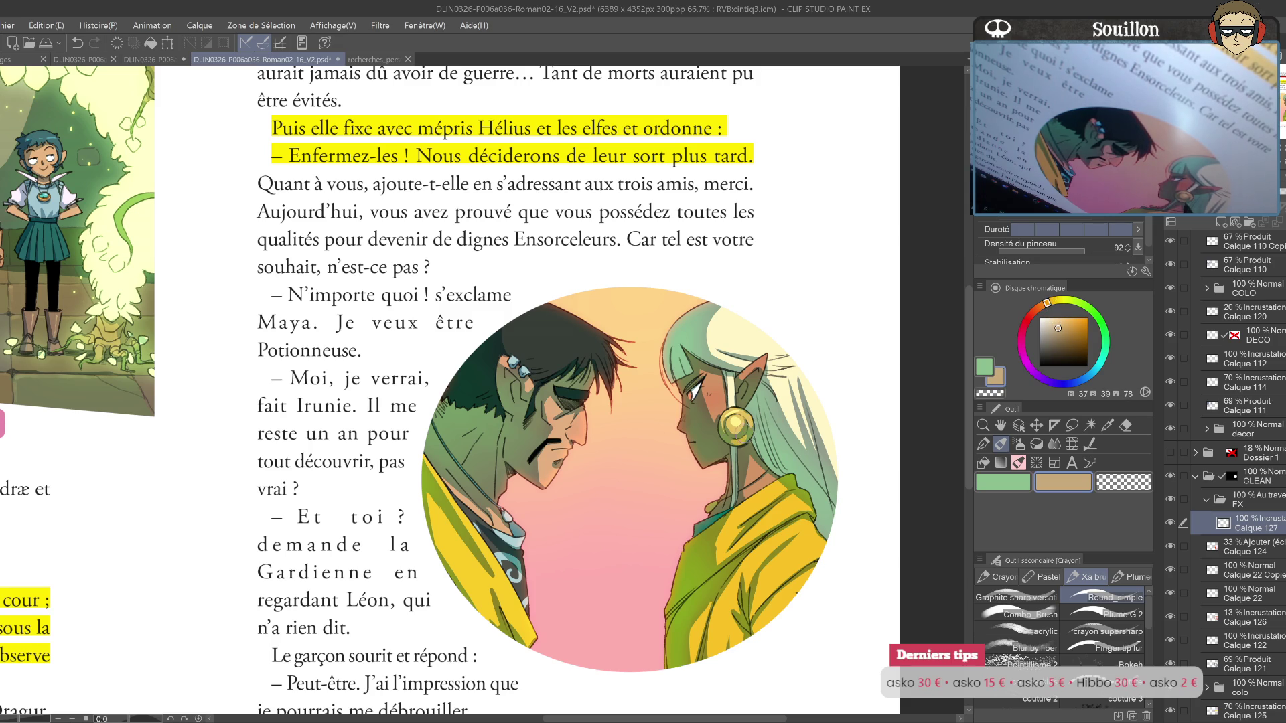
click(1057, 334)
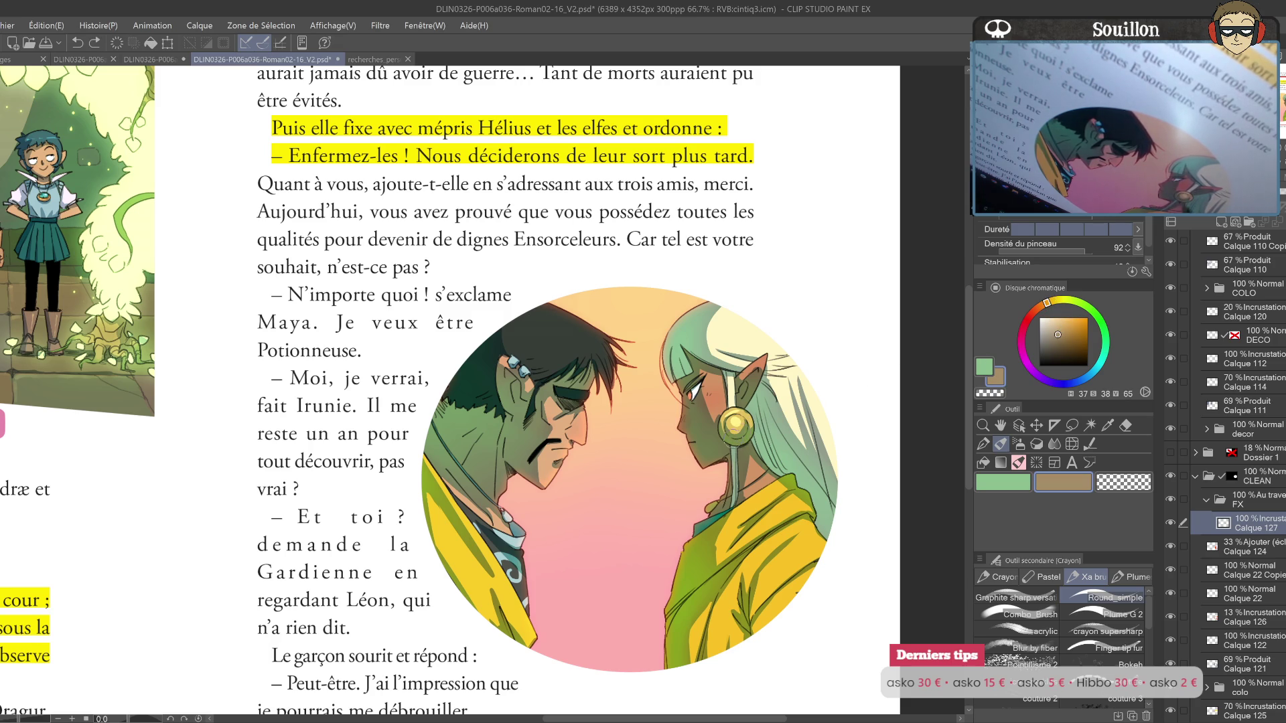
Step: Paint a tan stroke in the elf's hair and add new layer Calque 128
mouse_move(763, 422)
mouse_down()
mouse_move(774, 405)
mouse_move(871, 448)
mouse_up()
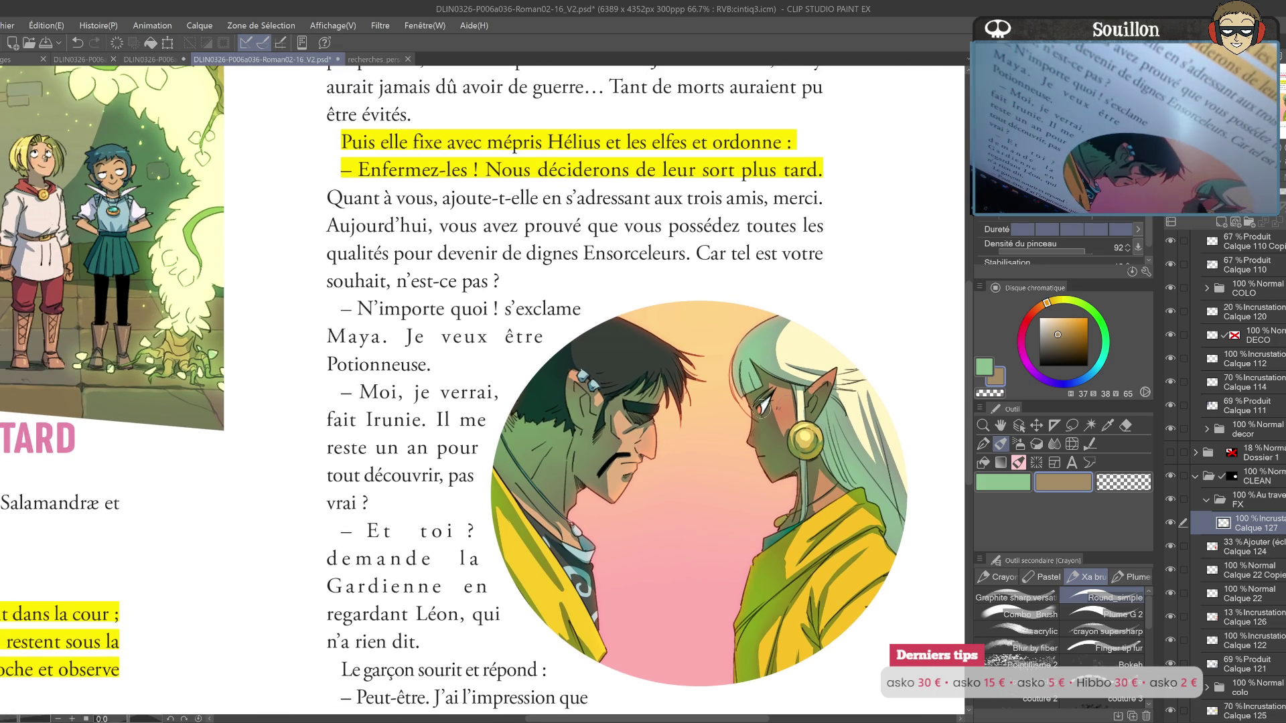
click(1221, 221)
alt+click(950, 289)
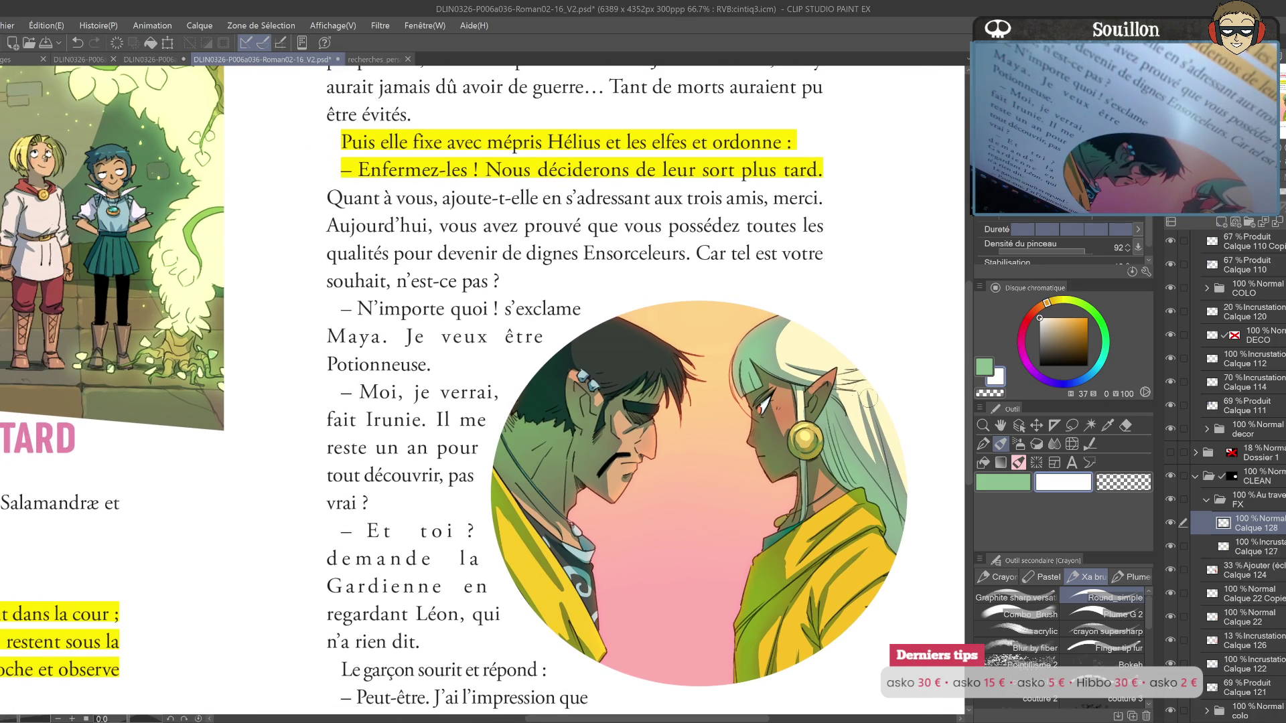
Step: Return to layer Calque 127 and pick a pale blue colour
click(1259, 546)
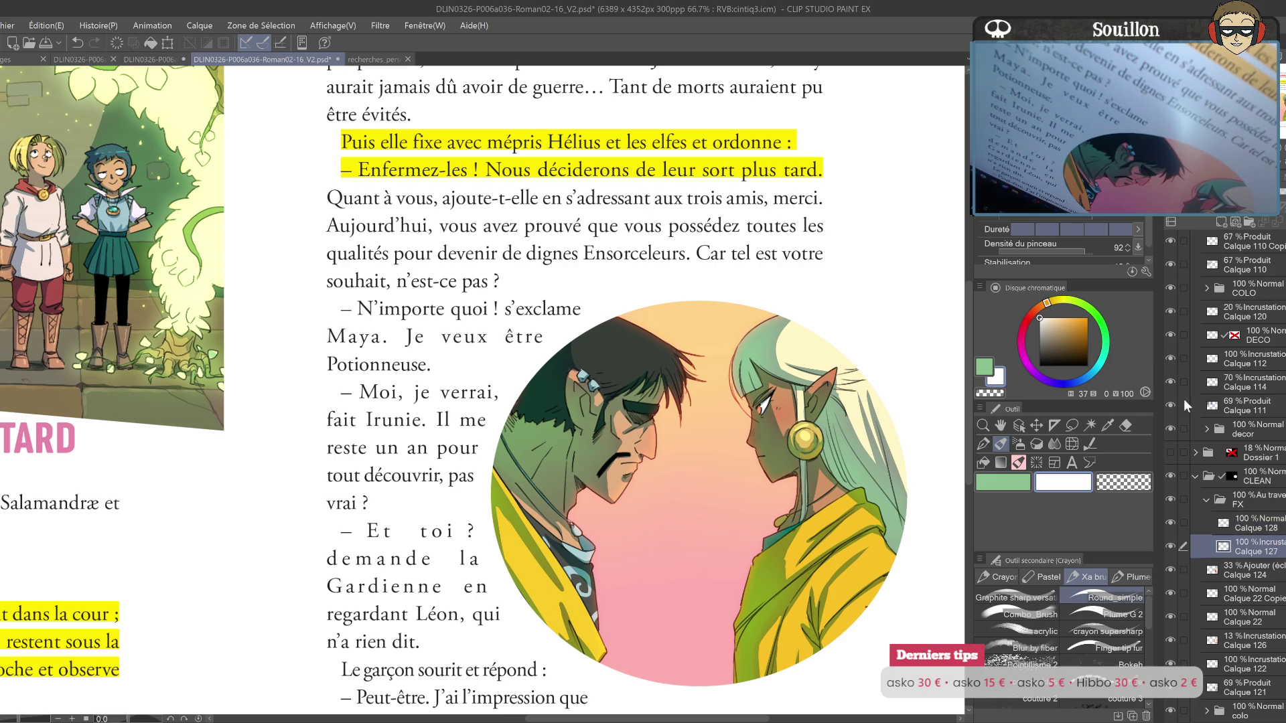
click(1096, 369)
click(1047, 325)
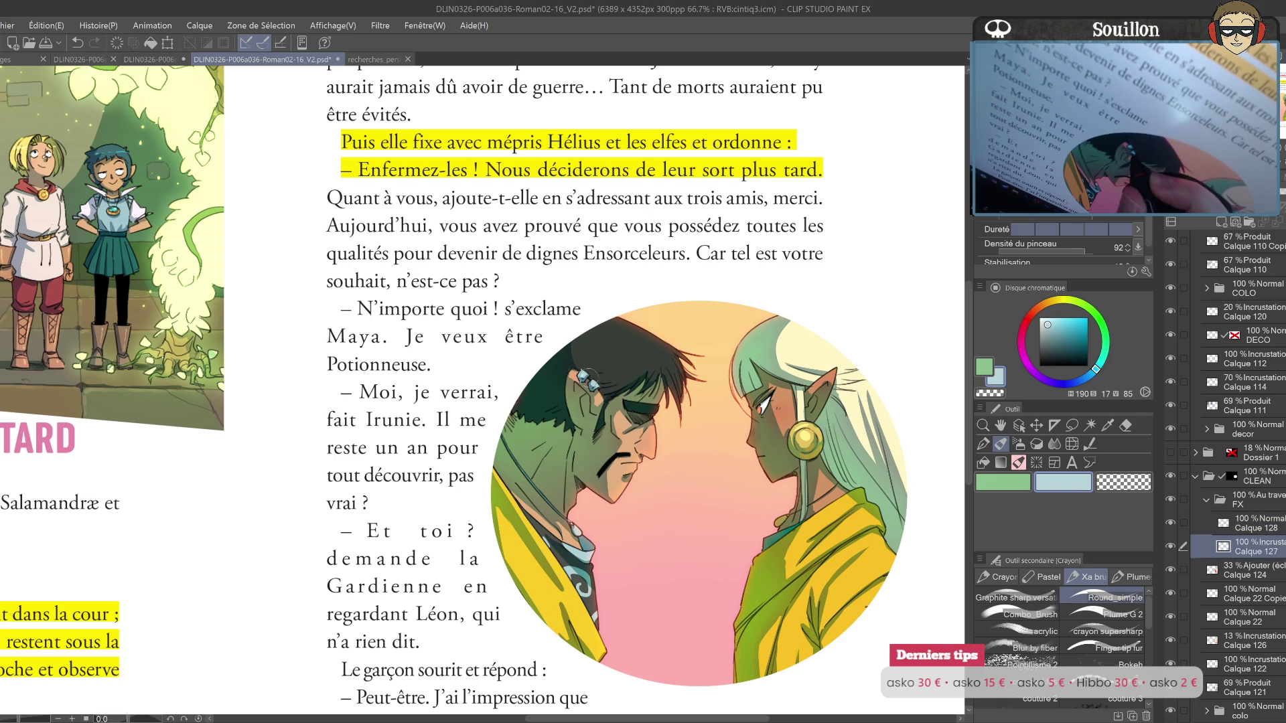
Step: Pan across the circular portrait and zoom out to 50% to see the whole epilogue page
drag(732, 458, 775, 482)
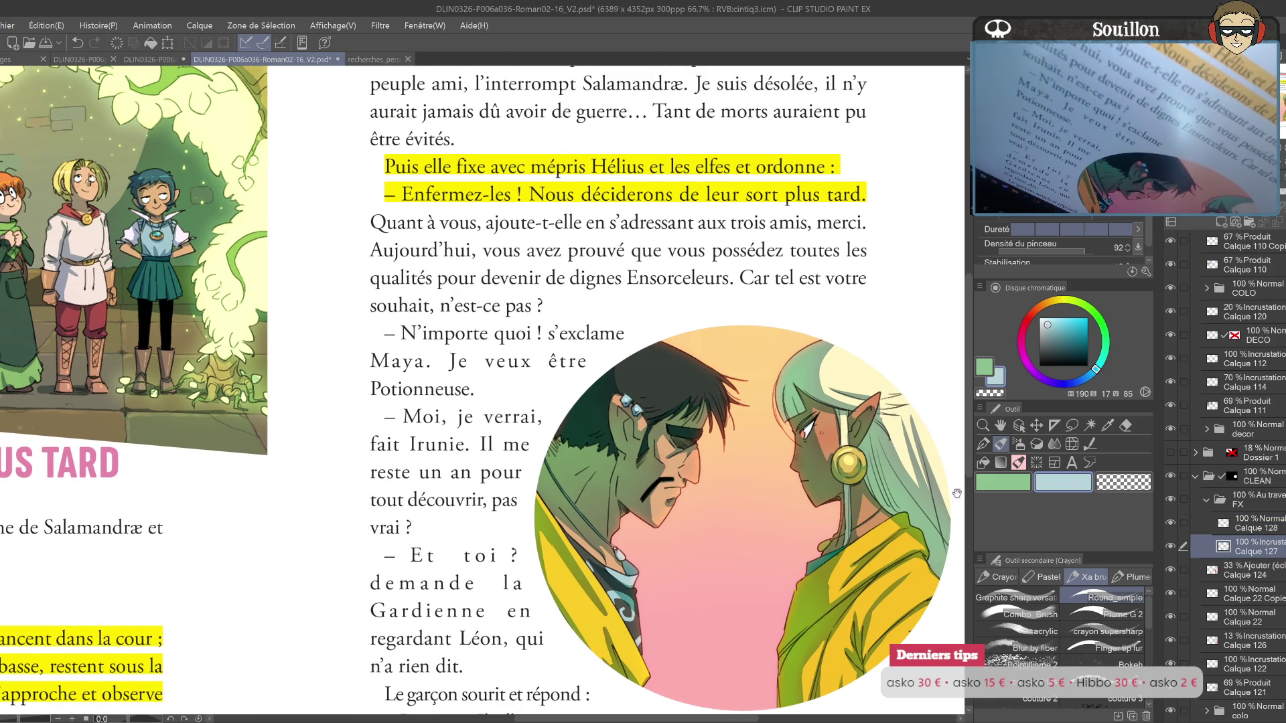
drag(850, 500, 832, 476)
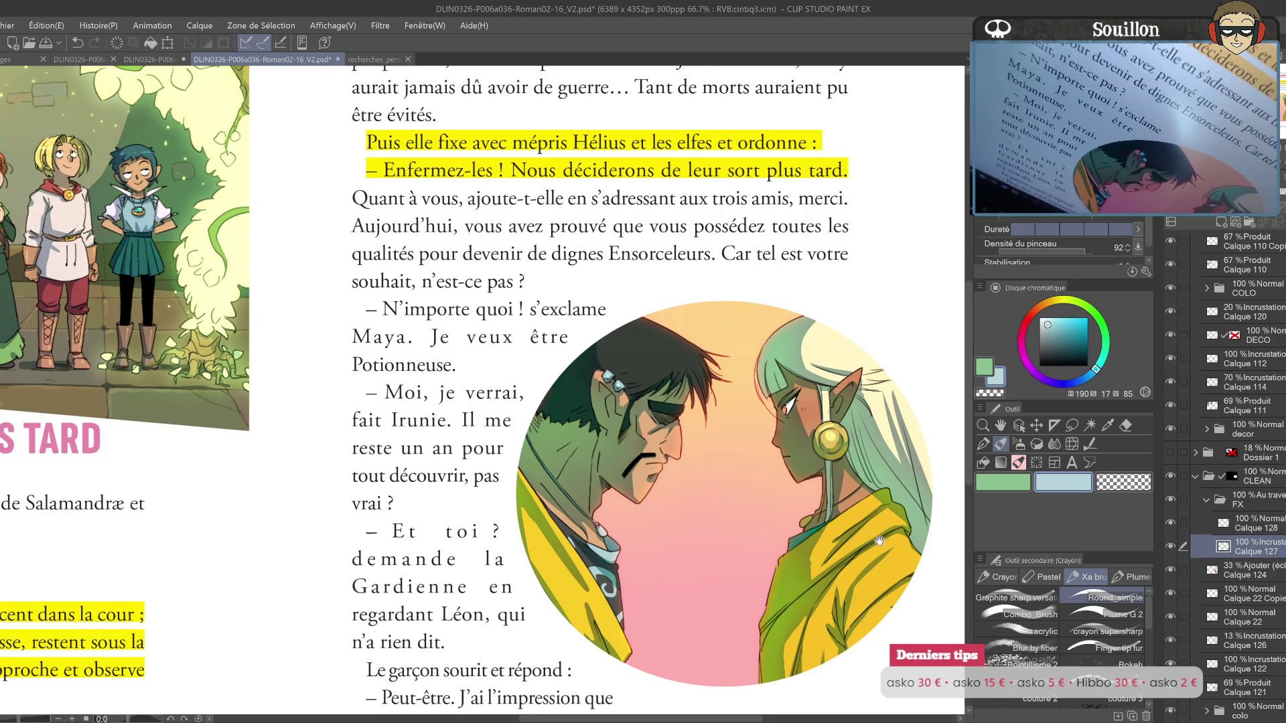
drag(879, 540, 843, 499)
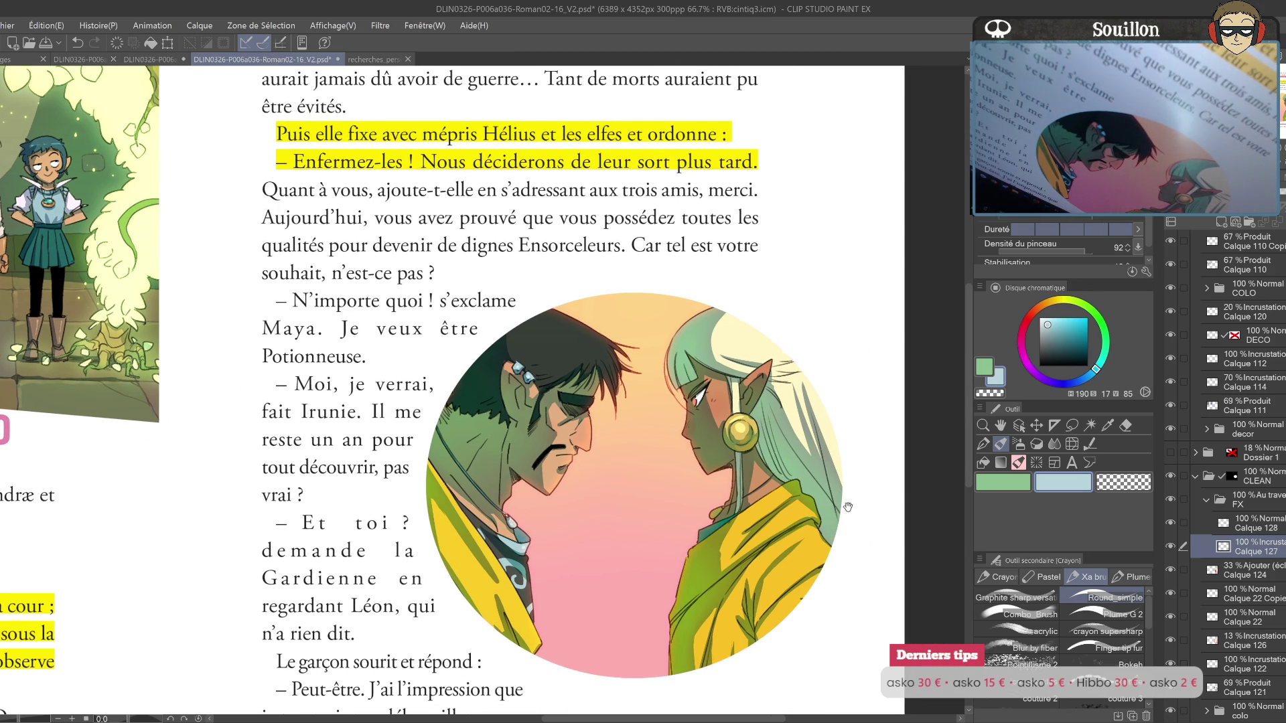
drag(859, 495, 847, 514)
key(ctrl+minus)
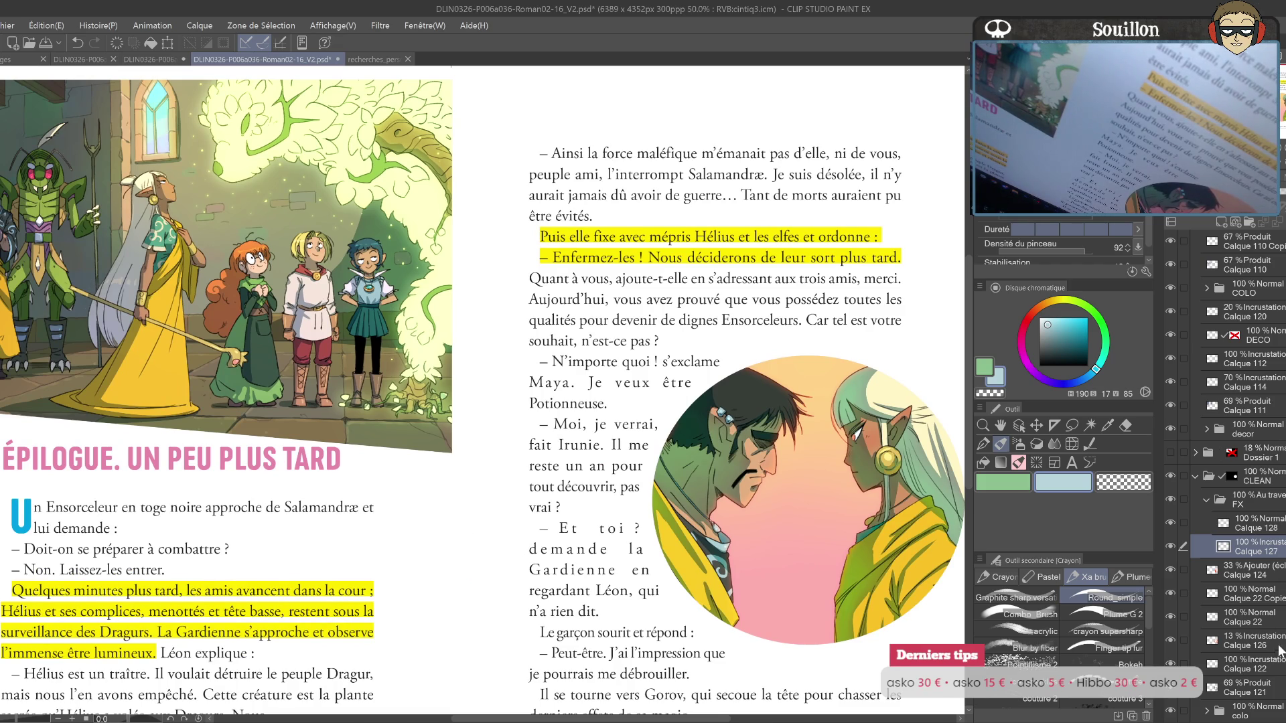
Step: Duplicate Calque 22 Copie and lower the copy's opacity to 46%
click(1215, 584)
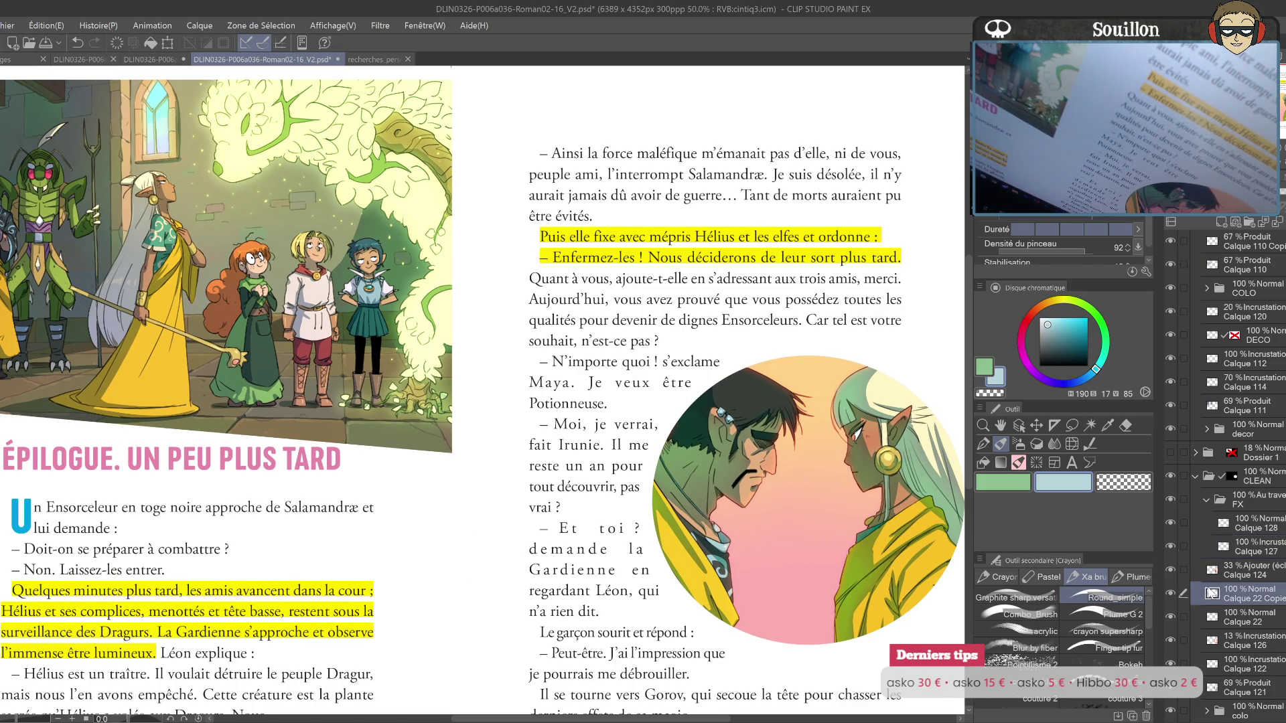
key(ctrl+j)
drag(1281, 195, 1253, 196)
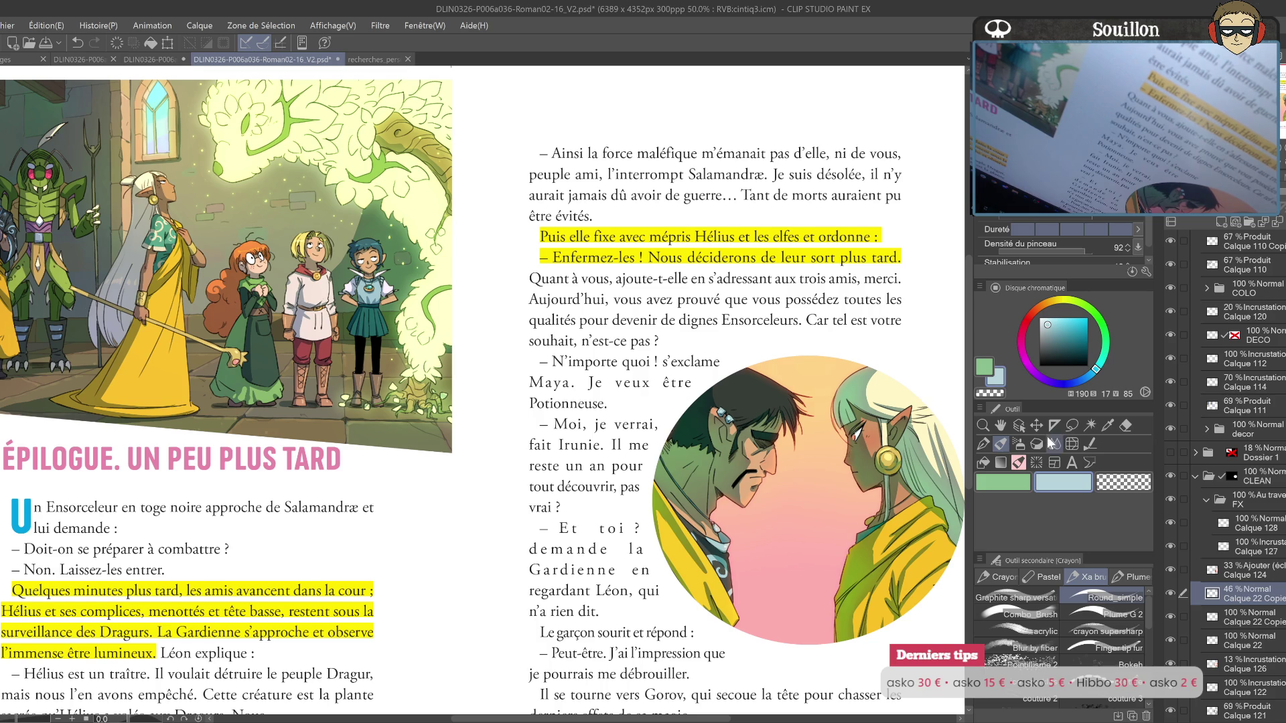
drag(845, 564, 787, 535)
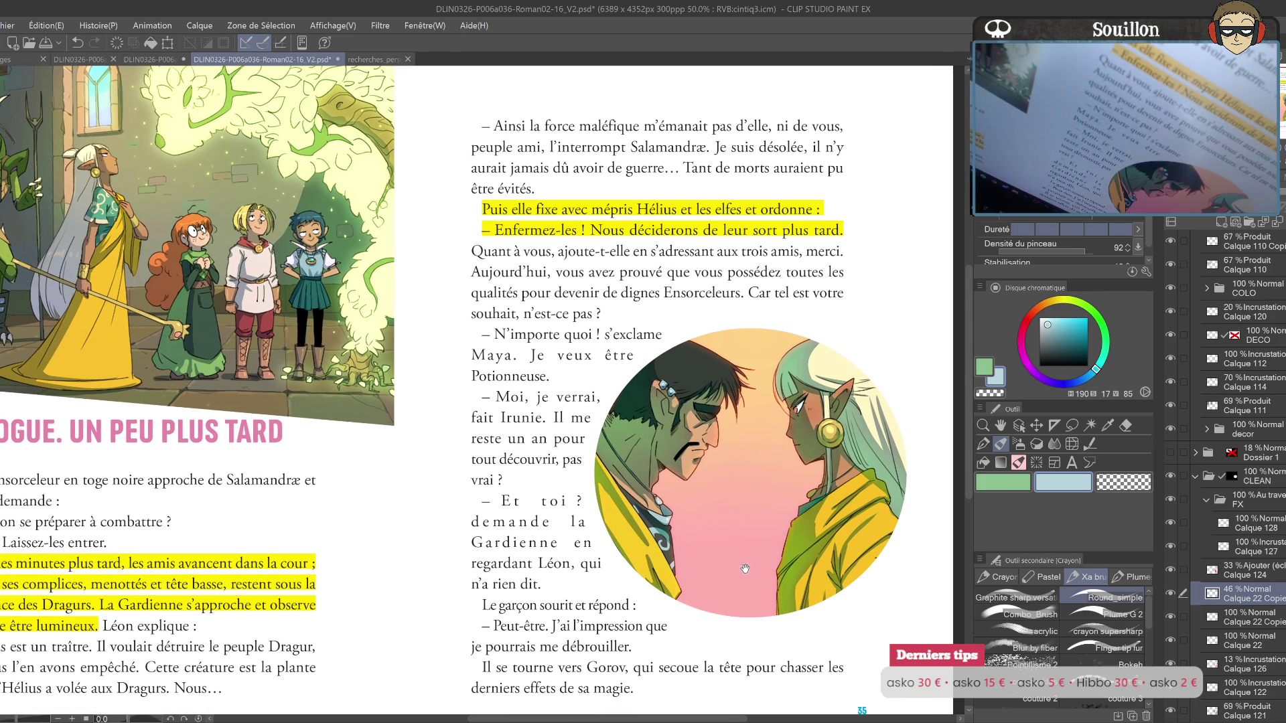
mouse_move(747, 574)
mouse_down()
mouse_move(814, 546)
mouse_move(793, 595)
mouse_move(763, 591)
mouse_up()
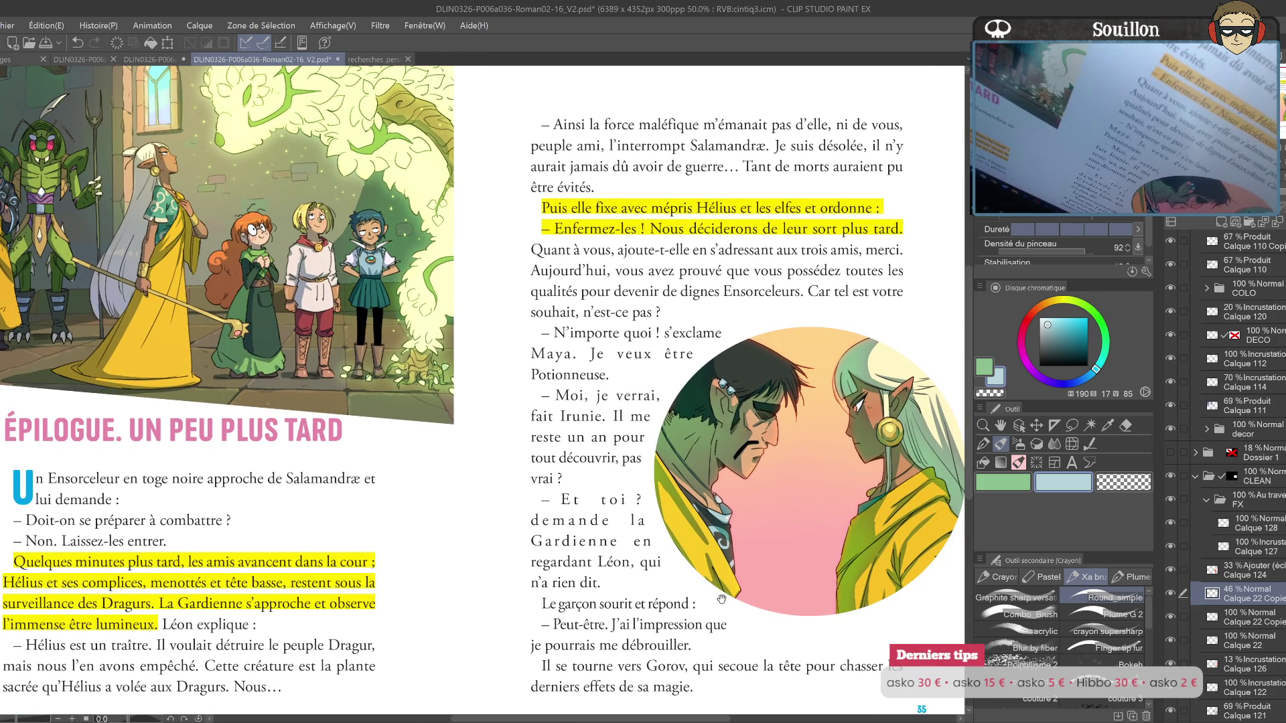
drag(683, 605, 722, 636)
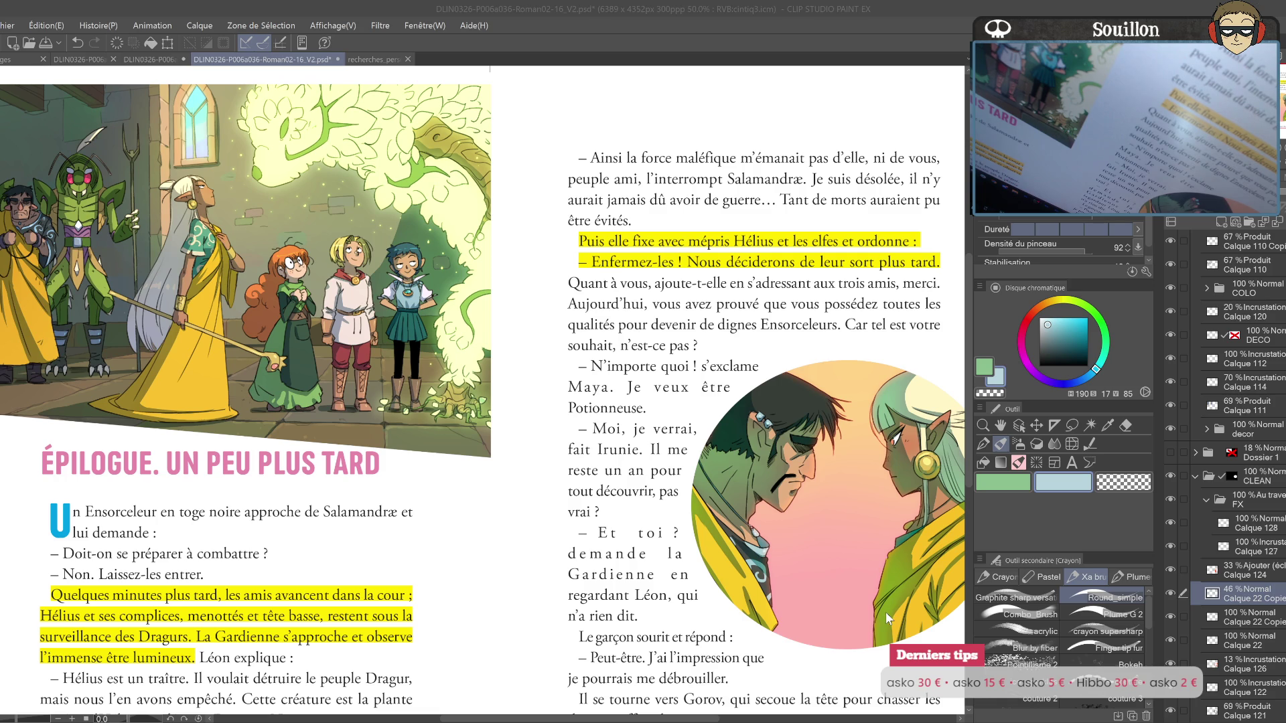
Step: Save the page and bring up the recherches_personnages_salamandraev2.jpg reference sheet
key(ctrl+s)
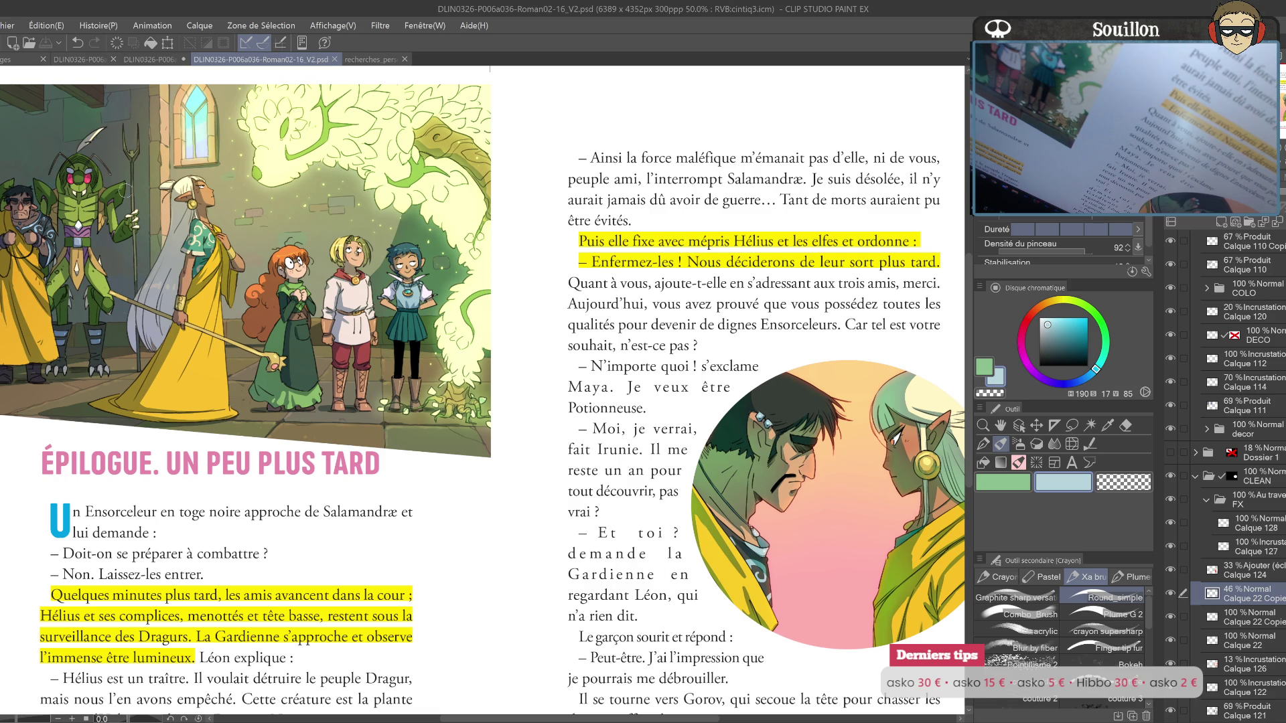
click(38, 42)
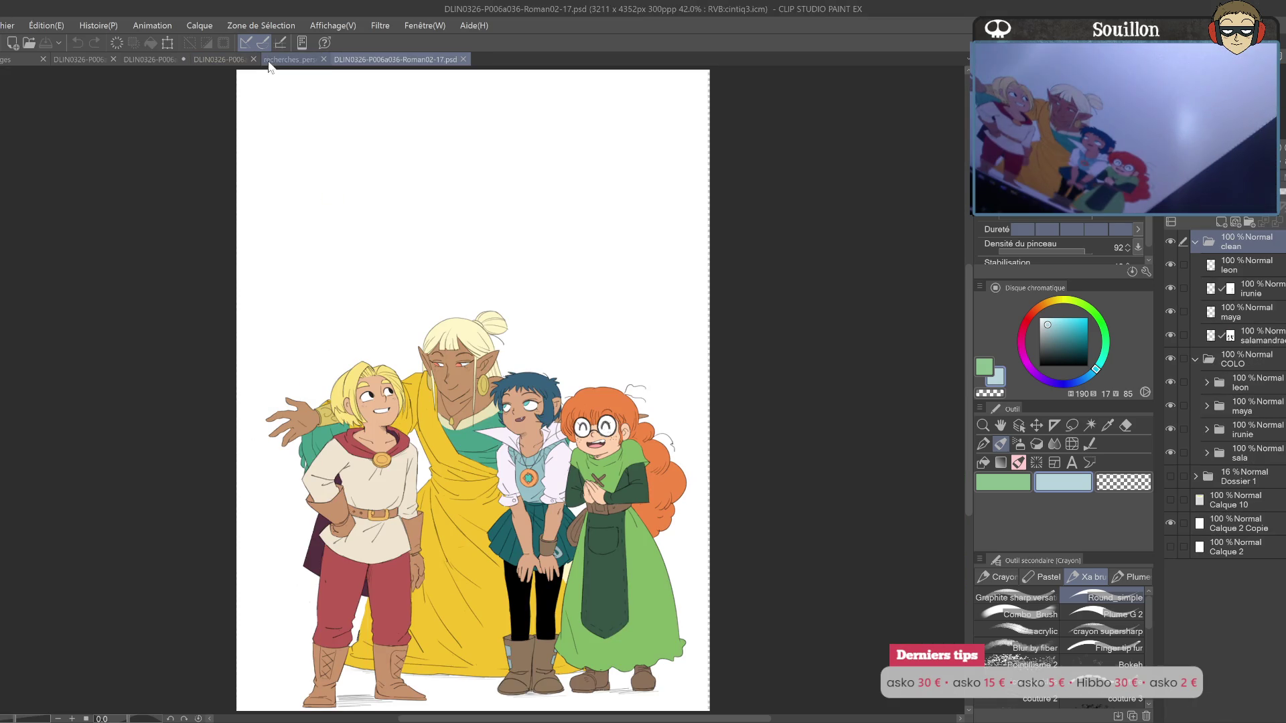
click(280, 65)
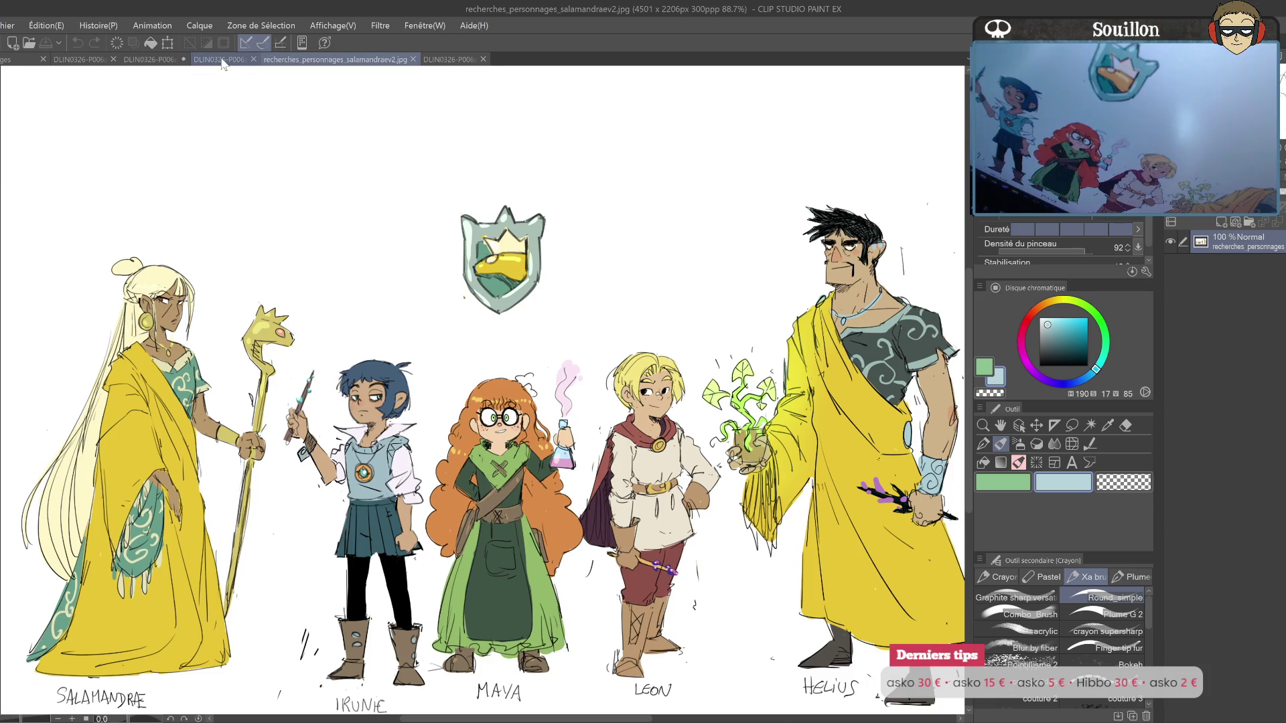
Step: Look through the Roman02-15 and Roman02-14_V2 pages, then bring up the Roman02-17 group illustration
click(221, 60)
click(141, 64)
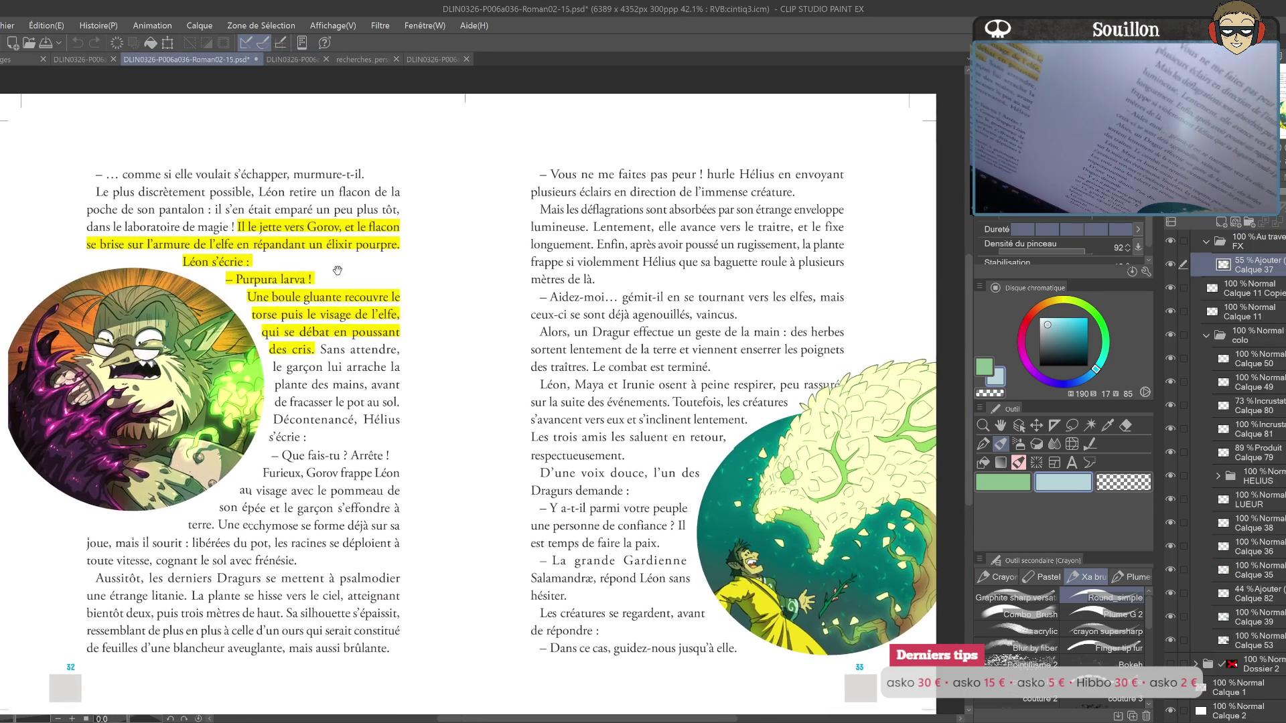
drag(337, 270, 314, 240)
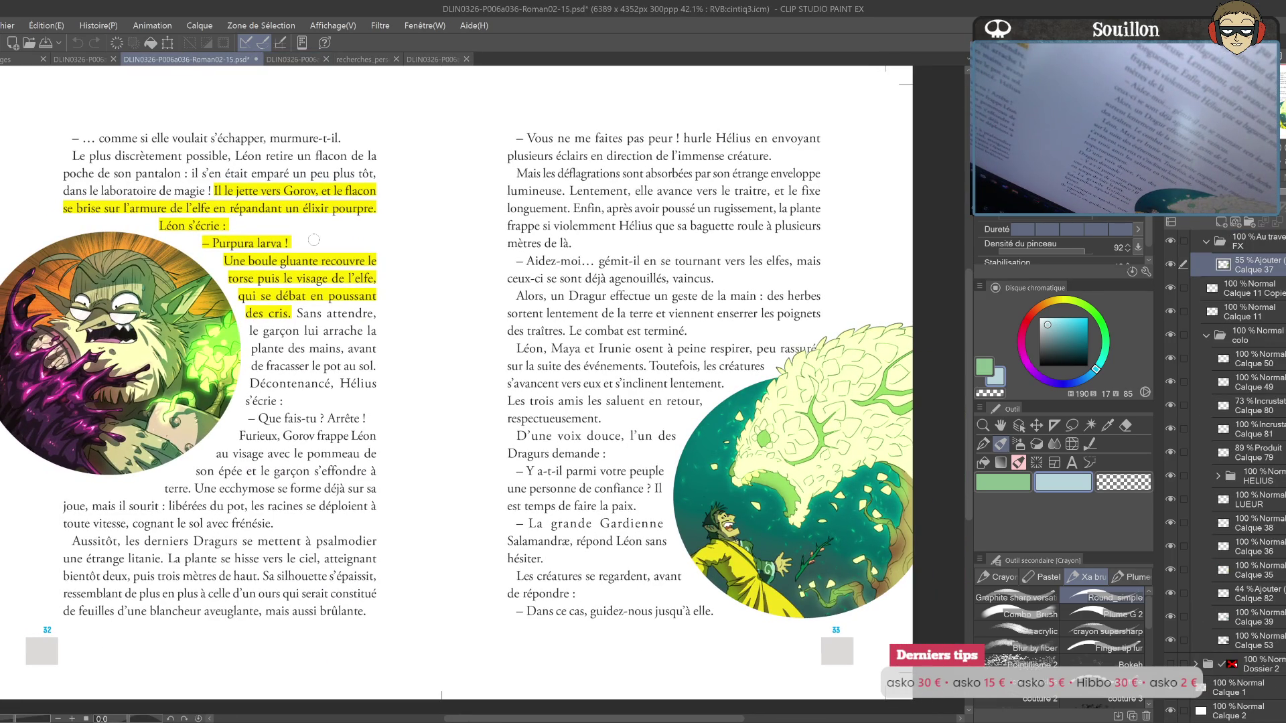
click(79, 61)
drag(79, 61, 392, 64)
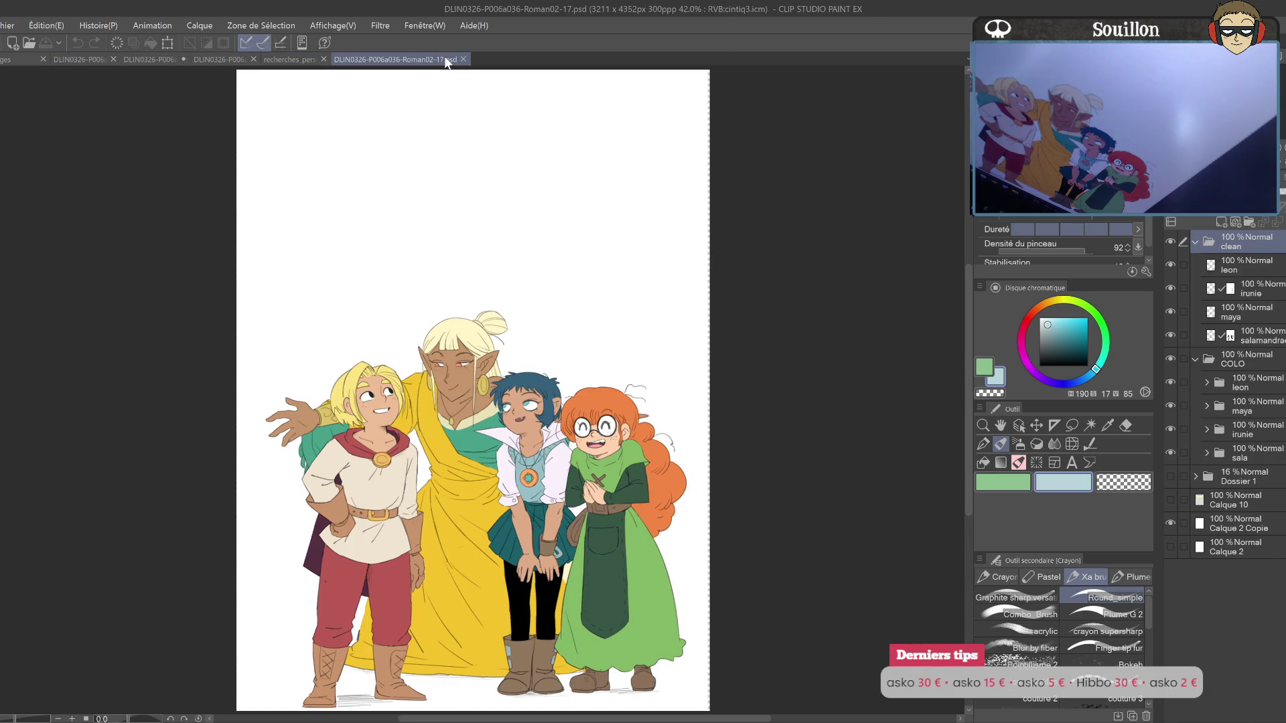
Step: Zoom in on the elf's face, select Calque 46's contents, and add a new layer with pure red
scroll(449, 393, up, 3)
scroll(449, 394, up, 3)
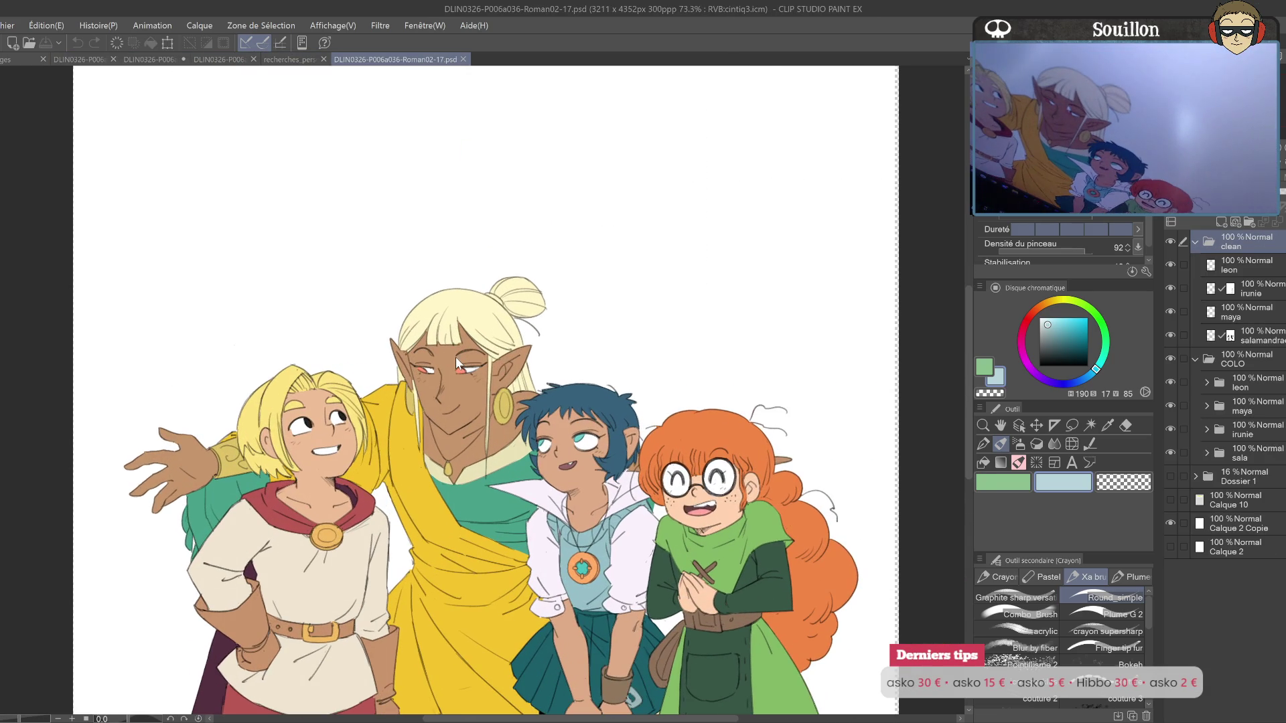
key(o)
click(782, 377)
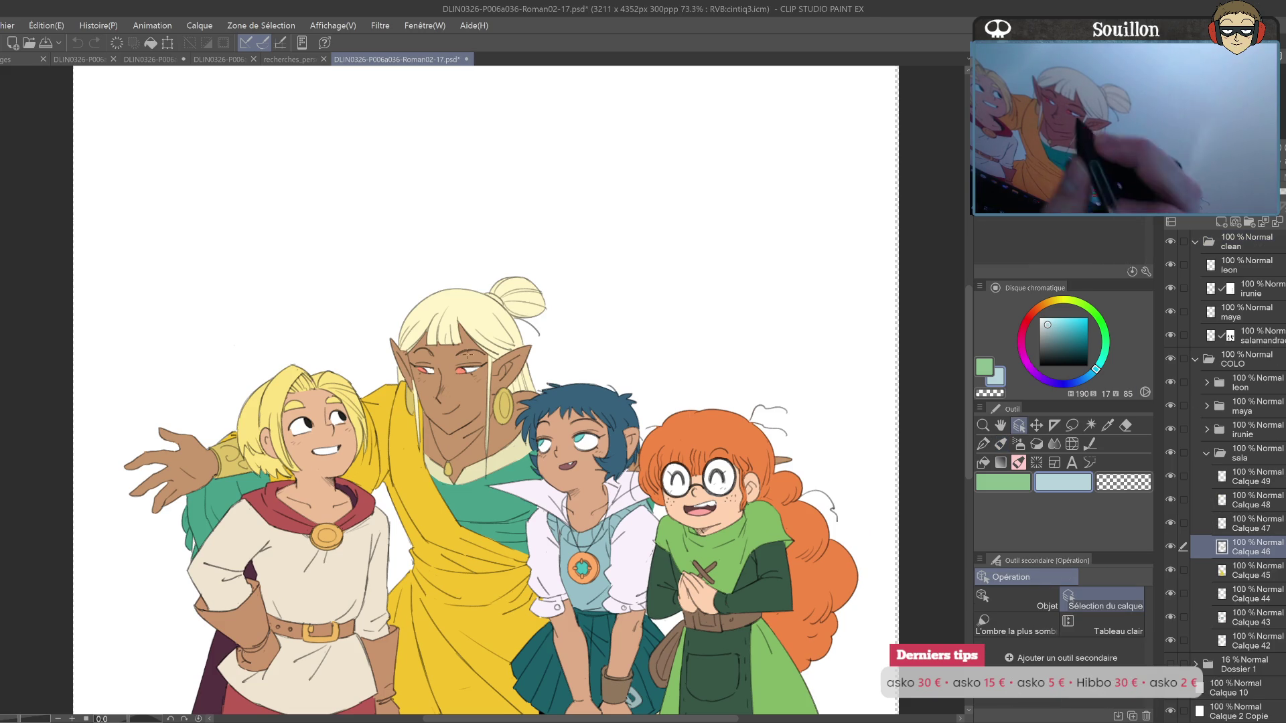
ctrl+click(1220, 547)
click(1221, 222)
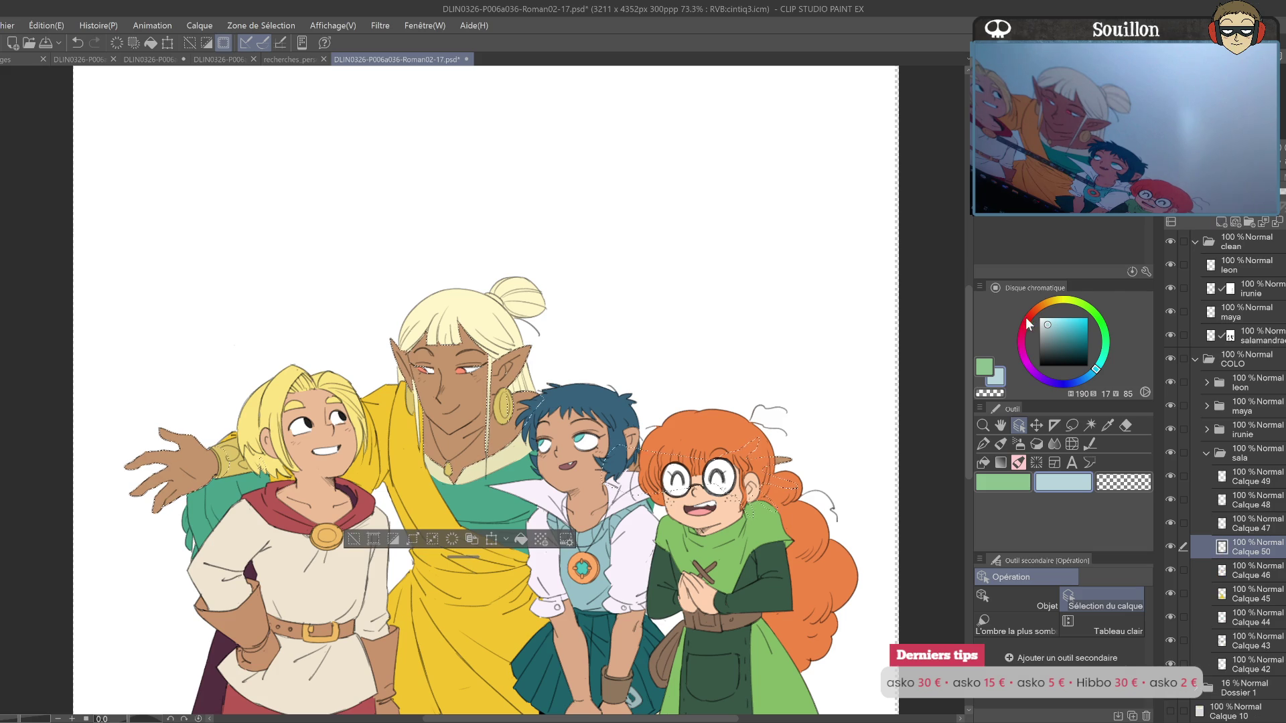
click(1029, 317)
drag(1085, 320, 1113, 300)
key(p)
Step: Paint red on the elf's nose, cheeks, ear tips, mouth and fingertips
mouse_move(507, 380)
mouse_down()
mouse_move(503, 399)
mouse_move(548, 382)
mouse_move(489, 386)
mouse_up()
click(484, 382)
drag(455, 338, 467, 354)
drag(592, 344, 580, 357)
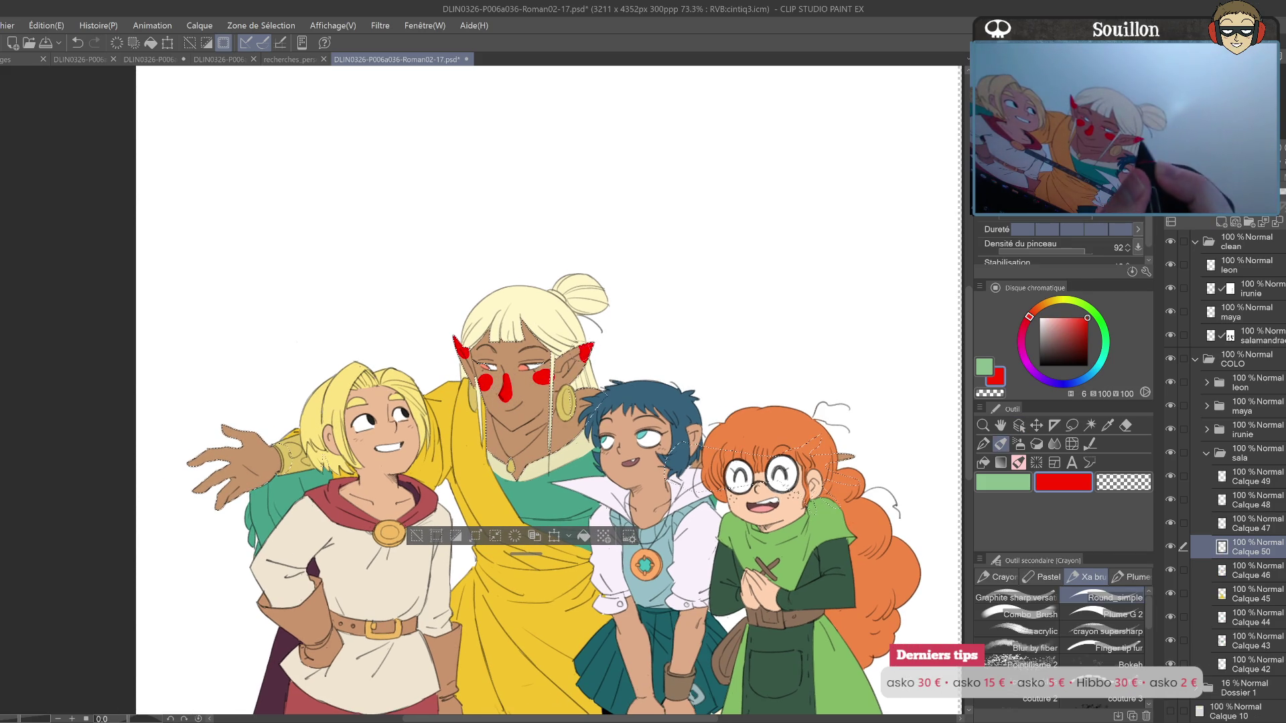
drag(540, 431, 530, 439)
mouse_move(260, 469)
mouse_down()
mouse_move(410, 434)
mouse_move(351, 422)
mouse_up()
drag(350, 428, 345, 455)
drag(375, 466, 365, 474)
drag(385, 392, 375, 402)
mouse_move(889, 483)
mouse_down()
mouse_move(839, 417)
mouse_move(795, 494)
mouse_up()
Step: Soften the red on the elf's ears and cheeks with a blending brush and fade the layer to 9%
click(1018, 615)
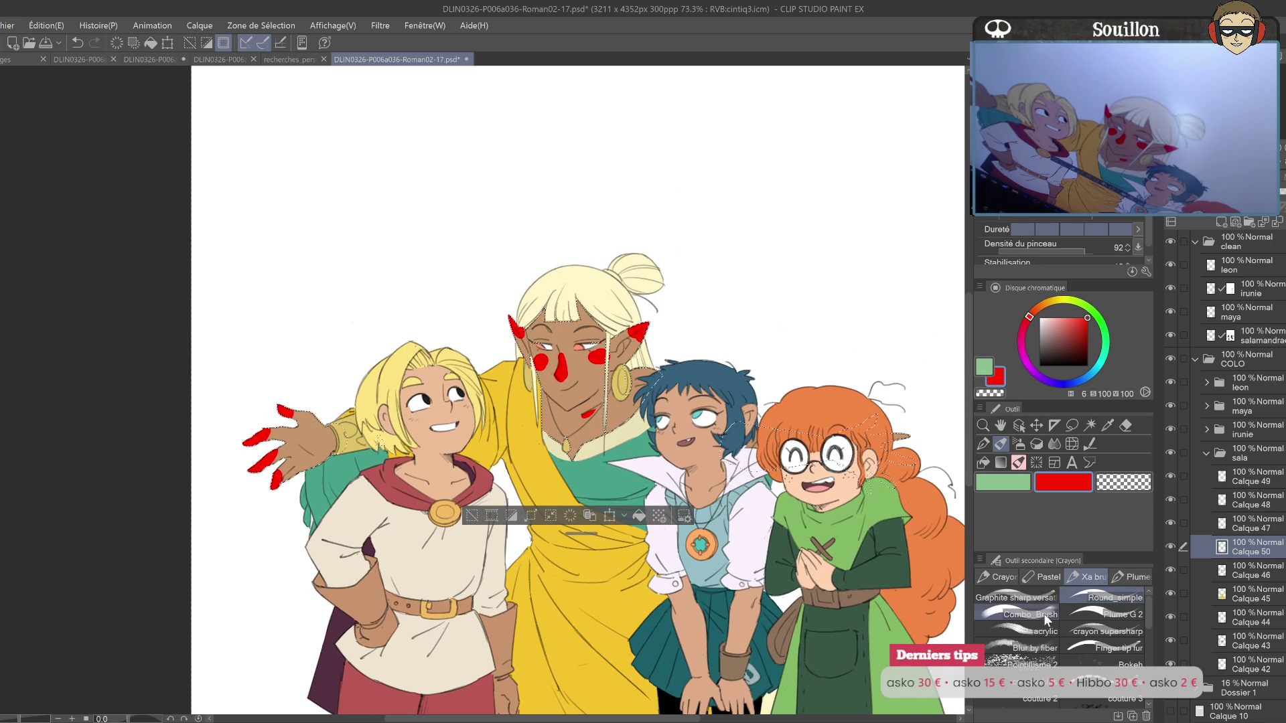
mouse_move(518, 325)
mouse_down()
mouse_move(553, 373)
mouse_move(606, 378)
mouse_move(600, 422)
mouse_up()
drag(626, 325, 647, 345)
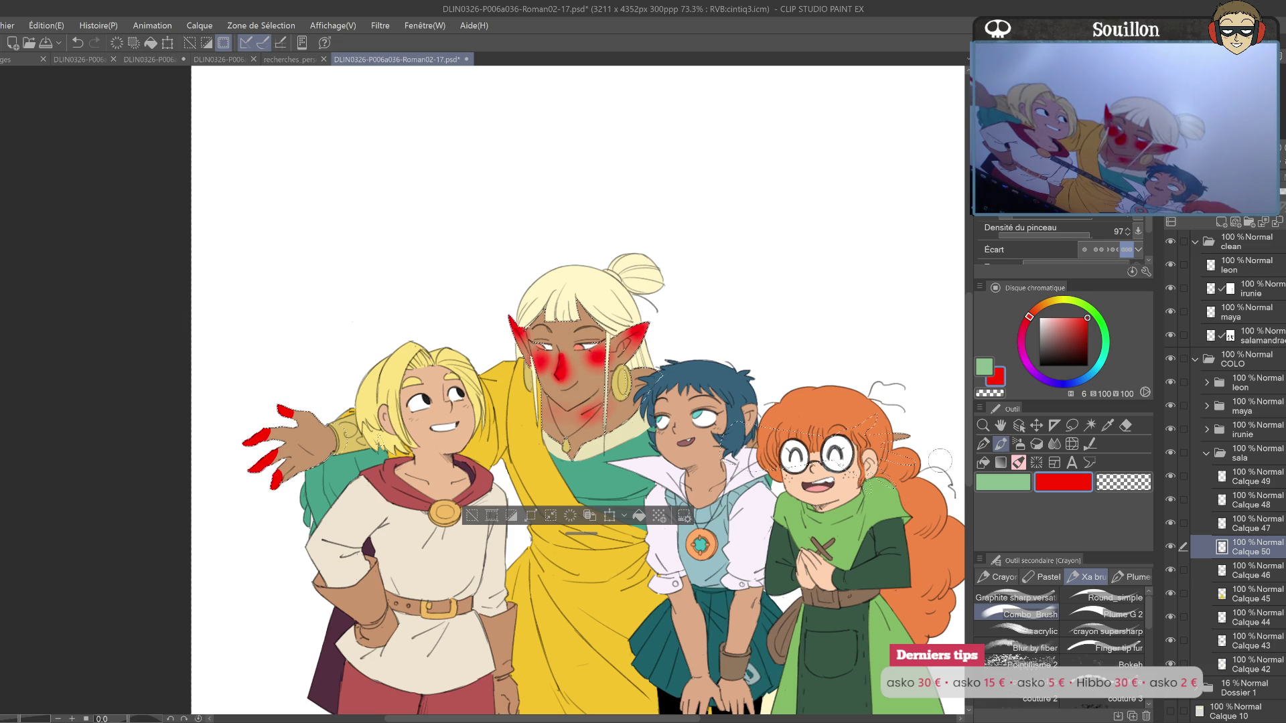
key(ctrl+d)
drag(1273, 201, 1187, 201)
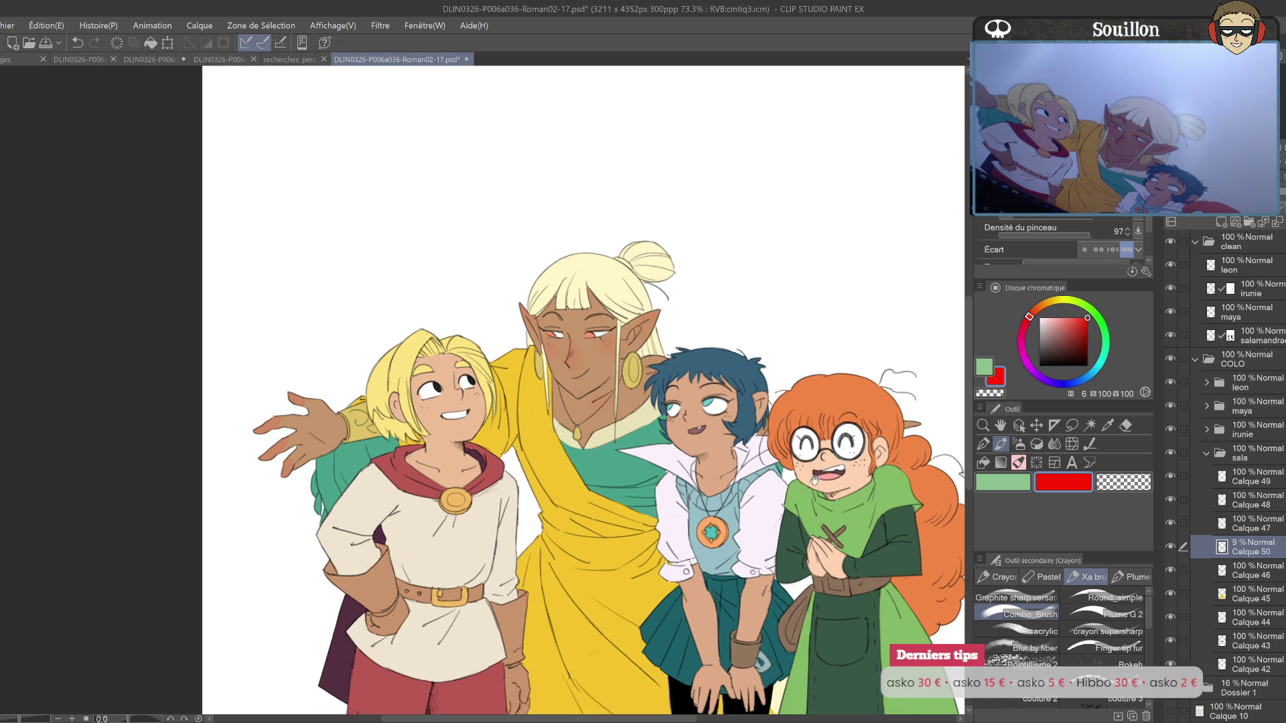
Step: Dab faint red blush on the blonde character's cheek and nose on new layer Calque 51
key(o)
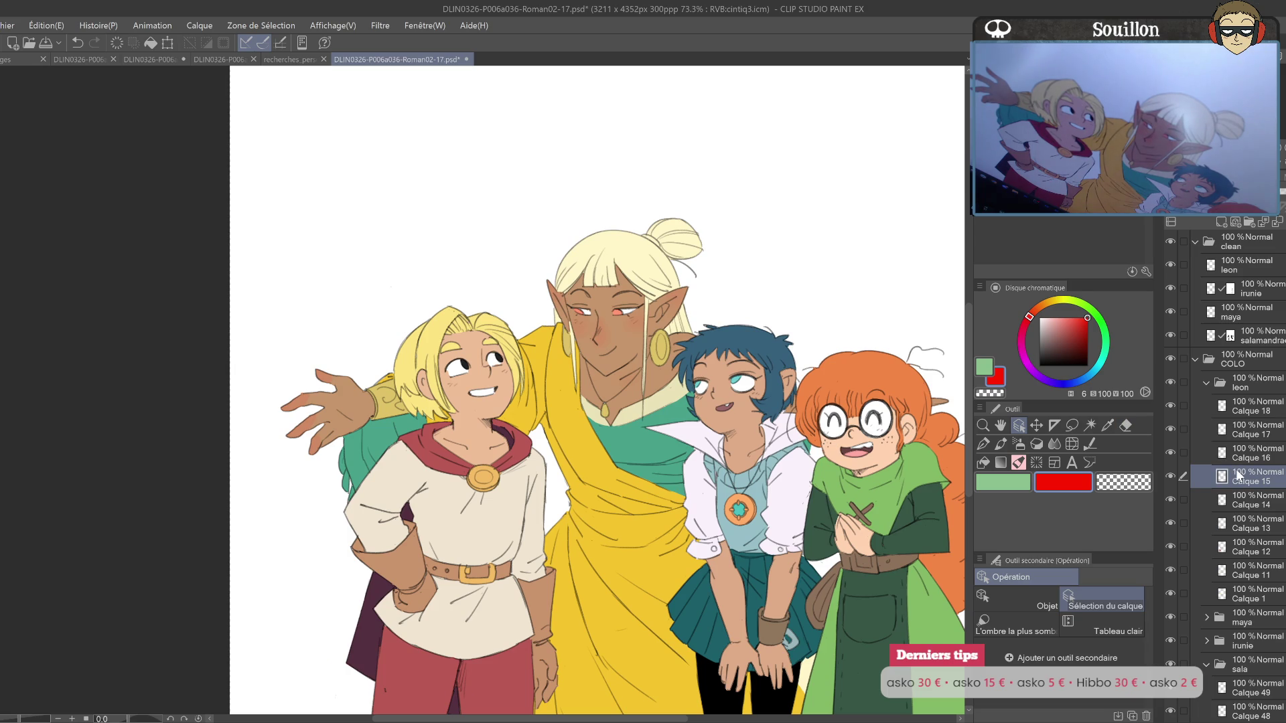
ctrl+click(1221, 476)
key(ctrl+shift+n)
drag(665, 466, 823, 463)
key(p)
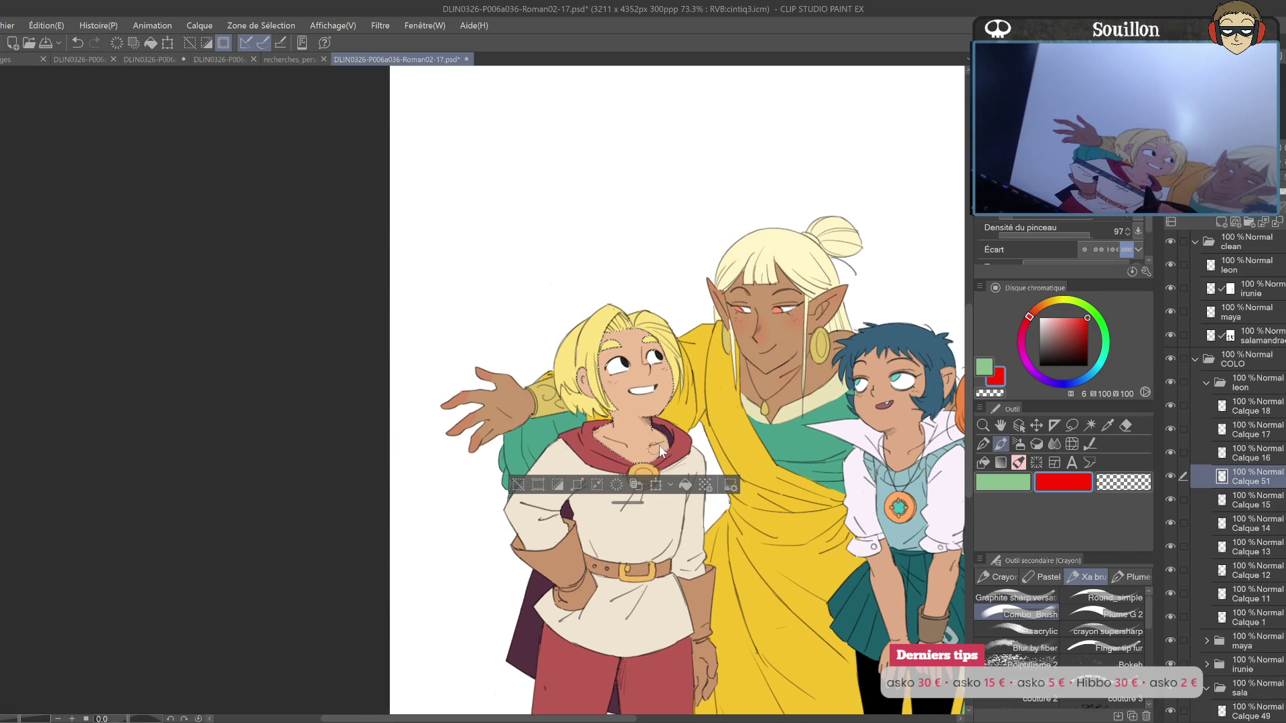
drag(663, 424, 706, 422)
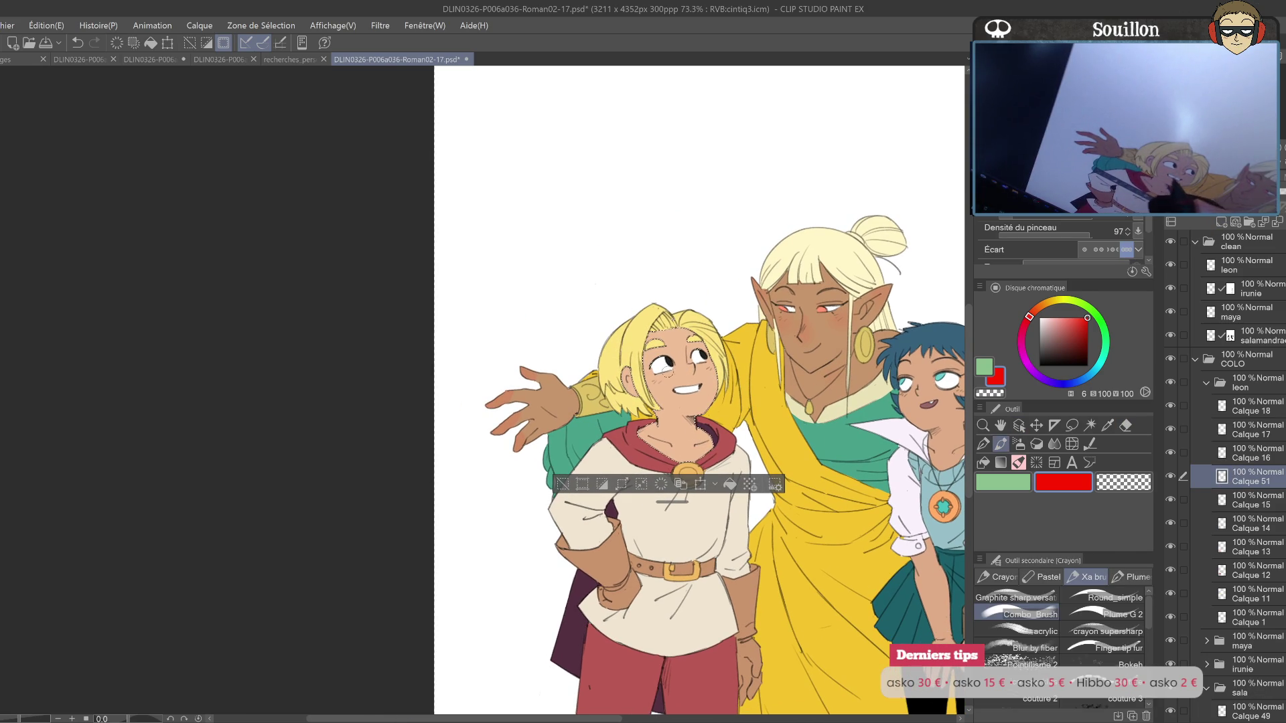
click(656, 379)
click(687, 370)
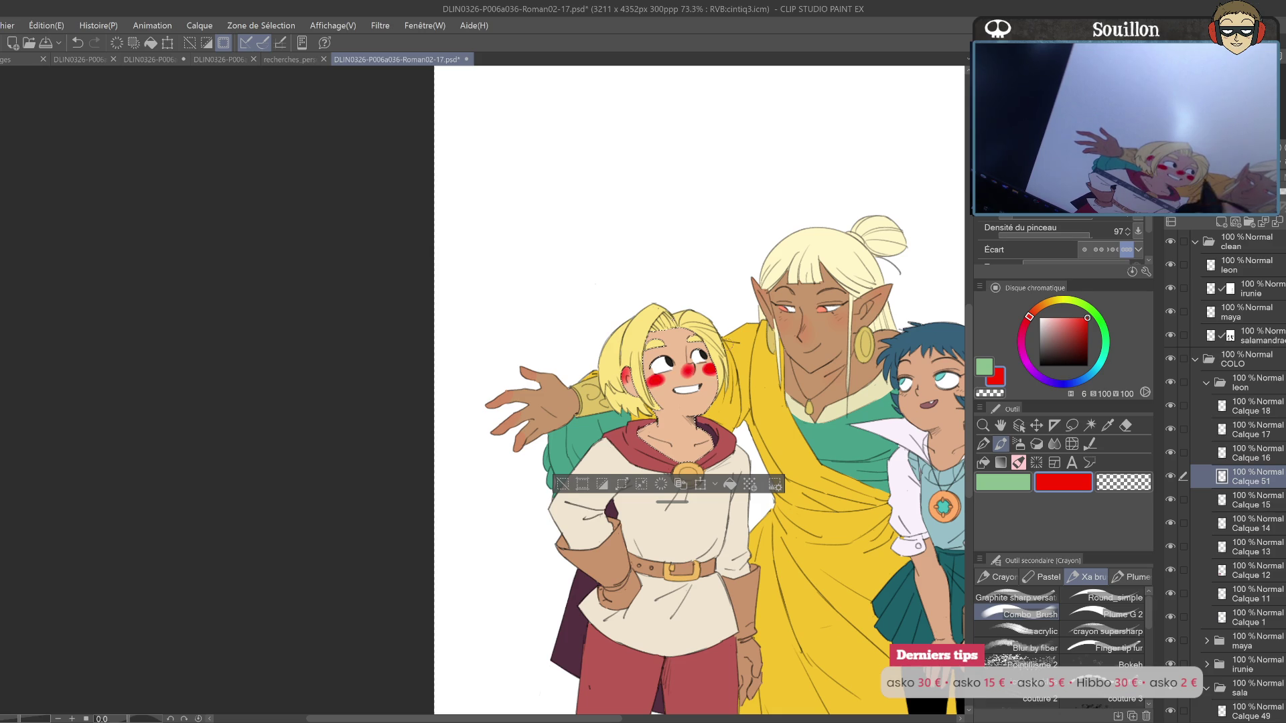
click(688, 369)
drag(732, 369, 700, 370)
key(0)
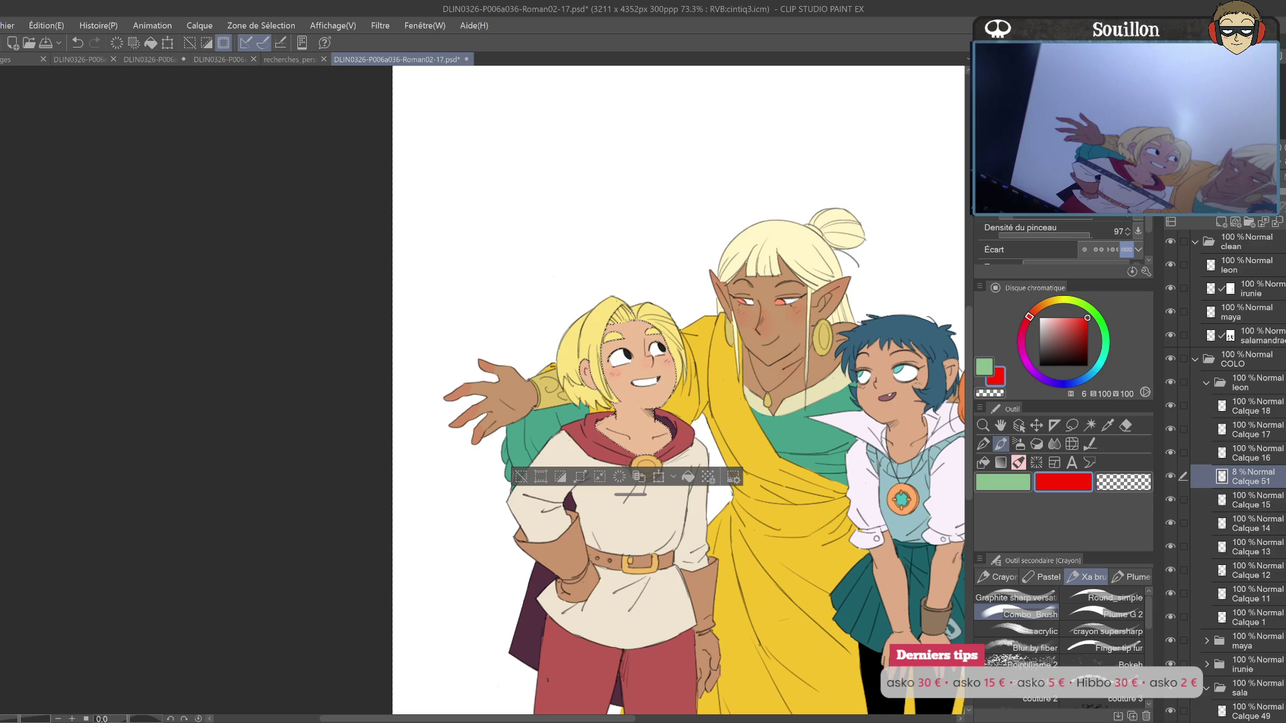
key(ctrl+d)
Step: Group the salamandra, leon, irunie and maya line-art layers into TRAITS and duplicate the folder
key(o)
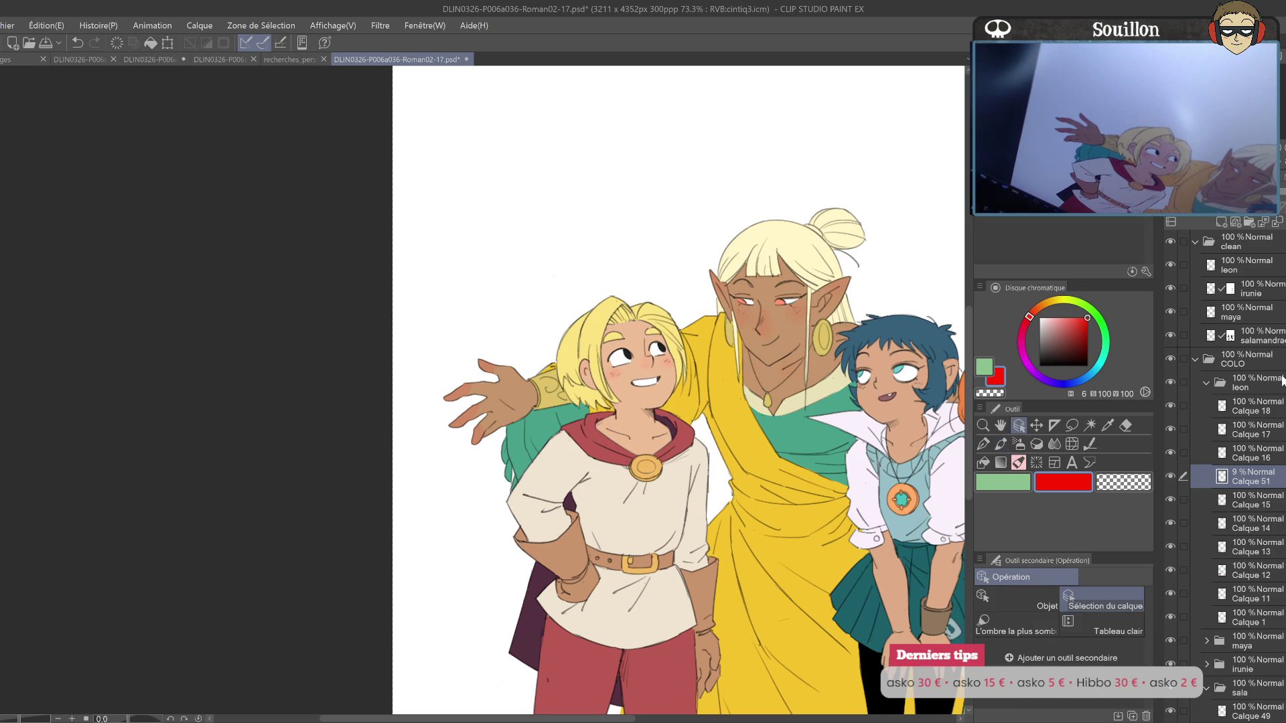
click(1172, 337)
click(1172, 336)
click(1262, 340)
key(ctrl+g)
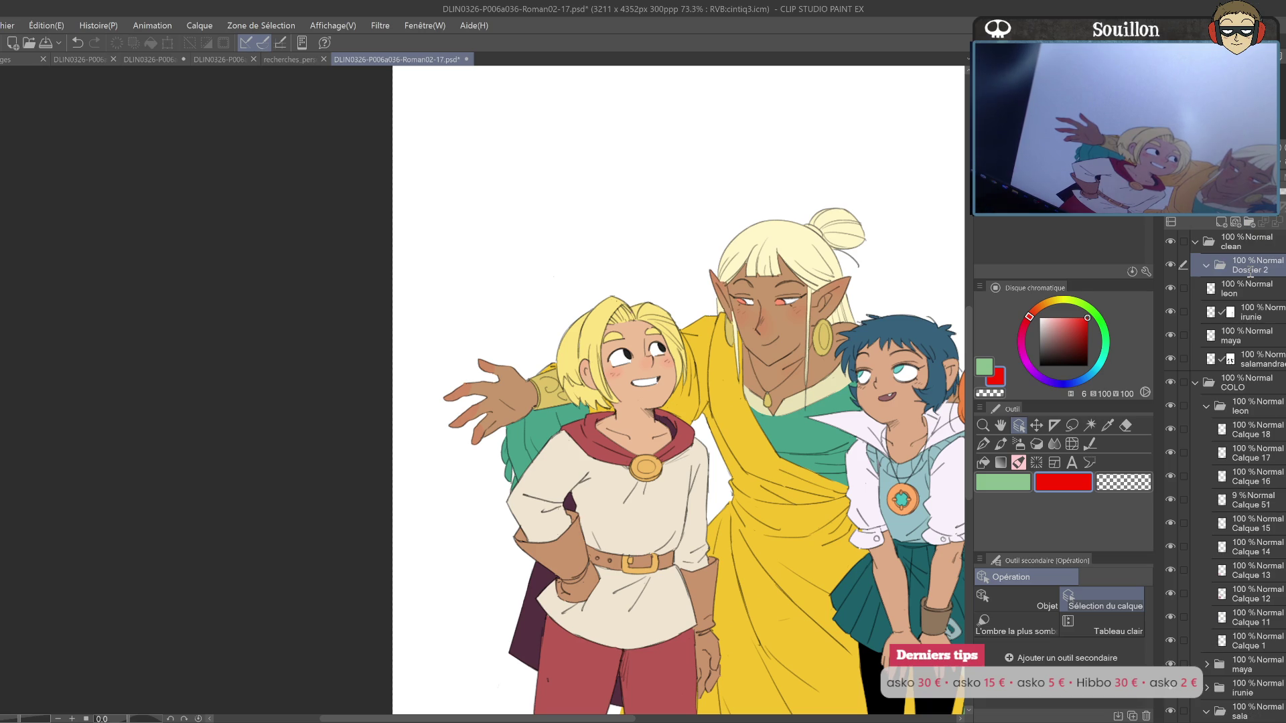
text(TRAITS)
click(1246, 289)
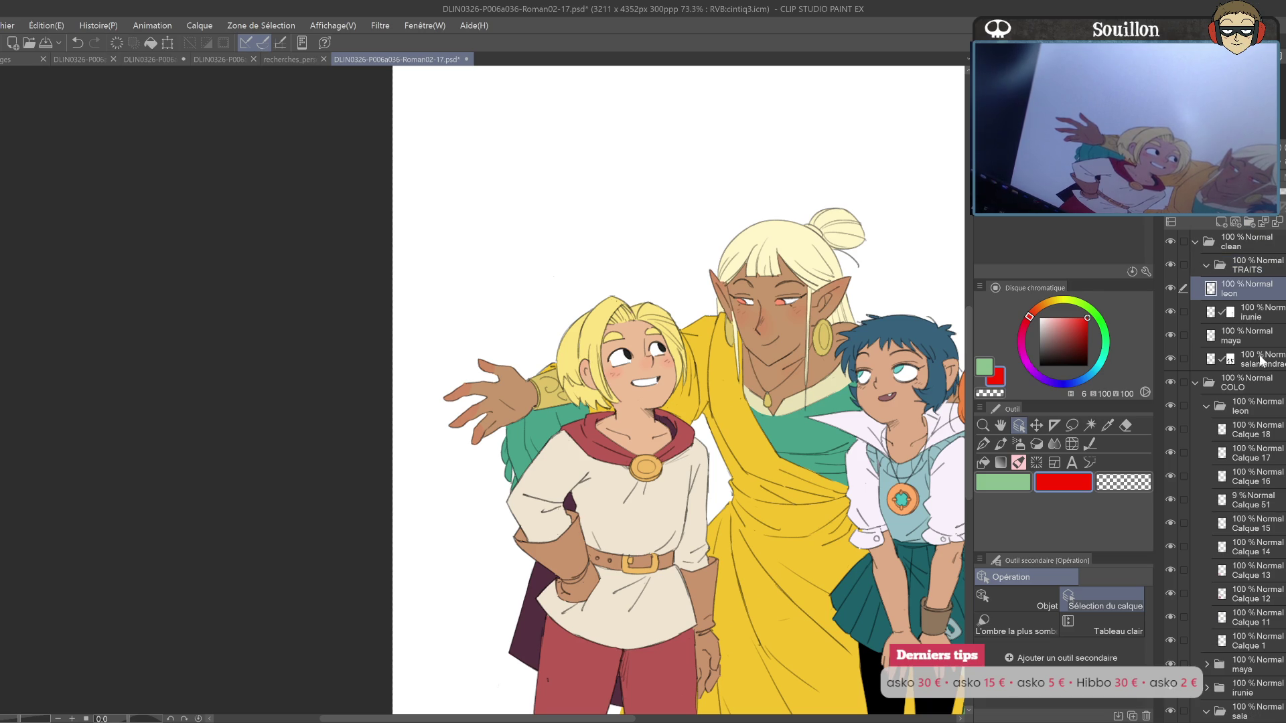
shift+click(1262, 362)
click(1207, 268)
key(ctrl+j)
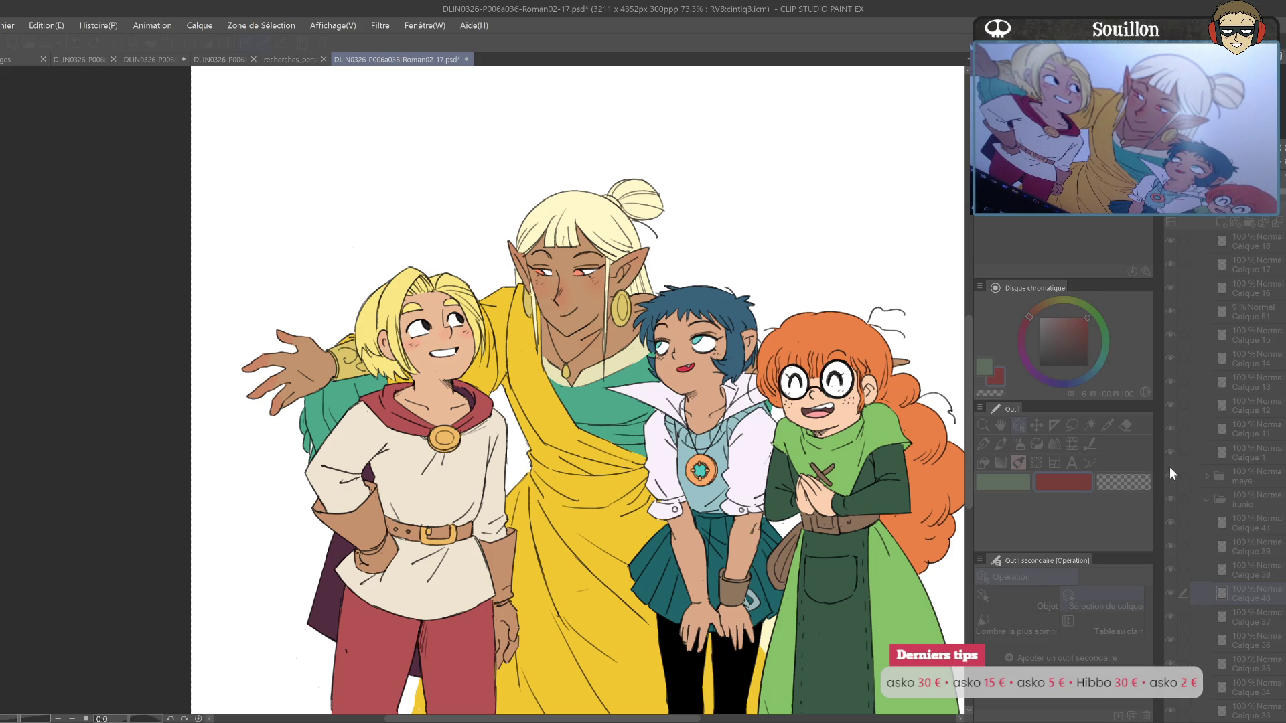
Step: Select Calque 24, check the boots and faces, and sample pale cream from Calque 43
click(1269, 423)
click(1276, 414)
key(alt+bracketleft)
drag(849, 573, 845, 456)
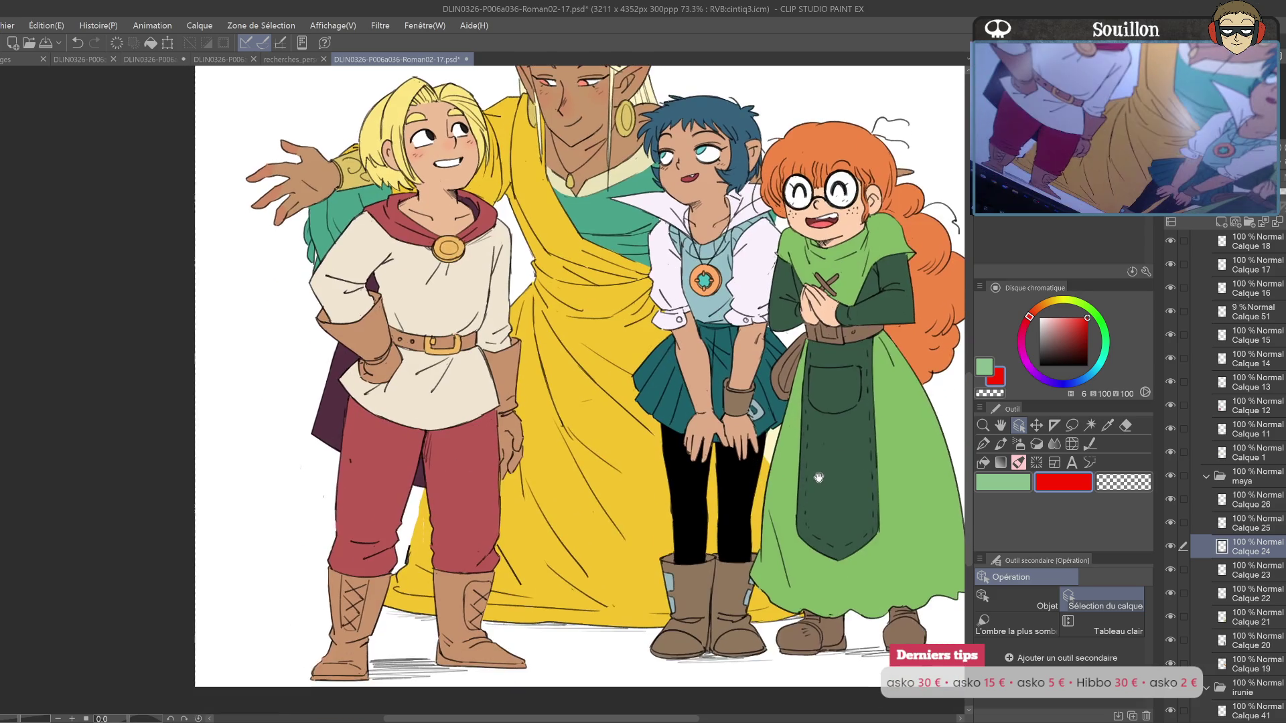
drag(827, 392, 818, 519)
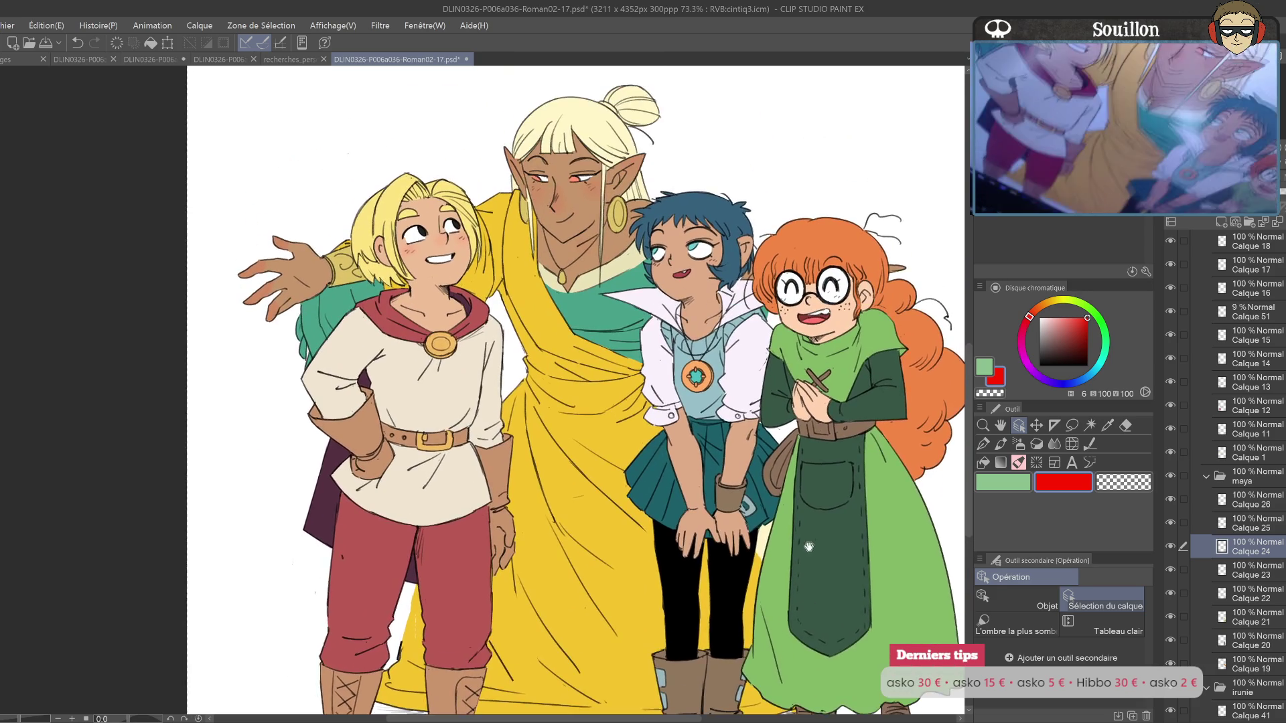
click(624, 407)
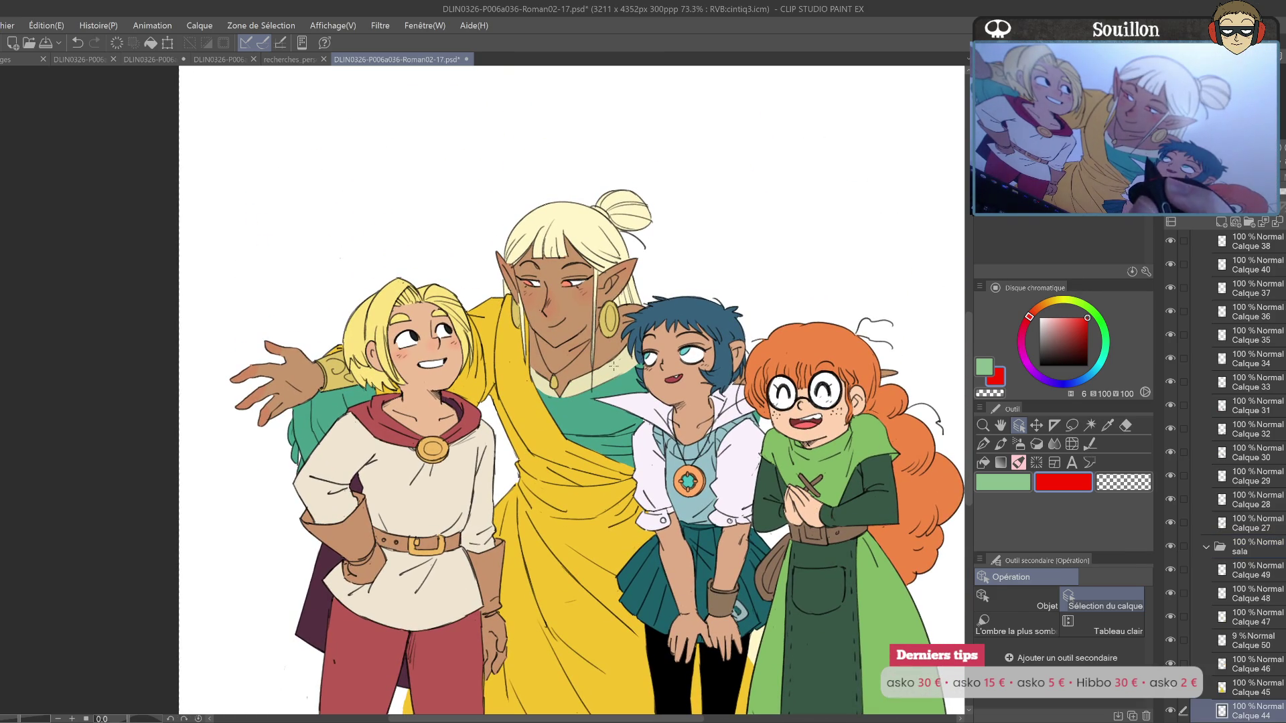
Step: Draw pale cream swirl patterns on the elf's green drape on a new layer, undoing stray strokes
alt+click(624, 407)
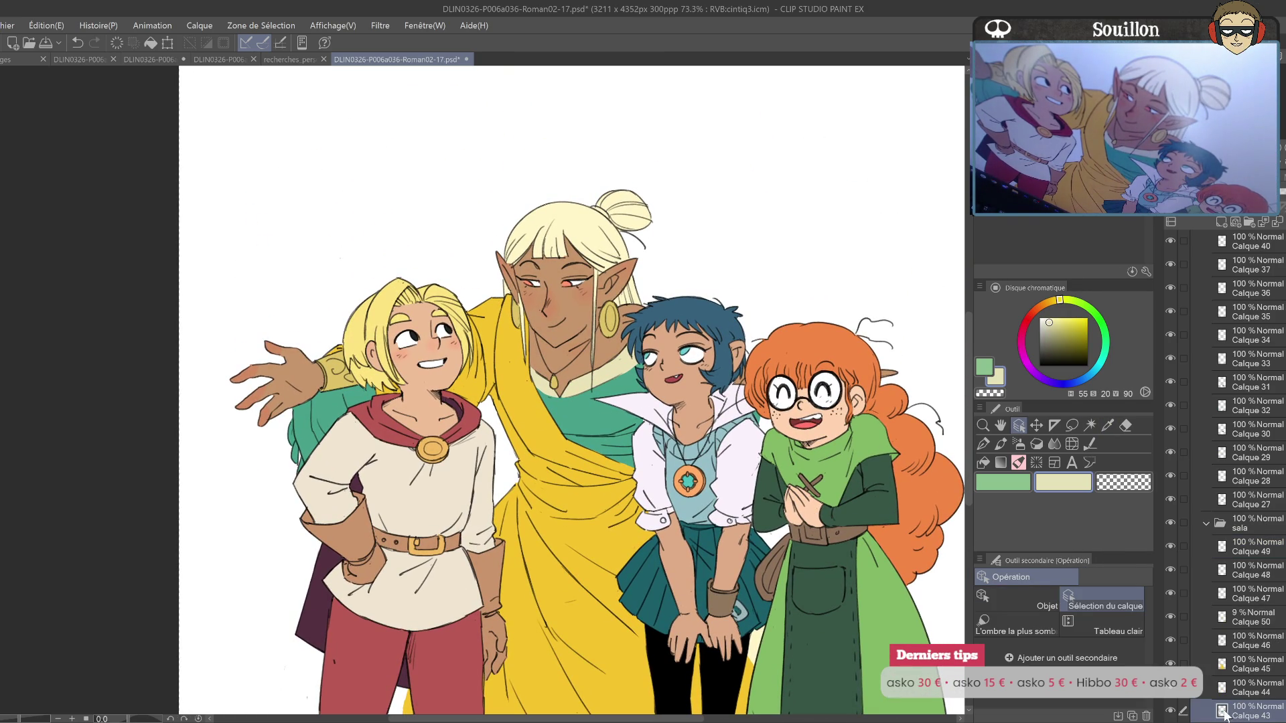
ctrl+click(1223, 710)
key(ctrl+shift+n)
key(p)
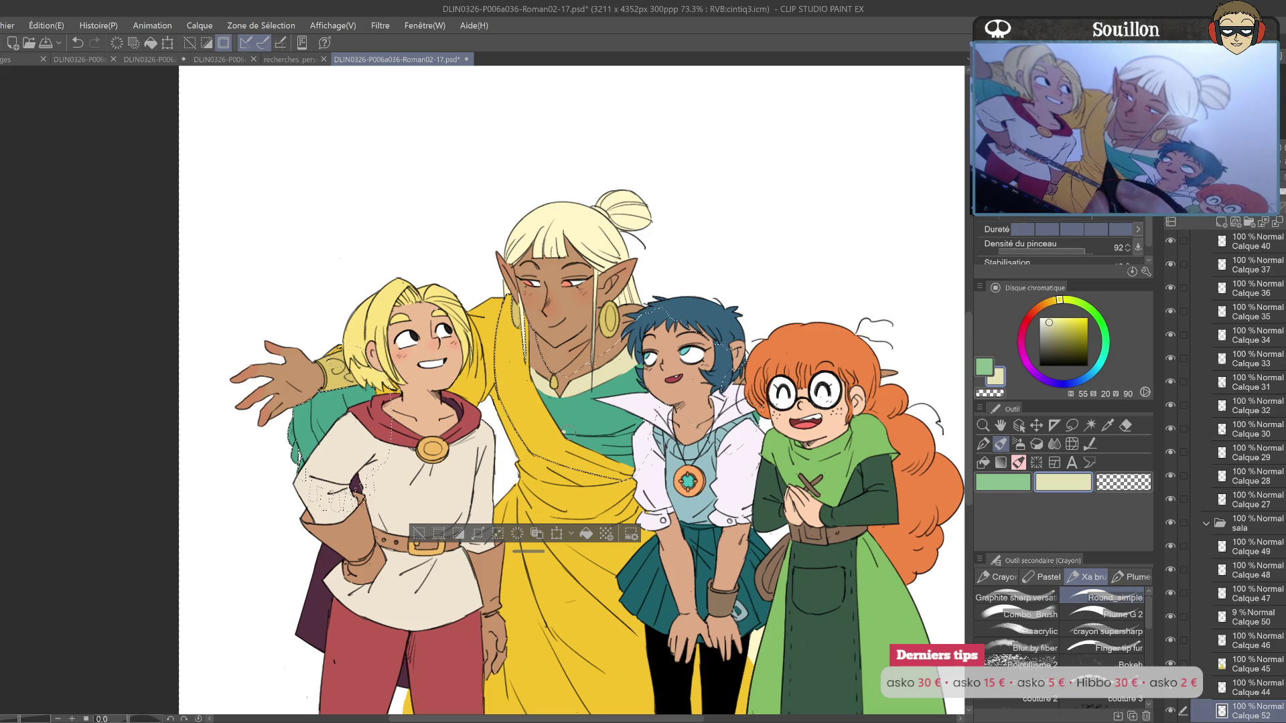
key(ctrl+z)
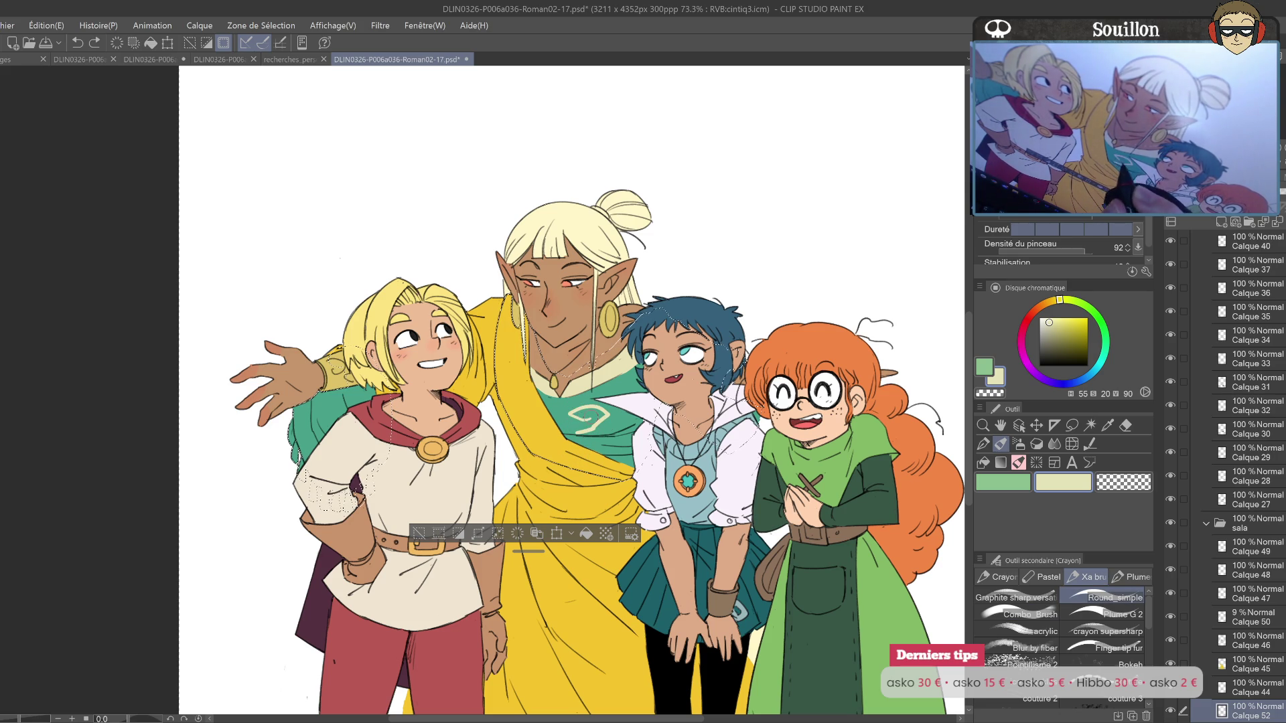
key(ctrl+z)
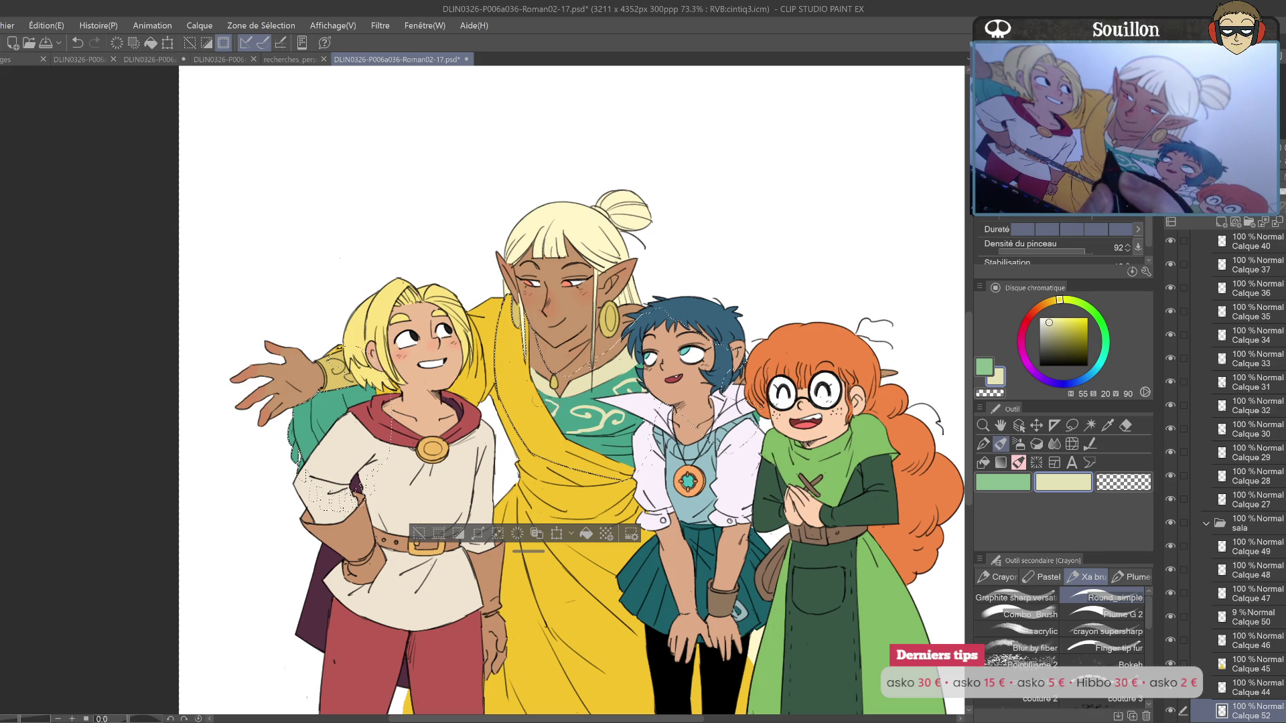
drag(612, 435, 619, 415)
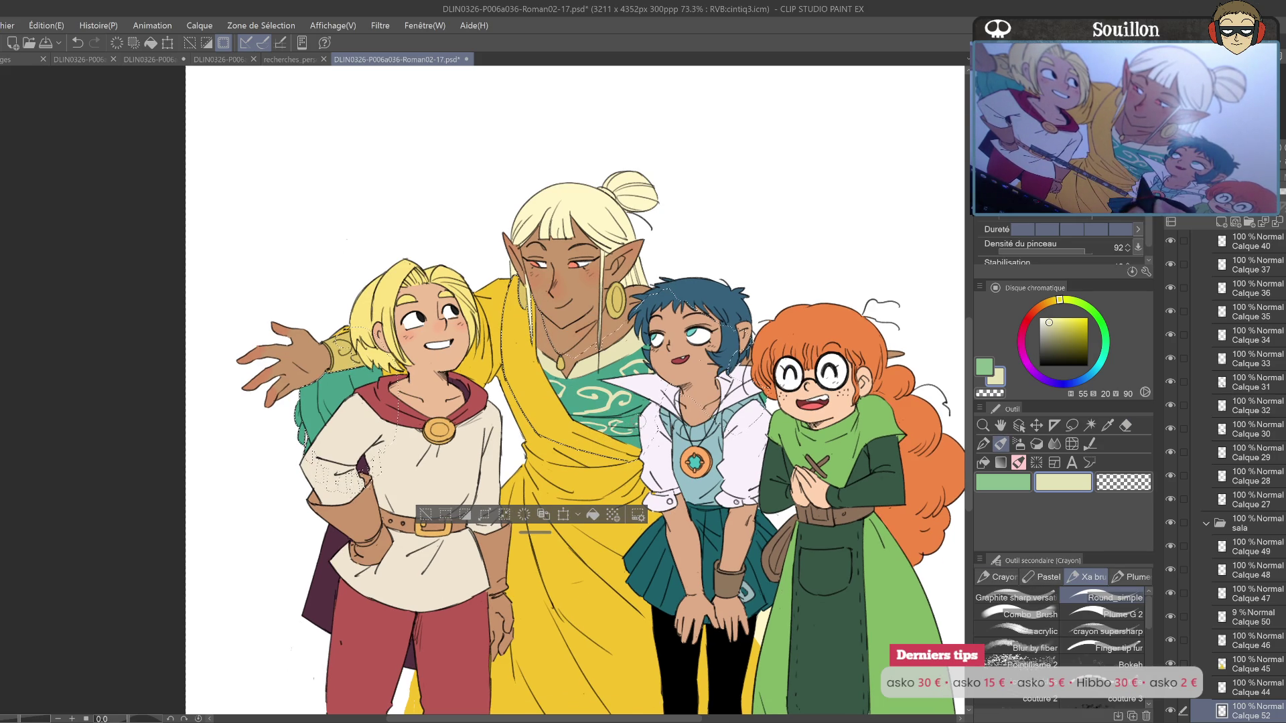
scroll(785, 408, up, 2)
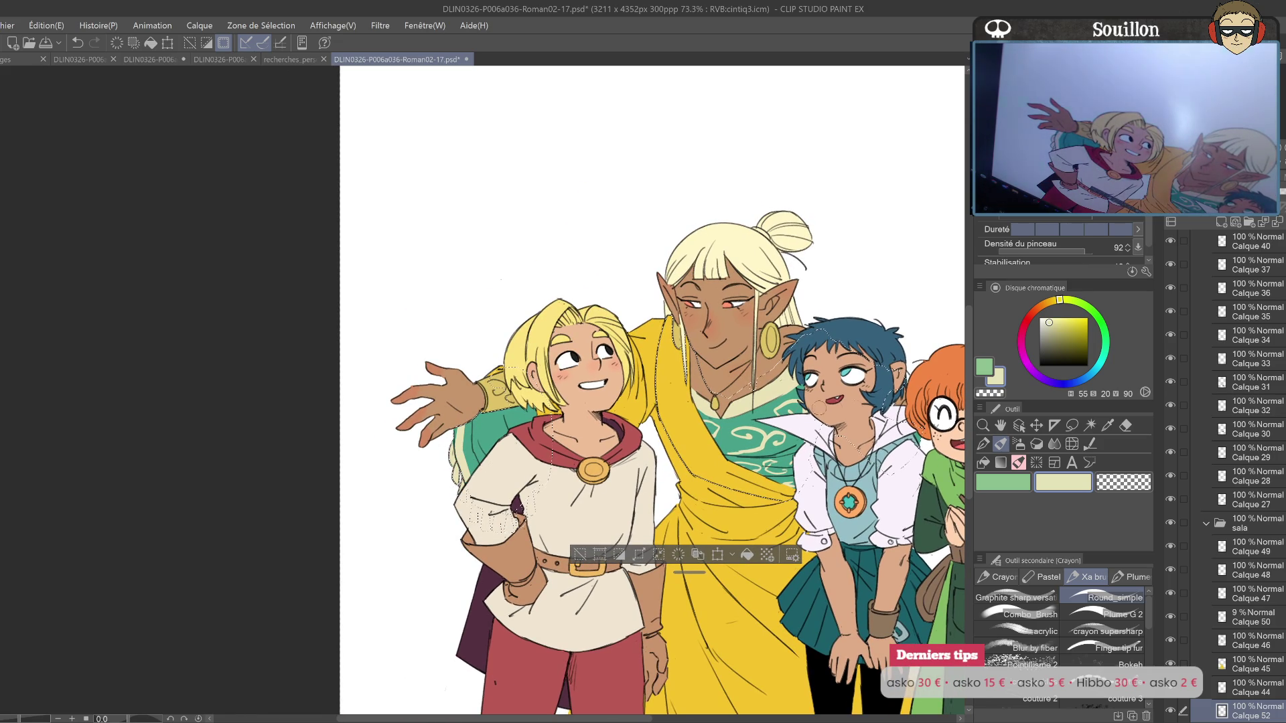
key(ctrl+z)
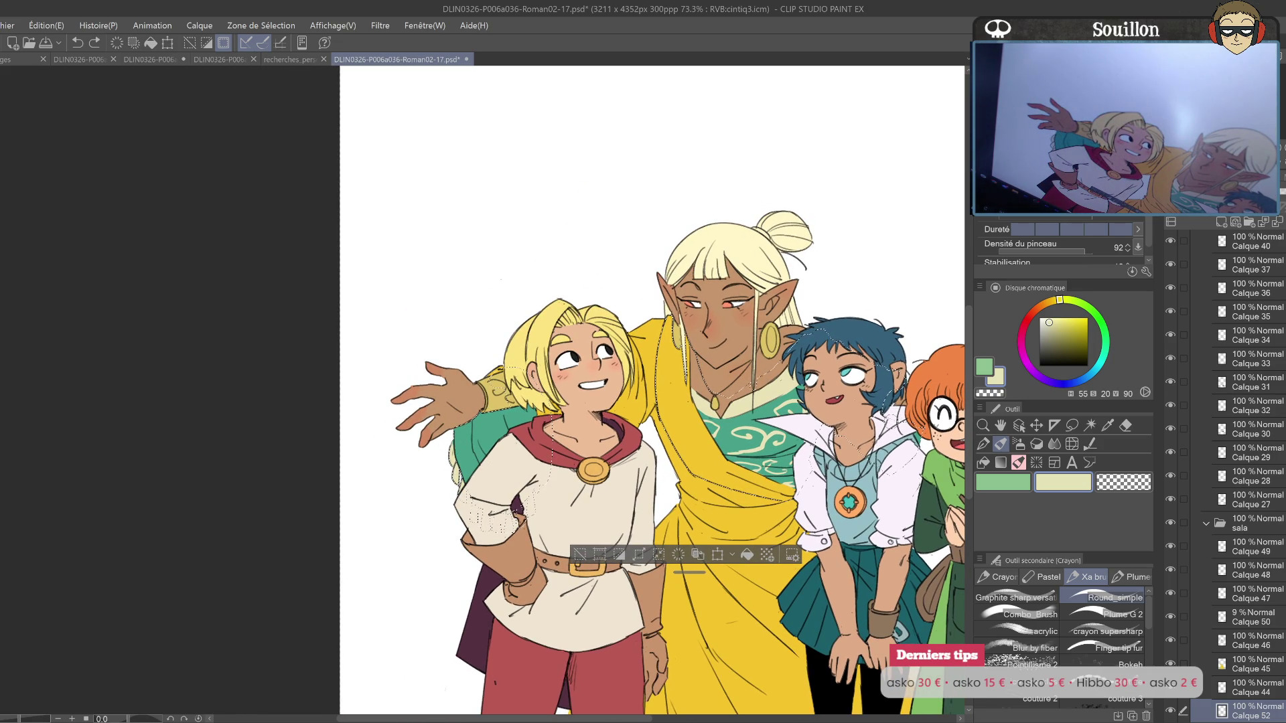
key(ctrl+d)
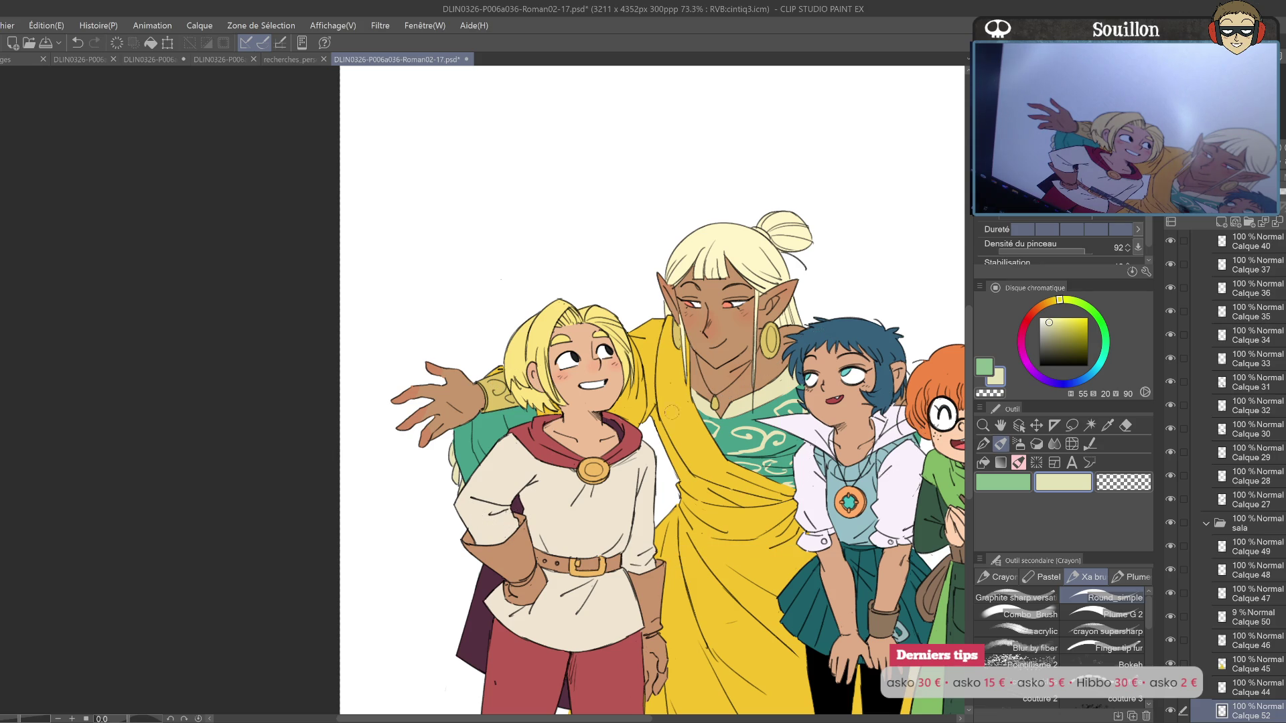
Step: Repaint the yellow robe edge beside the blonde character's arm with sampled cloak yellow
key(e)
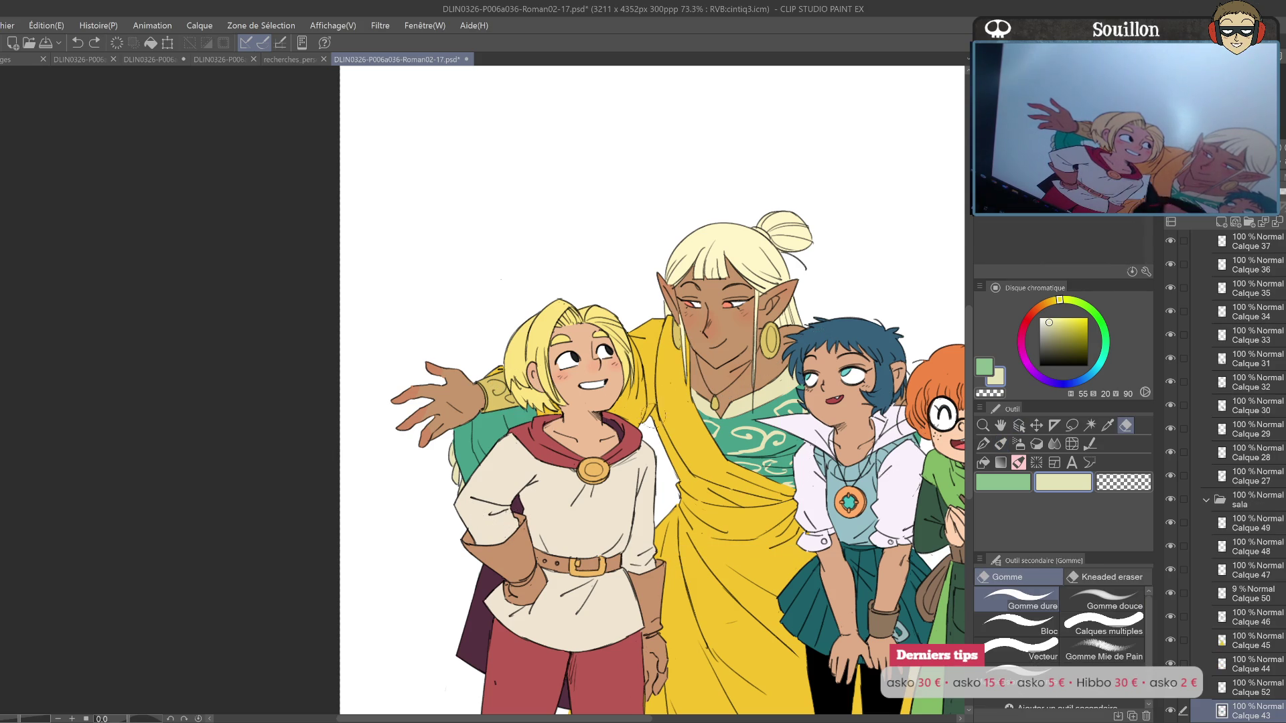
key(o)
click(677, 399)
key(b)
alt+click(678, 399)
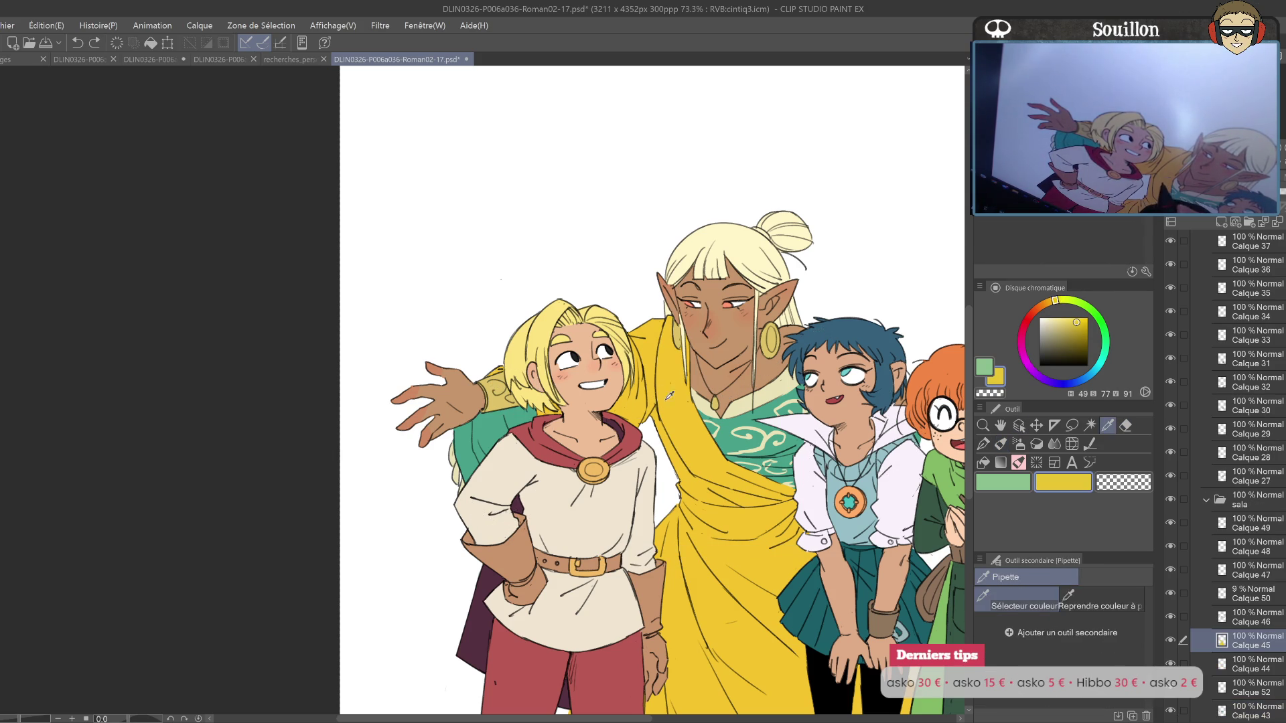
mouse_move(458, 429)
mouse_down()
mouse_move(465, 488)
mouse_move(484, 462)
mouse_up()
drag(491, 410, 493, 452)
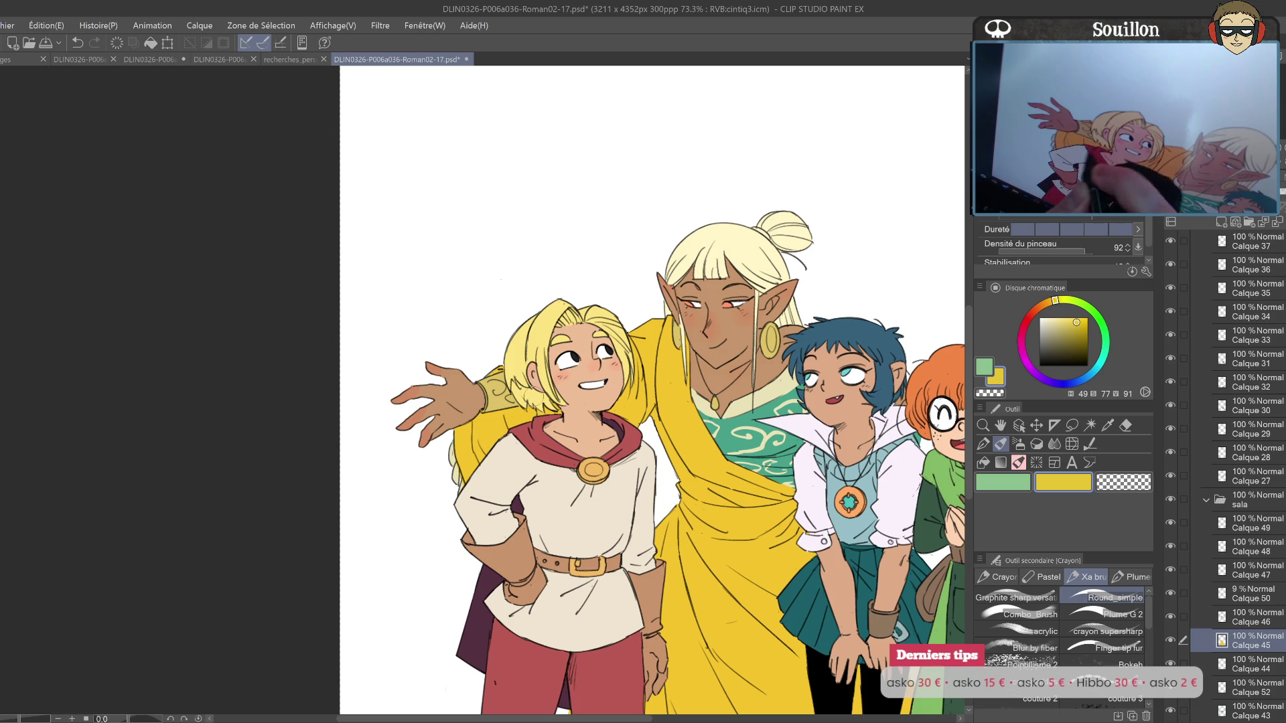
drag(788, 433, 726, 410)
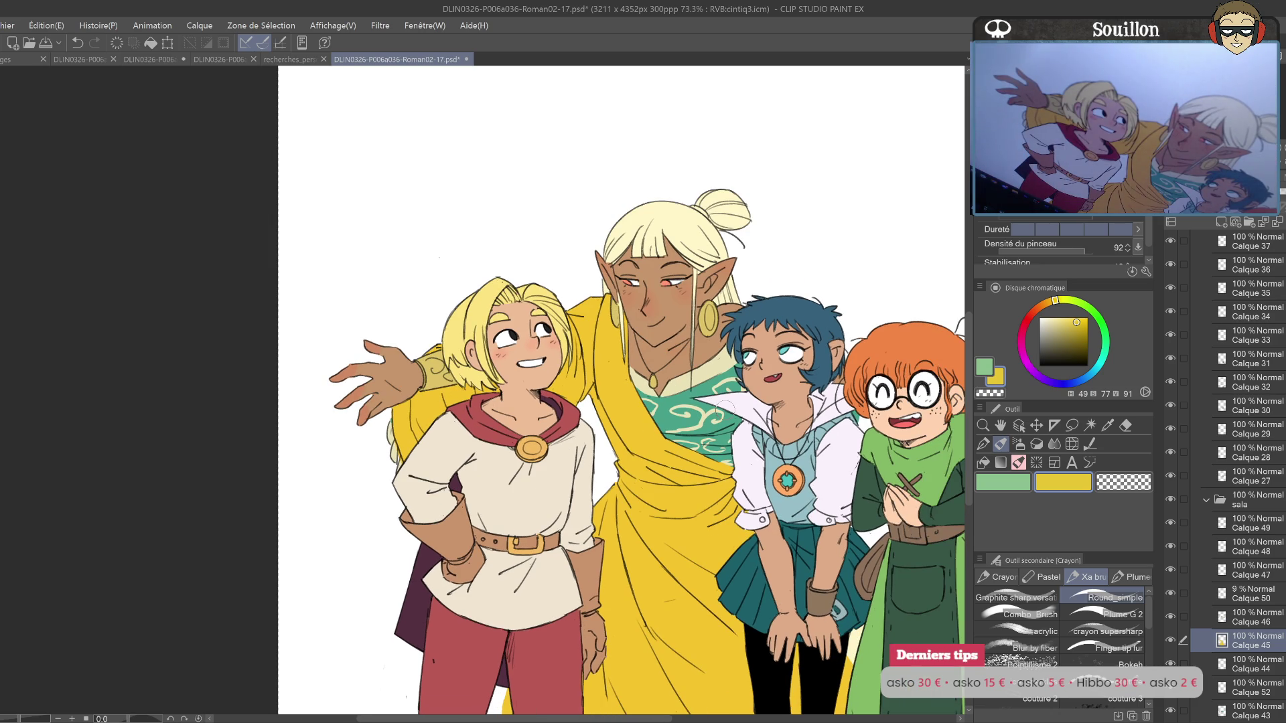
drag(878, 479, 733, 524)
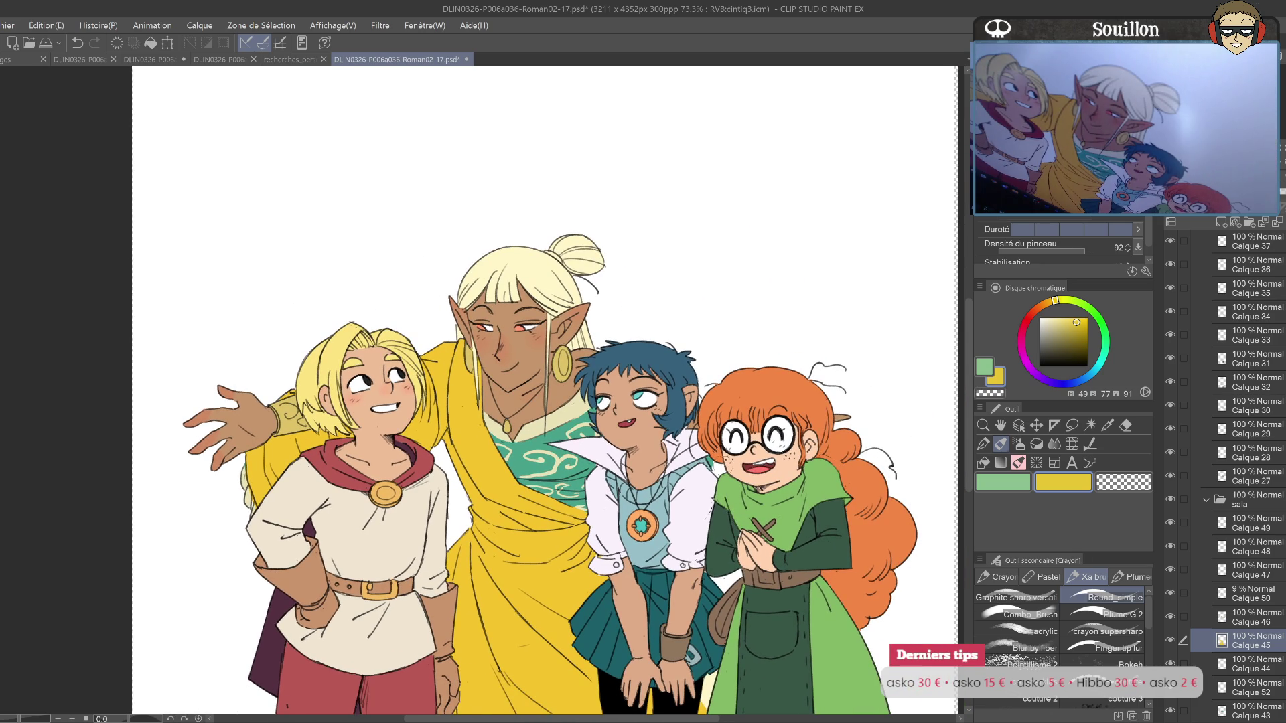
Step: Add new layer Calque 53 above Calque 33 and pick pure red for the blue-haired girl's blush
key(o)
click(1249, 335)
ctrl+click(1223, 336)
click(1222, 222)
click(1031, 314)
drag(1076, 322, 1144, 312)
key(p)
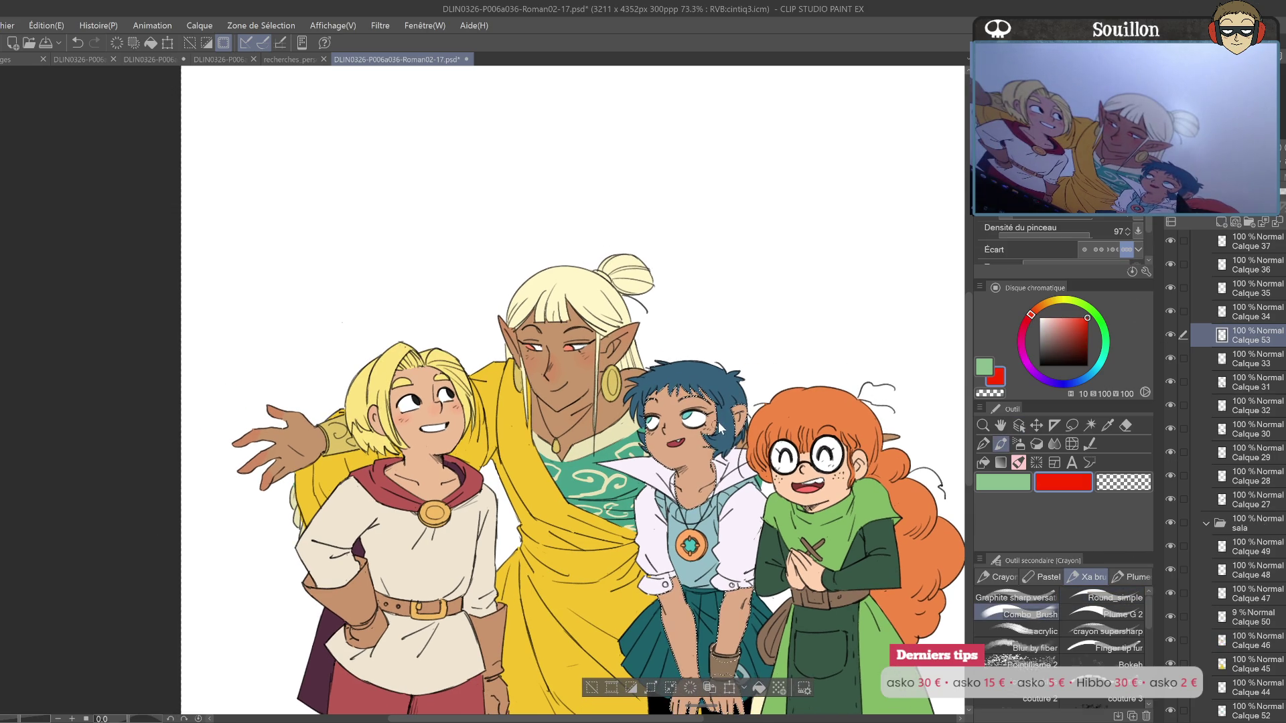
Step: Tint the girl's cheeks and hands red and lower Calque 54's opacity to 40%
mouse_move(663, 425)
mouse_down()
mouse_move(671, 433)
mouse_move(652, 440)
mouse_move(714, 435)
mouse_up()
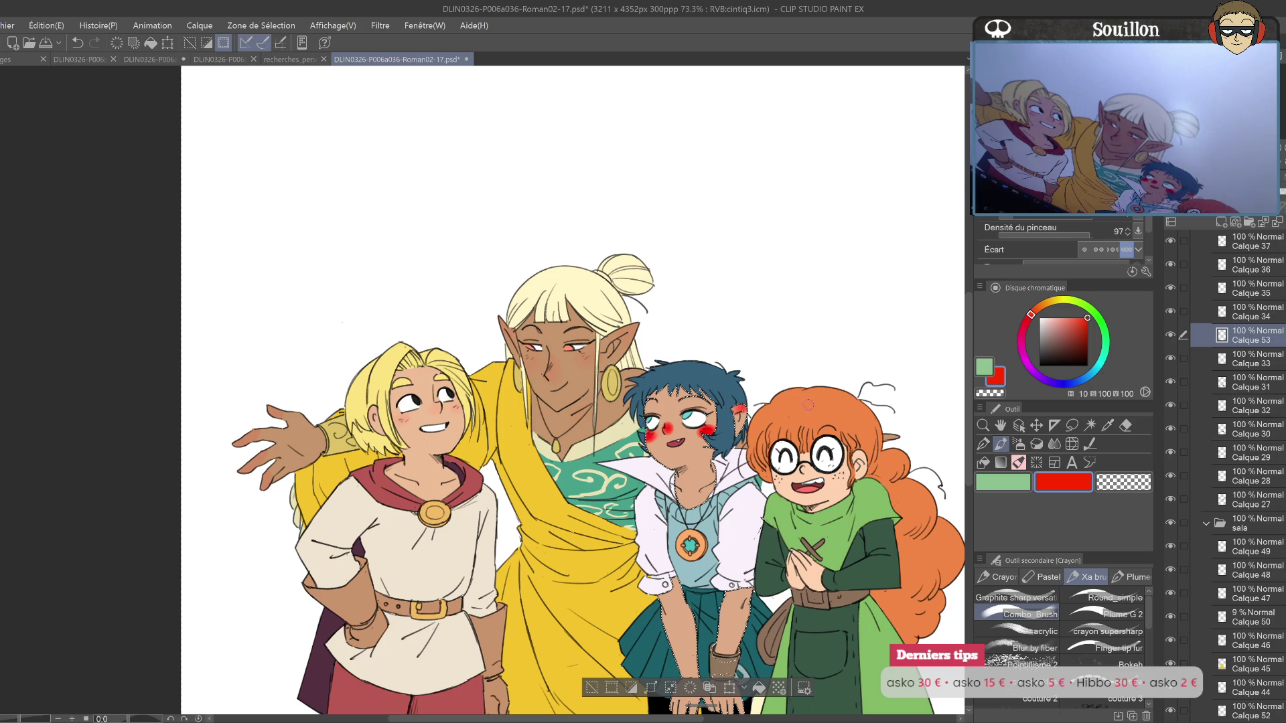
drag(603, 402, 617, 295)
mouse_move(690, 576)
mouse_down()
mouse_move(697, 603)
mouse_move(743, 610)
mouse_up()
drag(1259, 204, 1178, 205)
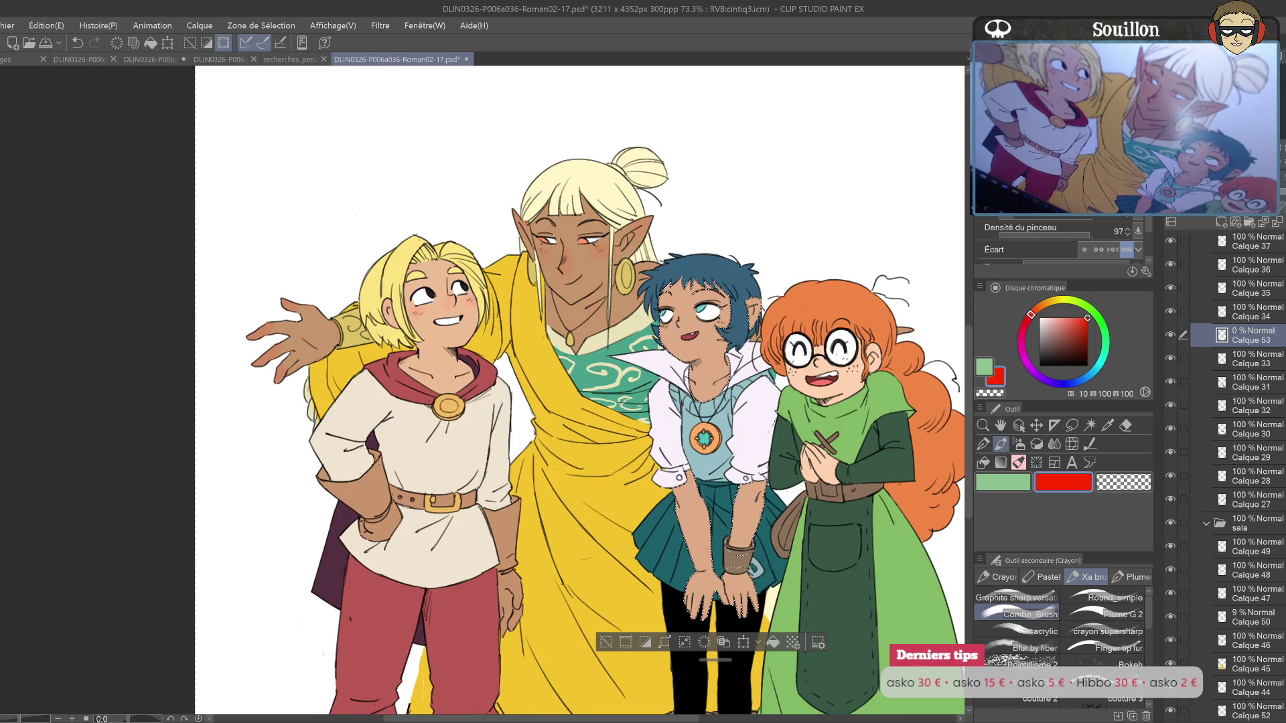
Step: Add a dark navy multiply layer and test a face shading stroke, then undo it and deselect
click(1249, 222)
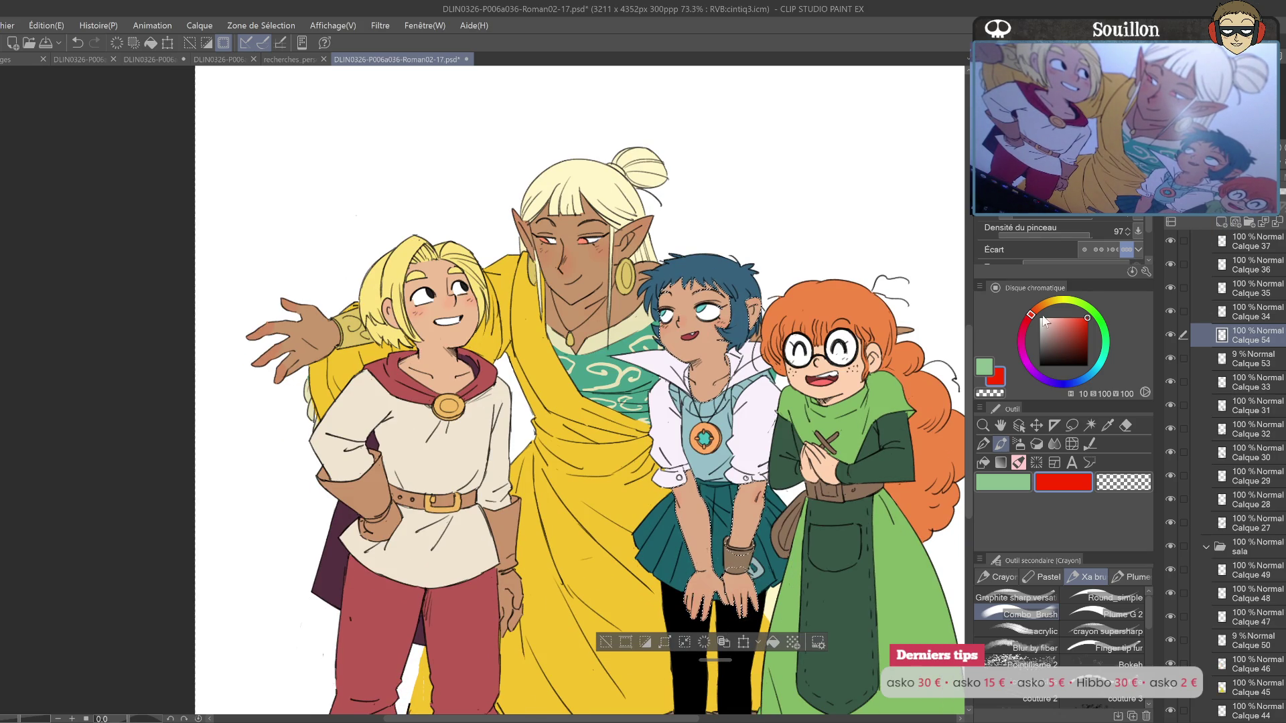
click(989, 369)
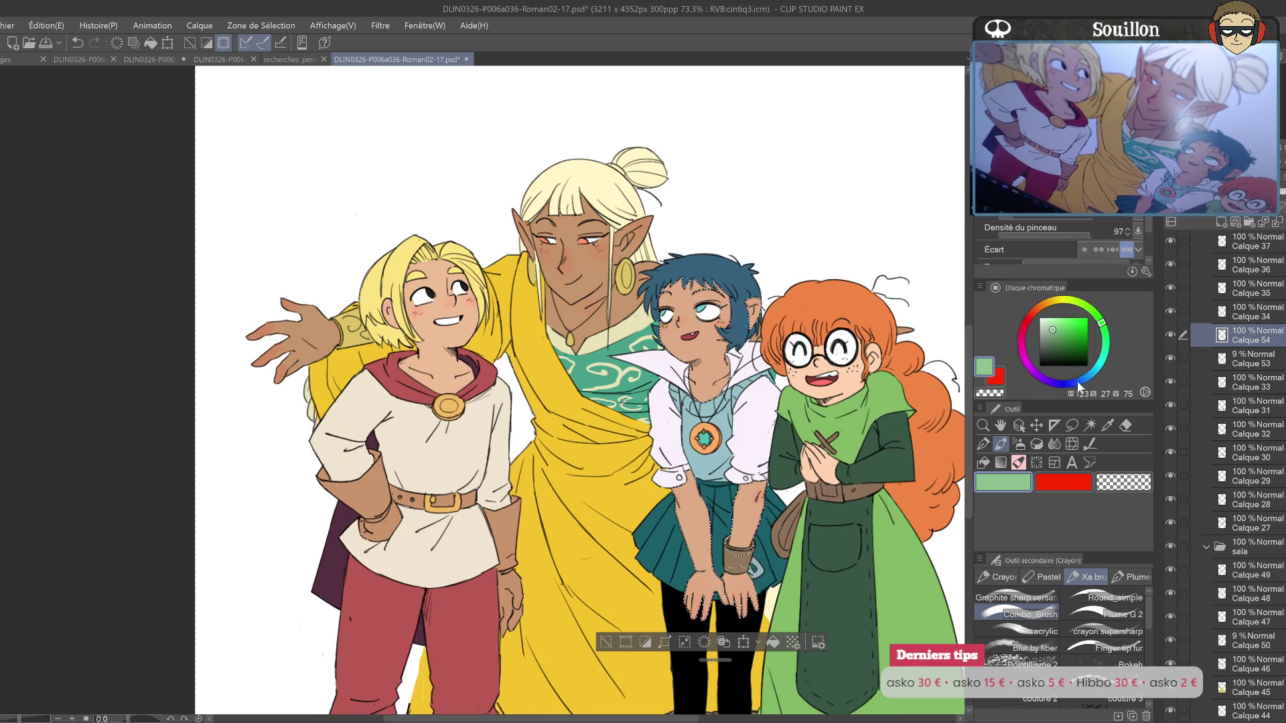
click(1076, 383)
click(1061, 350)
scroll(579, 389, up, 2)
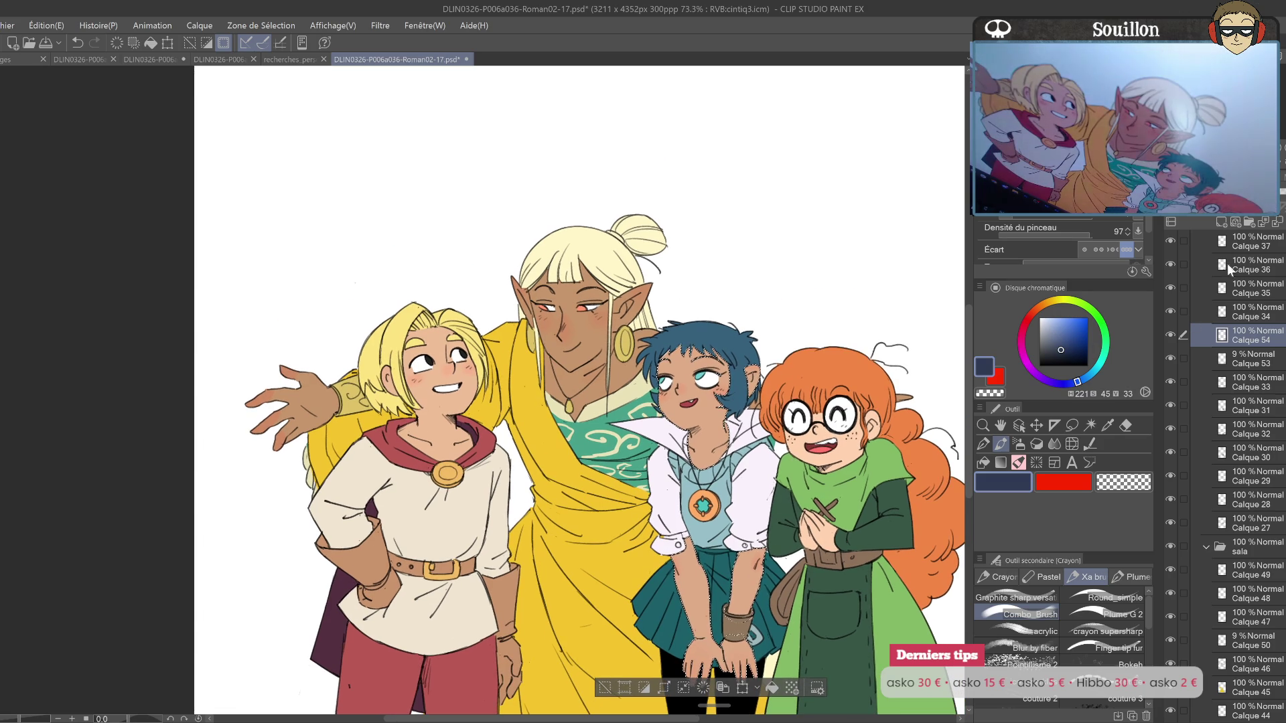
click(1181, 231)
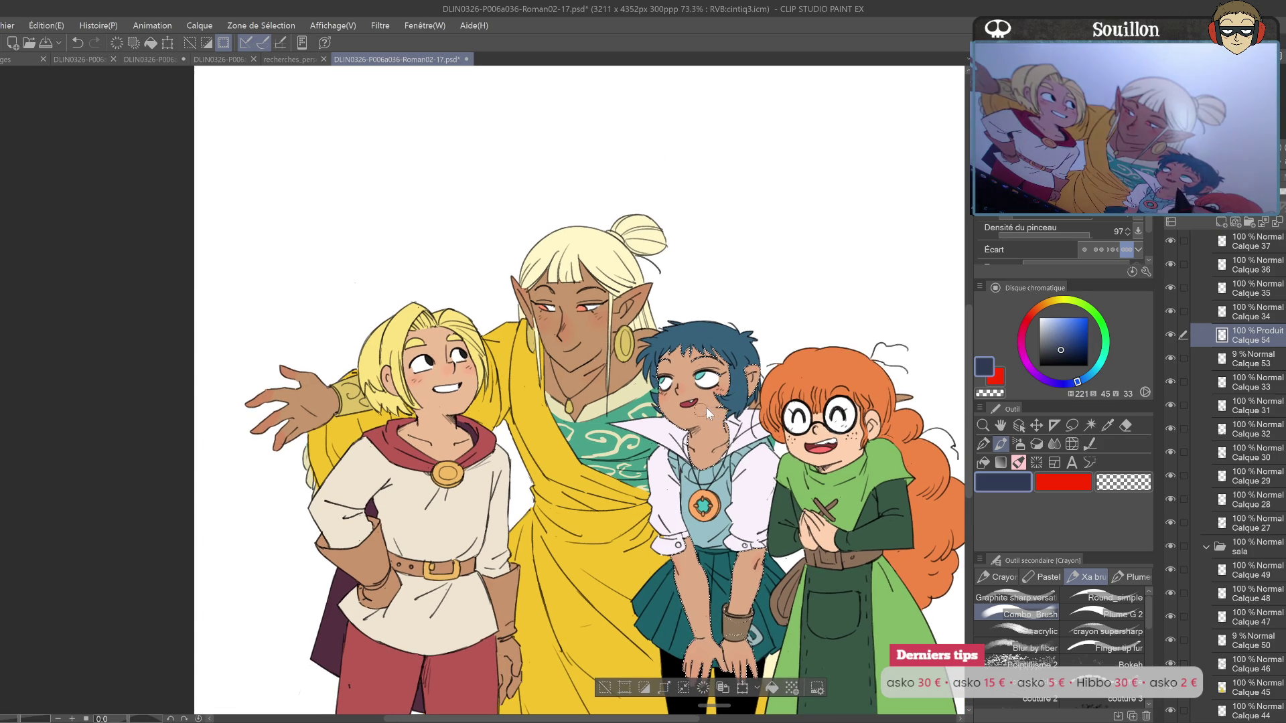
key(ctrl+z)
drag(720, 395, 699, 389)
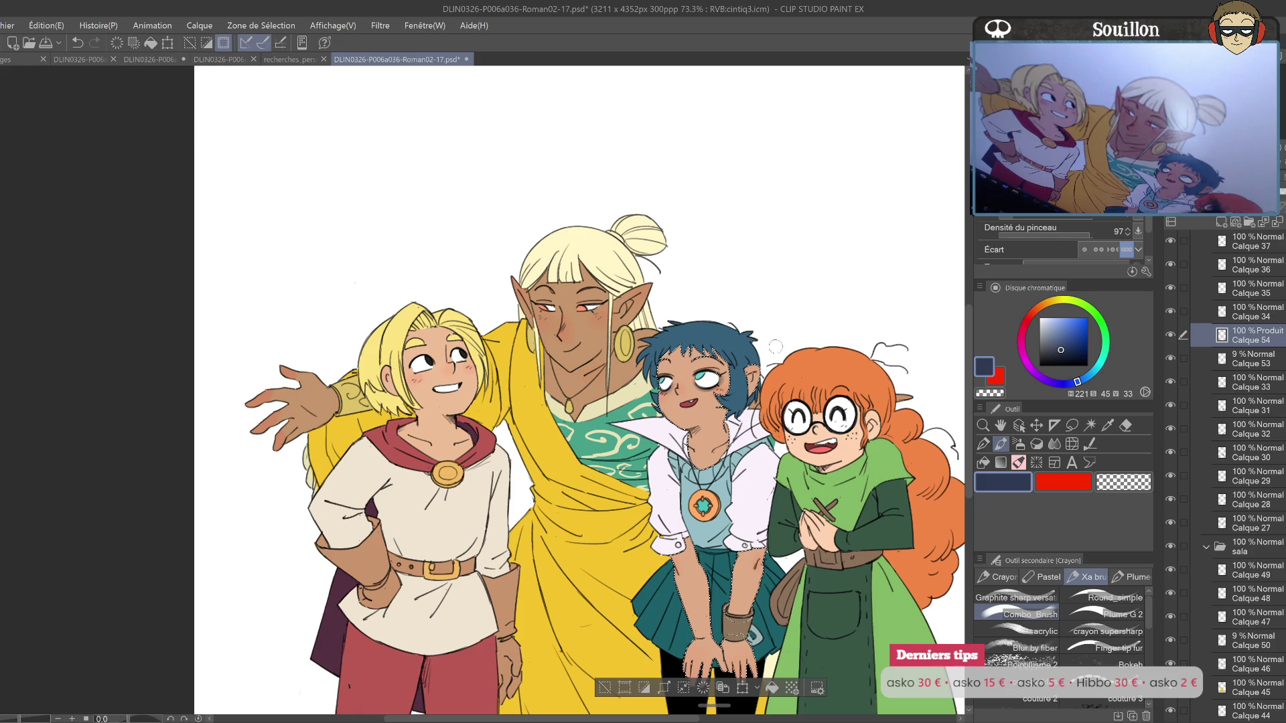
key(ctrl+z)
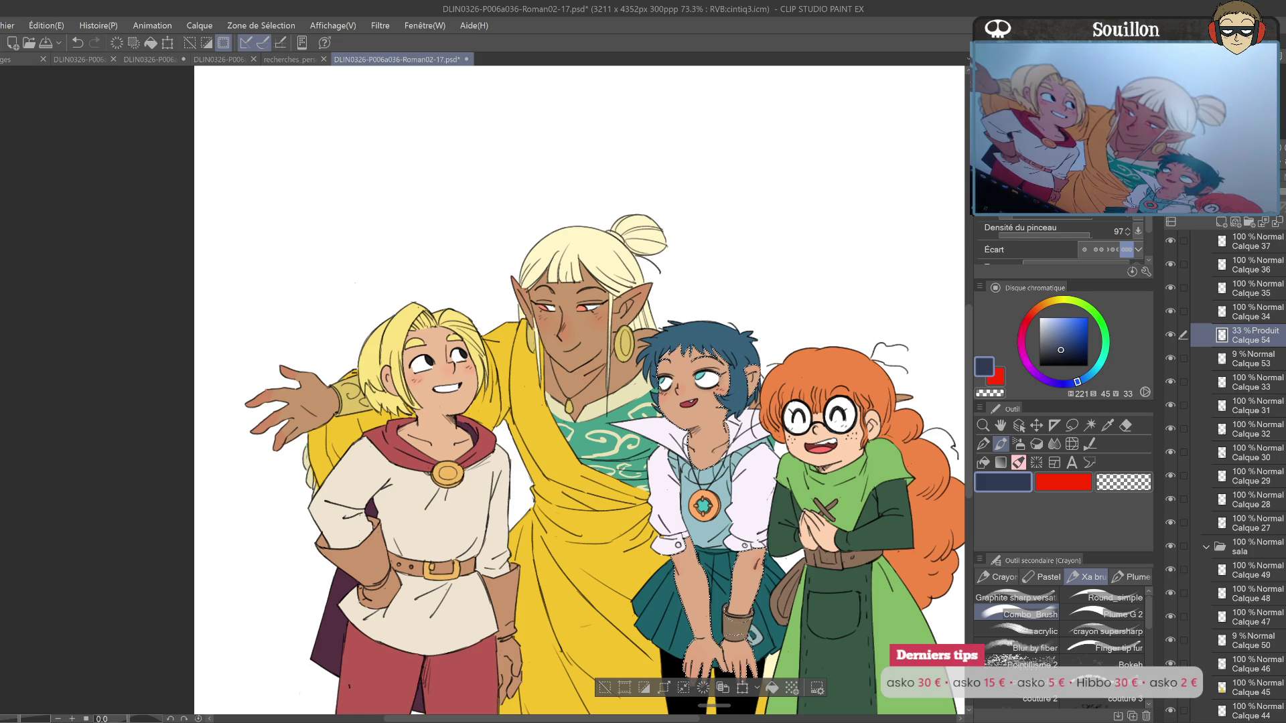
key(ctrl+d)
drag(840, 451, 785, 426)
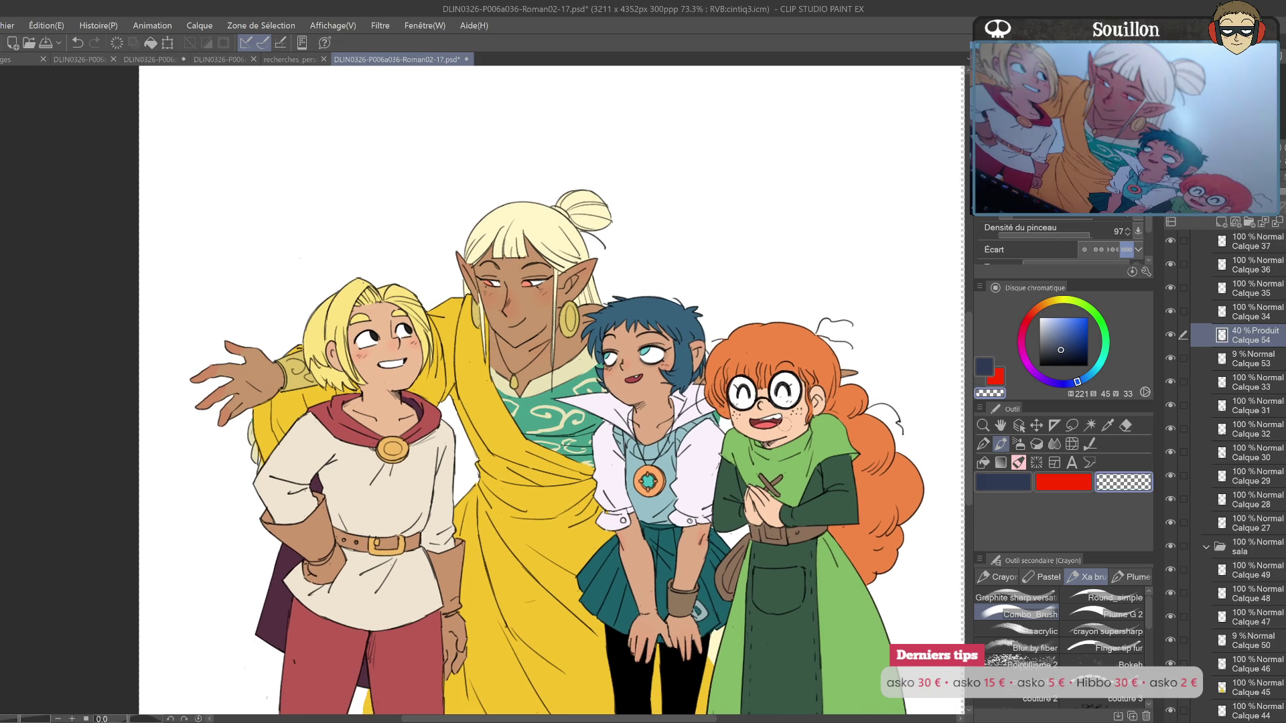
Step: Create Calque 55, paint red blush on the girl's cheeks with the Pen, fade it to 9%
key(o)
key(ctrl+shift+n)
key(ctrl+a)
click(998, 376)
key(p)
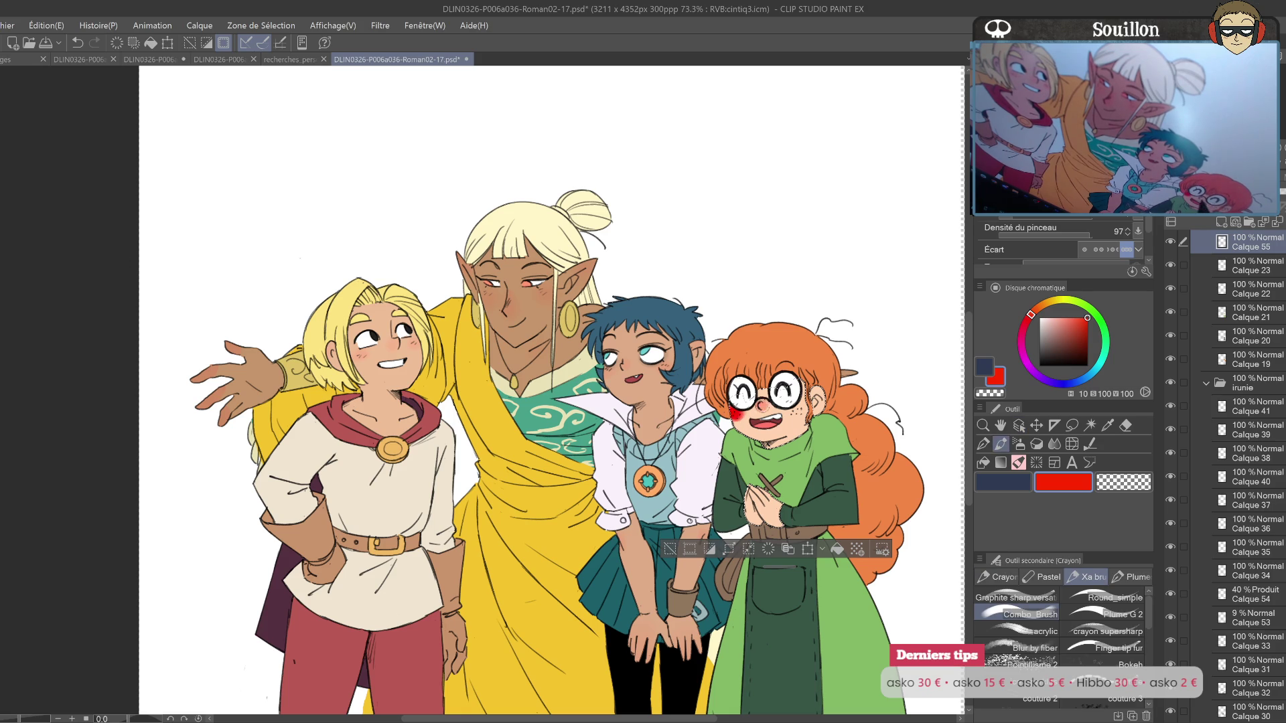
drag(744, 496, 771, 501)
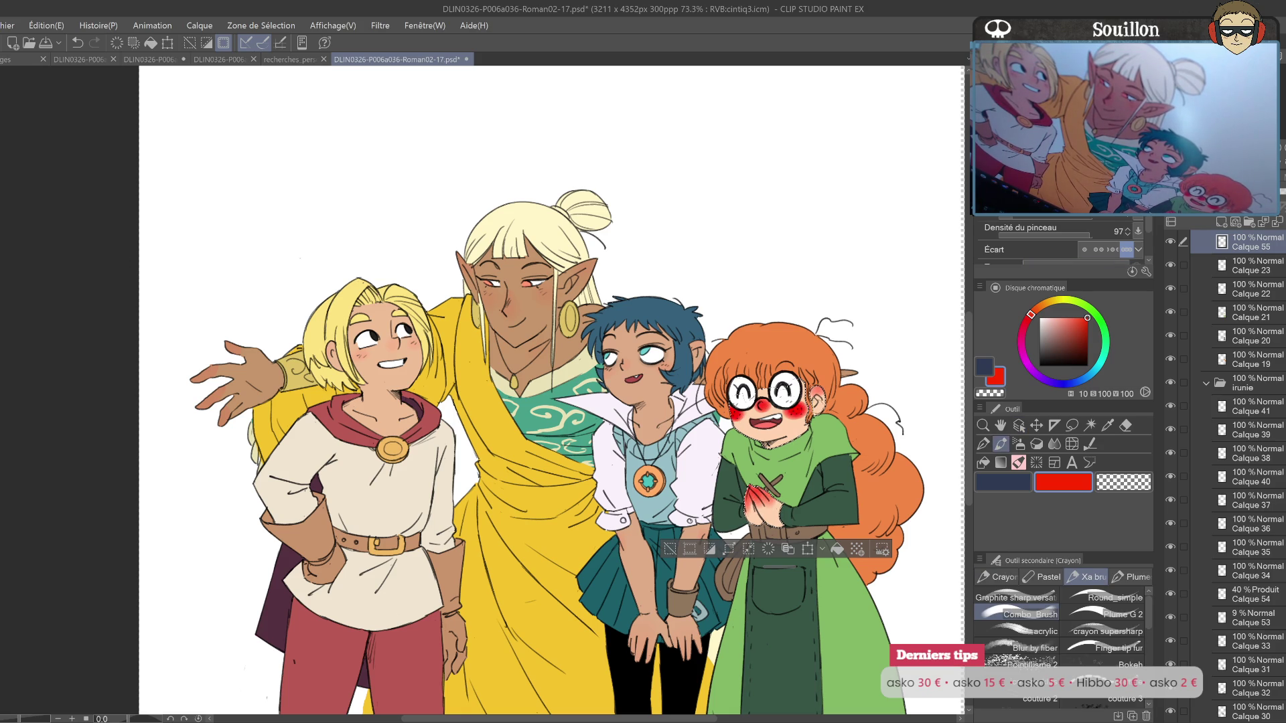
drag(1281, 197, 1179, 196)
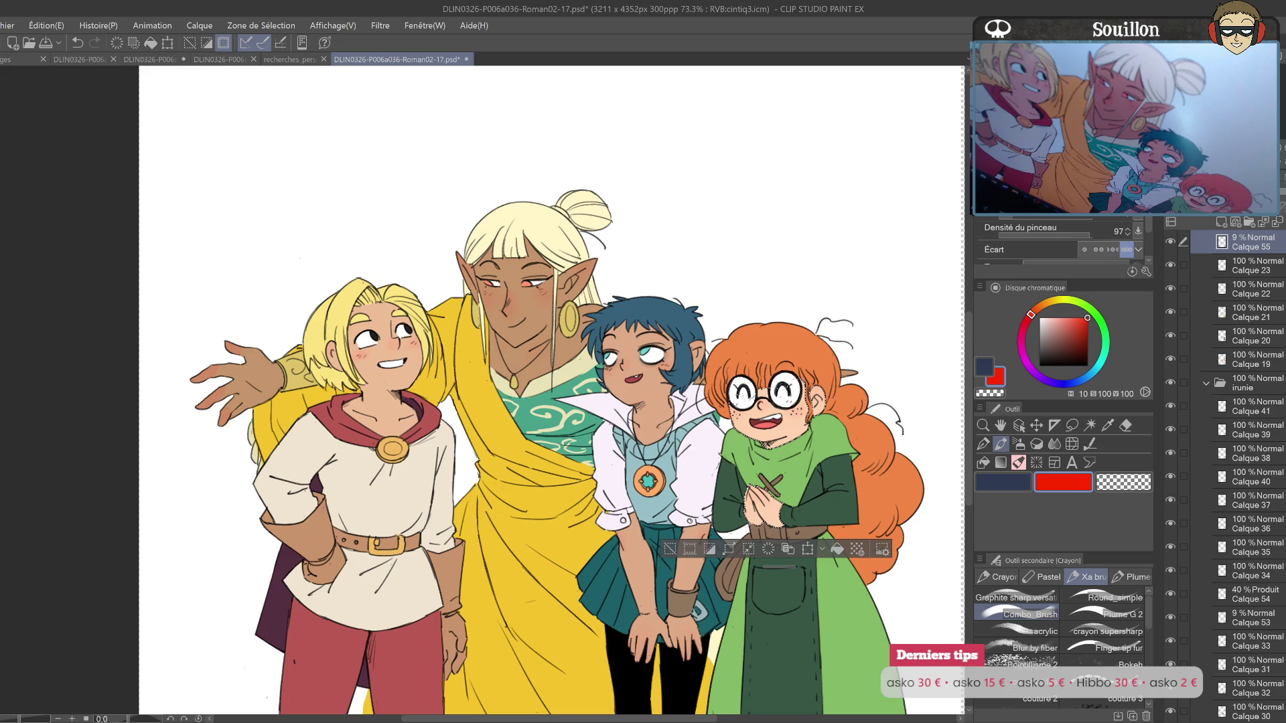
key(ctrl+d)
scroll(814, 429, up, 2)
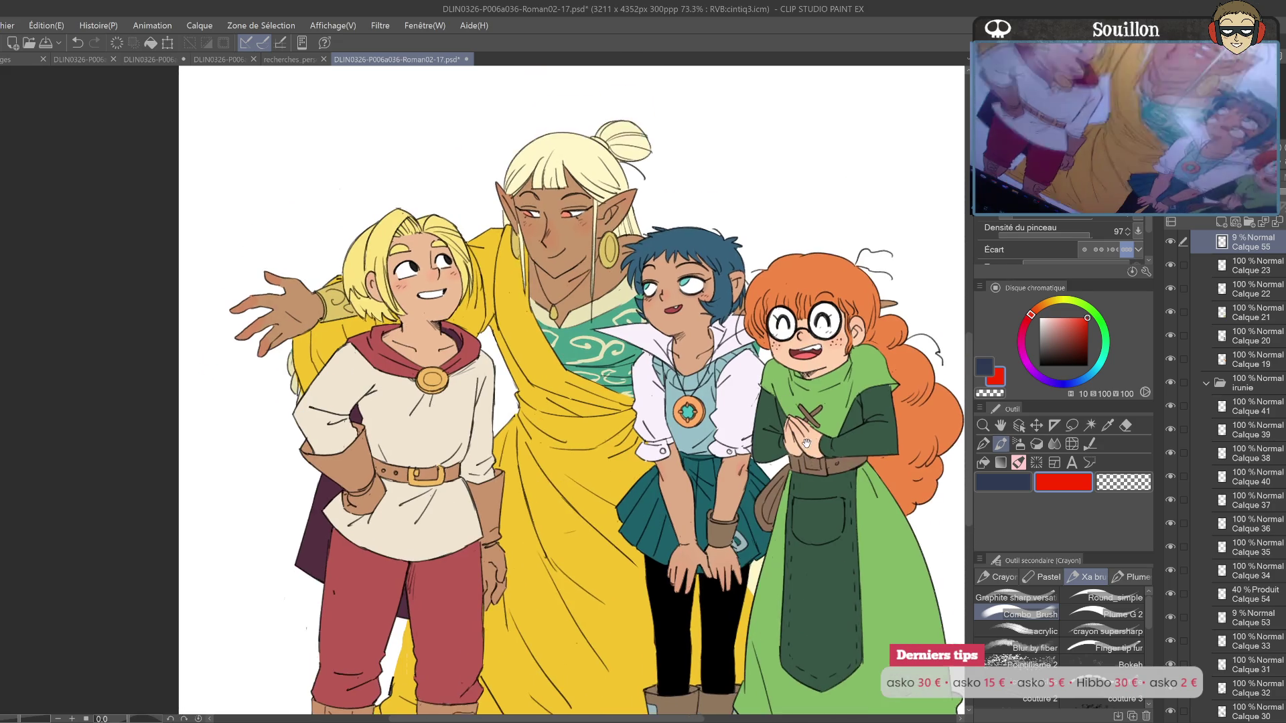
drag(811, 450, 855, 577)
Step: Eyedrop the 68% blue-grey swatch from the colour reference document
key(o)
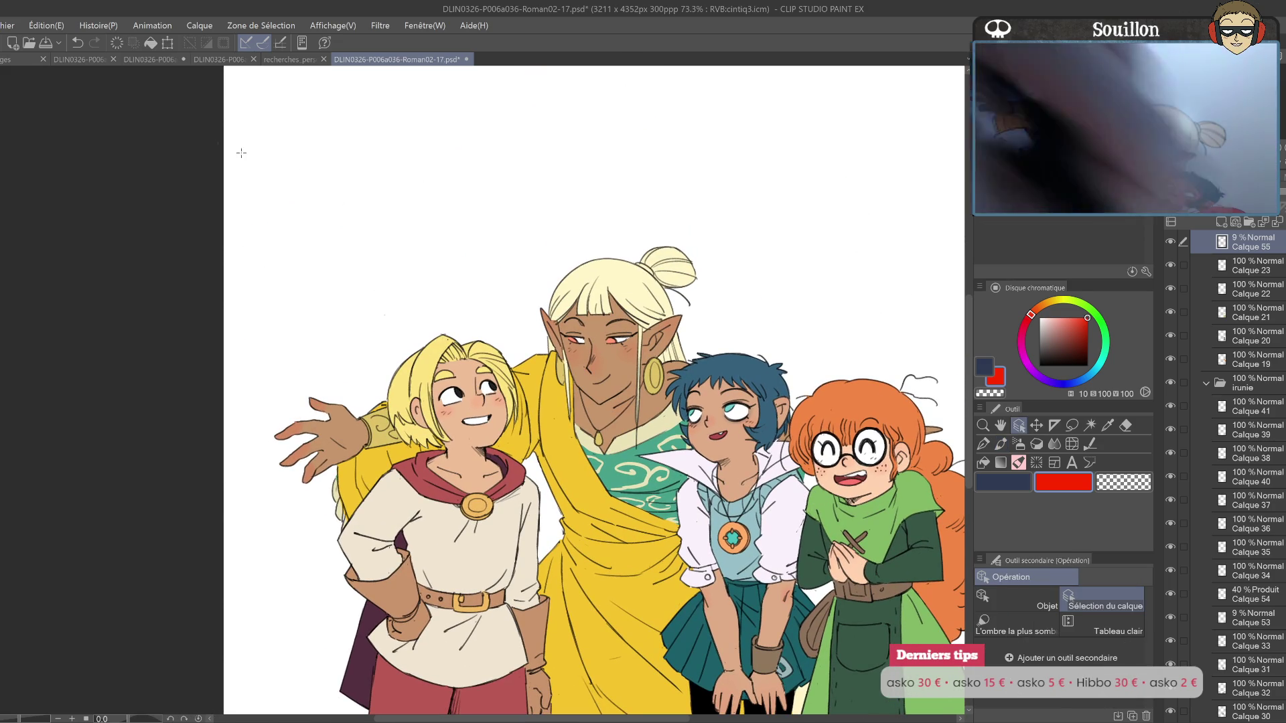
key(ctrl+Tab)
key(i)
click(380, 434)
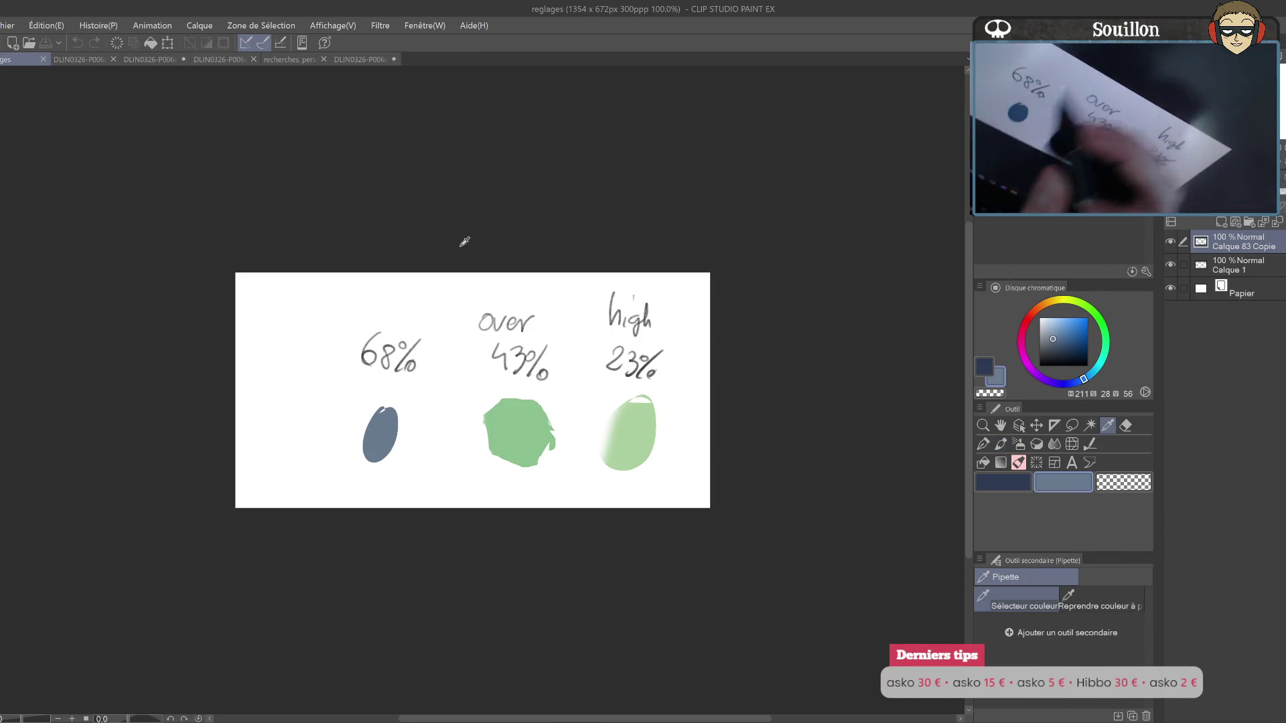
click(362, 59)
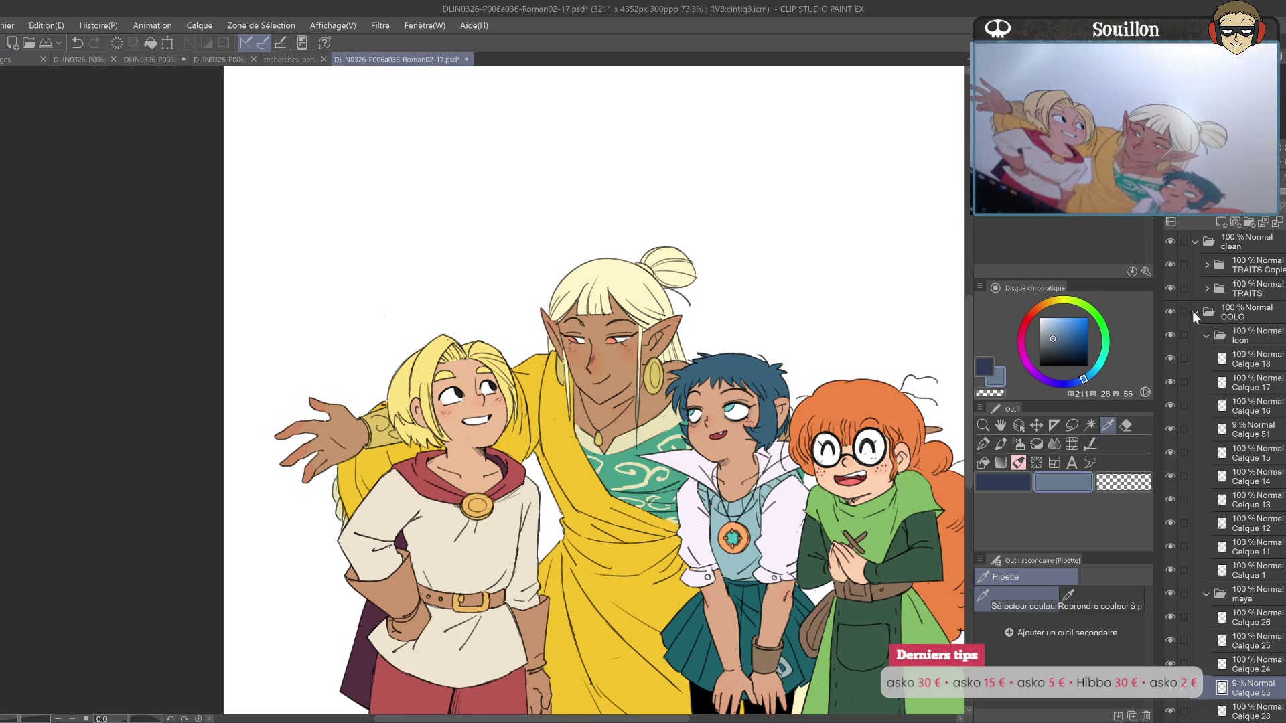
Step: Select the COLO folder's area and add a Multiply layer above COLO
ctrl+click(1214, 309)
click(1237, 313)
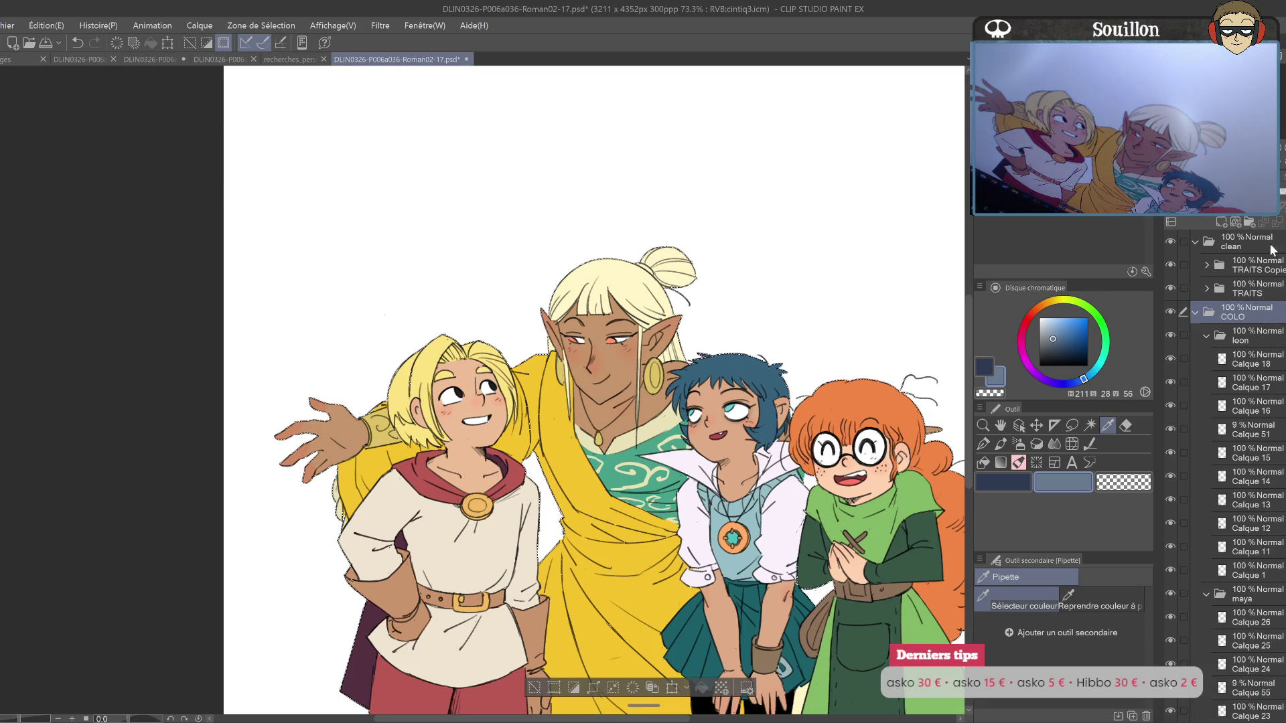
click(1220, 221)
drag(1258, 312, 1254, 303)
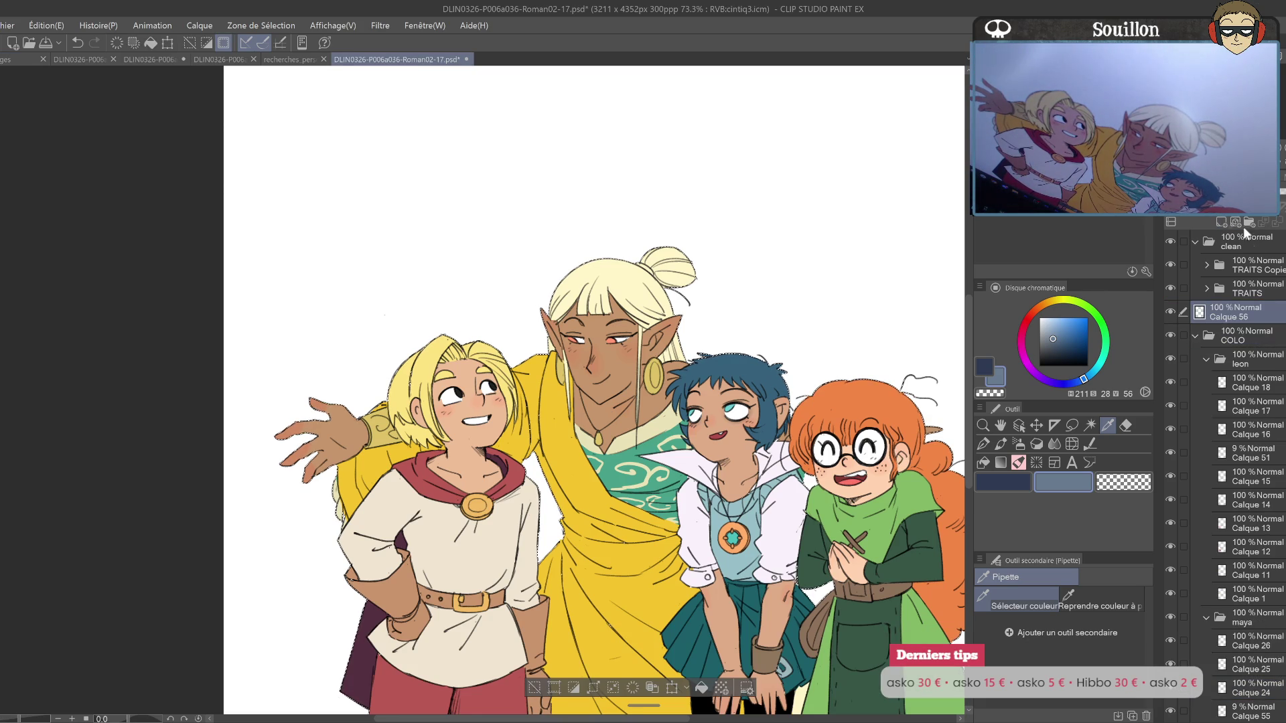
key(ctrl+m)
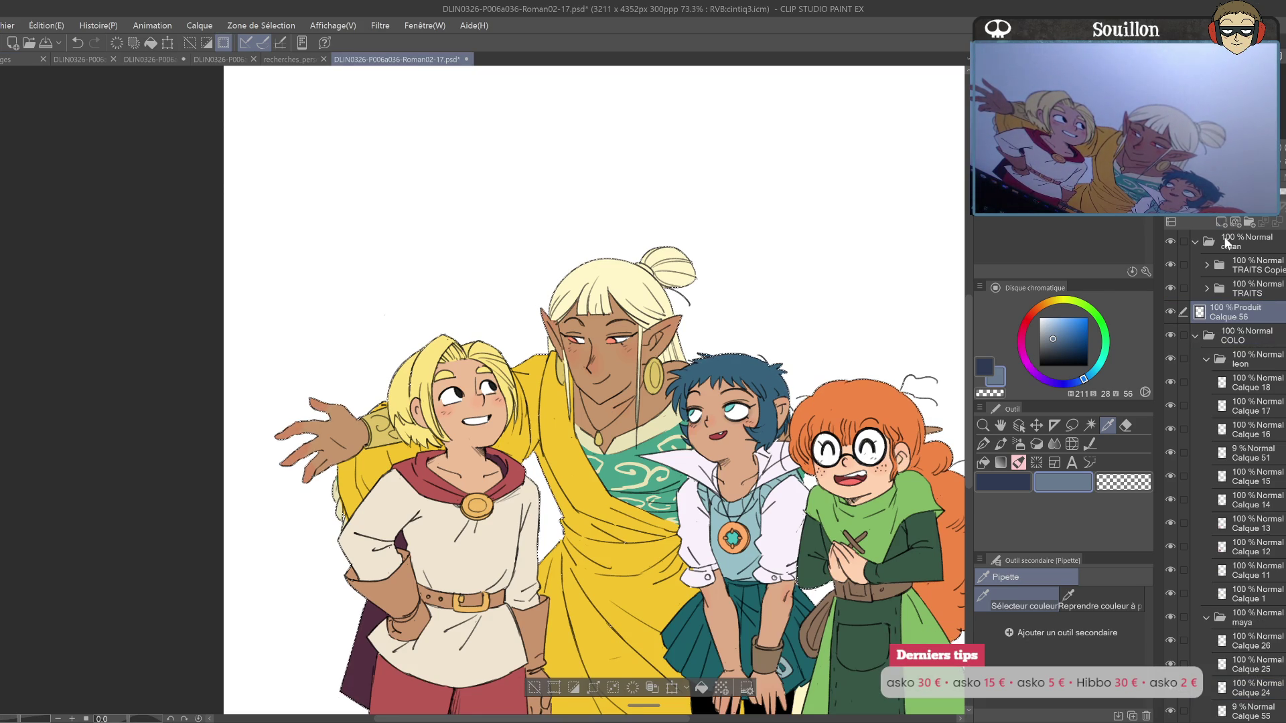
key(p)
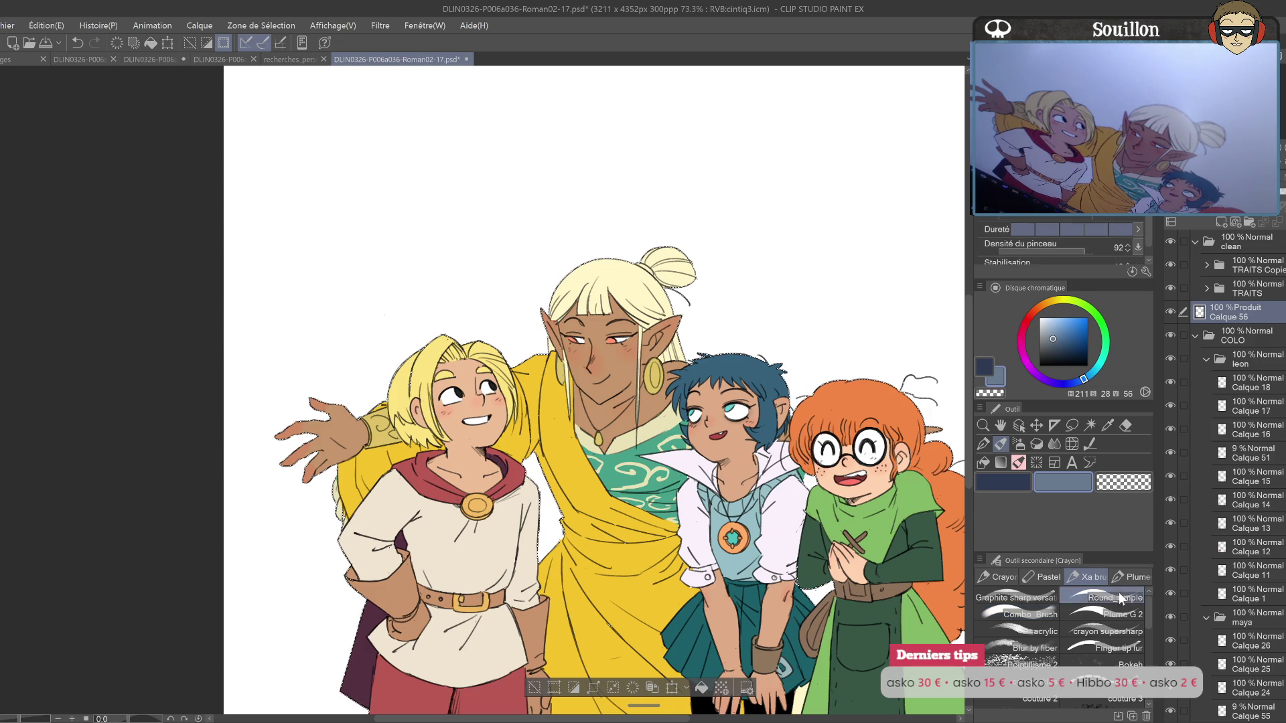
drag(603, 402, 752, 363)
Step: Shade the left side and top of the blonde character's hair in blue-grey
drag(584, 395, 600, 405)
drag(607, 295, 593, 402)
drag(589, 345, 603, 402)
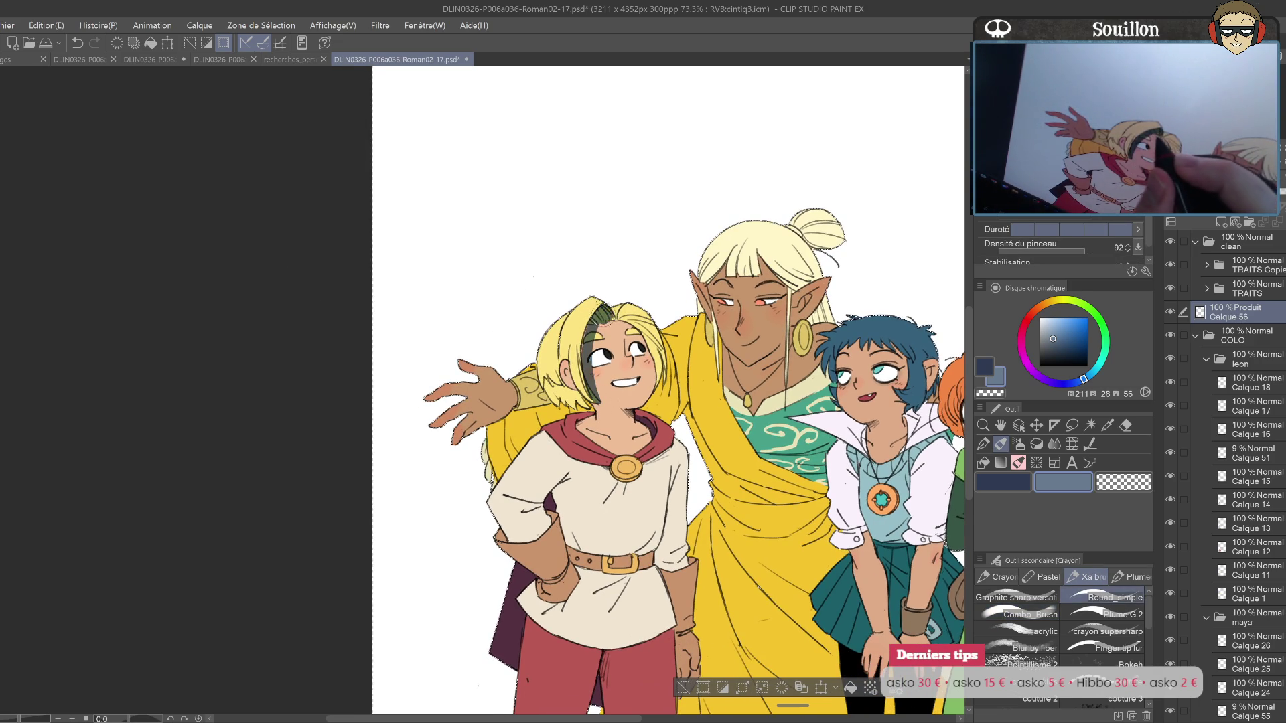
key(h)
drag(630, 338, 597, 422)
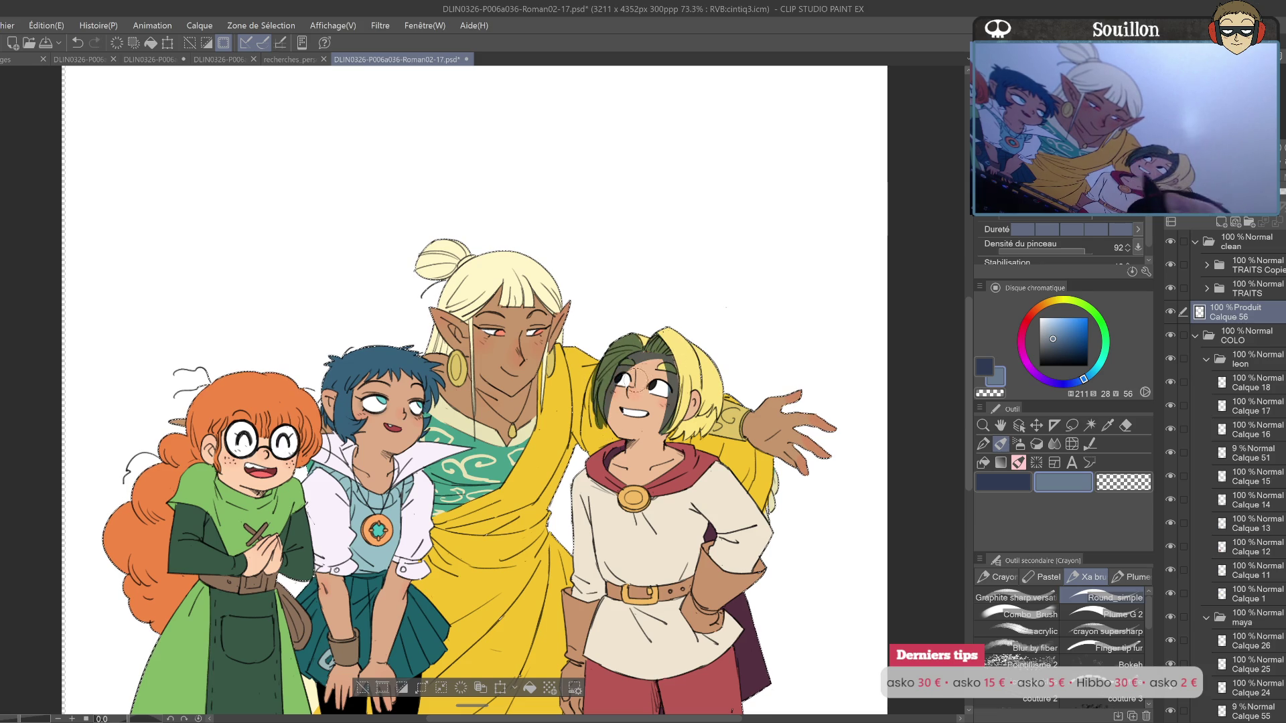
key(h)
scroll(598, 383, left, 5)
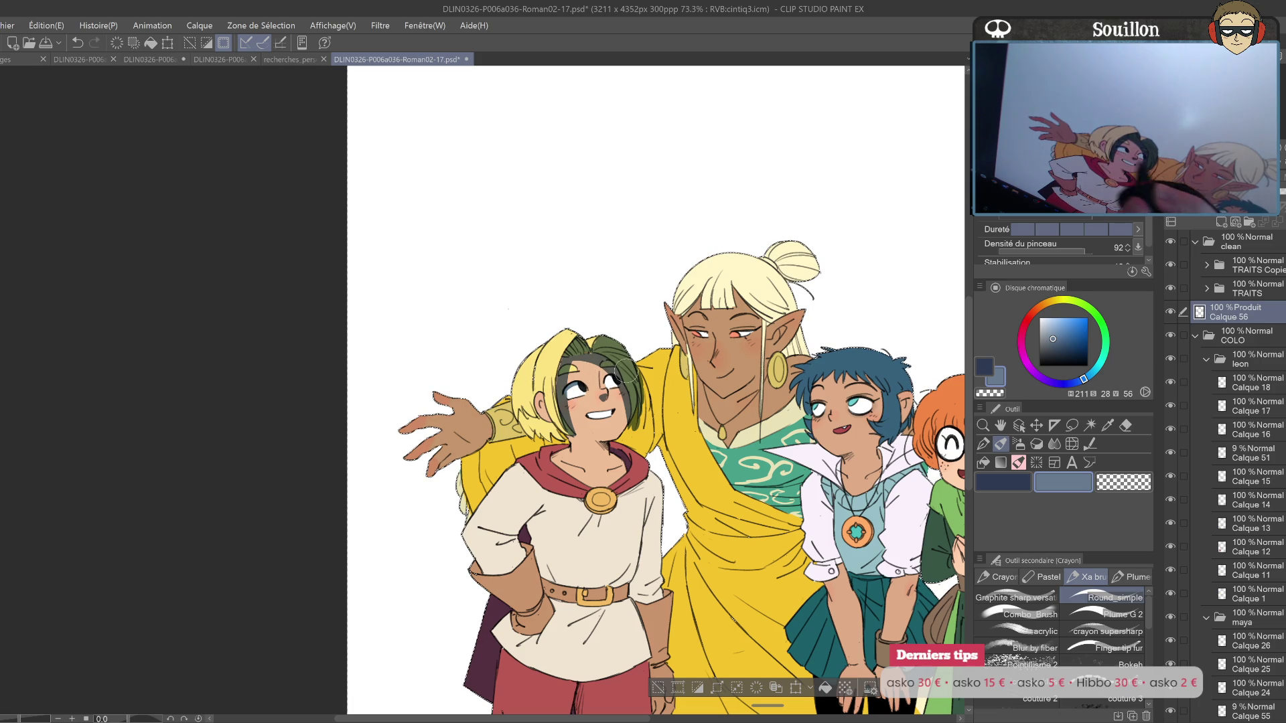
Step: Darken the hair beside her face and shade her neck under the chin
drag(606, 434, 566, 445)
key(h)
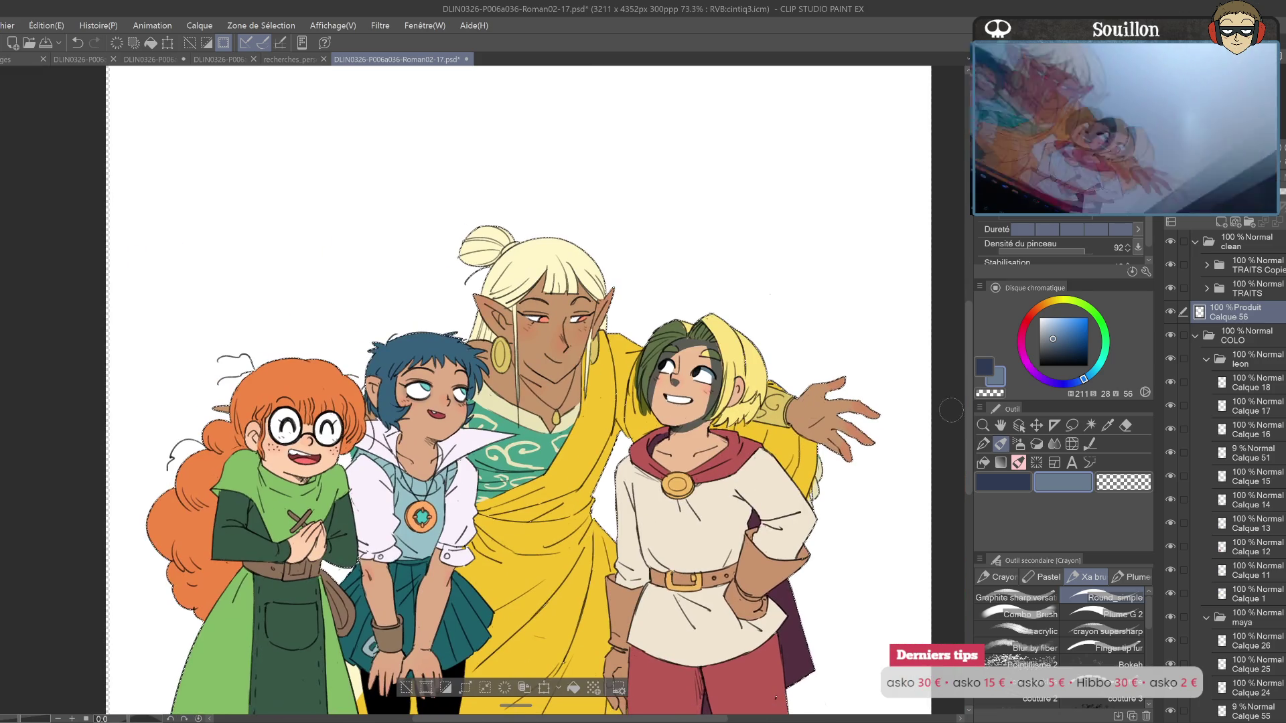
key(ctrl+z)
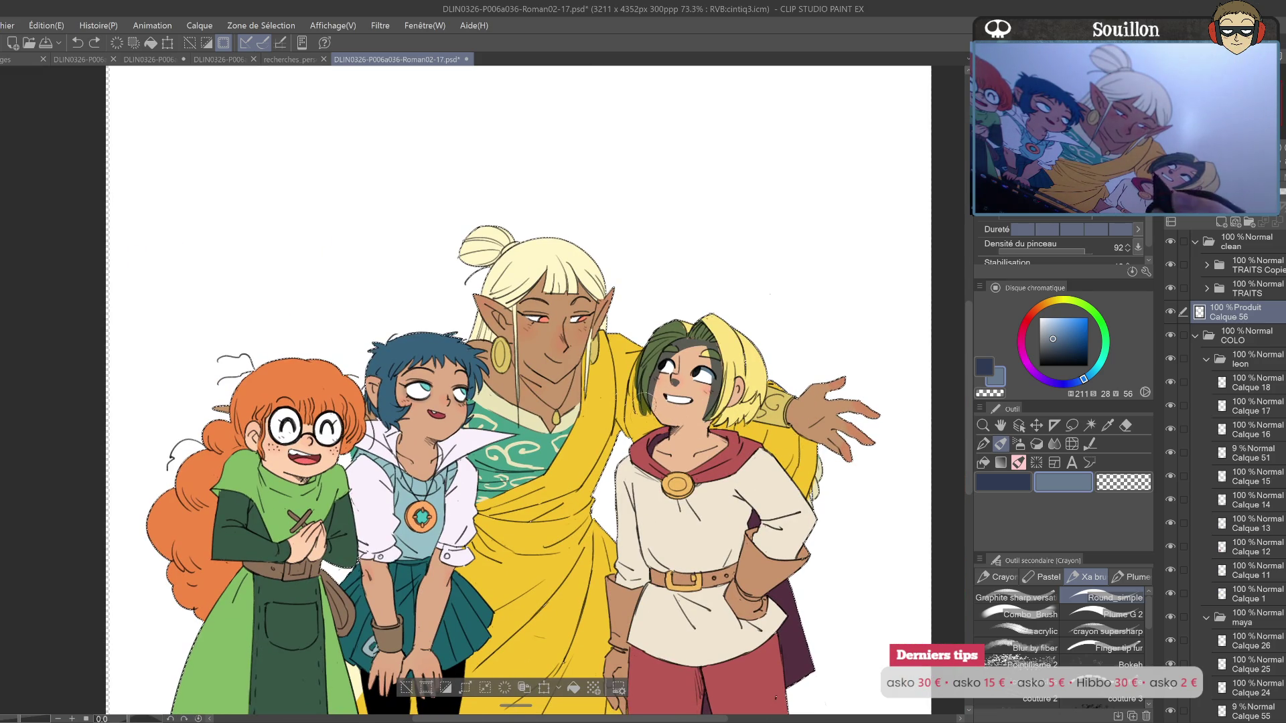
drag(639, 419, 620, 438)
mouse_move(643, 325)
mouse_down()
mouse_move(620, 435)
mouse_move(627, 382)
mouse_move(629, 432)
mouse_move(645, 432)
mouse_up()
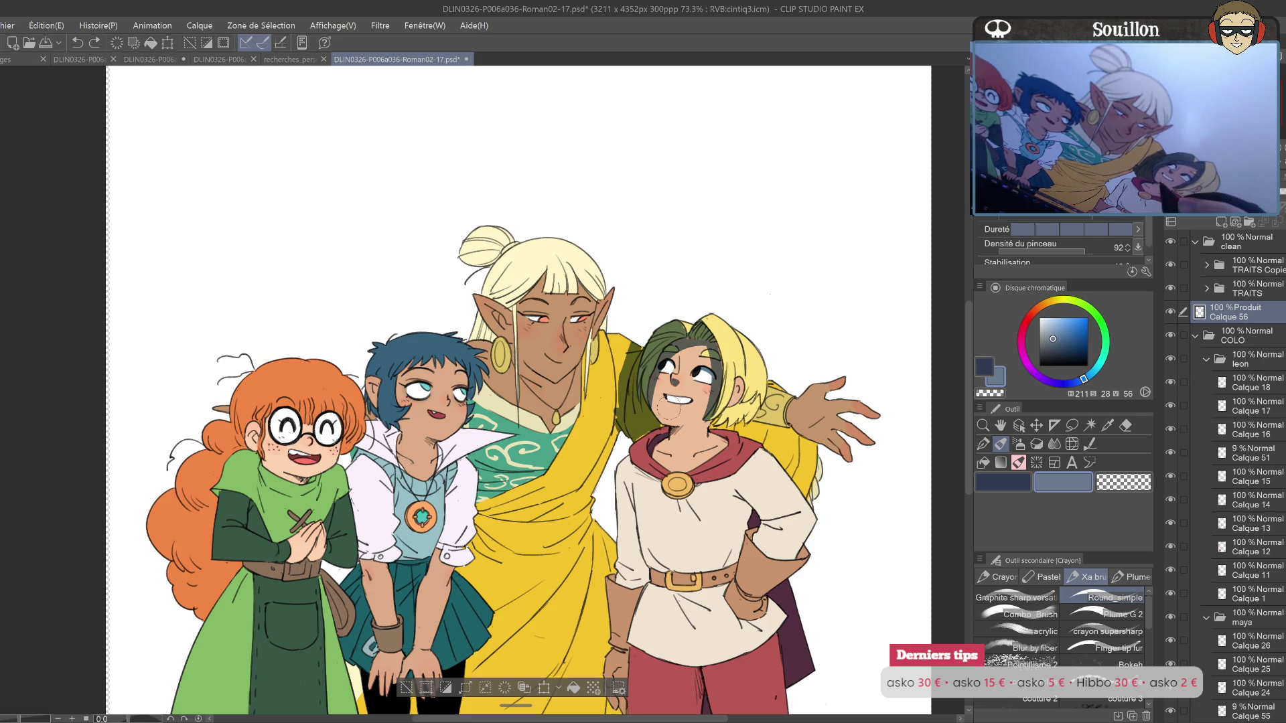
drag(722, 392, 799, 386)
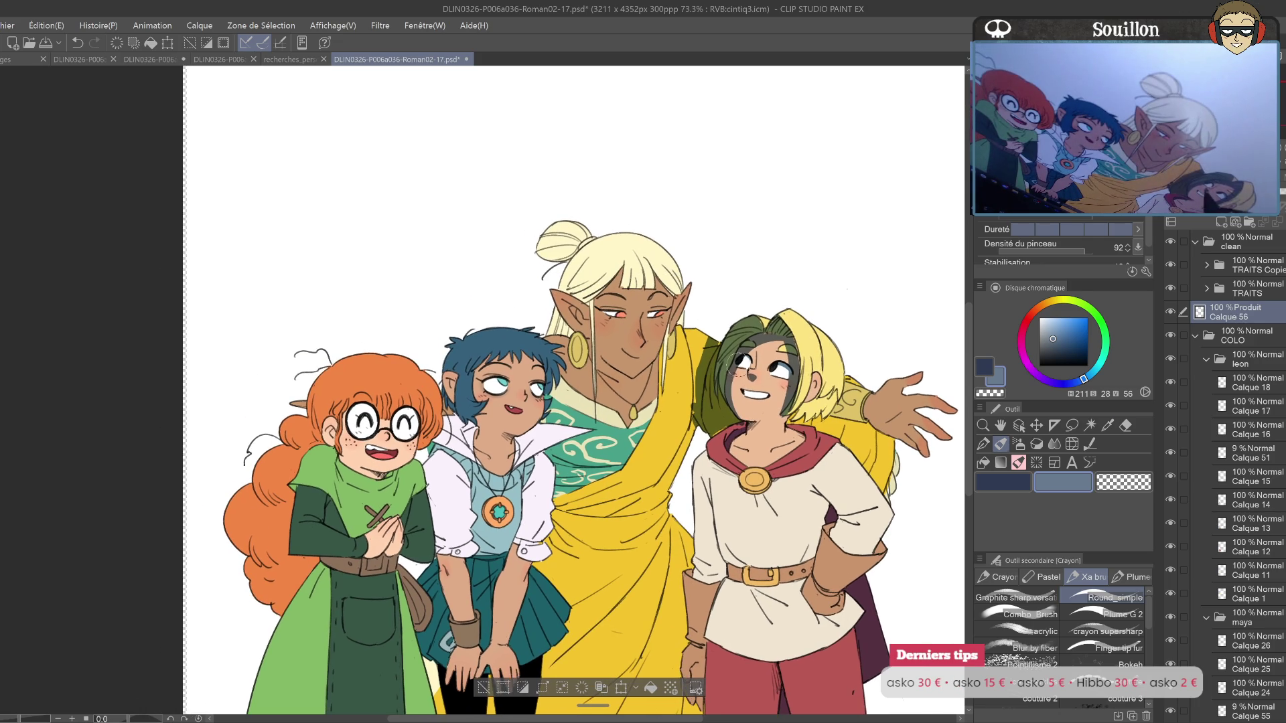
key(e)
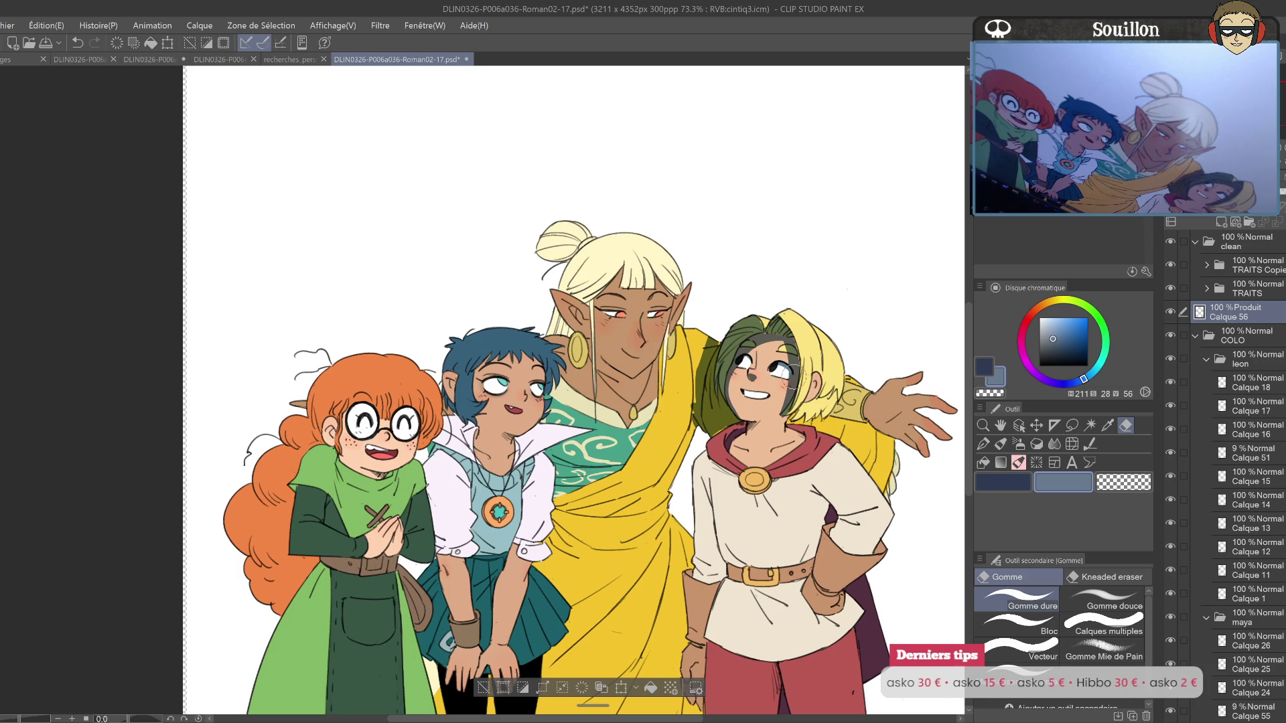
key(p)
key(ctrl+z)
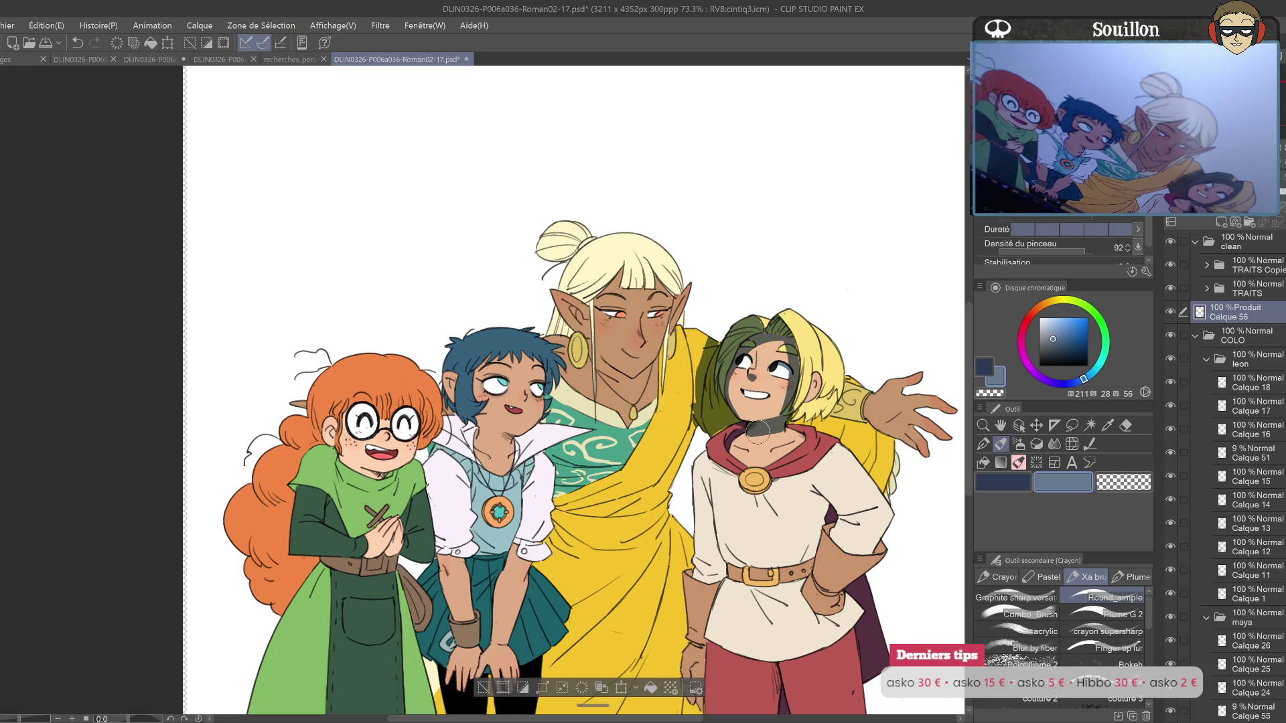
mouse_move(755, 434)
mouse_down()
mouse_move(743, 442)
mouse_move(797, 442)
mouse_up()
mouse_move(797, 358)
mouse_down()
mouse_move(670, 405)
mouse_move(665, 462)
mouse_move(677, 408)
mouse_up()
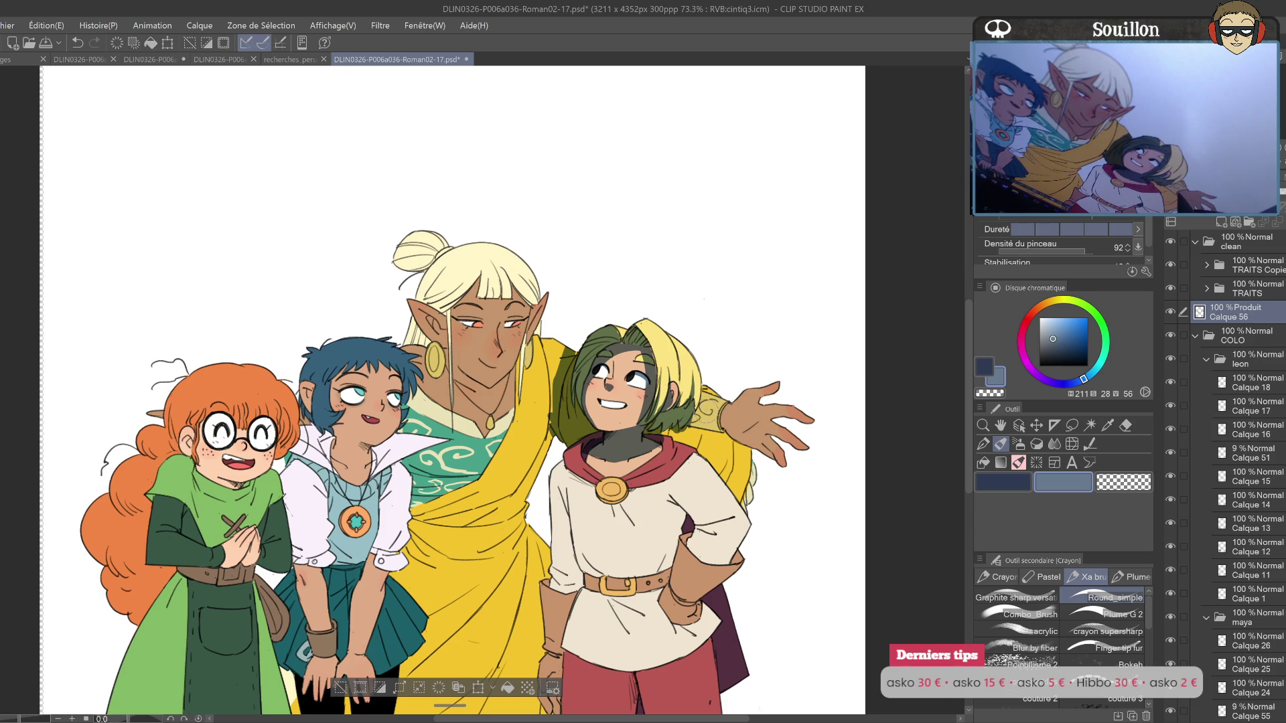
Step: Shade the blonde character's shoulder and sleeve near the neck, checking in a mirrored view
drag(673, 385, 666, 399)
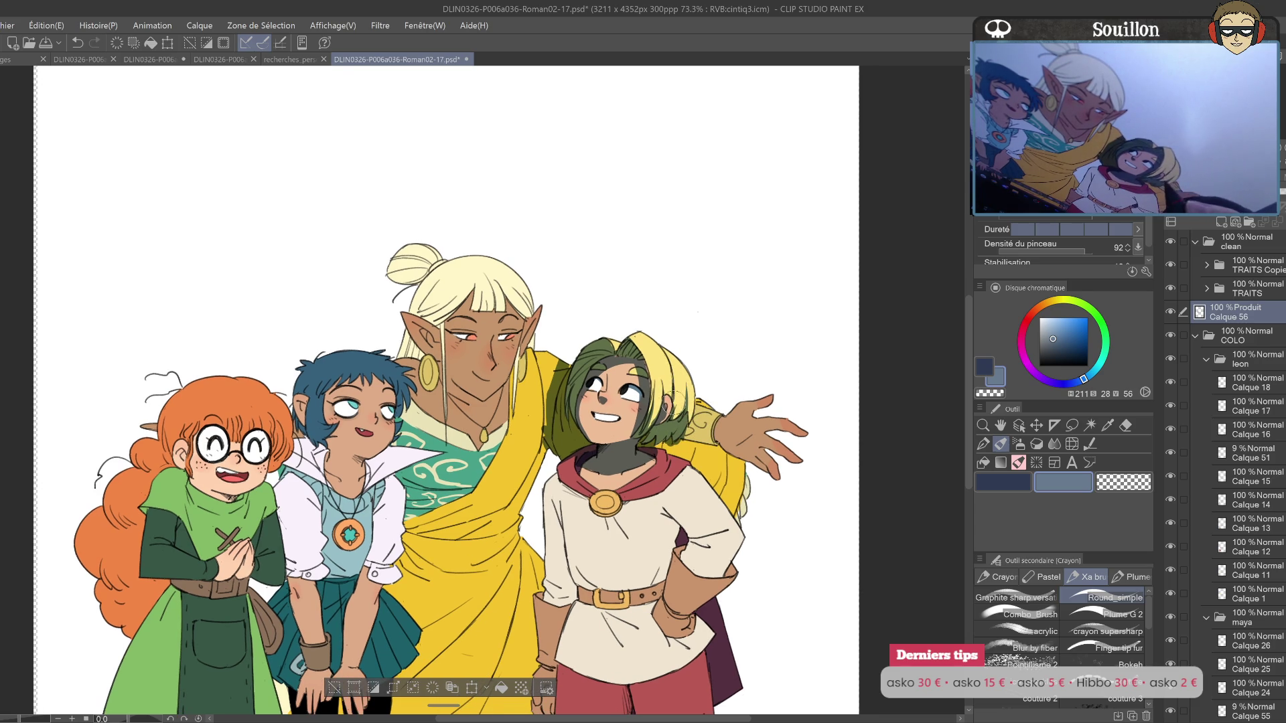
mouse_move(663, 442)
mouse_down()
mouse_move(693, 455)
mouse_move(676, 422)
mouse_move(717, 432)
mouse_move(704, 463)
mouse_move(670, 449)
mouse_move(737, 492)
mouse_move(738, 478)
mouse_up()
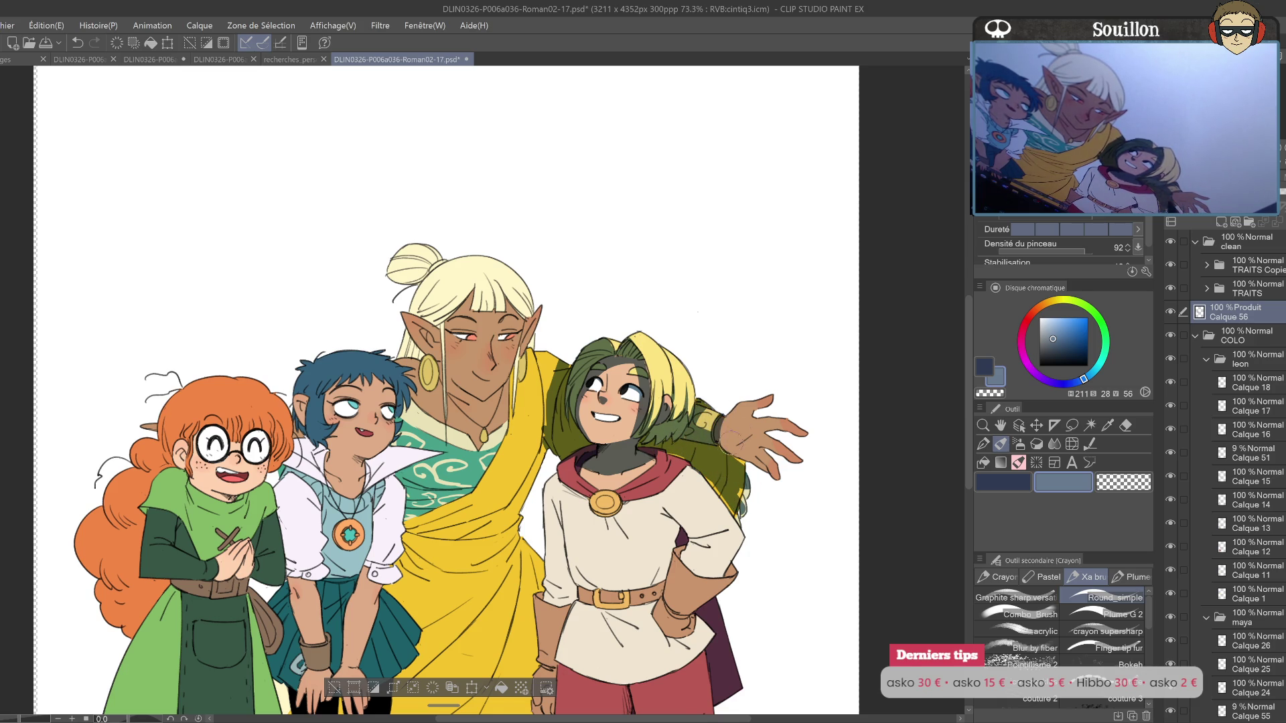
key(h)
mouse_move(167, 462)
mouse_down()
mouse_move(548, 460)
mouse_move(603, 429)
mouse_move(570, 462)
mouse_move(590, 442)
mouse_move(657, 447)
mouse_move(653, 430)
mouse_move(606, 445)
mouse_move(663, 432)
mouse_move(666, 410)
mouse_move(653, 412)
mouse_move(670, 428)
mouse_move(1083, 402)
mouse_up()
key(h)
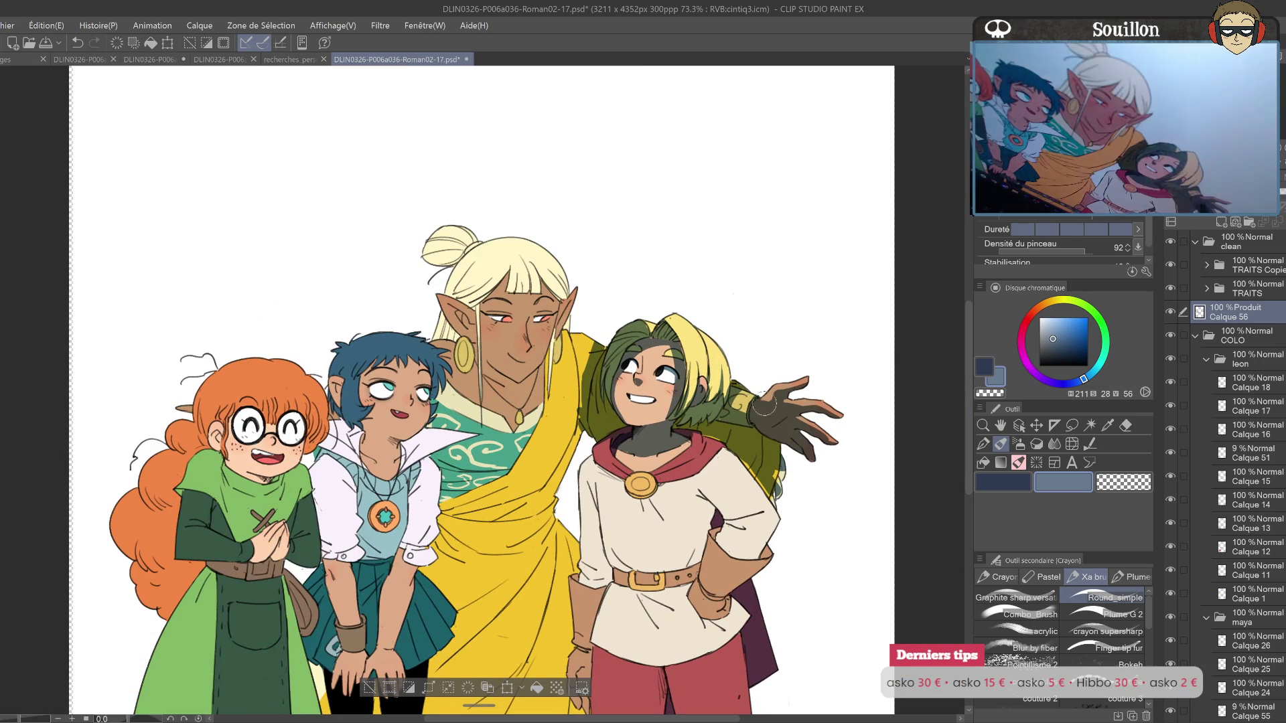
Step: Cover the yellow sliver along the sleeve and shade the shirt's left edge
drag(719, 437, 730, 387)
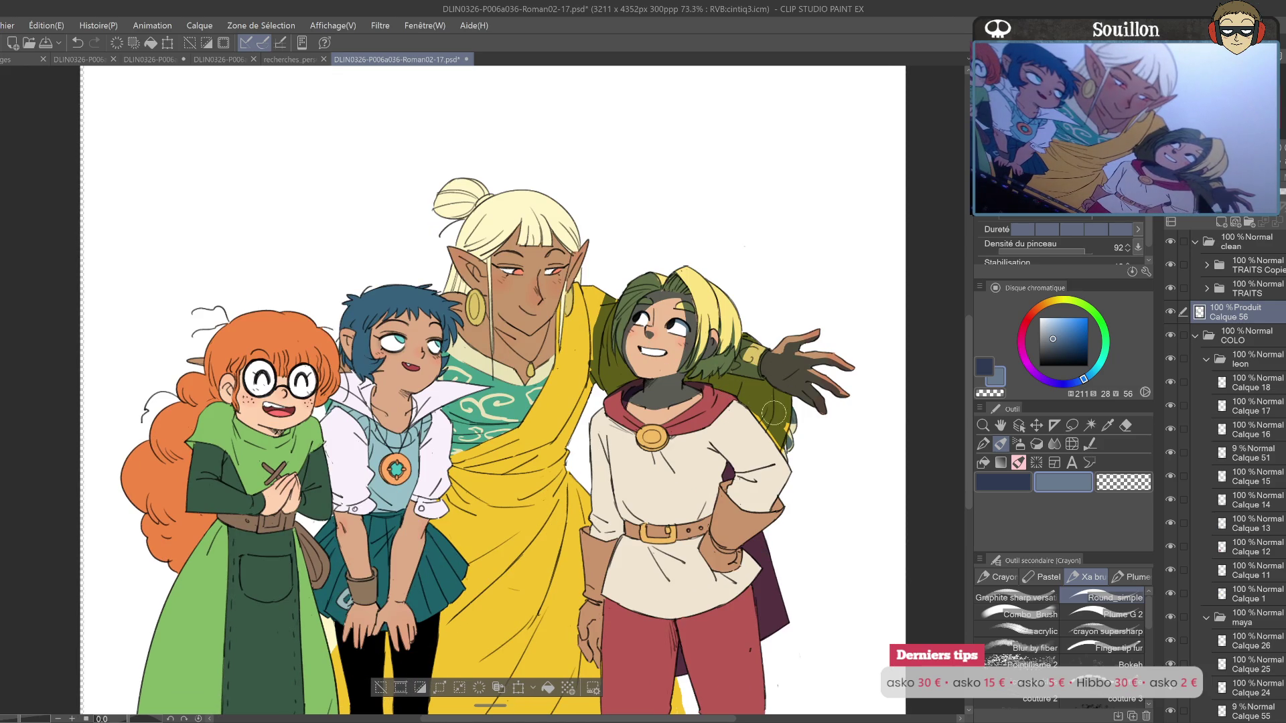
mouse_move(789, 446)
mouse_down()
mouse_move(757, 409)
mouse_move(799, 445)
mouse_up()
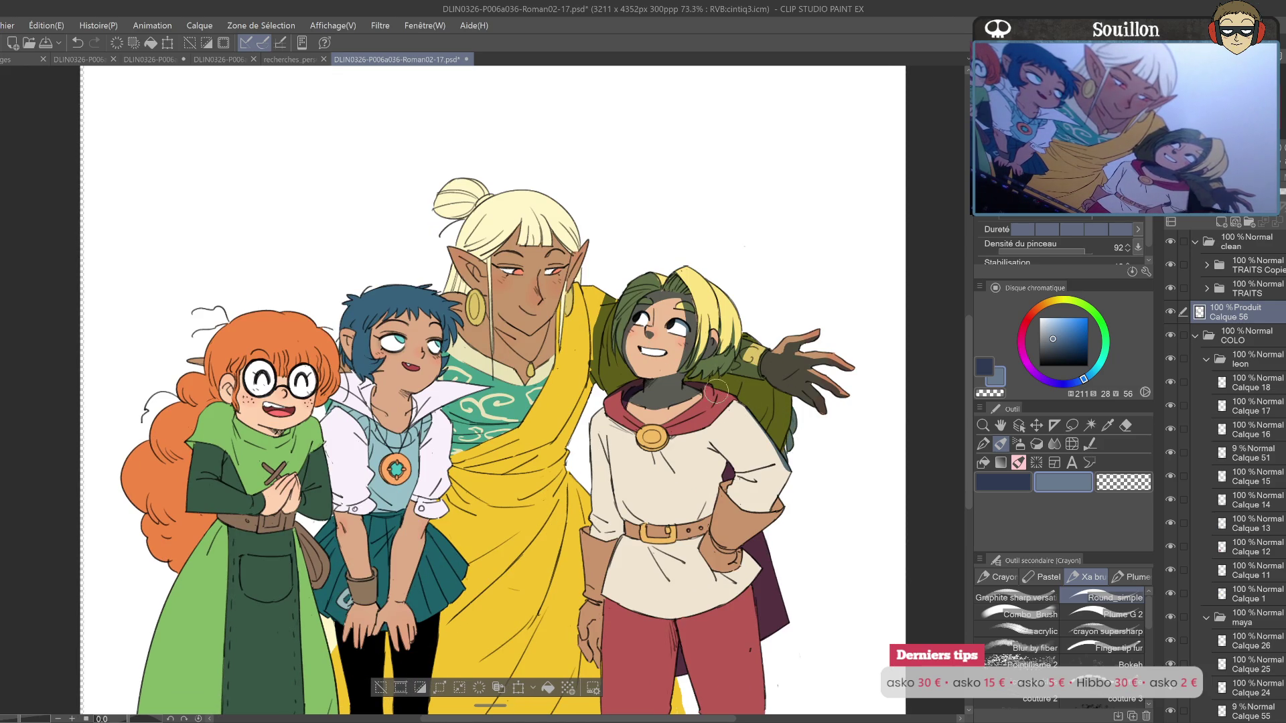
mouse_move(688, 408)
mouse_down()
mouse_move(698, 387)
mouse_move(718, 391)
mouse_up()
key(ctrl+z)
key(ctrl+z)
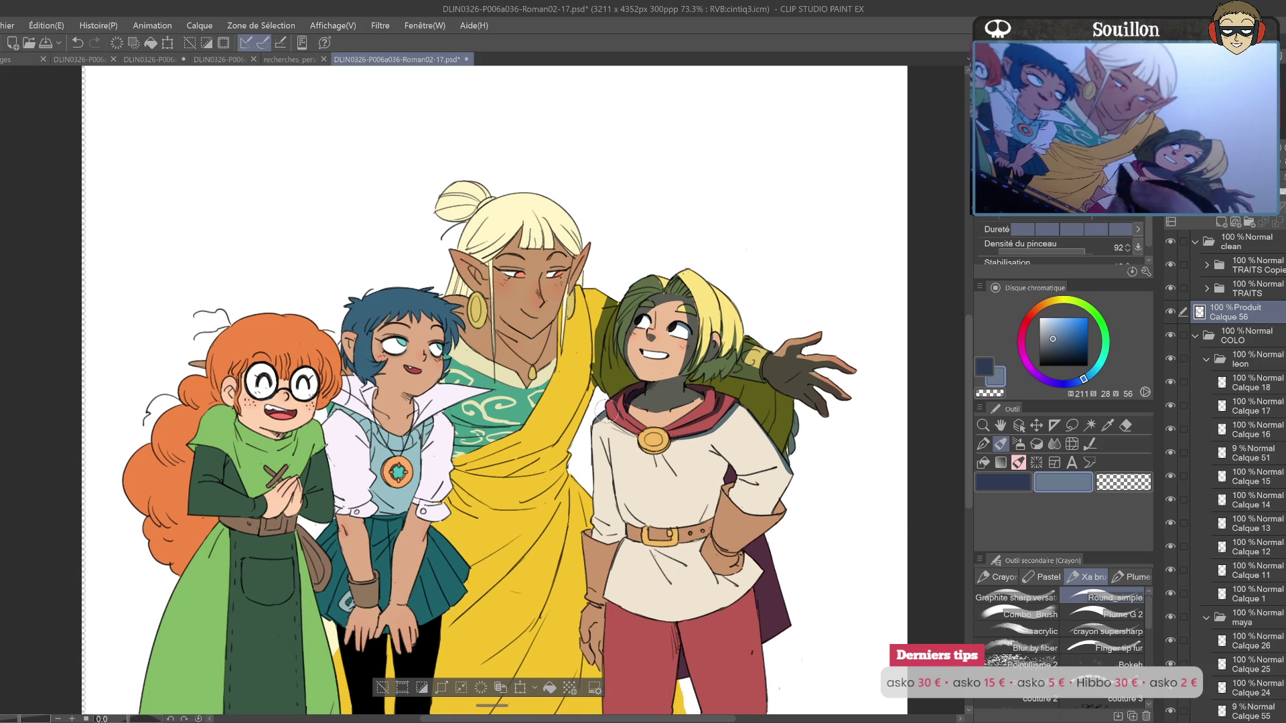
mouse_move(603, 417)
mouse_down()
mouse_move(673, 383)
mouse_move(675, 489)
mouse_move(657, 589)
mouse_move(667, 633)
mouse_move(694, 428)
mouse_up()
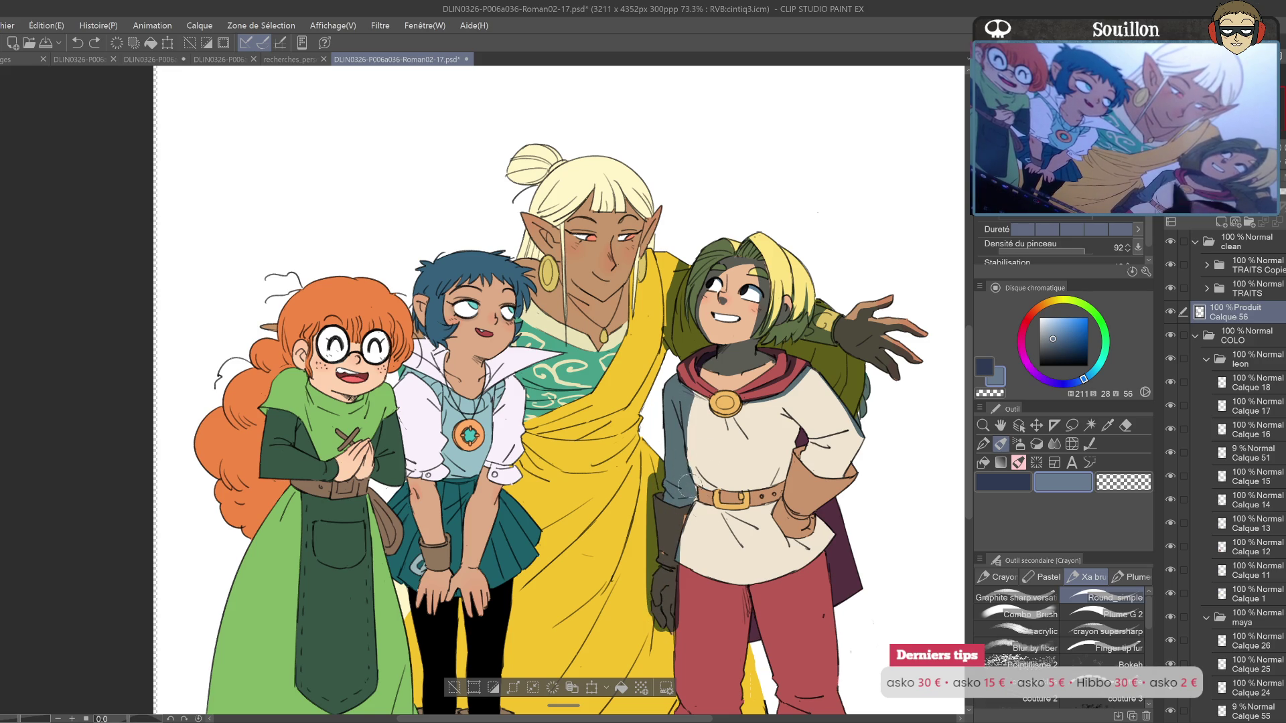
Step: Paint faint blue-grey shading strokes on the cream shirt beside the arm
key(h)
drag(603, 421, 1018, 434)
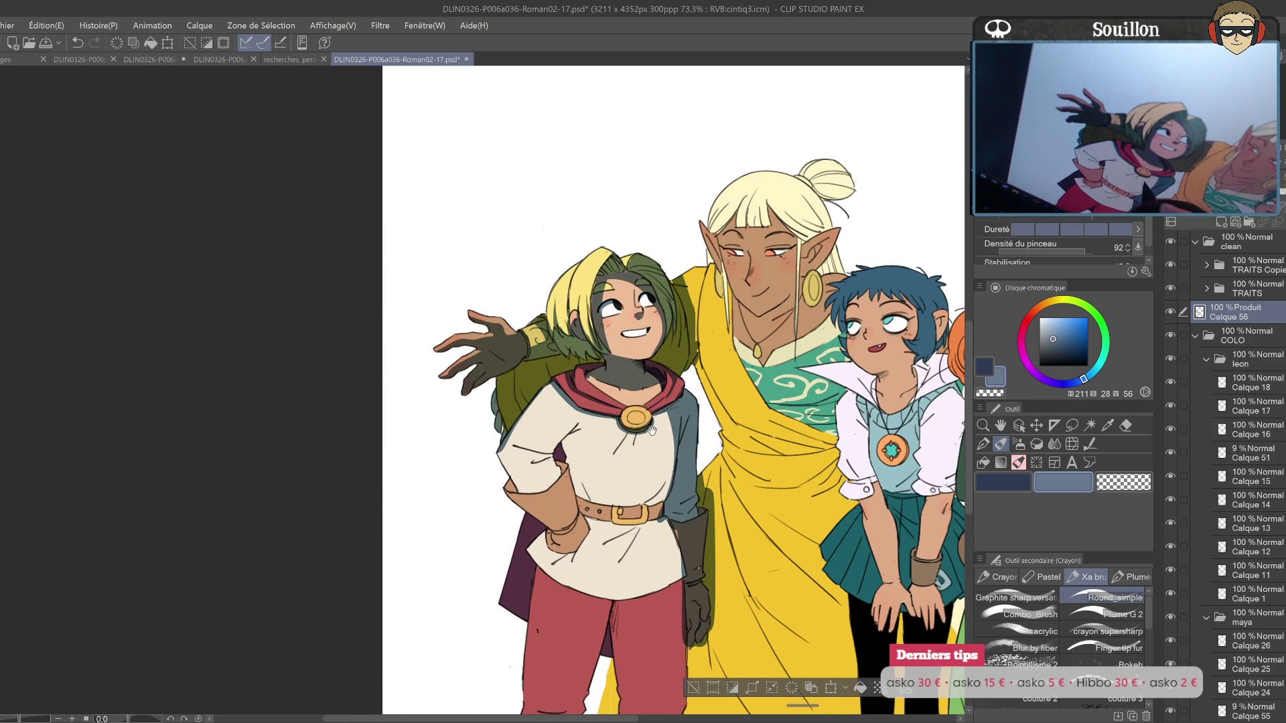
drag(662, 462, 526, 503)
key(h)
drag(433, 352, 728, 409)
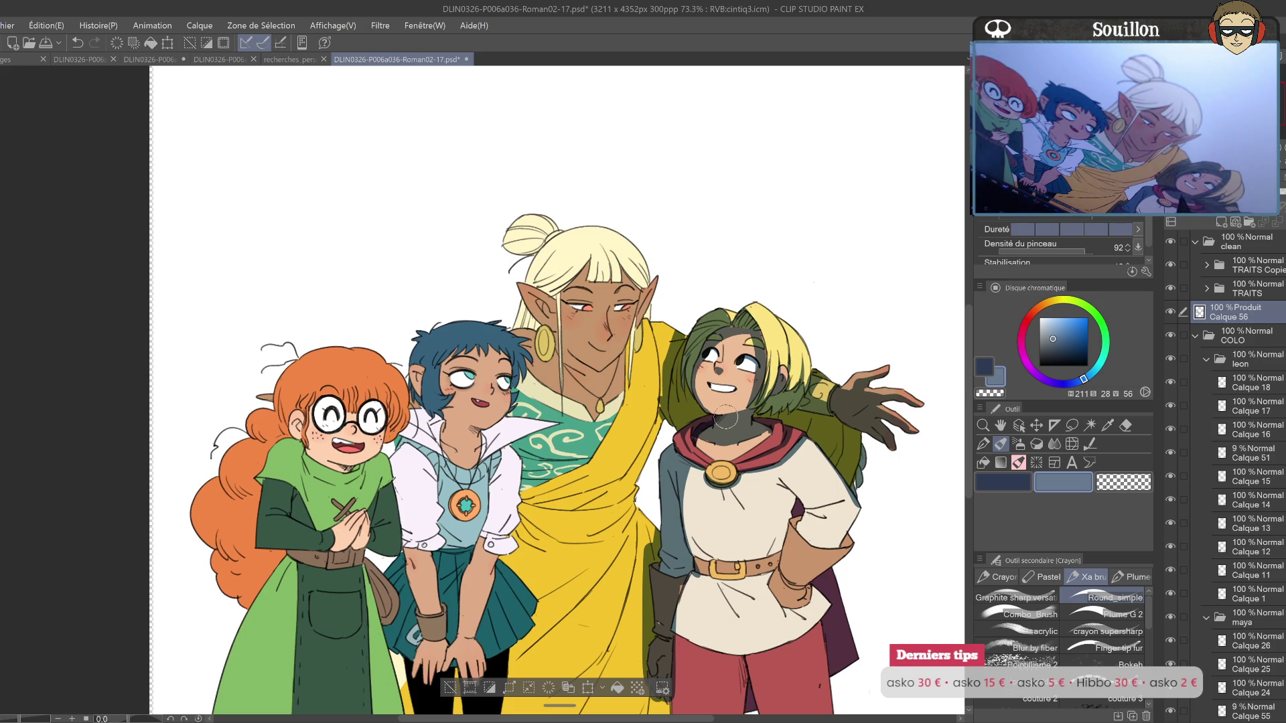
key(e)
key(p)
scroll(763, 400, down, 3)
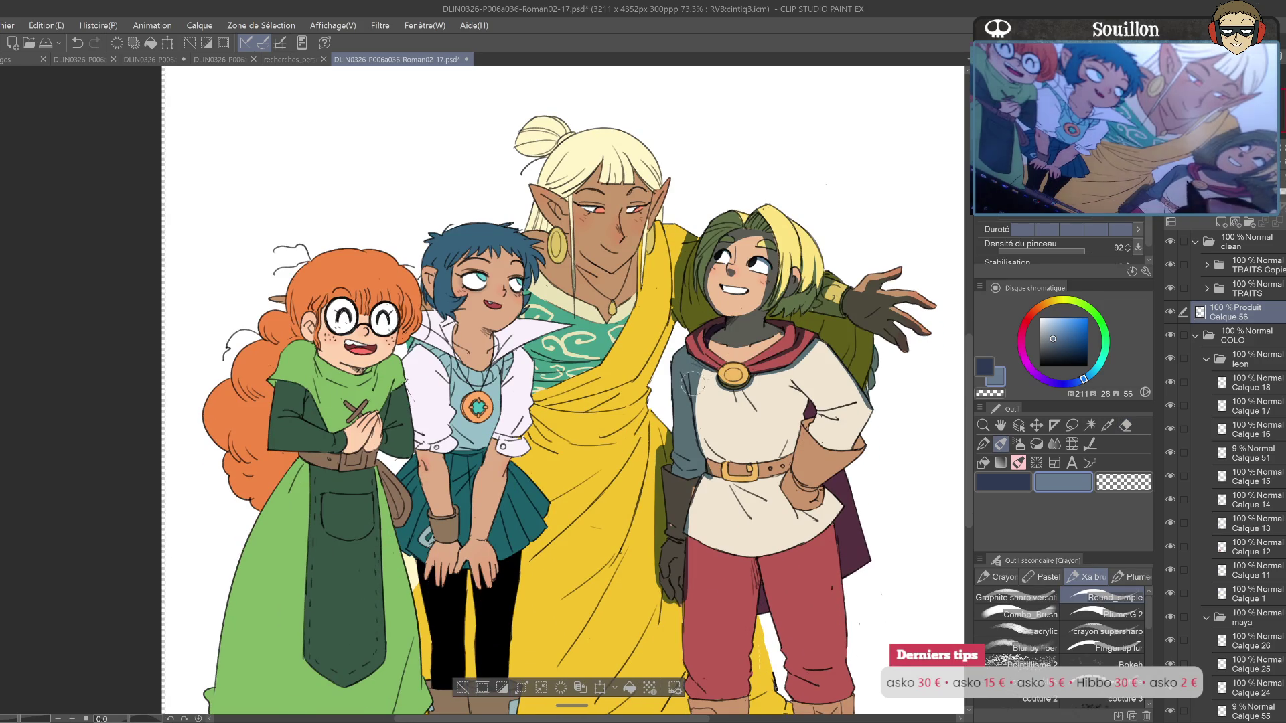
mouse_move(705, 427)
mouse_down()
mouse_move(713, 469)
mouse_move(818, 444)
mouse_move(826, 420)
mouse_up()
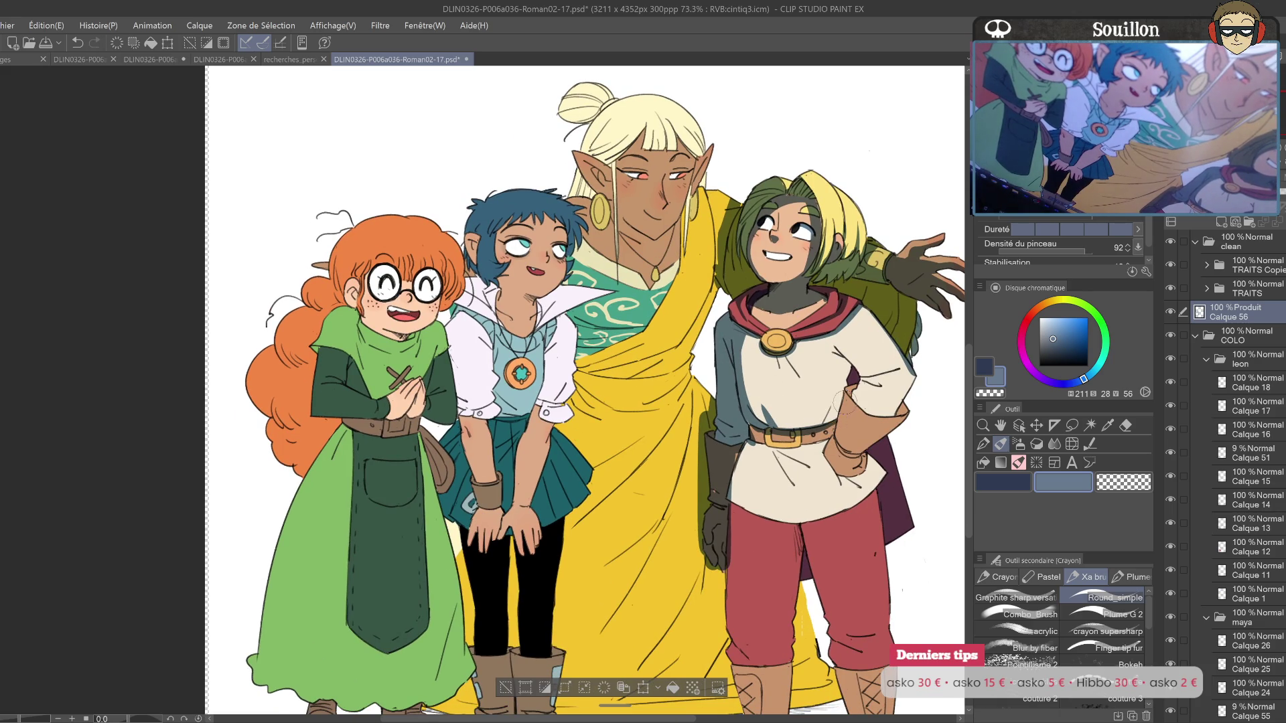
drag(837, 345, 834, 419)
Step: Repaint the shirt shading by the arm and below the cape, checking with a flipped canvas
key(ctrl+z)
drag(835, 347, 837, 410)
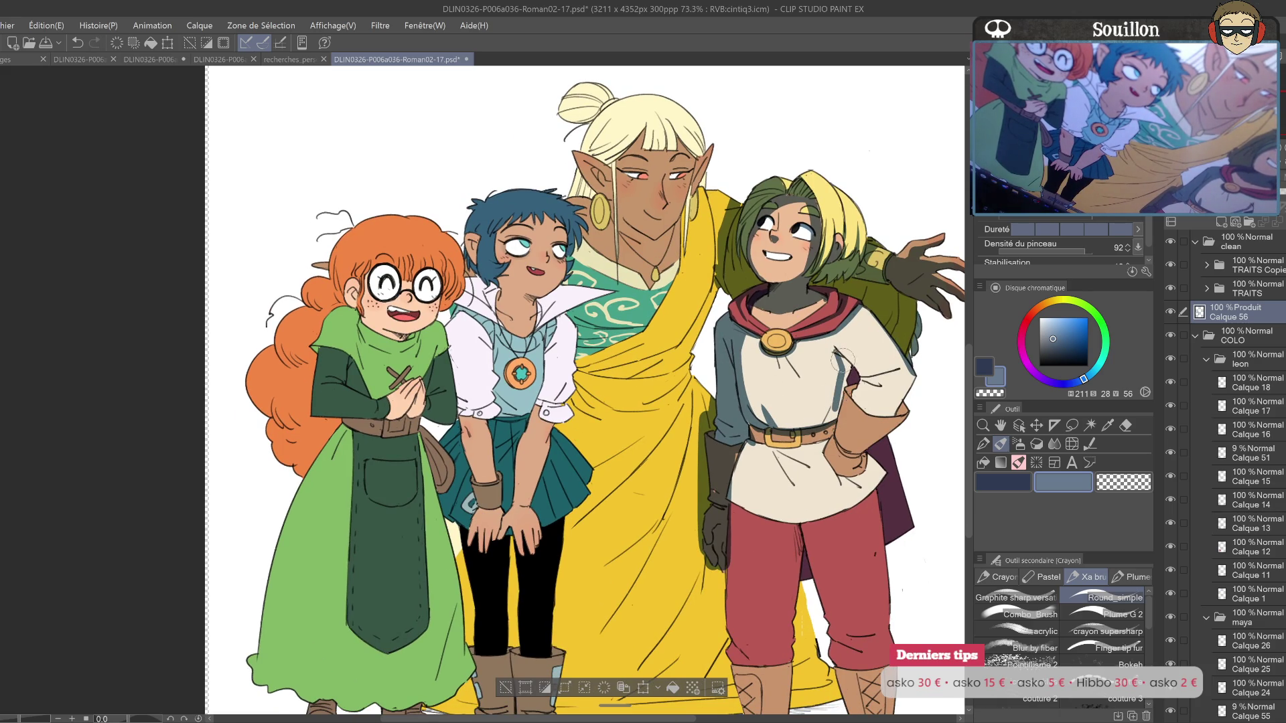
drag(855, 334, 848, 354)
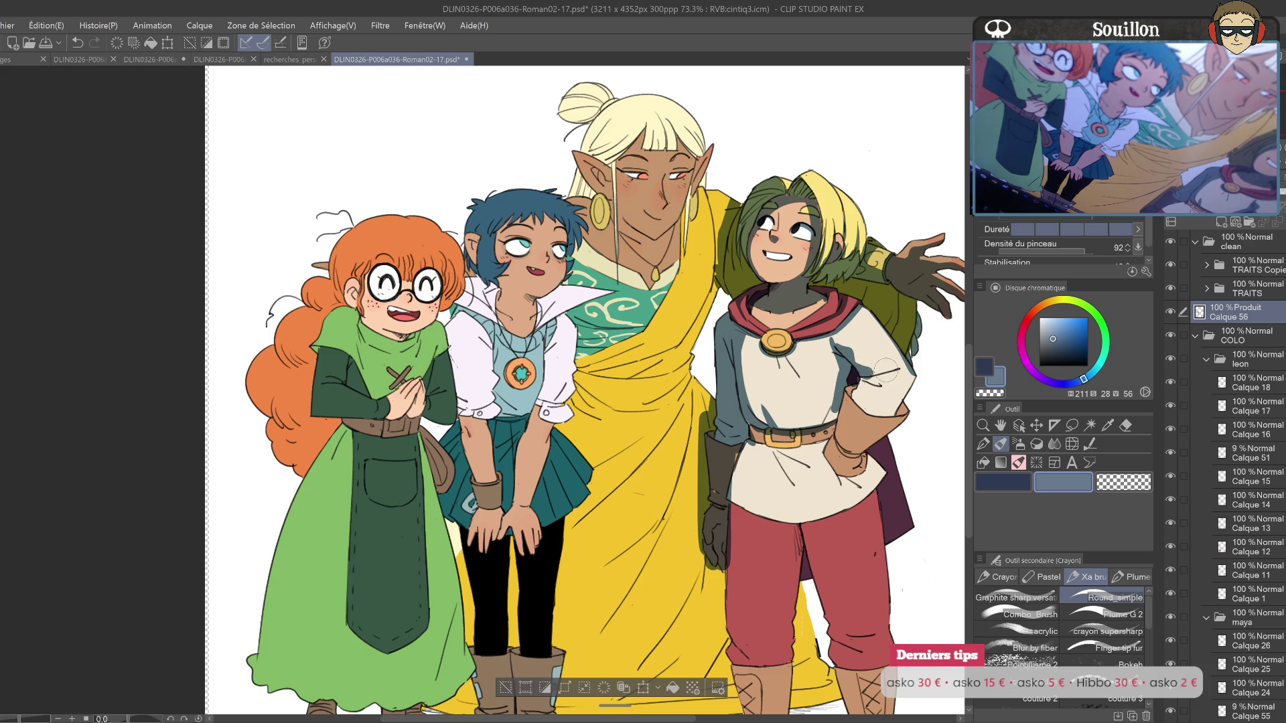
key(ctrl+z)
key(ctrl+z)
mouse_move(867, 376)
mouse_down()
mouse_move(862, 395)
mouse_move(824, 389)
mouse_up()
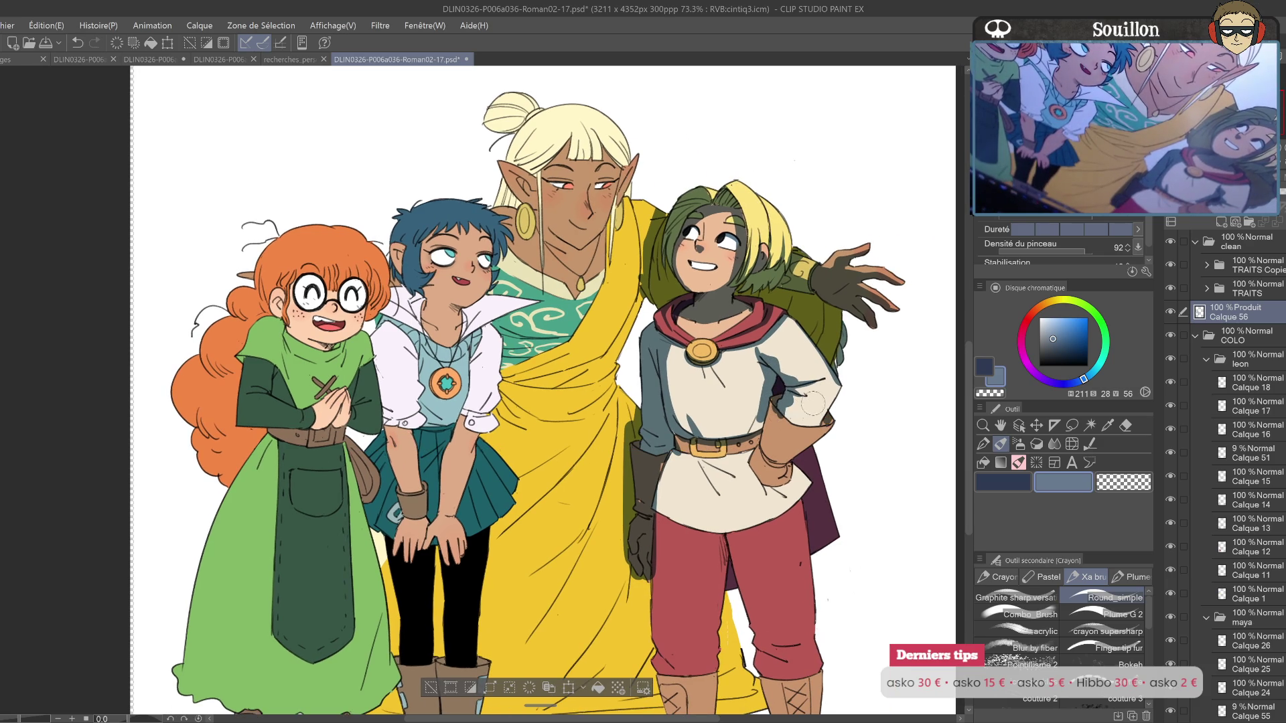
key(h)
scroll(622, 358, up, 2)
key(e)
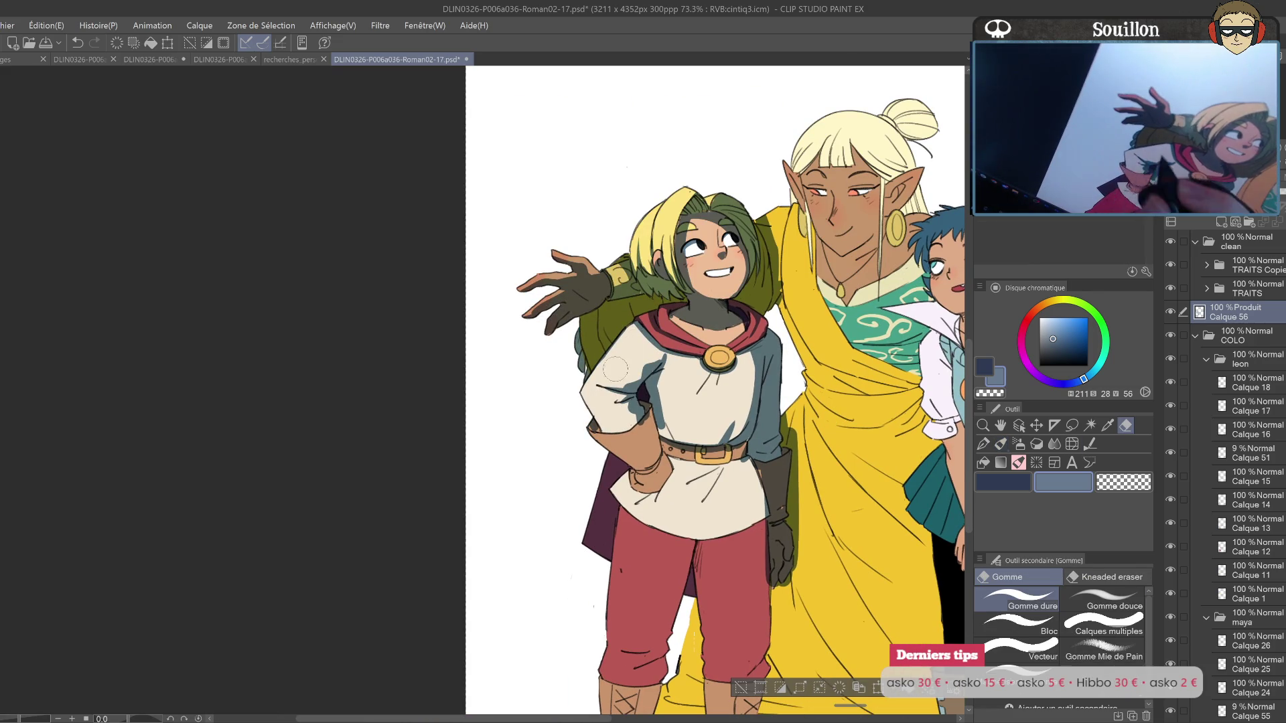
key(b)
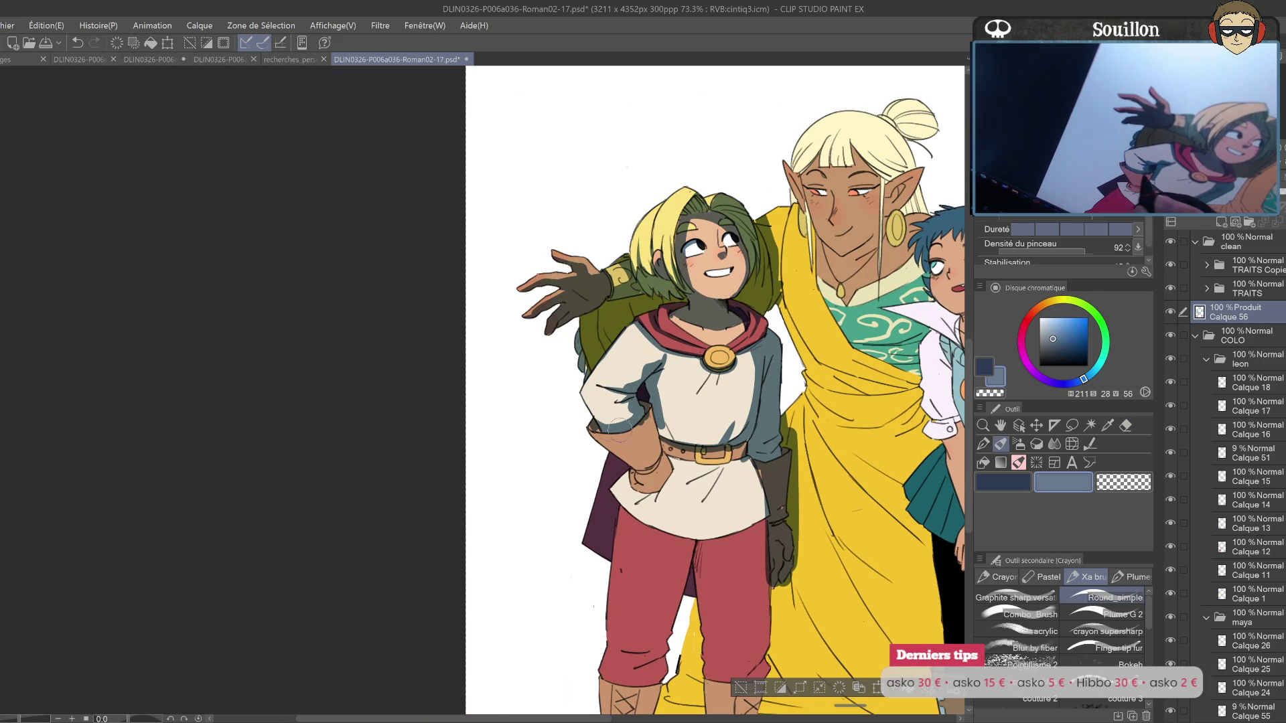
key(h)
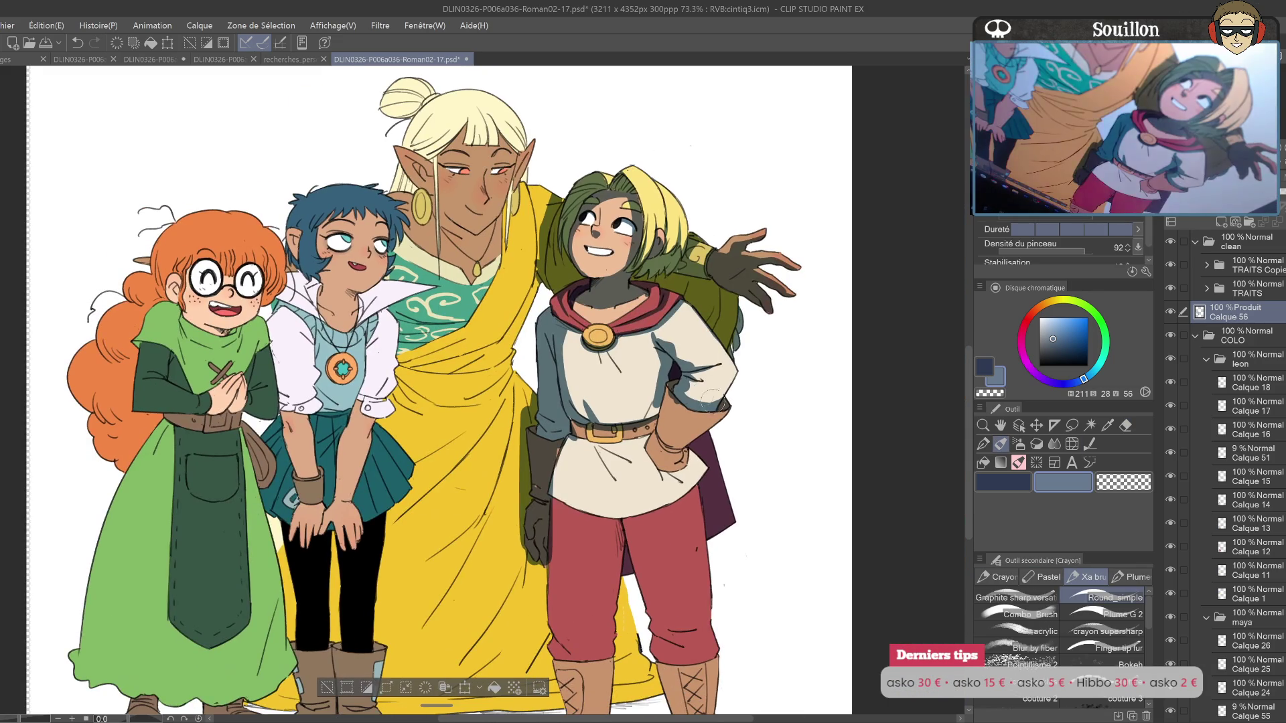
drag(733, 406, 799, 389)
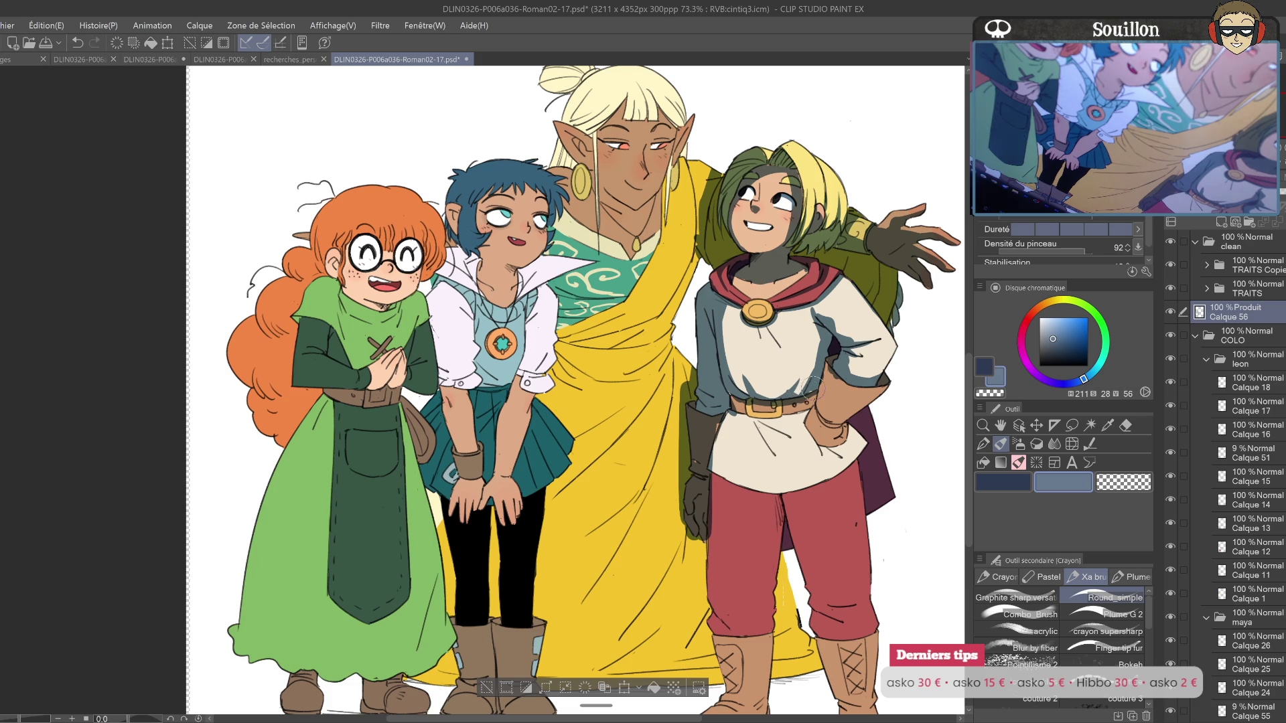
Step: Darken the hooded character's belt with a blue-grey stroke
key(e)
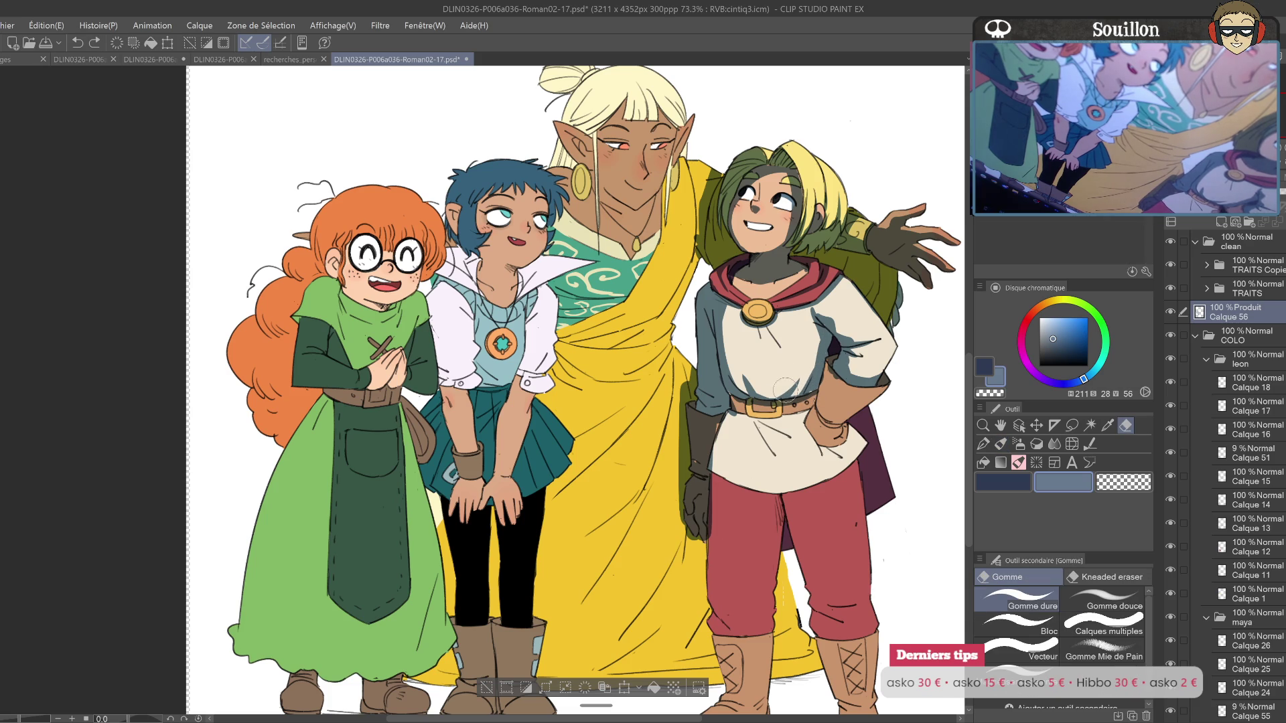
key(p)
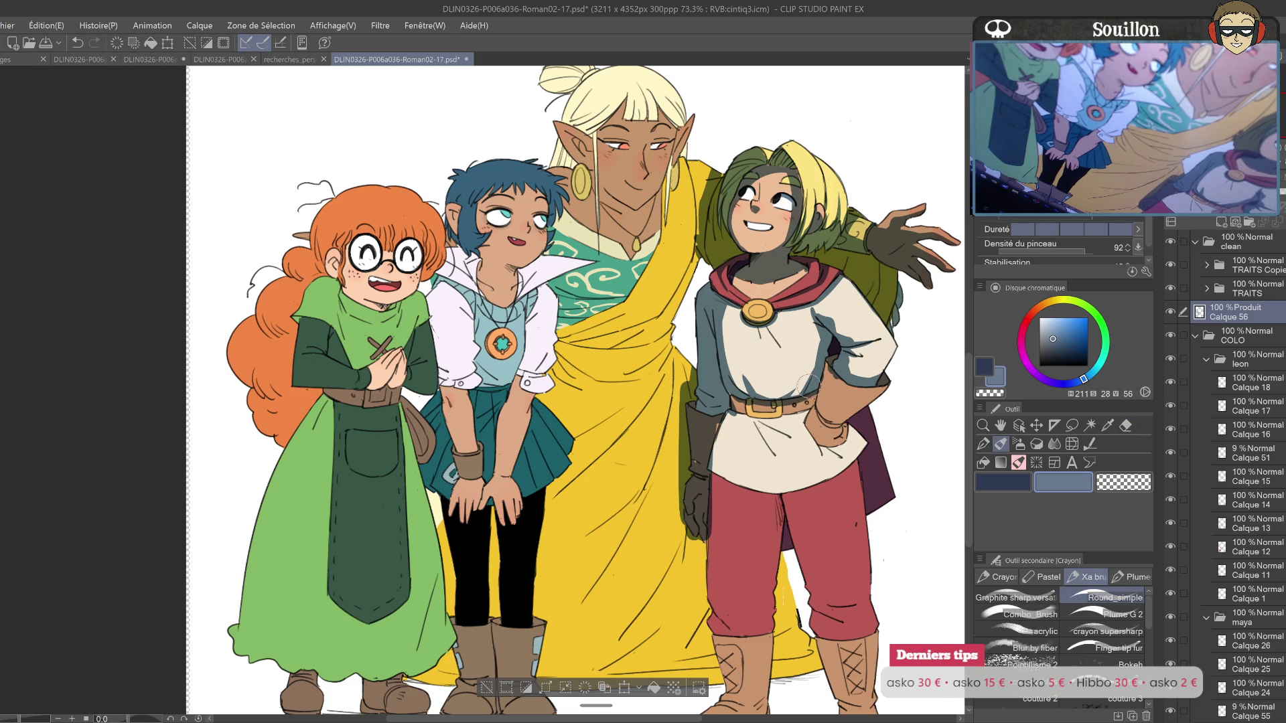
key(ctrl+z)
drag(819, 399, 777, 352)
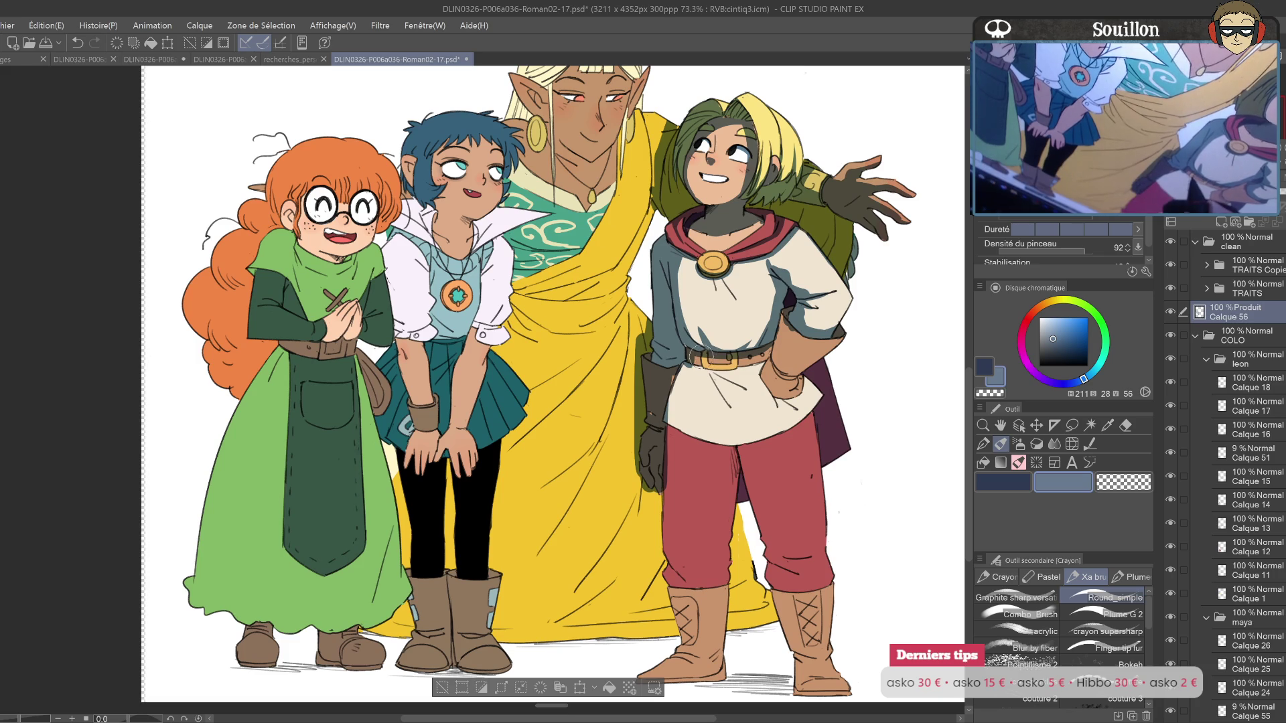
key(ctrl+z)
drag(700, 371, 791, 357)
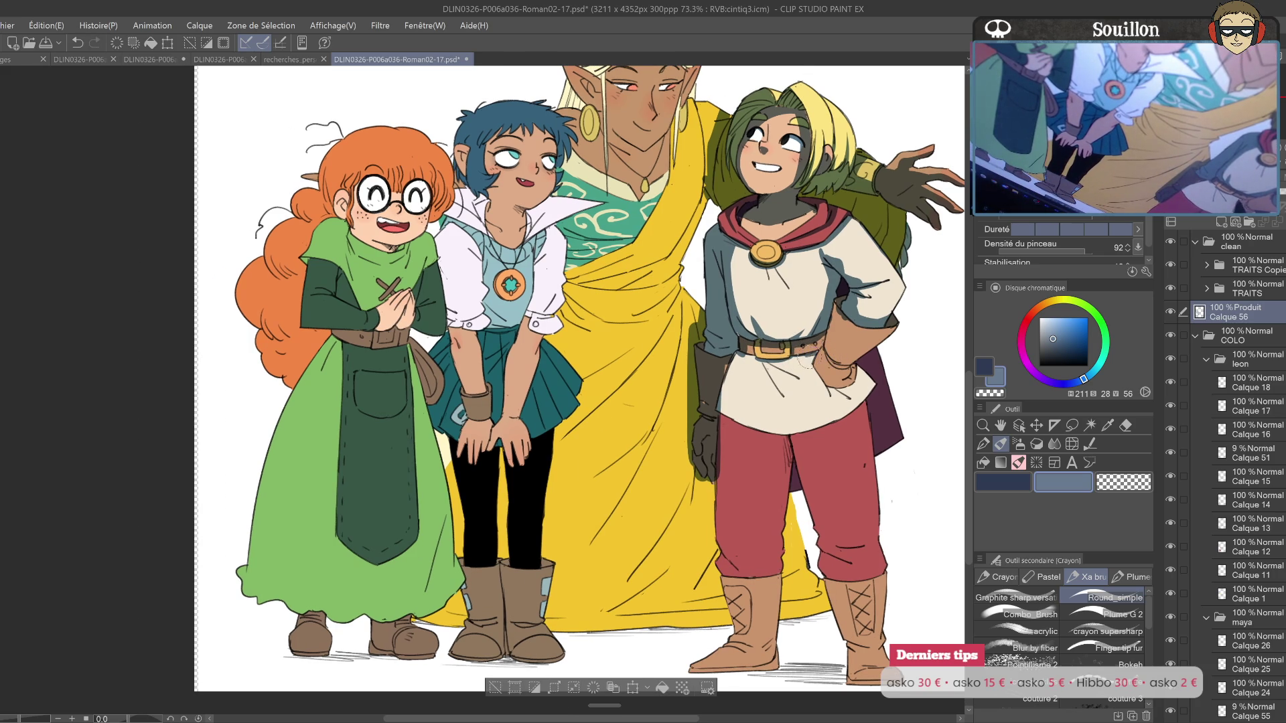
Step: Shade the hand resting at the hip, checking it in a mirrored view
mouse_move(864, 328)
mouse_down()
mouse_move(777, 402)
mouse_move(821, 372)
mouse_move(765, 382)
mouse_move(783, 411)
mouse_up()
key(e)
key(p)
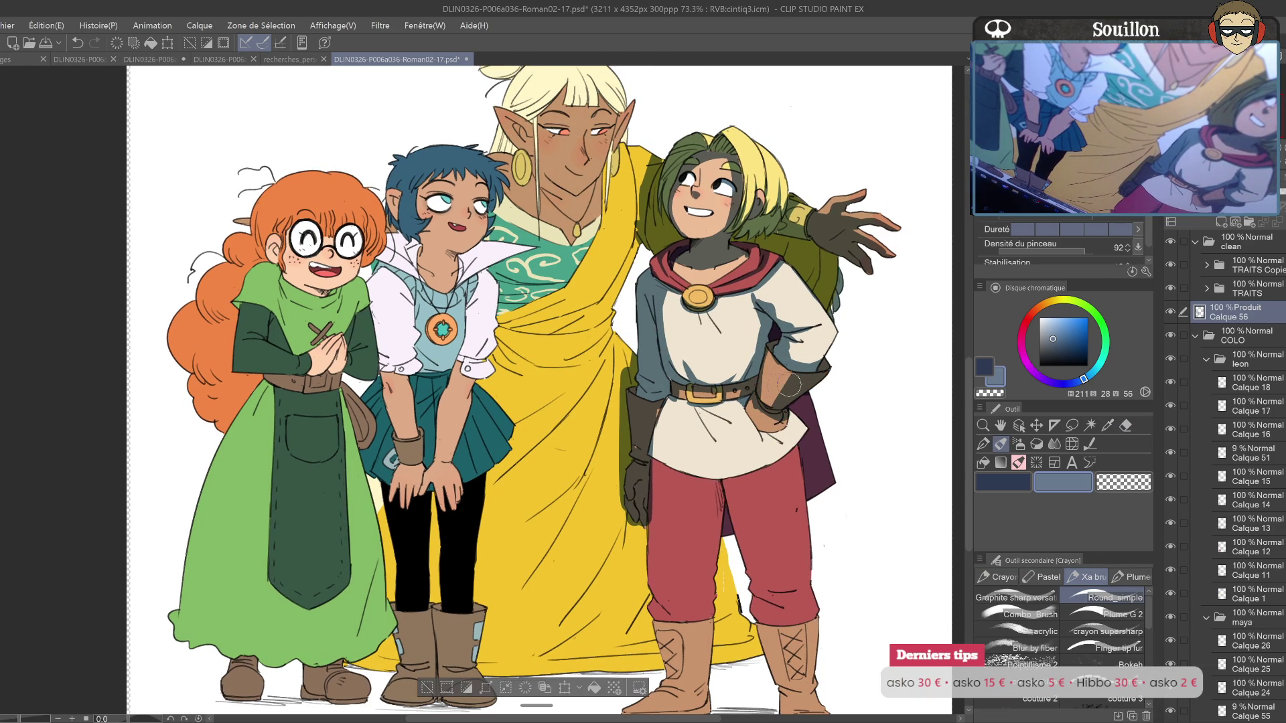
mouse_move(750, 400)
mouse_down()
mouse_move(780, 426)
mouse_move(764, 432)
mouse_up()
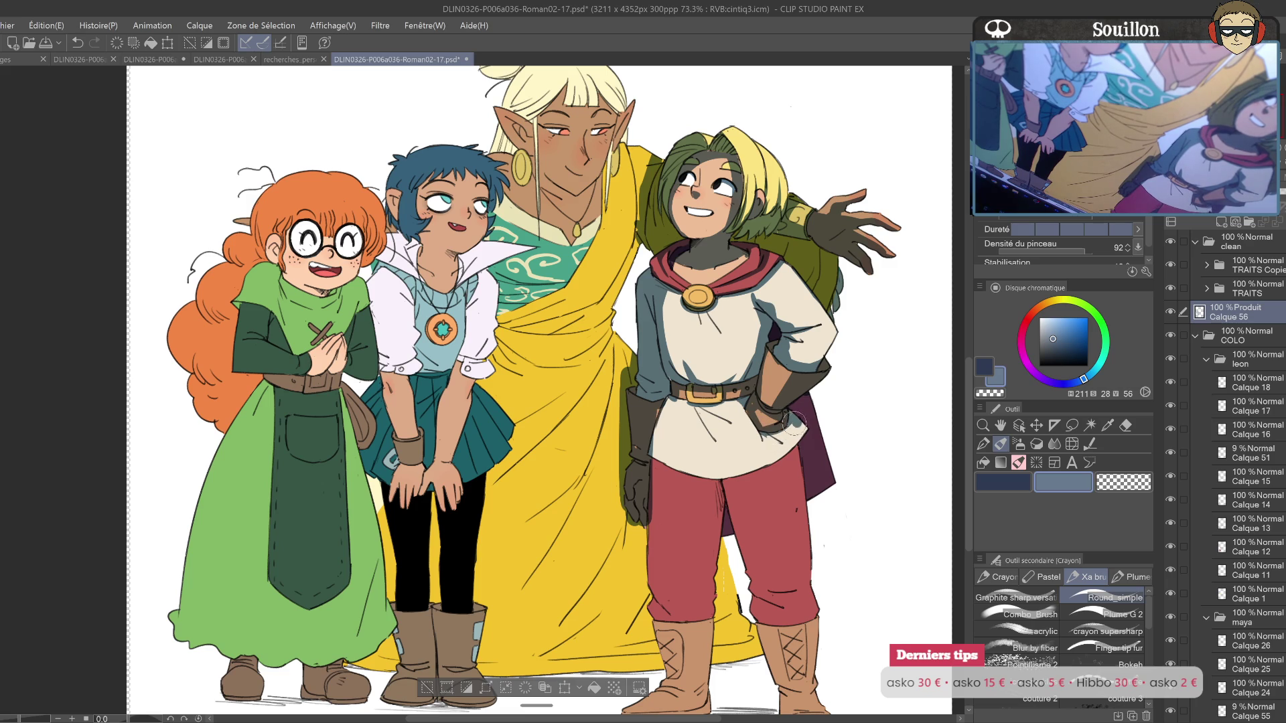
key(h)
drag(678, 467, 958, 543)
drag(608, 426, 626, 431)
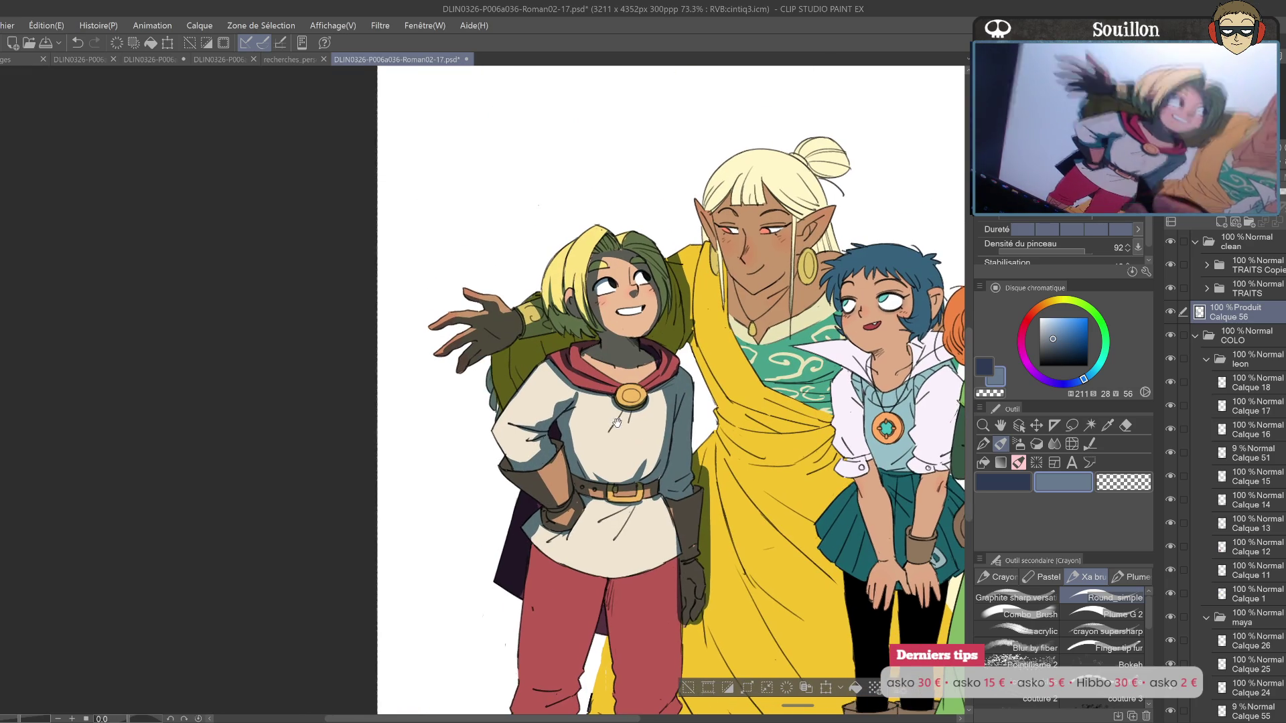
key(e)
key(ctrl+z)
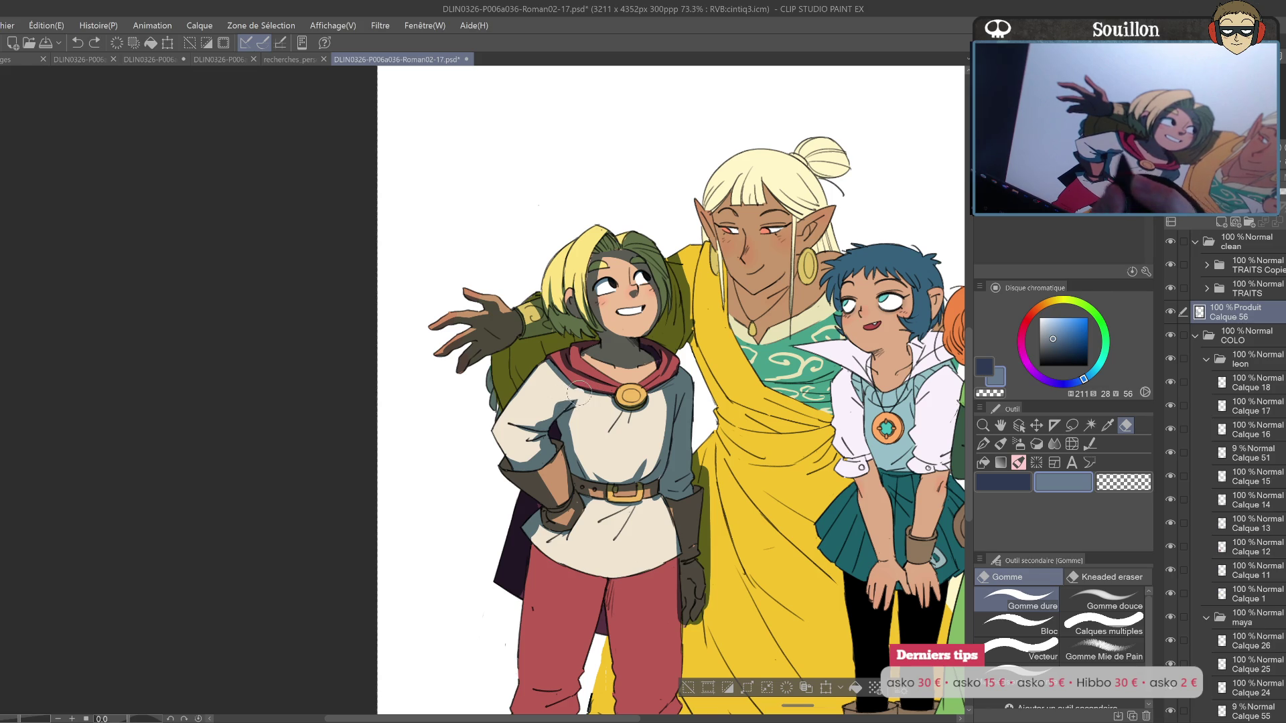
key(h)
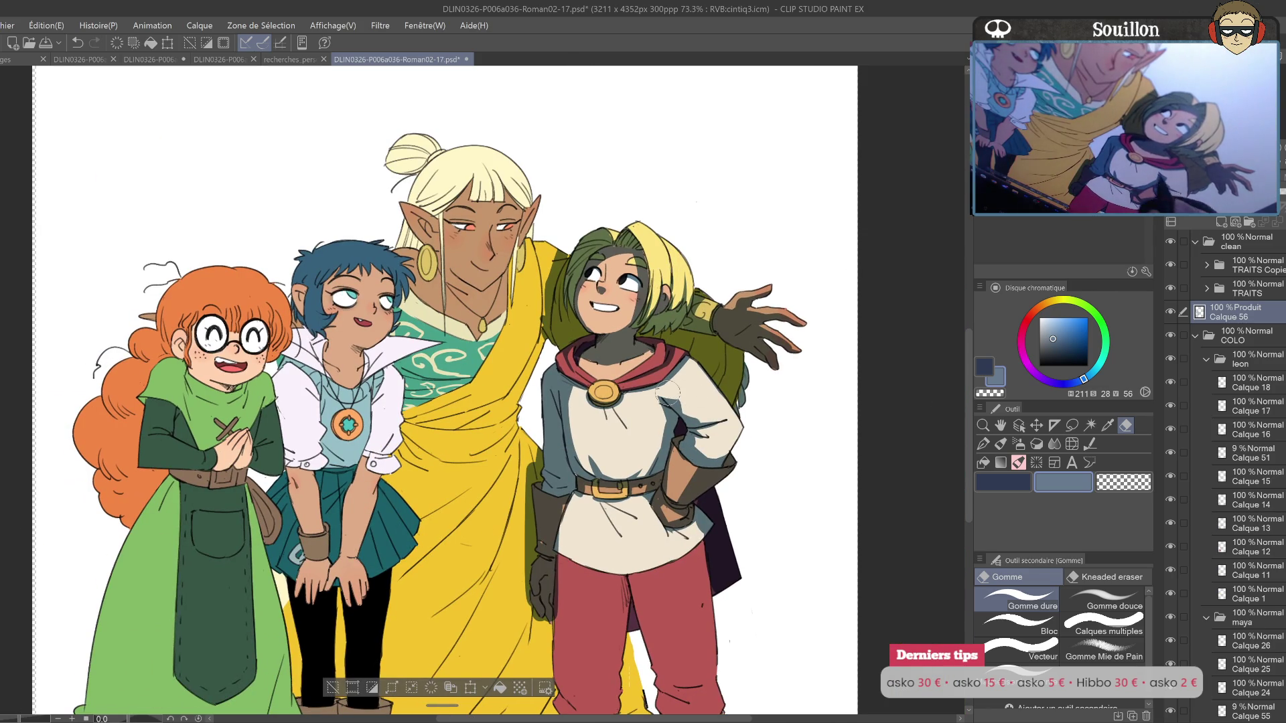
drag(686, 400, 765, 384)
key(p)
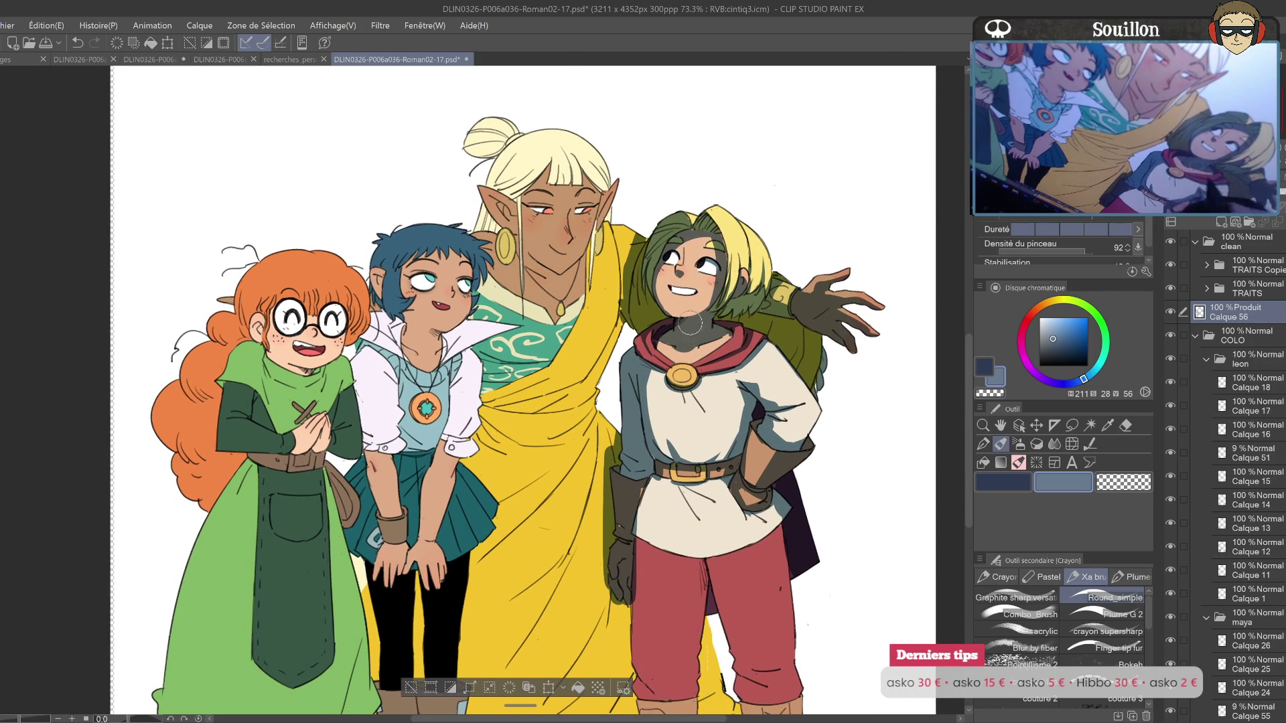
Step: Shade the tunic hem and the red trousers just below it
drag(663, 264, 646, 204)
key(ctrl+z)
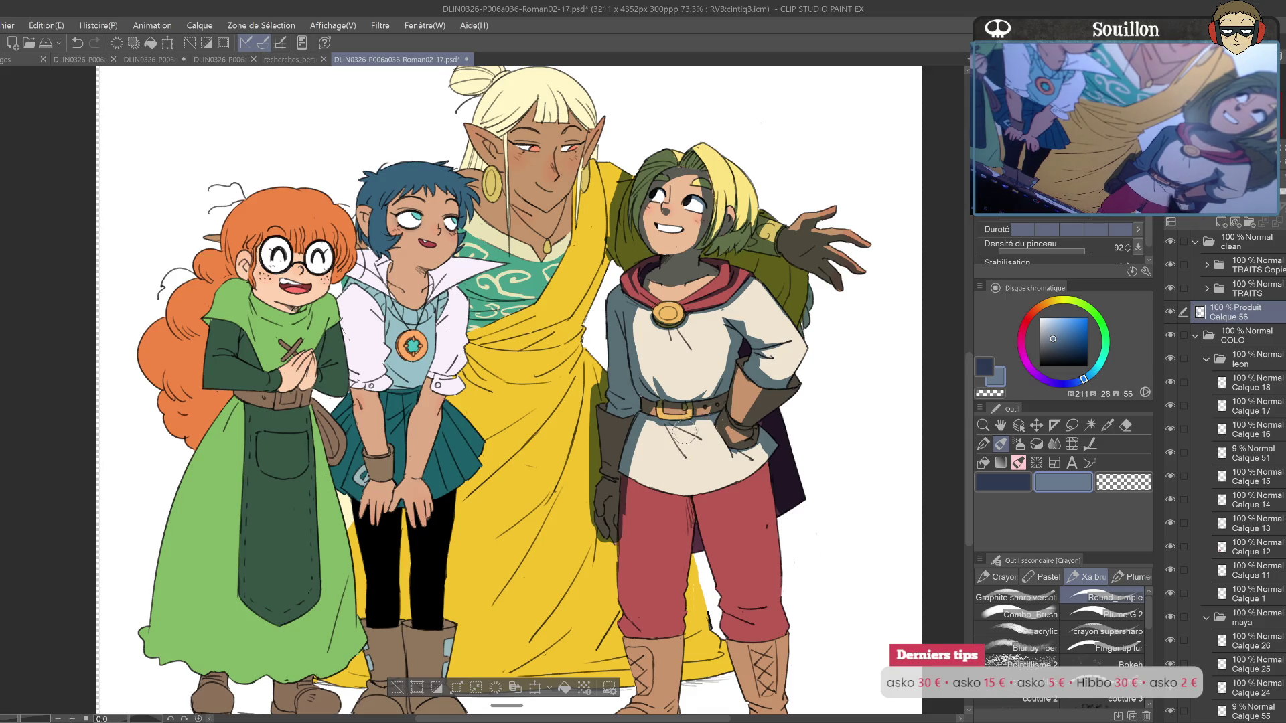
key(h)
scroll(603, 402, up, 2)
key(ctrl+z)
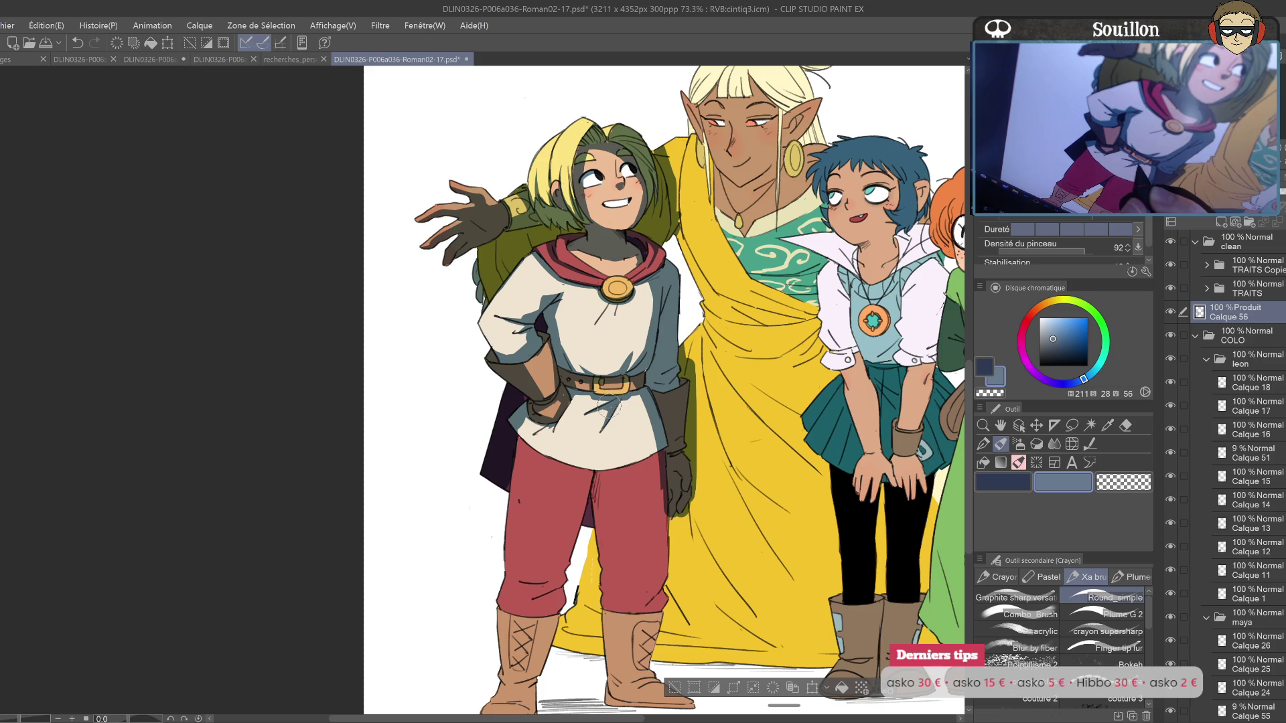
key(h)
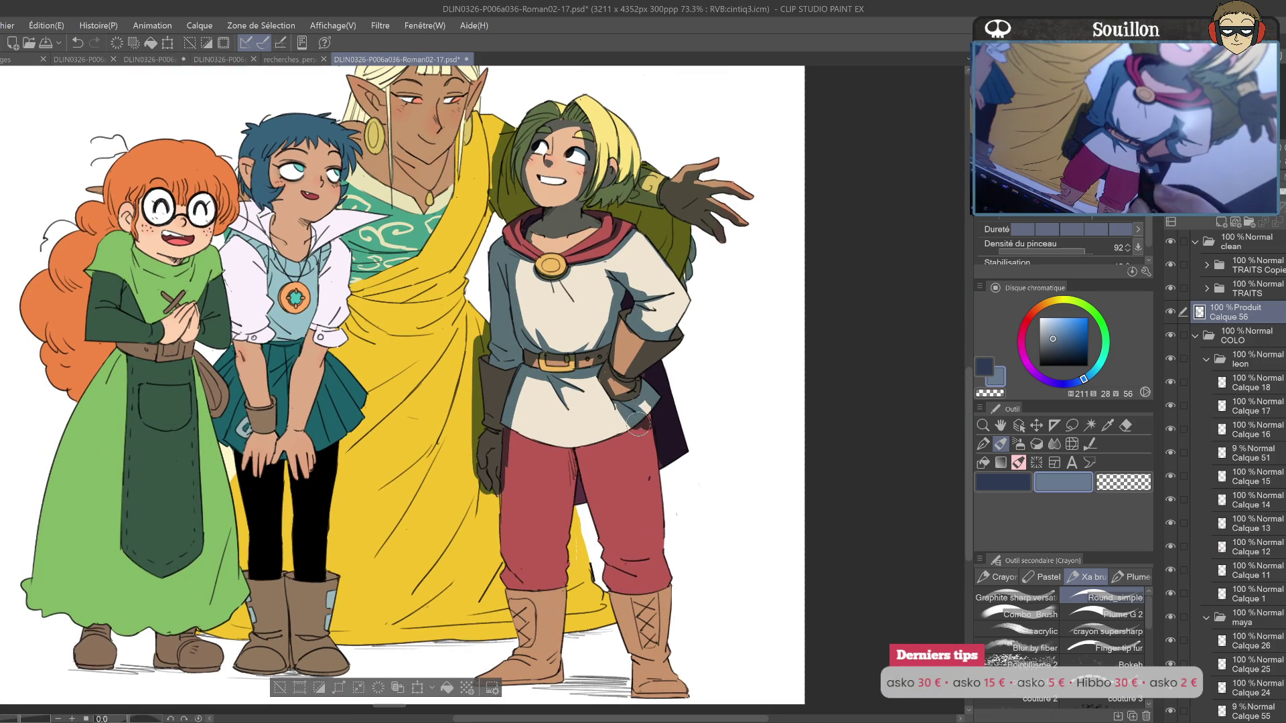
mouse_move(630, 427)
mouse_down()
mouse_move(615, 404)
mouse_move(667, 405)
mouse_up()
mouse_move(559, 418)
mouse_down()
mouse_move(608, 433)
mouse_move(688, 407)
mouse_up()
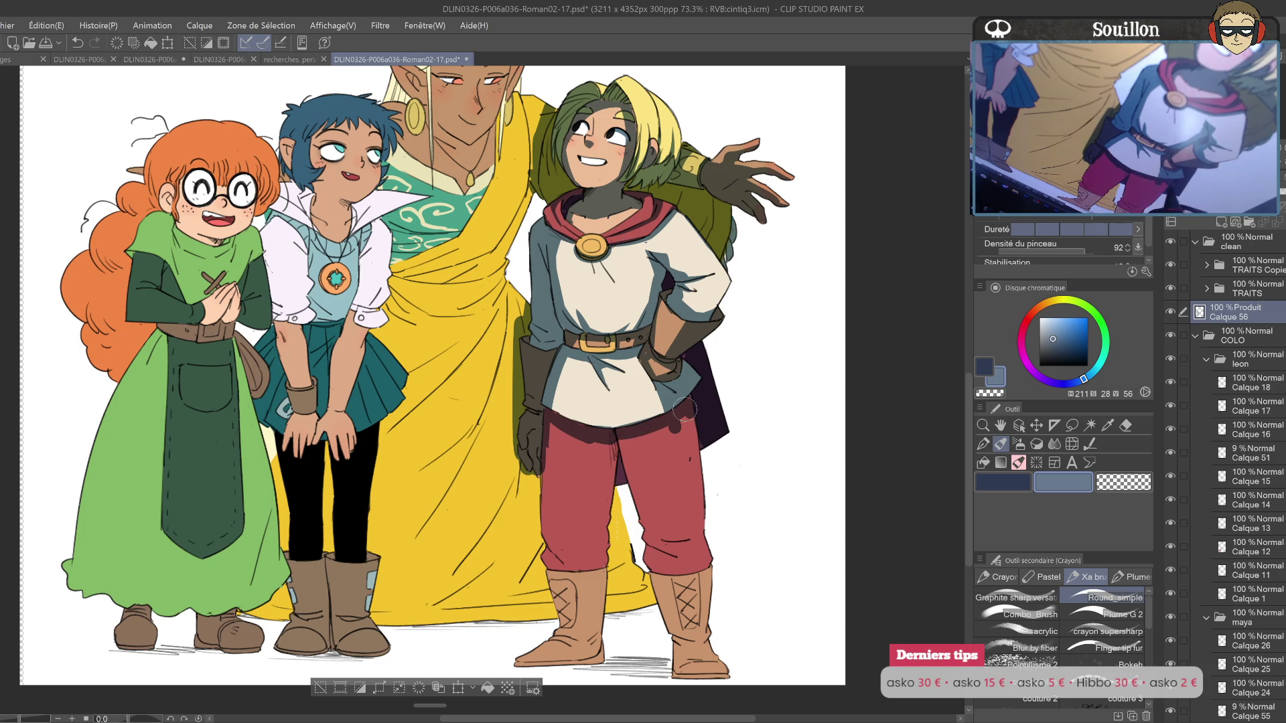
Step: Shade down the inner legs of the trousers to the boots
drag(564, 424, 613, 529)
drag(607, 442, 620, 559)
drag(623, 502, 628, 576)
mouse_move(600, 561)
mouse_down()
mouse_move(613, 600)
mouse_move(637, 589)
mouse_move(655, 625)
mouse_up()
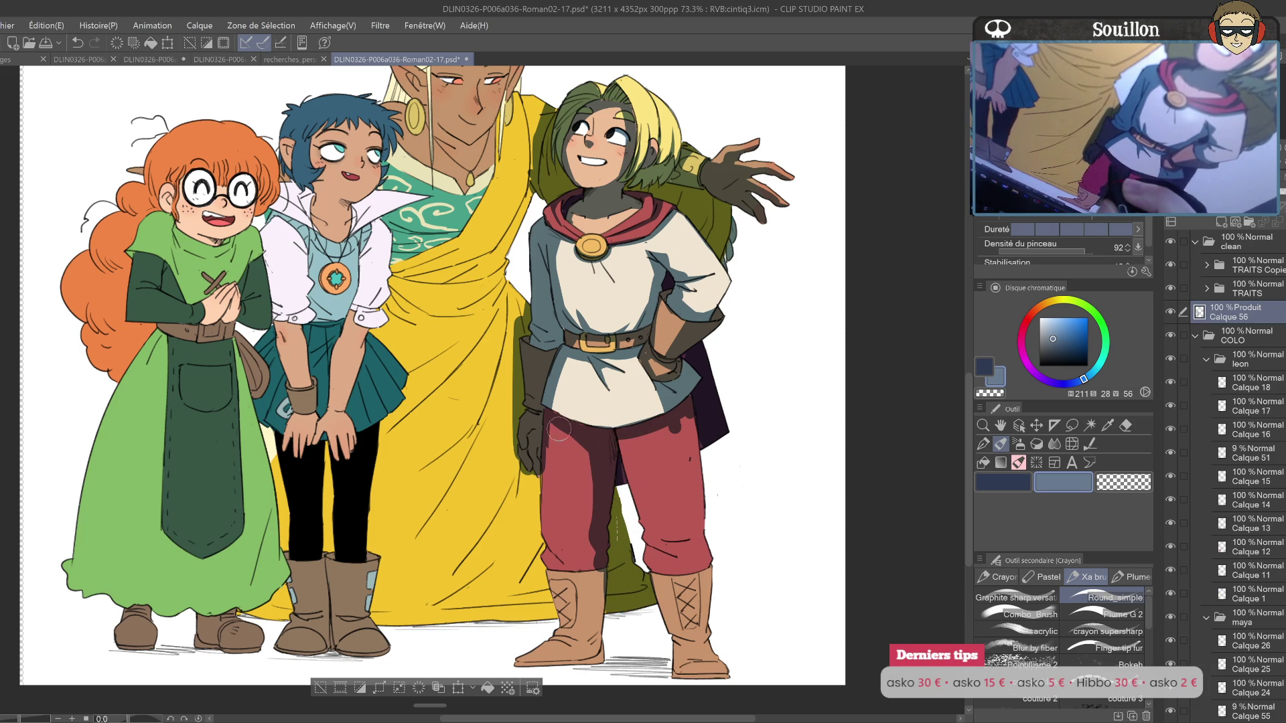
drag(579, 536, 600, 493)
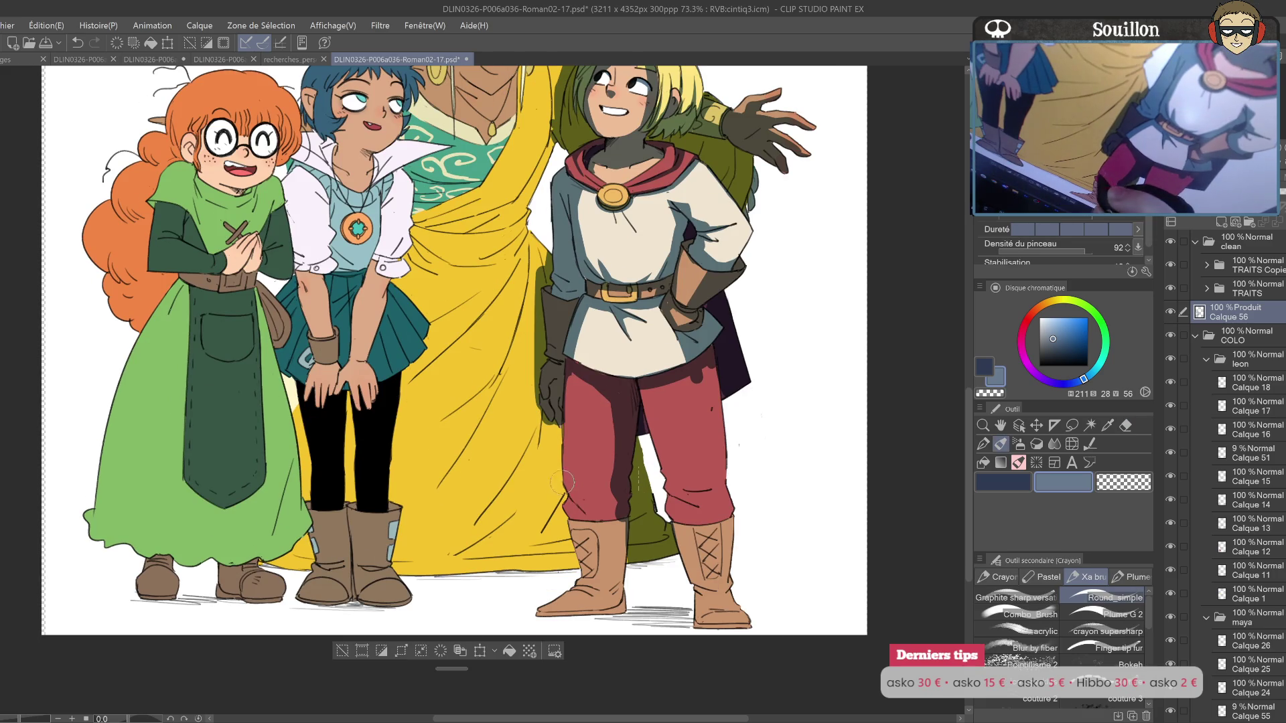
Step: Shade the red trousers near the knee and add dark strokes on both boots
key(h)
scroll(611, 436, up, 2)
drag(611, 436, 578, 462)
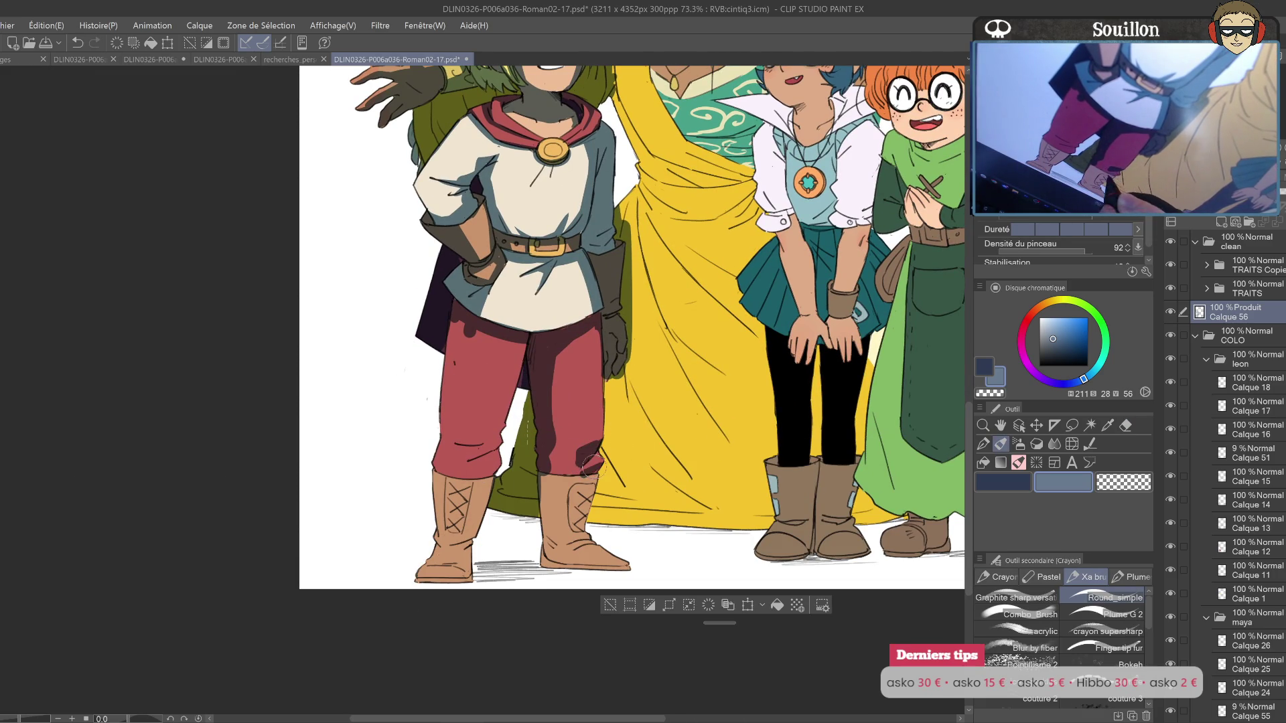
key(h)
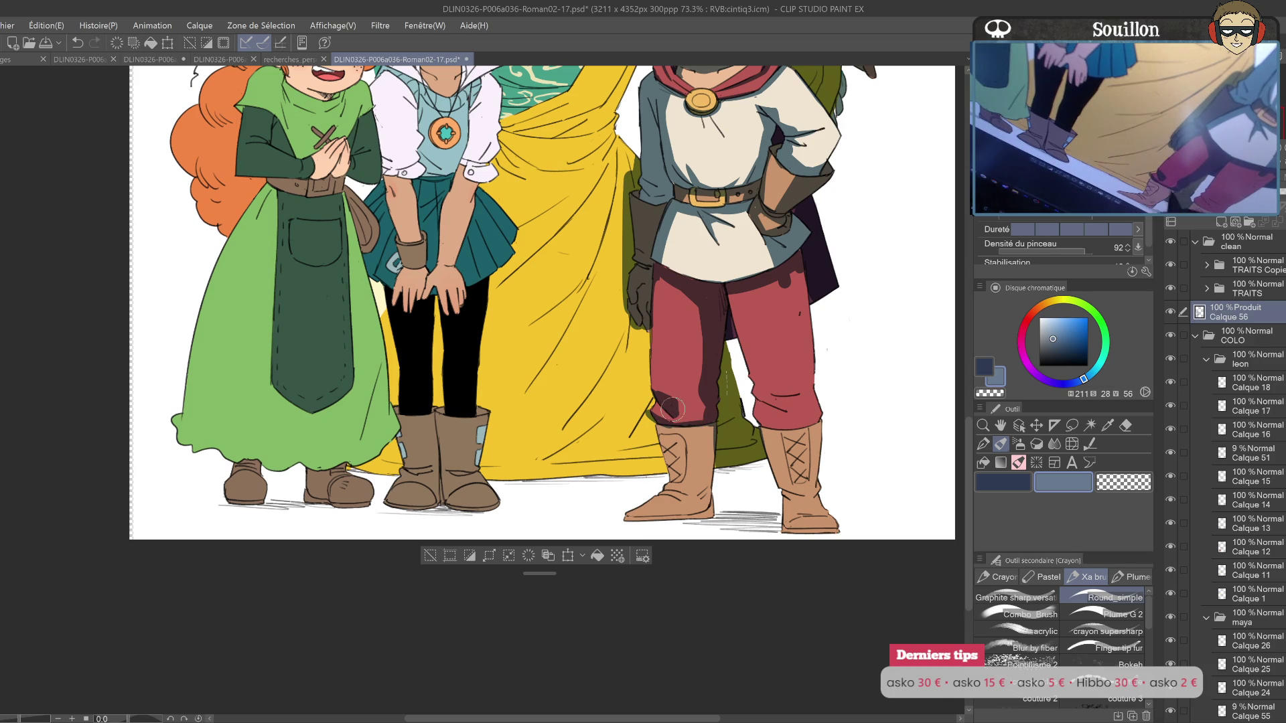
key(e)
key(p)
mouse_move(703, 423)
mouse_down()
mouse_move(708, 517)
mouse_move(742, 404)
mouse_up()
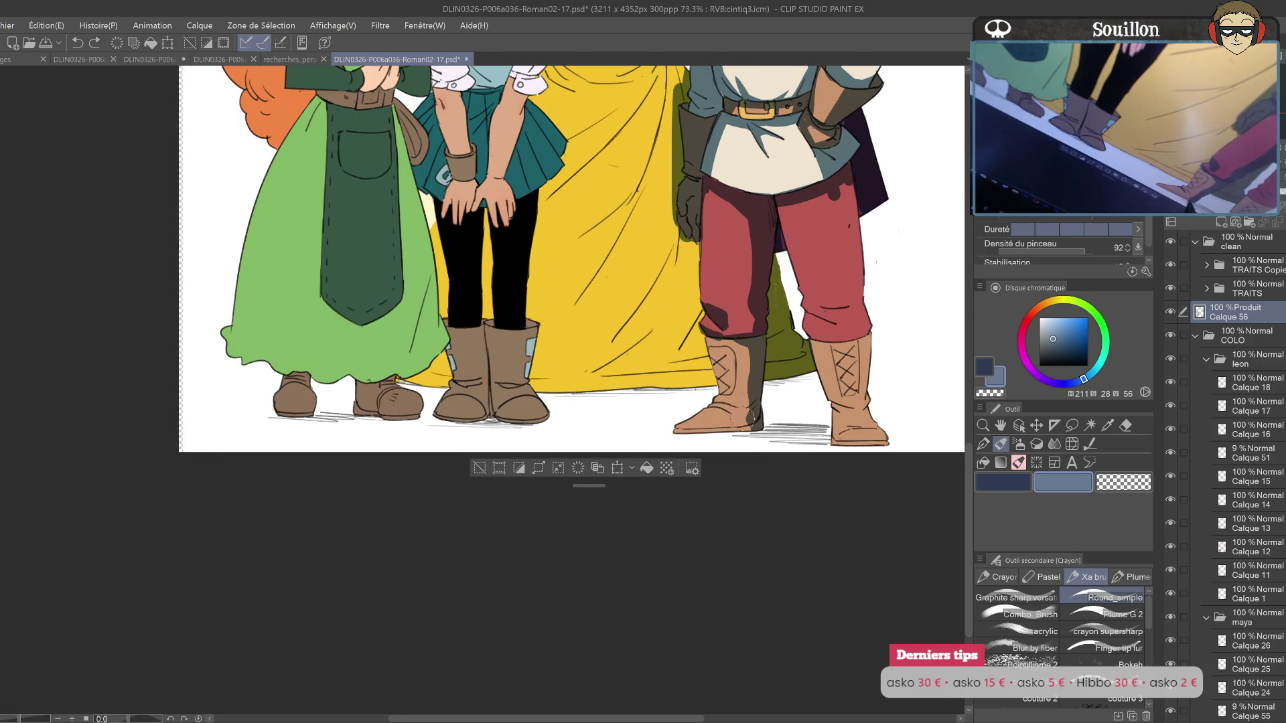
mouse_move(726, 404)
mouse_down()
mouse_move(711, 401)
mouse_move(742, 428)
mouse_move(644, 454)
mouse_up()
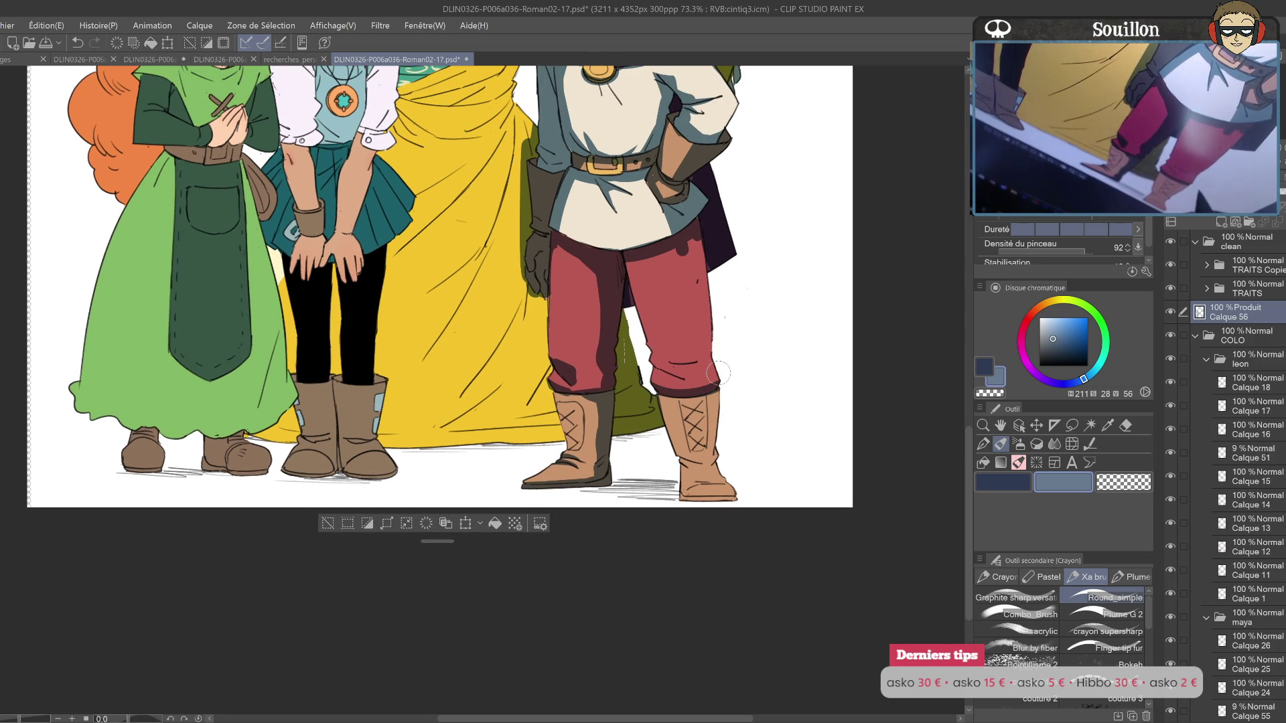
Step: Check the drawing in the mirrored view and undo the last trouser shading strokes
key(h)
key(h)
mouse_move(358, 343)
mouse_down()
mouse_move(647, 344)
mouse_move(681, 461)
mouse_up()
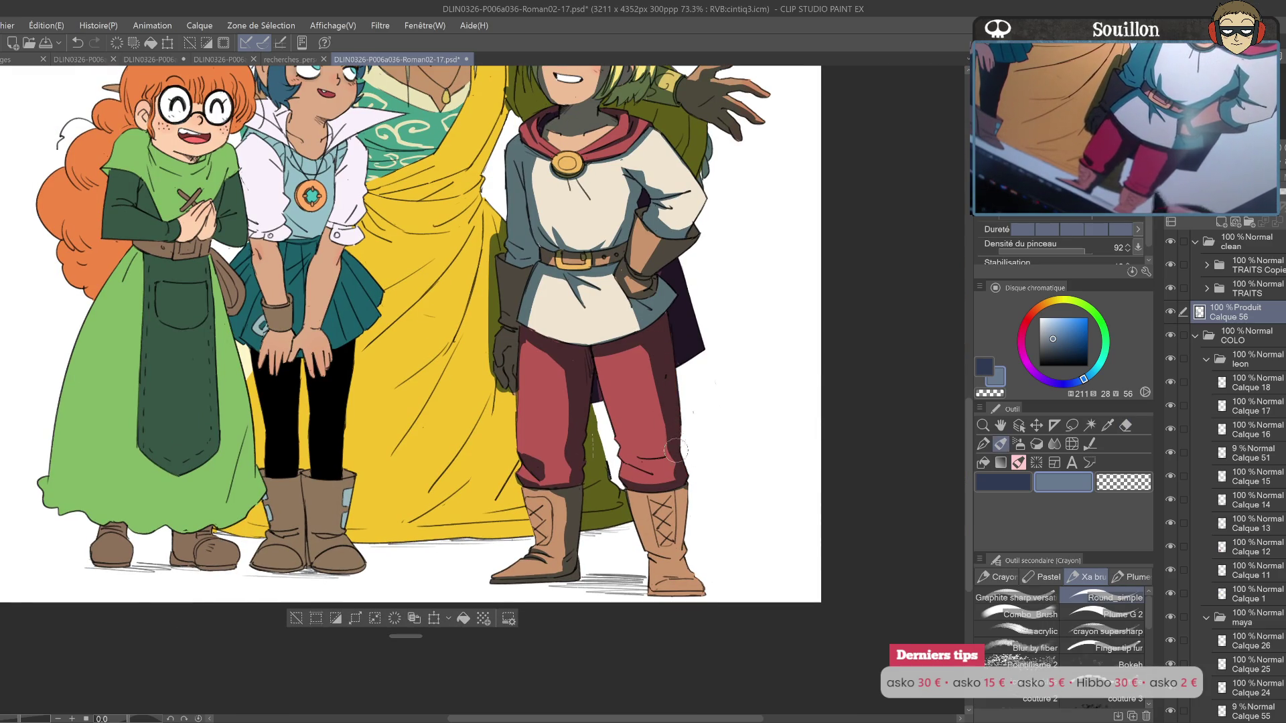
key(ctrl+z)
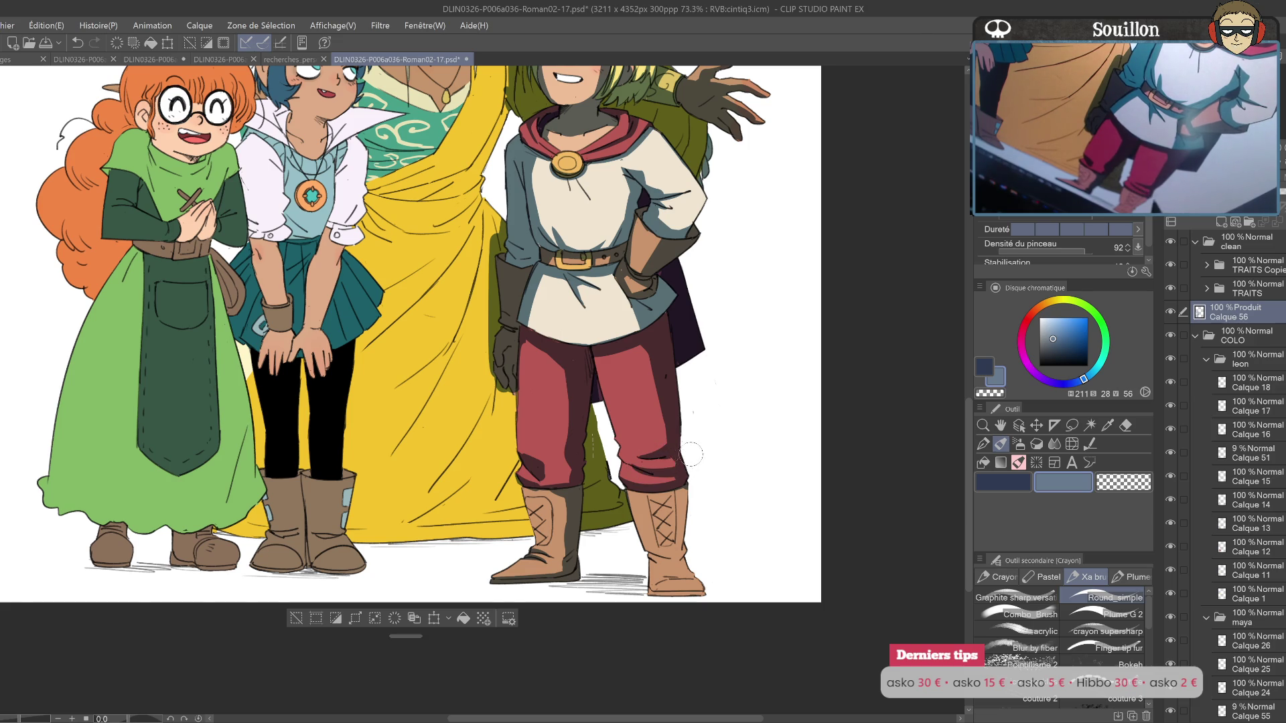
key(h)
key(ctrl+z)
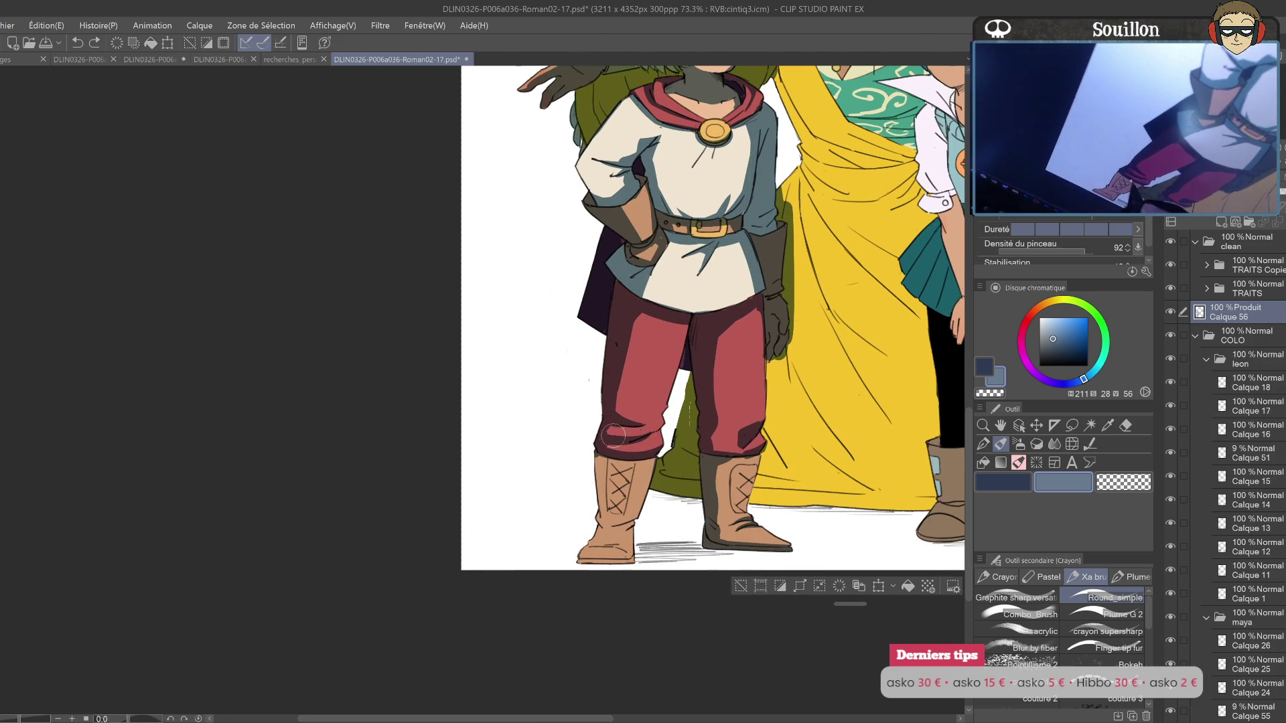
key(h)
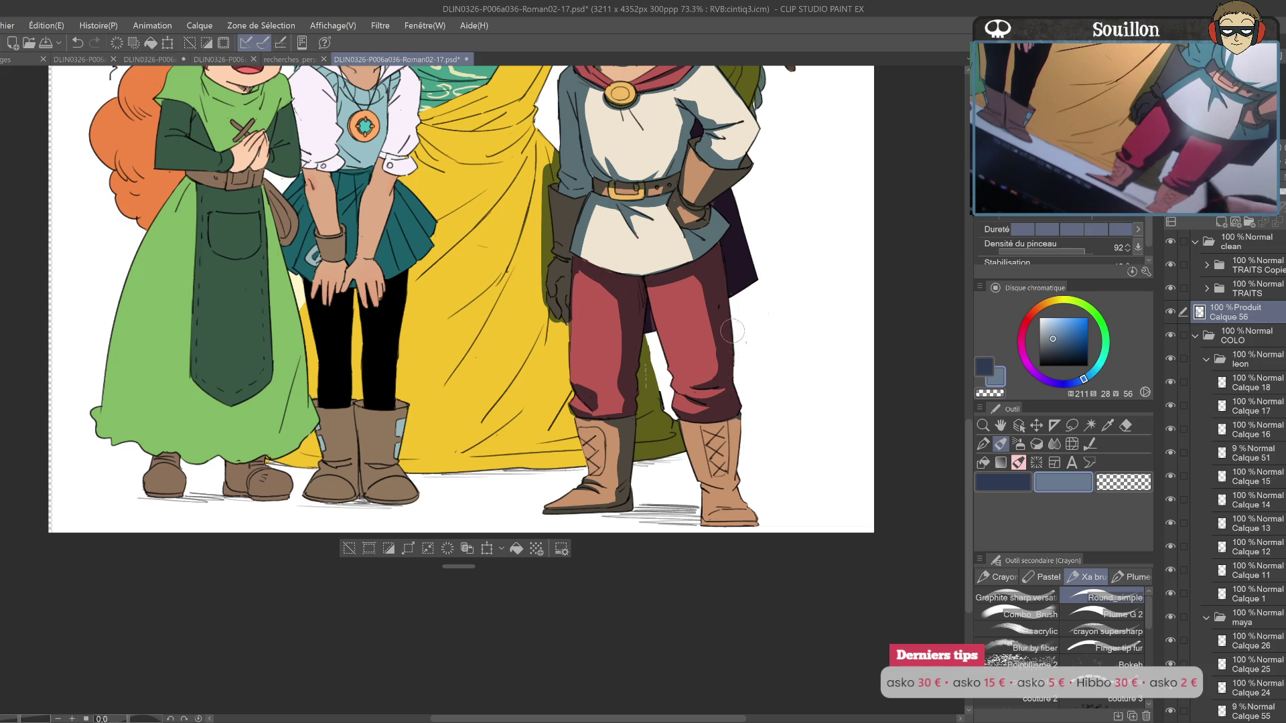
Step: Re-shade the hooded boy's knee and lower trouser leg with faint multiply strokes
drag(713, 384, 730, 339)
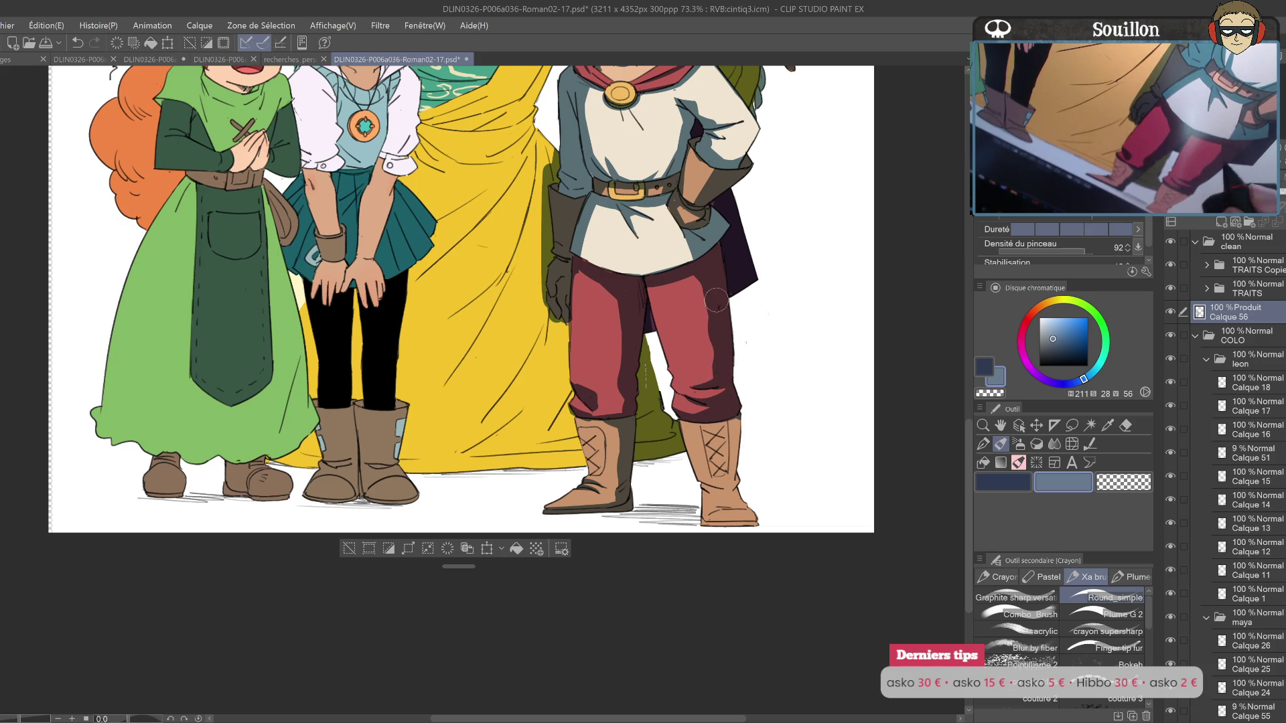
key(h)
drag(964, 346, 1007, 346)
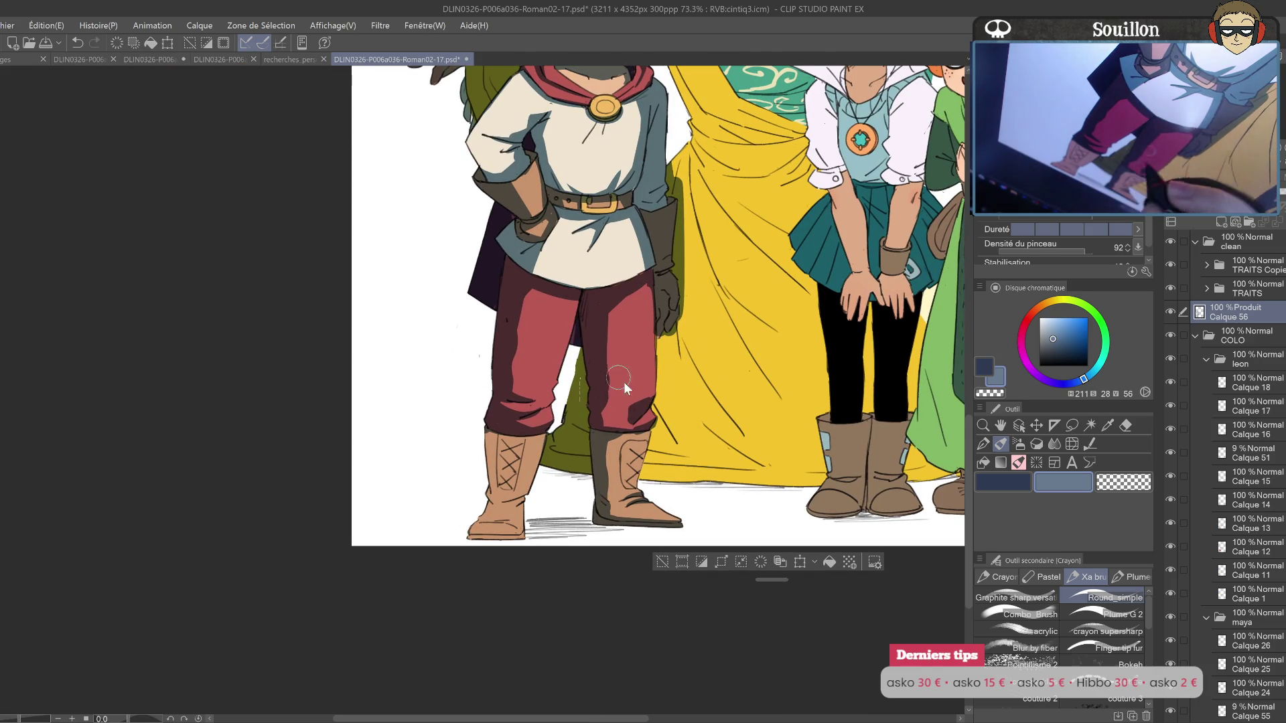
key(h)
drag(490, 382, 817, 381)
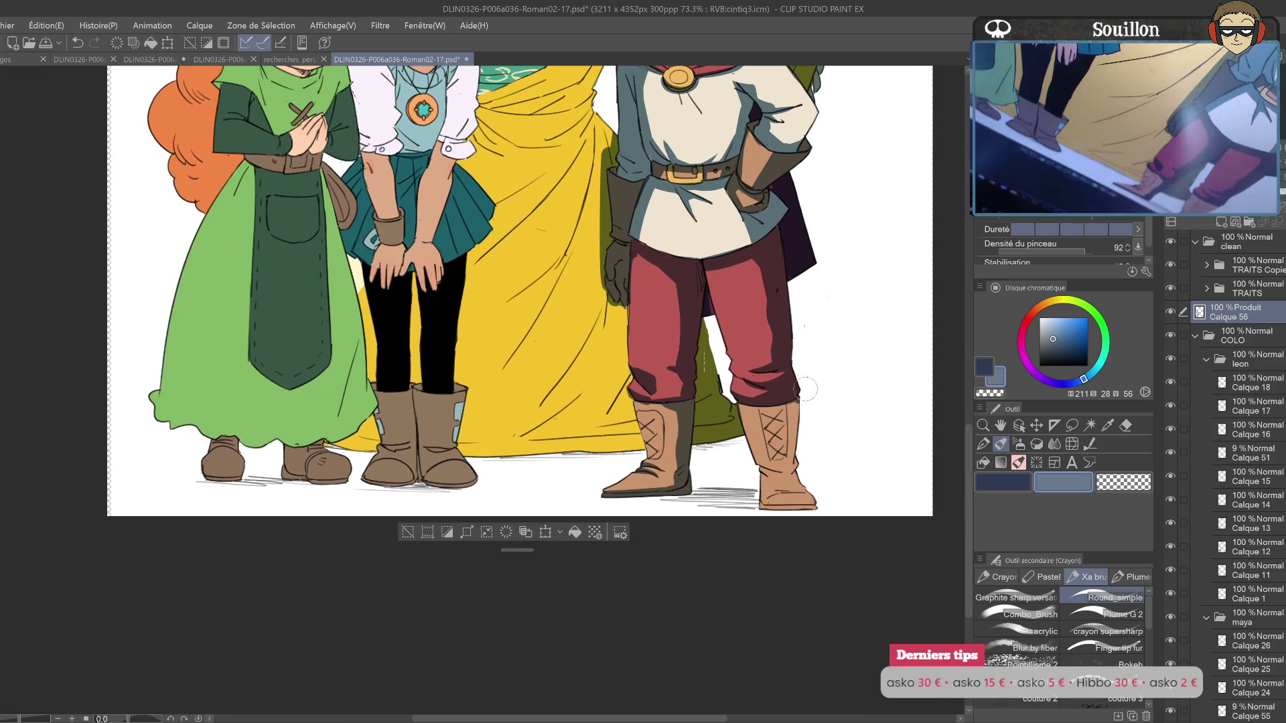
drag(732, 402, 804, 400)
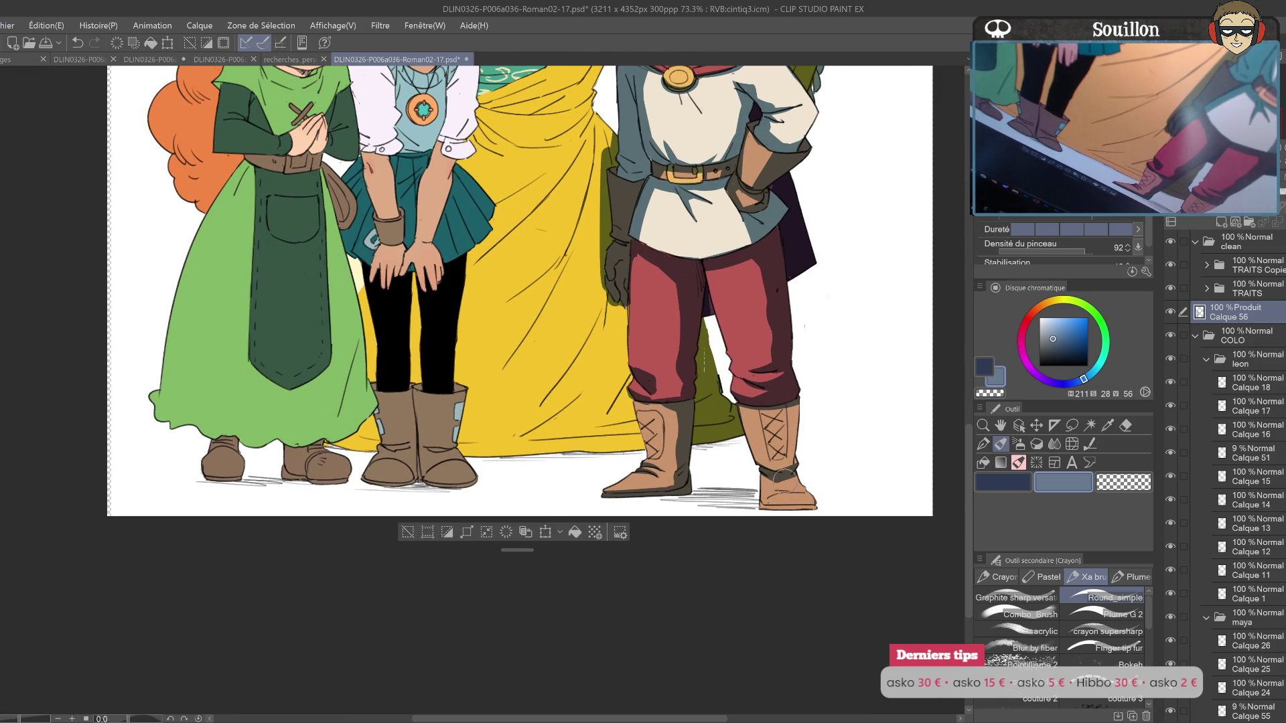
Step: Add dark shadows along the edges of the right and left boots
drag(757, 492, 731, 435)
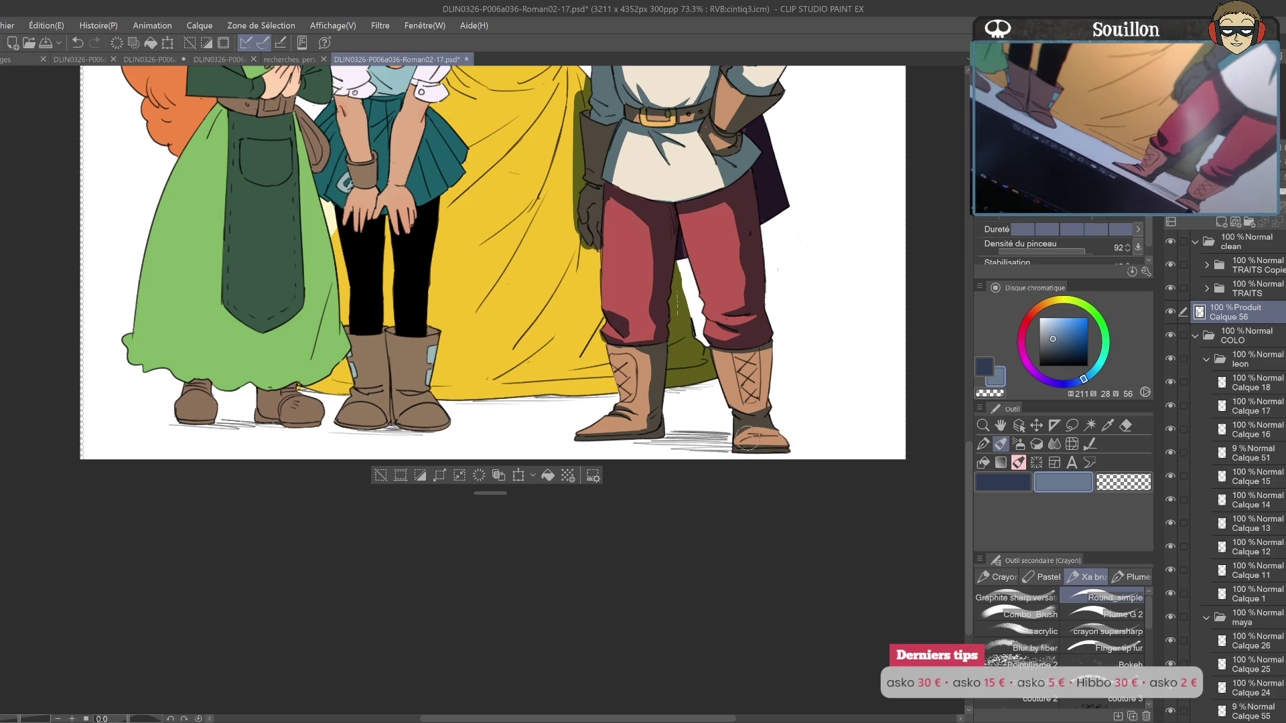
drag(820, 424, 728, 475)
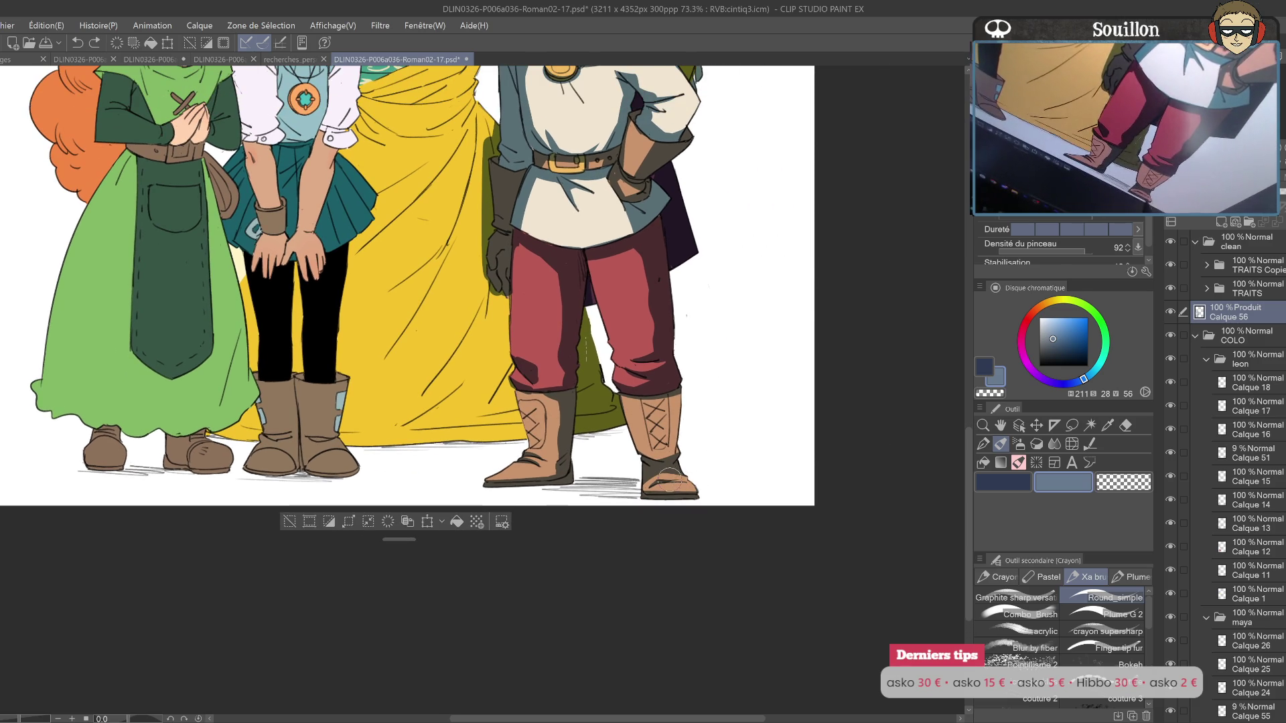
drag(666, 447, 669, 388)
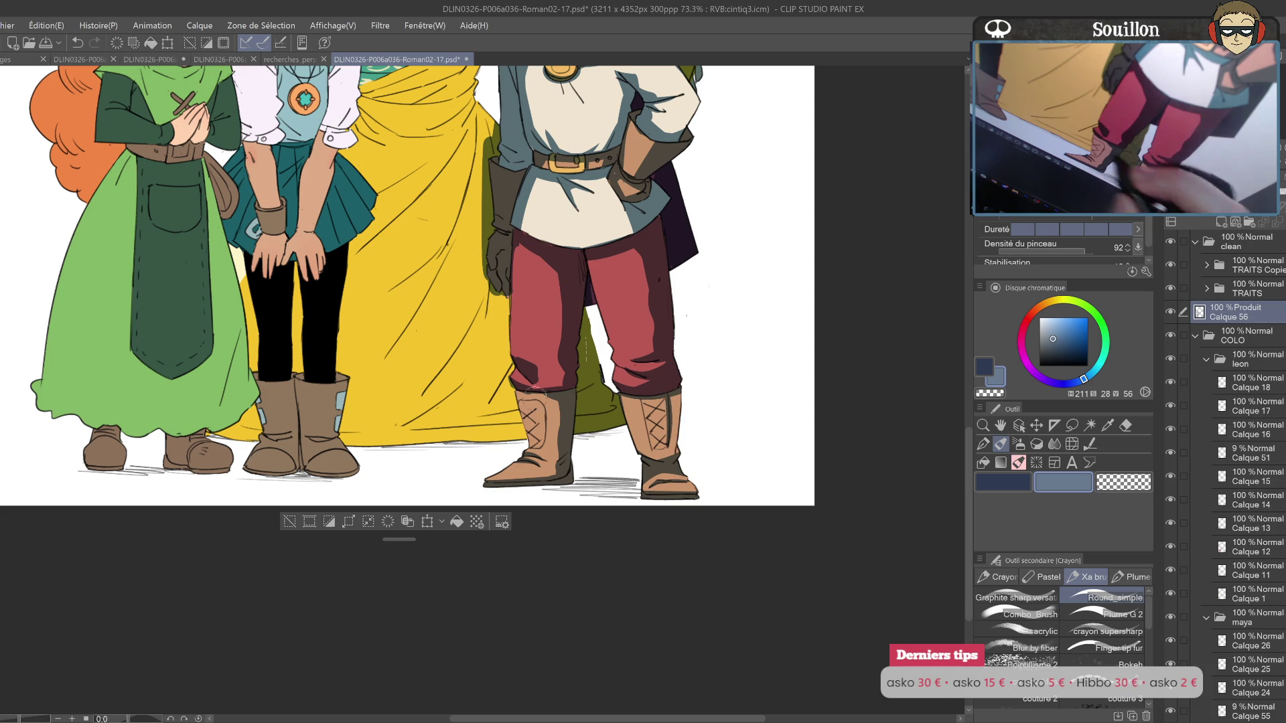
drag(541, 449, 544, 405)
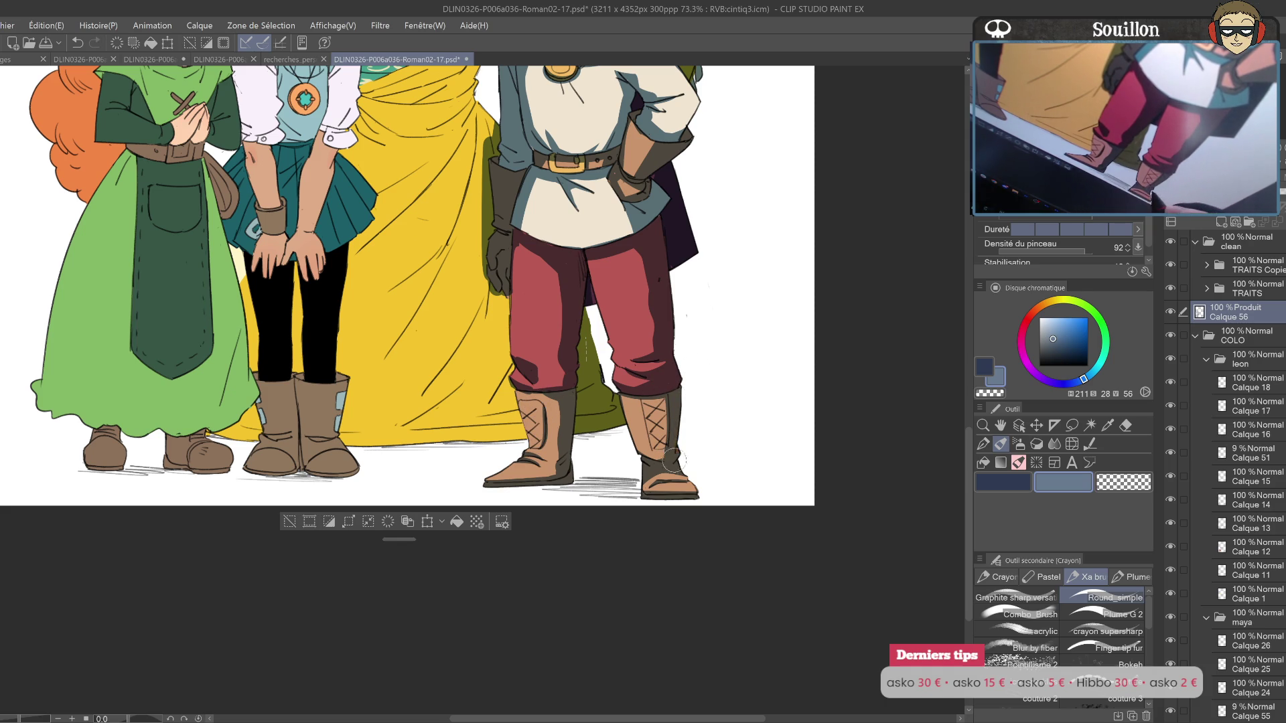
scroll(657, 454, left, 1)
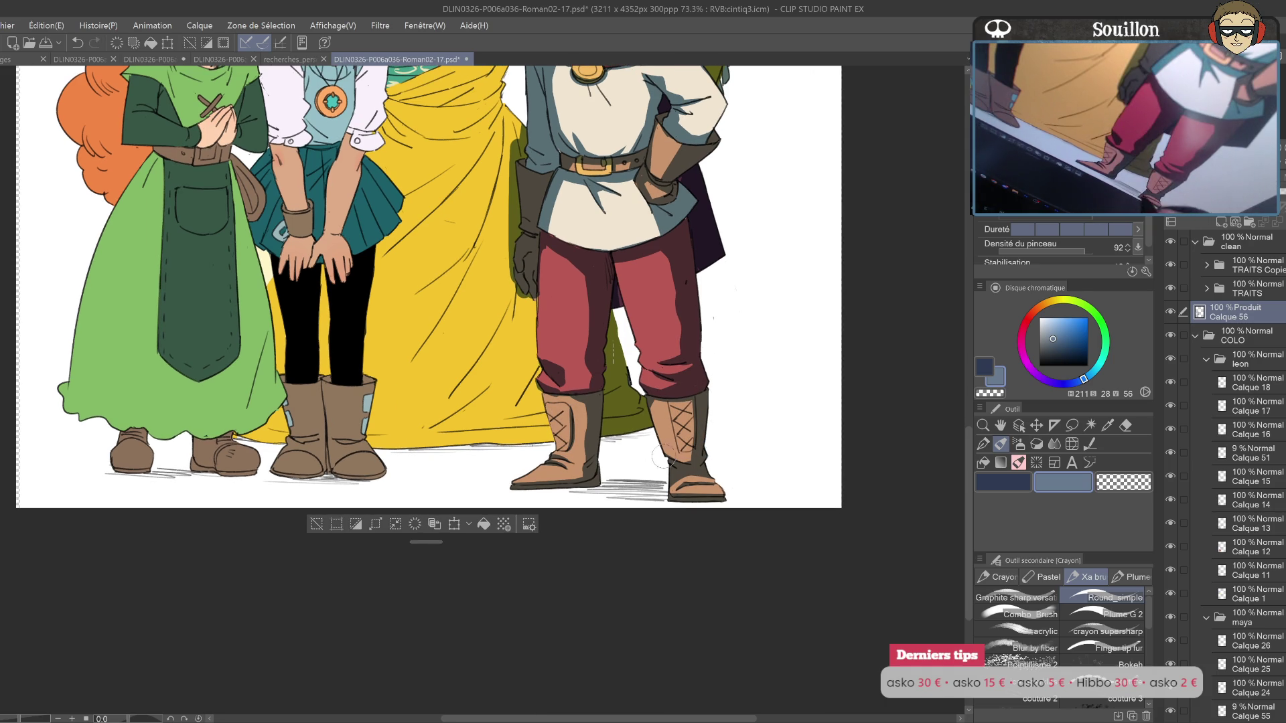
drag(695, 390, 755, 640)
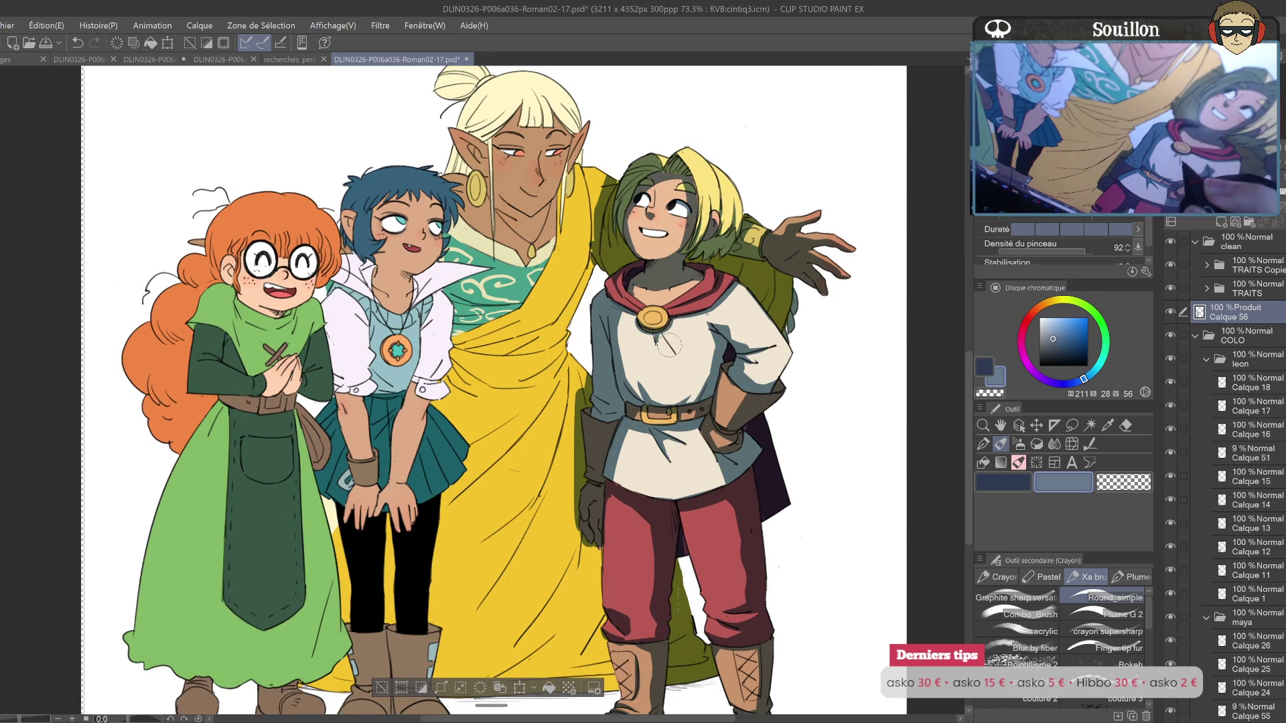
Step: Shade the hooded boy's medallion on the Multiply layer
drag(668, 342, 660, 321)
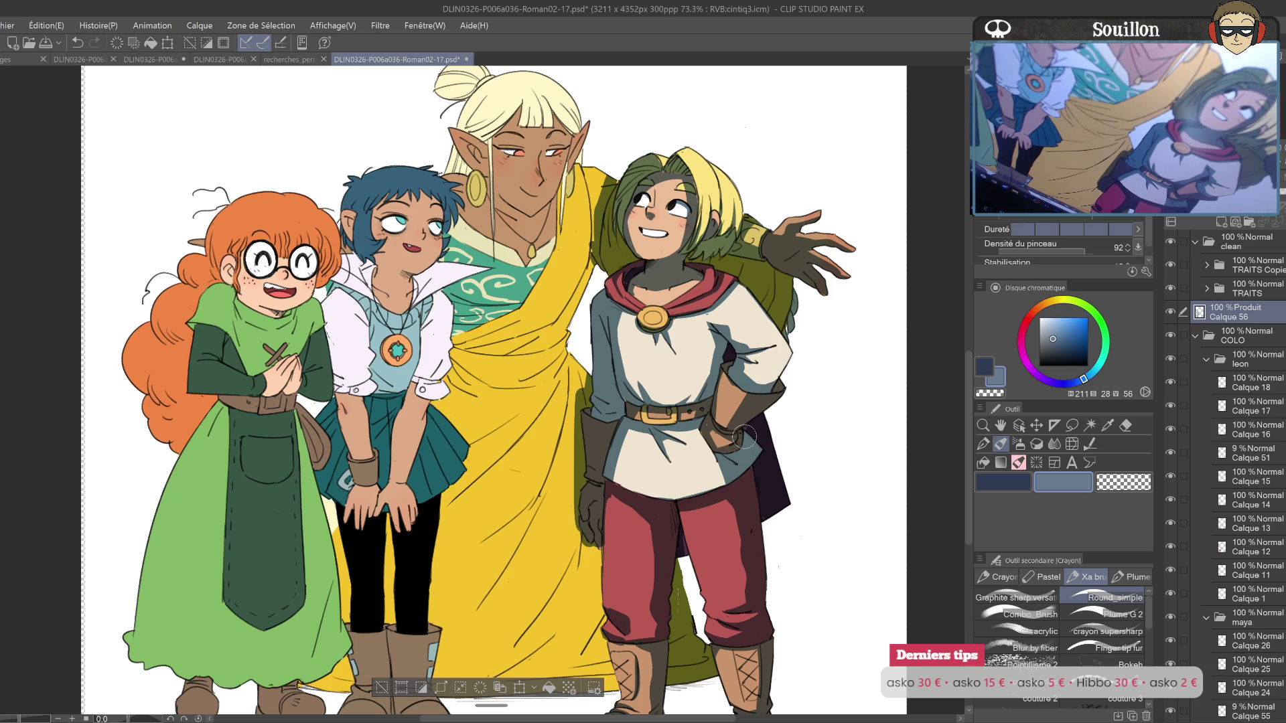
drag(732, 428, 703, 448)
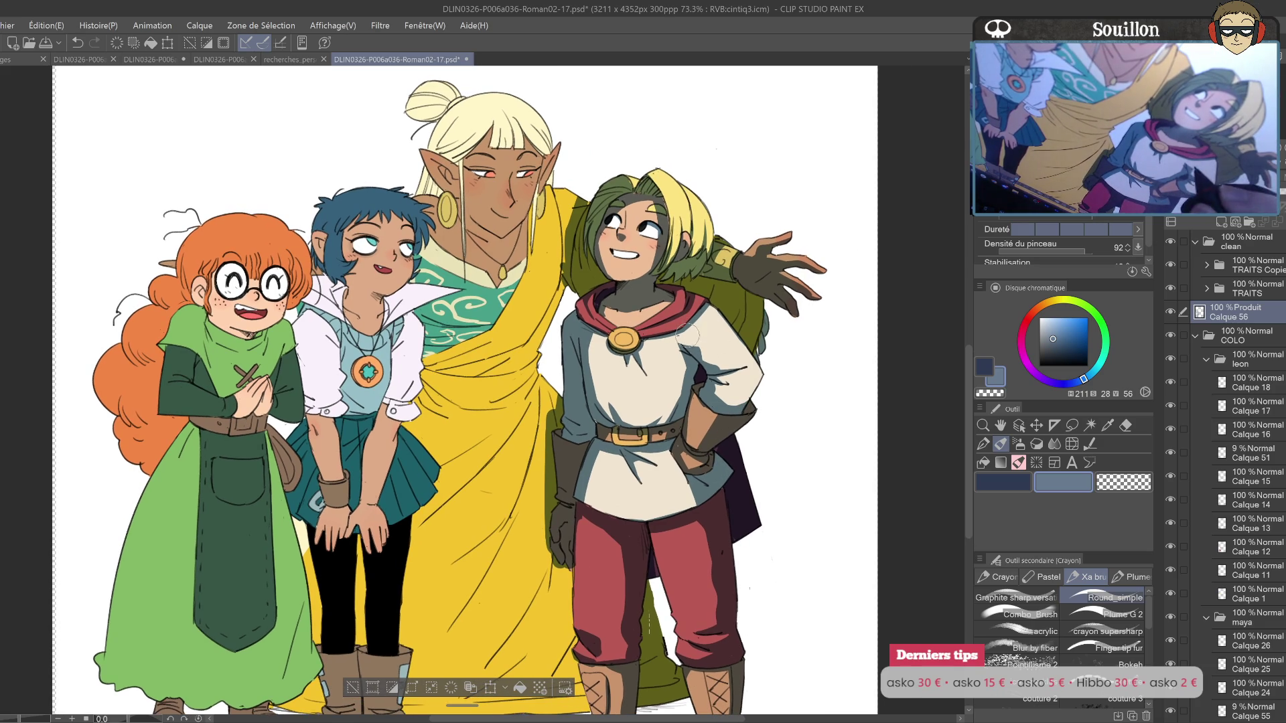
key(e)
key(b)
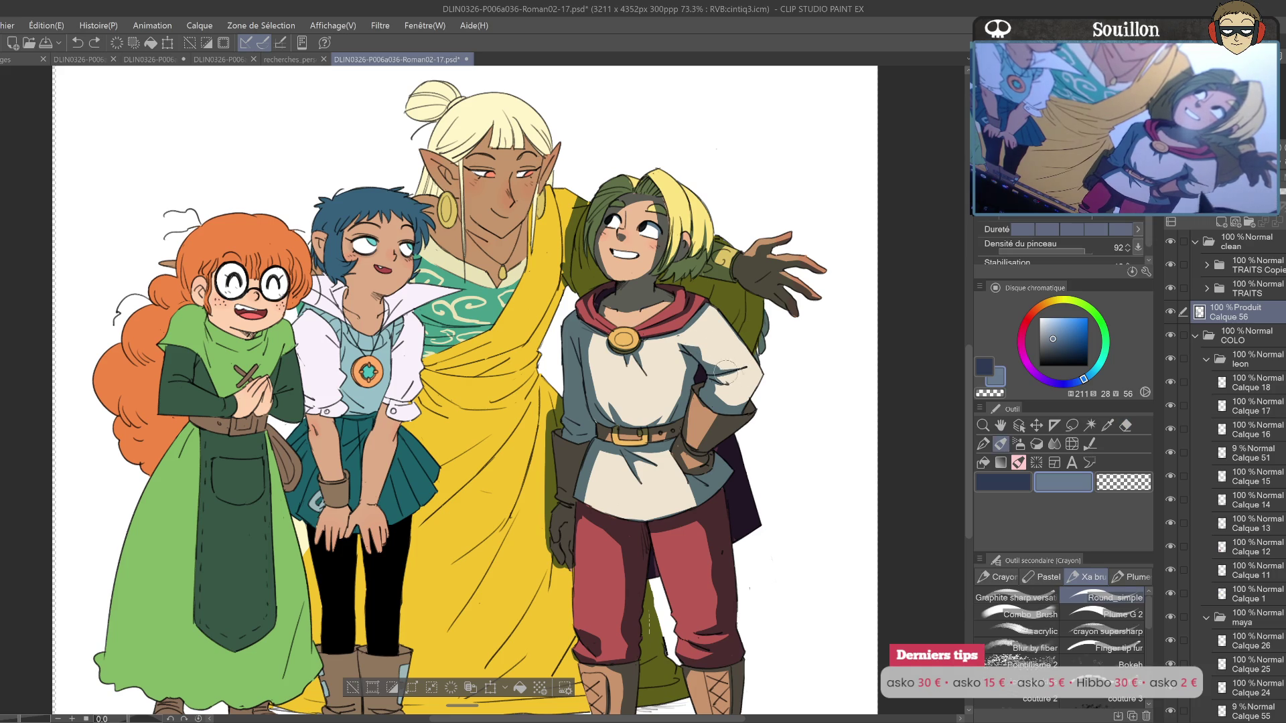
key(e)
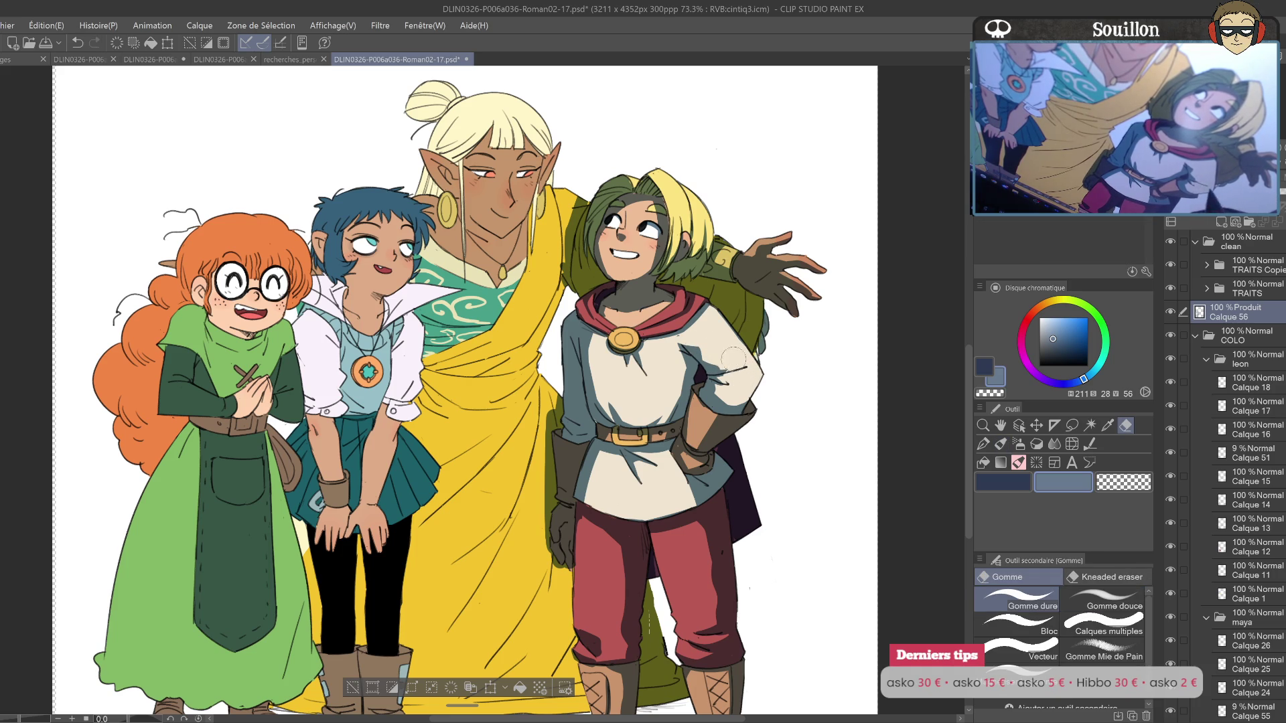
key(b)
Step: Brush olive shading over the elf's yellow drape and teal shirt
drag(763, 351, 813, 435)
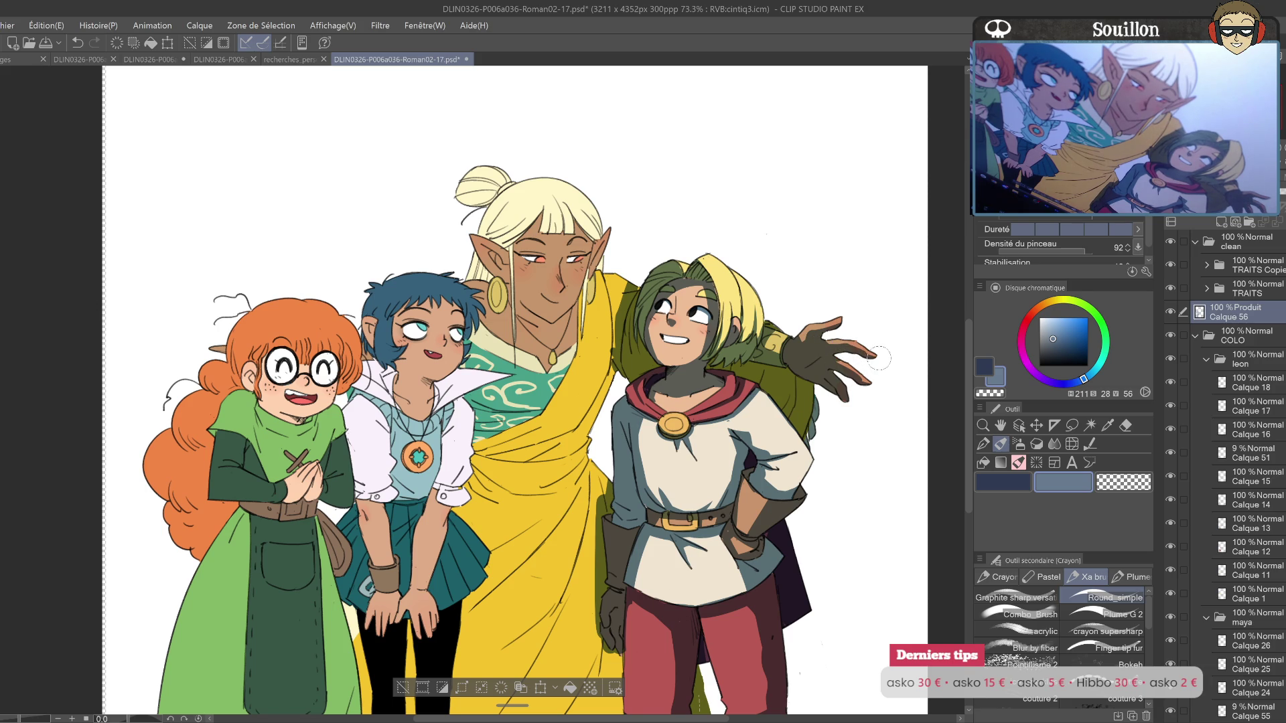
mouse_move(616, 314)
mouse_down()
mouse_move(730, 305)
mouse_move(671, 445)
mouse_up()
drag(722, 336, 670, 428)
mouse_move(702, 375)
mouse_down()
mouse_move(579, 405)
mouse_move(660, 395)
mouse_move(590, 412)
mouse_move(603, 455)
mouse_move(669, 414)
mouse_move(649, 472)
mouse_move(583, 482)
mouse_move(577, 499)
mouse_move(630, 516)
mouse_move(670, 462)
mouse_move(704, 336)
mouse_move(690, 456)
mouse_move(629, 376)
mouse_move(610, 576)
mouse_move(649, 586)
mouse_move(731, 429)
mouse_up()
Step: In the mirrored view, shade the lower drape and its edge beside the red trousers in olive
drag(697, 469, 743, 583)
key(h)
scroll(615, 393, up, 2)
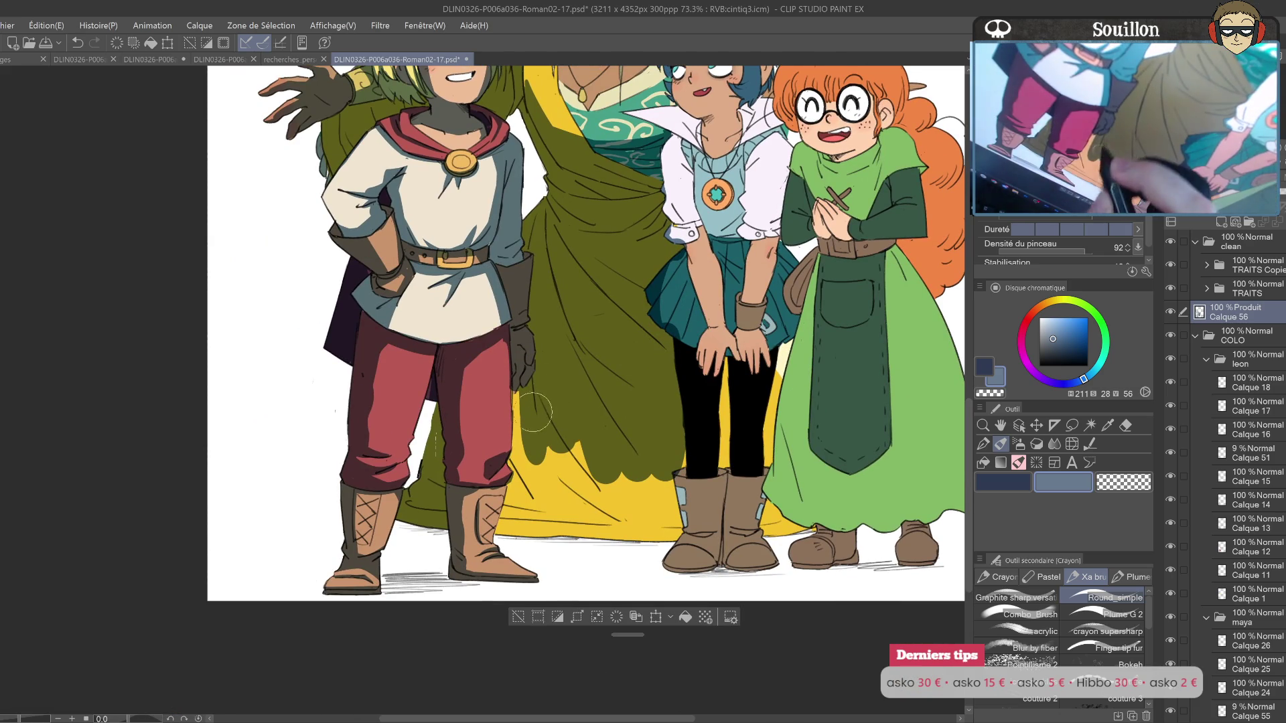
drag(533, 389, 516, 512)
drag(509, 469, 506, 532)
drag(529, 455, 556, 530)
mouse_move(562, 536)
mouse_down()
mouse_move(596, 401)
mouse_move(590, 529)
mouse_move(523, 546)
mouse_move(670, 456)
mouse_move(680, 478)
mouse_up()
scroll(680, 478, up, 5)
Step: Add a shadow under the elf's jaw and shade the scarf and teal chest
key(h)
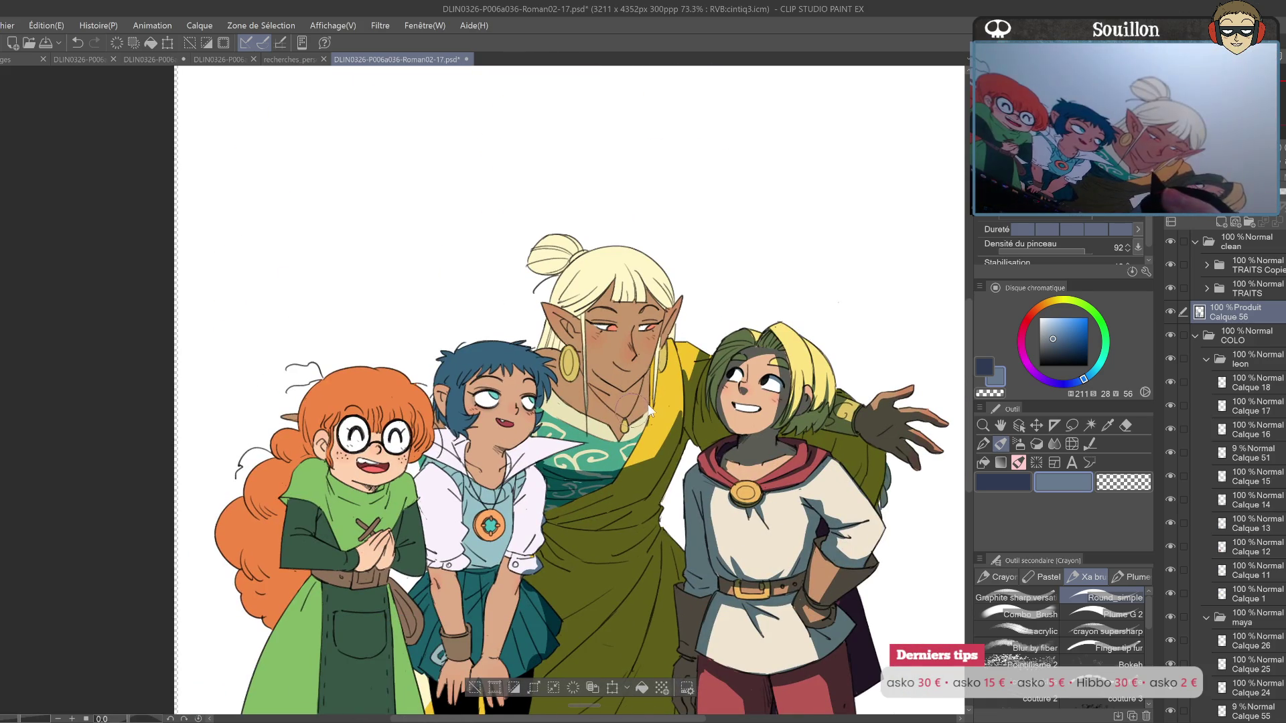
key(h)
mouse_move(587, 426)
mouse_down()
mouse_move(615, 454)
mouse_move(652, 421)
mouse_up()
mouse_move(554, 419)
mouse_down()
mouse_move(610, 510)
mouse_move(690, 499)
mouse_move(664, 469)
mouse_up()
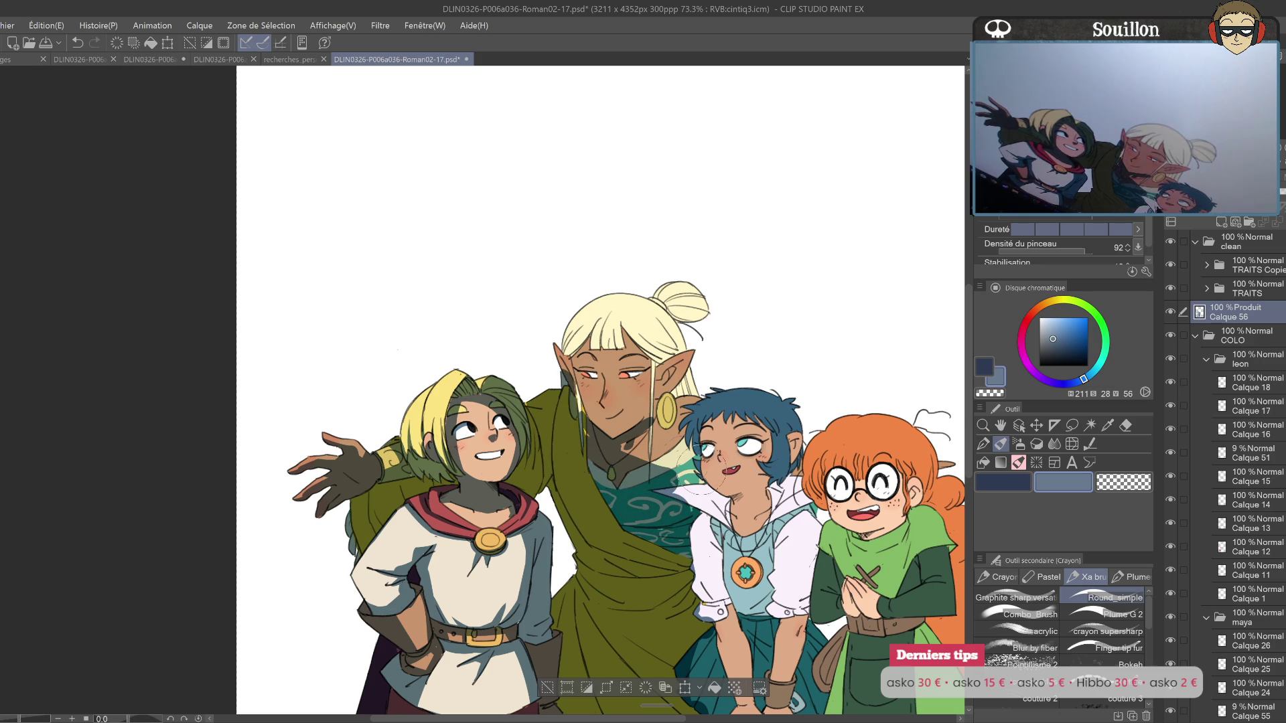
Step: Erase some olive shading on the elf's scarf to reveal yellow shoulder highlights
key(e)
mouse_move(563, 396)
mouse_down()
mouse_move(568, 449)
mouse_move(566, 399)
mouse_up()
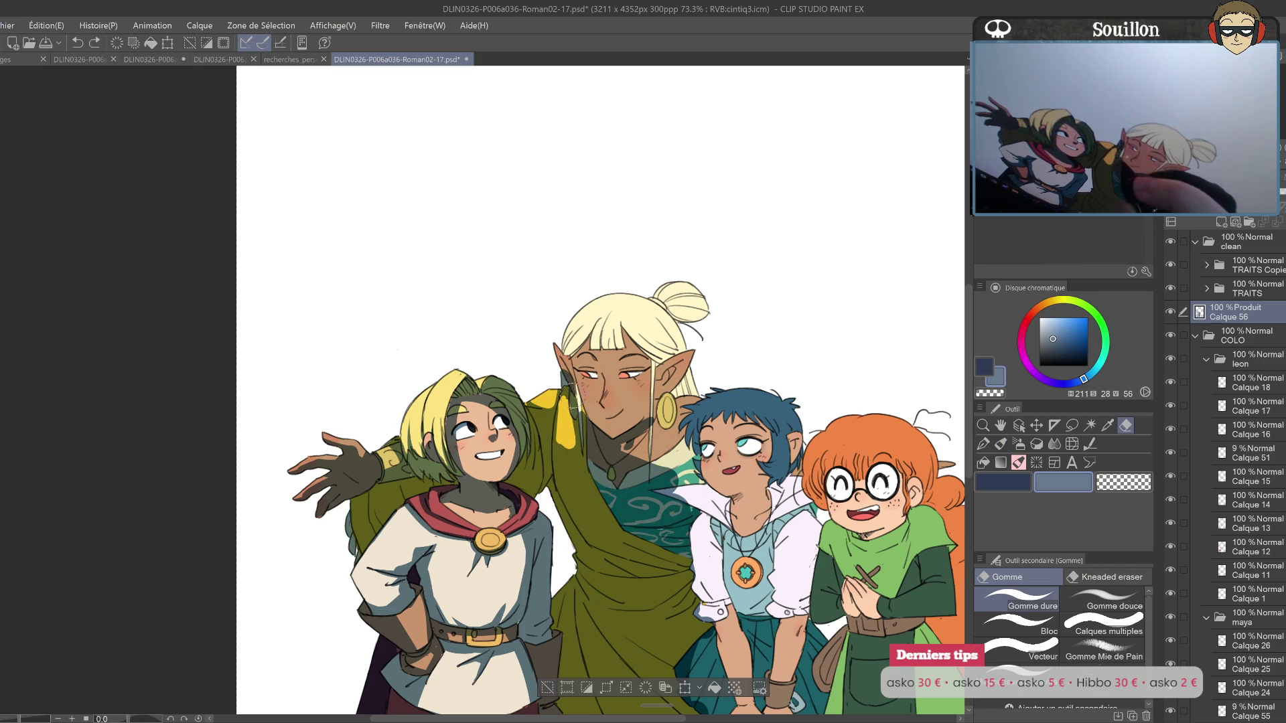
key(p)
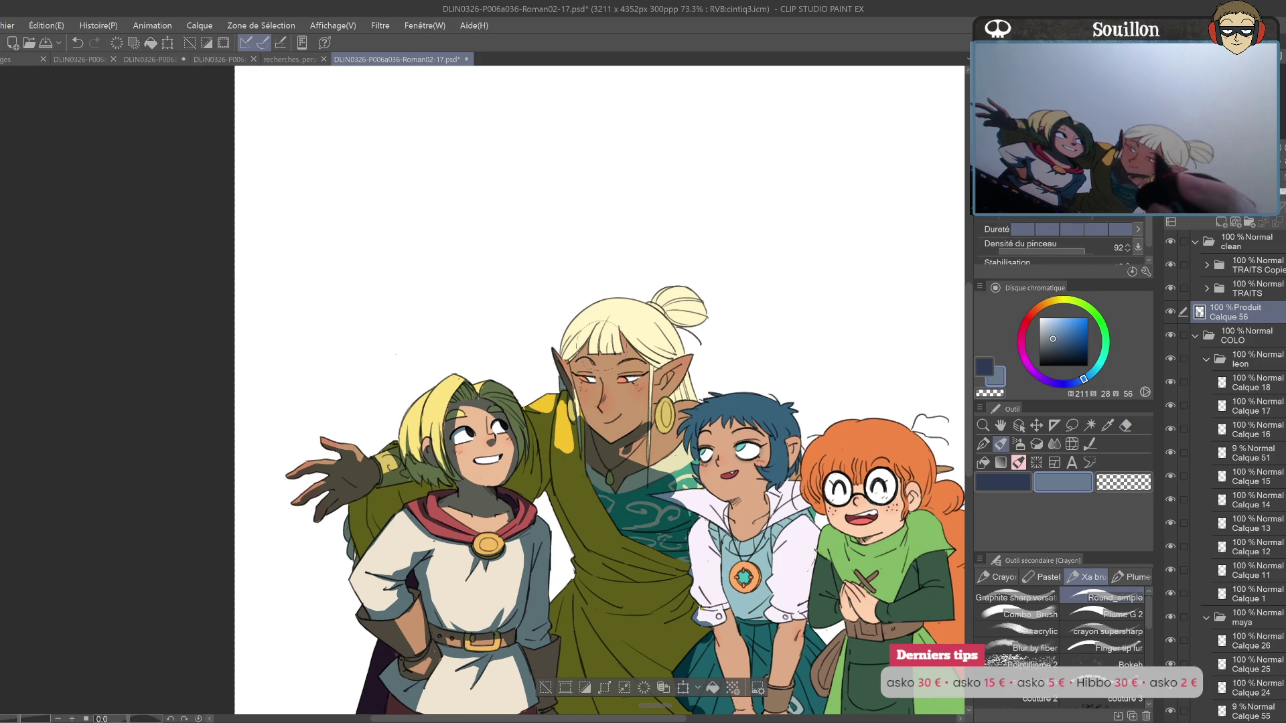
drag(645, 345, 669, 331)
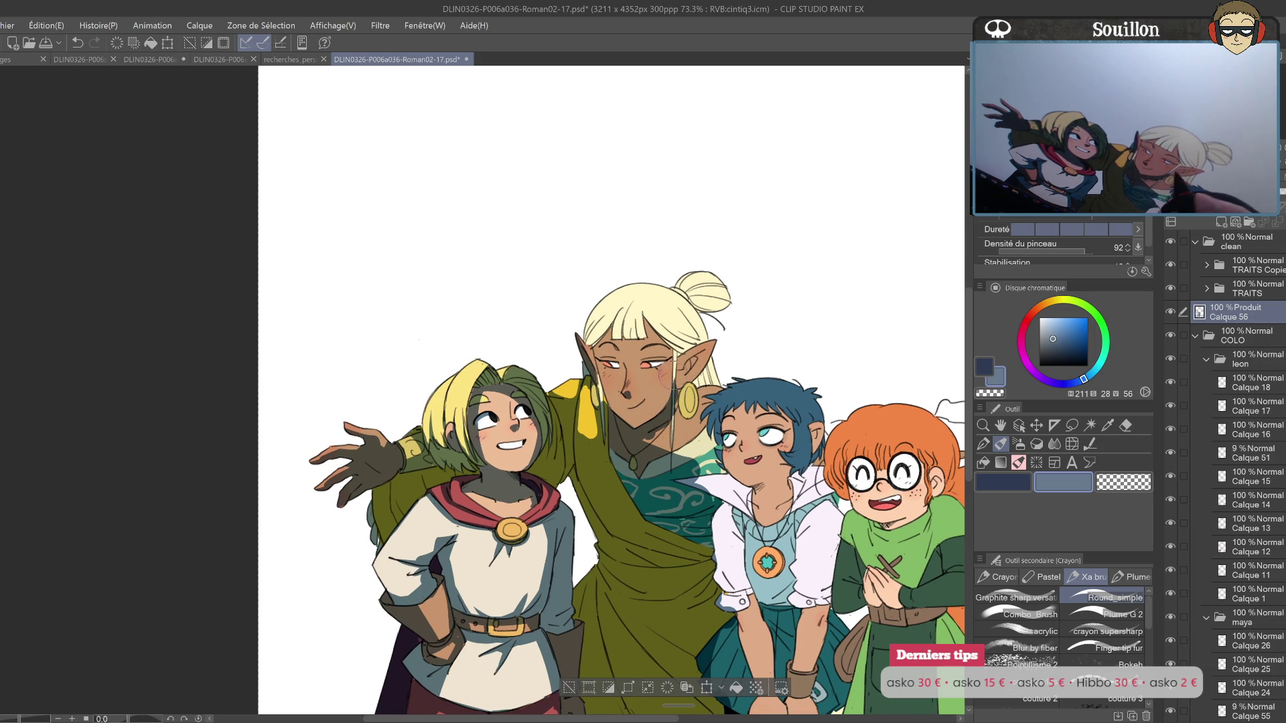
key(e)
key(p)
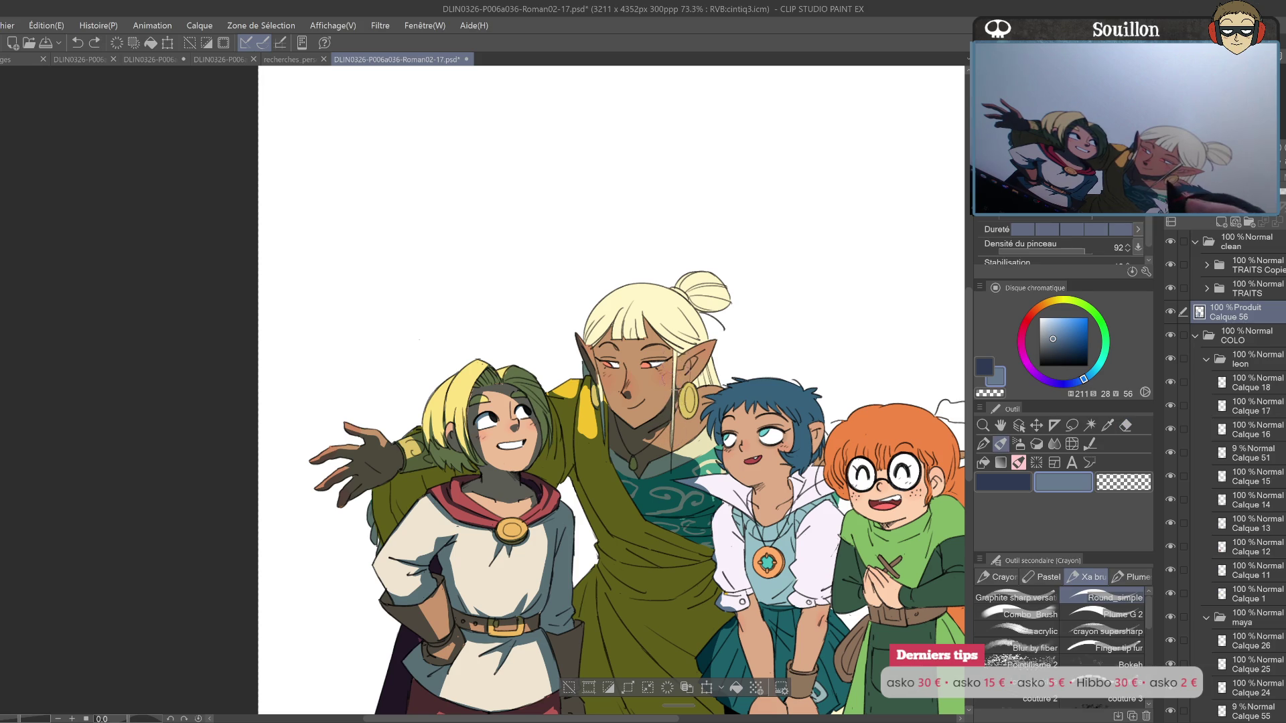
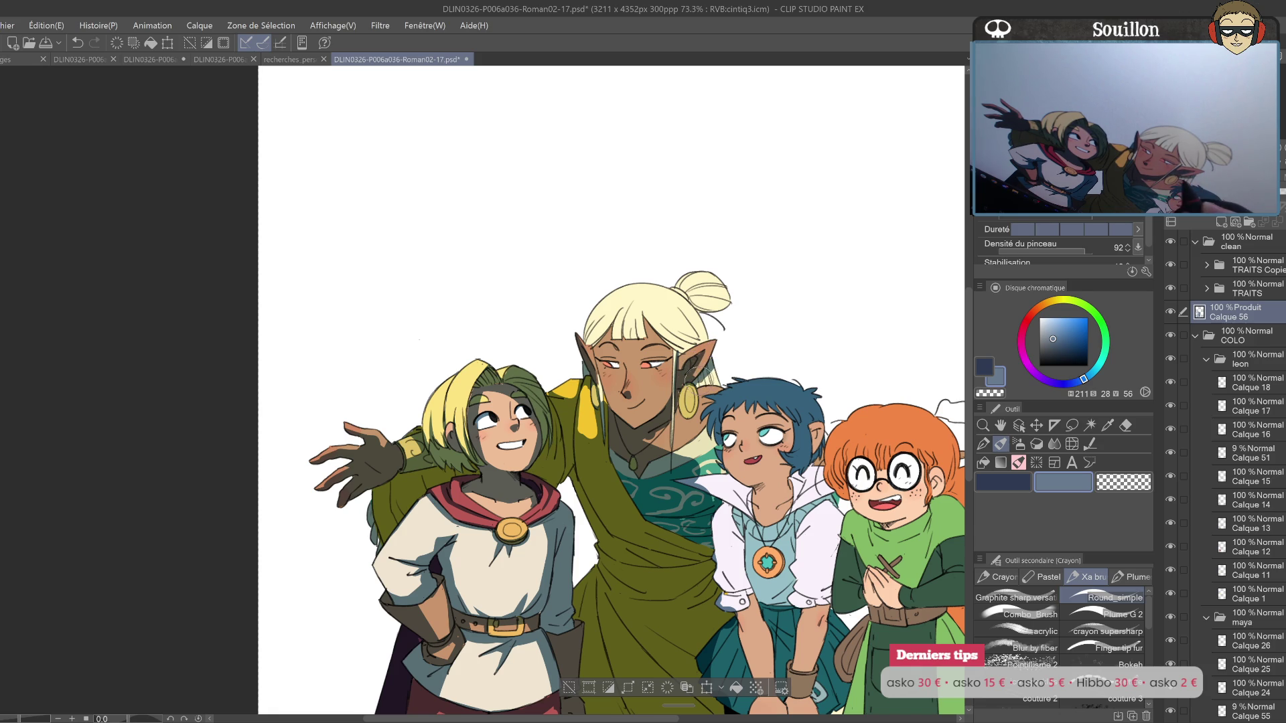
Step: Bring the elf's head into view with the pencil ready, checking the drawing in mirrored view
mouse_move(755, 369)
mouse_down()
mouse_move(699, 324)
mouse_move(633, 369)
mouse_move(643, 352)
mouse_up()
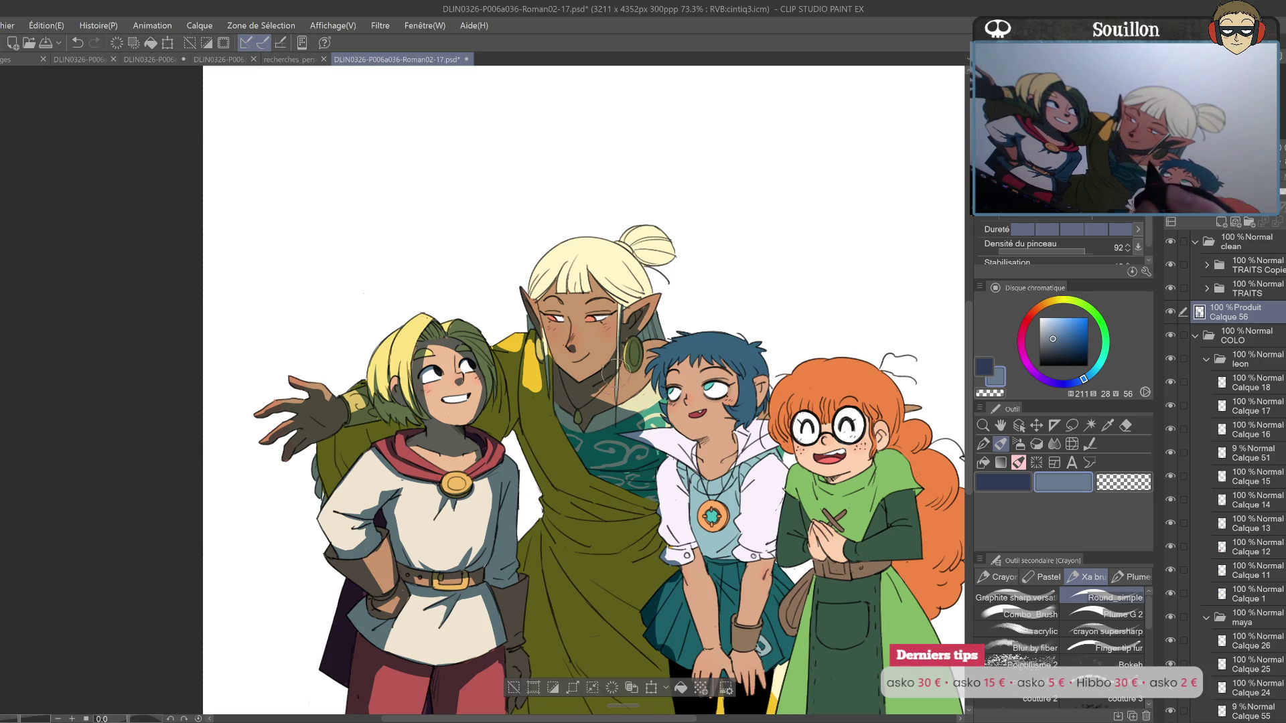
key(e)
key(p)
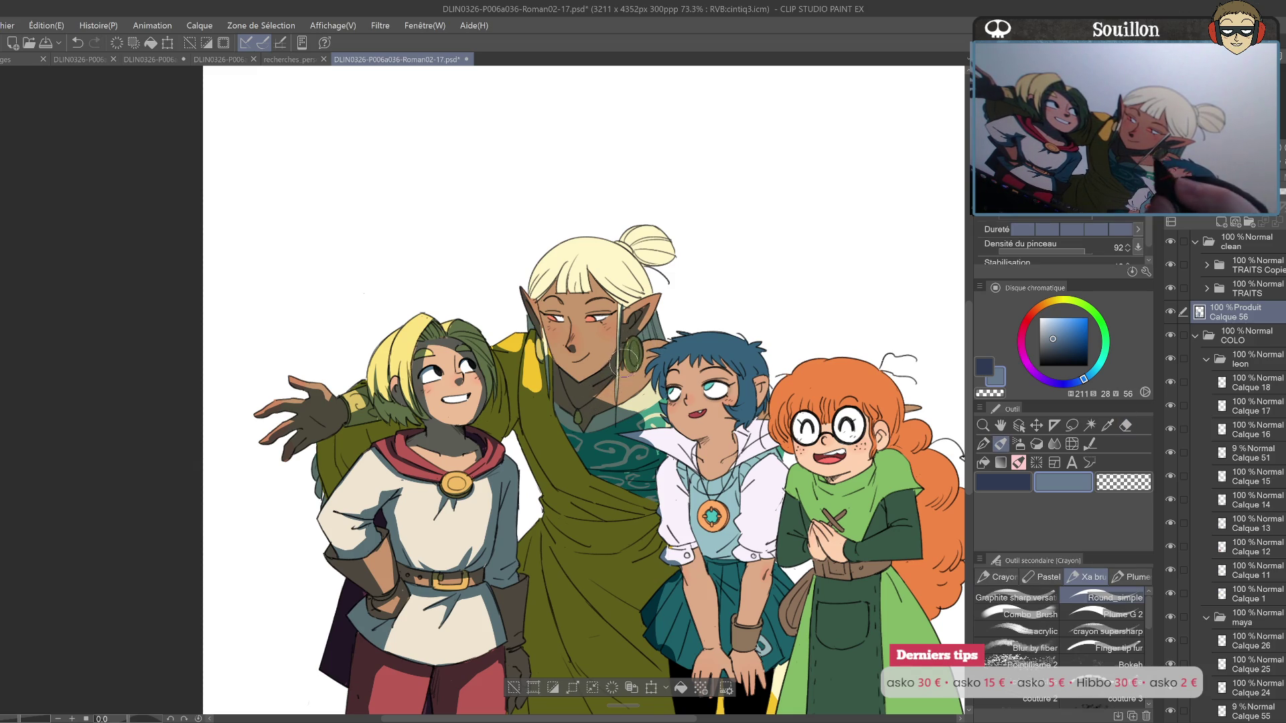
drag(624, 368, 602, 379)
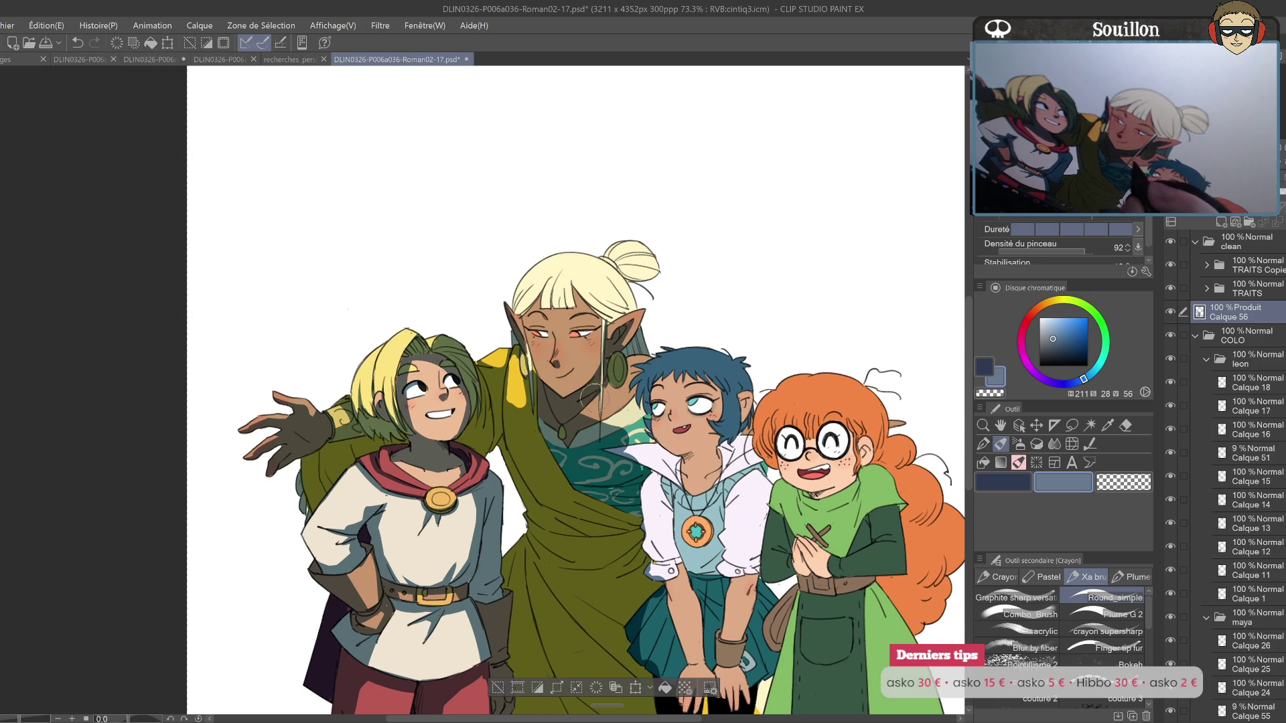
key(e)
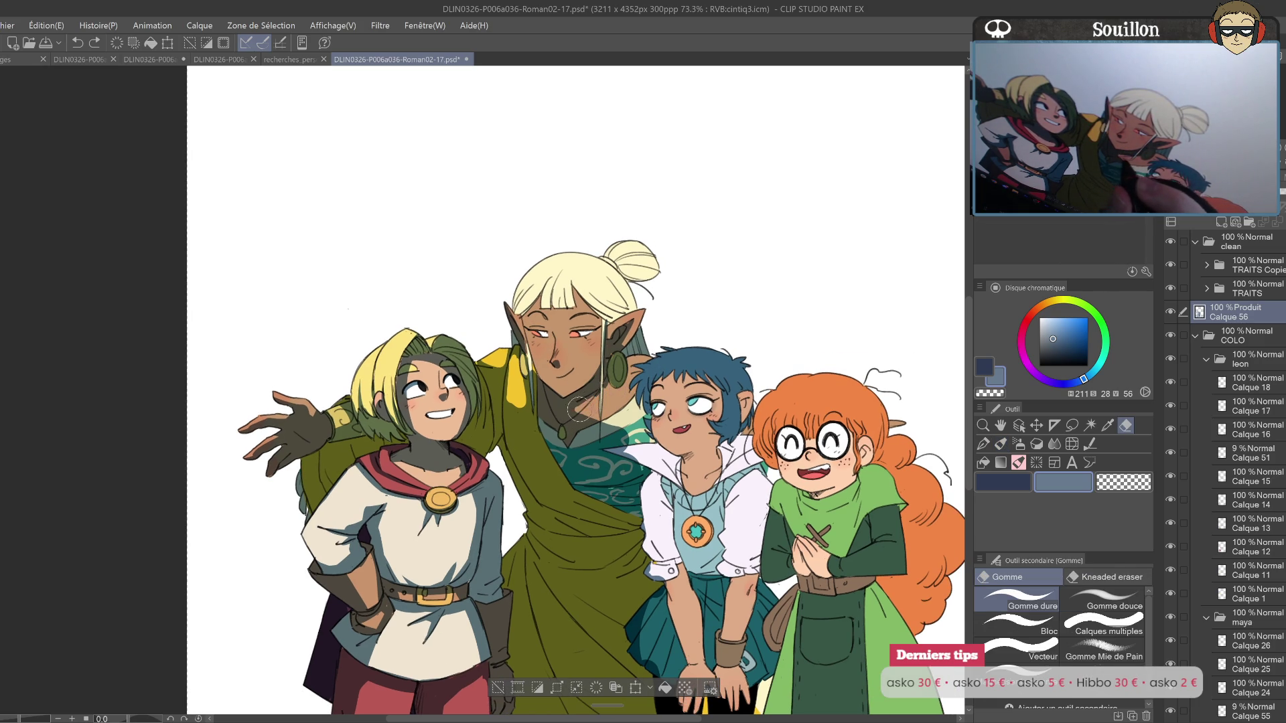
key(p)
key(h)
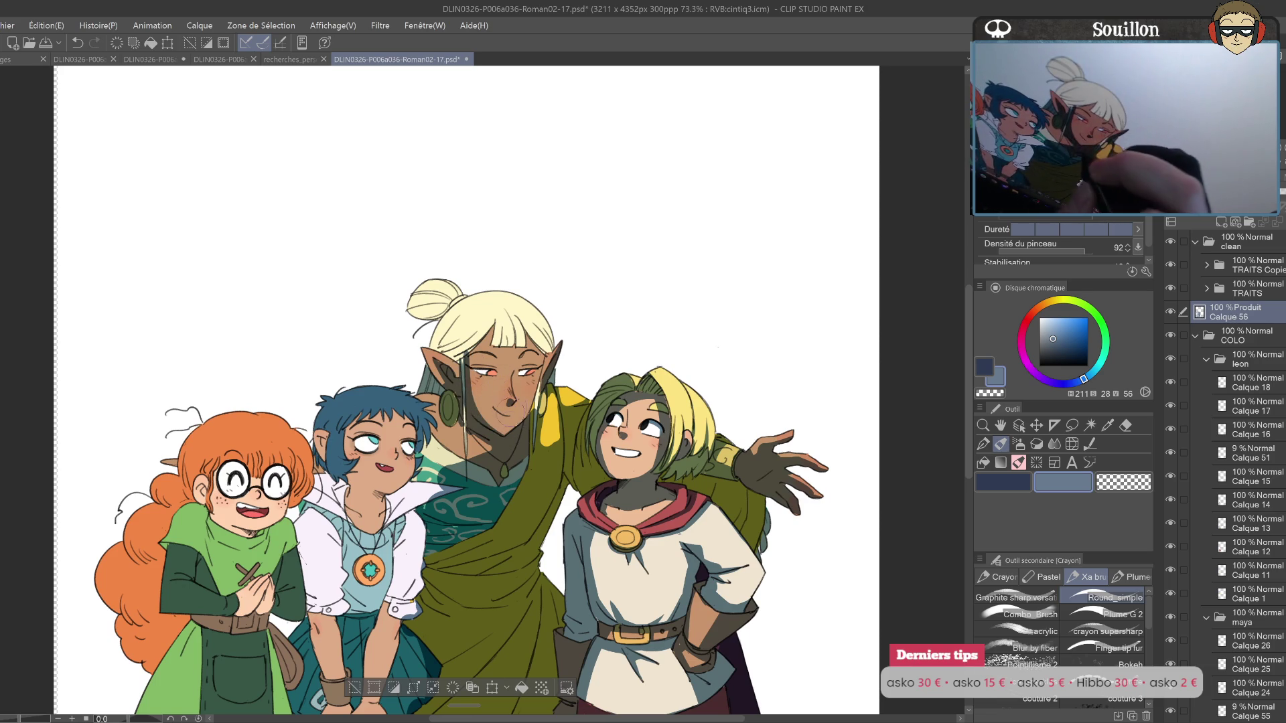
key(h)
drag(630, 404, 718, 448)
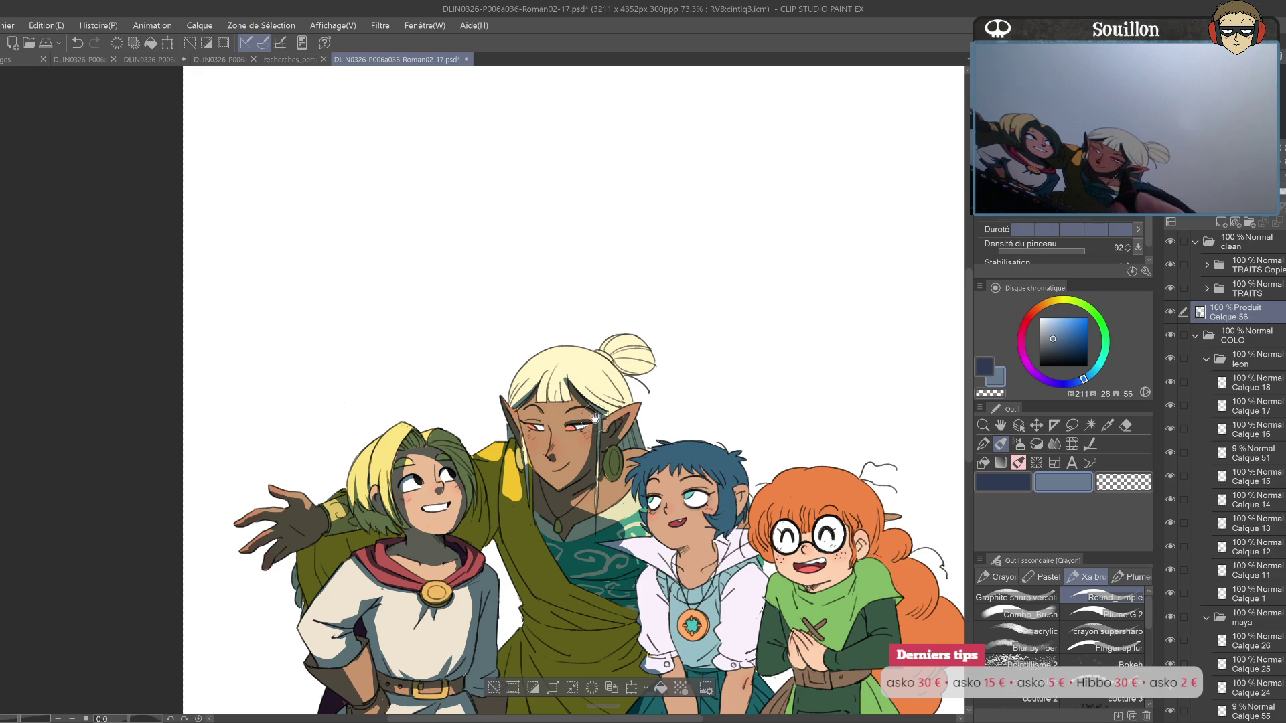
drag(595, 421, 742, 364)
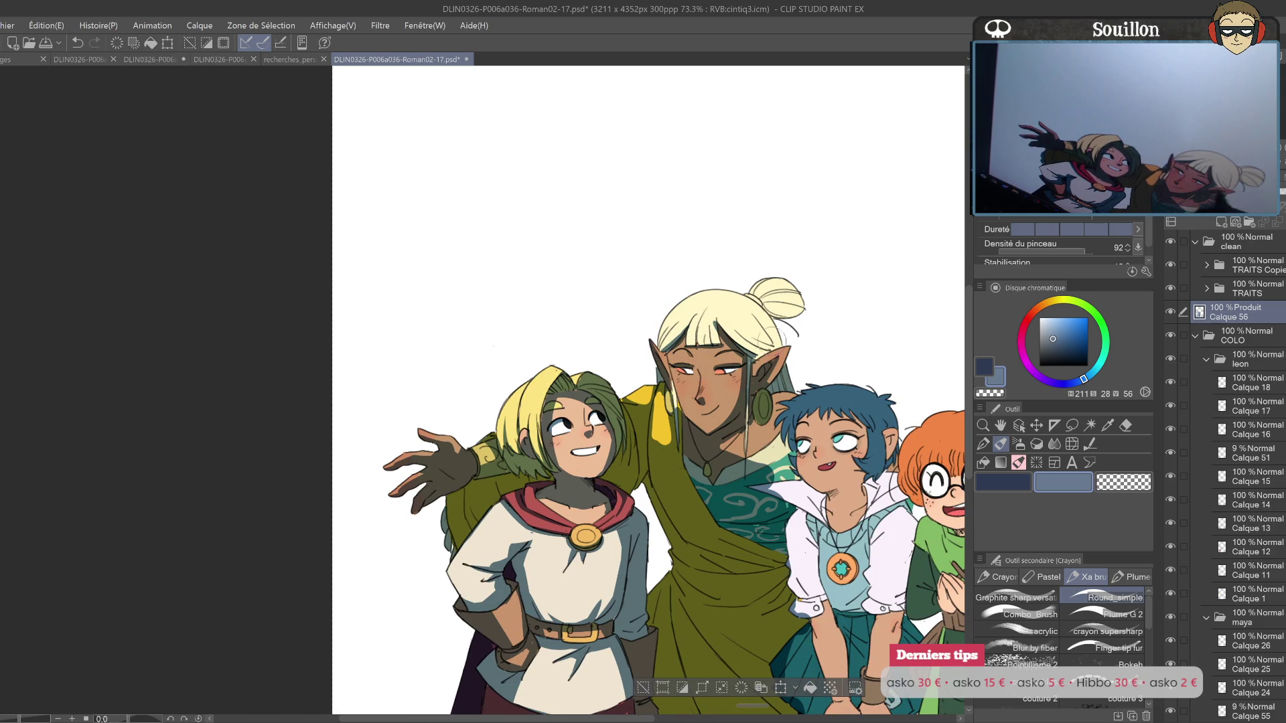
Step: Paint dark shading on the elf's hair bun, check it mirrored, and undo the stray stroke
mouse_move(770, 295)
mouse_down()
mouse_move(800, 315)
mouse_move(780, 320)
mouse_move(815, 299)
mouse_move(697, 322)
mouse_move(702, 280)
mouse_up()
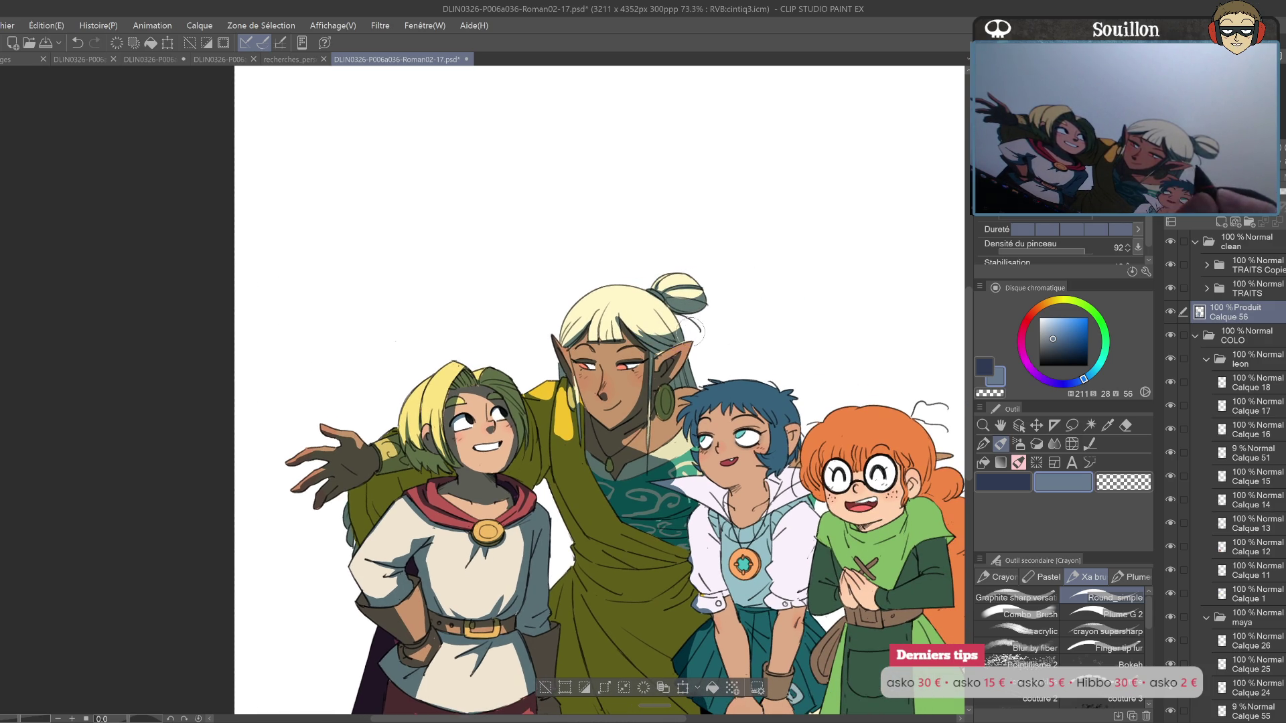
key(h)
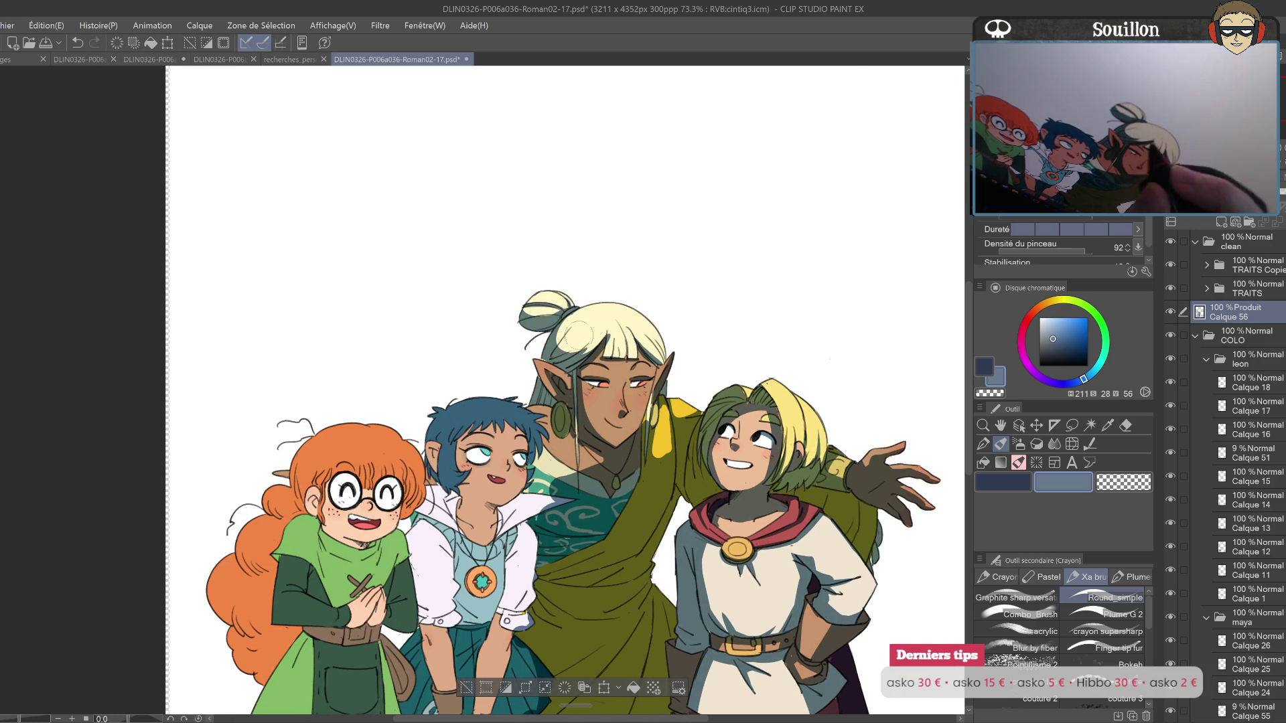
key(e)
key(p)
key(h)
scroll(663, 303, up, 2)
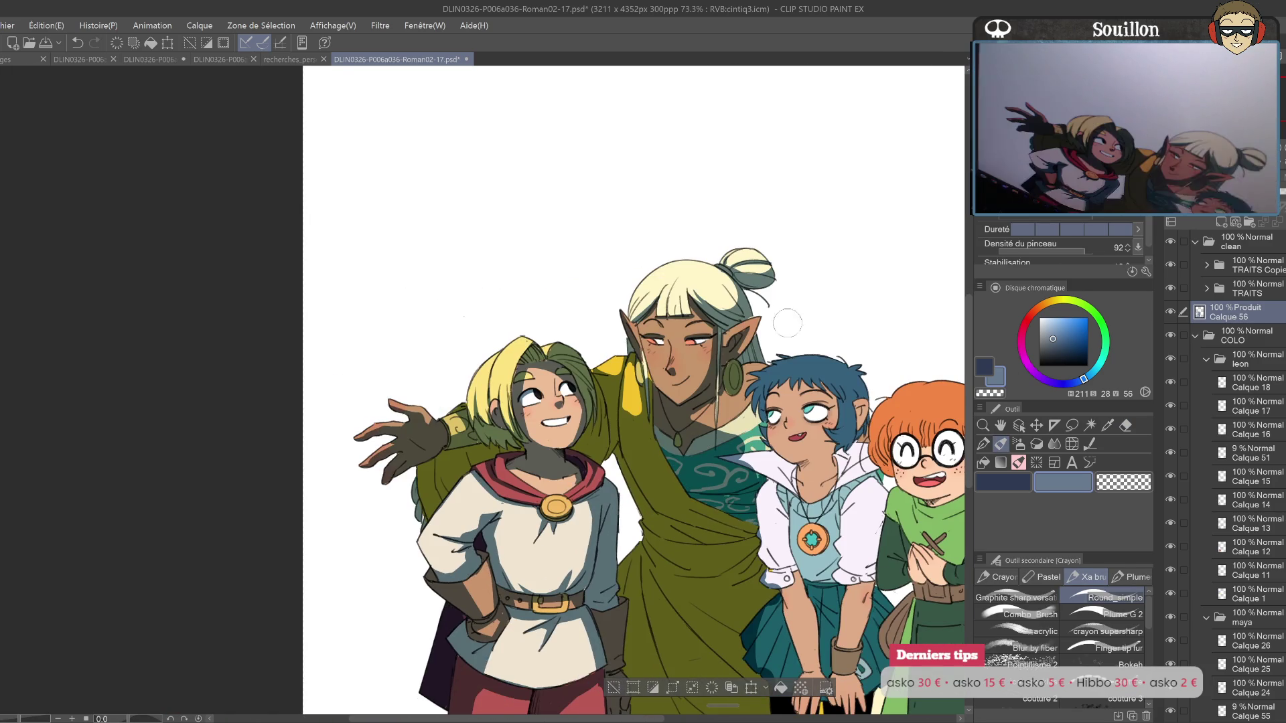
key(ctrl+z)
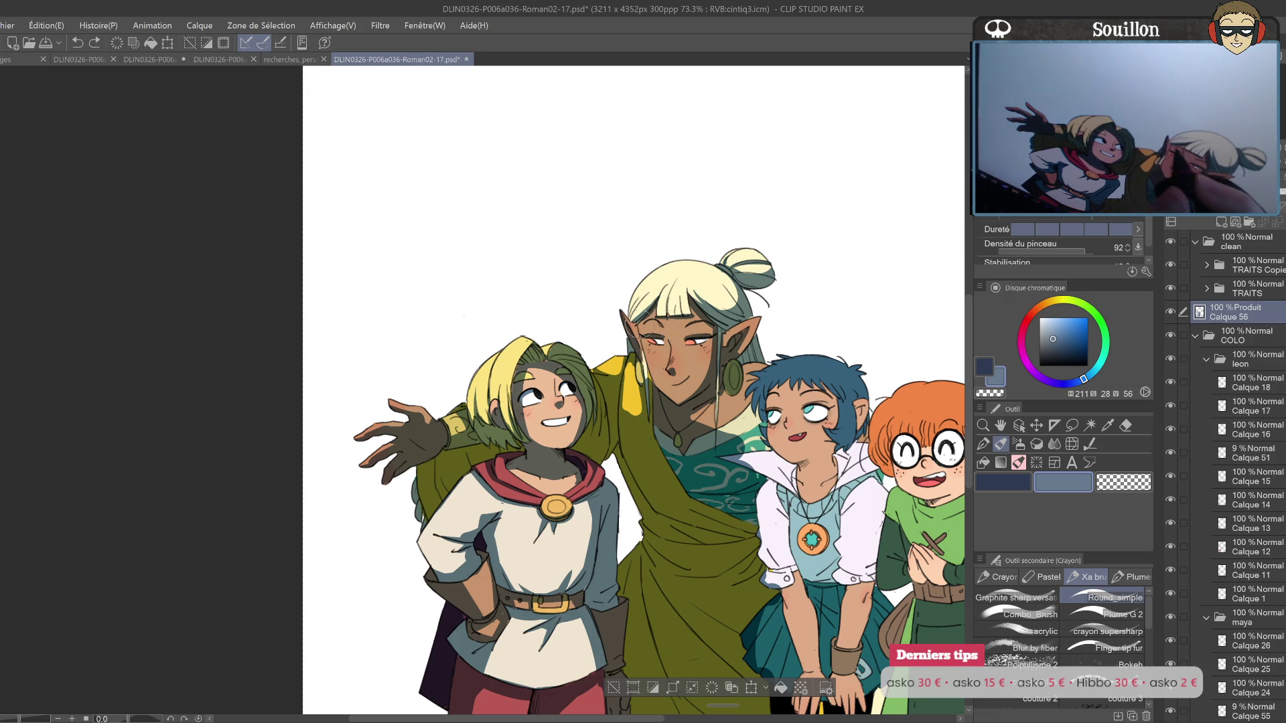
Step: Erase the stray marks near the elf's hair and cheek
drag(639, 328, 651, 397)
key(e)
drag(645, 349, 649, 400)
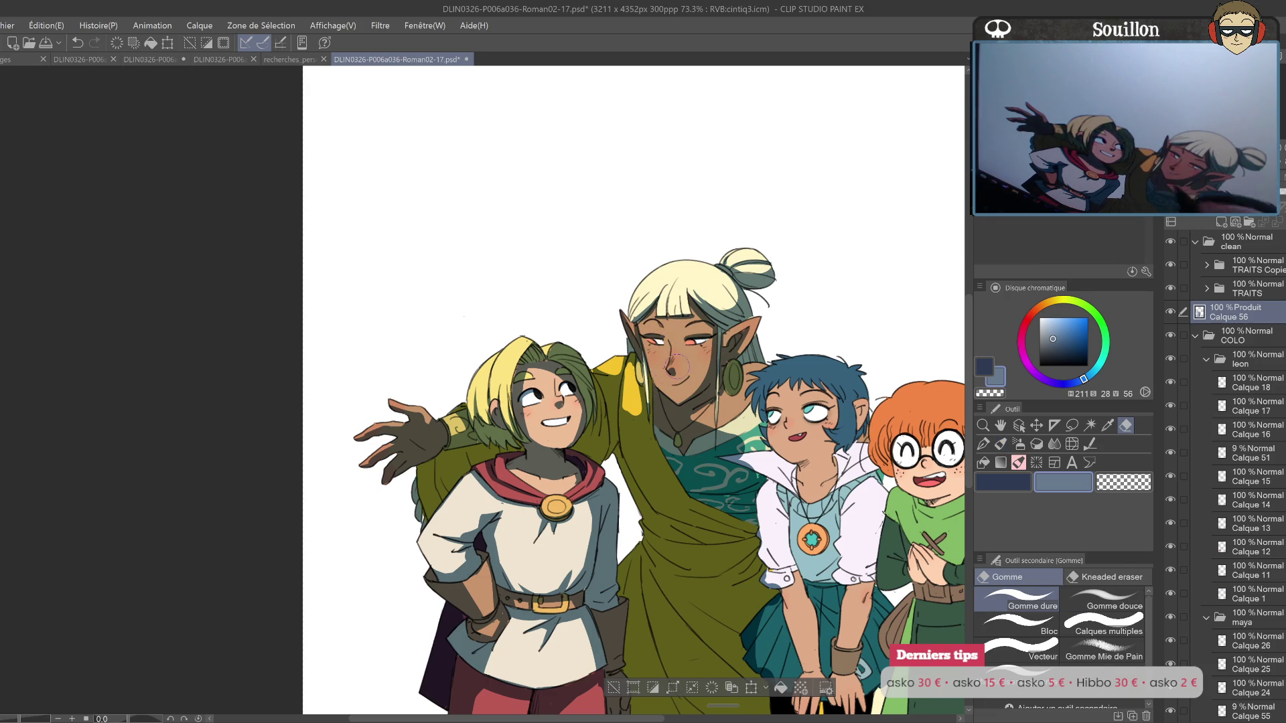
scroll(667, 405, down, 1)
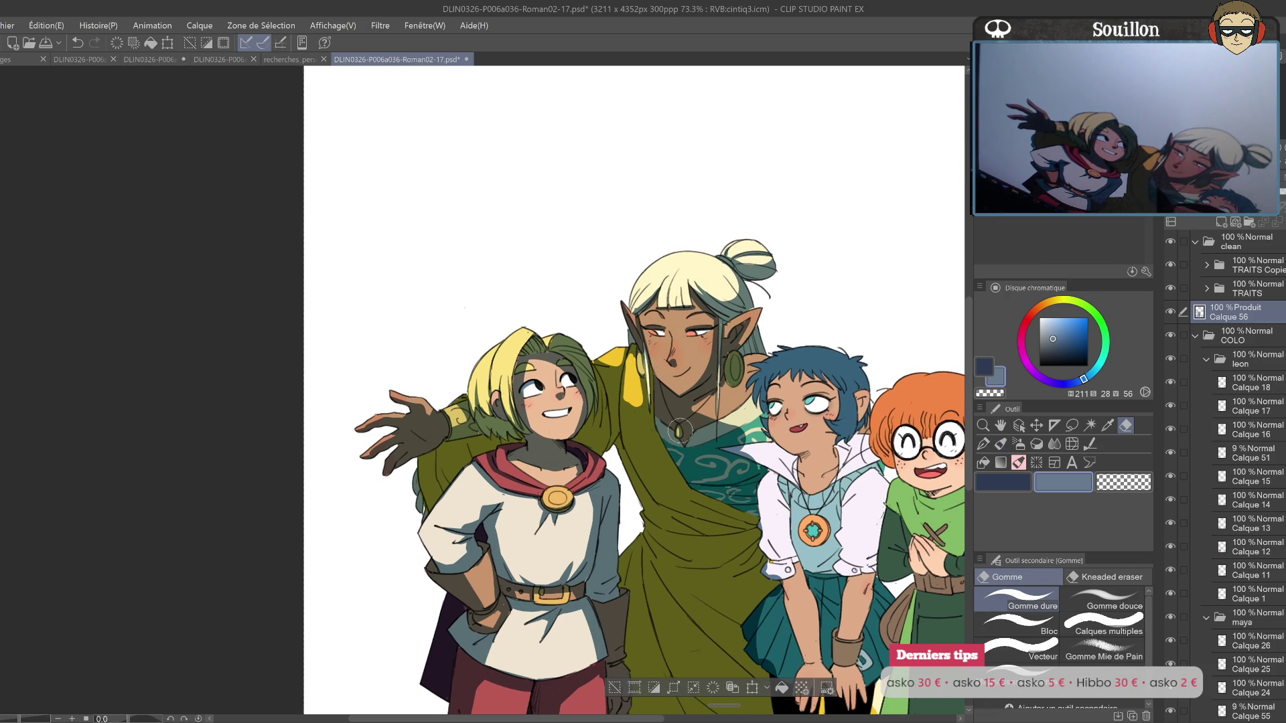
key(p)
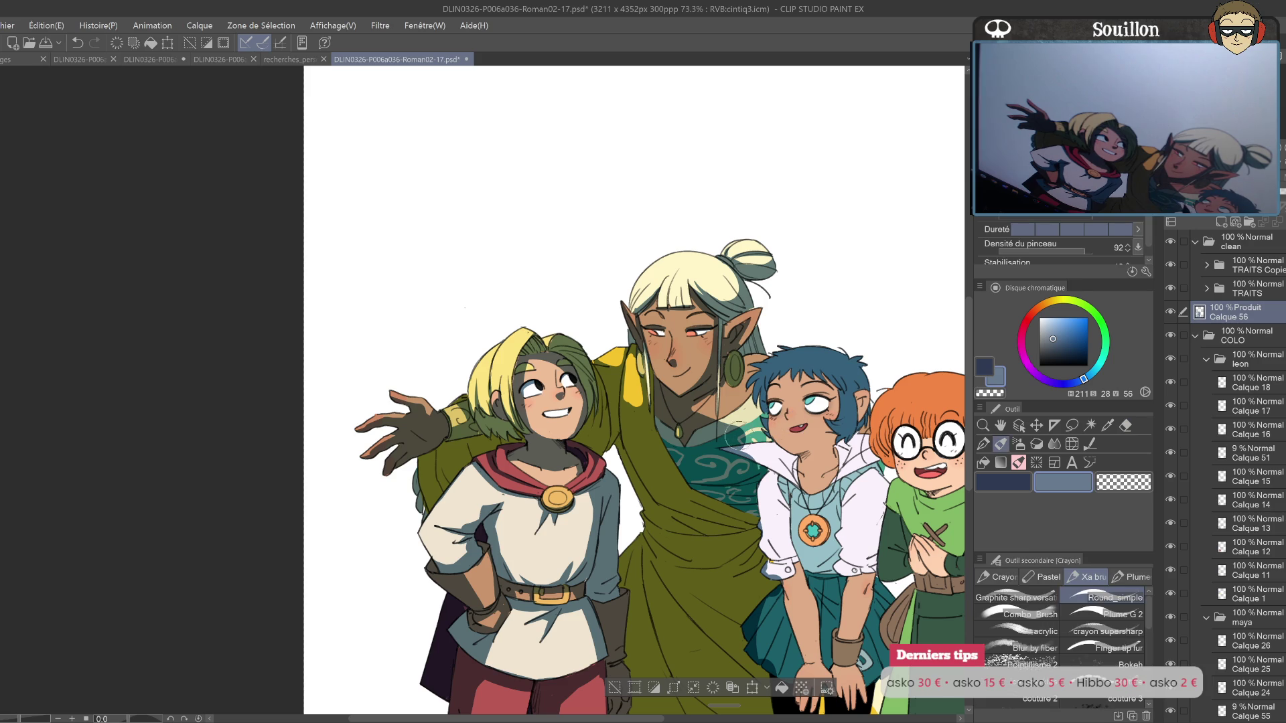
key(e)
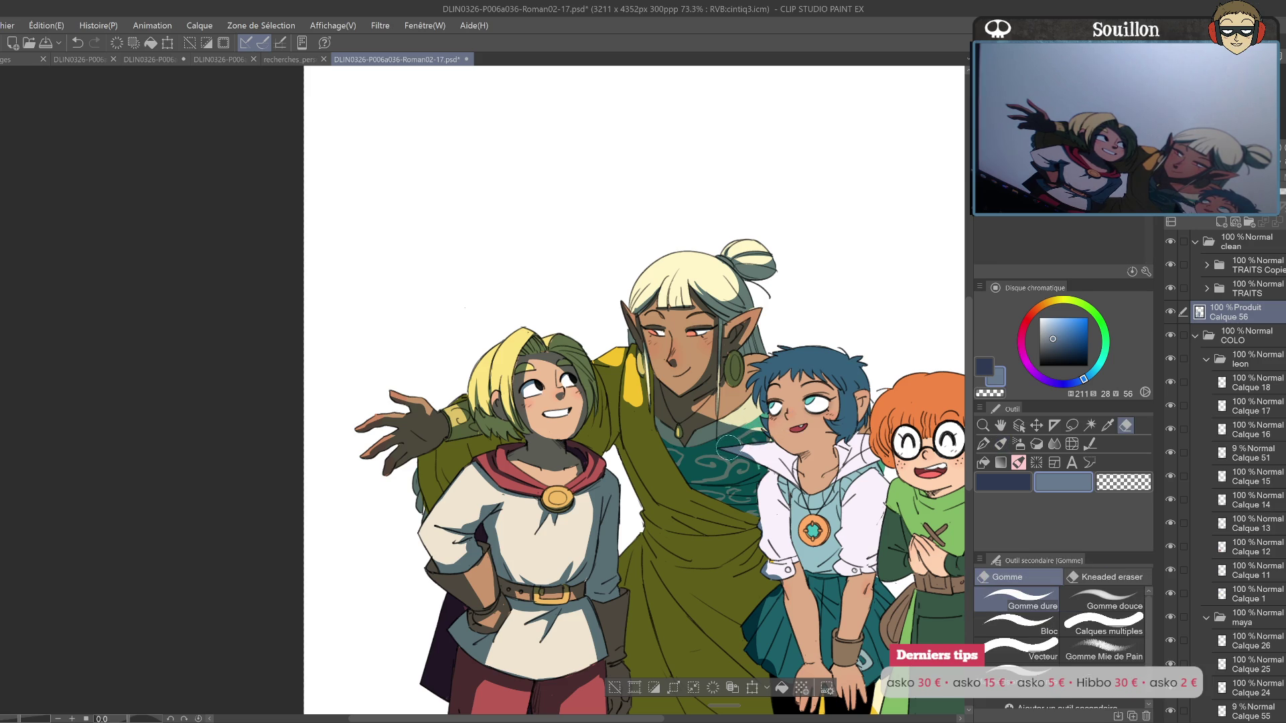
Step: Extend the white collar over the blue-haired girl's teal cloth, removing a stray stroke by her eye
drag(769, 456, 679, 413)
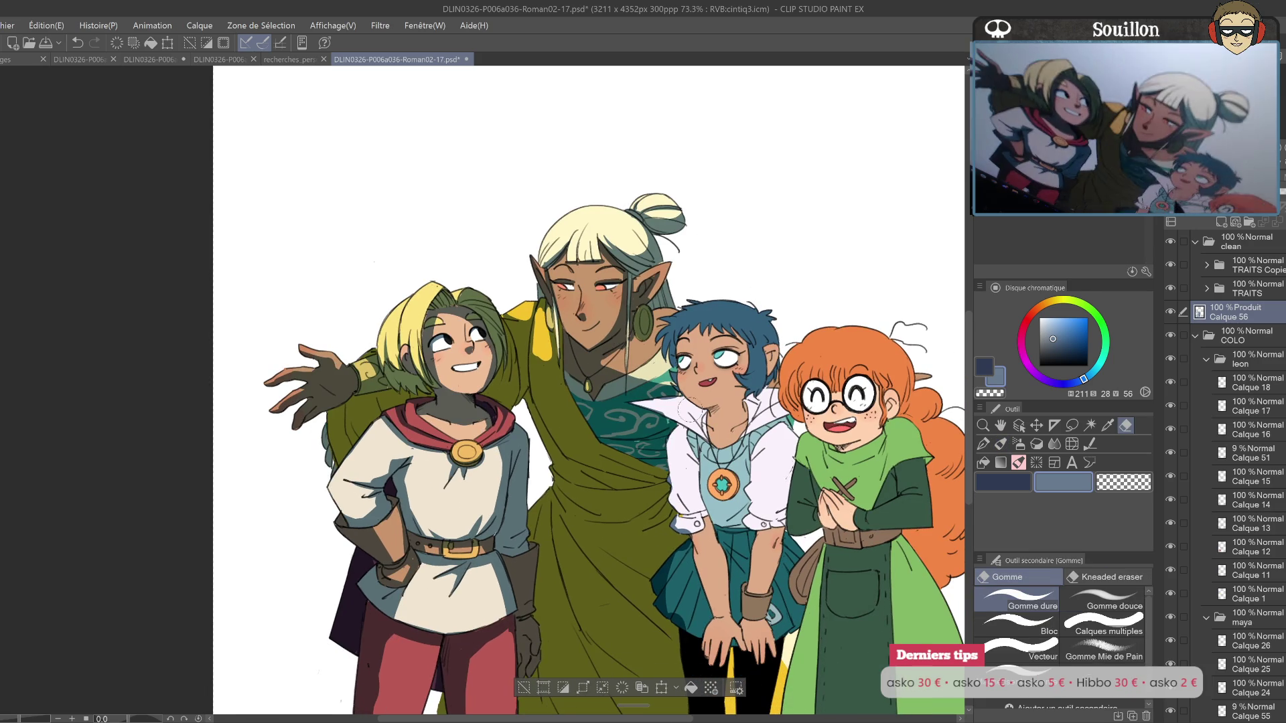
key(h)
key(p)
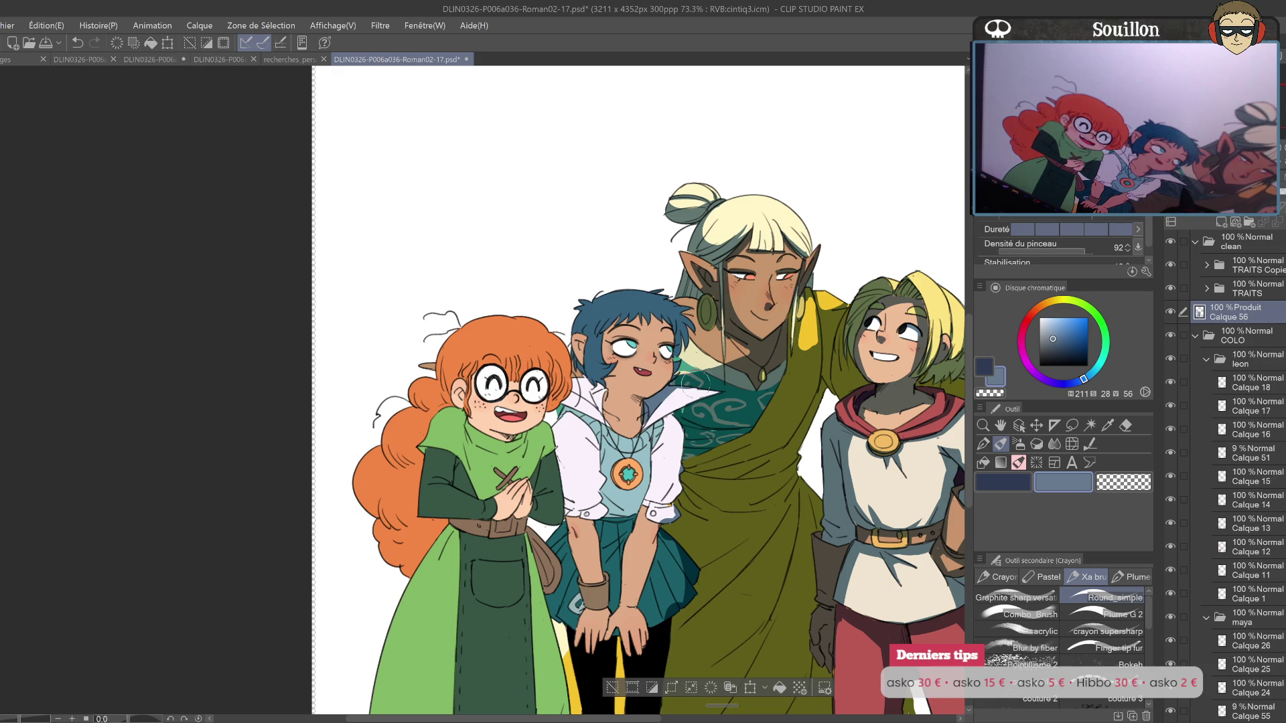
drag(633, 430, 693, 409)
key(h)
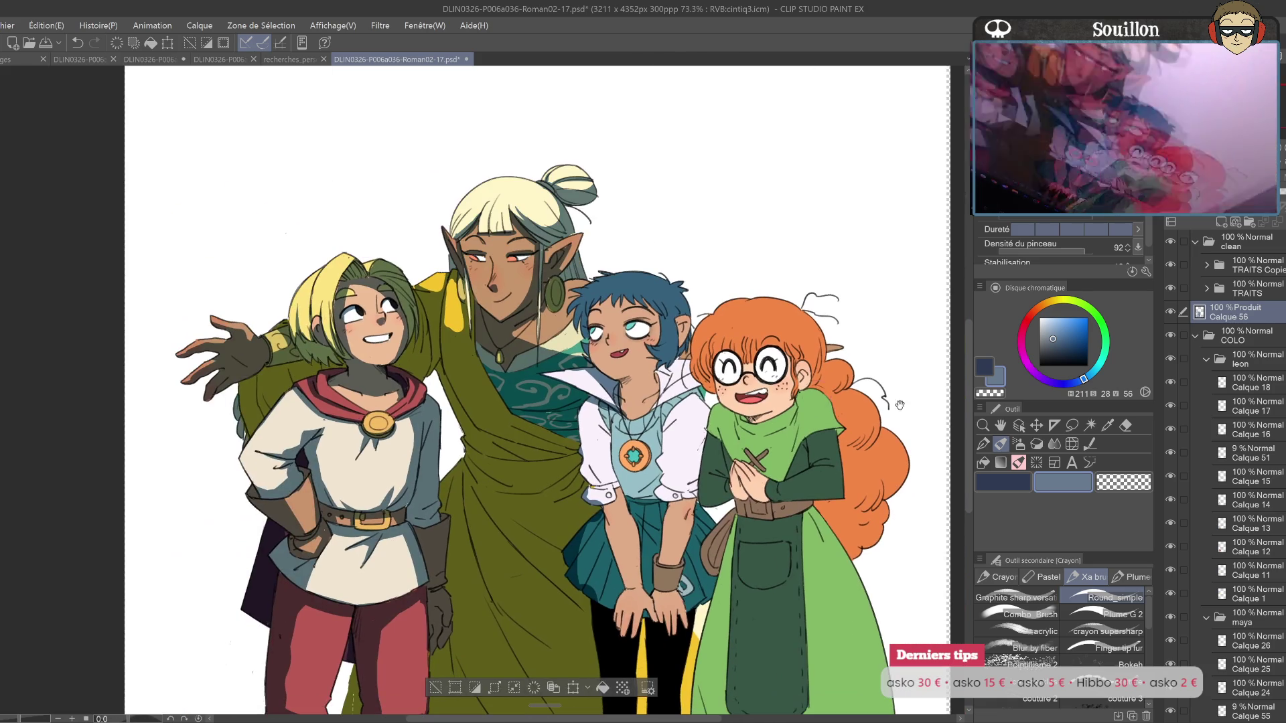
key(e)
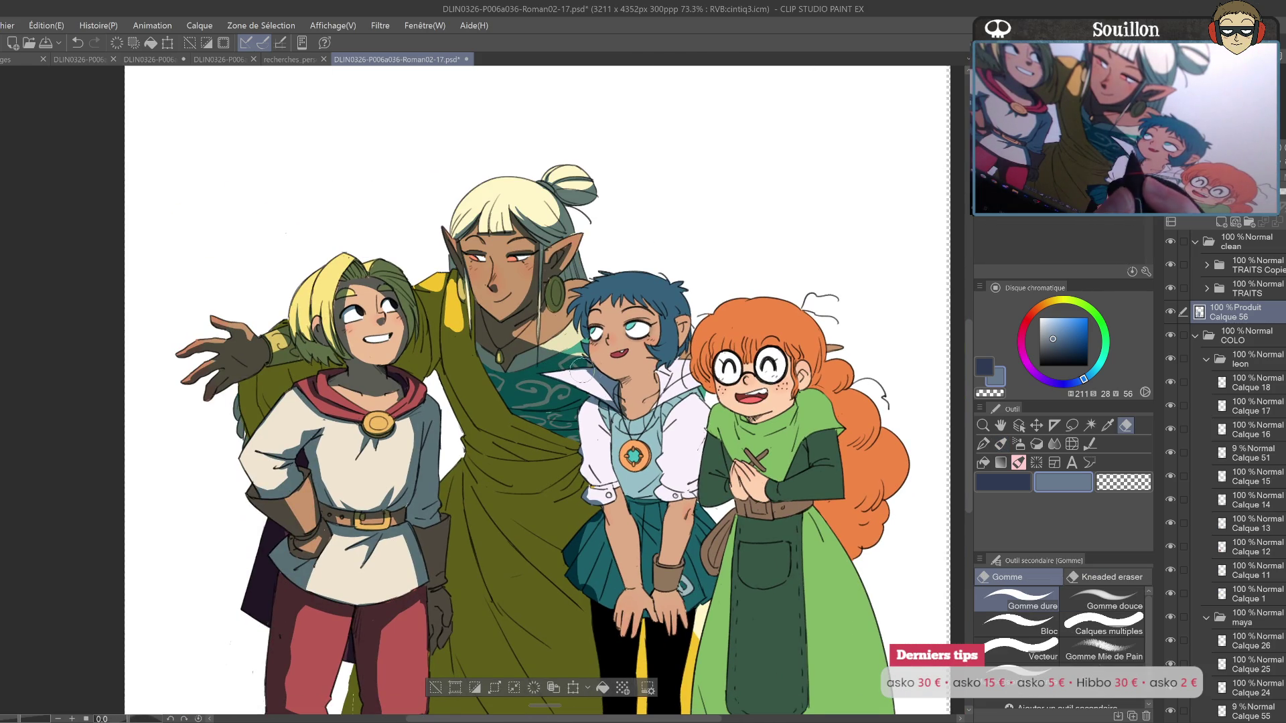
key(p)
mouse_move(594, 362)
mouse_down()
mouse_move(605, 377)
mouse_move(744, 345)
mouse_move(760, 356)
mouse_move(701, 374)
mouse_up()
key(ctrl+z)
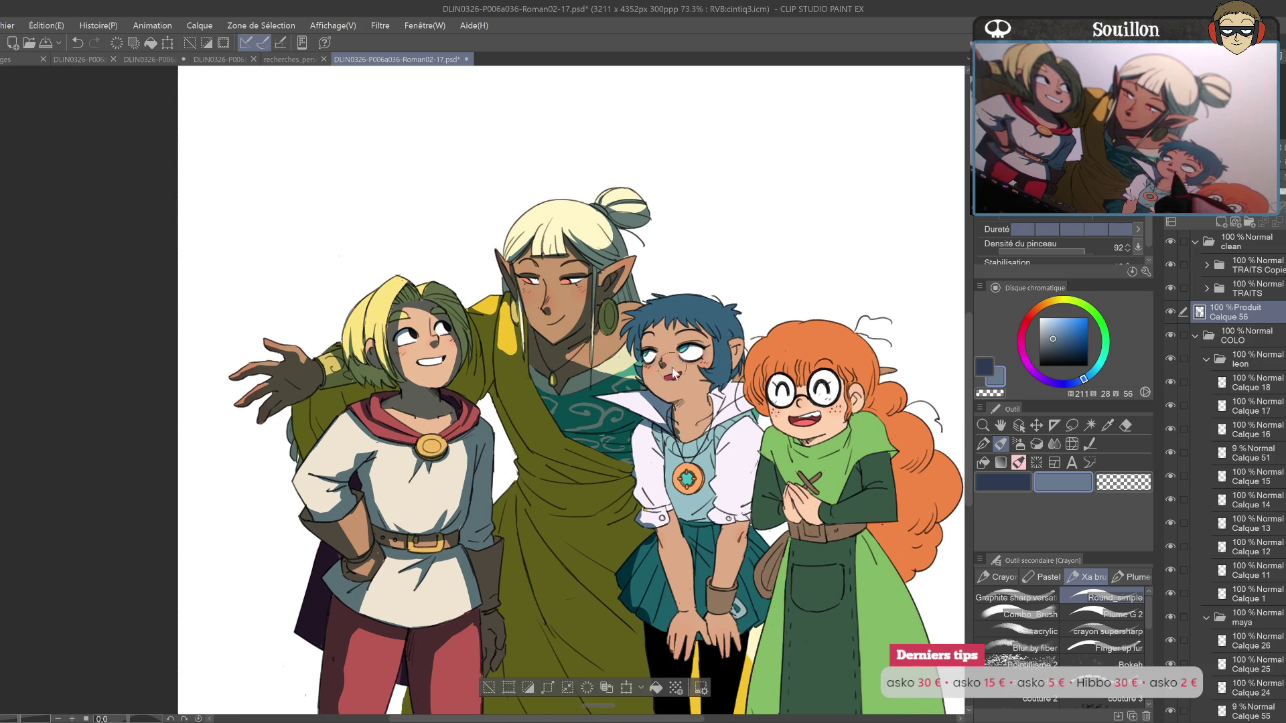
Step: Shade the blue-haired girl's neck, collar and the hair behind her ear
key(h)
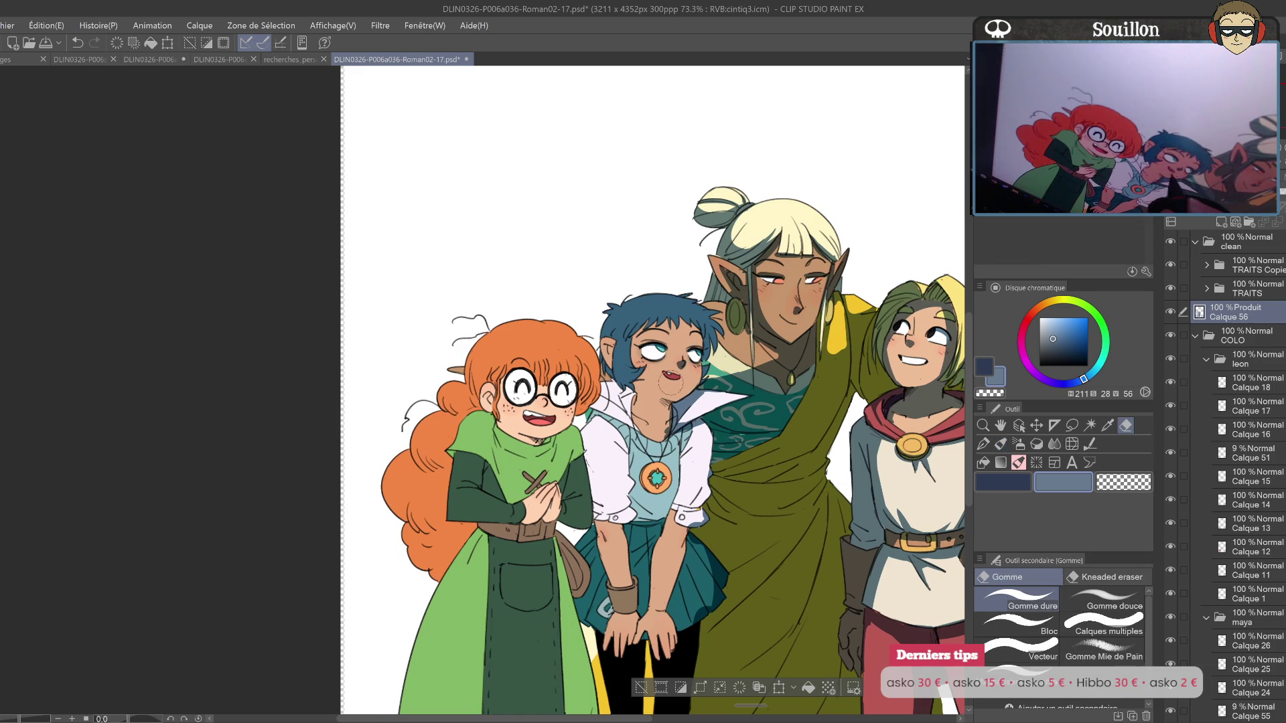
key(h)
drag(627, 402, 653, 436)
mouse_move(674, 392)
mouse_down()
mouse_move(637, 435)
mouse_move(670, 422)
mouse_up()
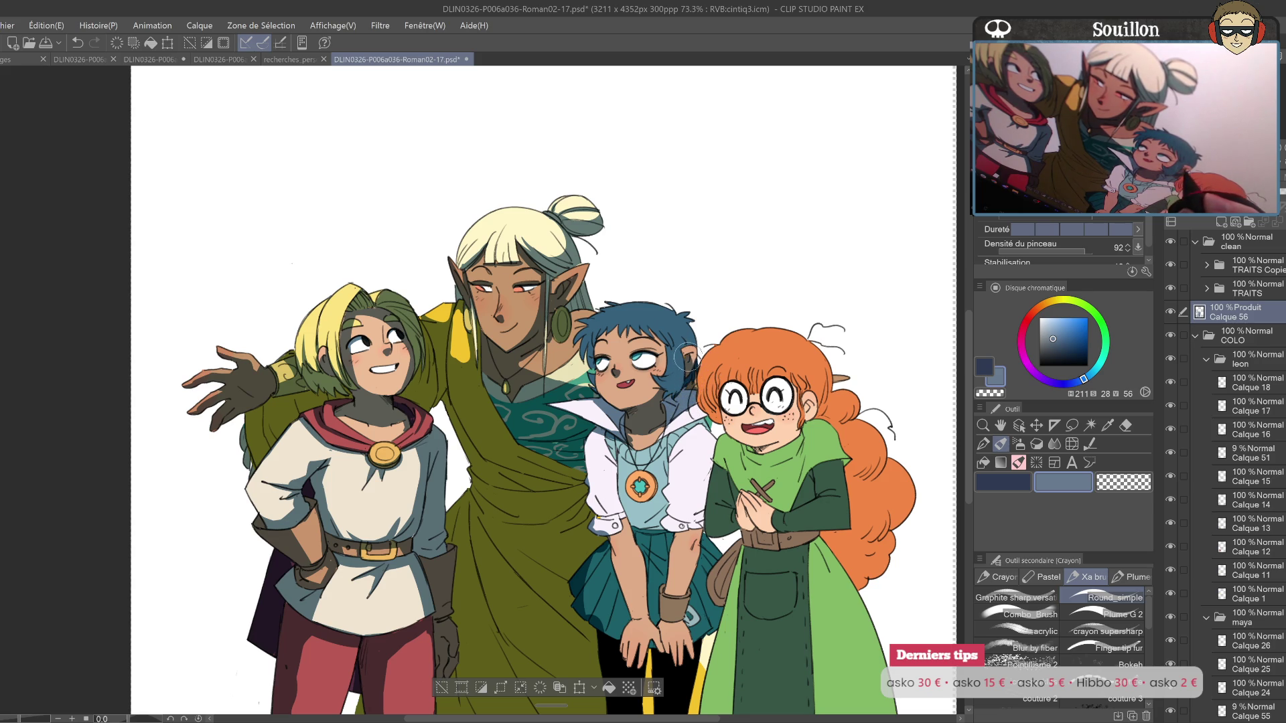
mouse_move(689, 372)
mouse_down()
mouse_move(680, 345)
mouse_move(667, 392)
mouse_up()
mouse_move(670, 342)
mouse_down()
mouse_move(678, 370)
mouse_move(683, 332)
mouse_up()
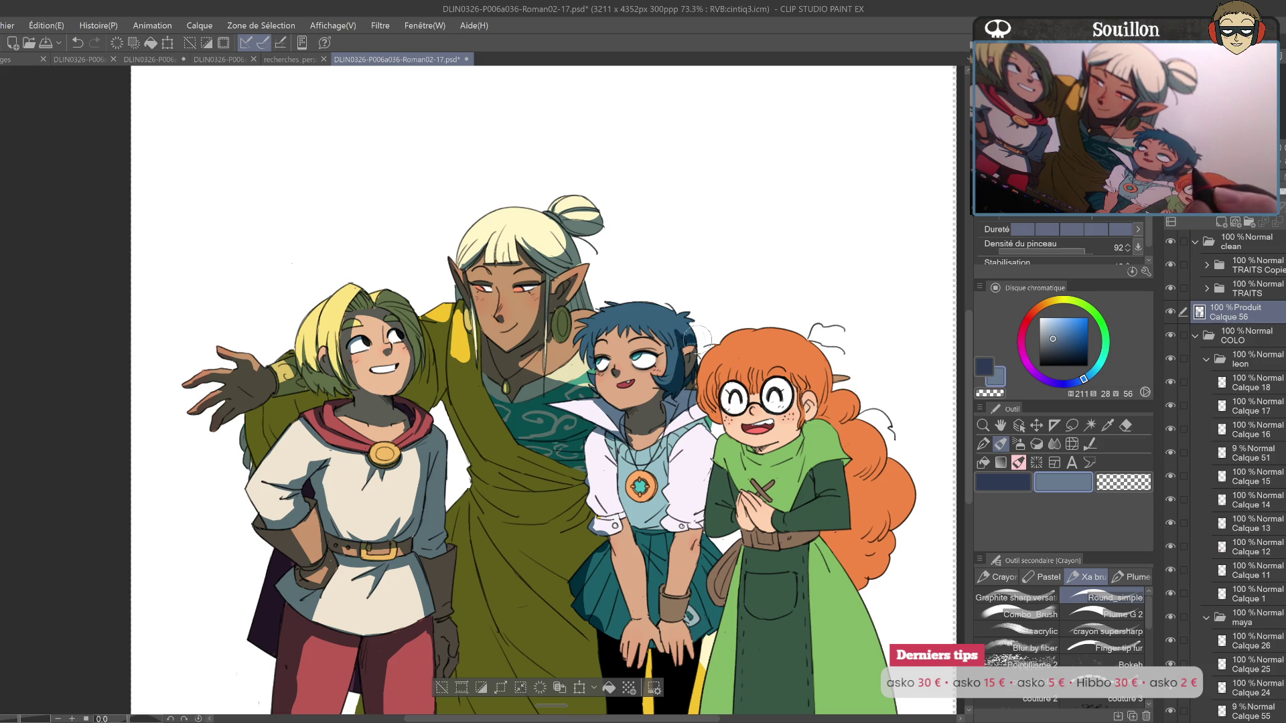
Step: Replace two hair shadow strokes with a redrawn shadow and check it mirrored
drag(603, 340, 594, 382)
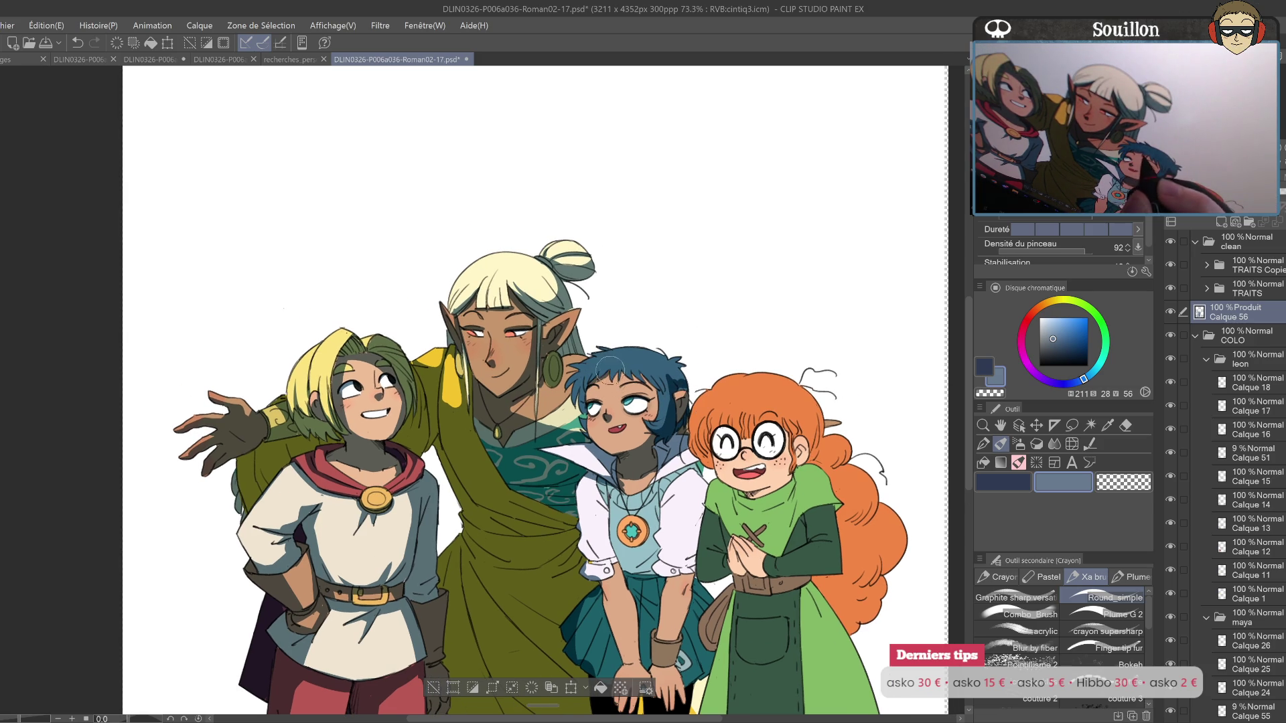
key(ctrl+z)
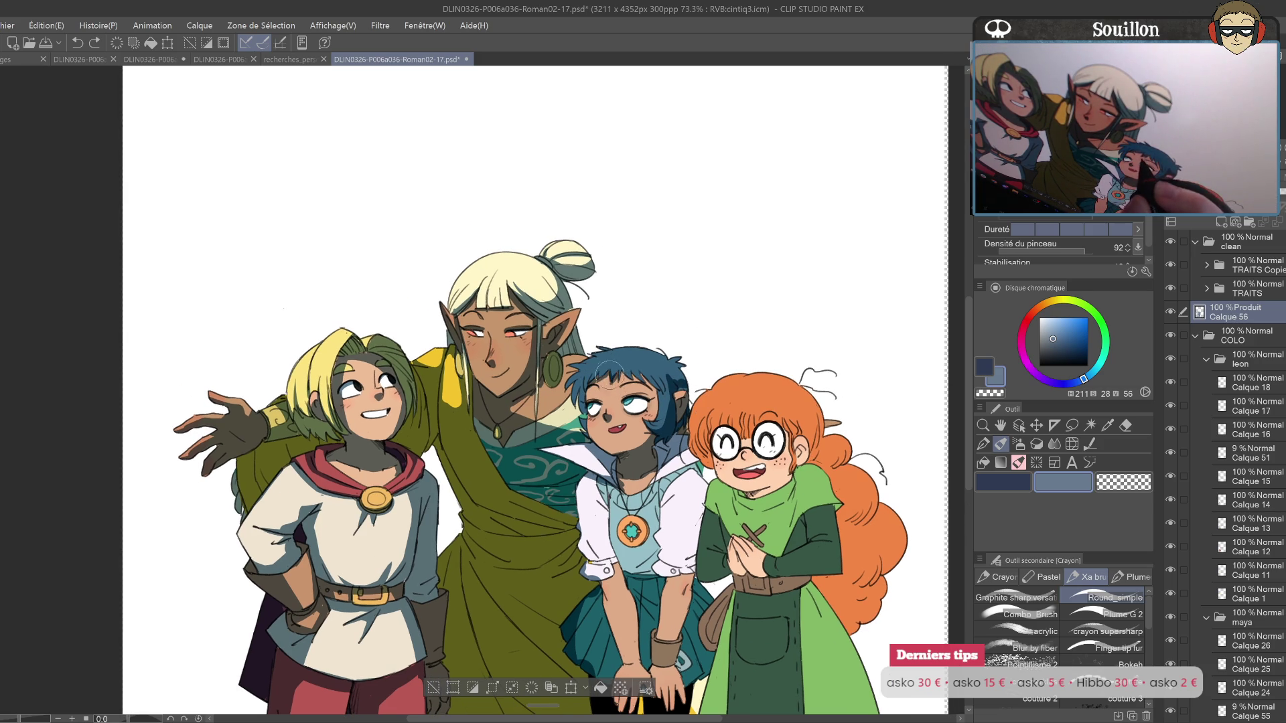
key(ctrl+z)
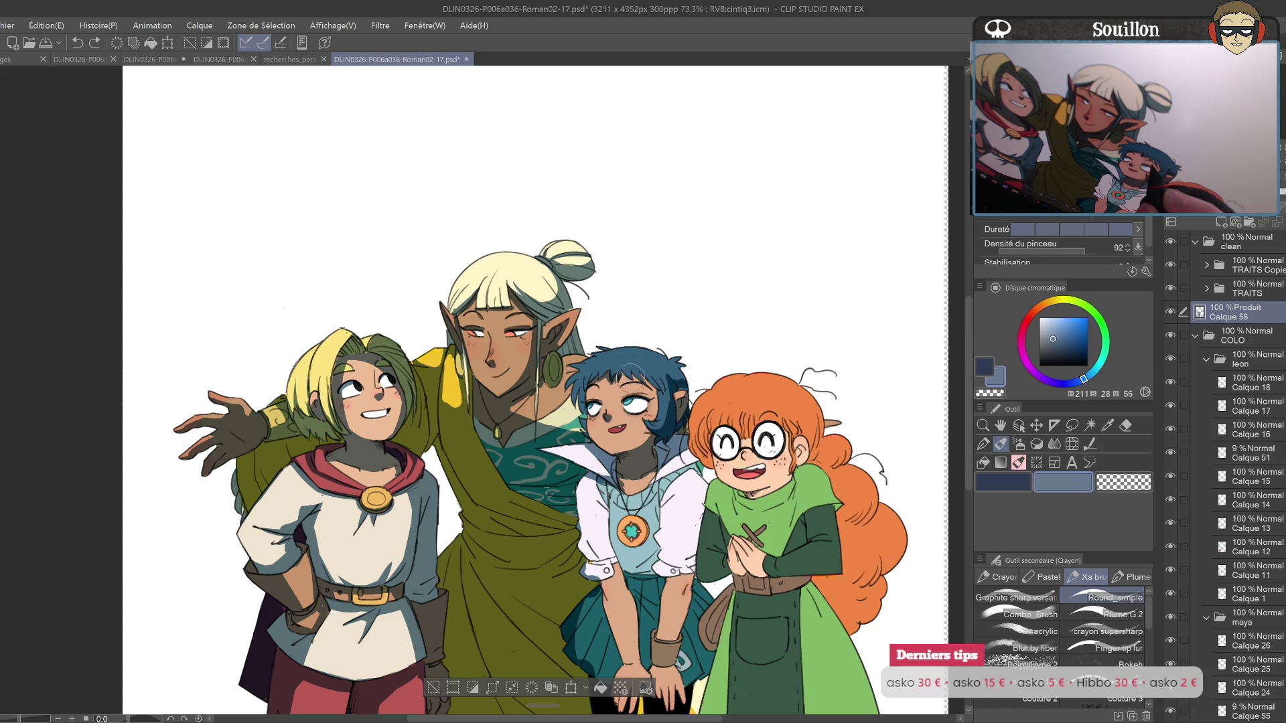
drag(631, 370, 640, 367)
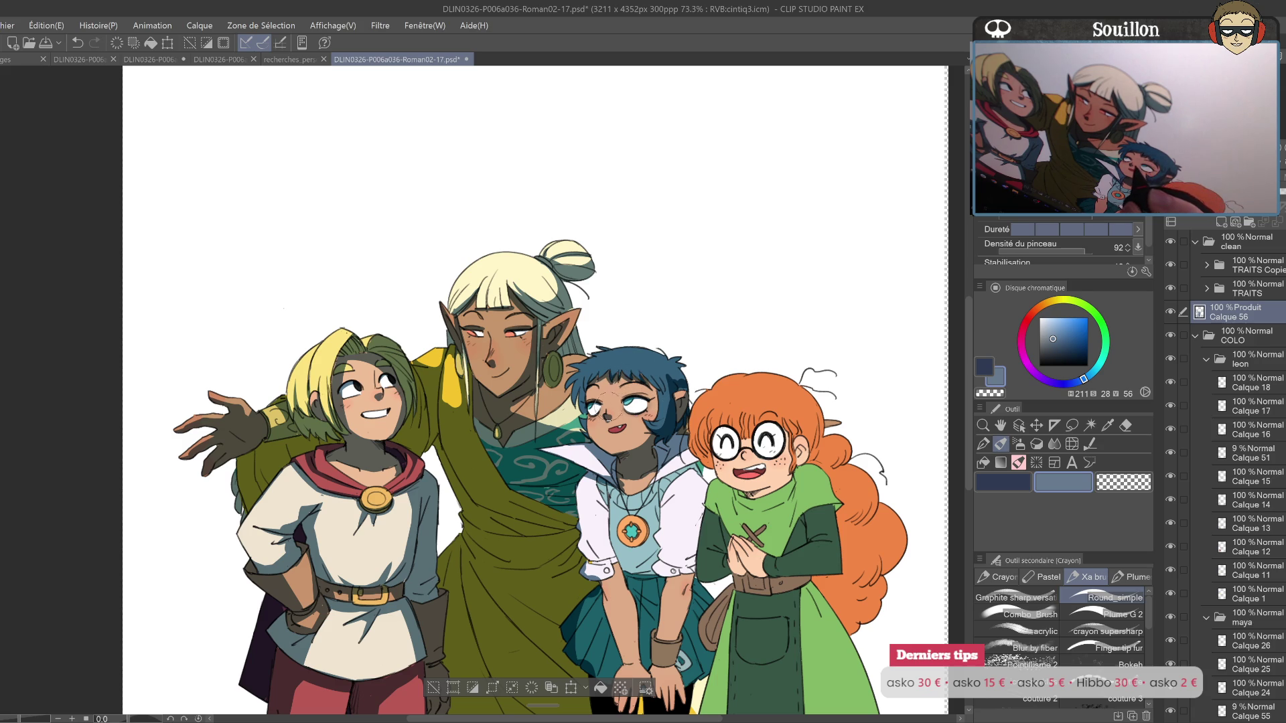
key(e)
key(p)
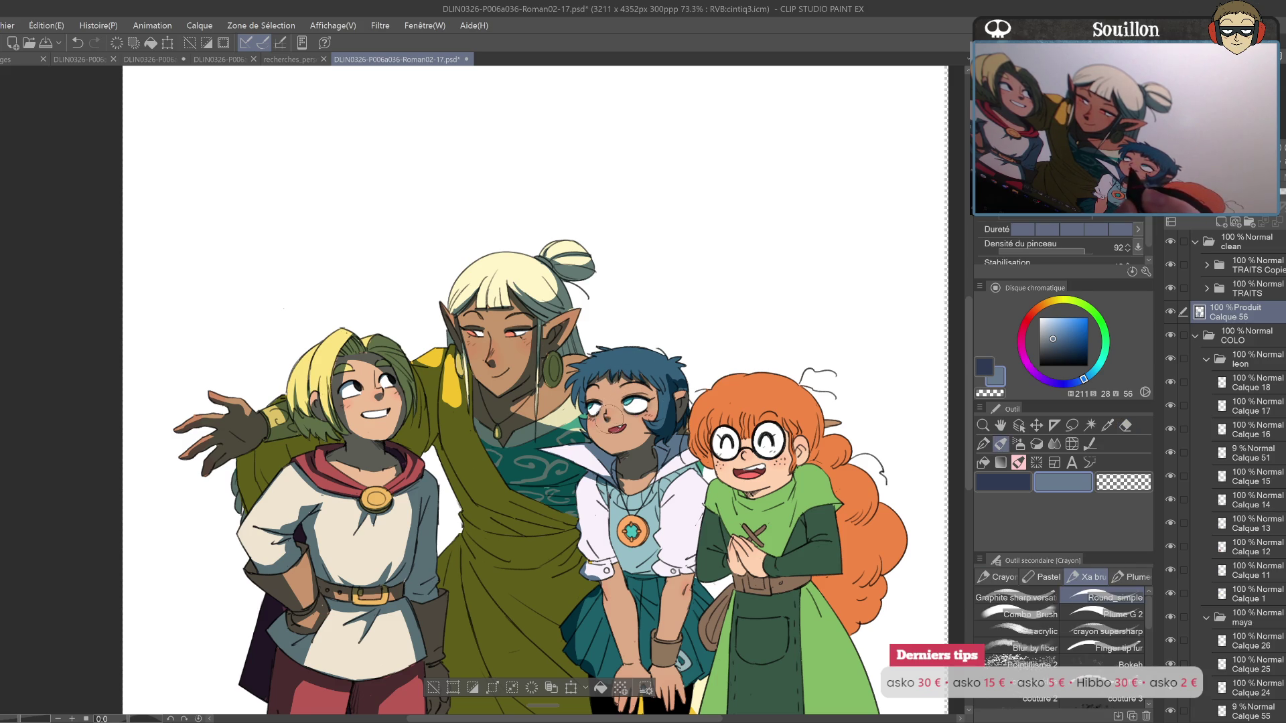
key(h)
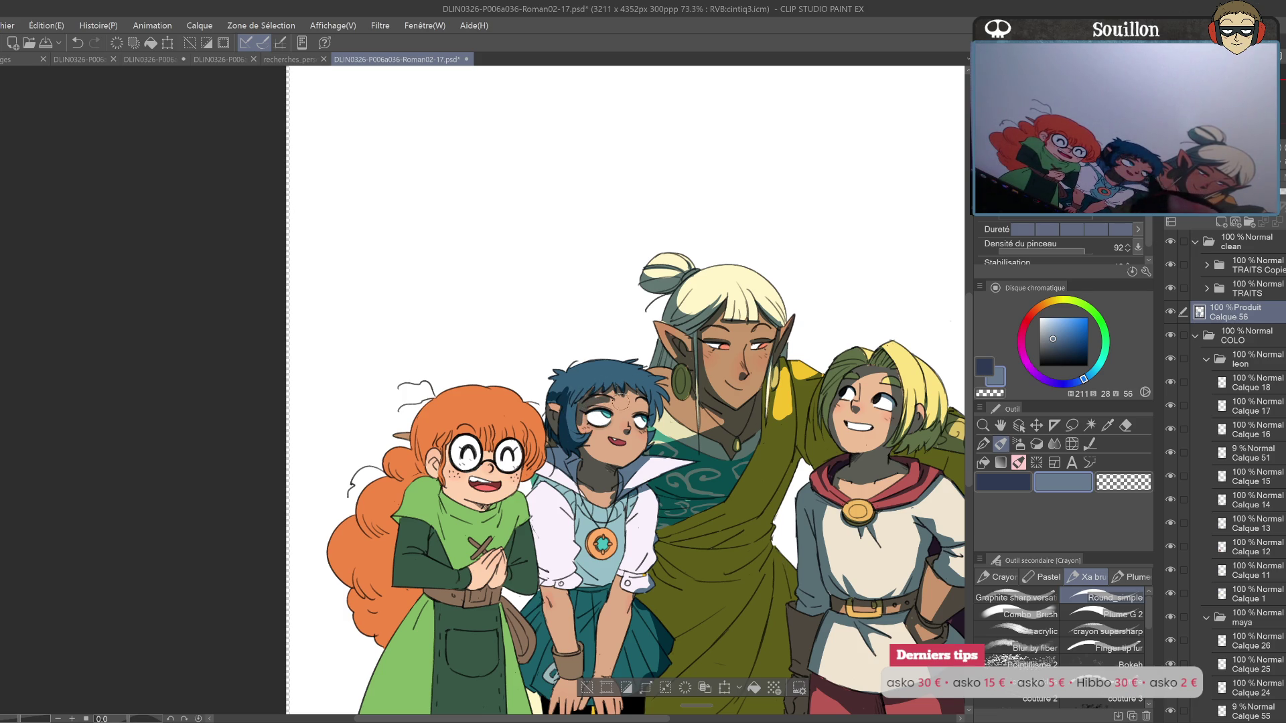
Step: Add shadow strokes to the blue-haired girl's hair and check them mirrored
mouse_move(580, 406)
mouse_down()
mouse_move(576, 428)
mouse_move(646, 374)
mouse_up()
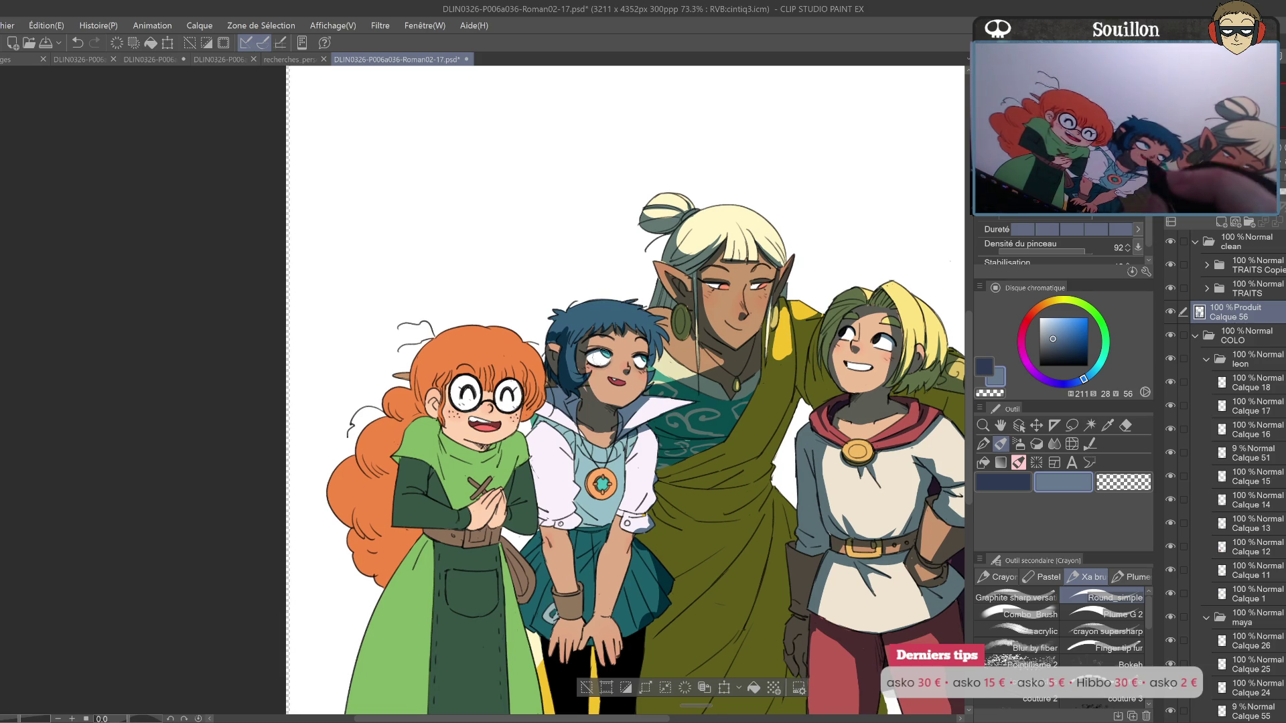
key(h)
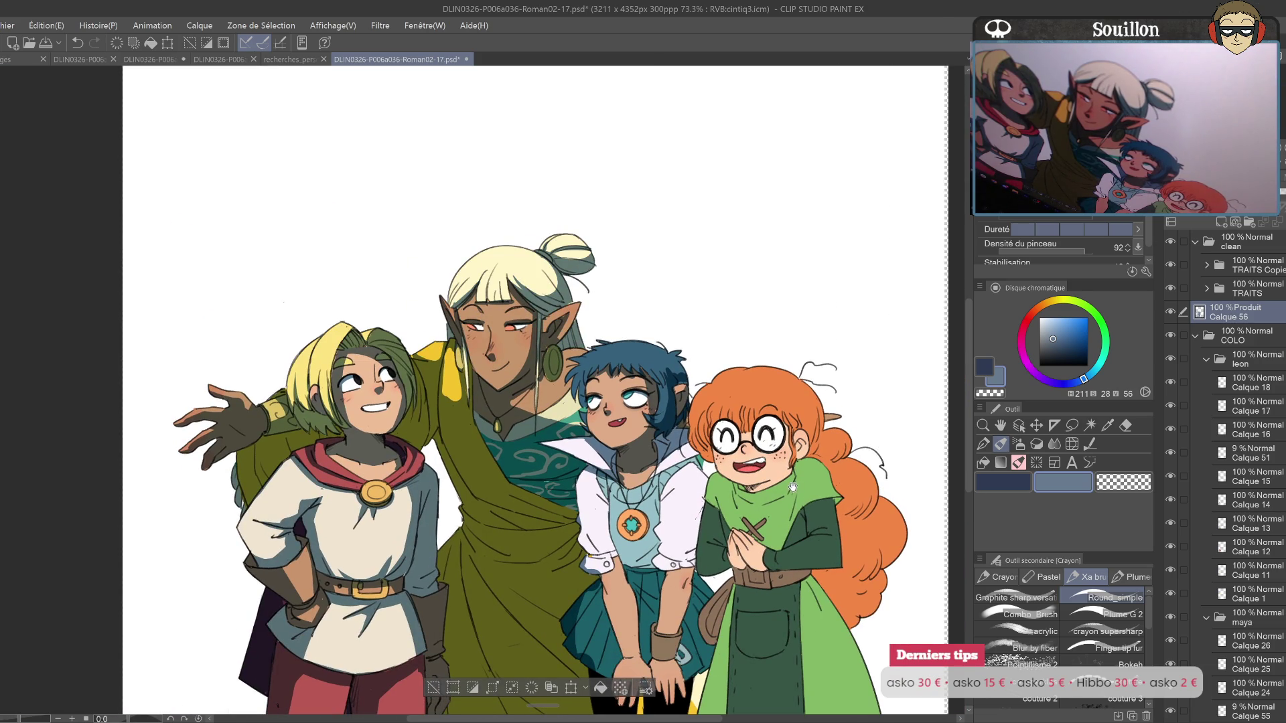
drag(791, 494, 788, 498)
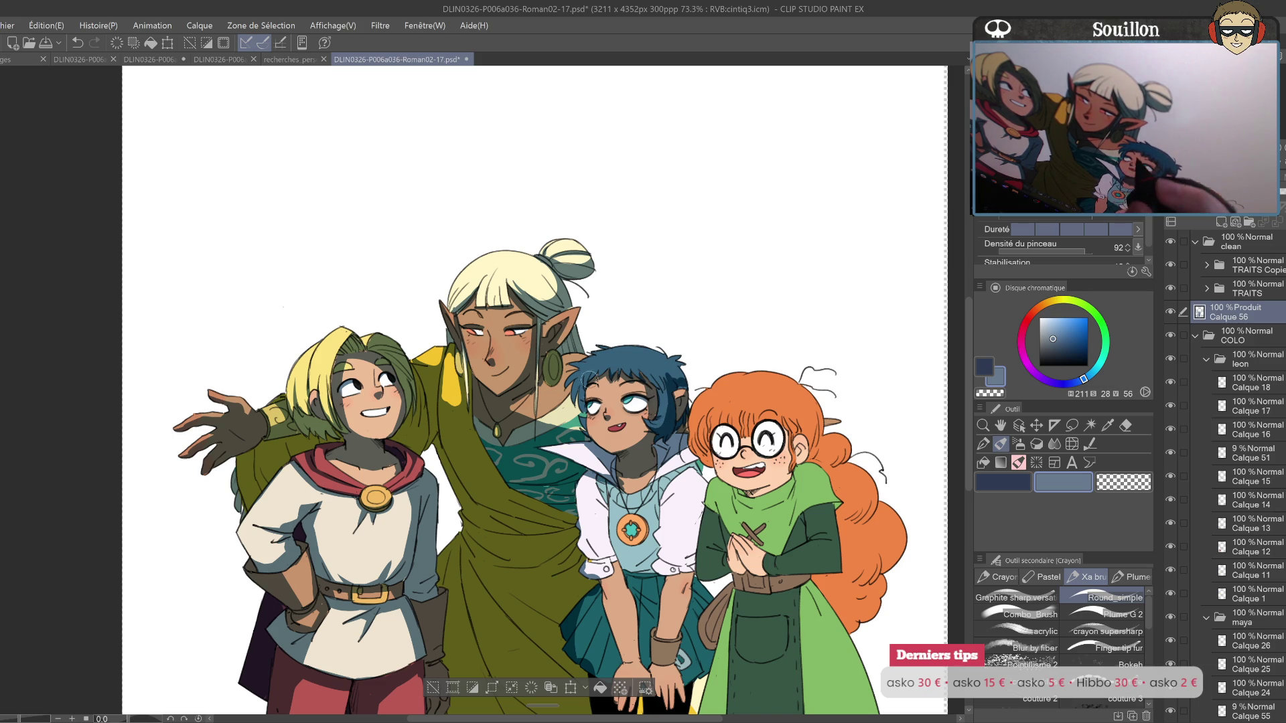
key(ctrl+z)
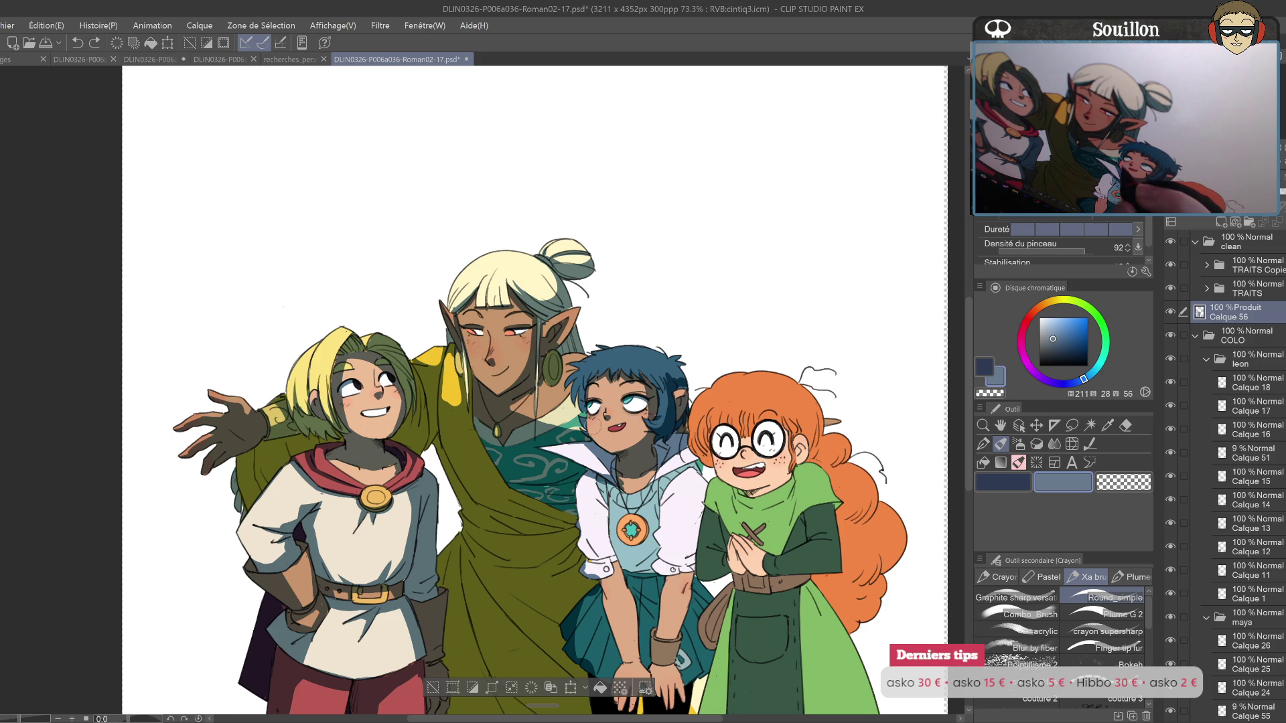
drag(593, 426, 584, 395)
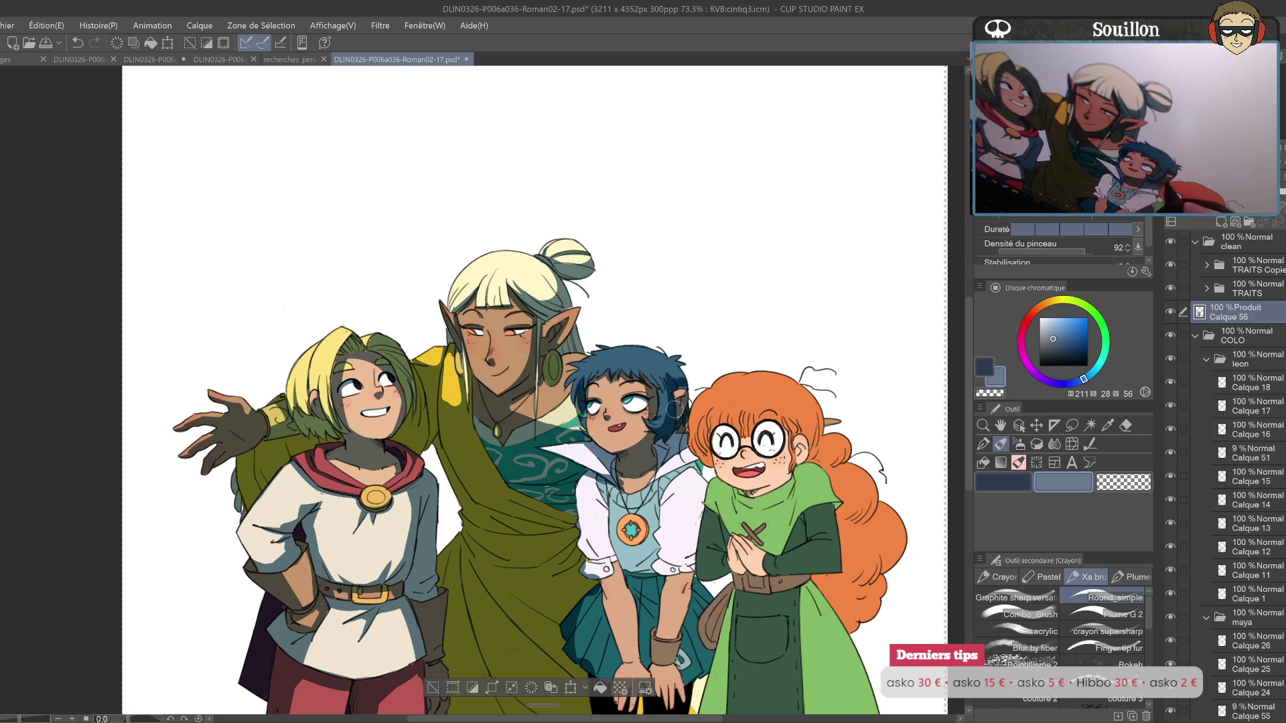
drag(665, 416, 667, 407)
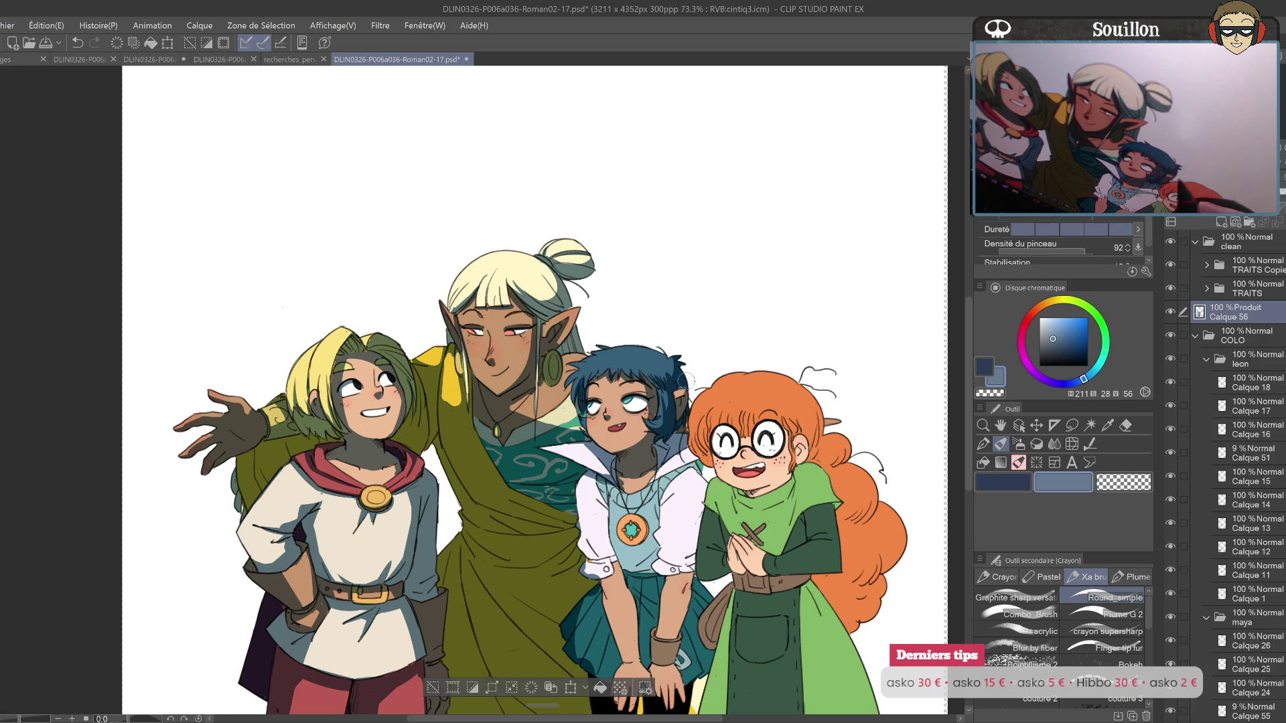
key(h)
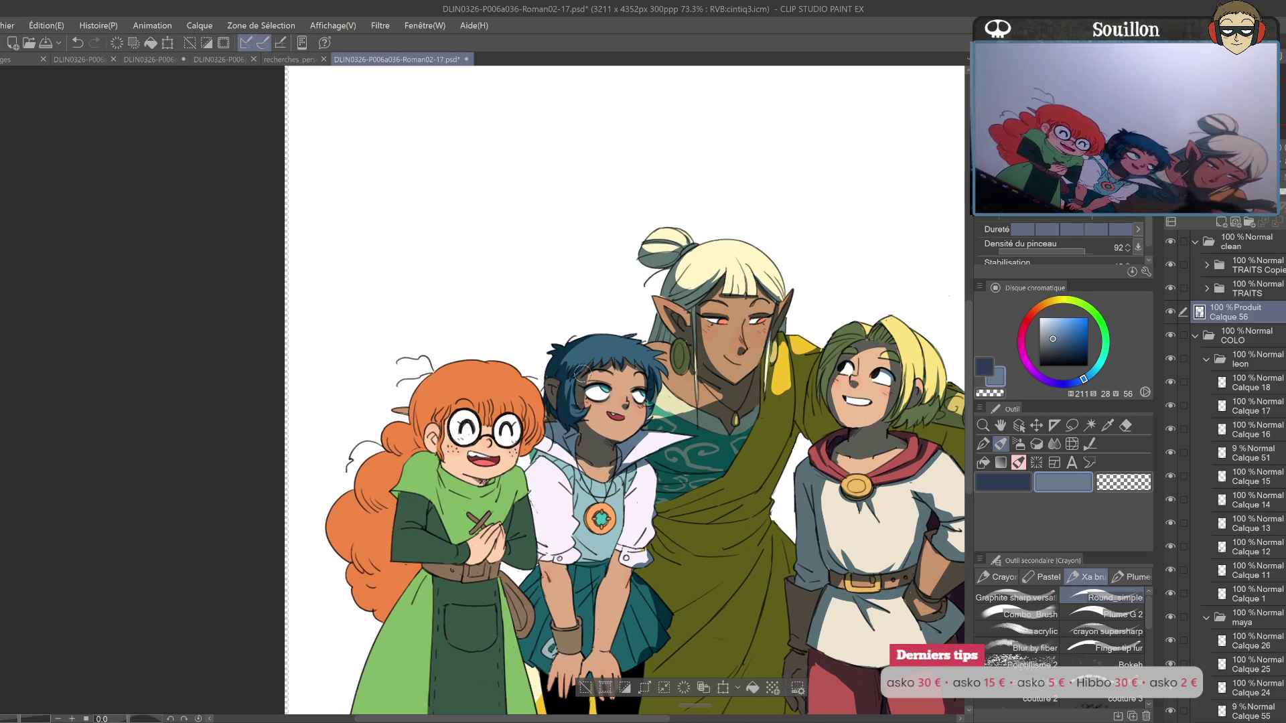
key(h)
Step: Shade the blue-haired girl's collar with the pencil
drag(797, 389, 925, 363)
key(e)
key(p)
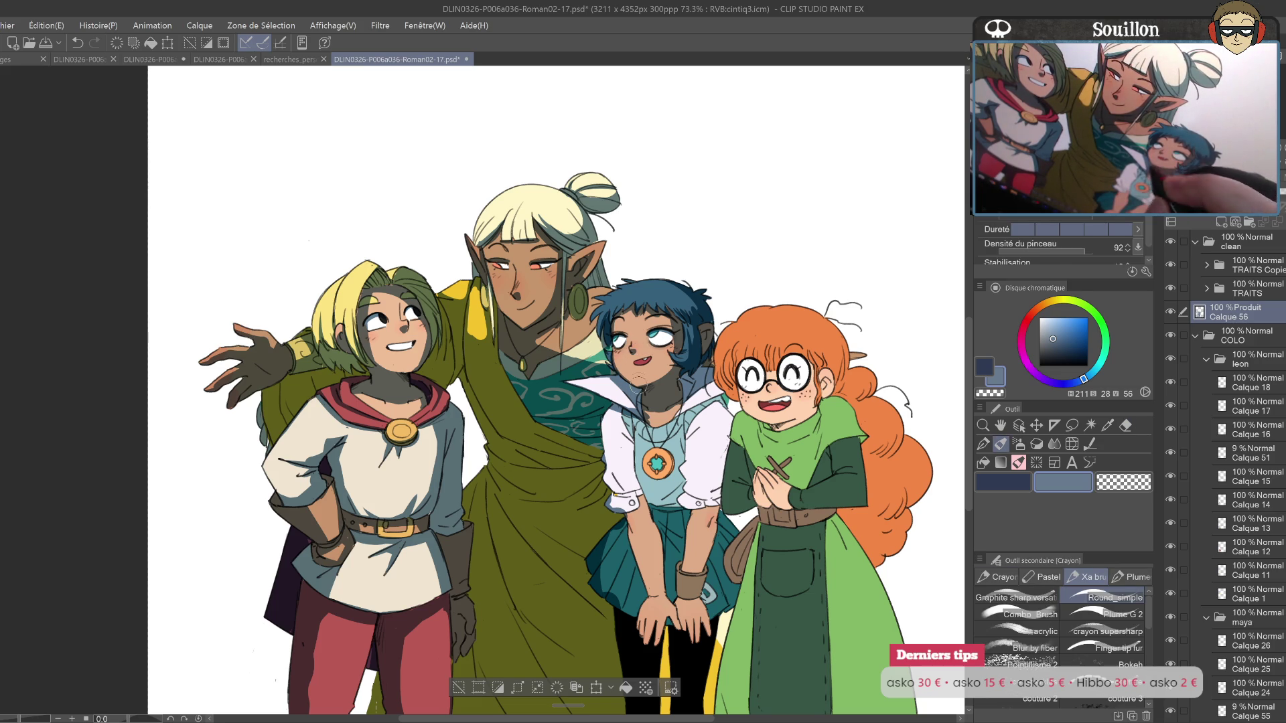
drag(637, 391, 640, 399)
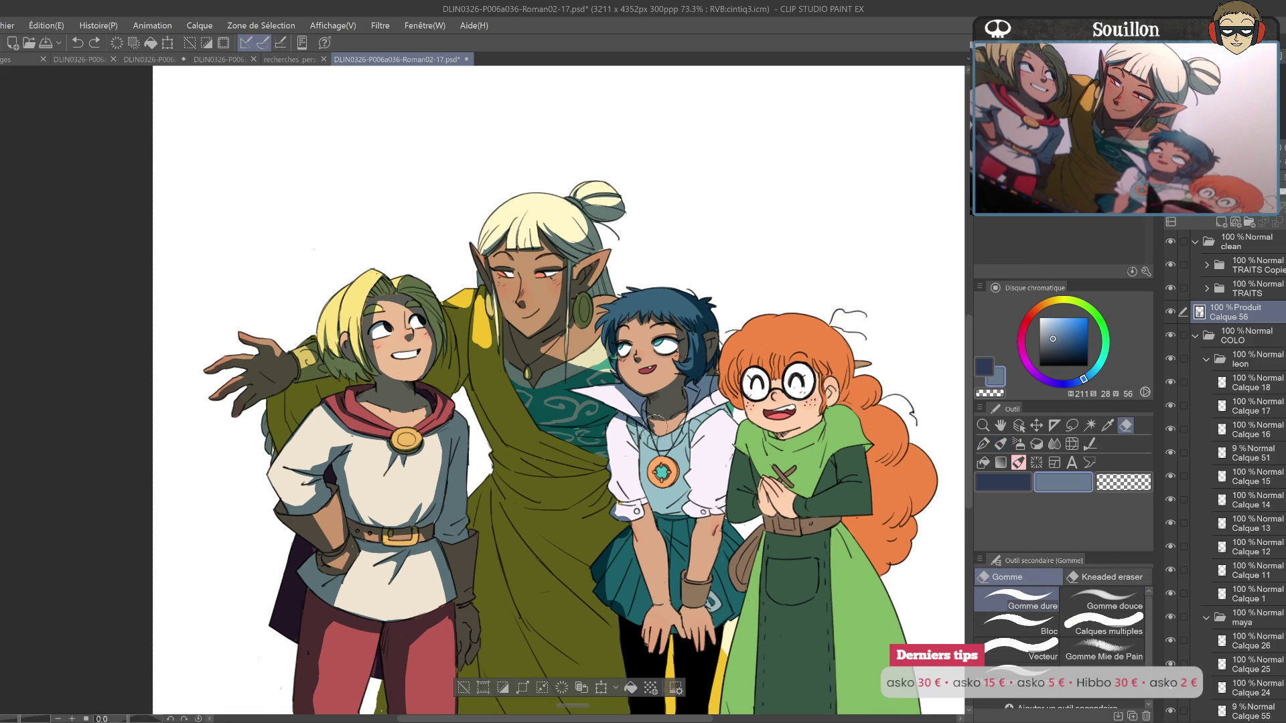
drag(681, 426, 739, 400)
key(ctrl+z)
key(ctrl+z)
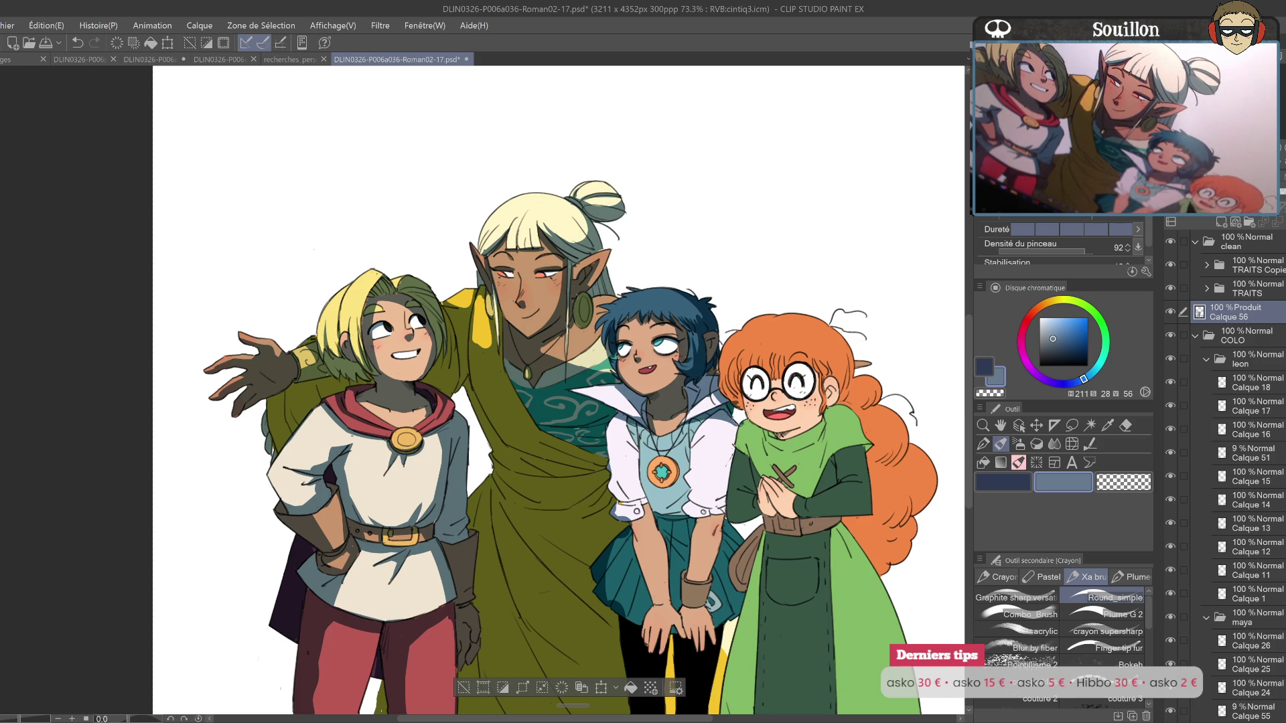
Step: Compare the collar with and without its shading across the whole character group
key(h)
drag(406, 420, 796, 429)
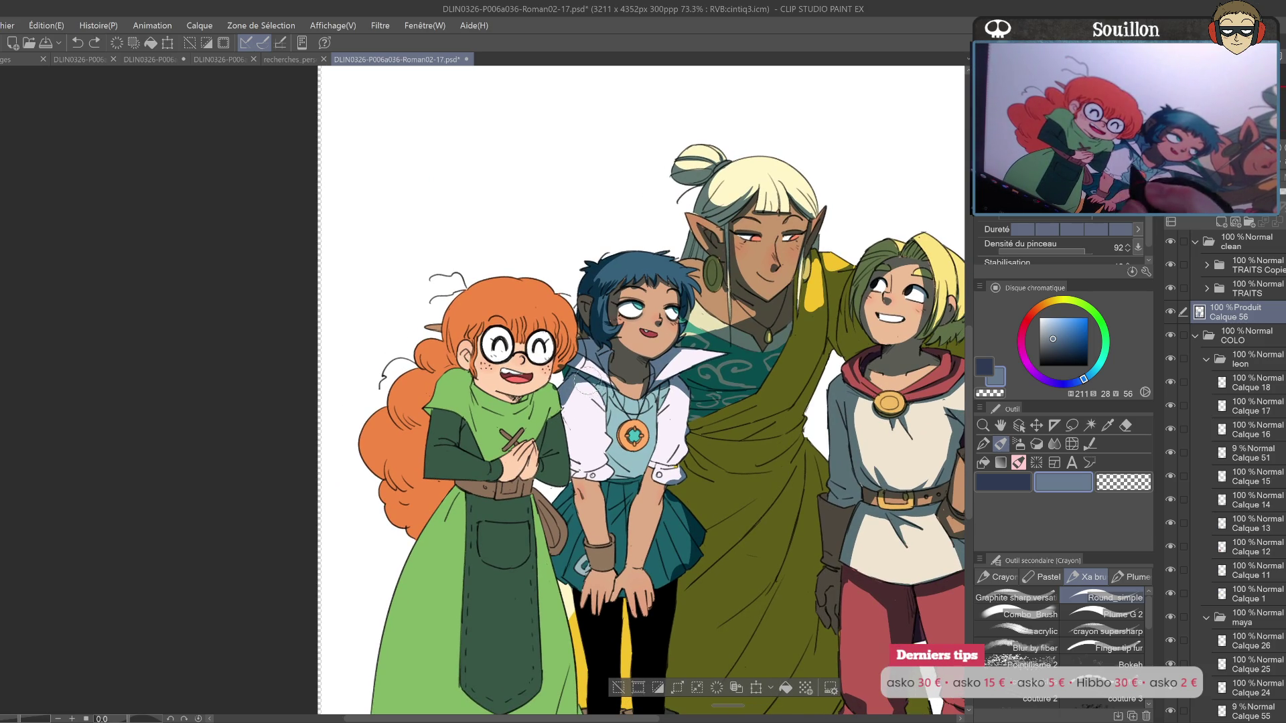
key(h)
drag(600, 403, 914, 392)
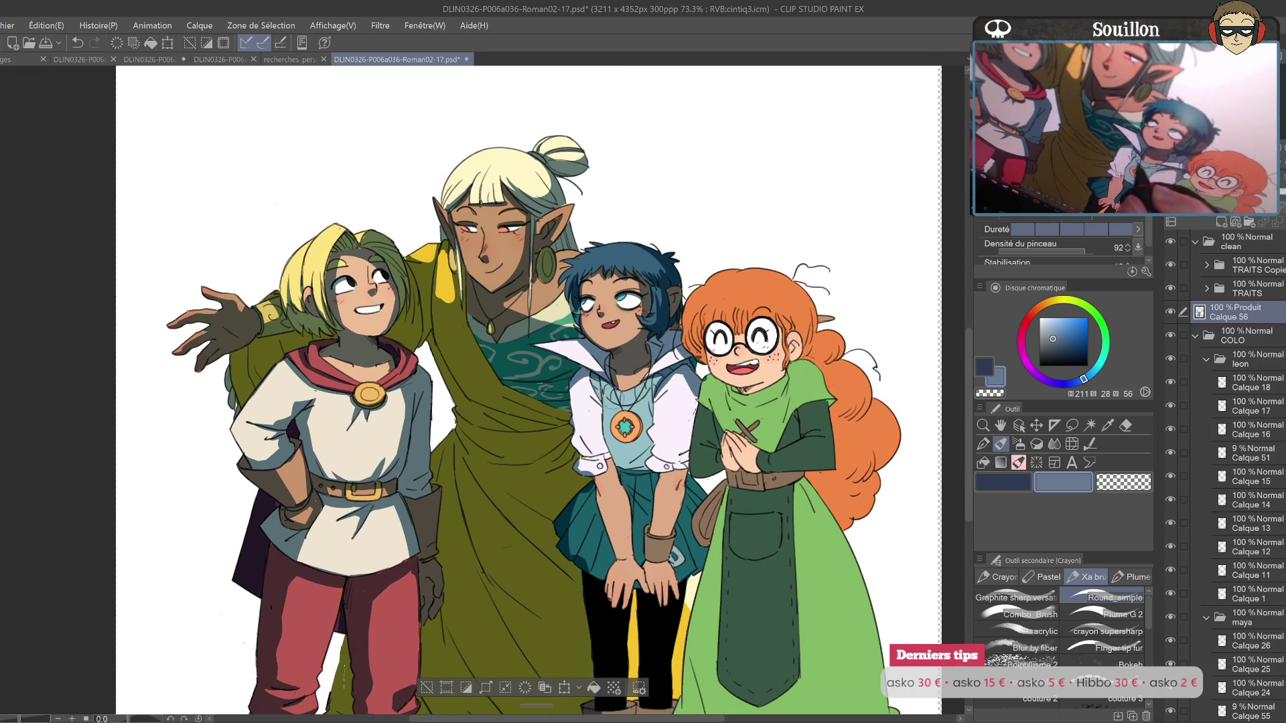
key(ctrl+z)
key(ctrl+y)
key(ctrl+z)
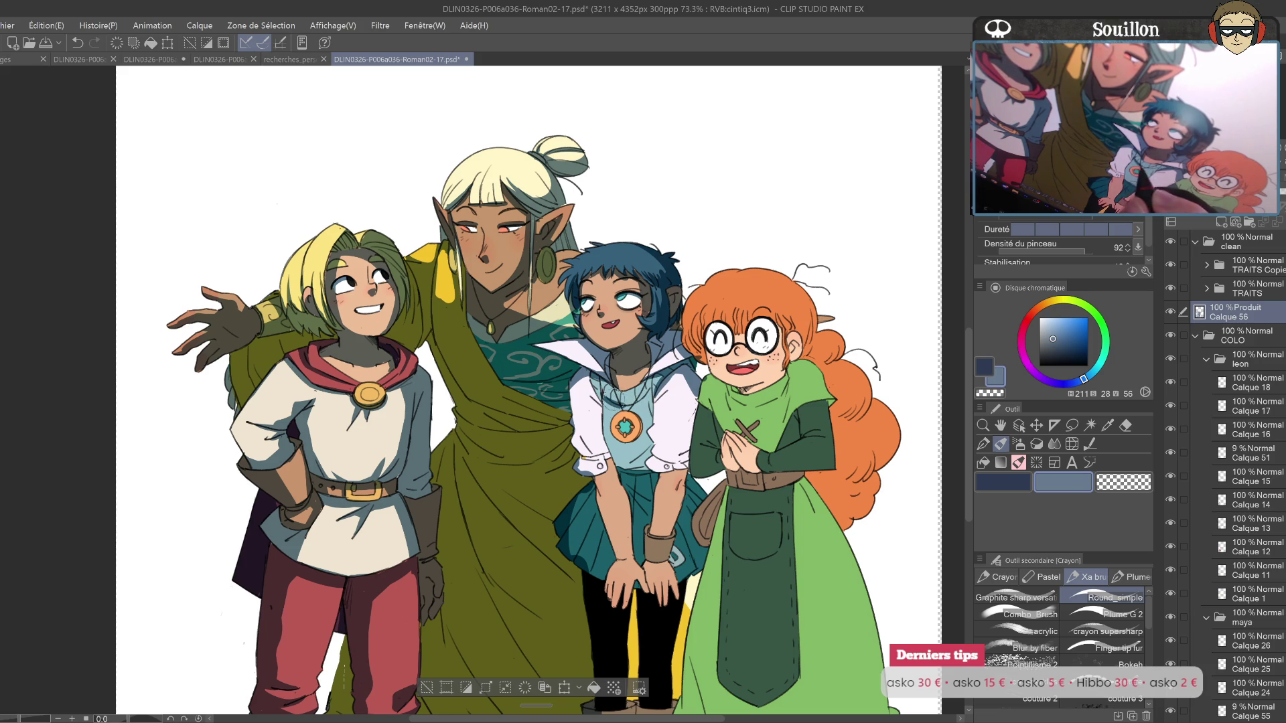
key(ctrl+z)
key(ctrl+y)
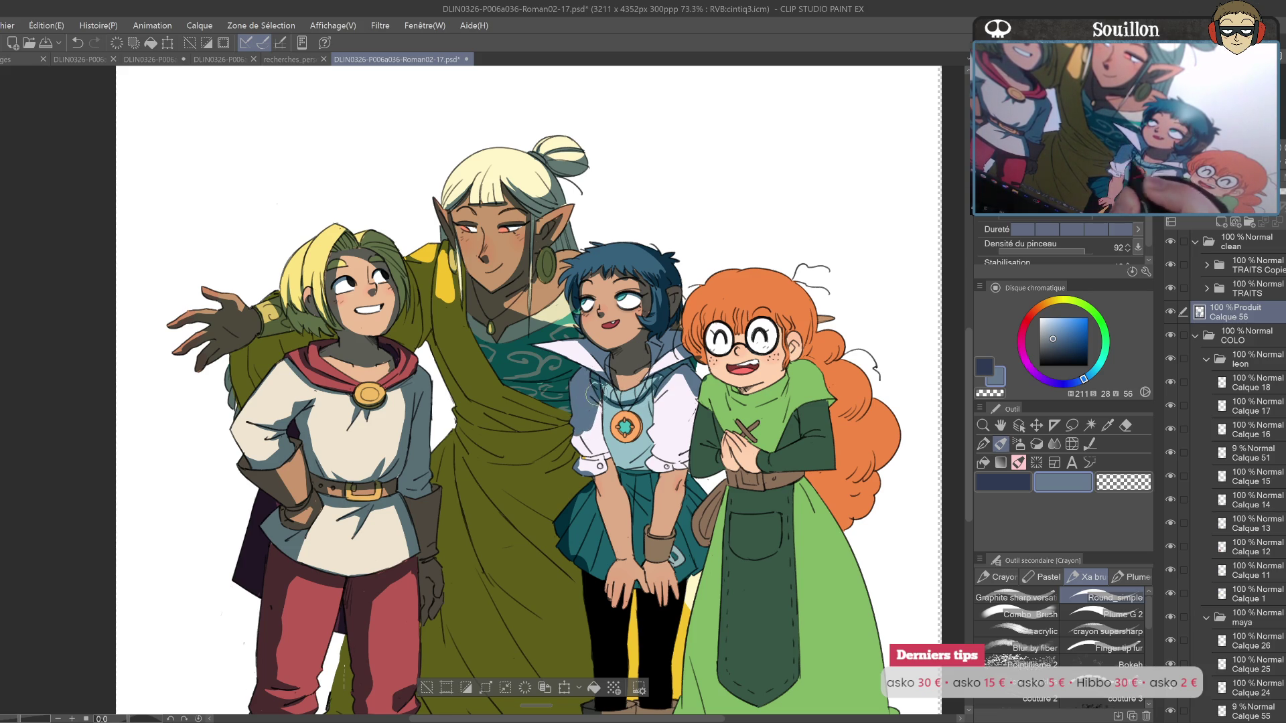
Step: Shade the blue-haired girl's forearm, check it mirrored, and undo the last stroke
drag(590, 402, 580, 379)
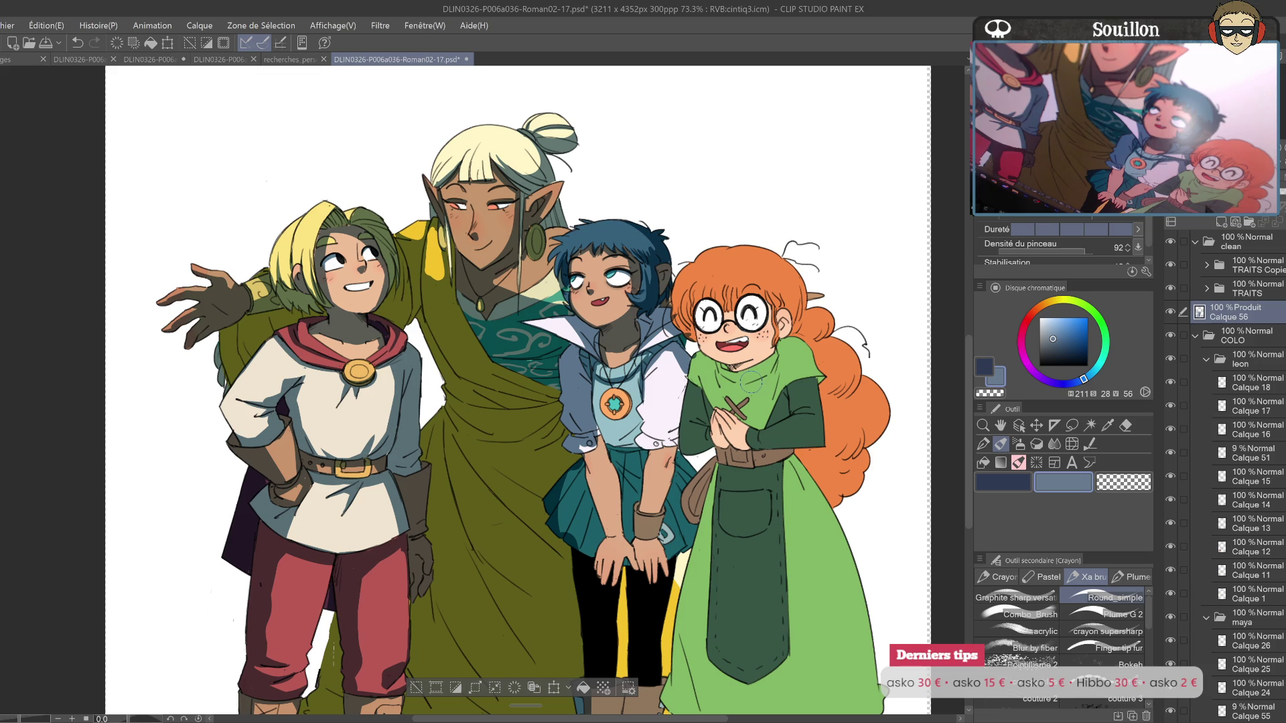
scroll(750, 382, down, 1)
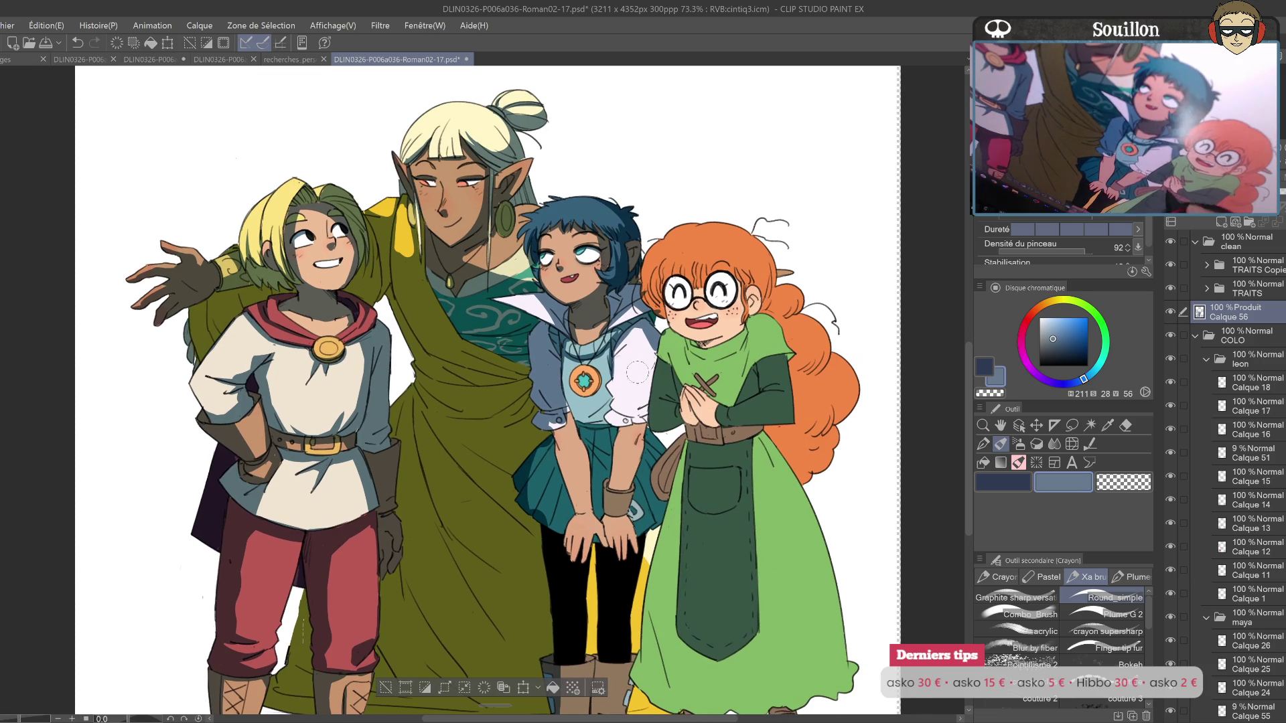
scroll(562, 364, down, 1)
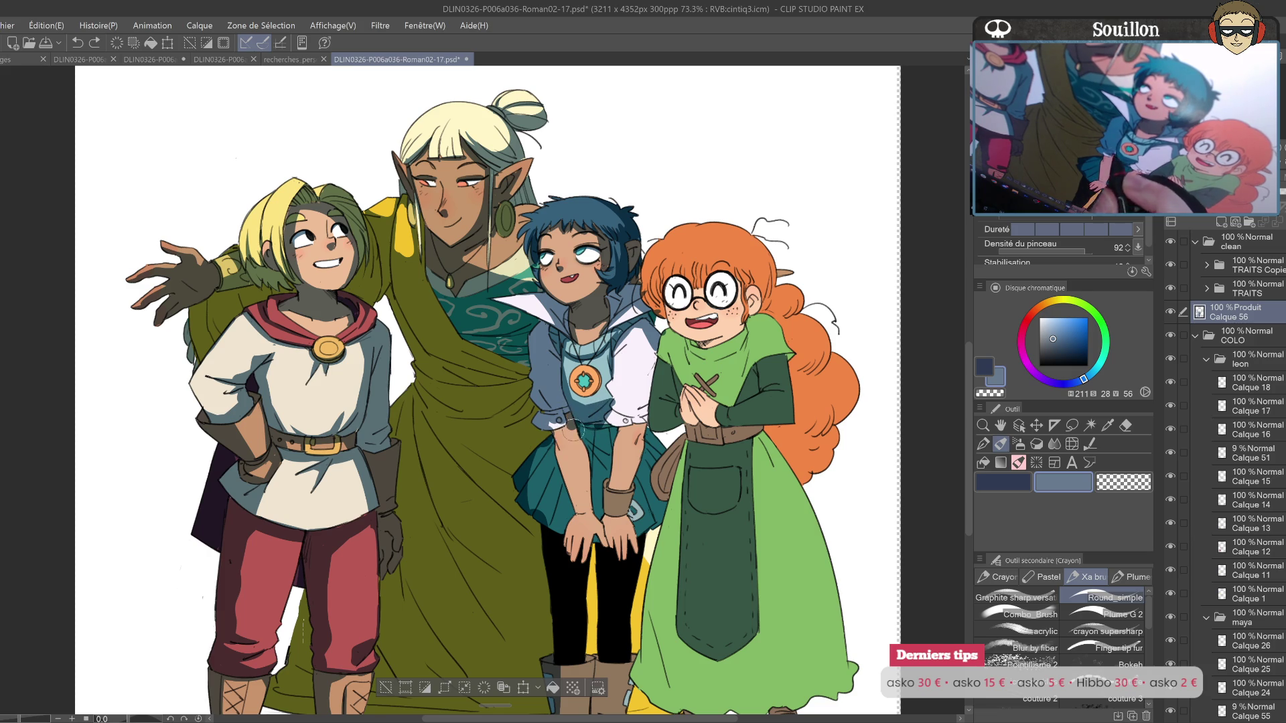
drag(569, 426, 532, 516)
key(h)
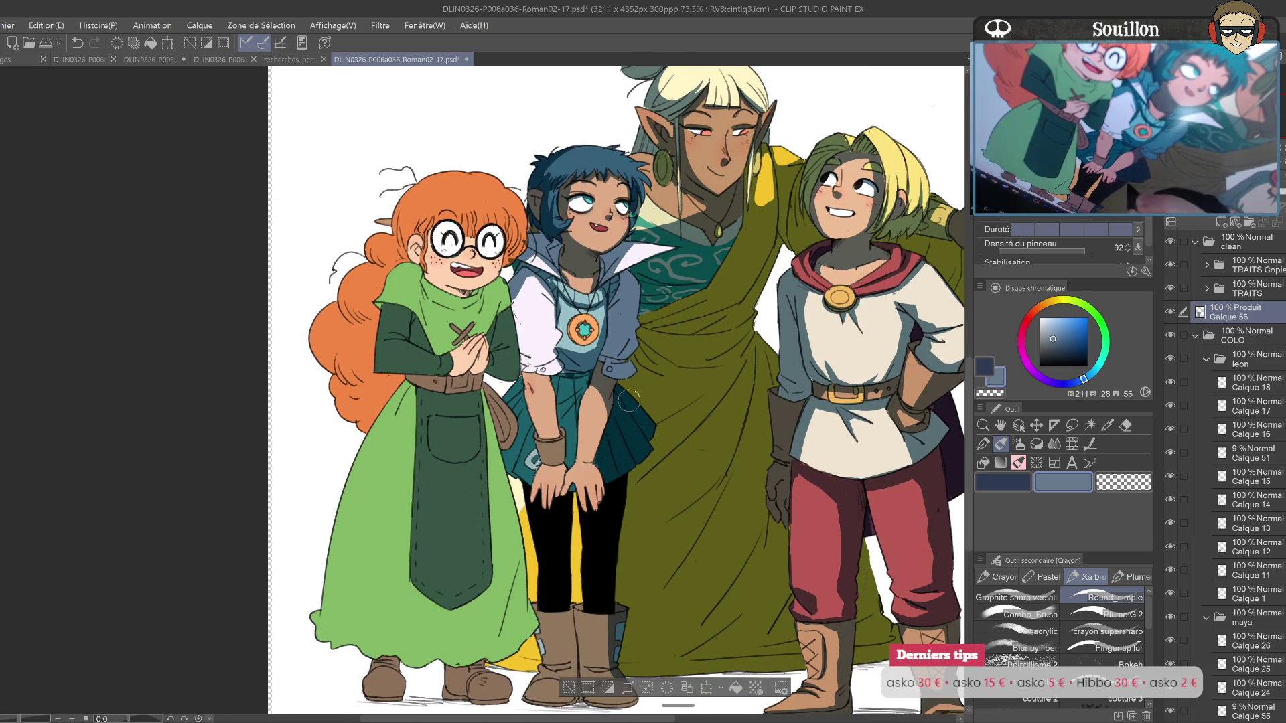
scroll(628, 411, up, 3)
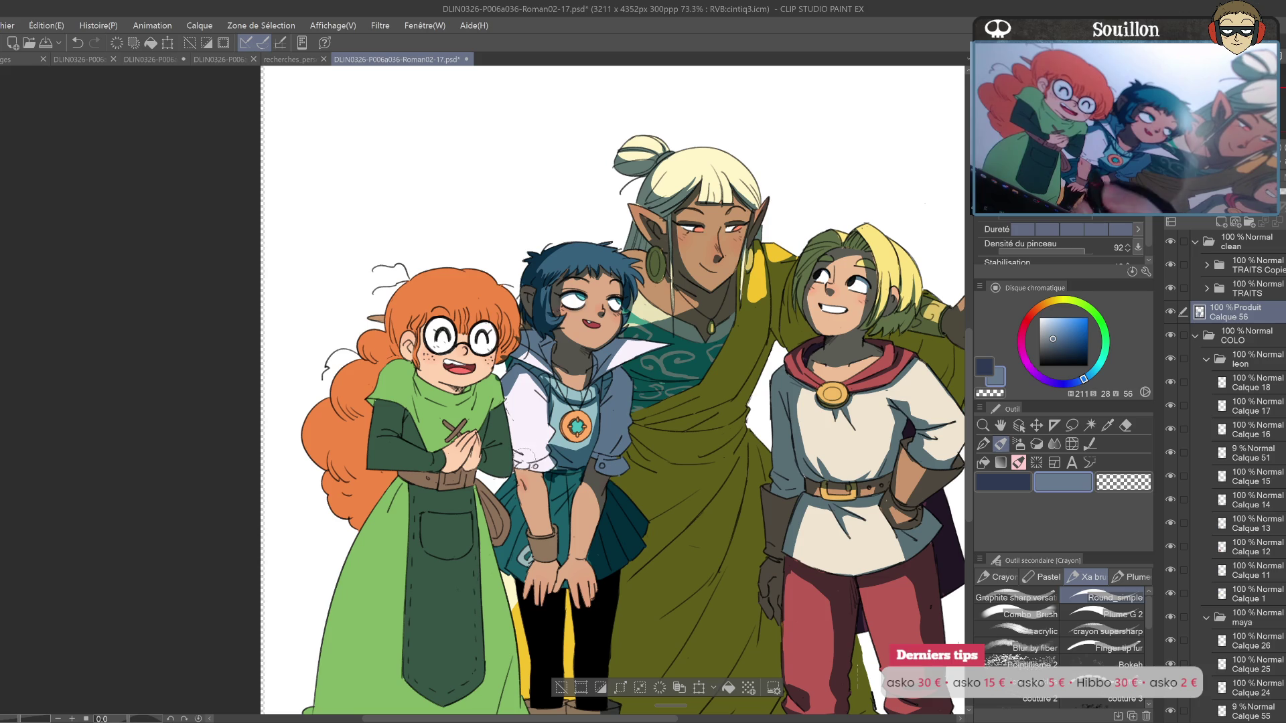
key(e)
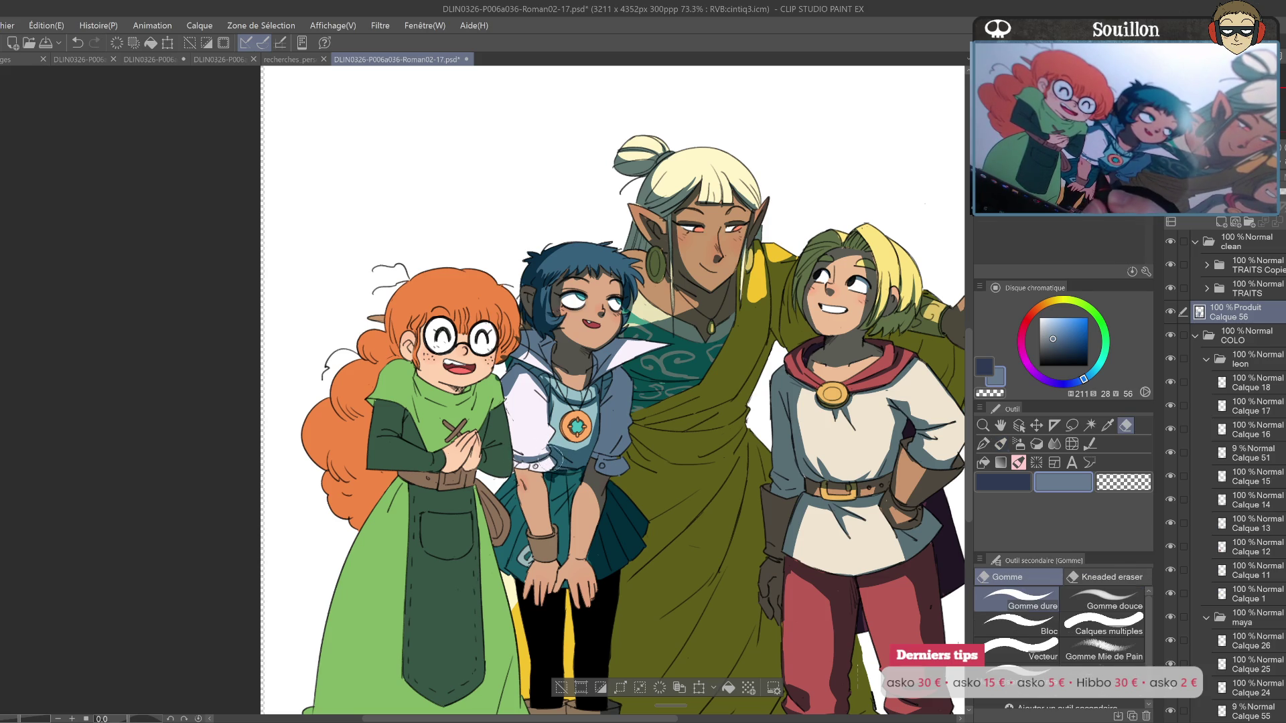
key(p)
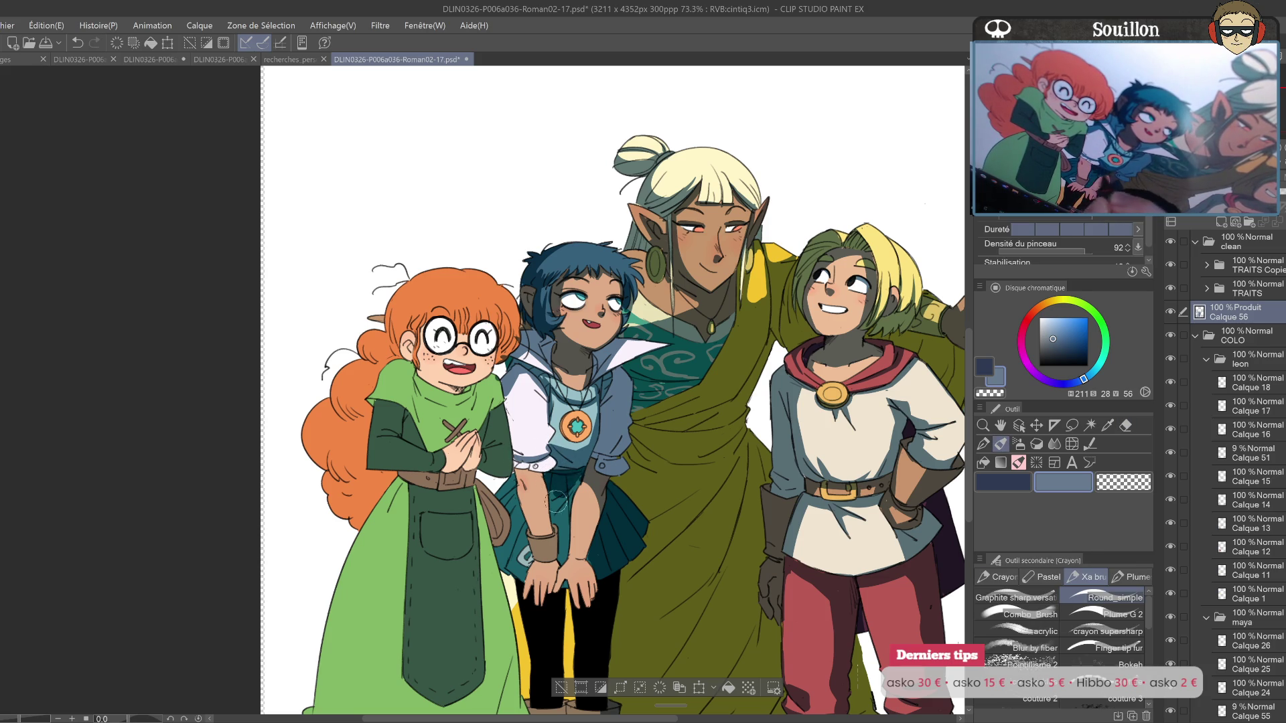
key(ctrl+z)
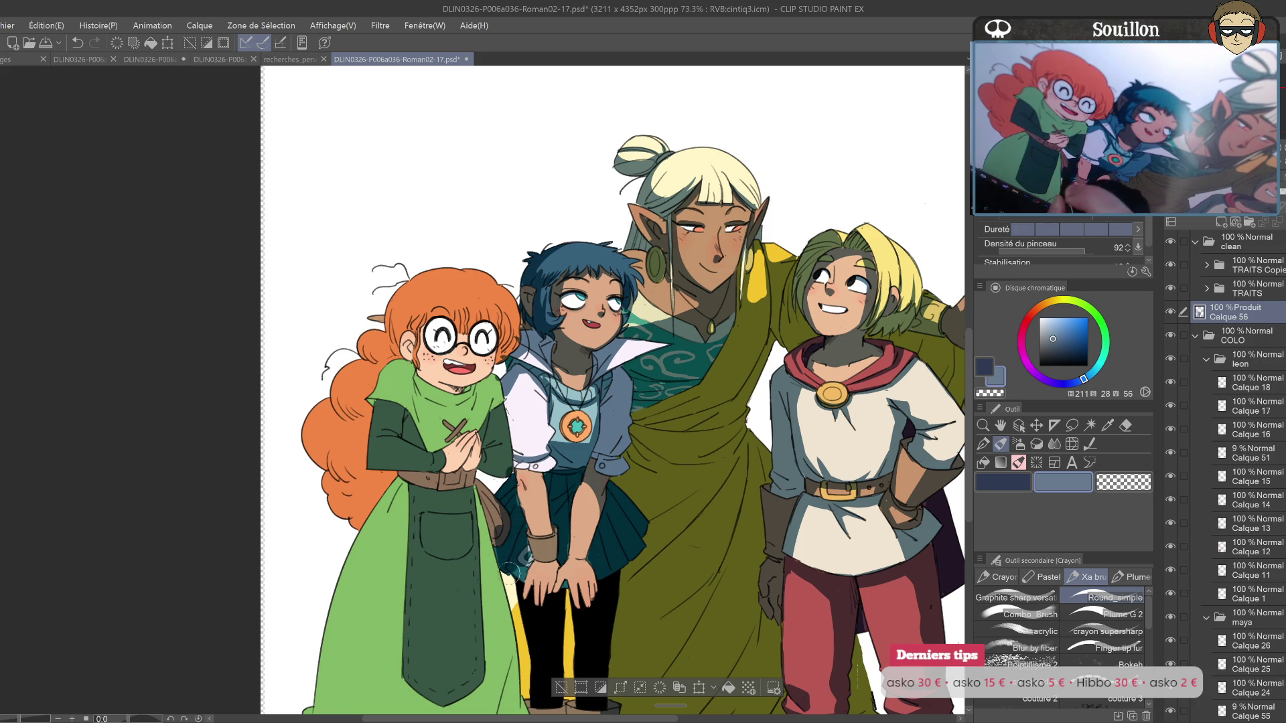
Step: Shade the edge of the blue-haired girl's forearm, removing a stray sleeve stroke
key(h)
drag(660, 412, 649, 472)
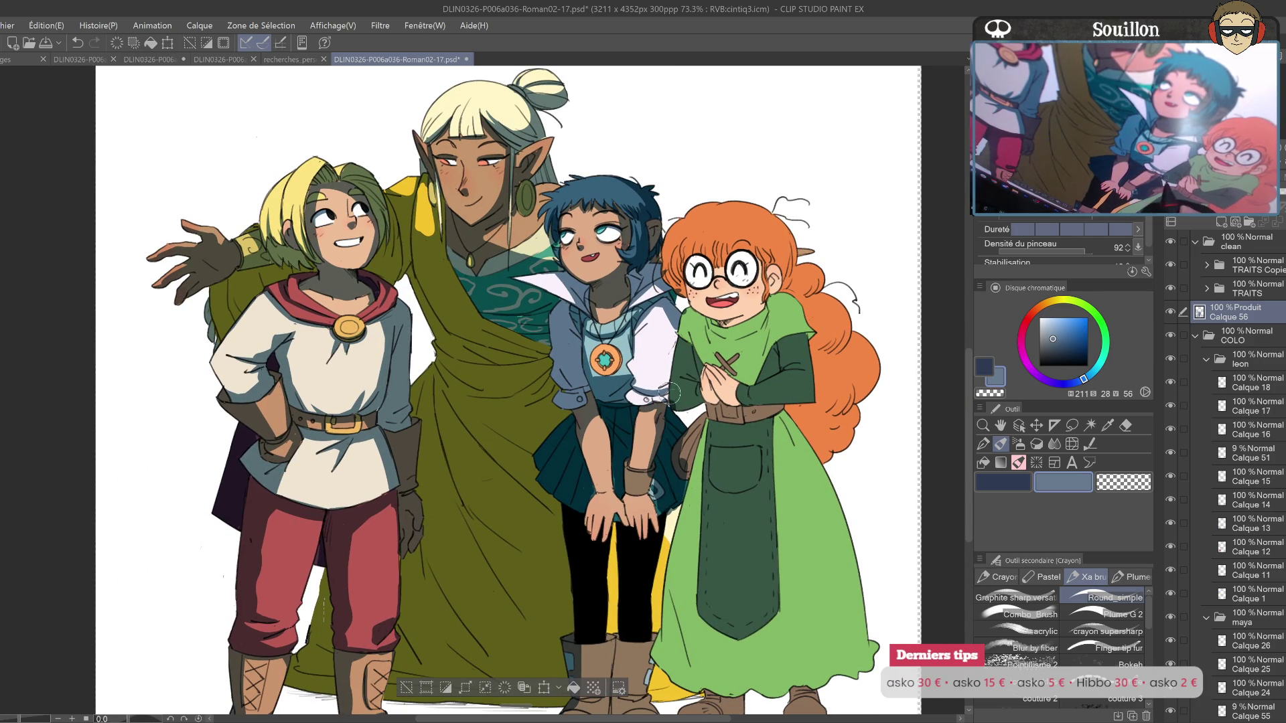
drag(705, 366, 664, 396)
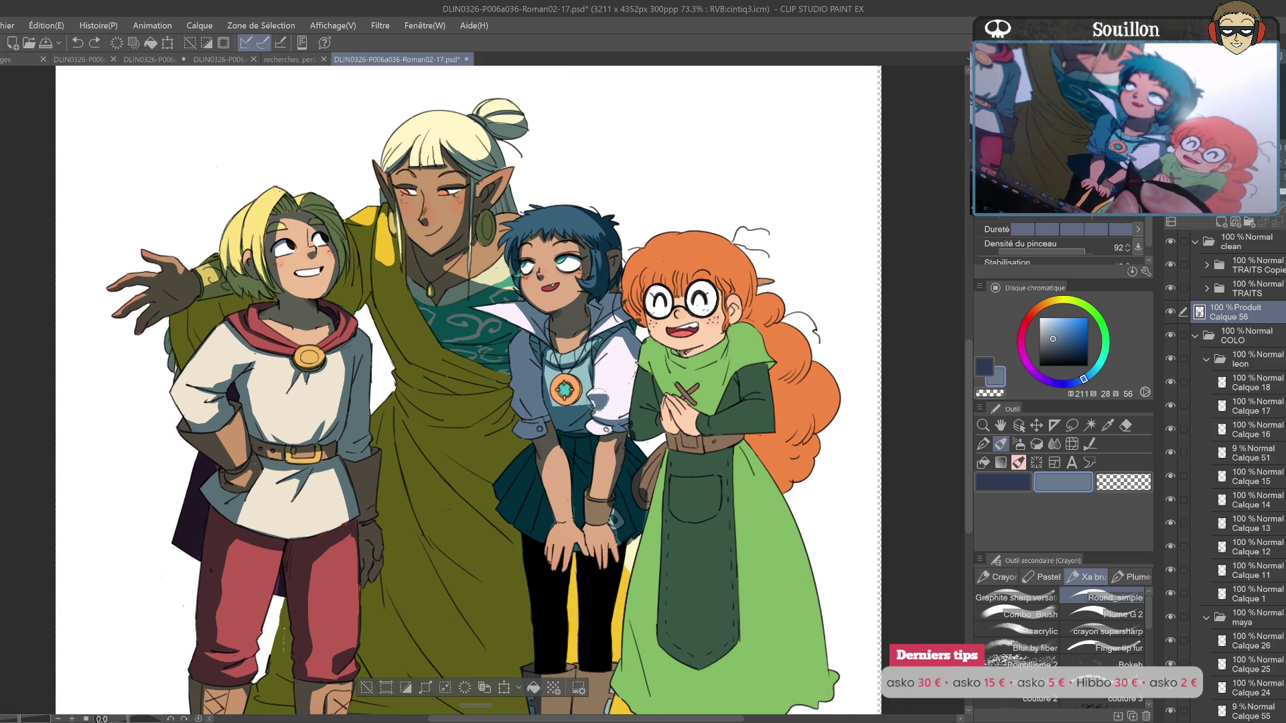
key(e)
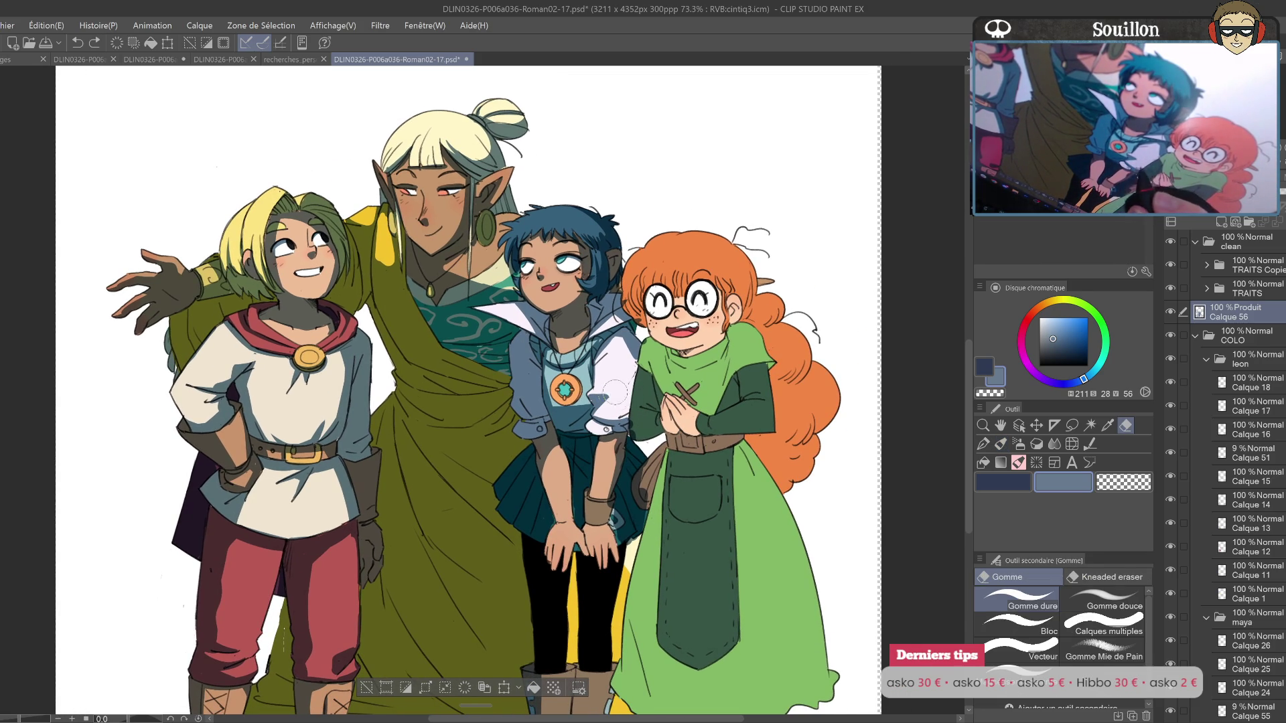
key(p)
key(ctrl+z)
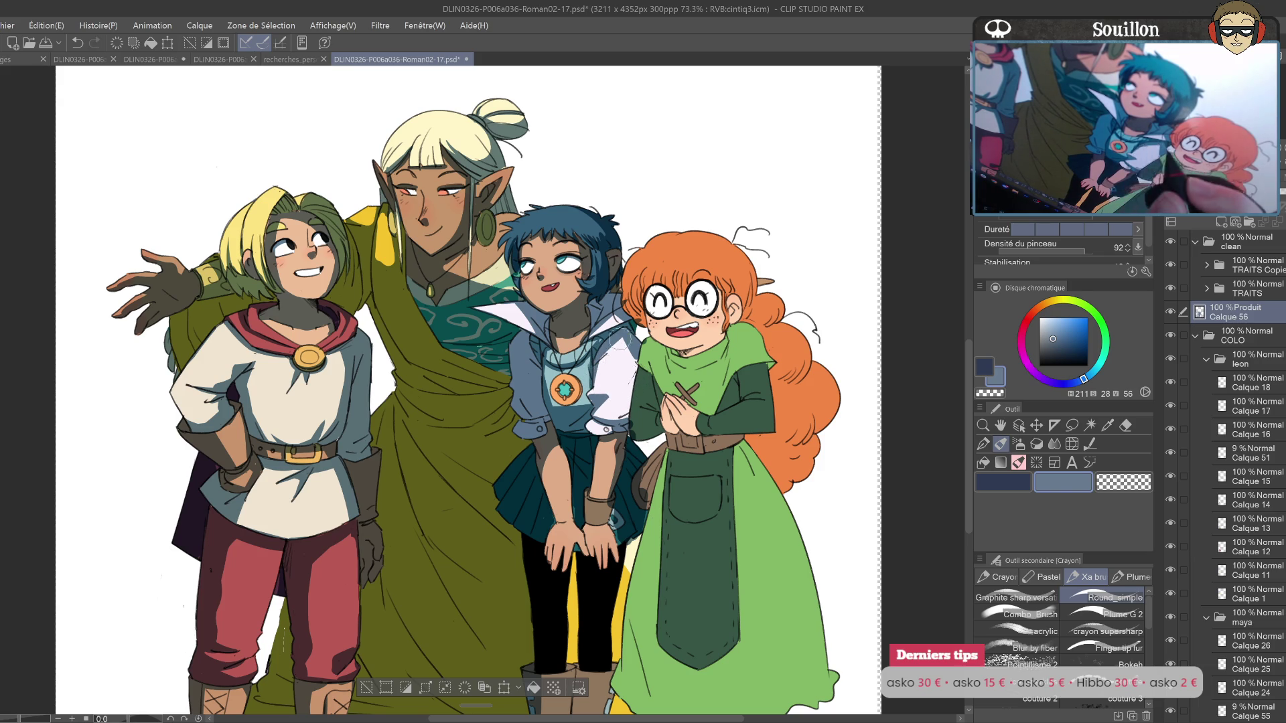
key(h)
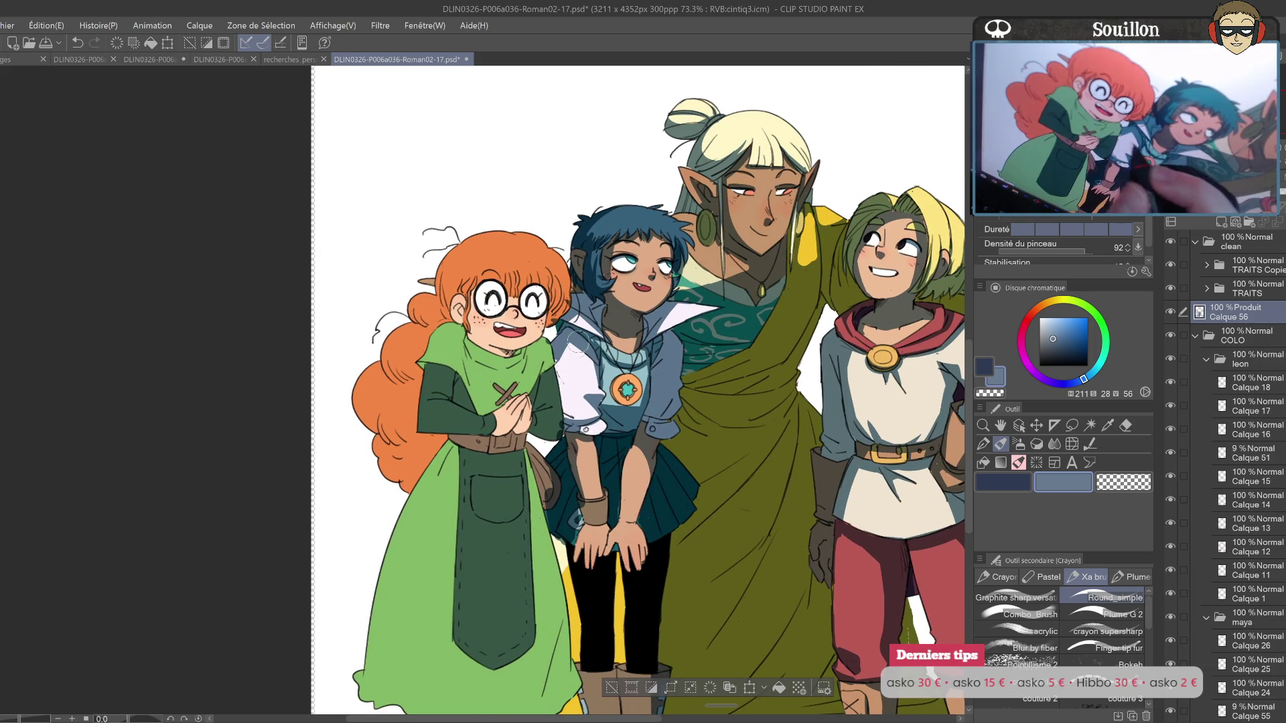
key(h)
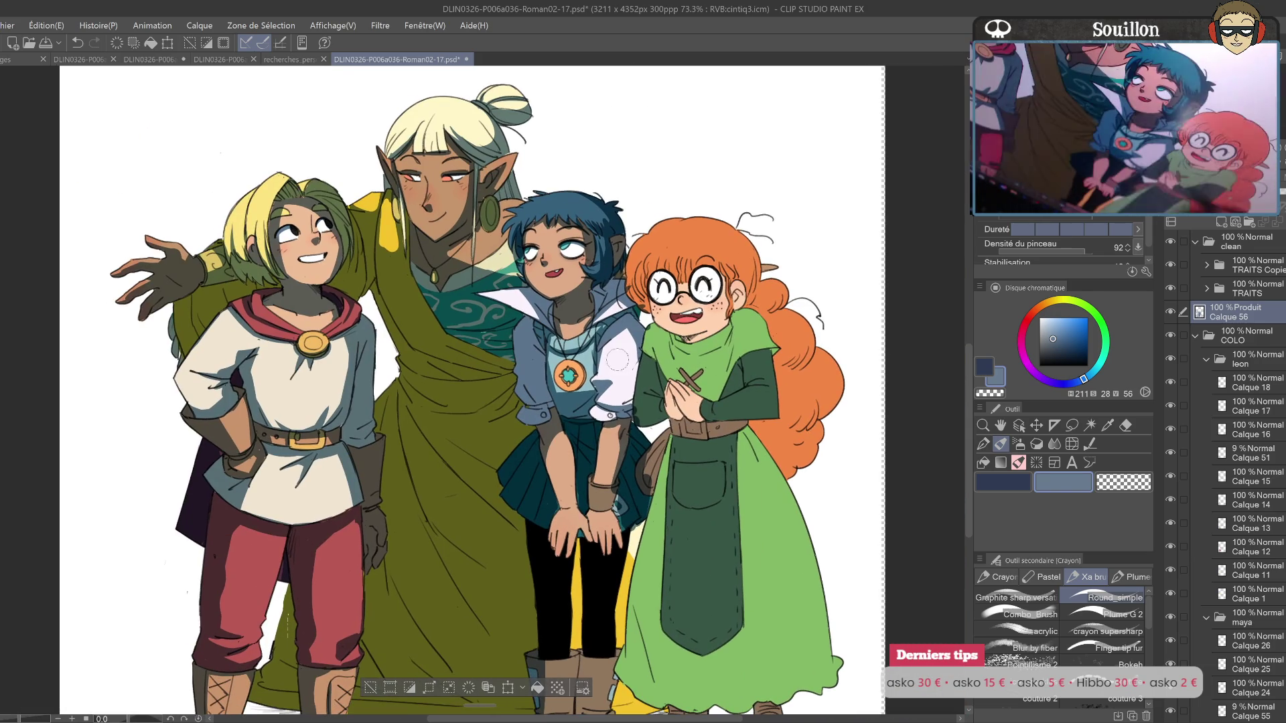
Step: Undo the last shading stroke and paint a small dark mark on her pendant
key(e)
key(ctrl+z)
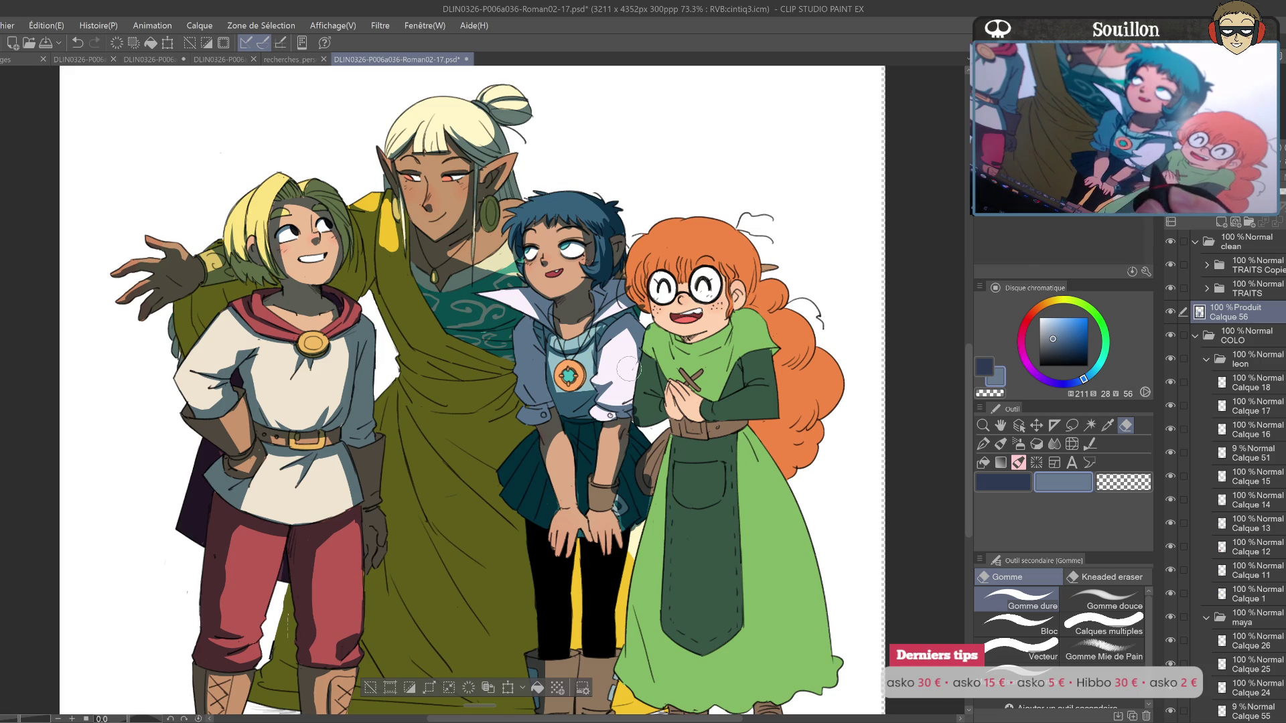
key(p)
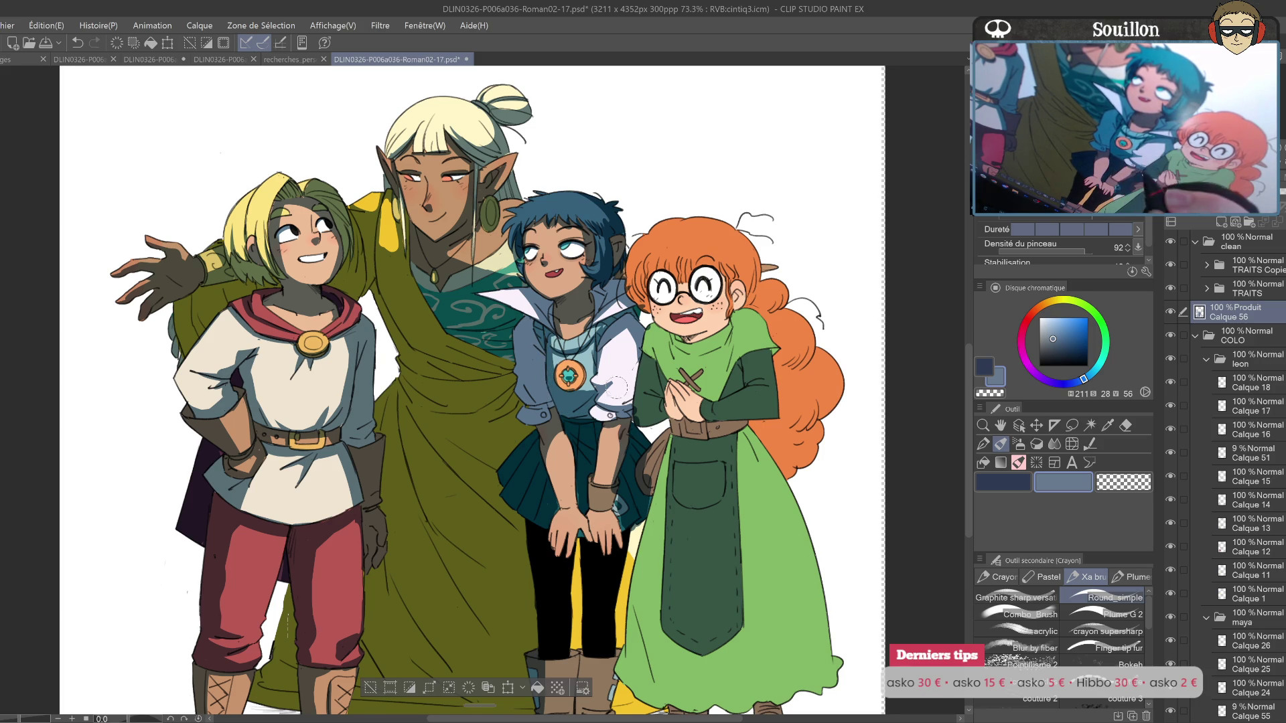
drag(573, 402, 571, 412)
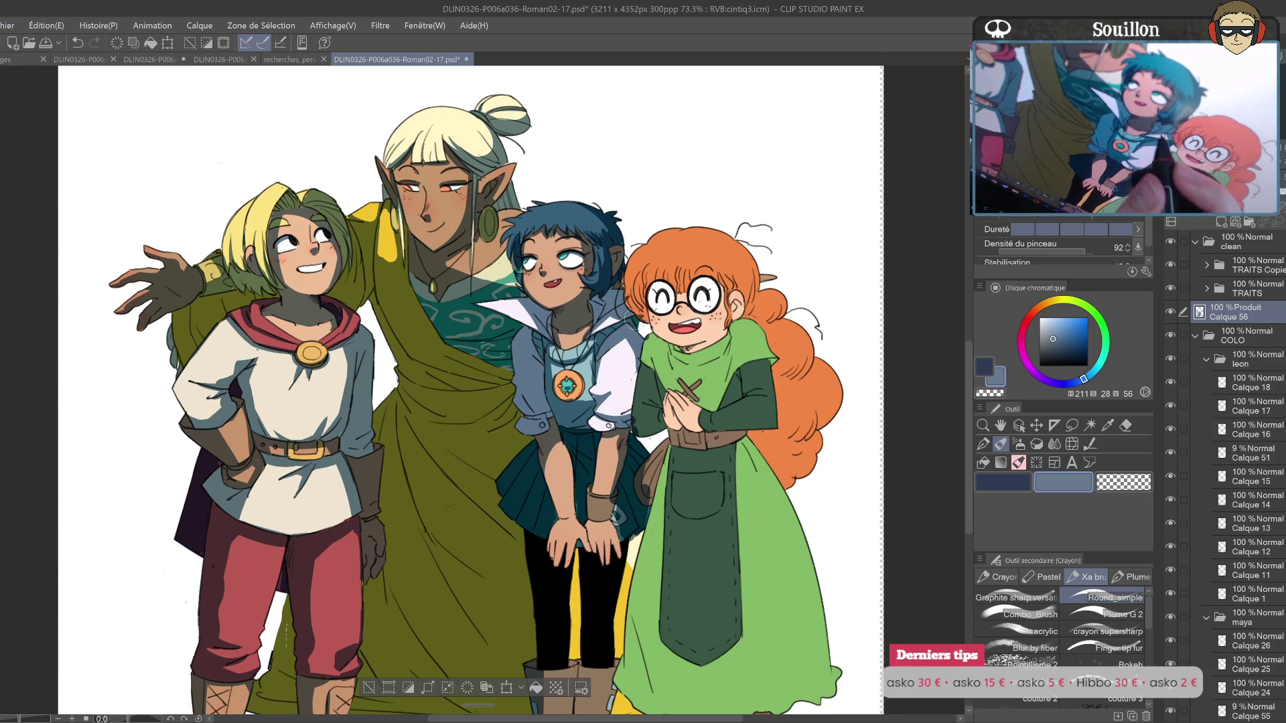
drag(649, 385, 643, 354)
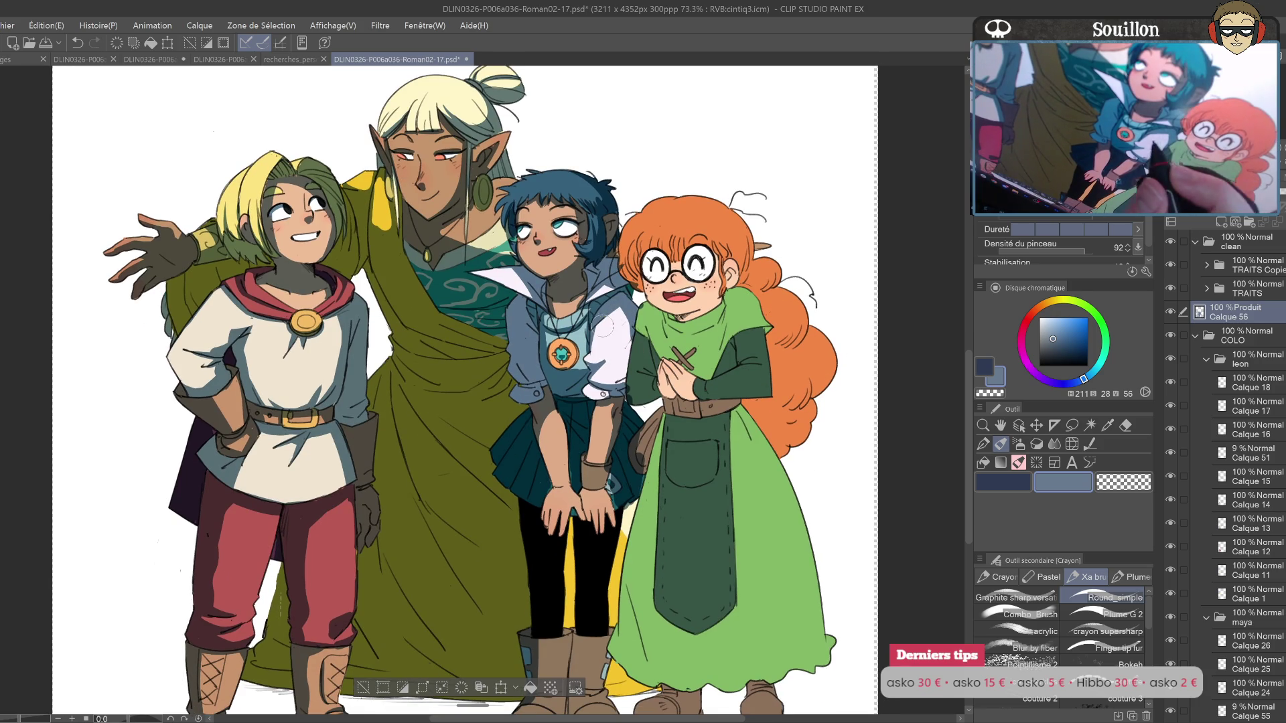
drag(618, 305, 616, 289)
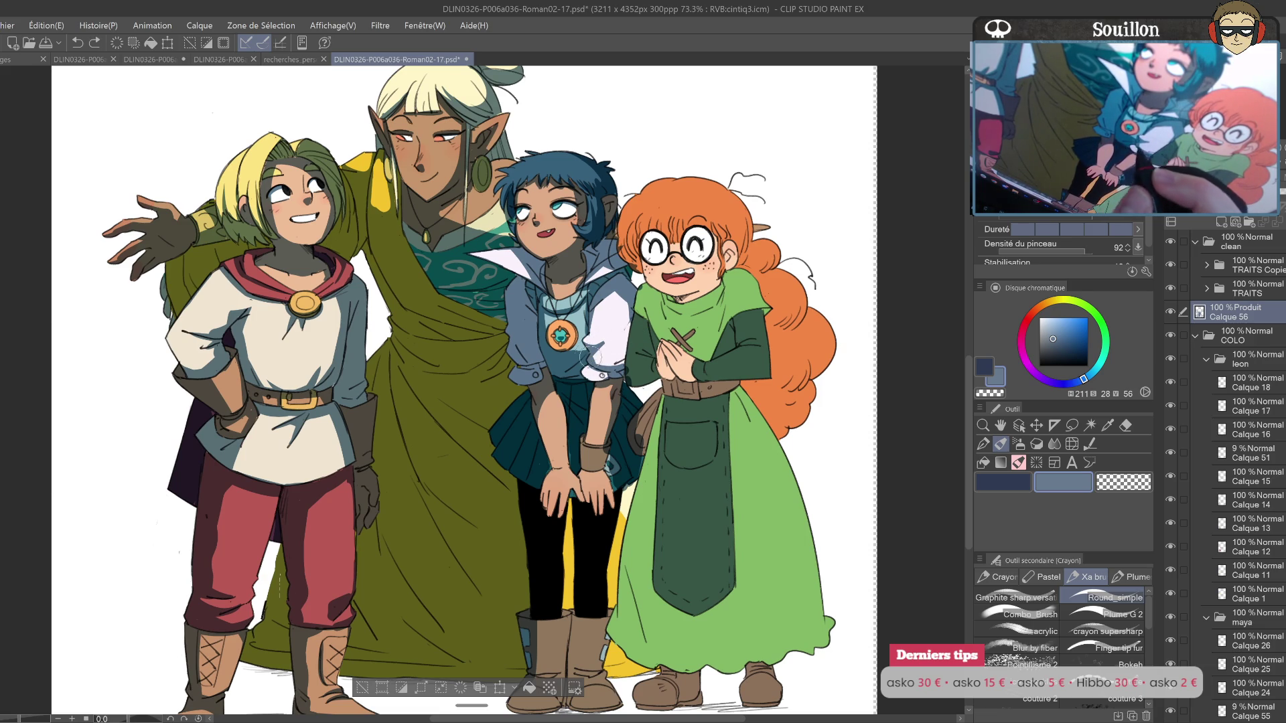
key(ctrl+z)
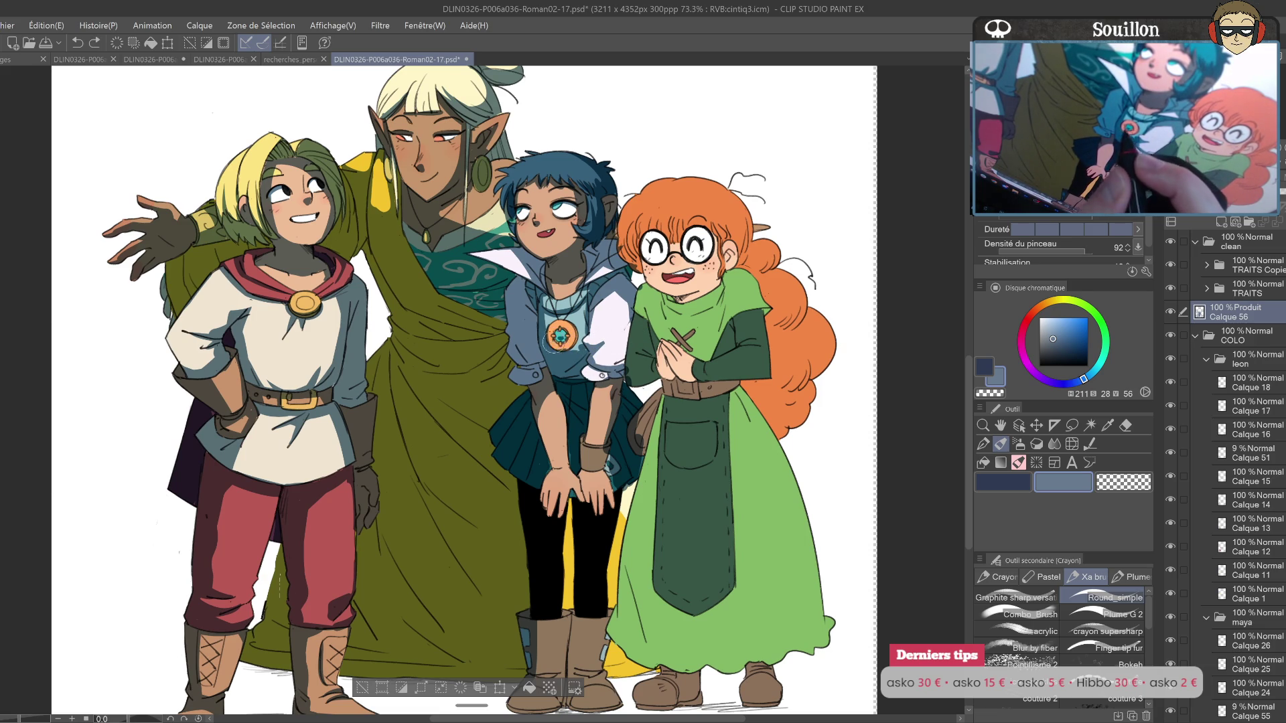
drag(549, 342, 554, 338)
Step: Darken shadows on the blue-haired girl's arms, hands, legs and boots
drag(624, 397, 626, 359)
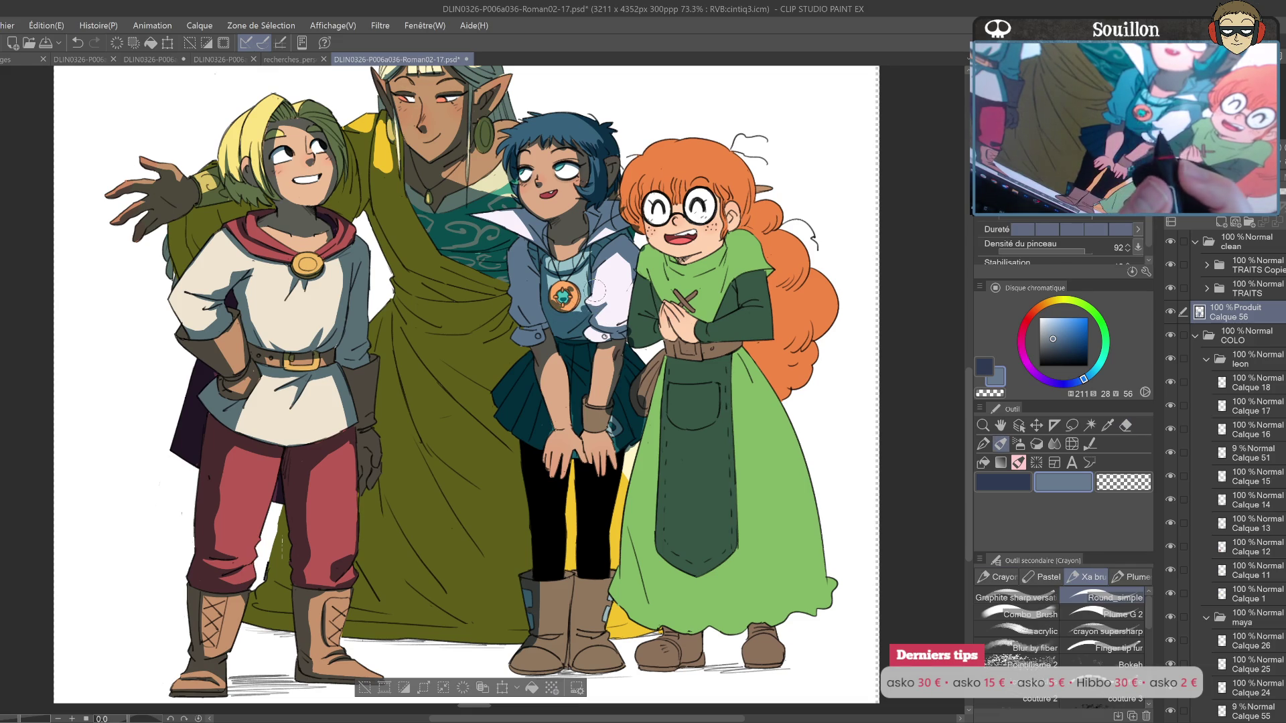
drag(595, 290, 626, 331)
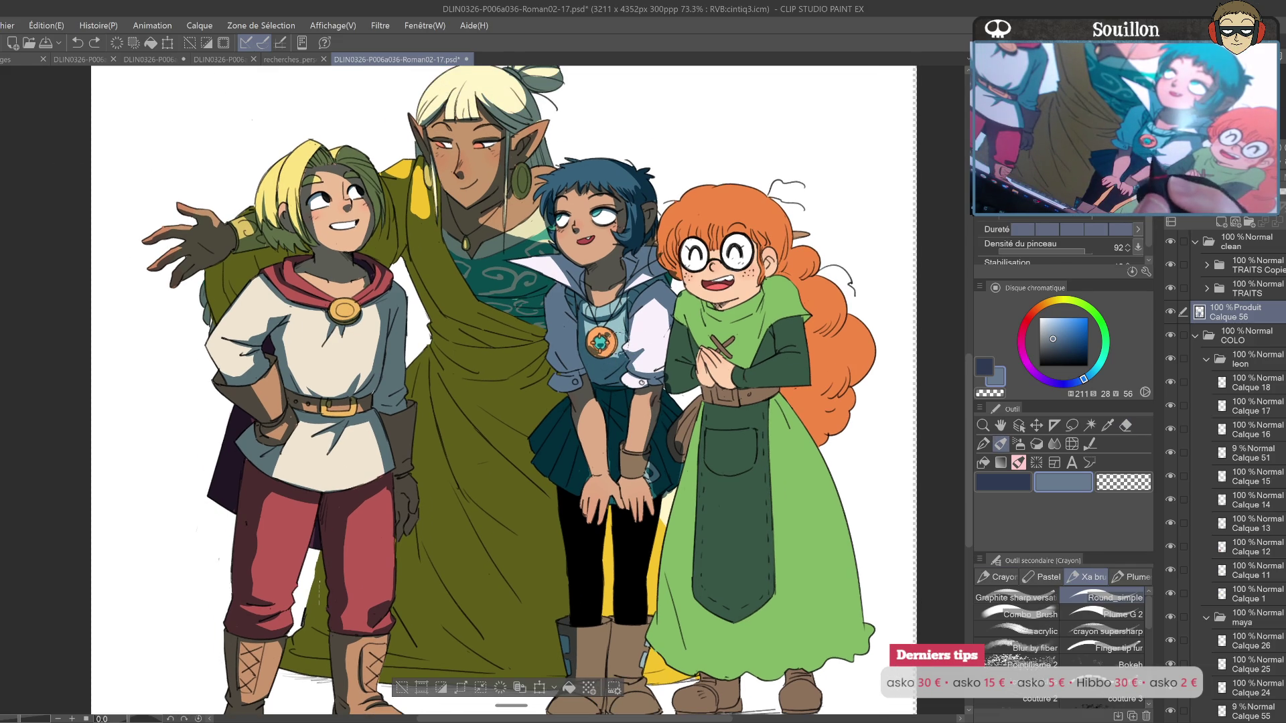
mouse_move(596, 360)
mouse_down()
mouse_move(563, 282)
mouse_move(566, 449)
mouse_move(603, 337)
mouse_move(592, 442)
mouse_up()
mouse_move(549, 563)
mouse_down()
mouse_move(565, 536)
mouse_move(576, 610)
mouse_up()
drag(562, 455, 607, 550)
drag(603, 415, 623, 623)
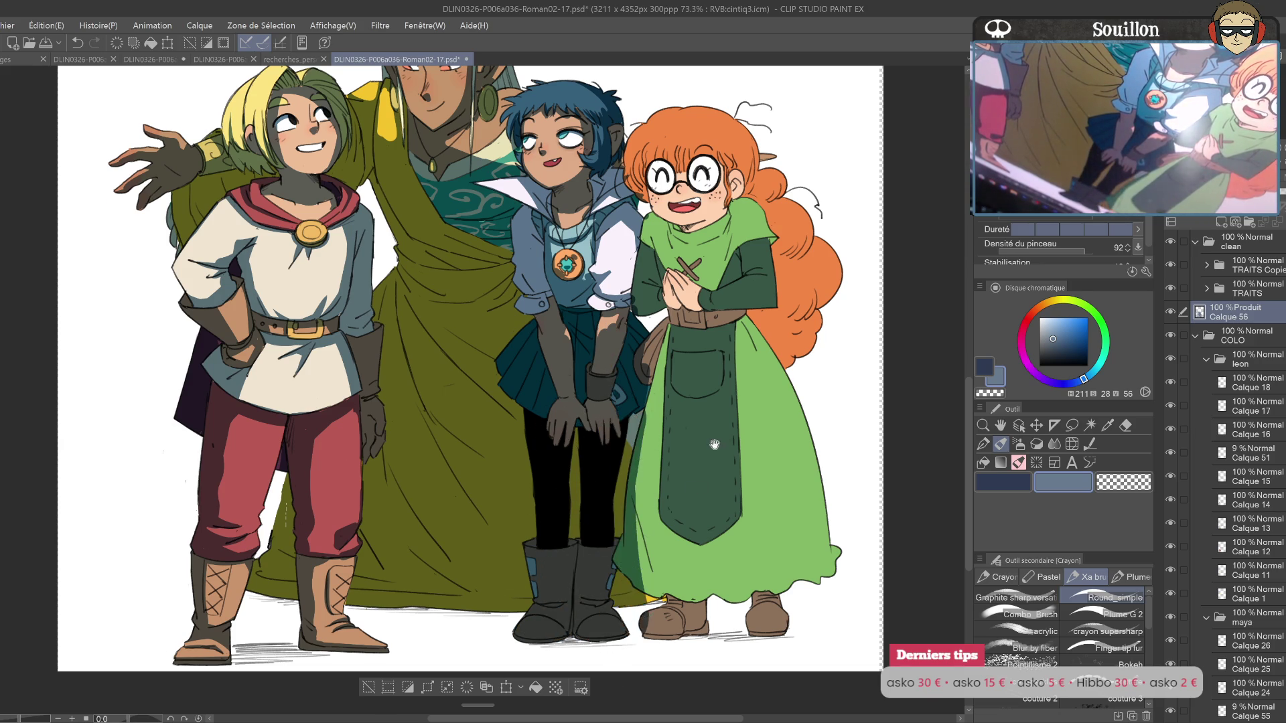
drag(602, 350, 573, 467)
Step: Erase excess shading on the blue-haired girl's hands
key(e)
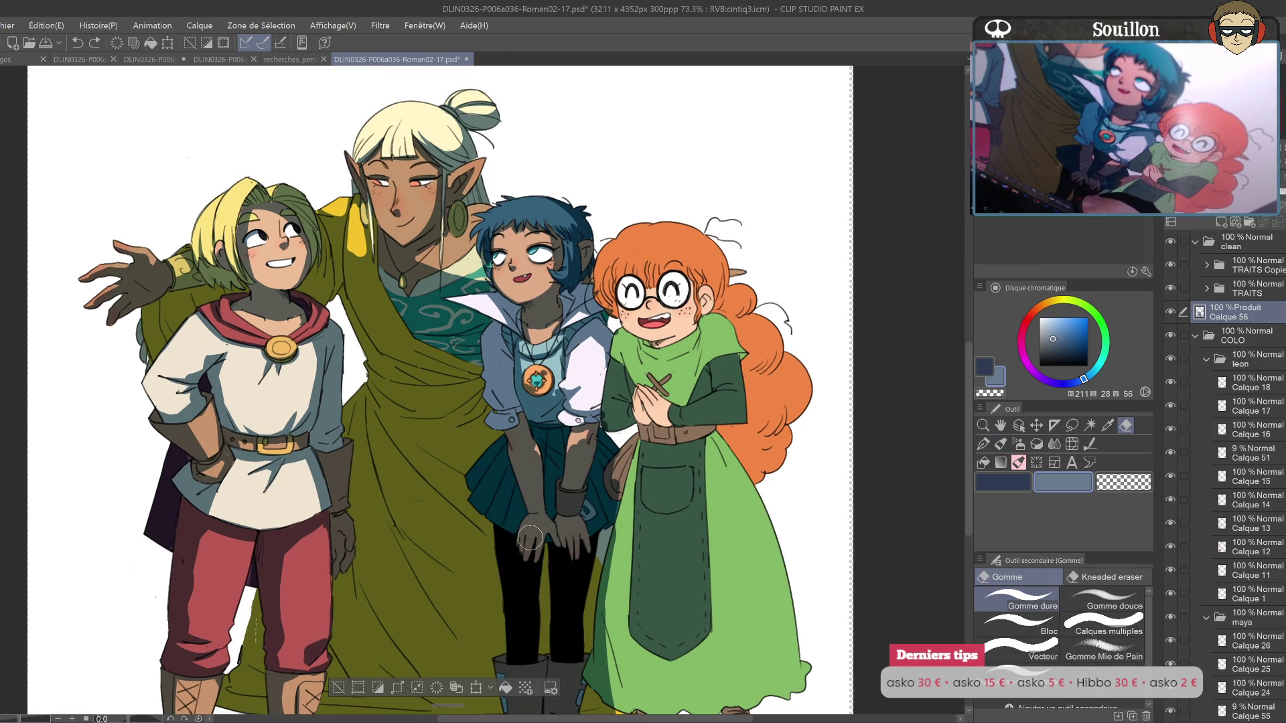
drag(526, 556, 536, 538)
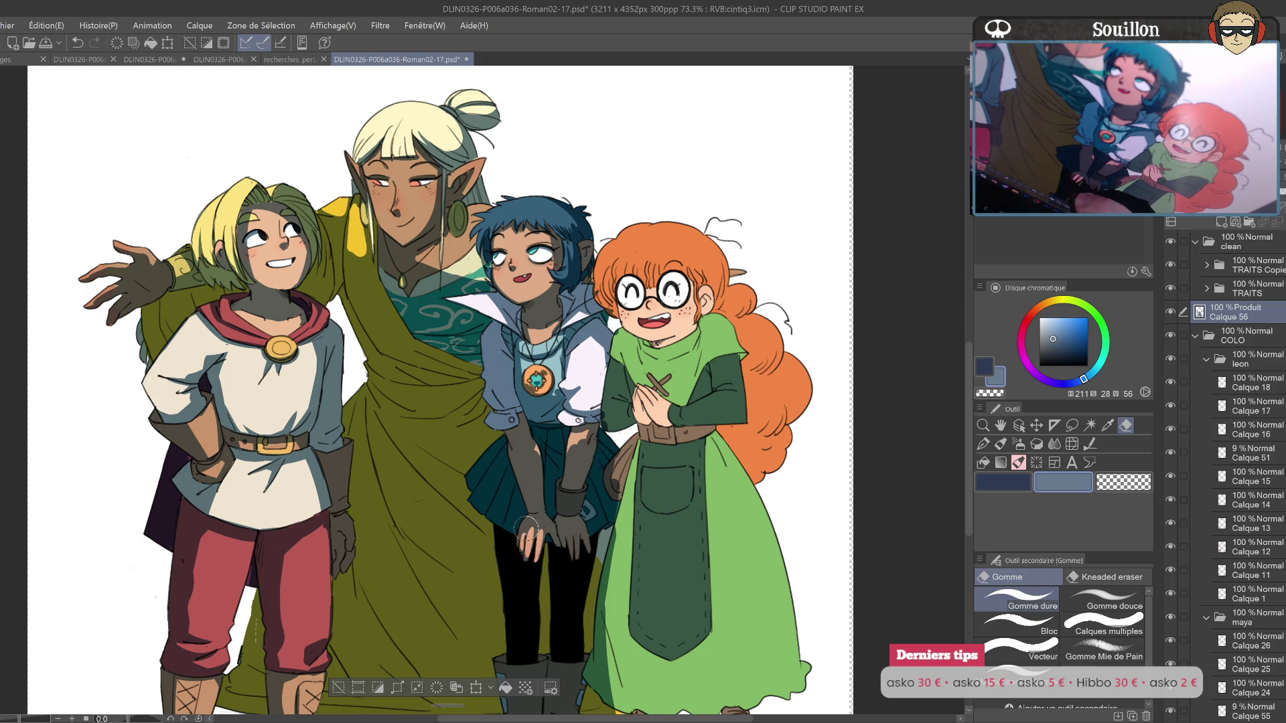
drag(572, 552, 573, 529)
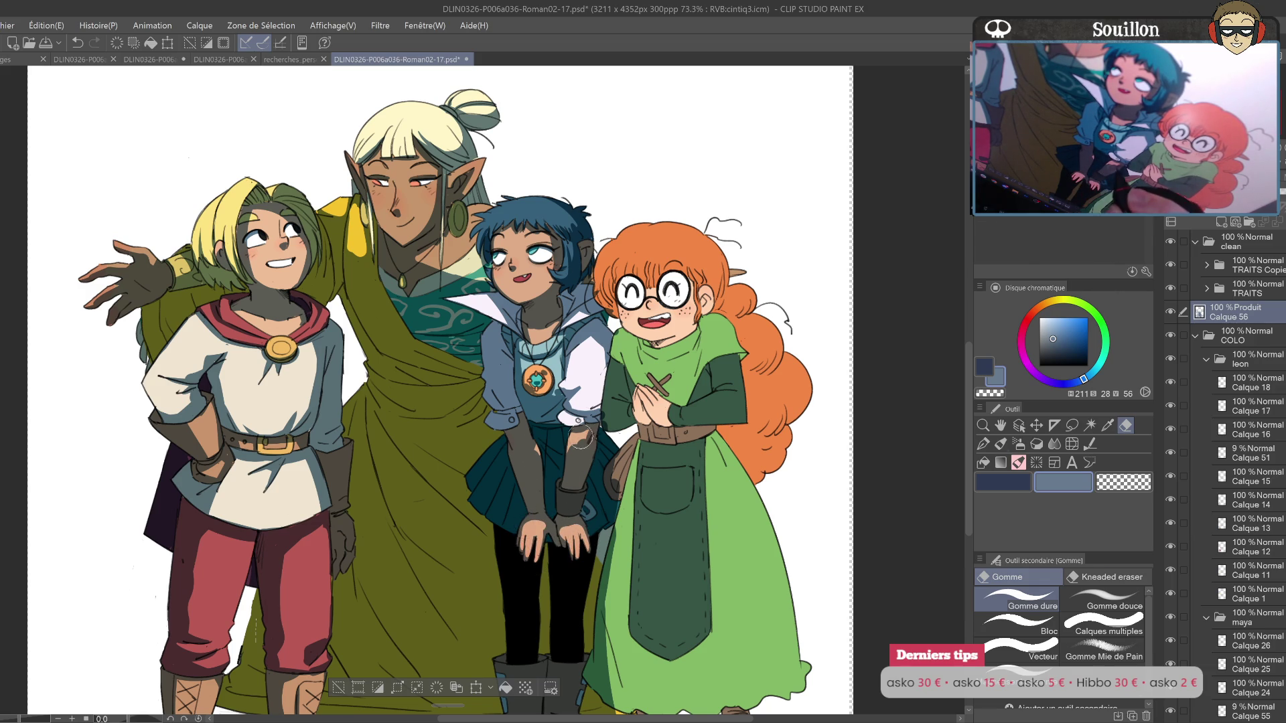
key(b)
Step: Paint brown shading over the left side of the redhead's bangs
drag(619, 433, 600, 483)
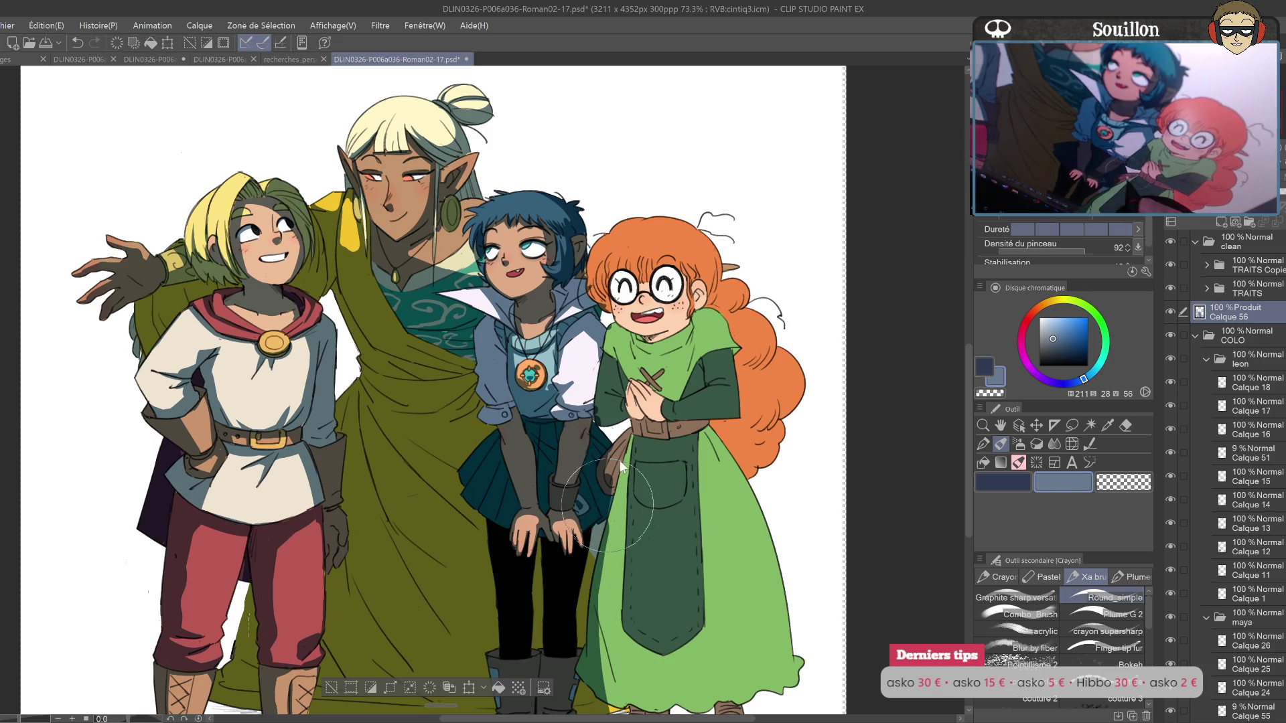
drag(600, 506, 629, 358)
key(e)
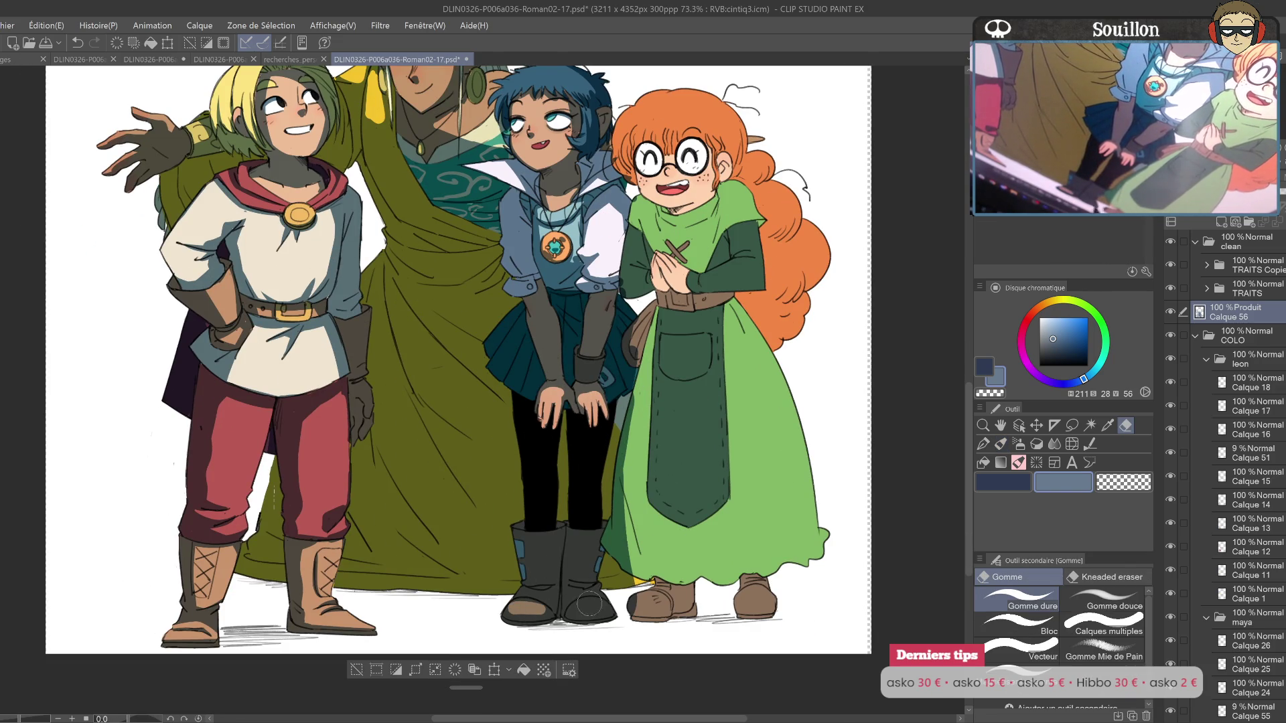
drag(736, 447, 720, 635)
key(p)
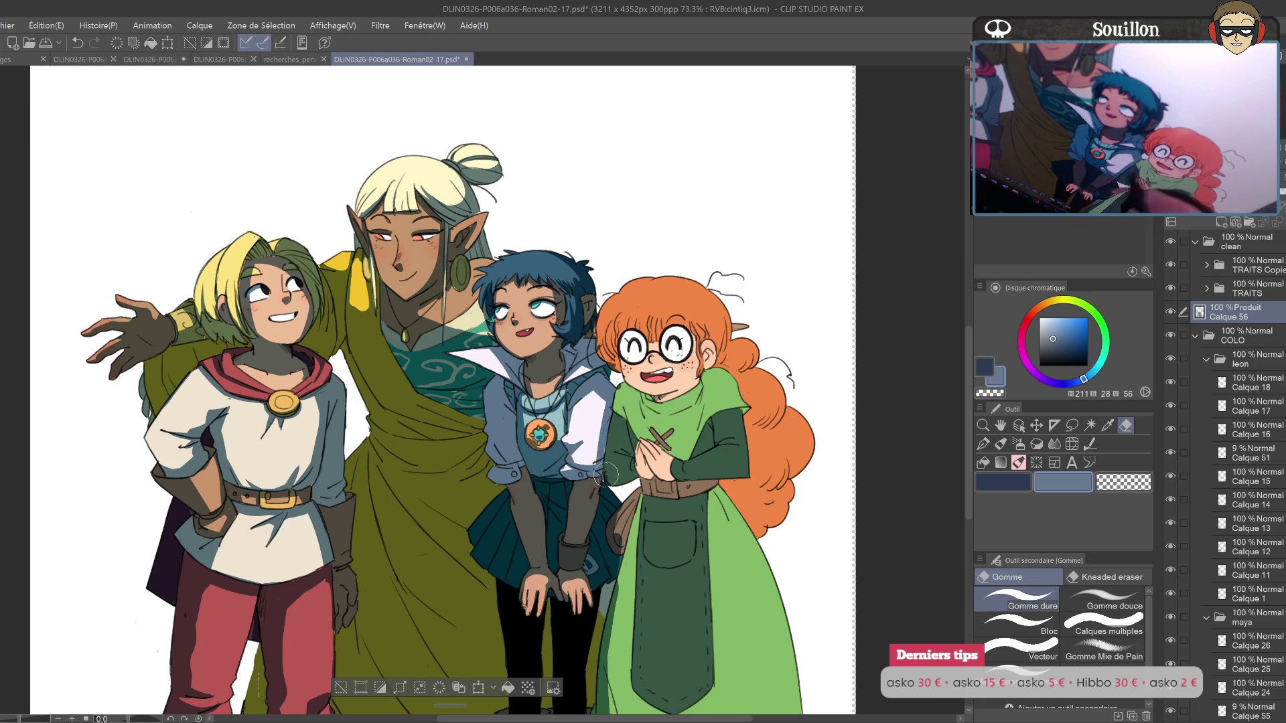
drag(643, 402, 605, 462)
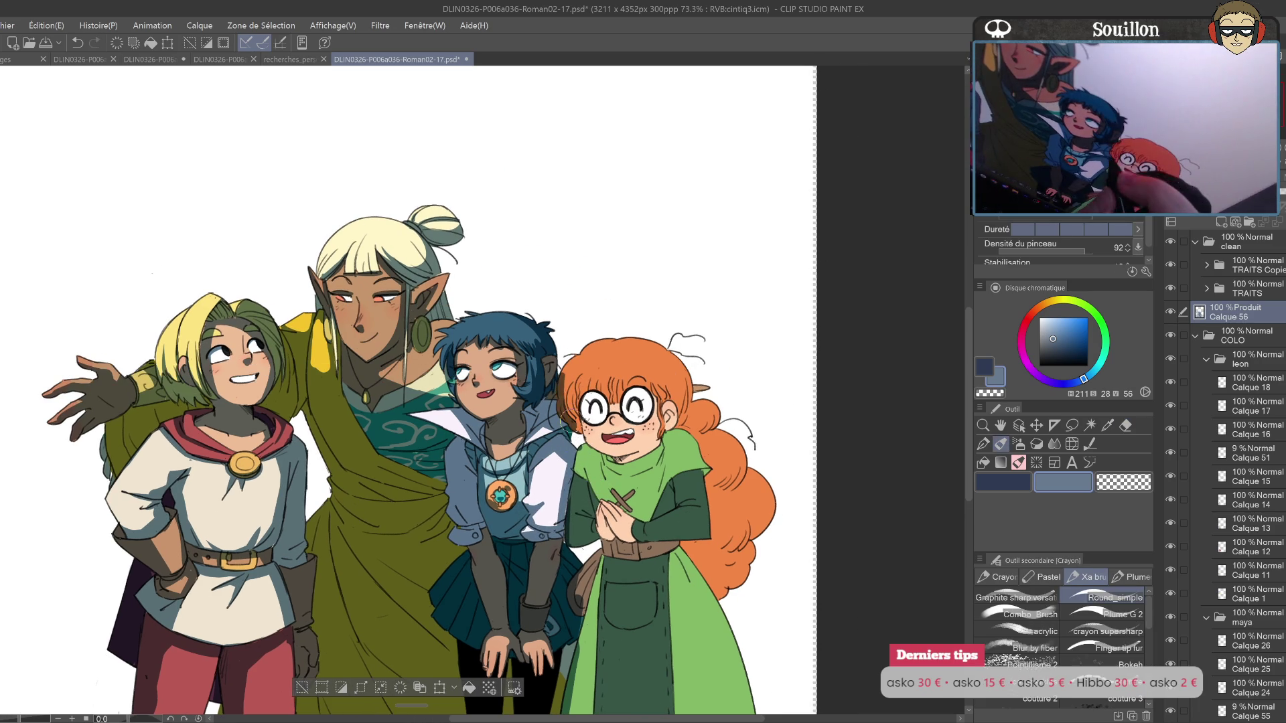
mouse_move(624, 398)
mouse_down()
mouse_move(603, 412)
mouse_move(615, 398)
mouse_move(599, 399)
mouse_move(656, 391)
mouse_up()
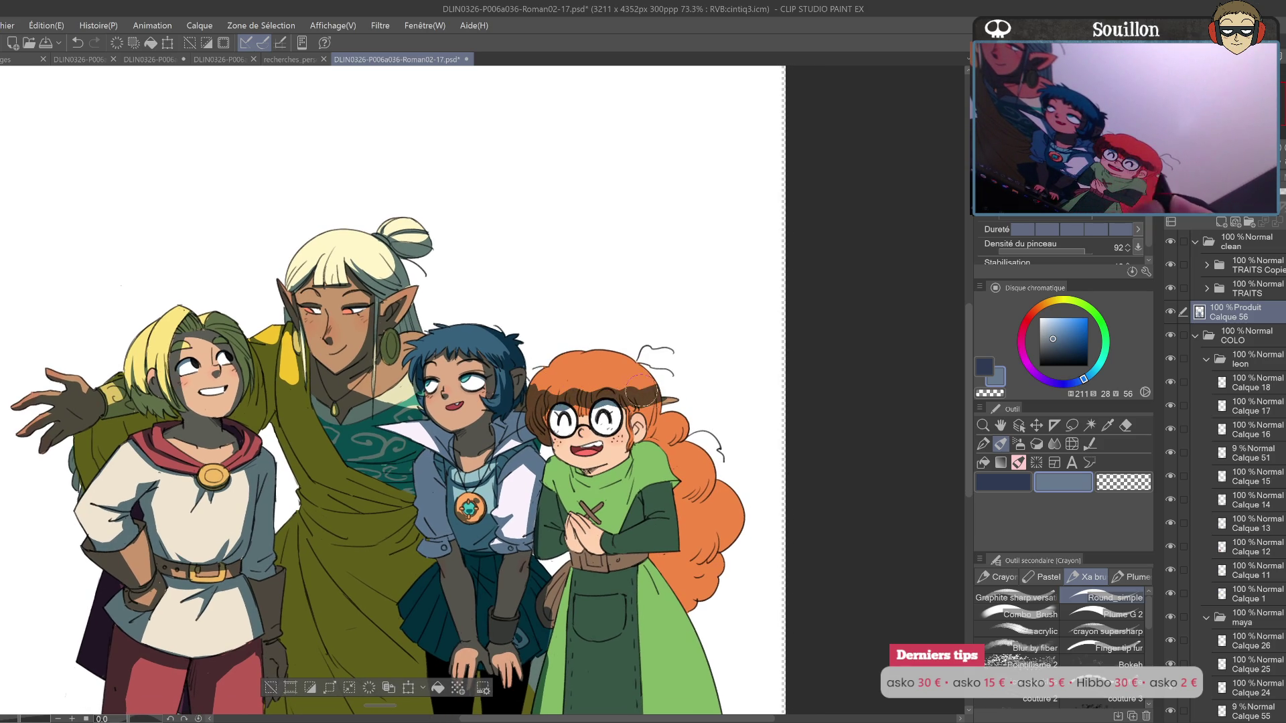
drag(546, 402, 536, 429)
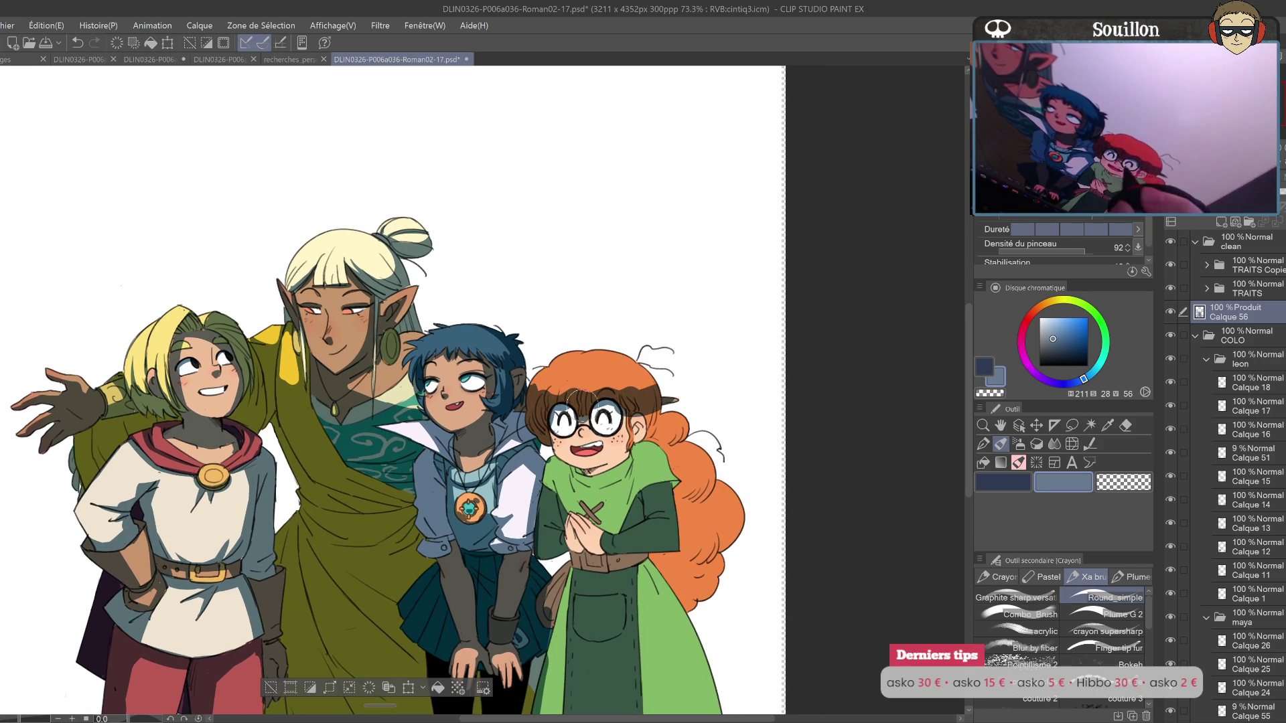
Step: Undo stray dark marks by the redhead's cheek, then brush brown shadow over her hair and elbow
key(e)
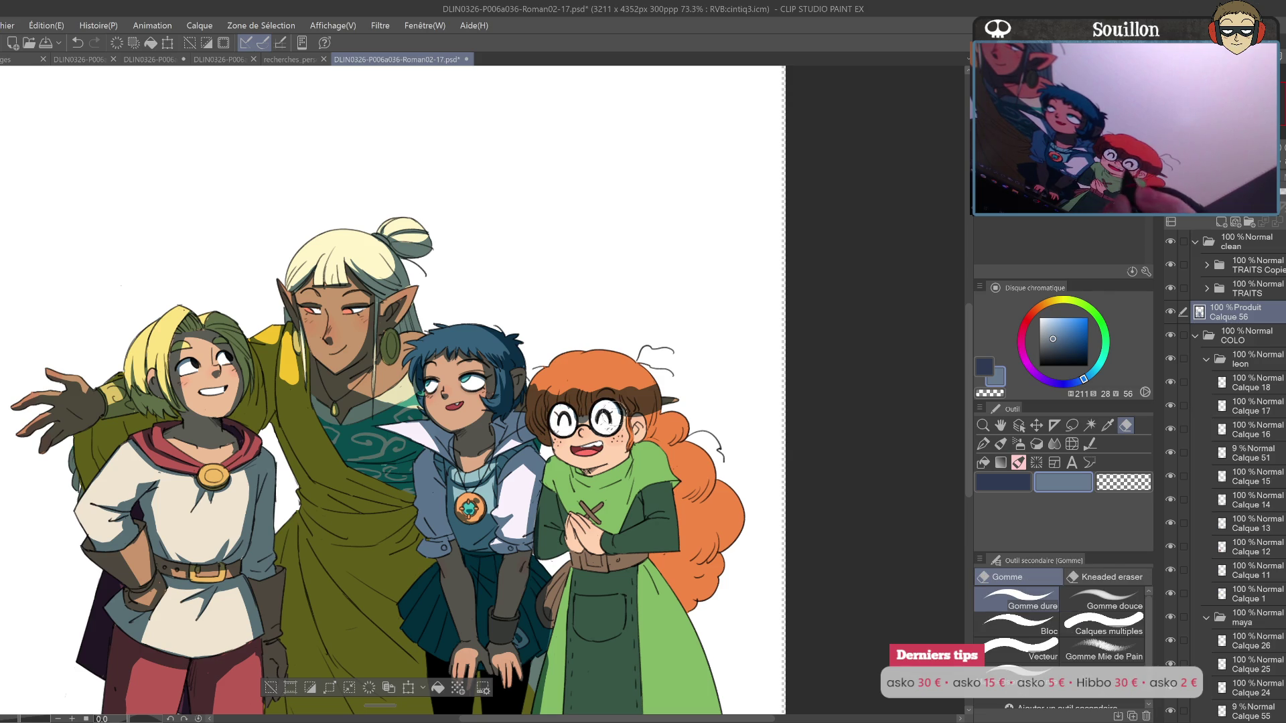
key(b)
key(ctrl+z)
drag(551, 450, 574, 472)
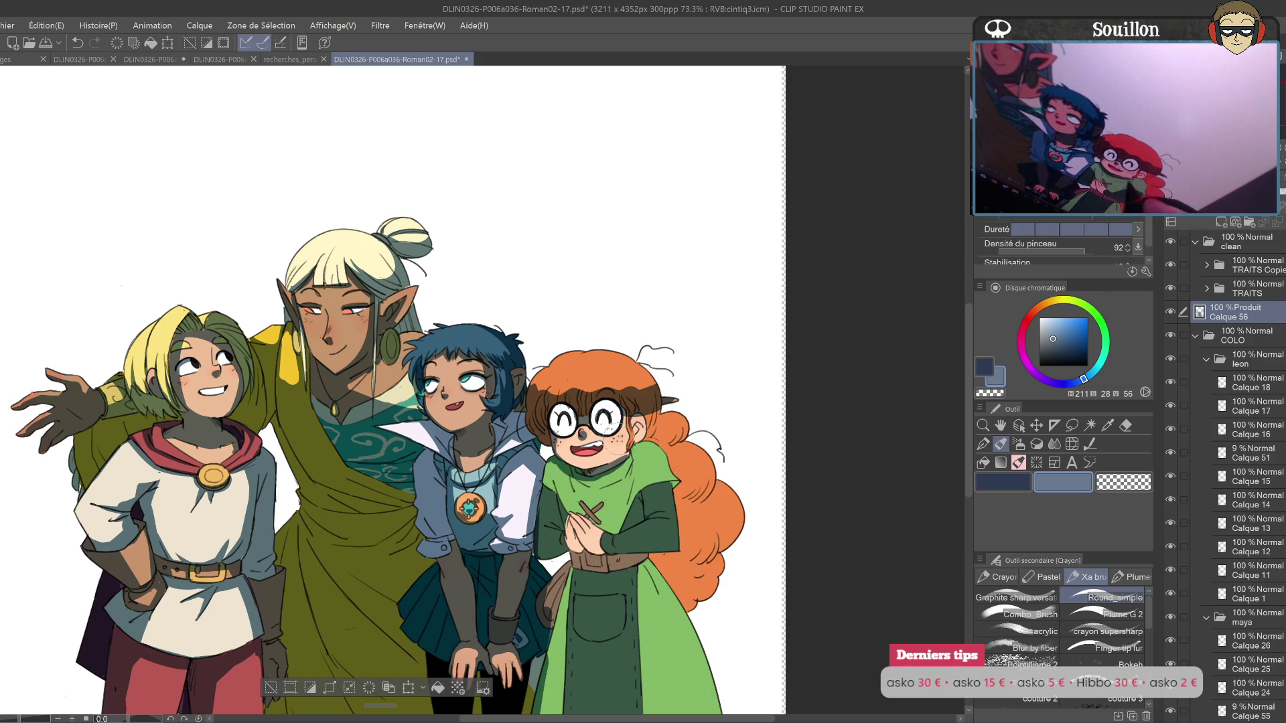
key(ctrl+z)
key(ctrl+z)
mouse_move(632, 450)
mouse_down()
mouse_move(707, 516)
mouse_move(700, 598)
mouse_move(726, 480)
mouse_up()
mouse_move(576, 435)
mouse_down()
mouse_move(580, 499)
mouse_move(558, 458)
mouse_move(581, 442)
mouse_up()
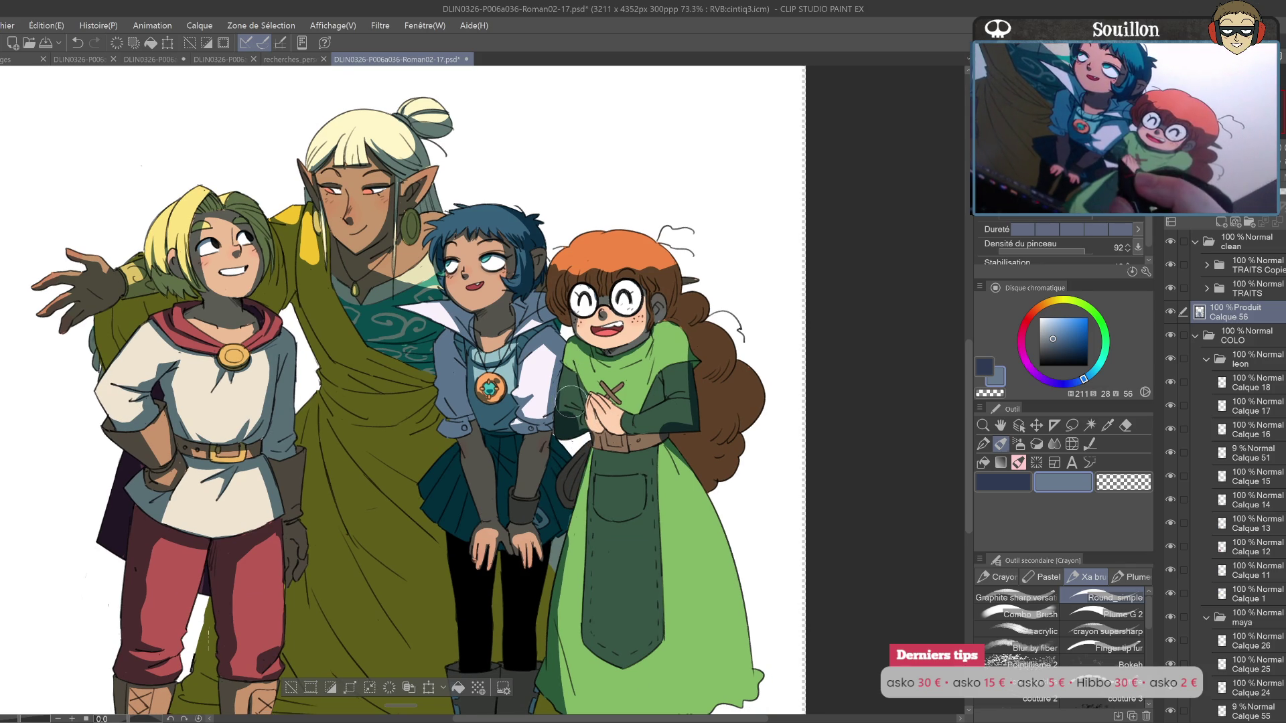
Step: Reposition over the redhead and check her hair shading on a mirrored view
key(e)
mouse_move(580, 390)
mouse_down()
mouse_move(567, 421)
mouse_move(568, 406)
mouse_up()
key(p)
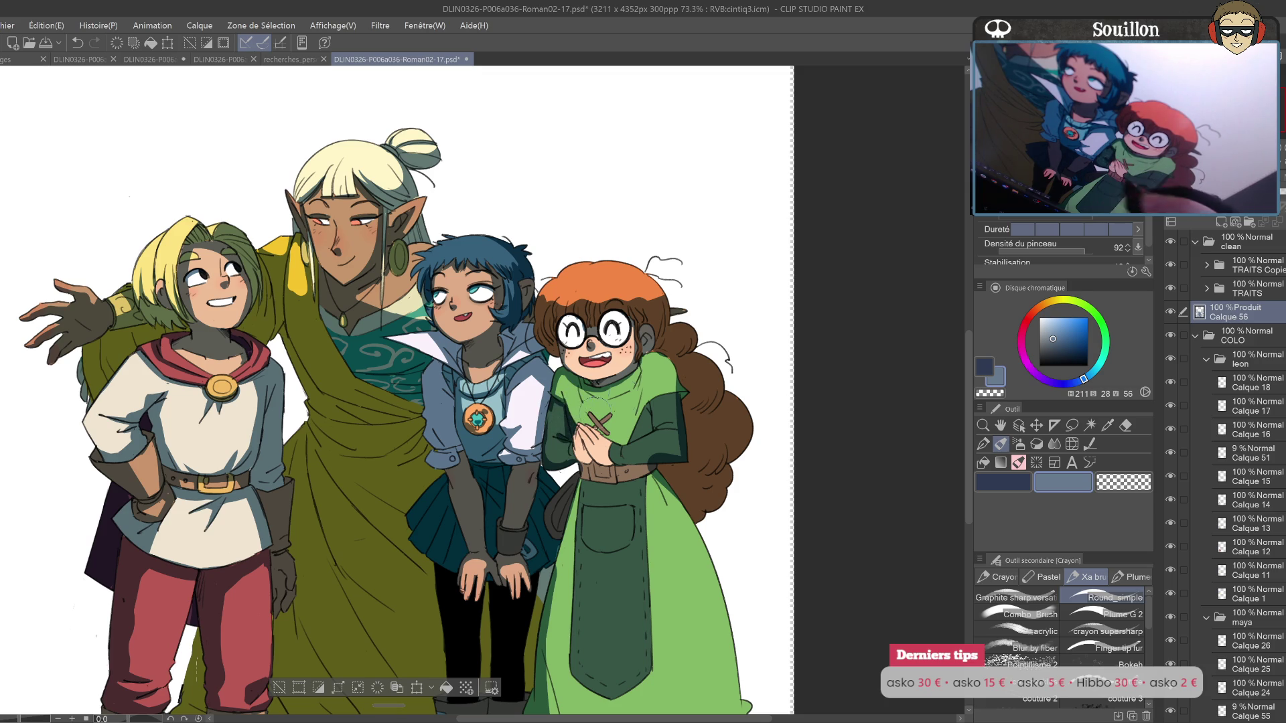
mouse_move(633, 428)
mouse_down()
mouse_move(611, 405)
mouse_move(611, 434)
mouse_up()
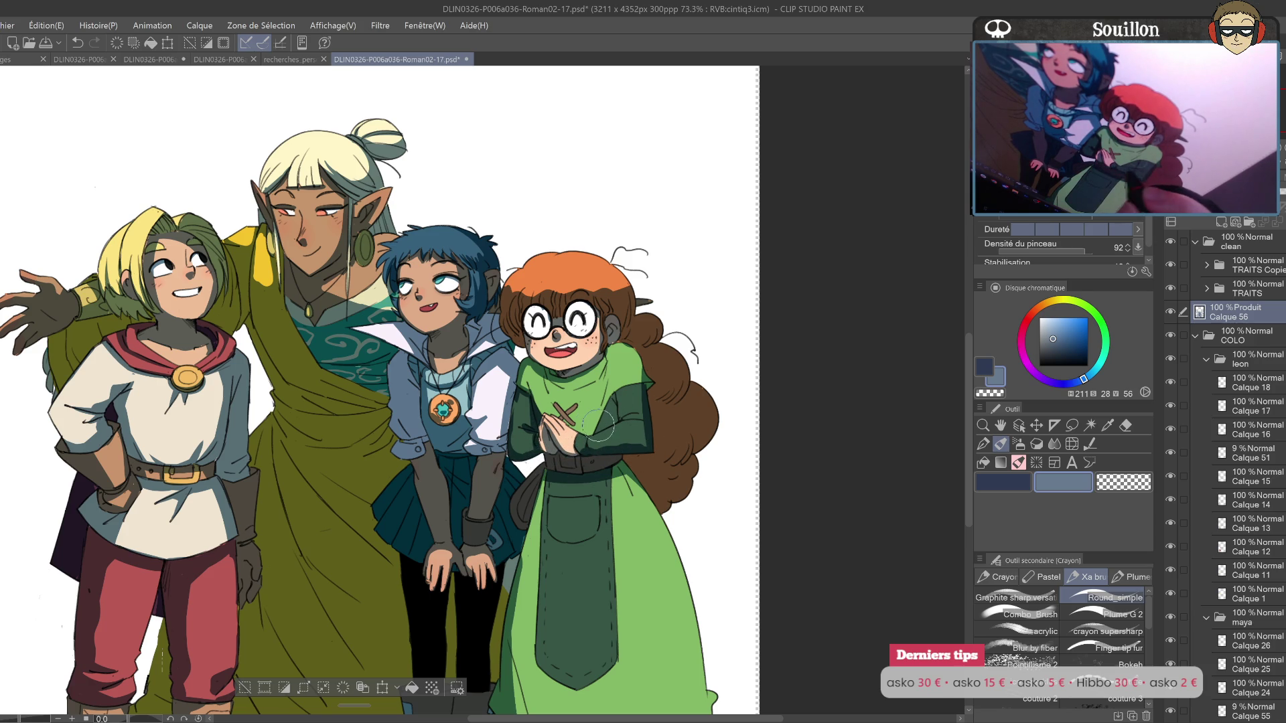
drag(660, 386, 624, 390)
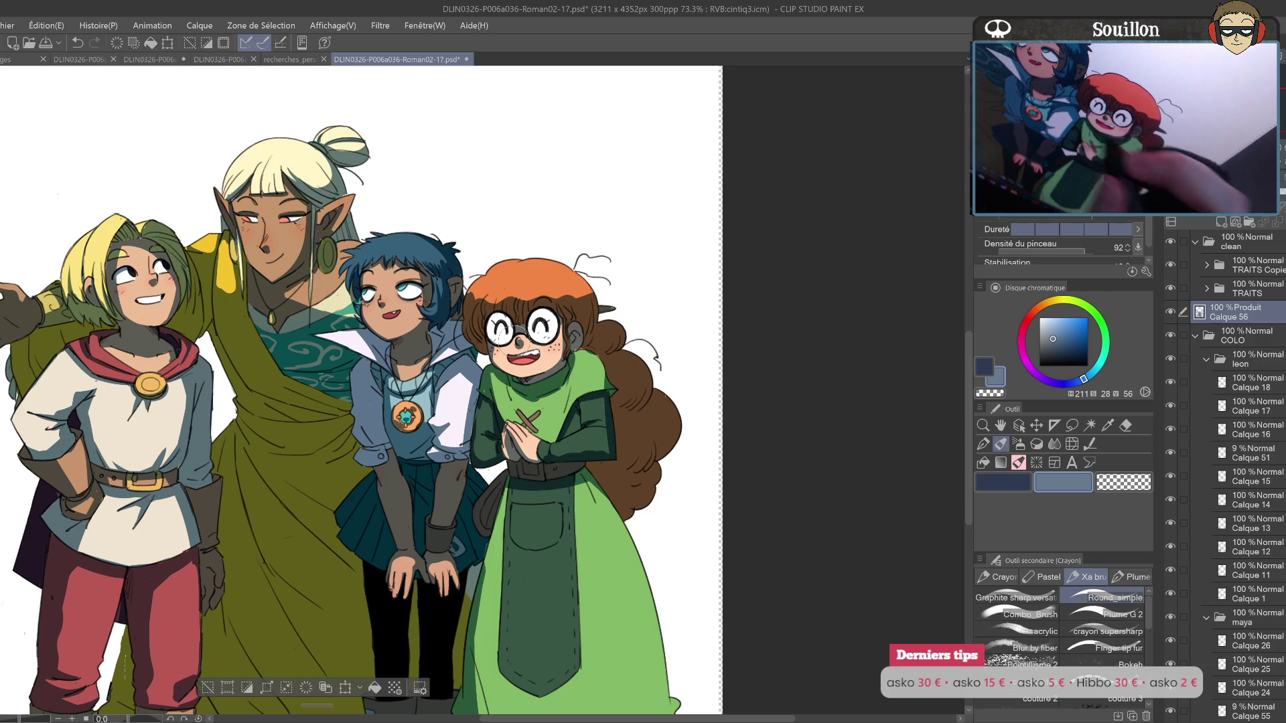
key(h)
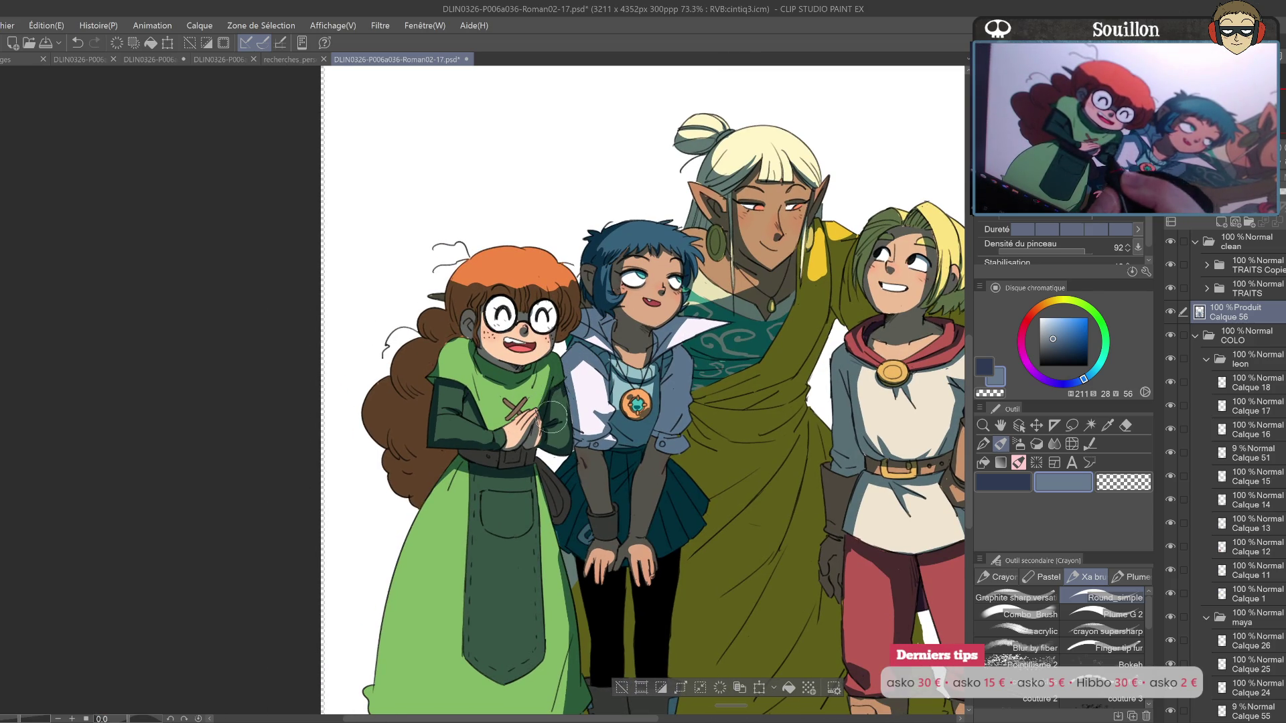
key(h)
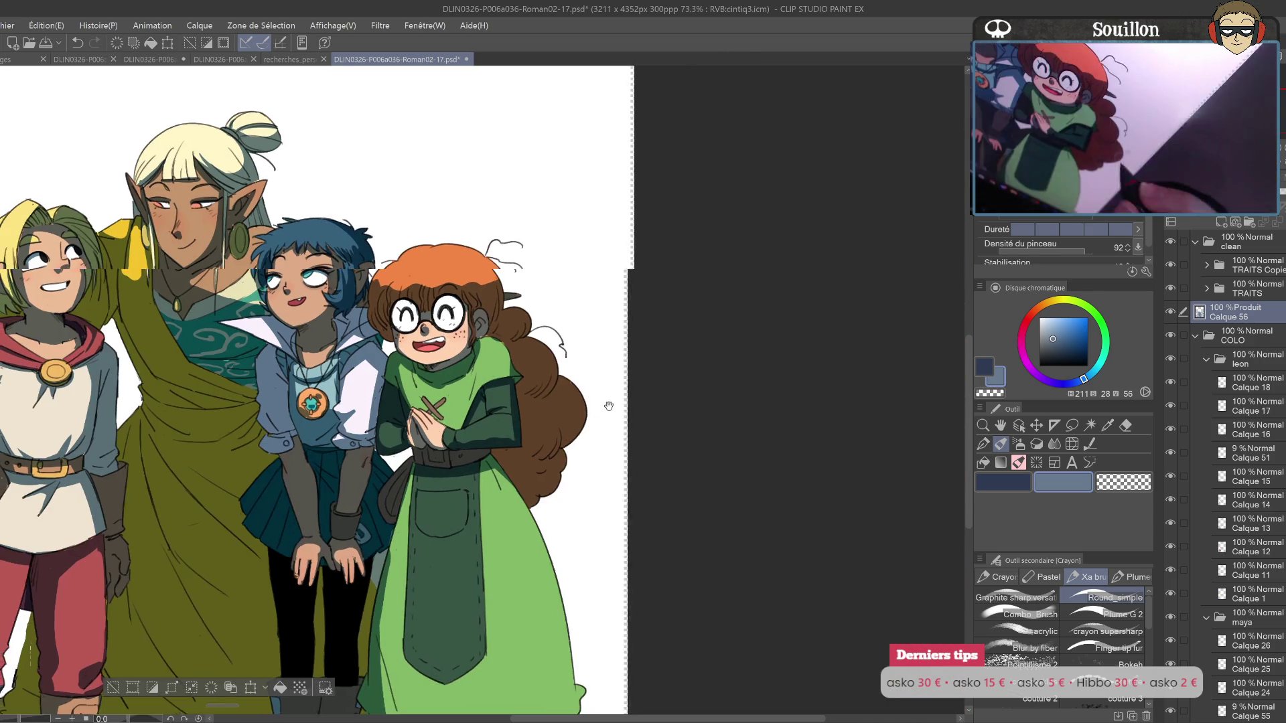
drag(554, 373, 668, 413)
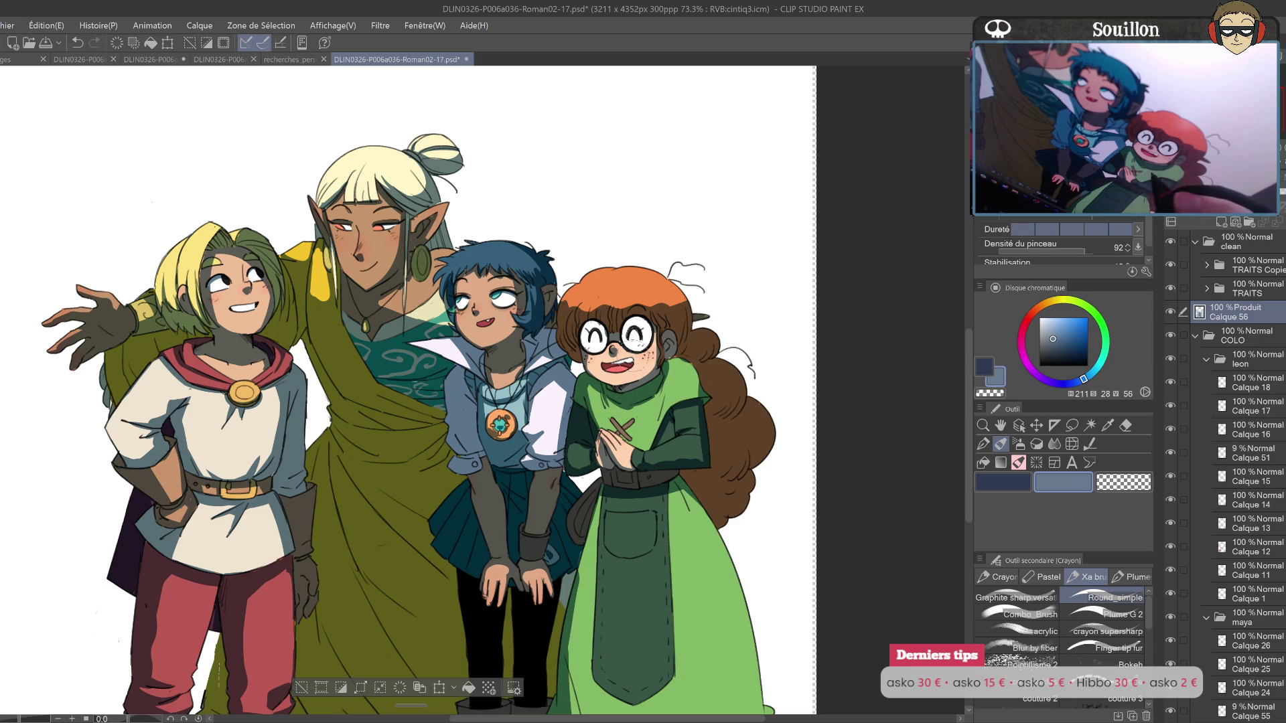
Step: Undo the last change on the green collar and retry, then remove a shading stroke on the redhead
key(e)
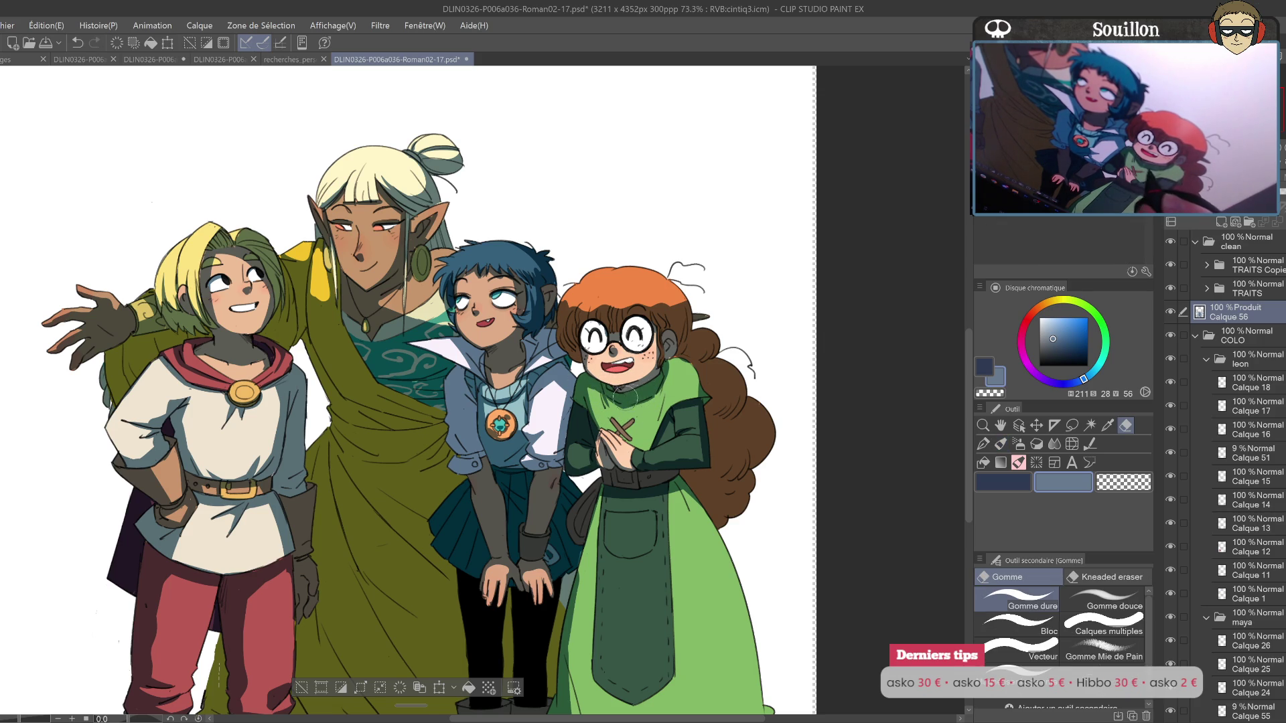
key(ctrl+z)
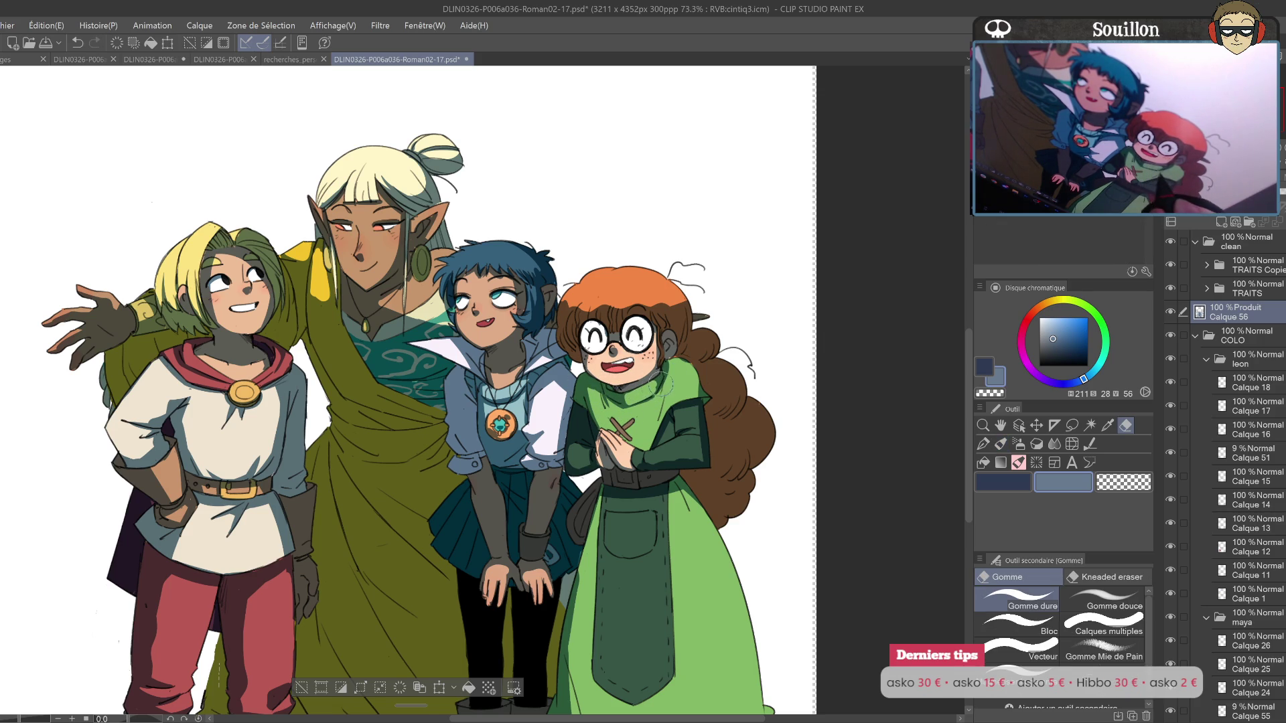
drag(666, 389, 582, 365)
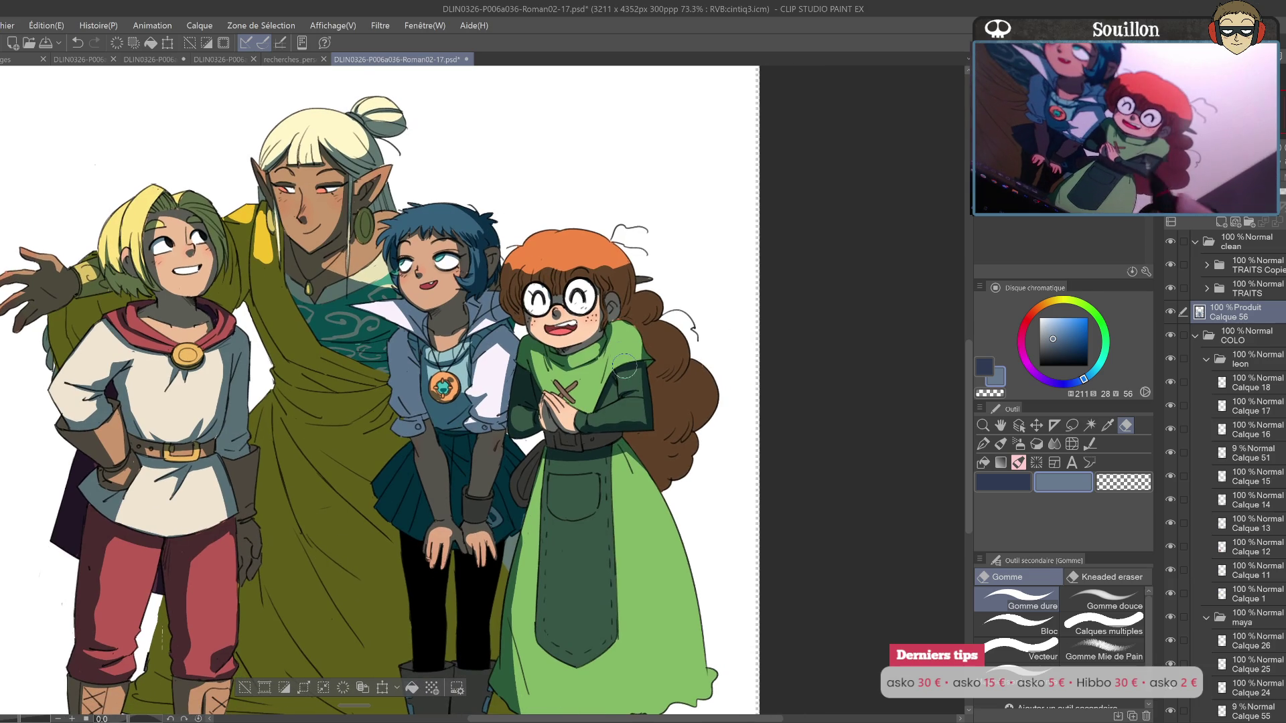
key(p)
drag(650, 368, 629, 383)
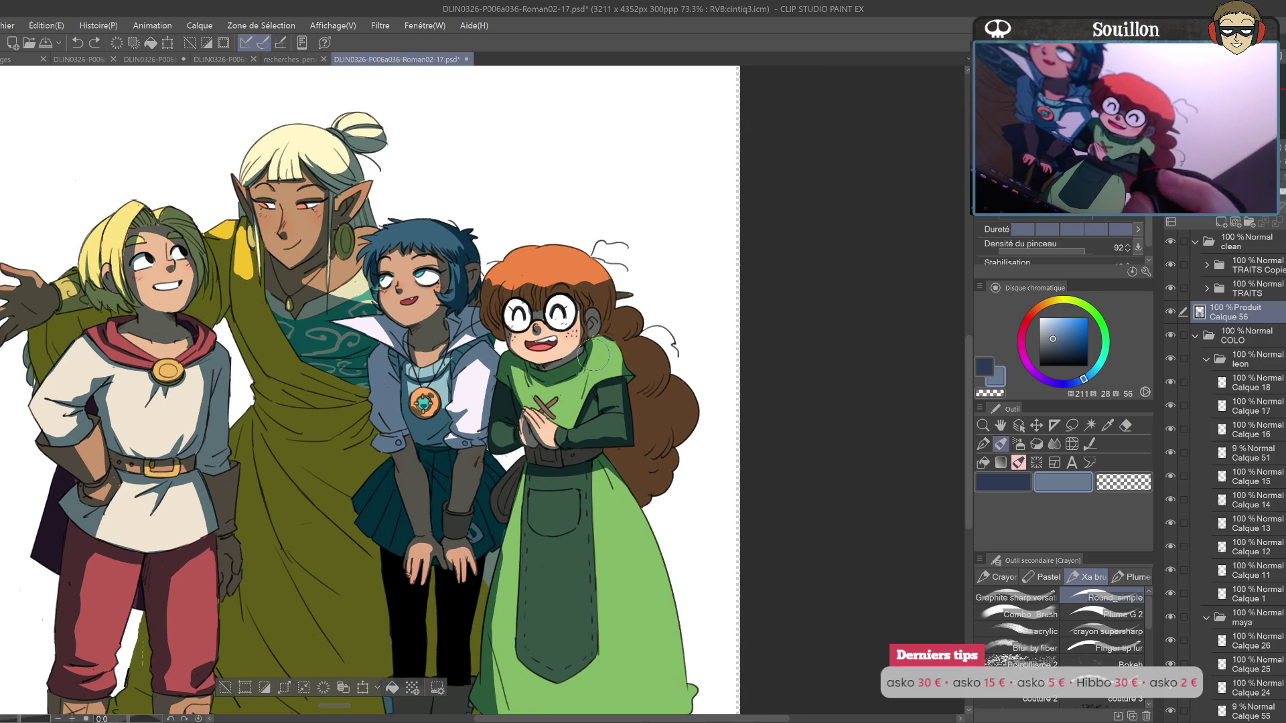
drag(594, 367, 589, 371)
key(ctrl+z)
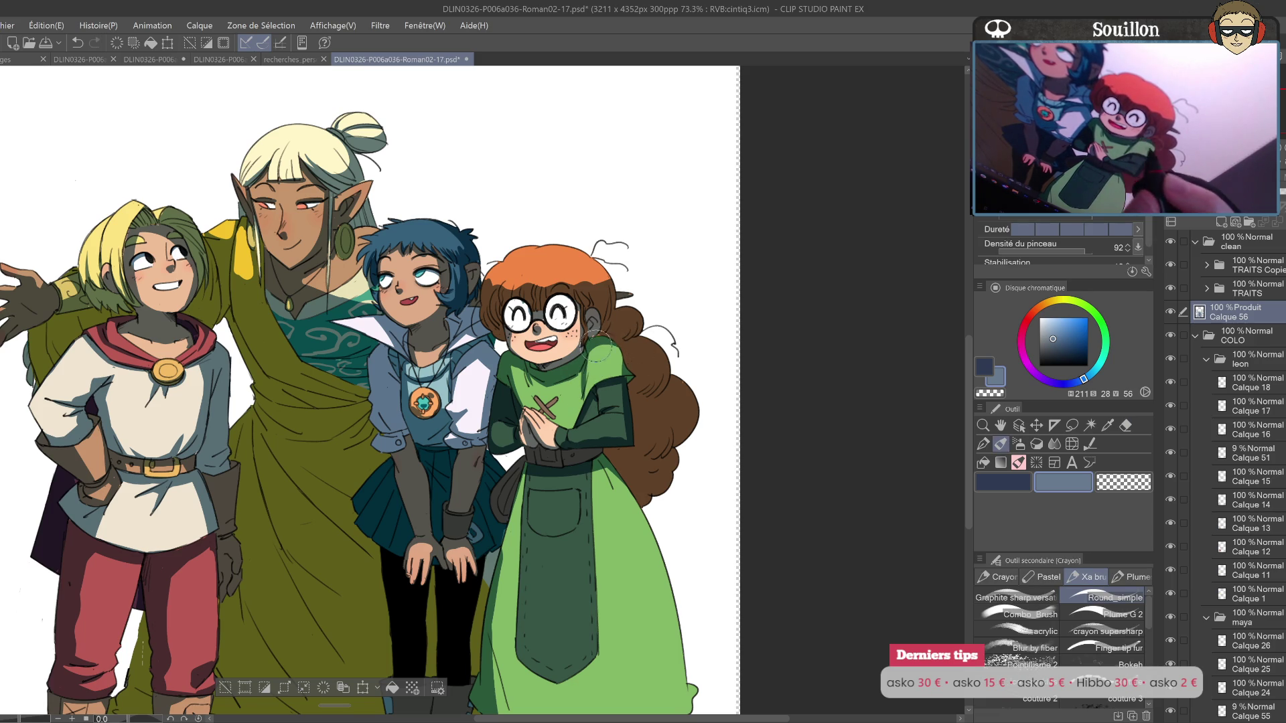
Step: Recheck the drawing mirrored, then paint brown shading along the redhead's arm
key(h)
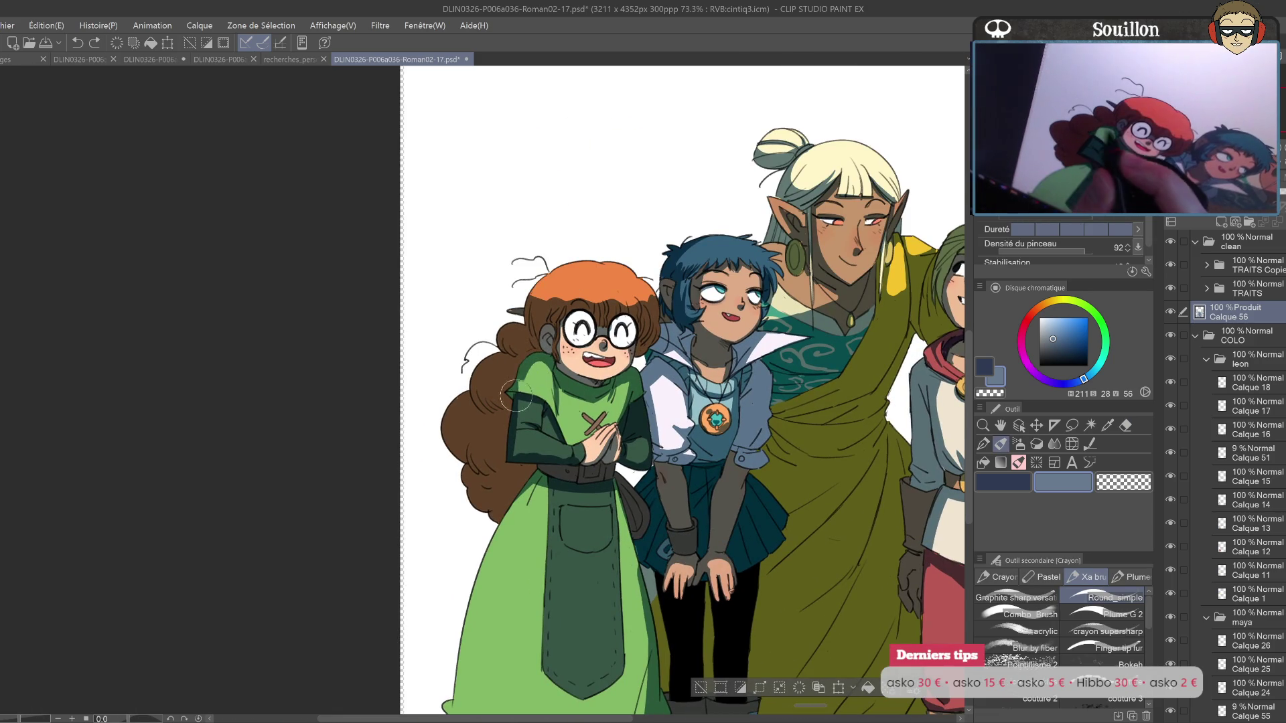
drag(620, 395, 613, 367)
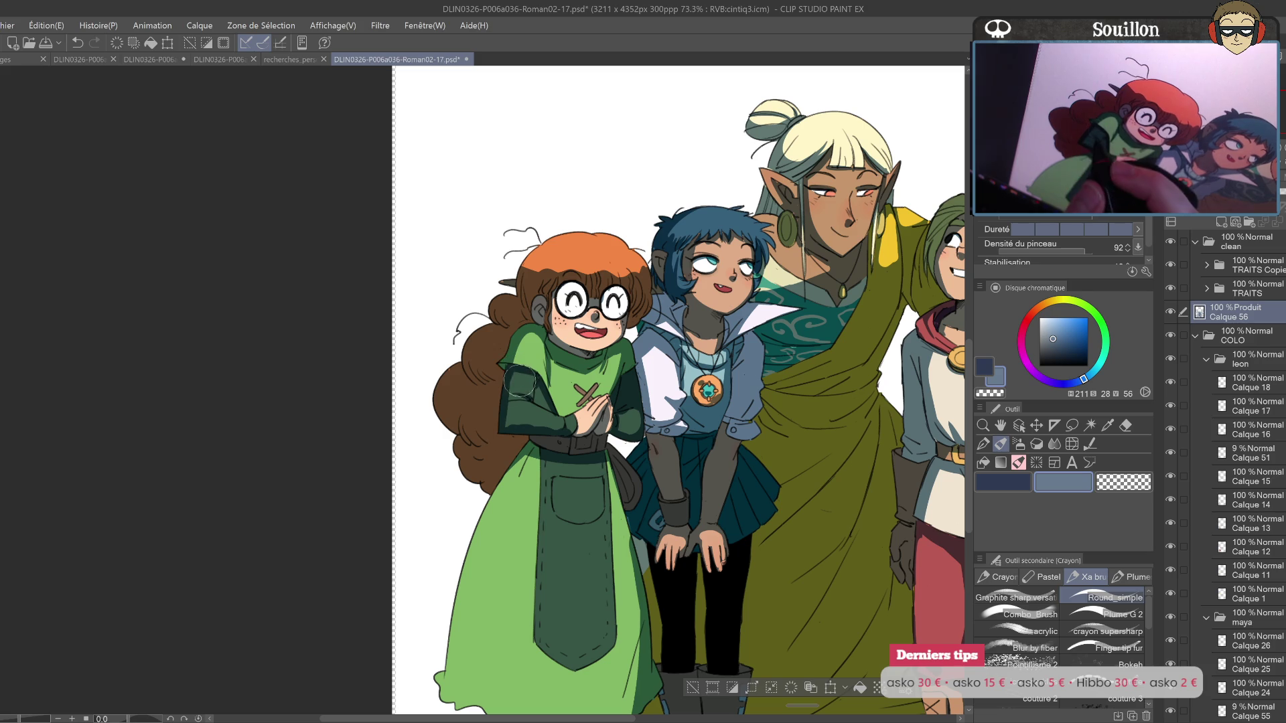
key(h)
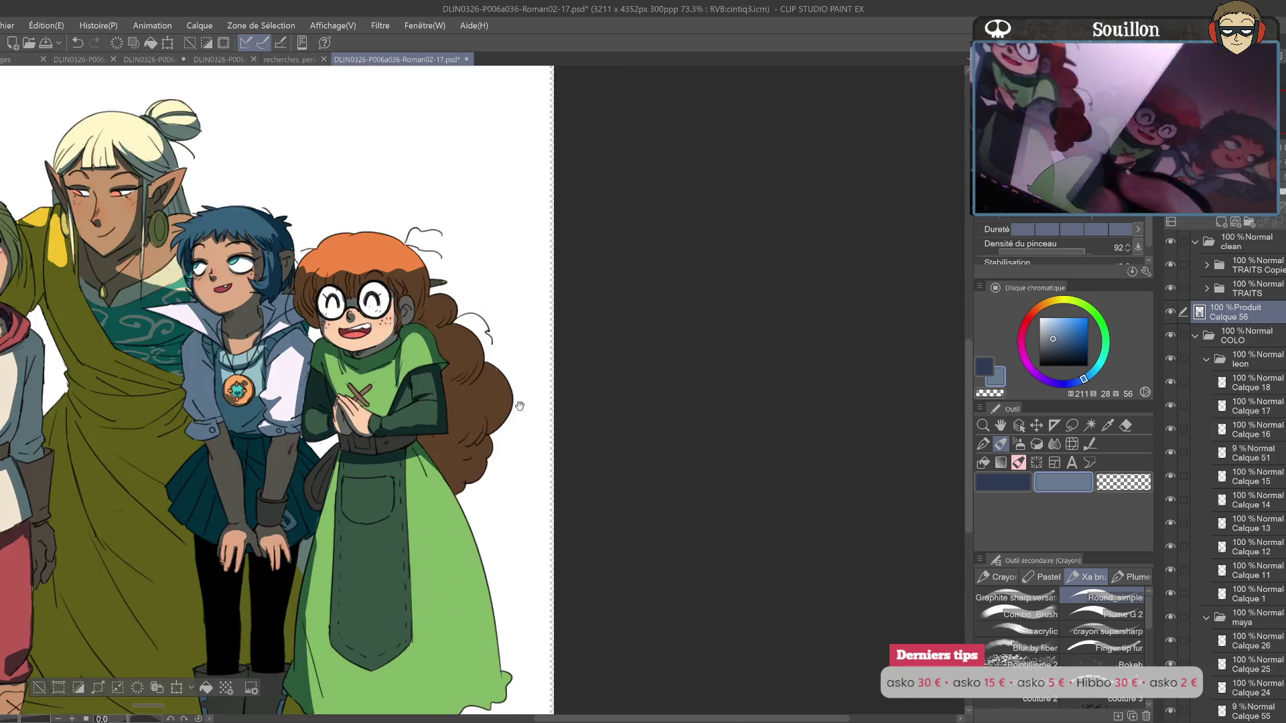
key(e)
key(p)
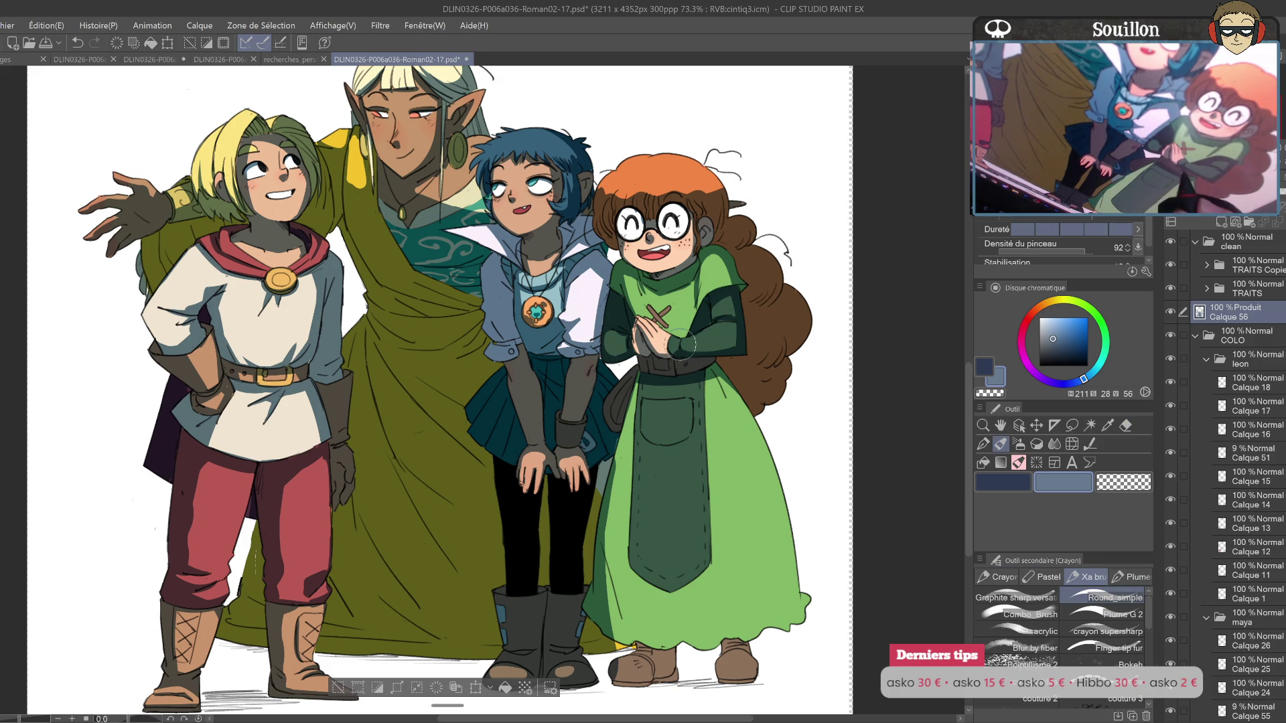
mouse_move(711, 392)
mouse_down()
mouse_move(663, 396)
mouse_move(671, 382)
mouse_move(678, 399)
mouse_up()
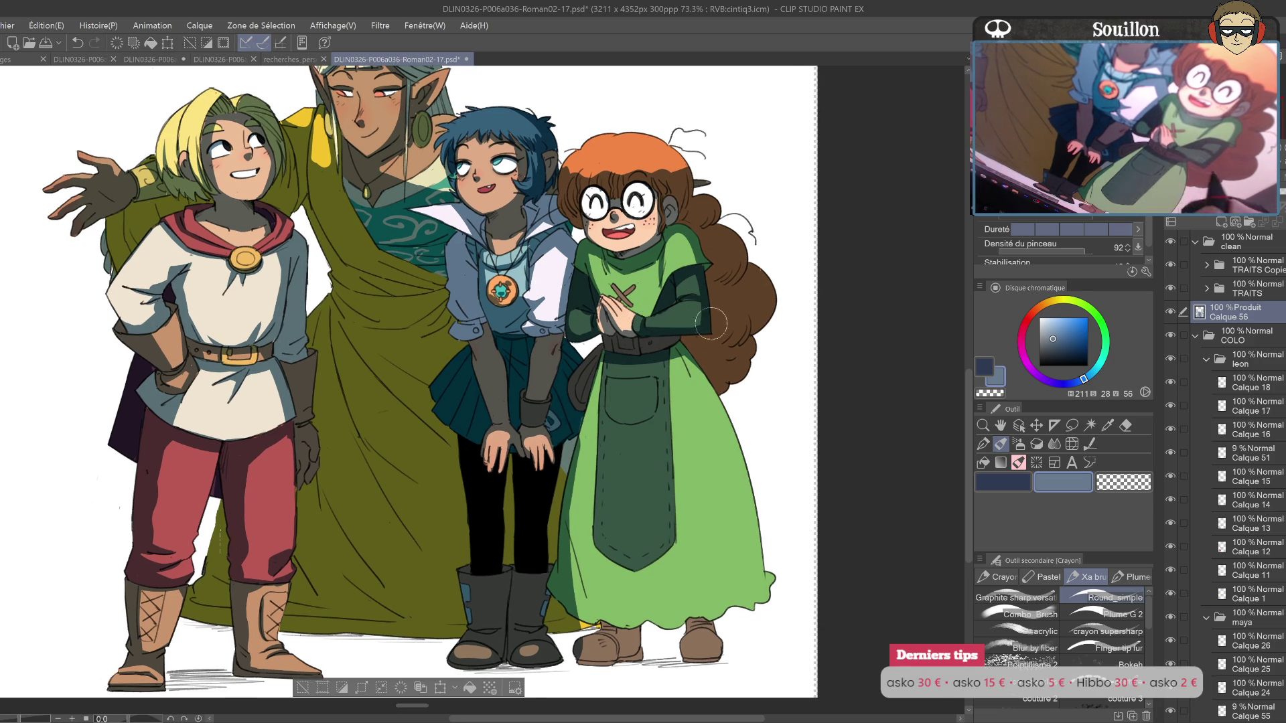
drag(643, 330, 712, 323)
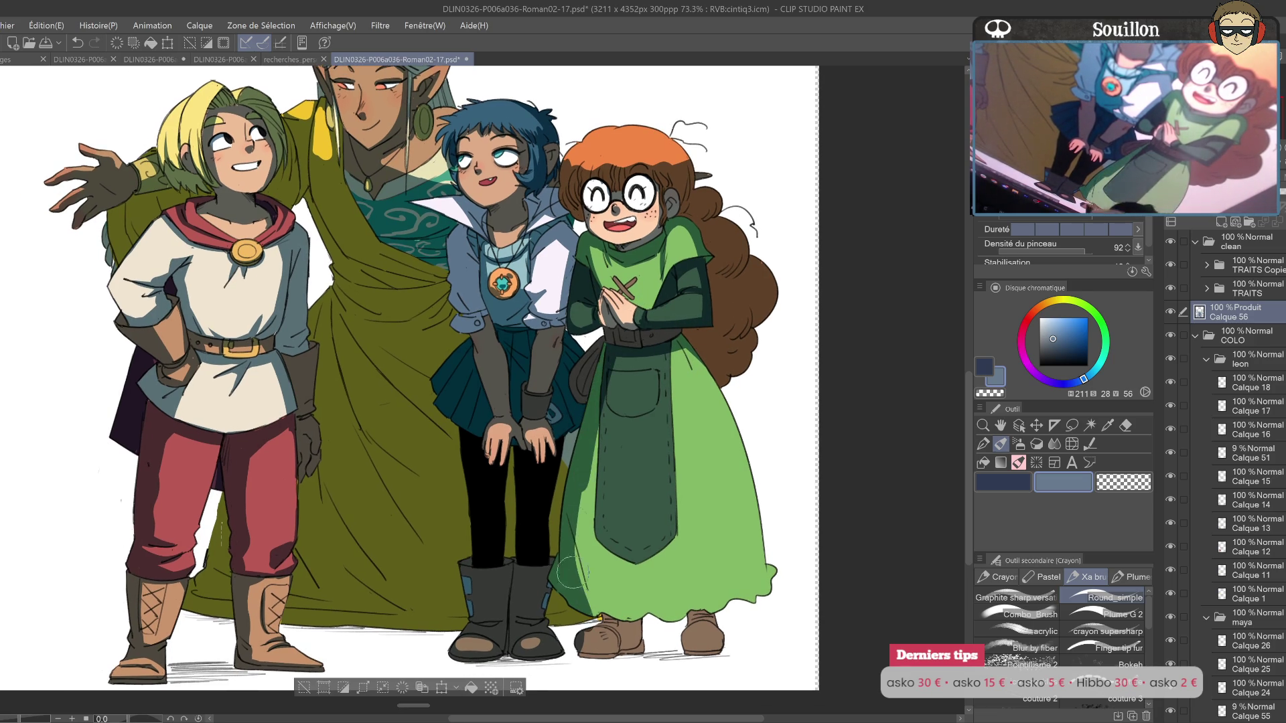
drag(589, 630, 580, 465)
key(ctrl+z)
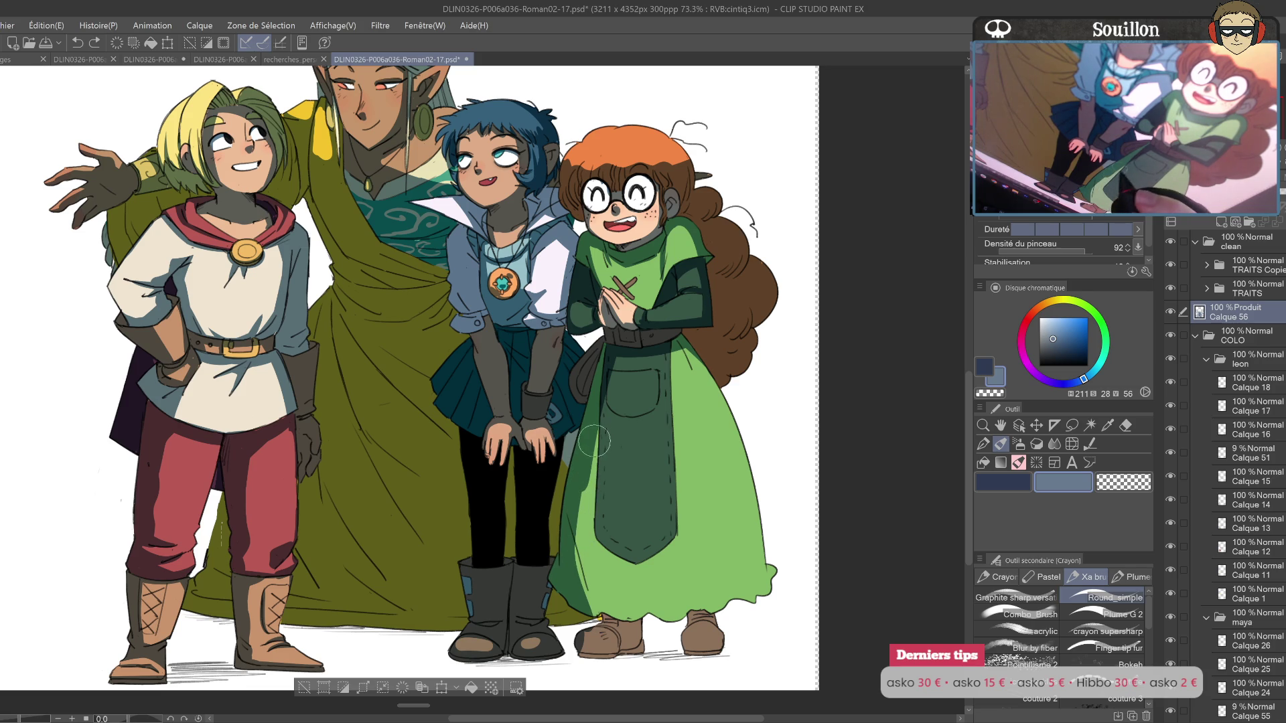
drag(581, 482, 593, 633)
key(ctrl+z)
drag(580, 469, 593, 623)
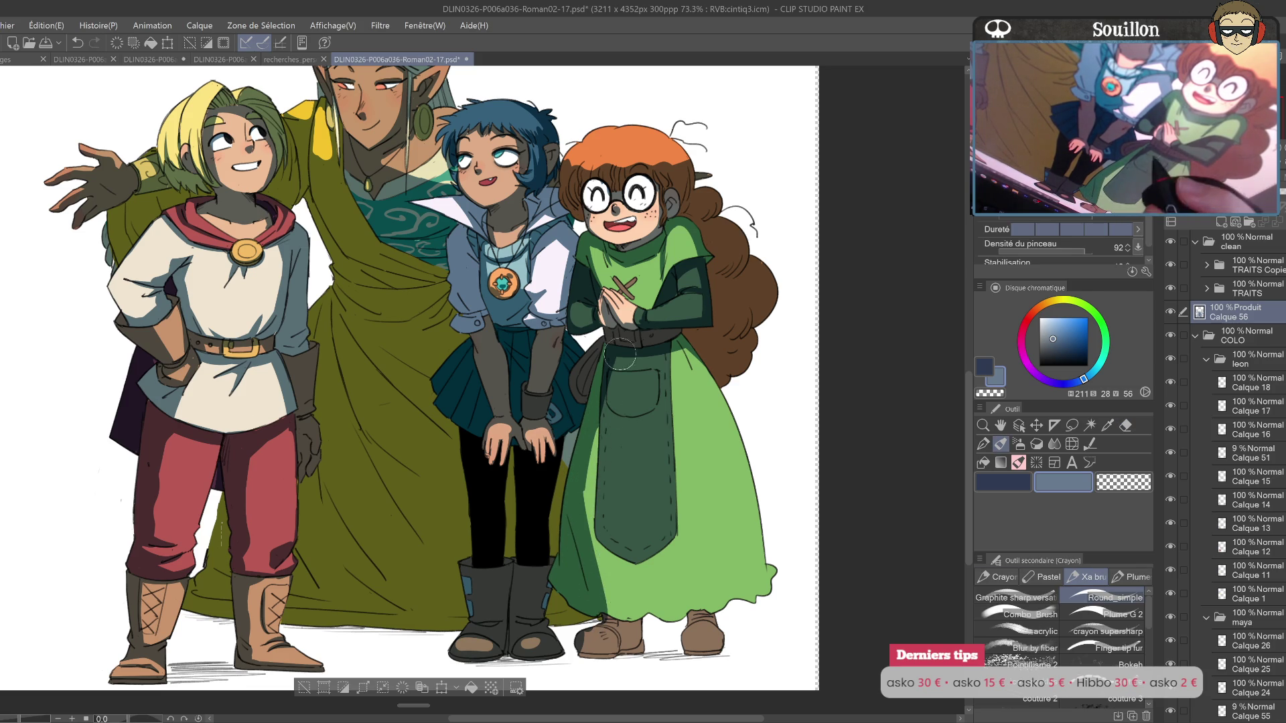
key(ctrl+z)
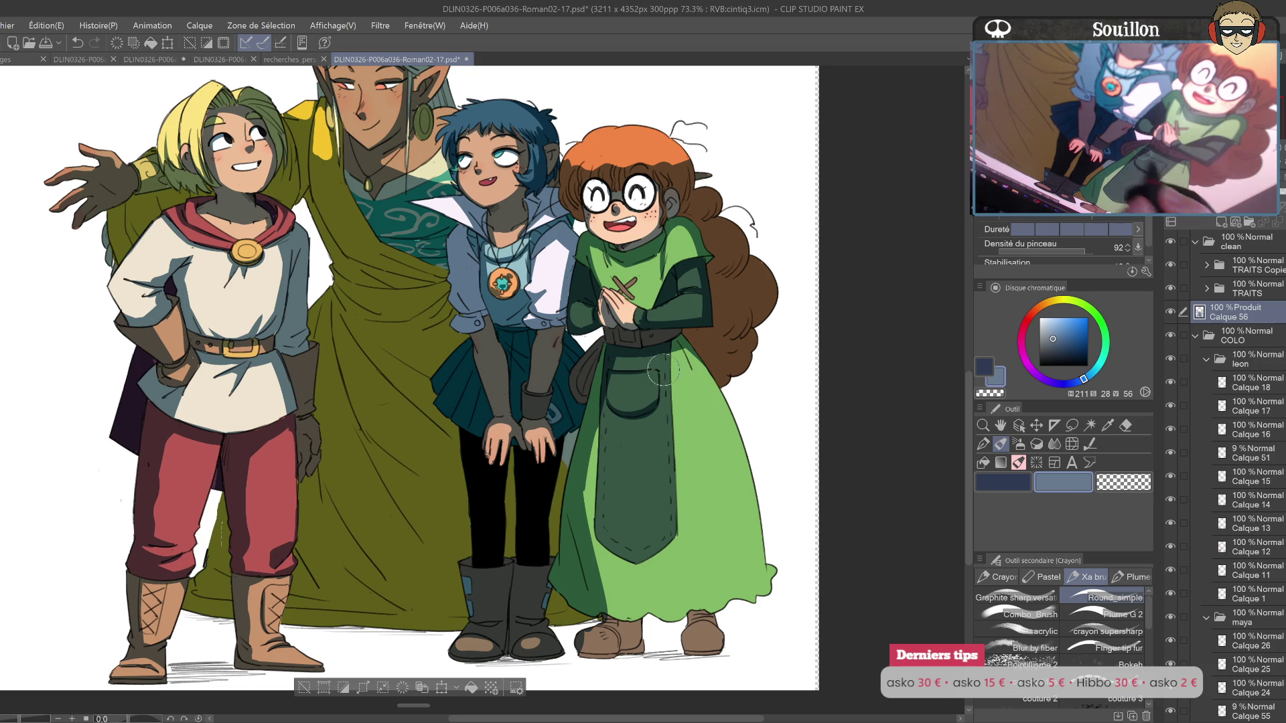
mouse_move(606, 422)
mouse_down()
mouse_move(593, 576)
mouse_move(627, 549)
mouse_up()
key(ctrl+z)
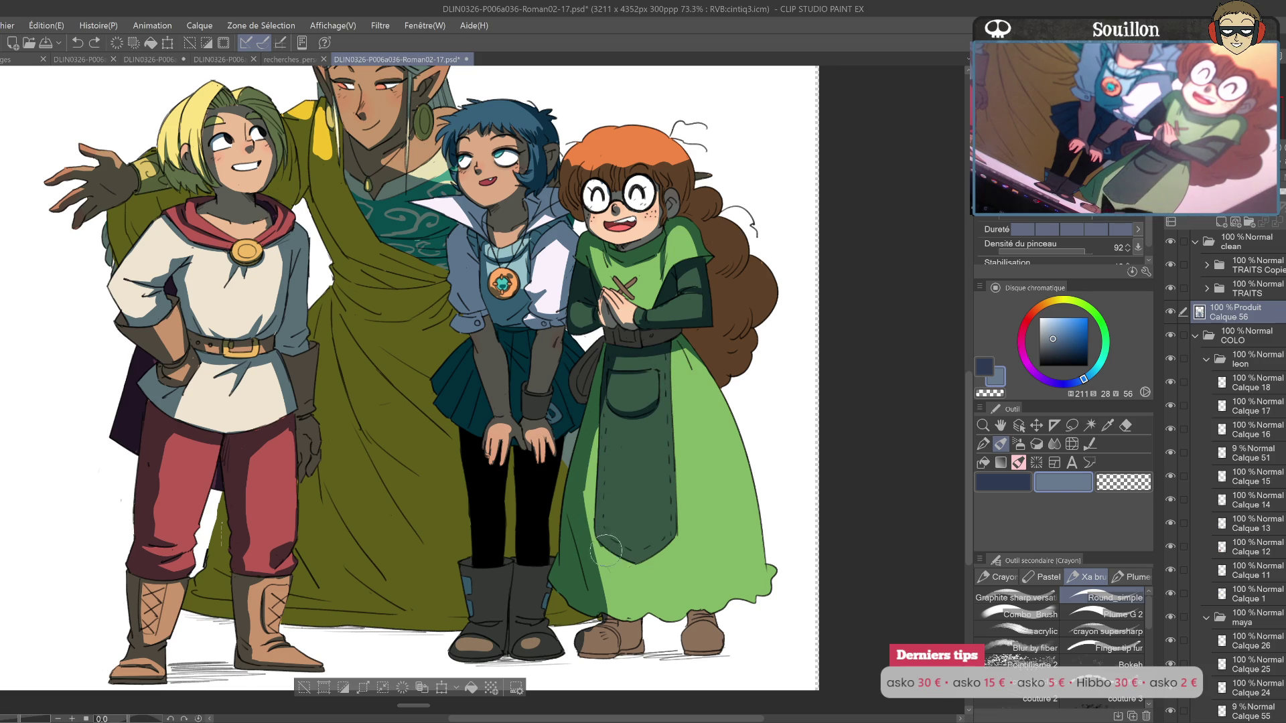
key(ctrl+z)
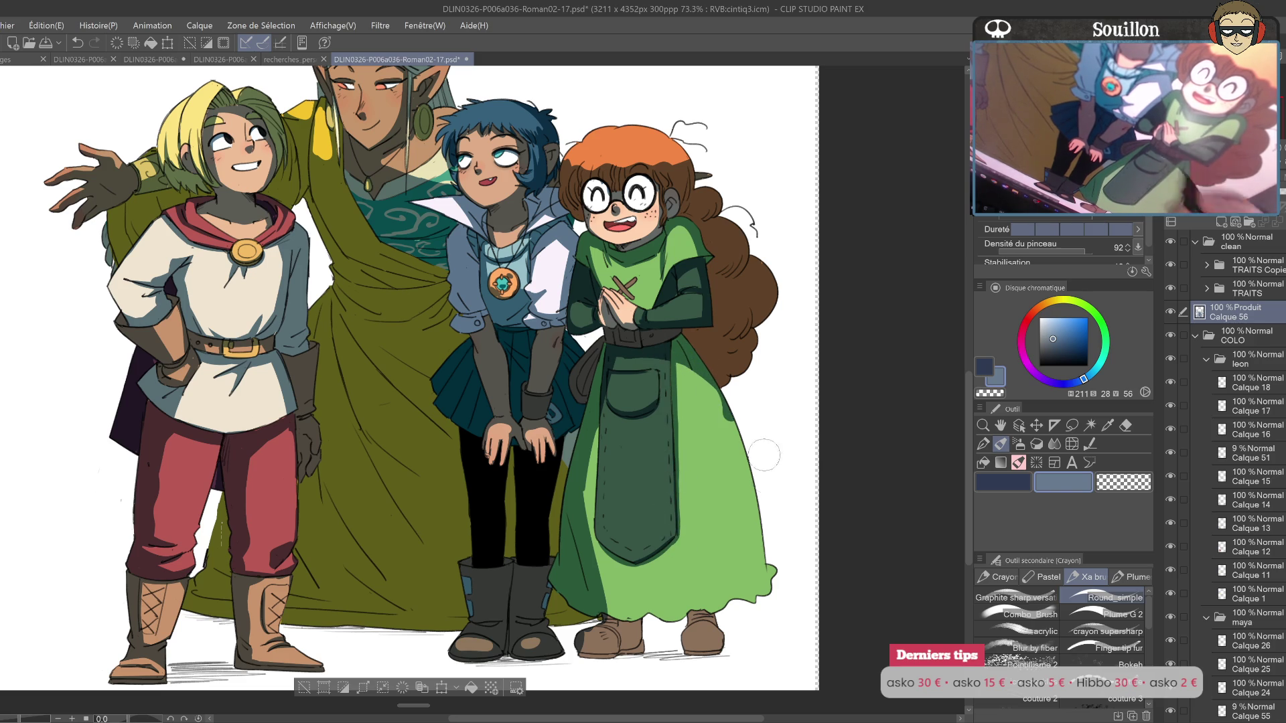
key(h)
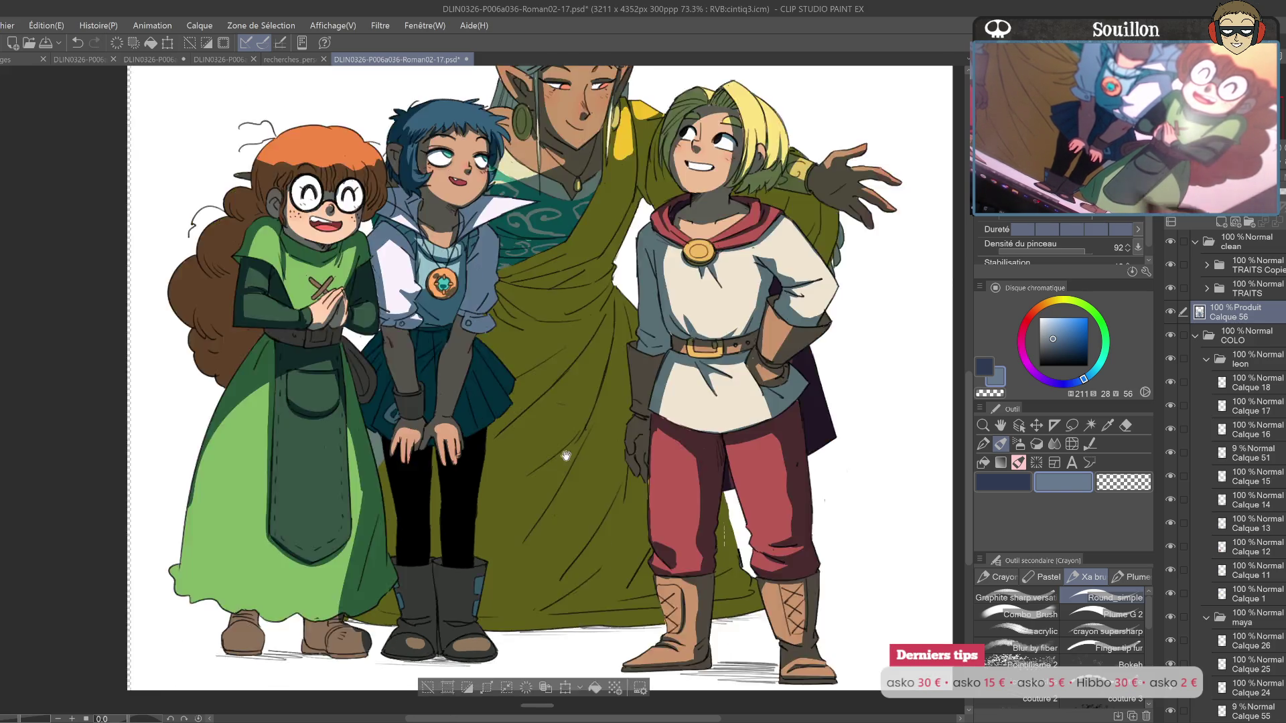
drag(308, 428, 711, 421)
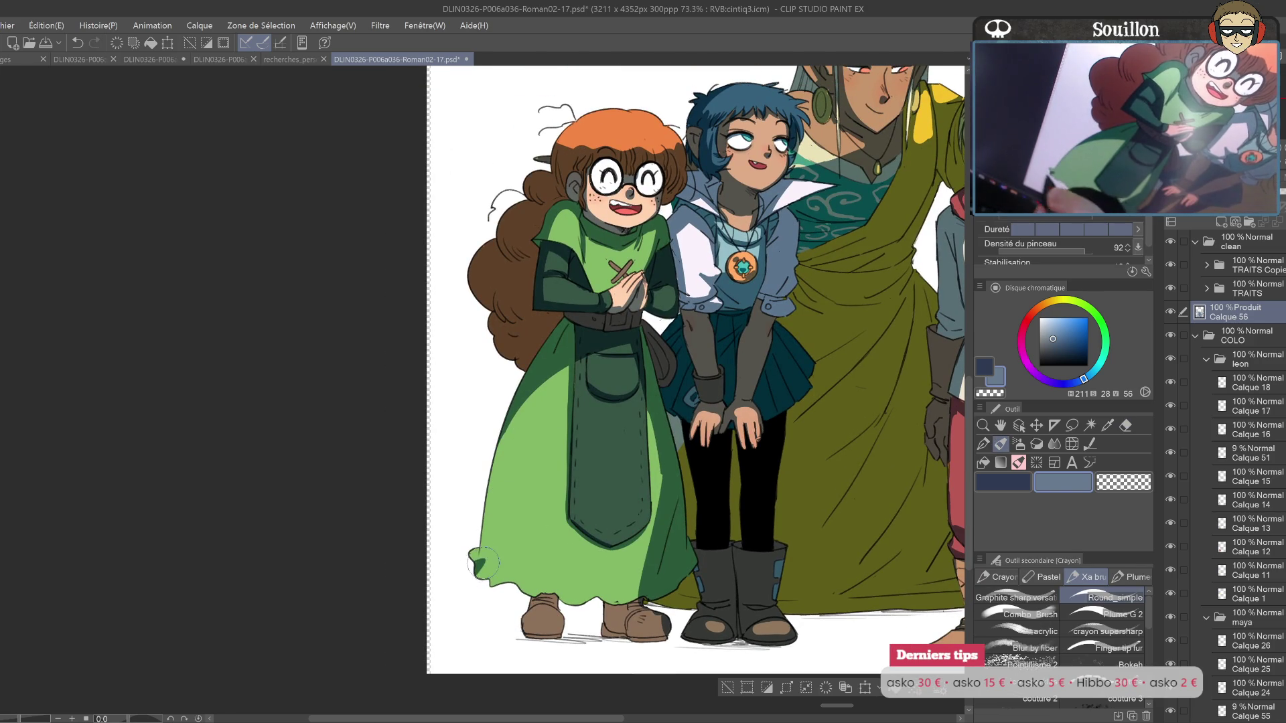
mouse_move(474, 544)
mouse_down()
mouse_move(509, 556)
mouse_move(462, 479)
mouse_move(489, 492)
mouse_up()
key(ctrl+z)
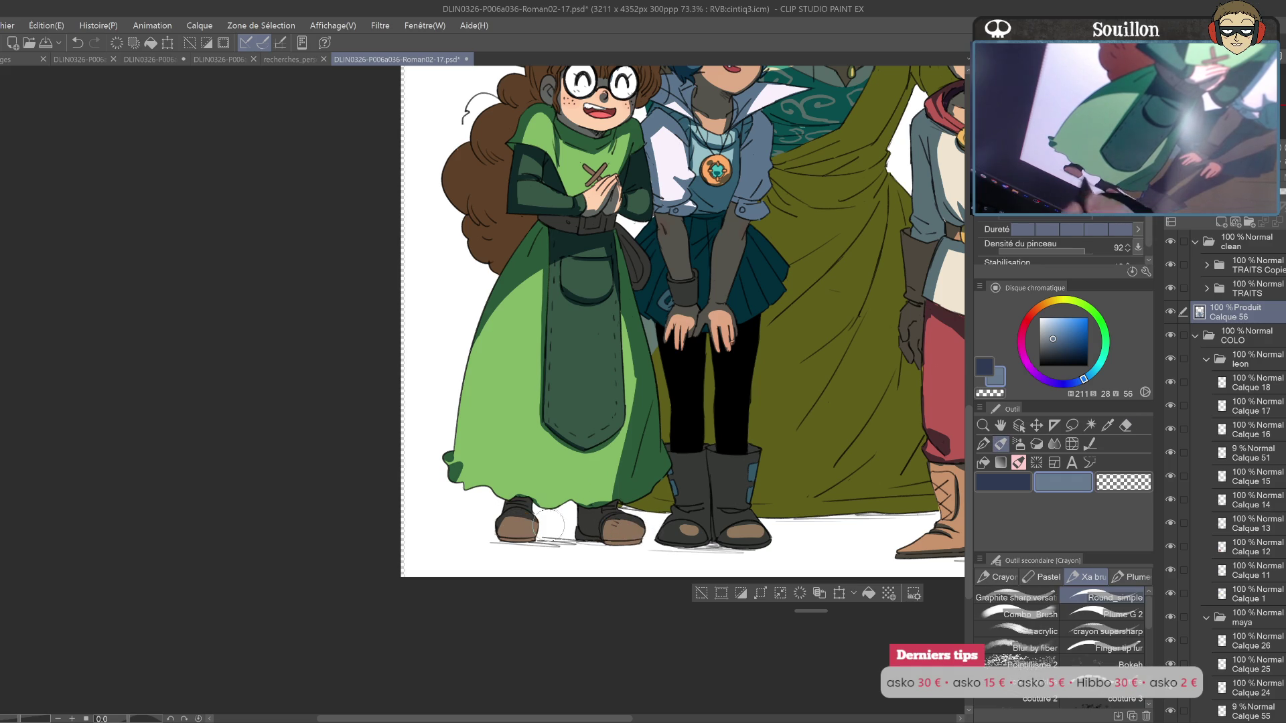
scroll(527, 330, up, 1)
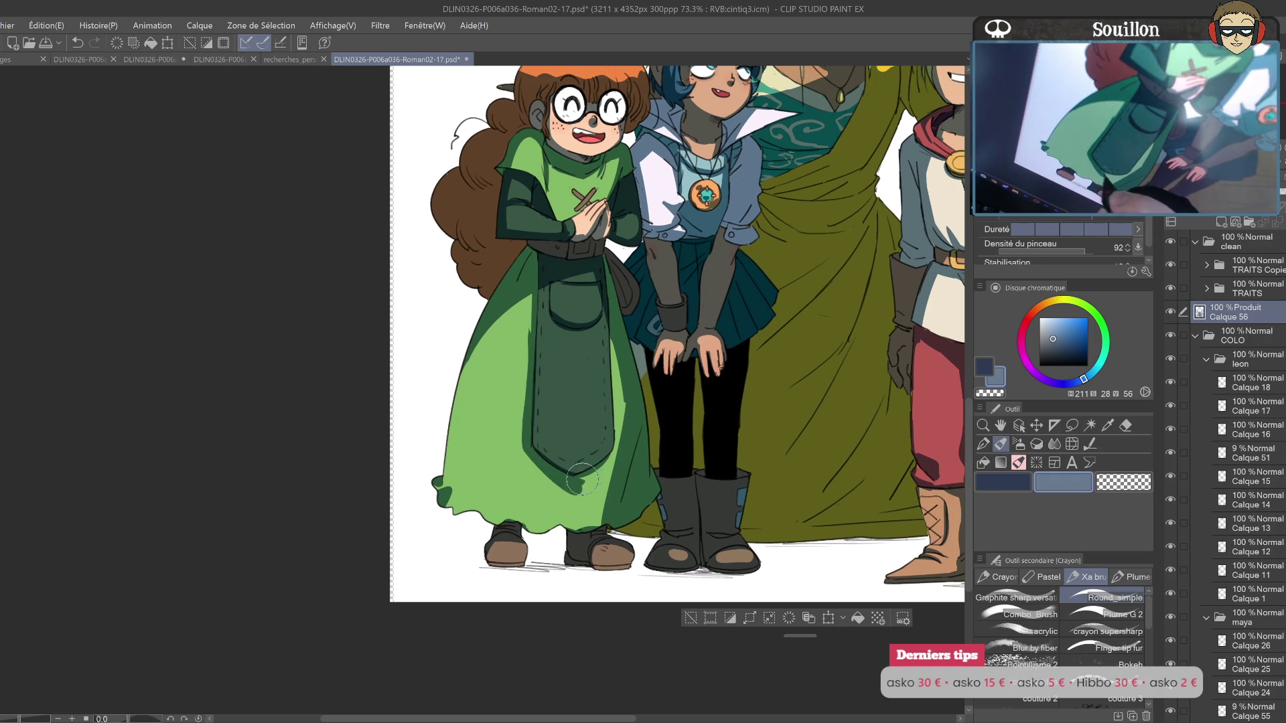
key(h)
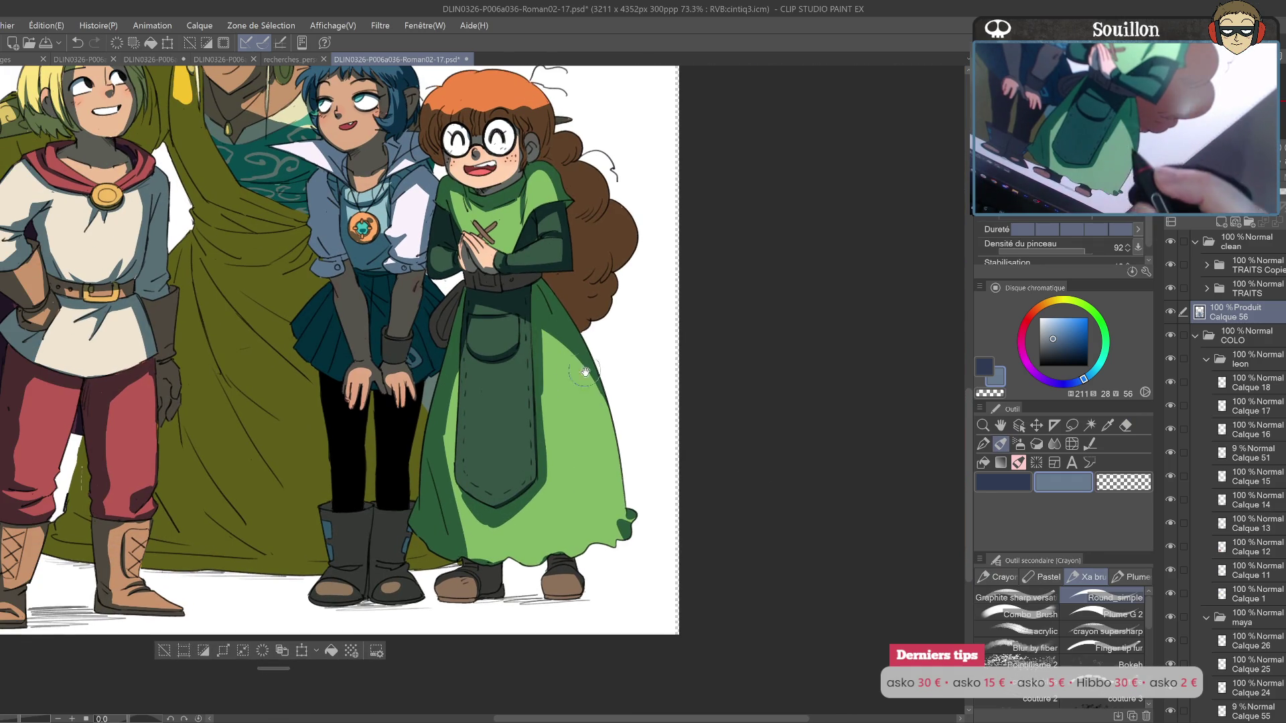
Step: Paint a dark shadow down the green skirt's right edge after undoing two rejected attempts
scroll(580, 361, down, 1)
drag(450, 330, 455, 489)
key(ctrl+z)
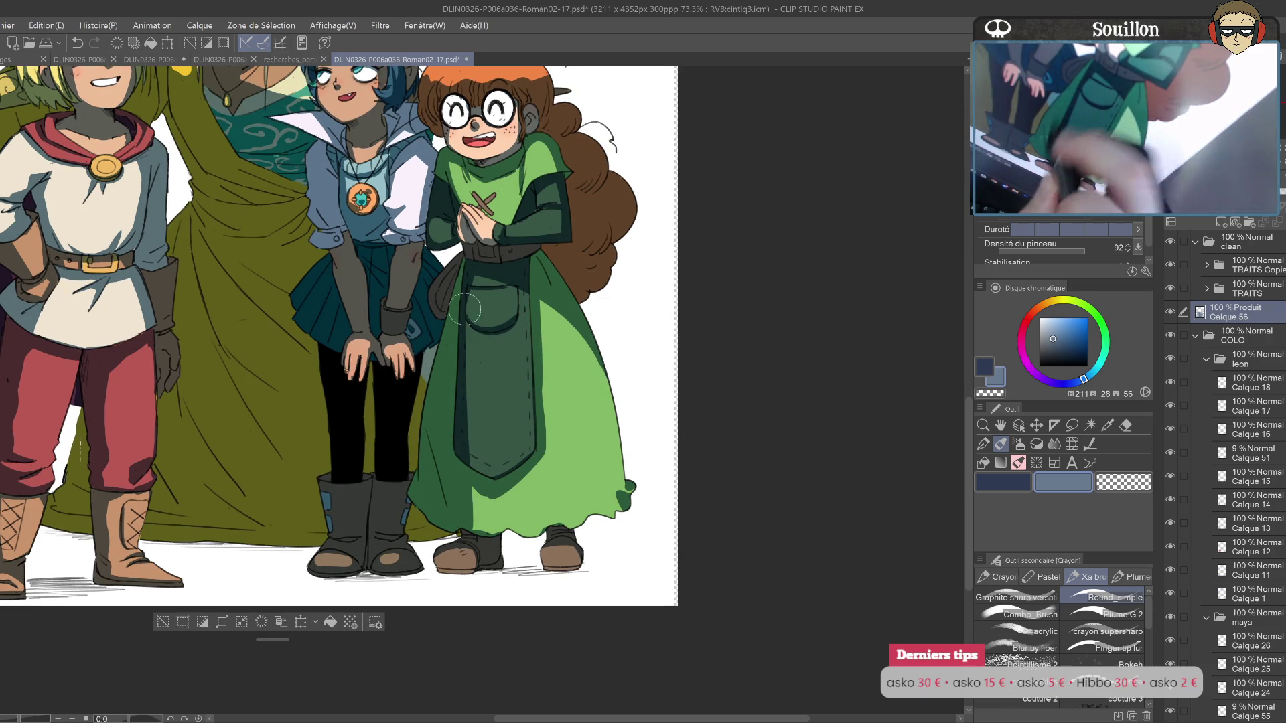
scroll(444, 354, up, 2)
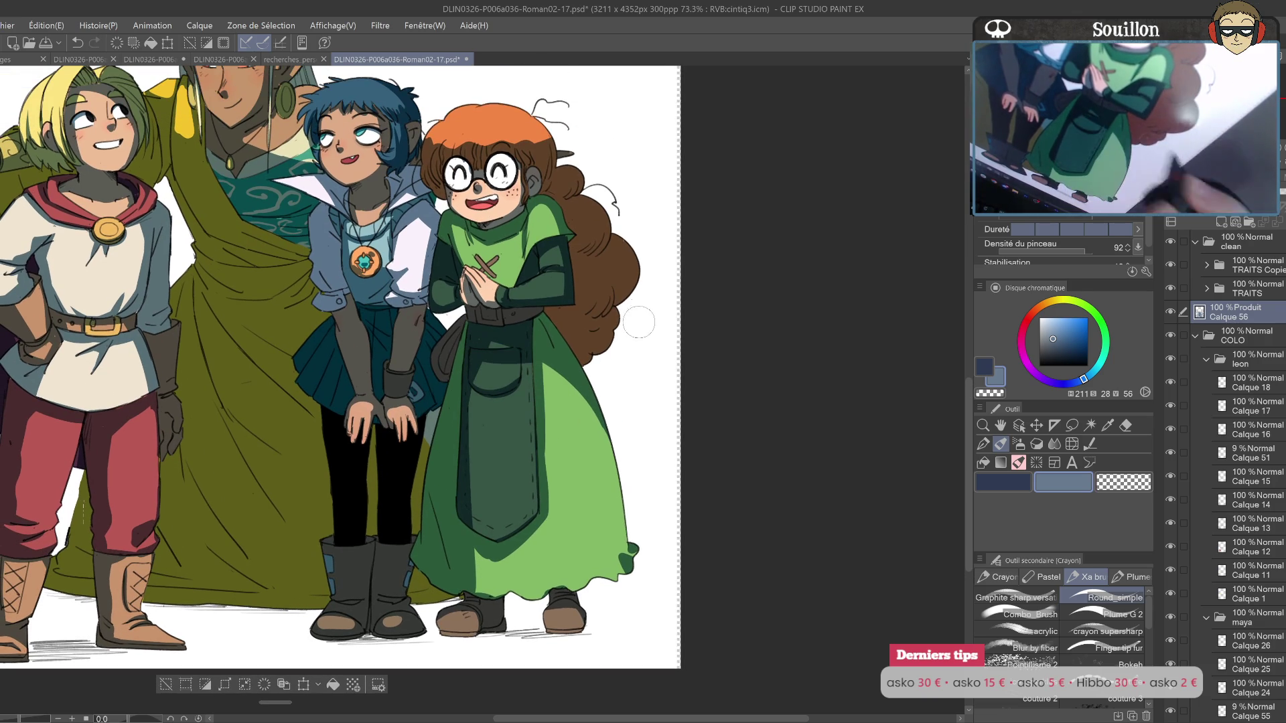
scroll(576, 367, down, 1)
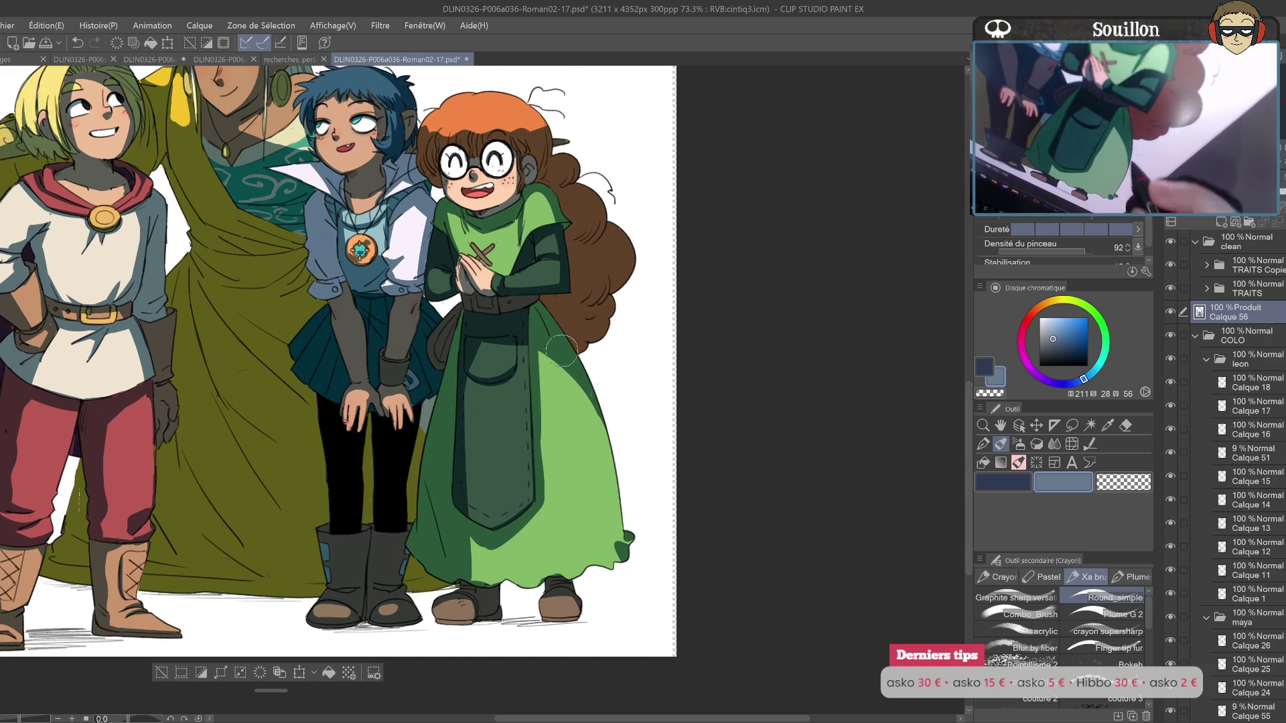
drag(588, 442, 594, 568)
key(ctrl+z)
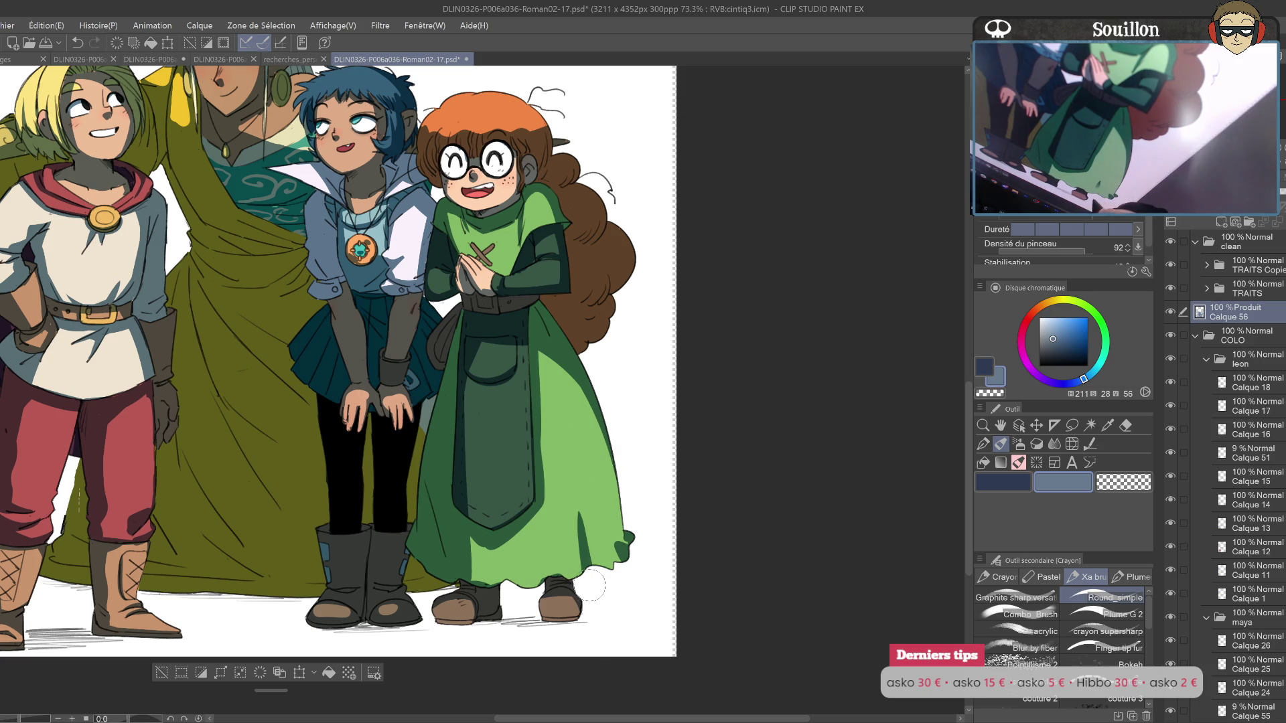
drag(586, 519, 600, 569)
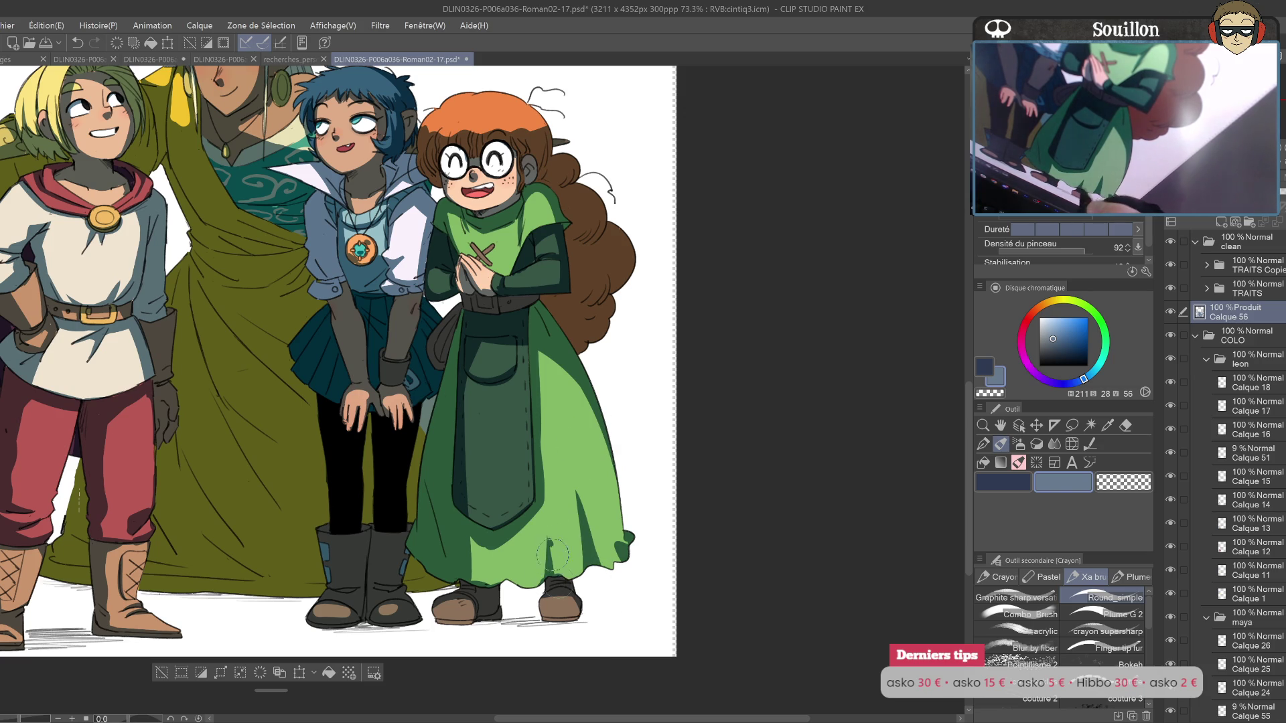
Step: Shade the area between the boots under the hem and add a stroke on the apron, checking it mirrored
drag(526, 548, 509, 596)
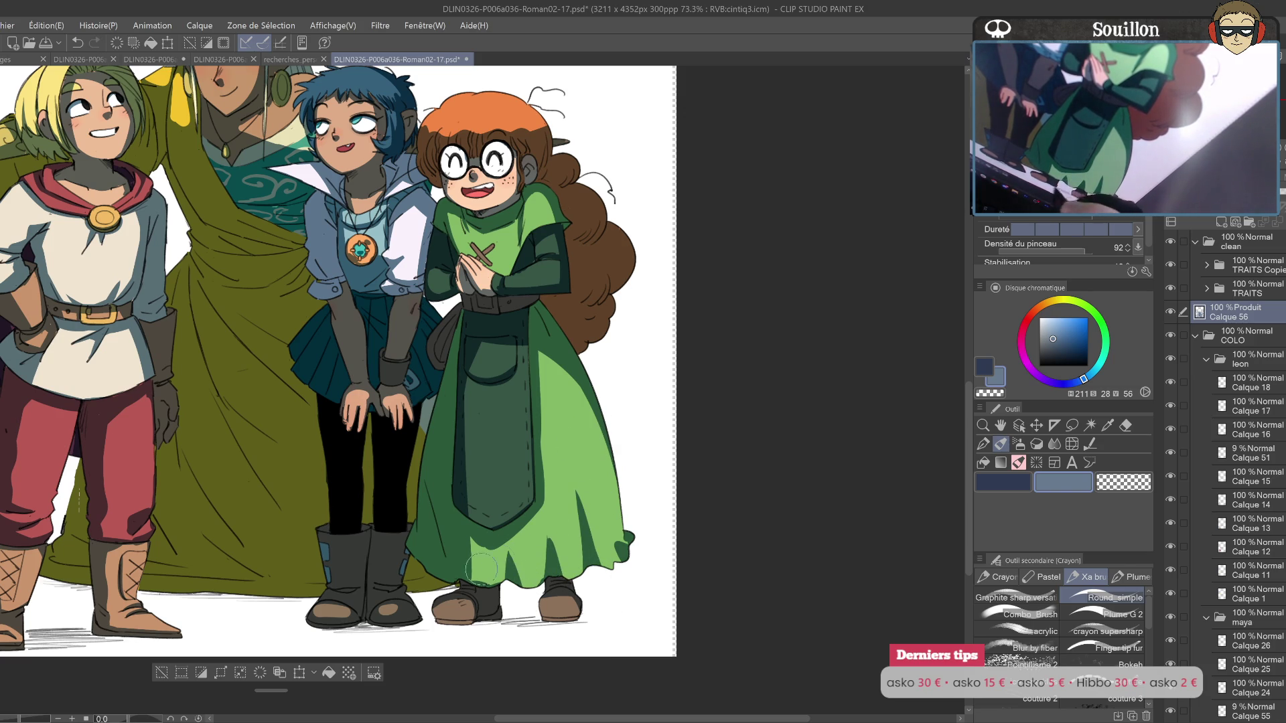
drag(469, 463, 515, 517)
drag(513, 424, 512, 524)
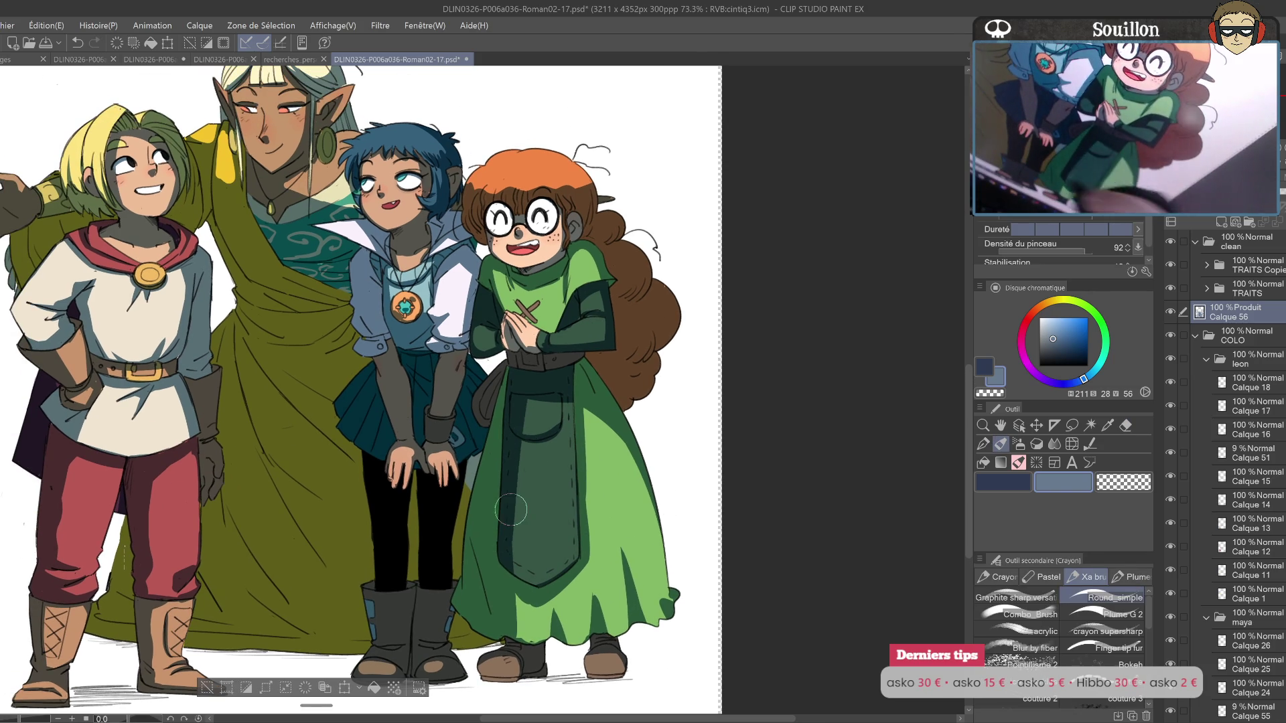
key(h)
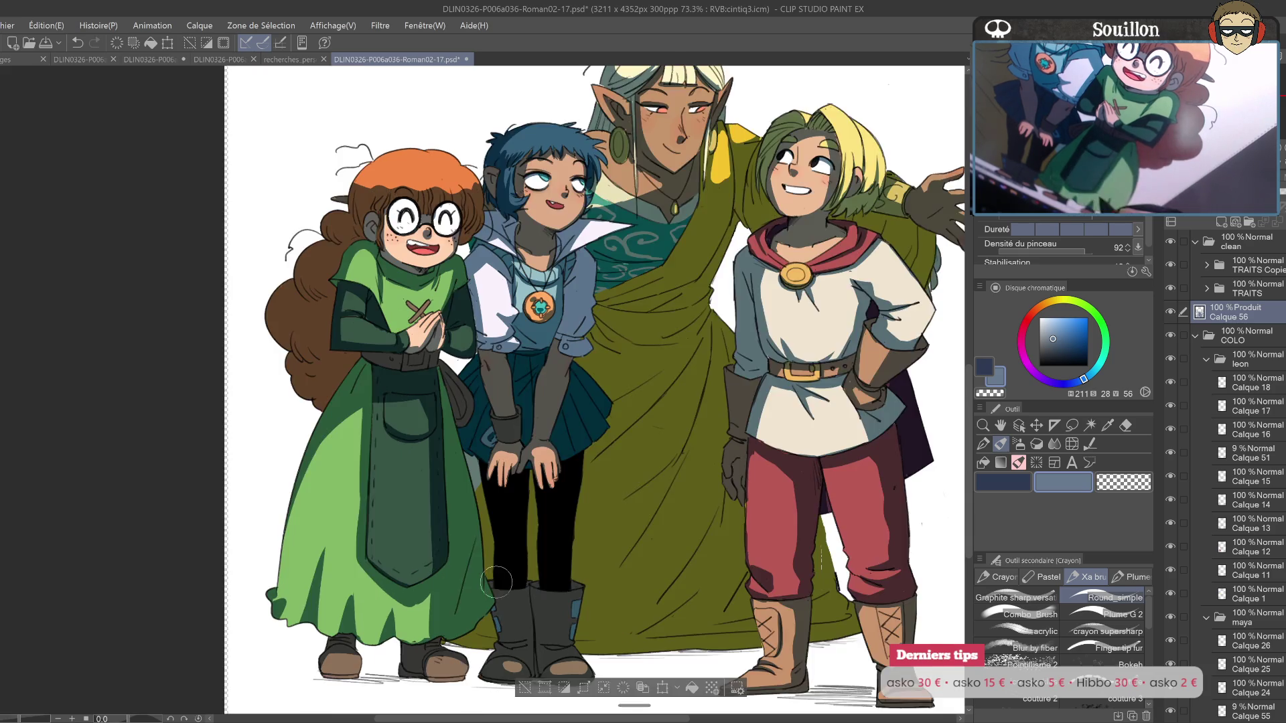
drag(496, 582, 567, 511)
Step: Erase a small bit of the dress shading and return to the normal, unflipped view
key(e)
key(ctrl+z)
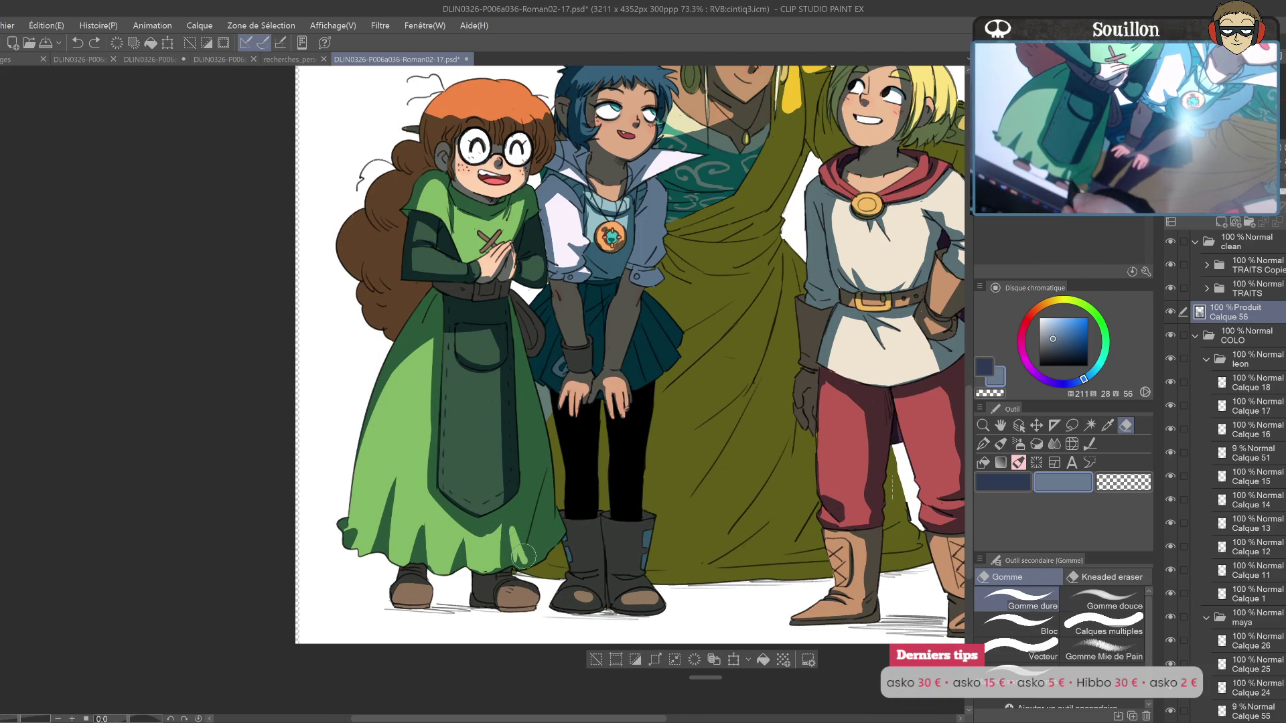
drag(526, 556, 539, 566)
key(h)
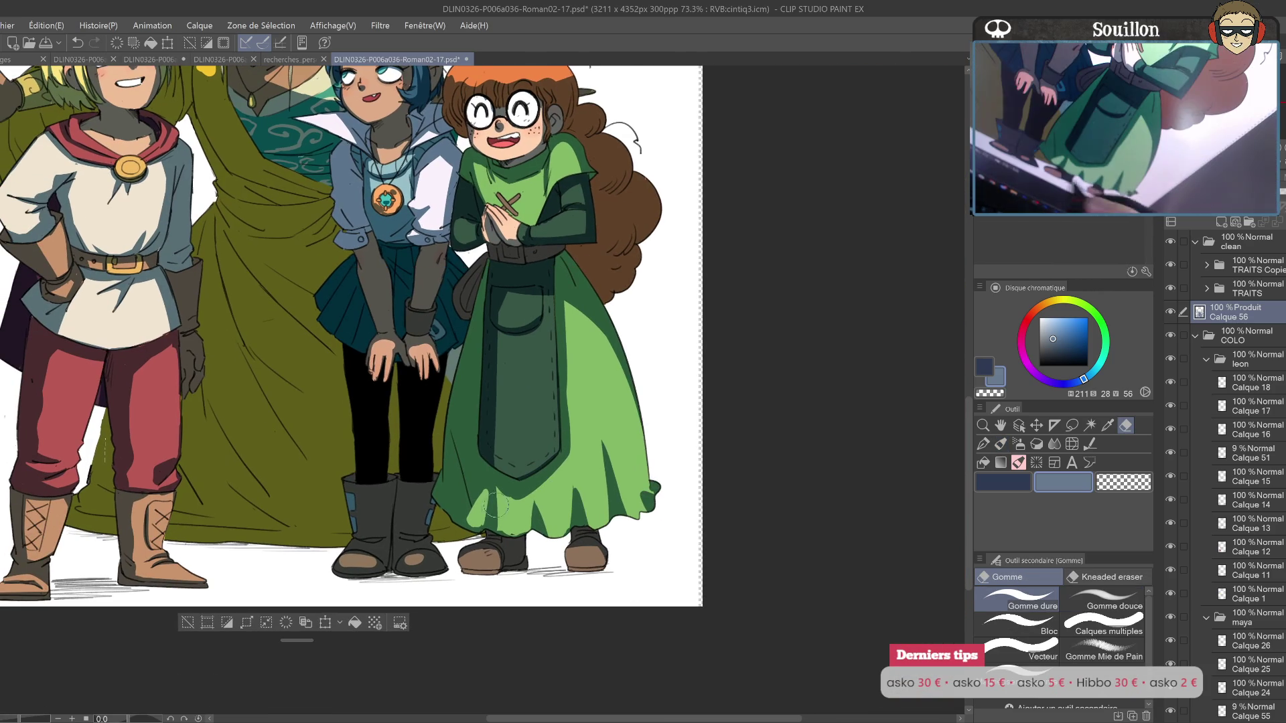
key(p)
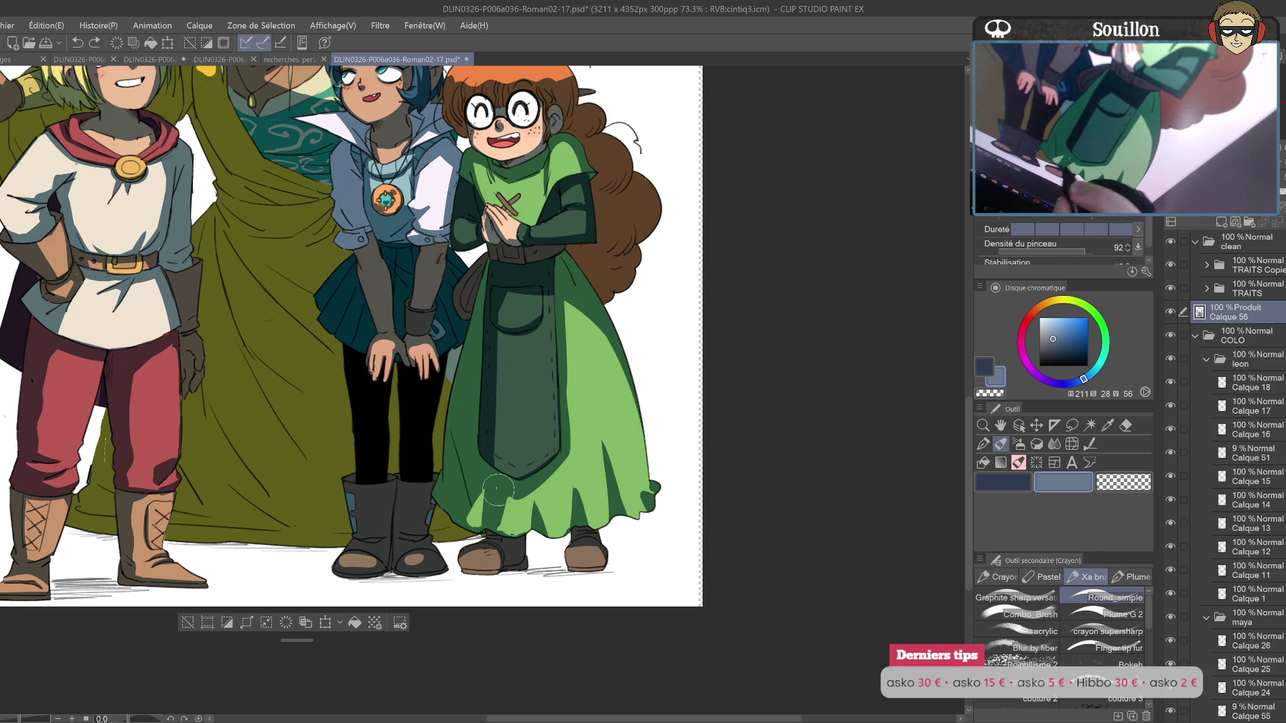
key(e)
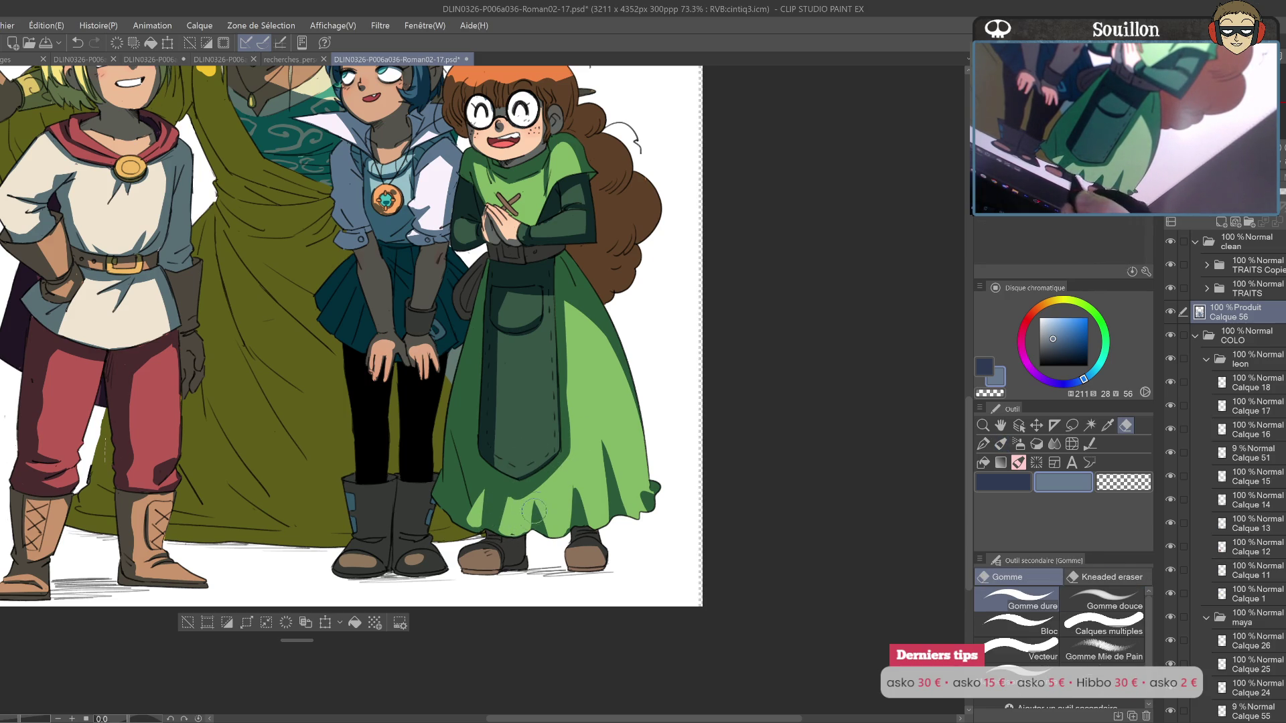
key(p)
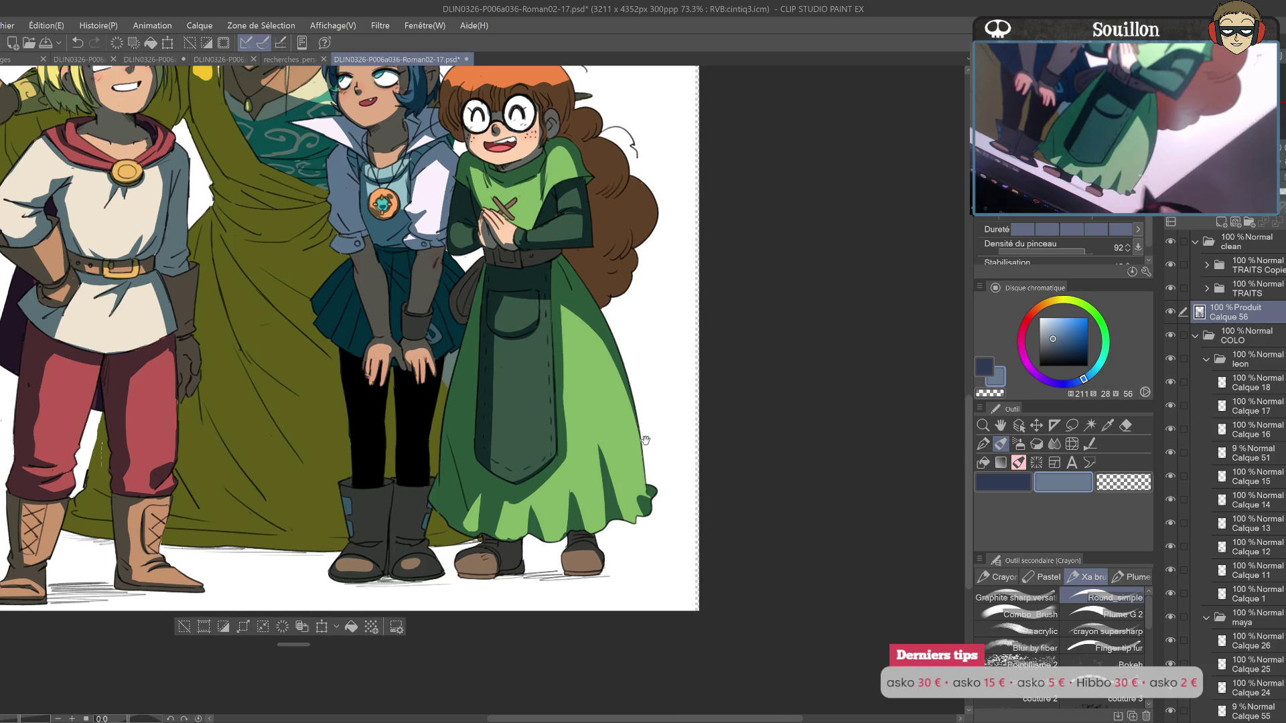
scroll(532, 457, up, 5)
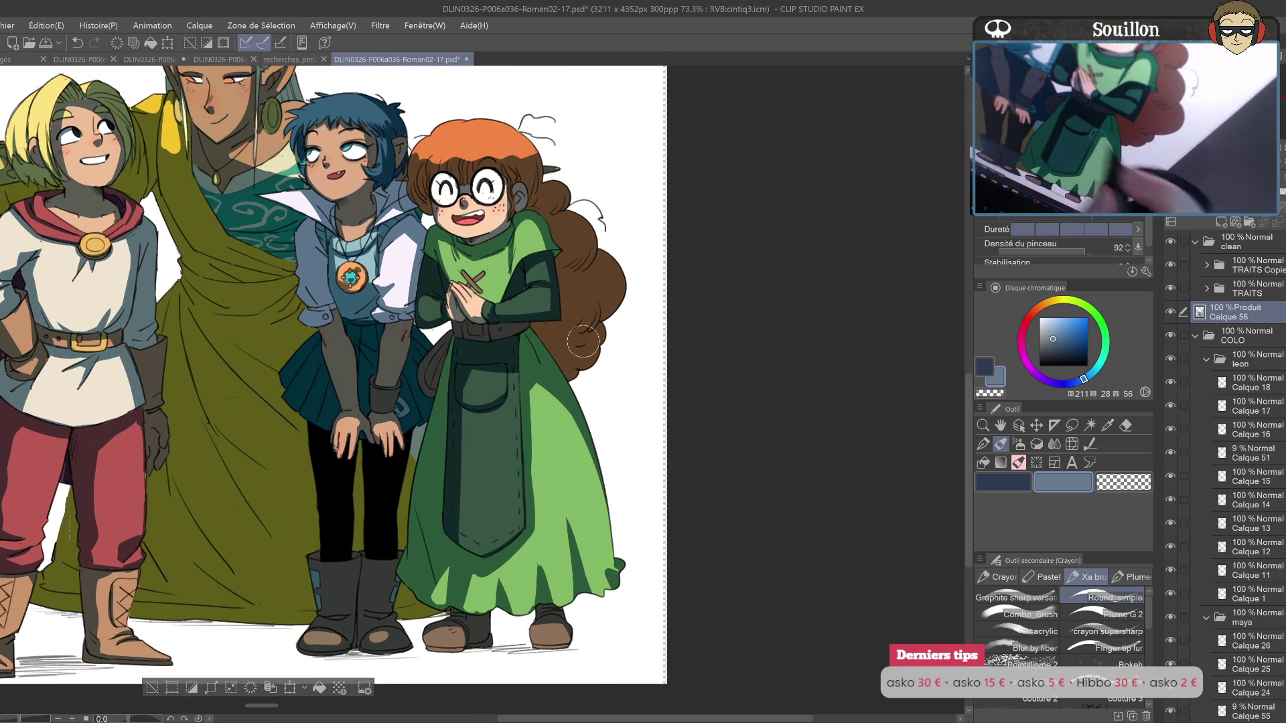
scroll(569, 375, up, 5)
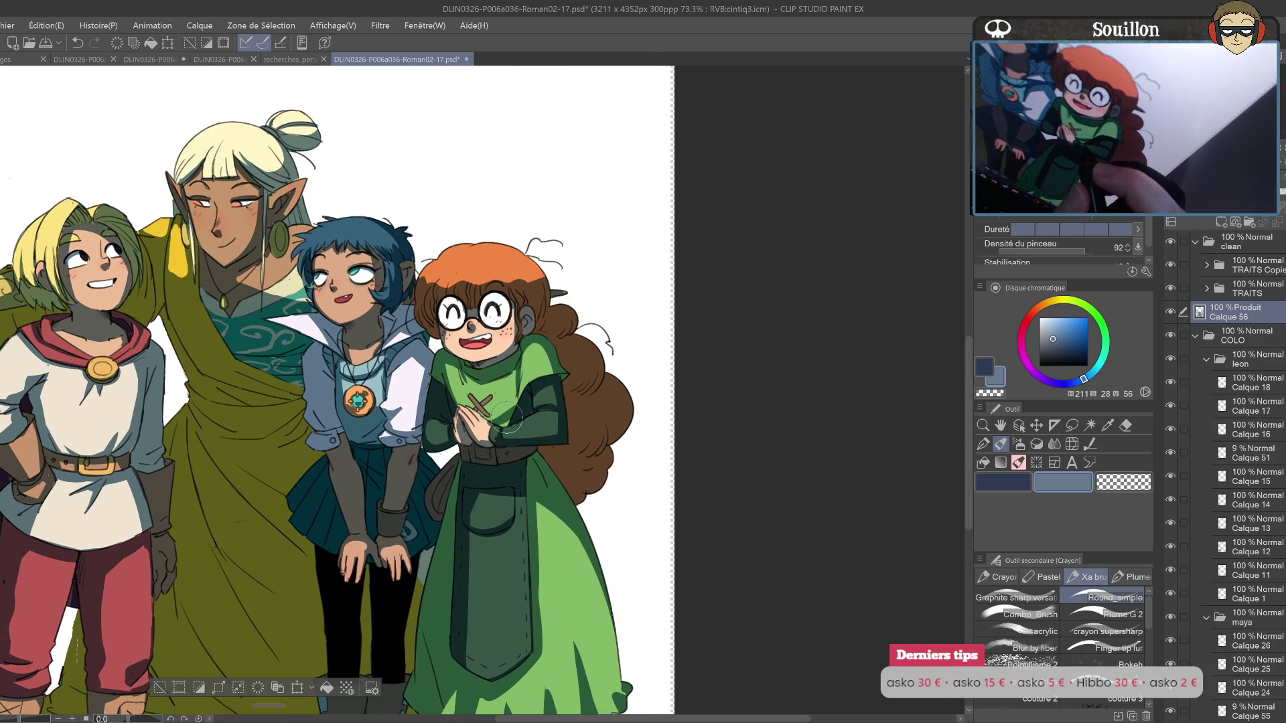
Step: Undo the last stroke and erase a small spot on the collar, checking it on a mirrored canvas
scroll(532, 388, up, 2)
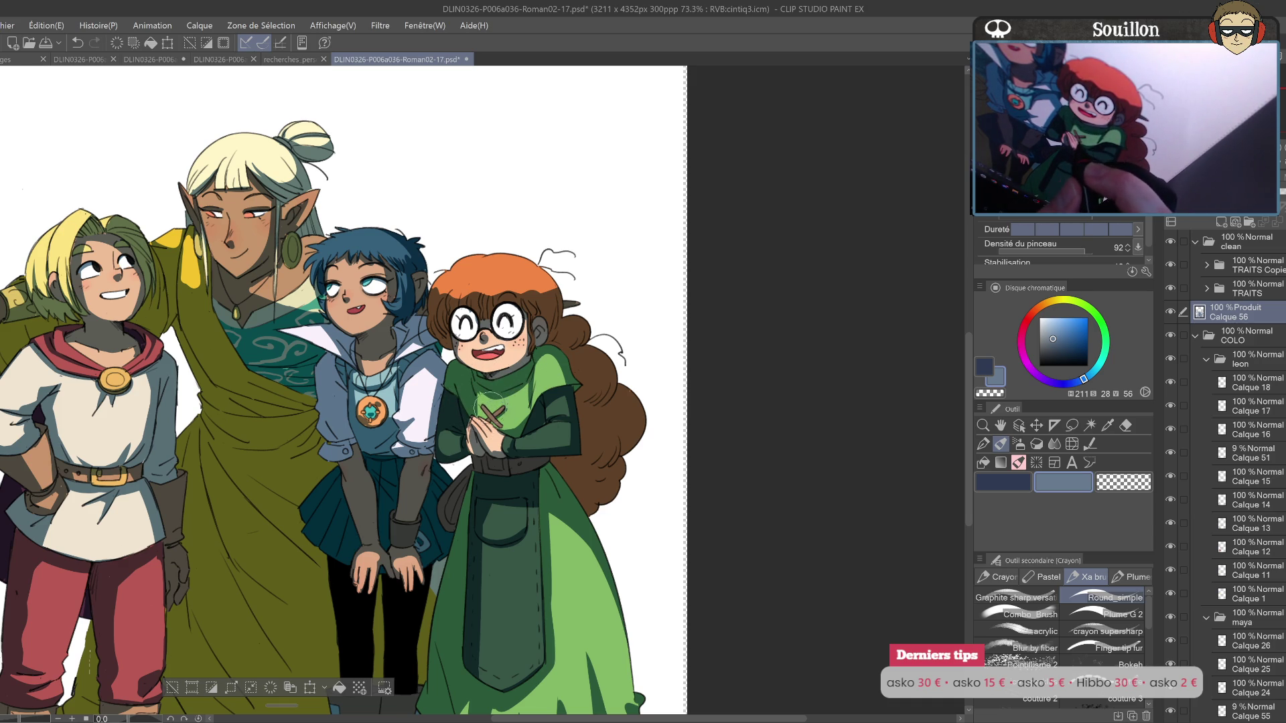
key(ctrl+z)
key(ctrl+z)
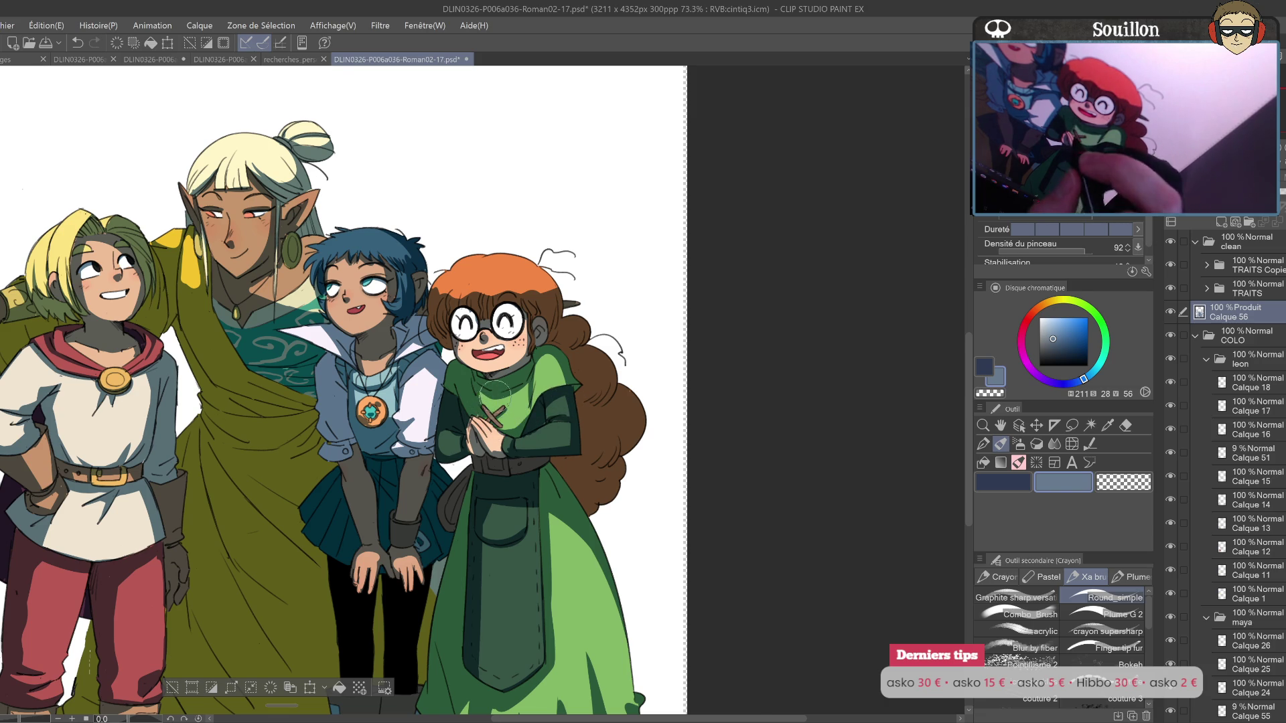
key(h)
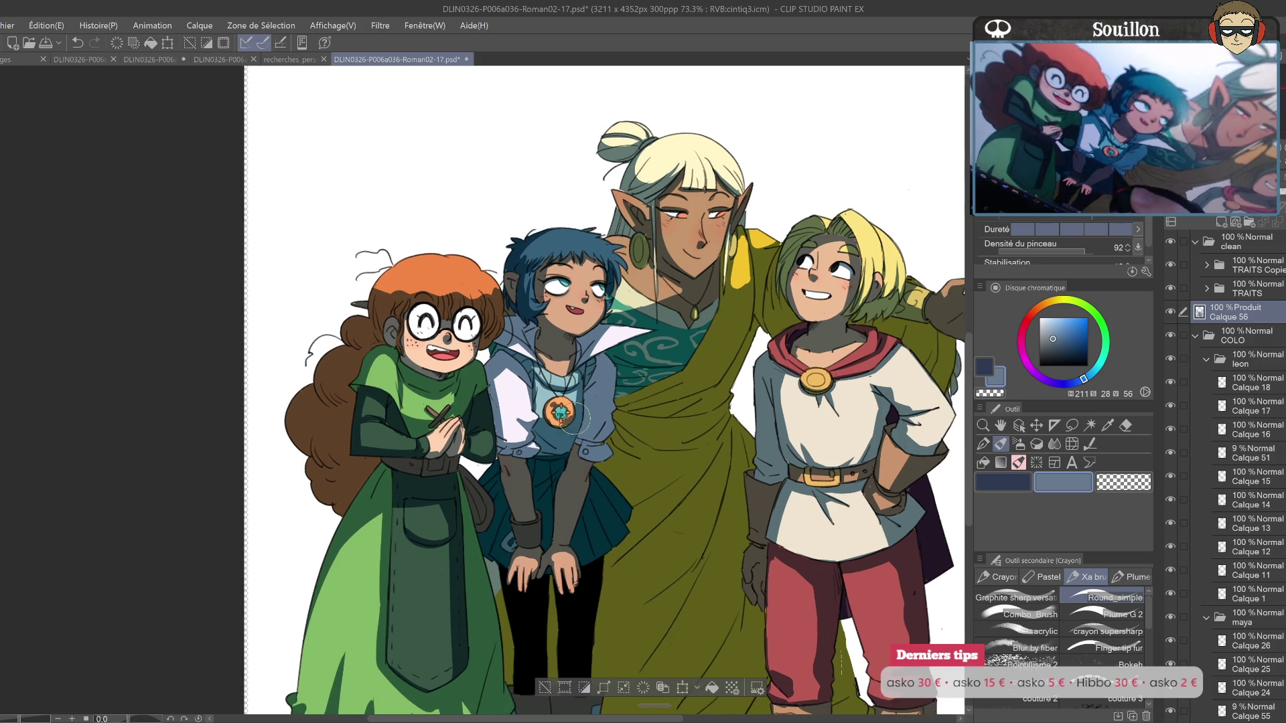
key(h)
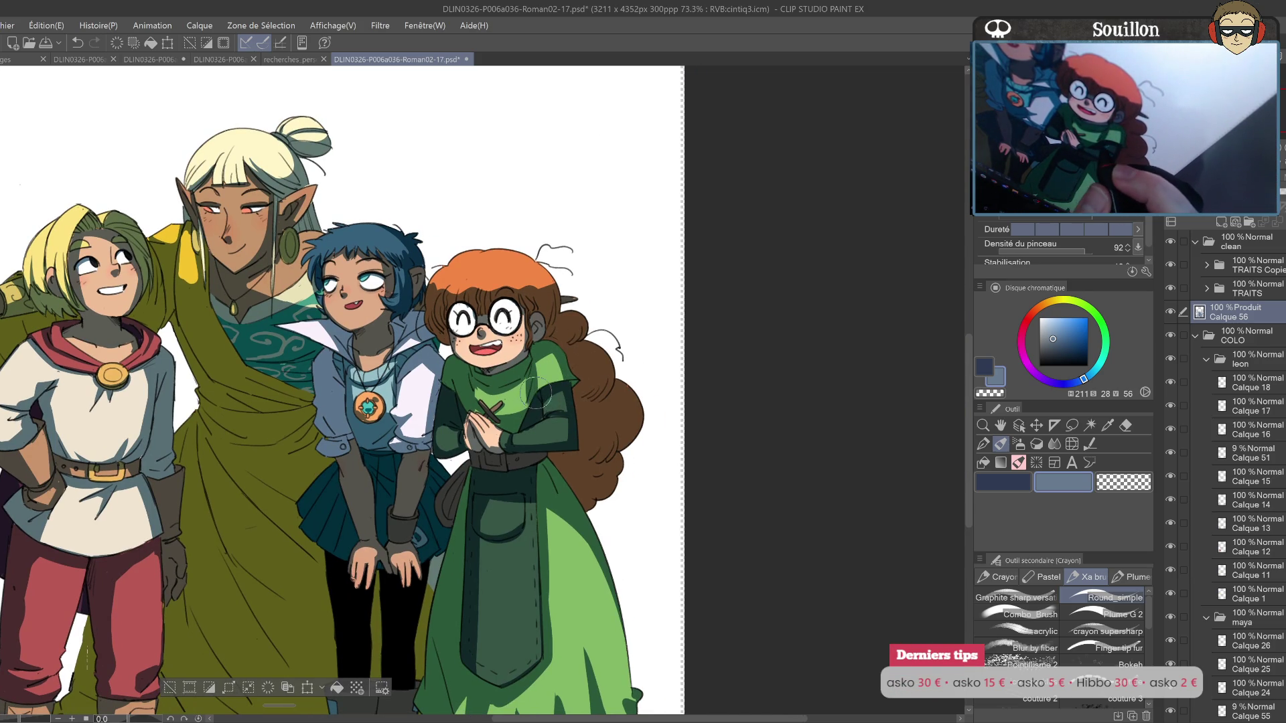
key(e)
drag(531, 403, 534, 396)
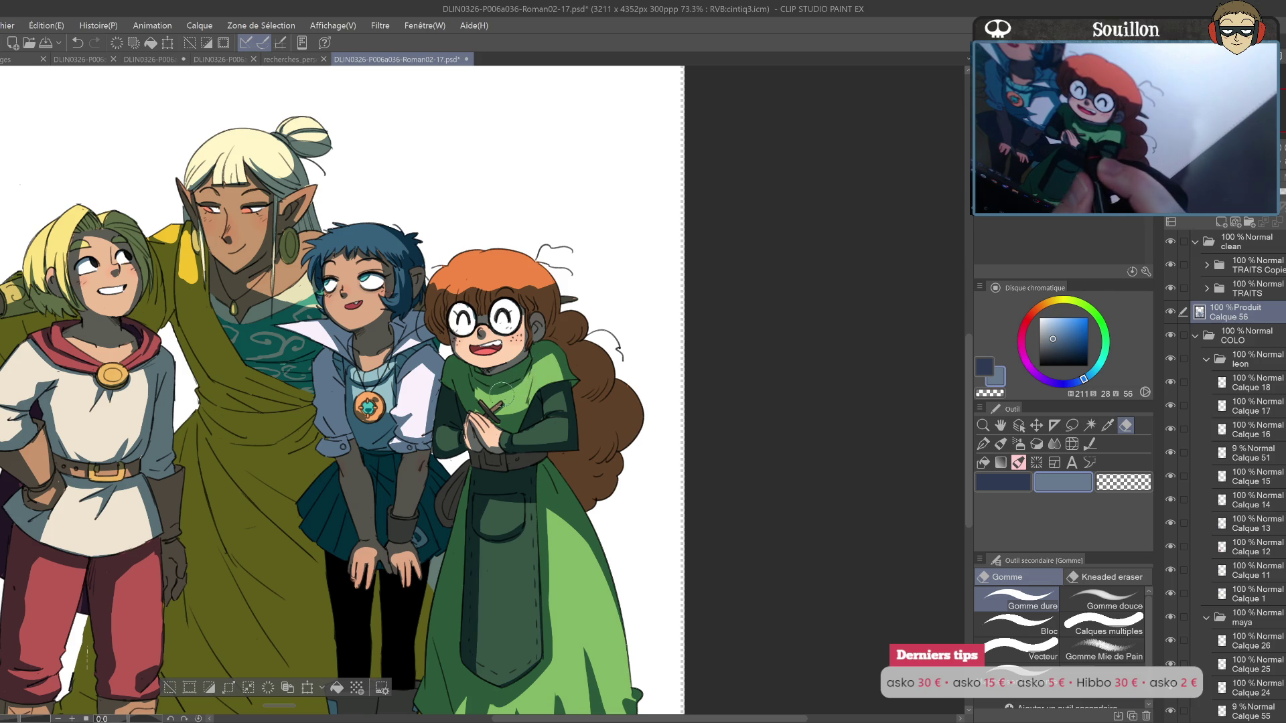
key(p)
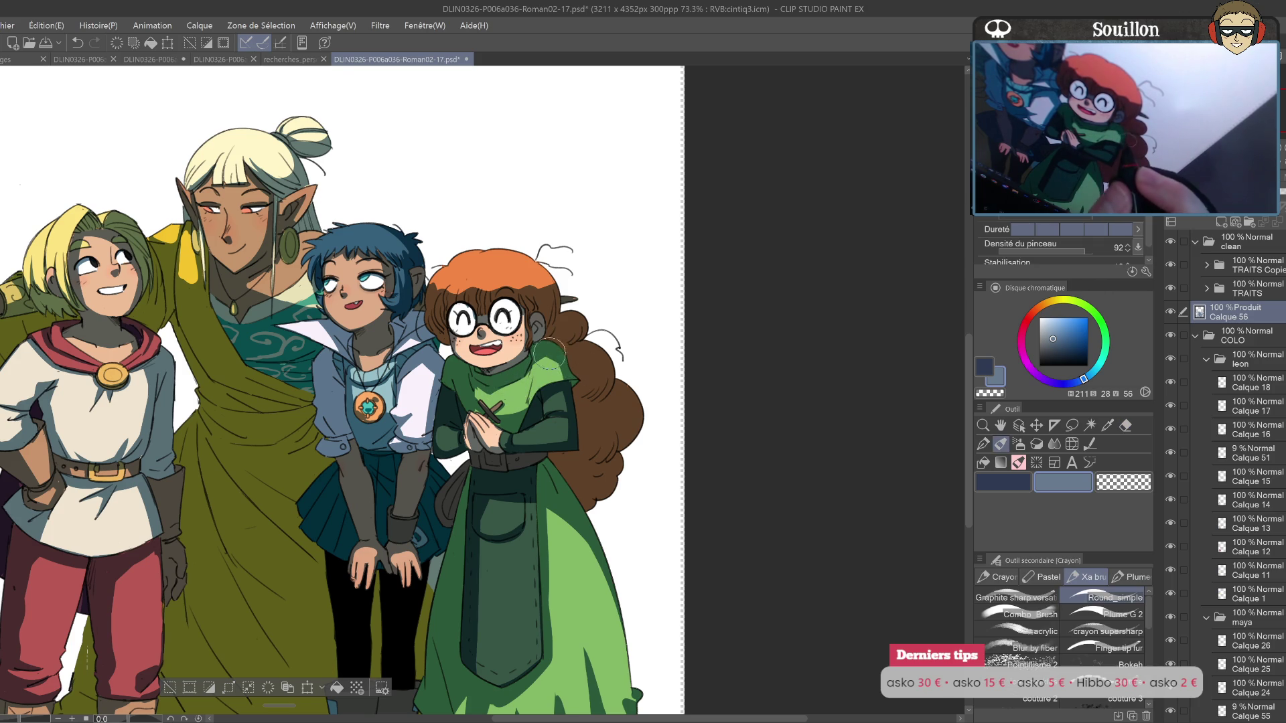
key(h)
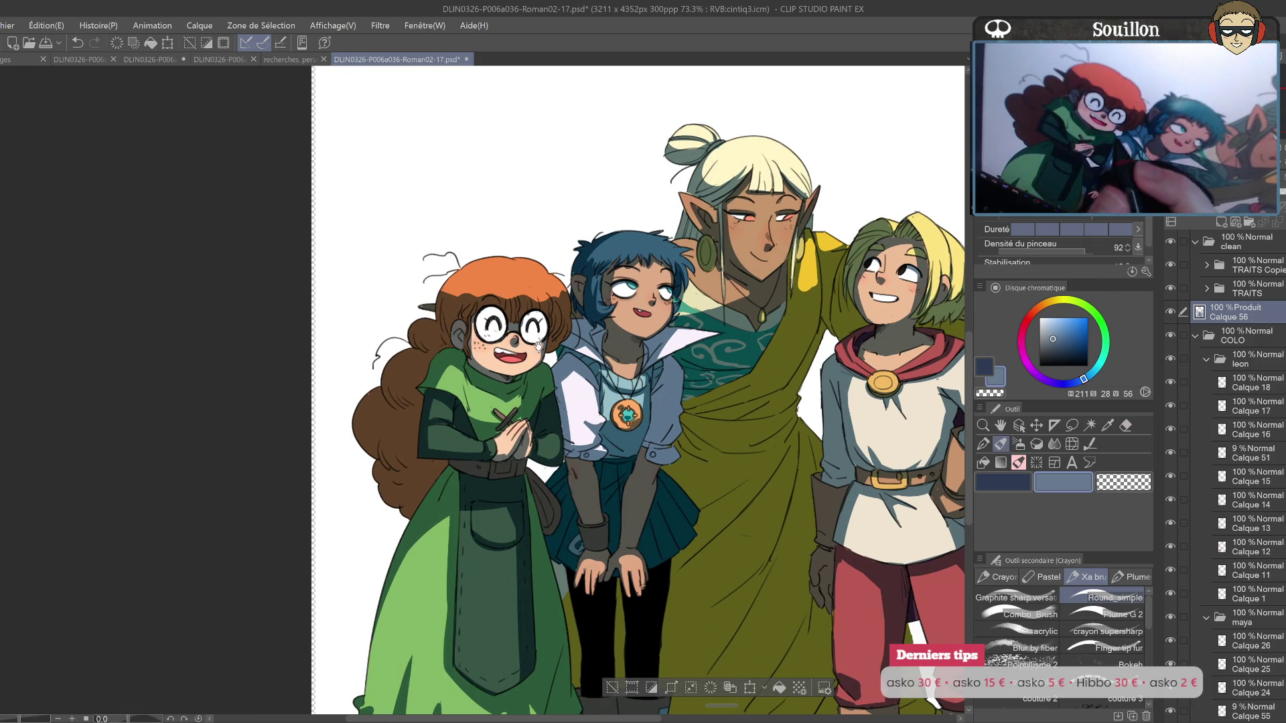
Step: Mirror the canvas and undo the small stray stroke near the glasses
drag(540, 338, 527, 385)
key(e)
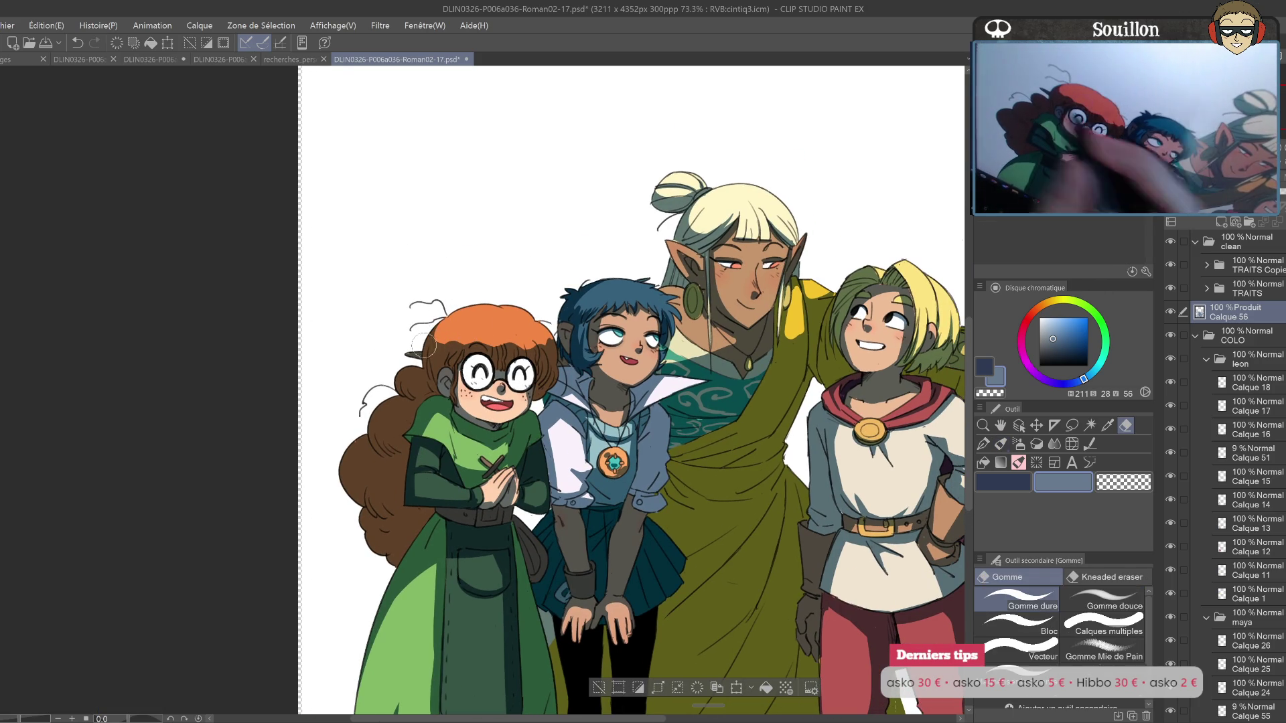
mouse_move(439, 342)
mouse_down()
mouse_move(425, 329)
mouse_move(505, 375)
mouse_up()
key(p)
key(h)
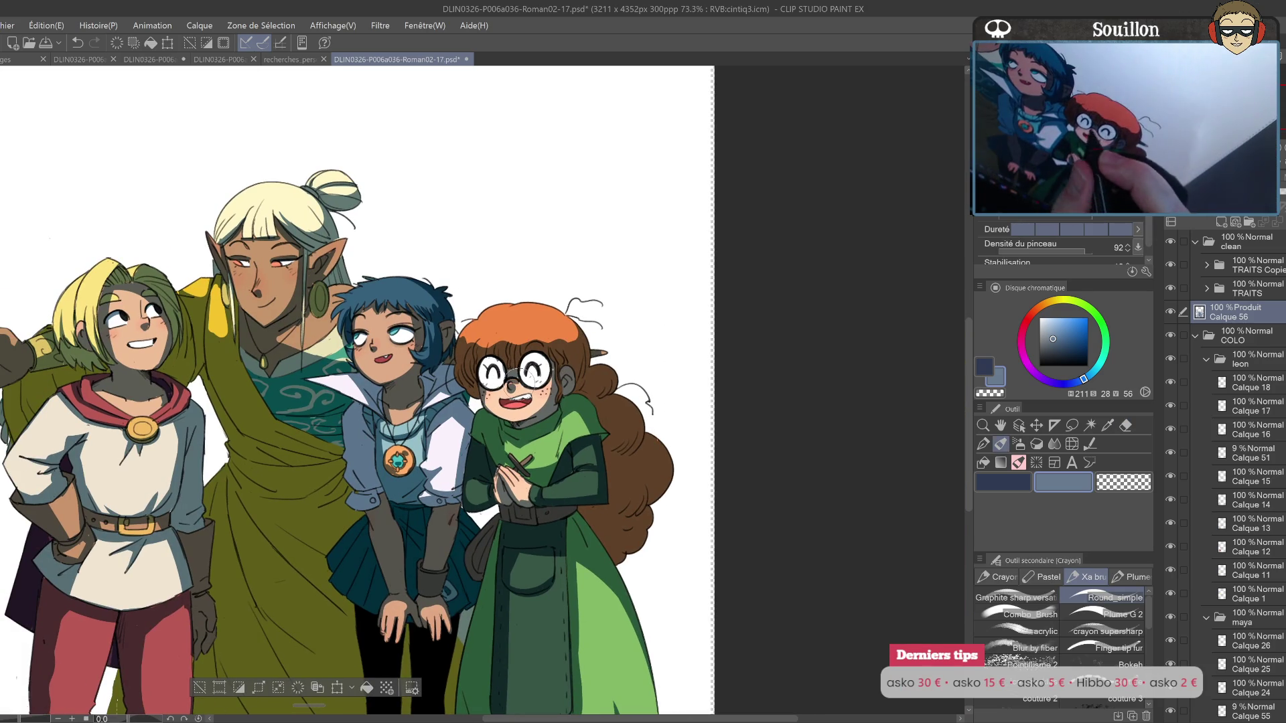
key(ctrl+z)
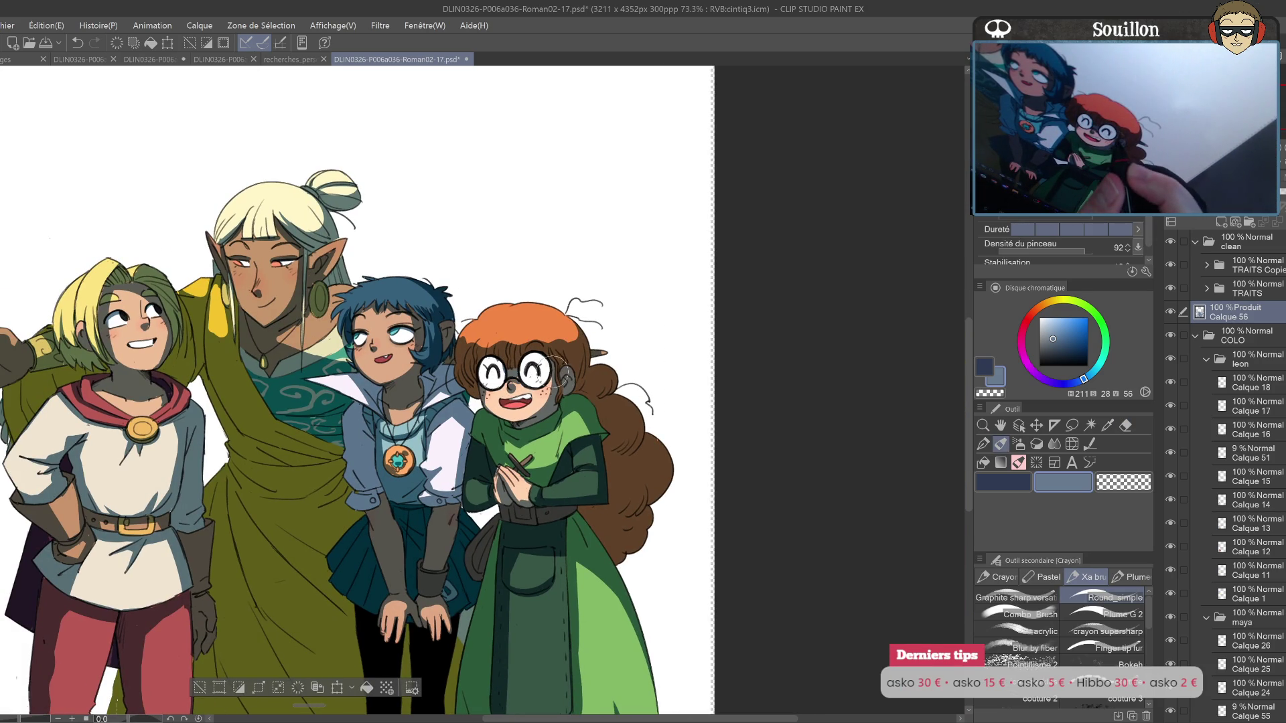
Step: Zoom in on the characters, undo the last stroke on the boot, and zoom back out
drag(565, 386, 551, 354)
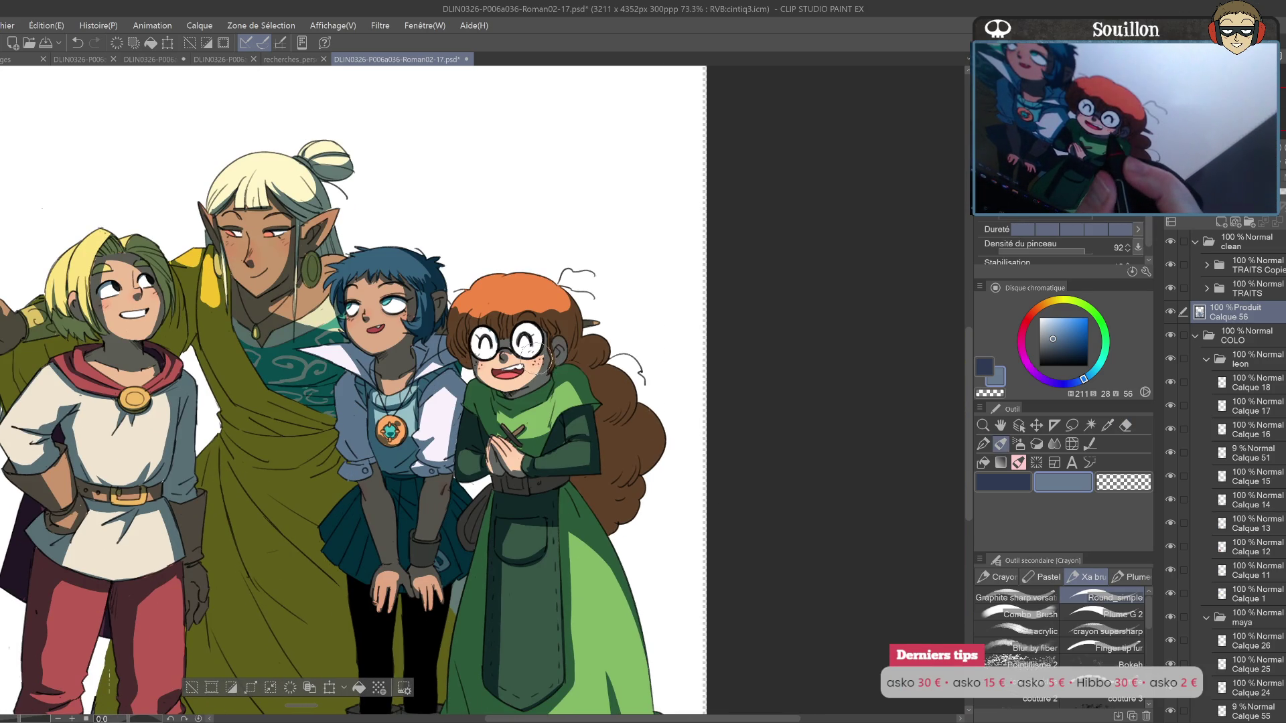
key(e)
key(p)
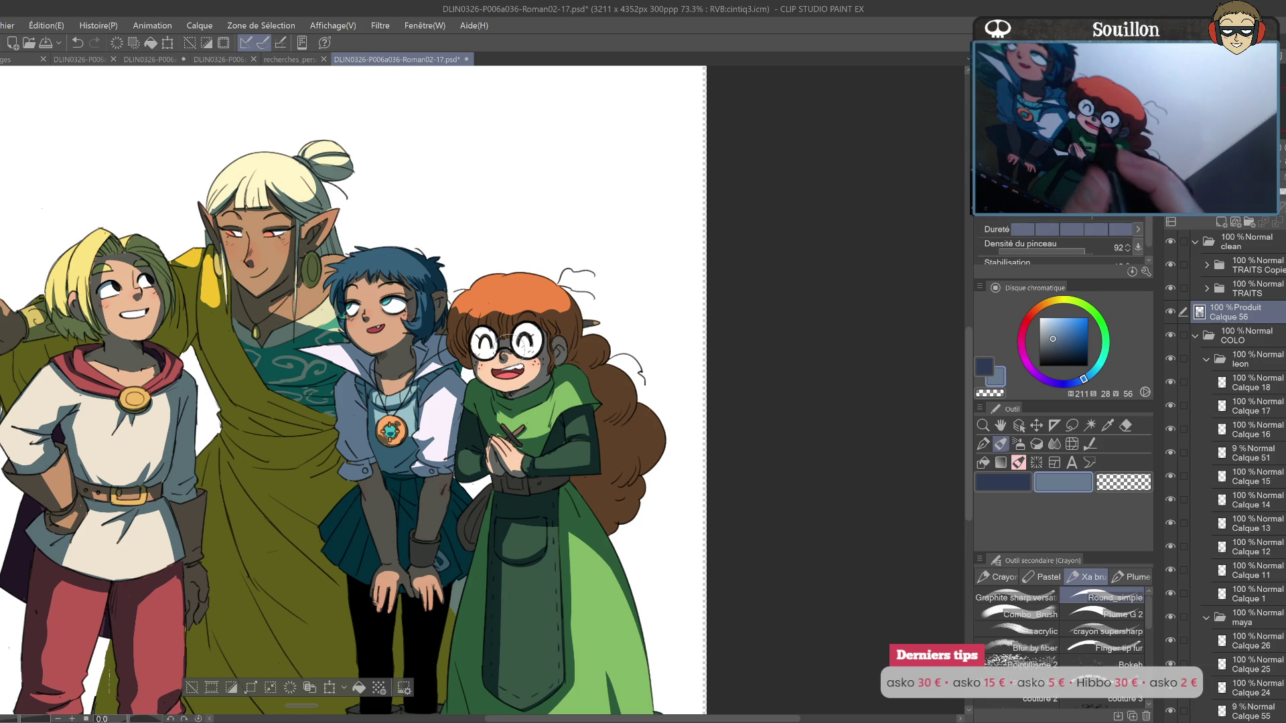
key(e)
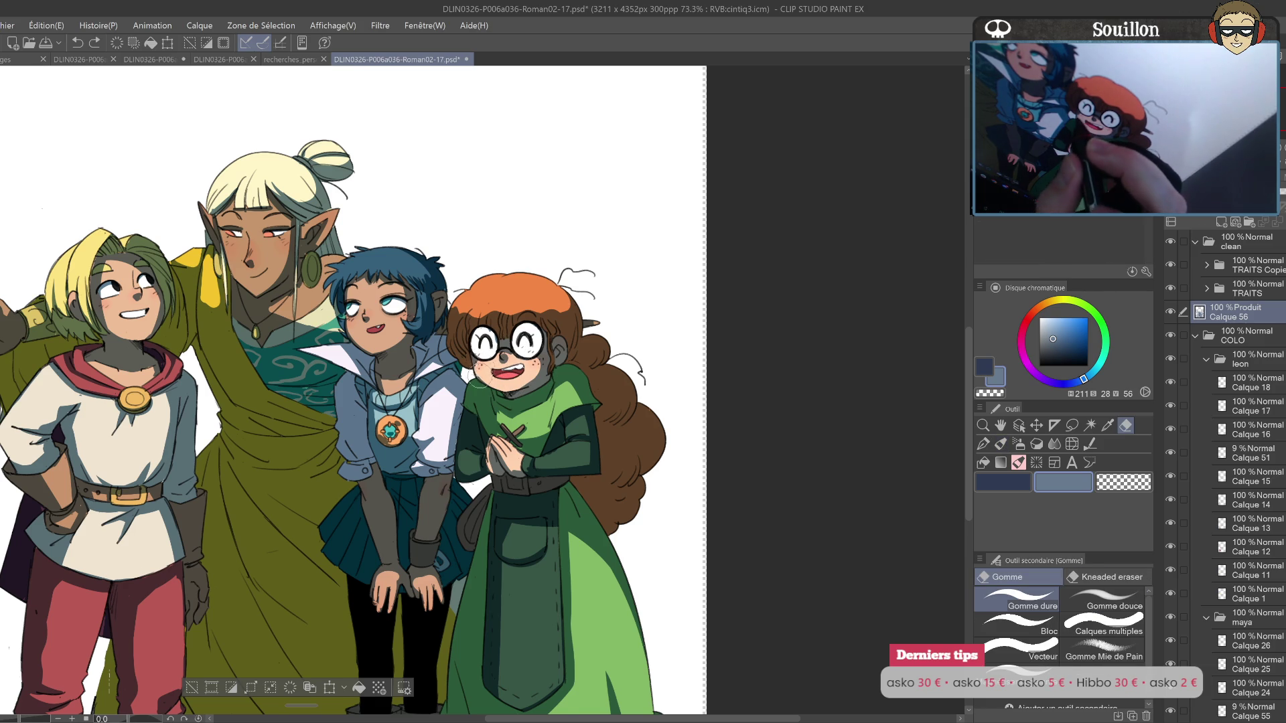
key(p)
drag(530, 395, 494, 491)
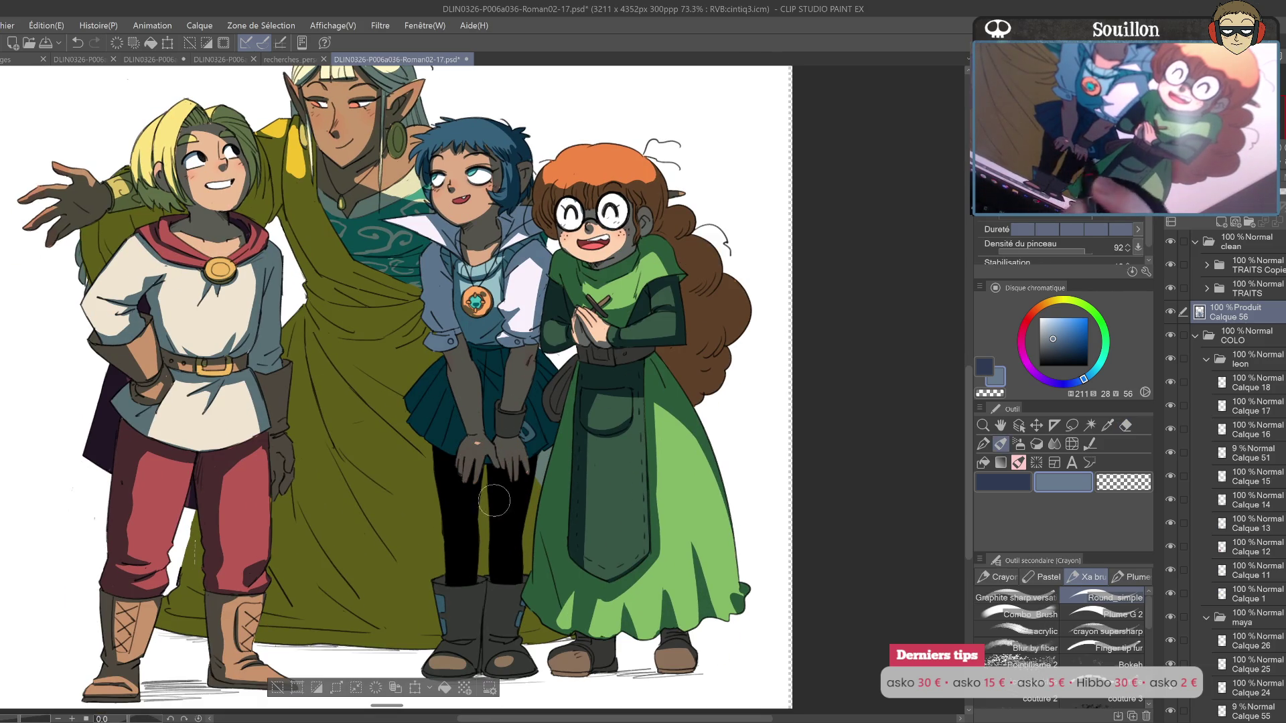
scroll(498, 427, down, 5)
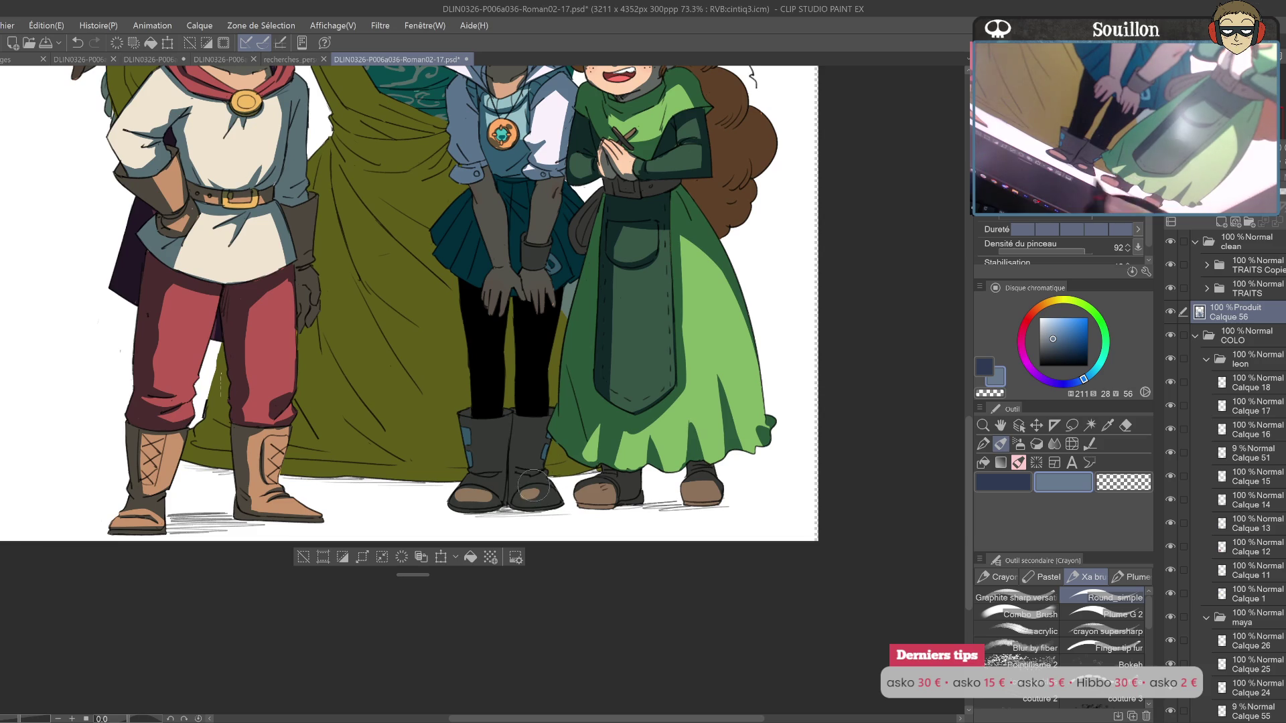
key(ctrl+z)
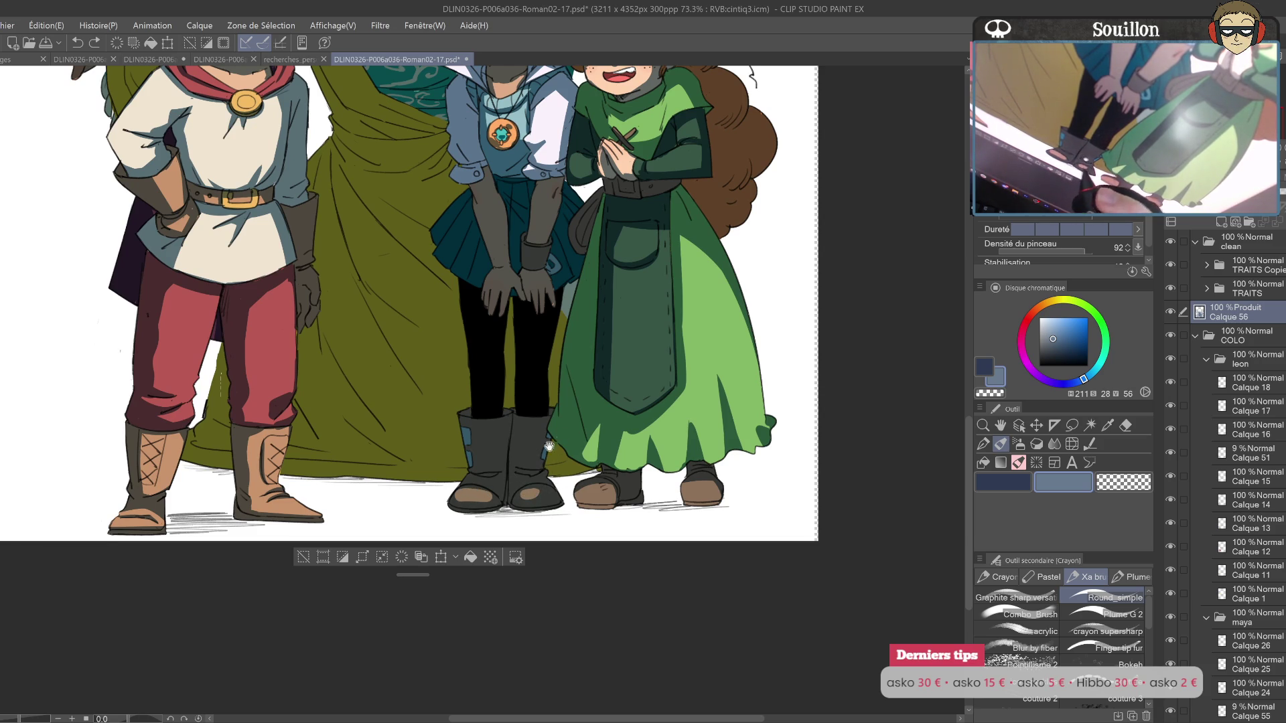
scroll(538, 453, down, 3)
mouse_move(539, 454)
mouse_down()
mouse_move(425, 508)
mouse_move(417, 597)
mouse_up()
scroll(374, 472, up, 3)
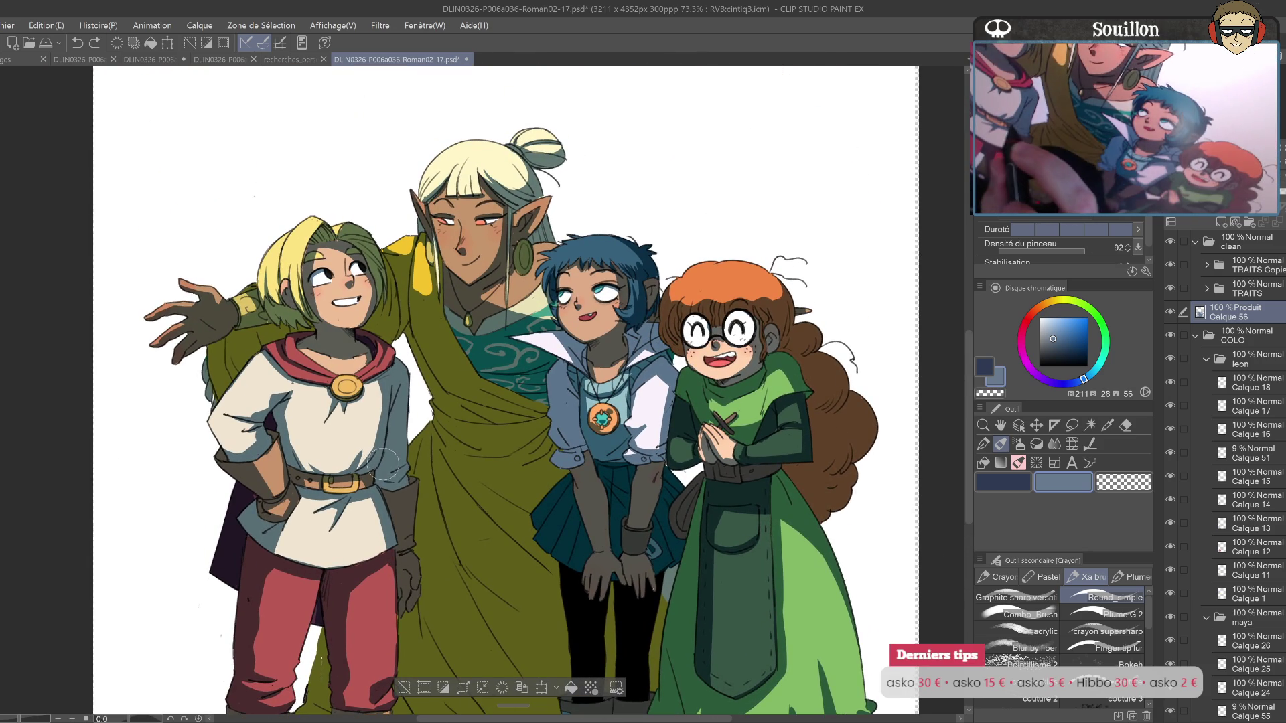
Step: Paint a long vertical shadow stroke down the blue-haired character's jacket
mouse_move(620, 423)
mouse_down()
mouse_move(633, 436)
mouse_move(621, 545)
mouse_up()
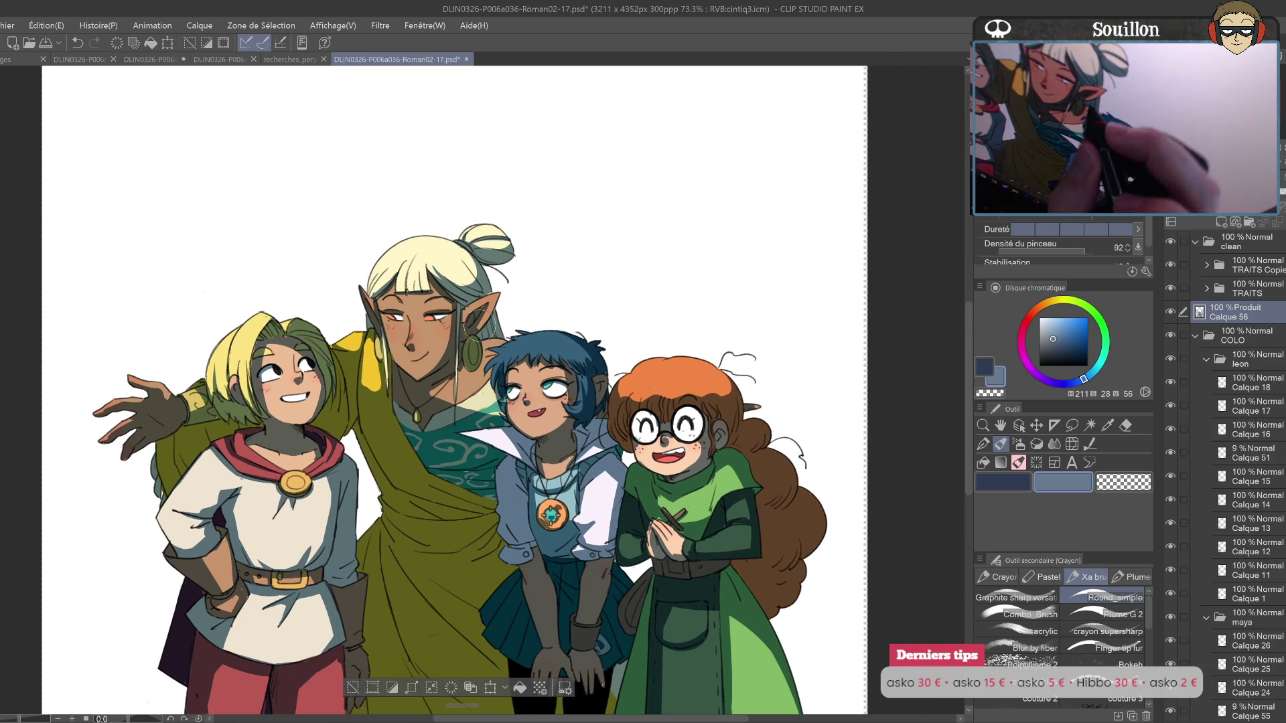
key(e)
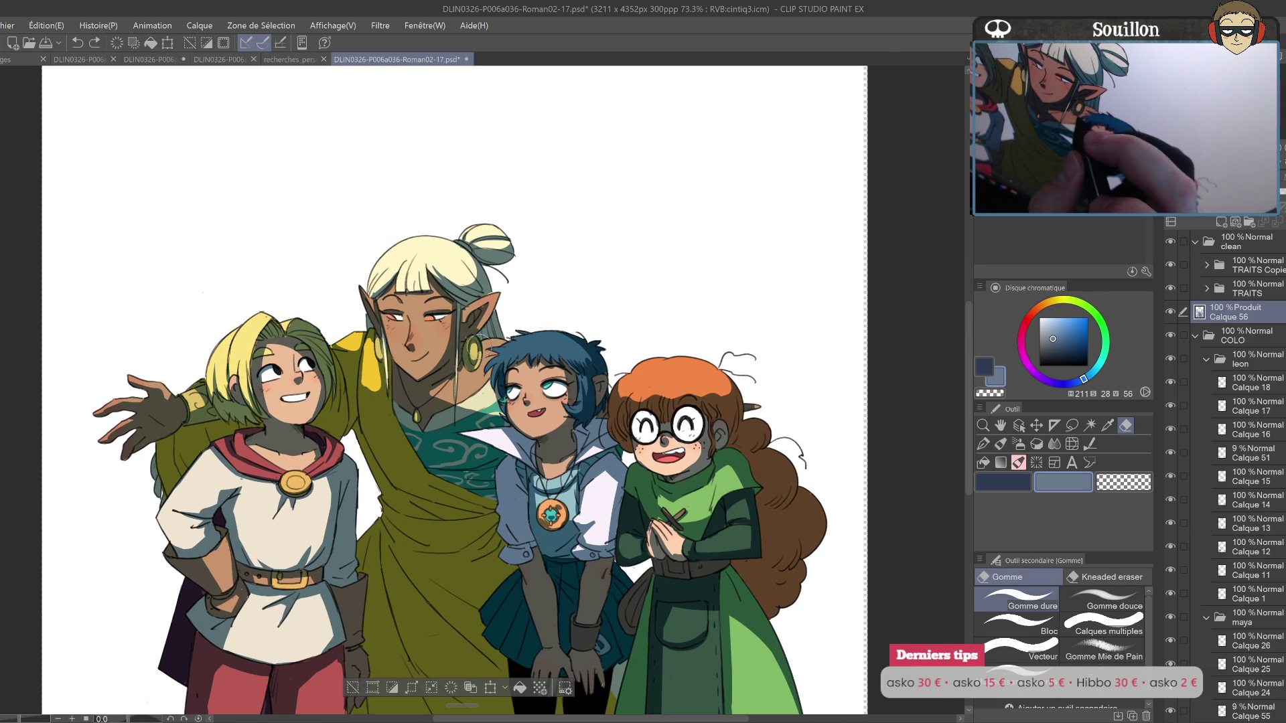
key(p)
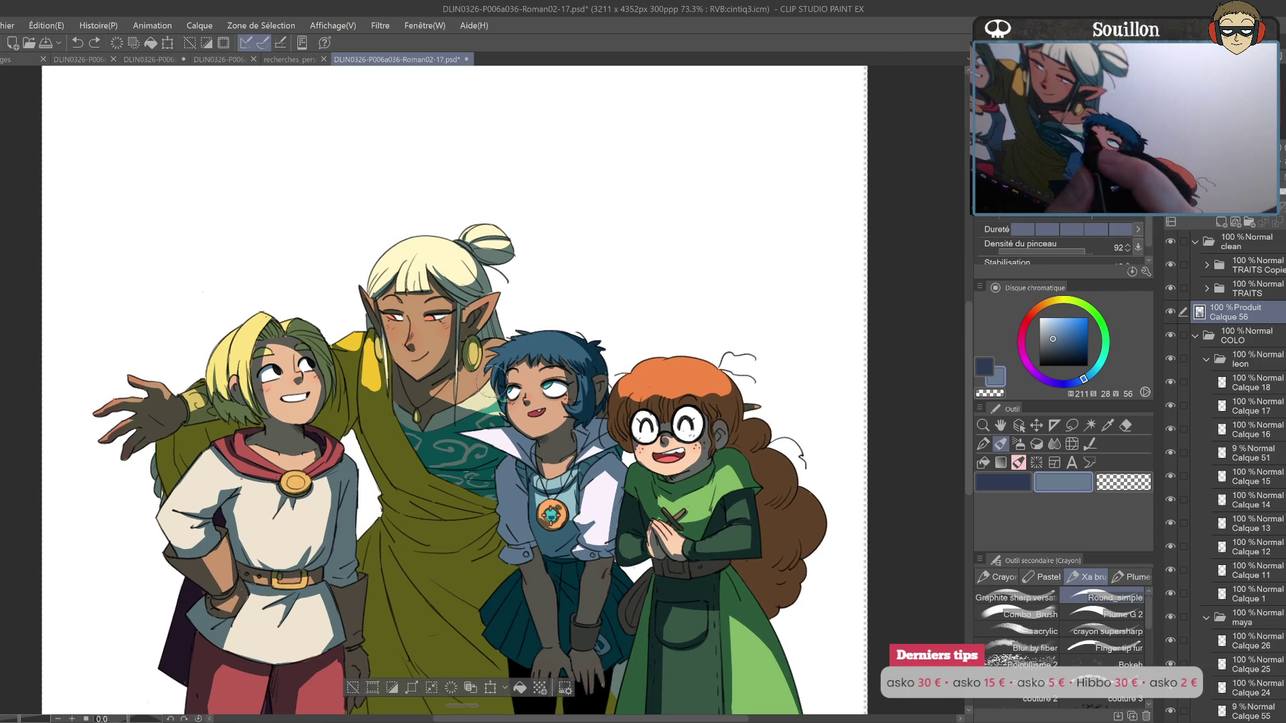
scroll(598, 365, down, 2)
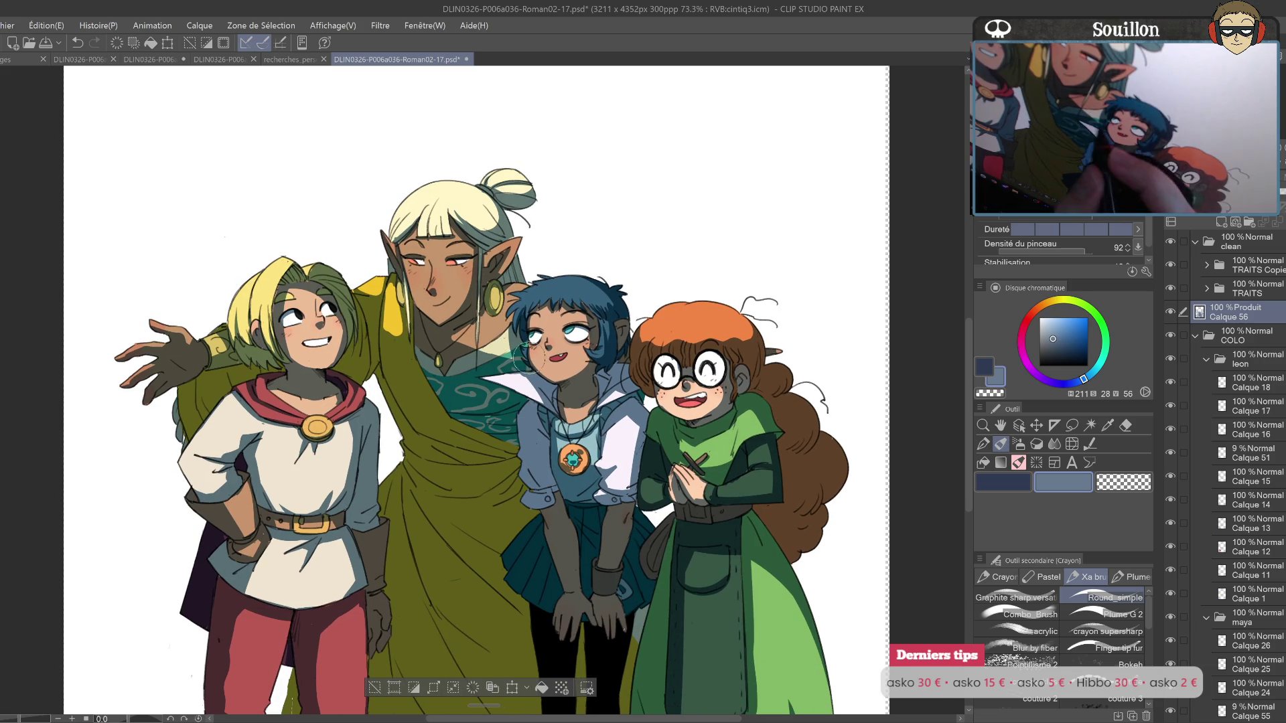
scroll(530, 278, up, 1)
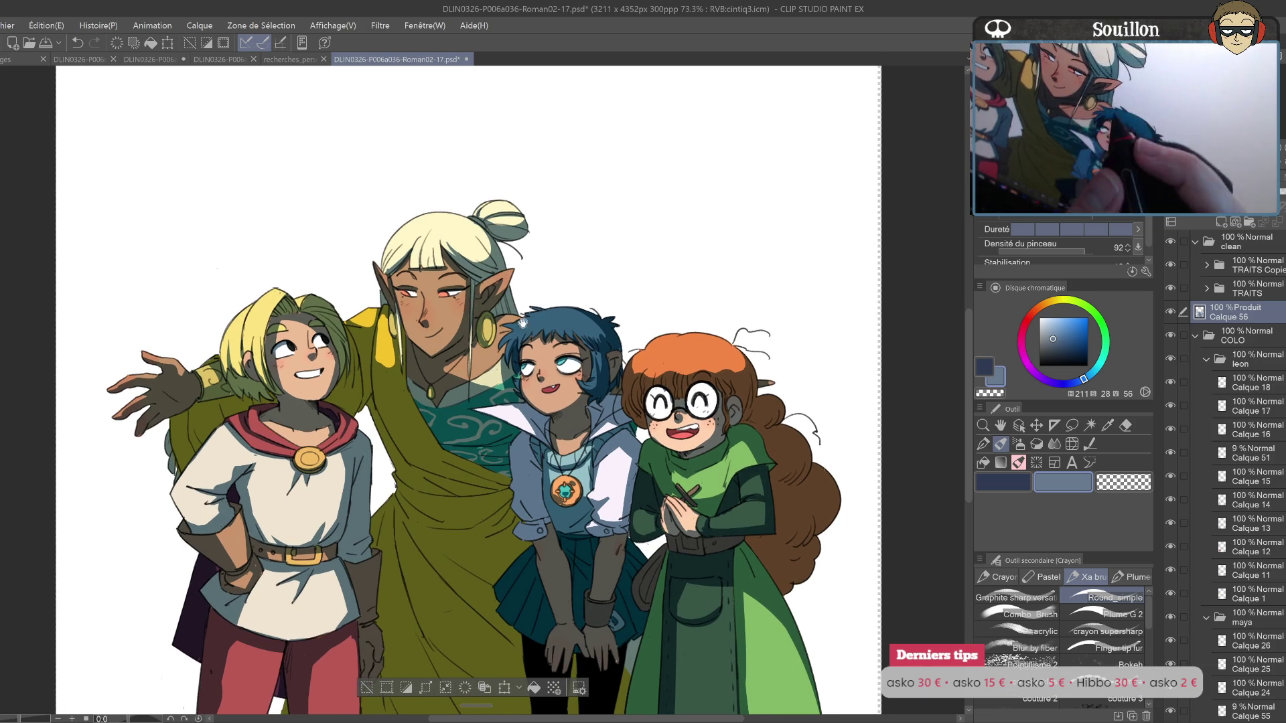
drag(535, 277, 604, 240)
Step: Erase excess shadow from the blonde character's hair, checking the result on a mirrored canvas
key(h)
key(e)
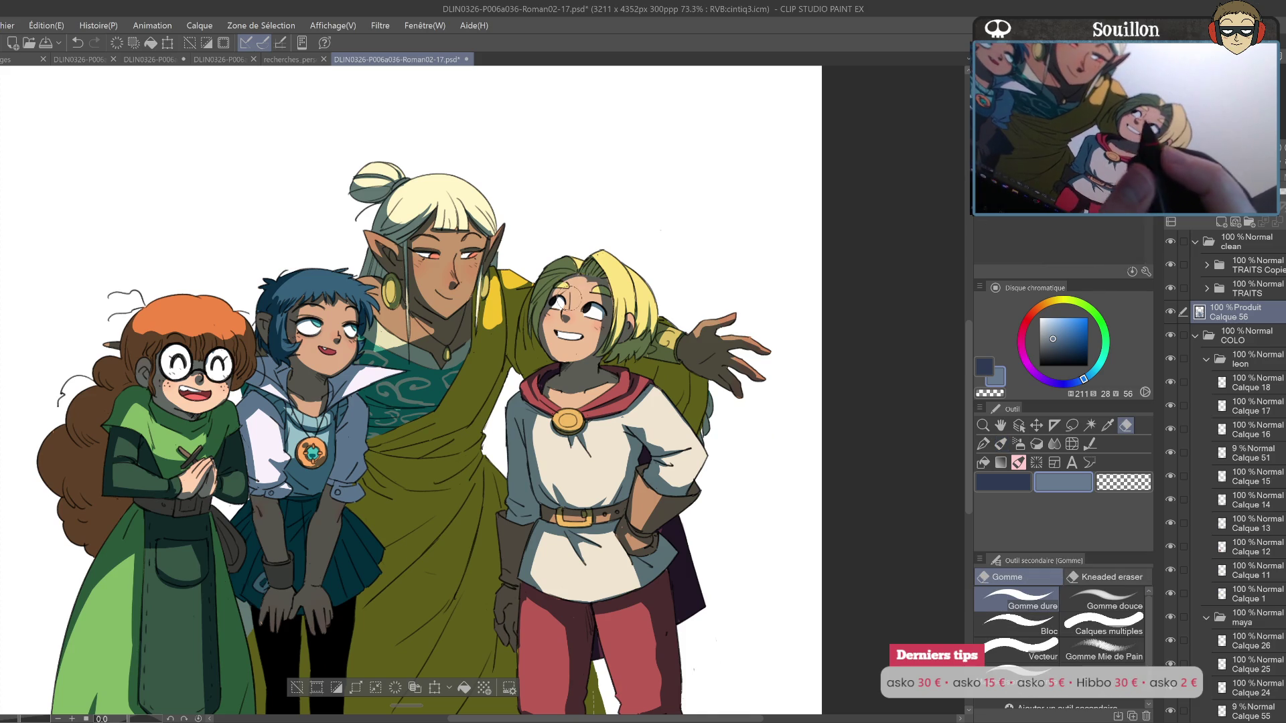
mouse_move(588, 284)
mouse_down()
mouse_move(570, 290)
mouse_move(583, 326)
mouse_move(629, 315)
mouse_up()
key(p)
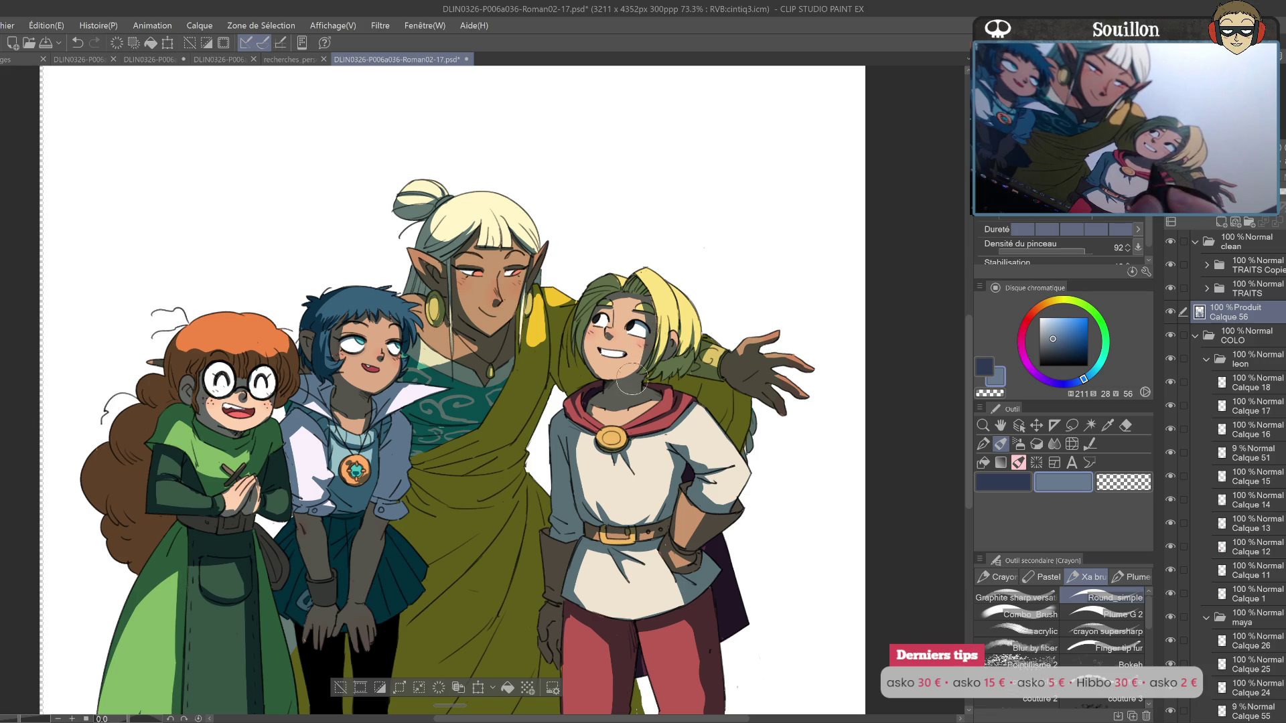
key(h)
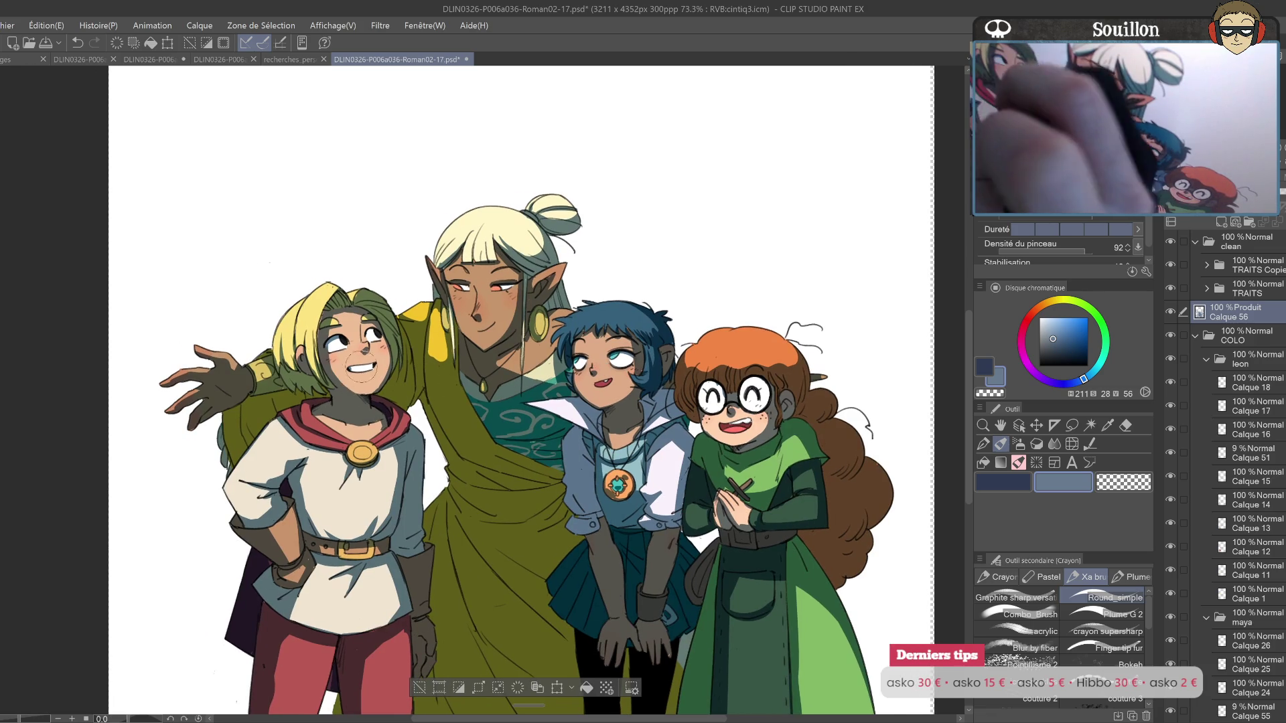
key(h)
key(ctrl+z)
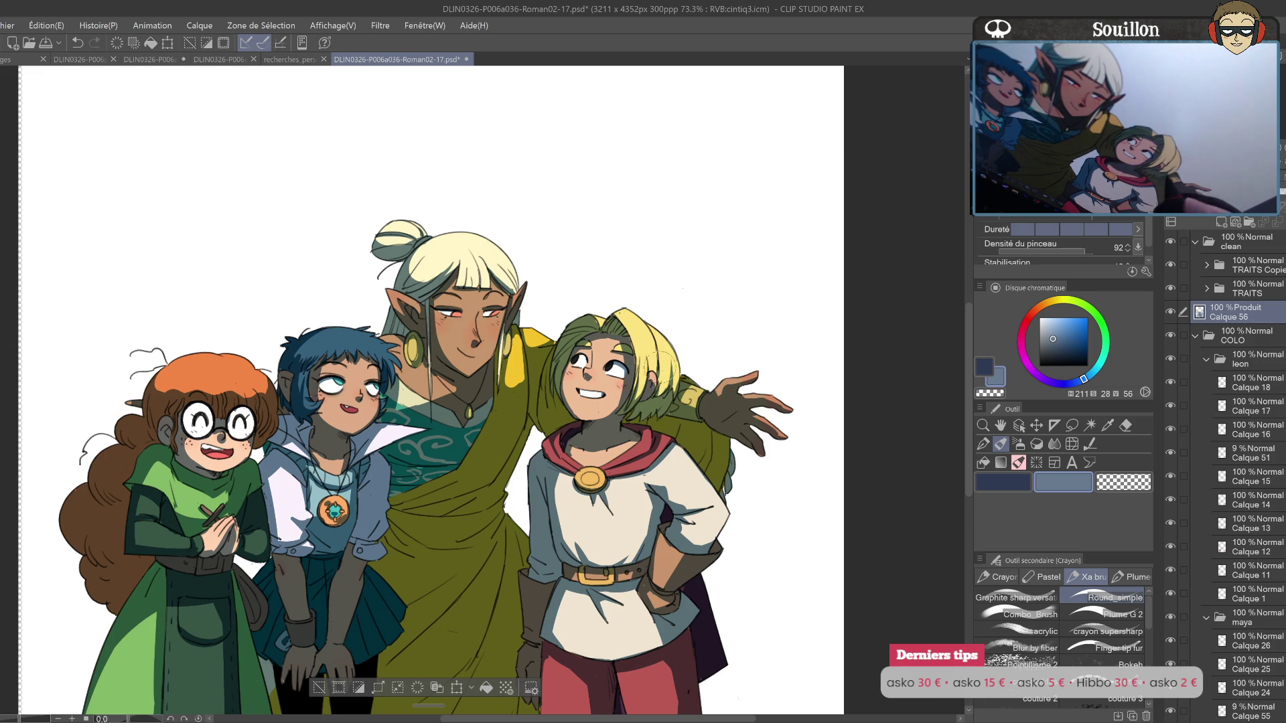
key(ctrl+y)
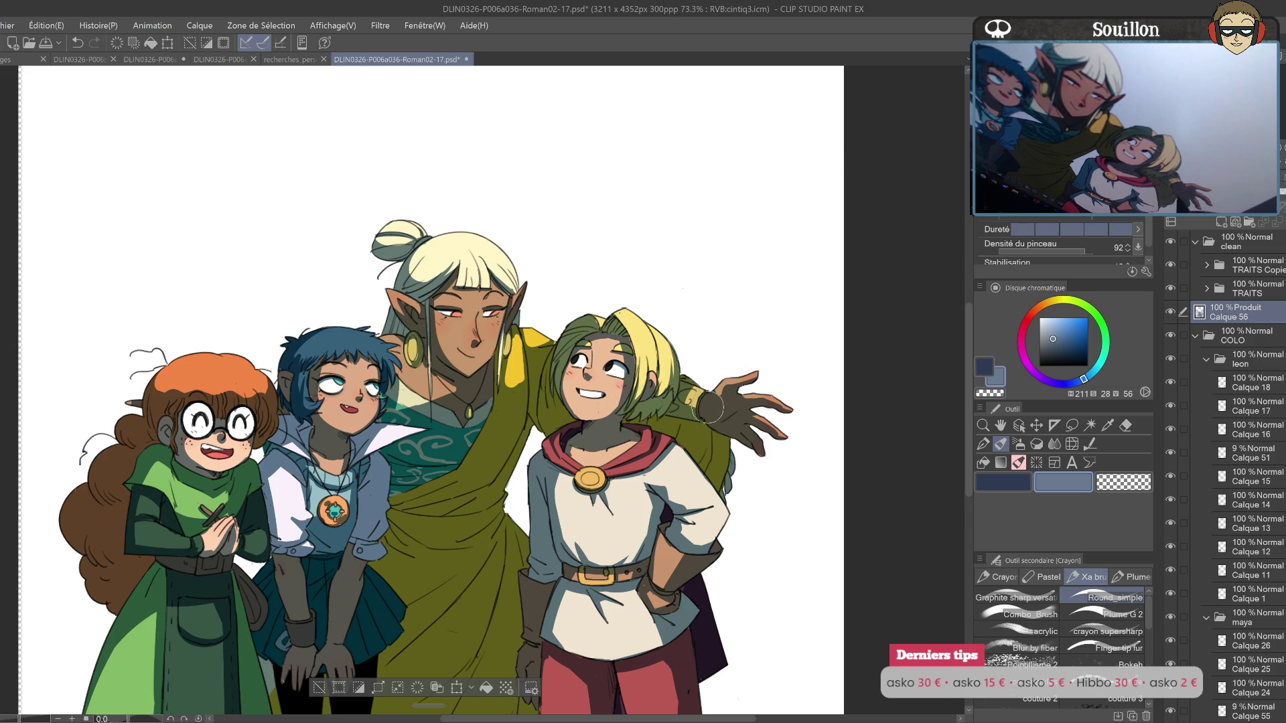
Step: Paint shadow on the blonde's cloak near the shoulder and check it mirrored
drag(692, 442, 722, 381)
key(e)
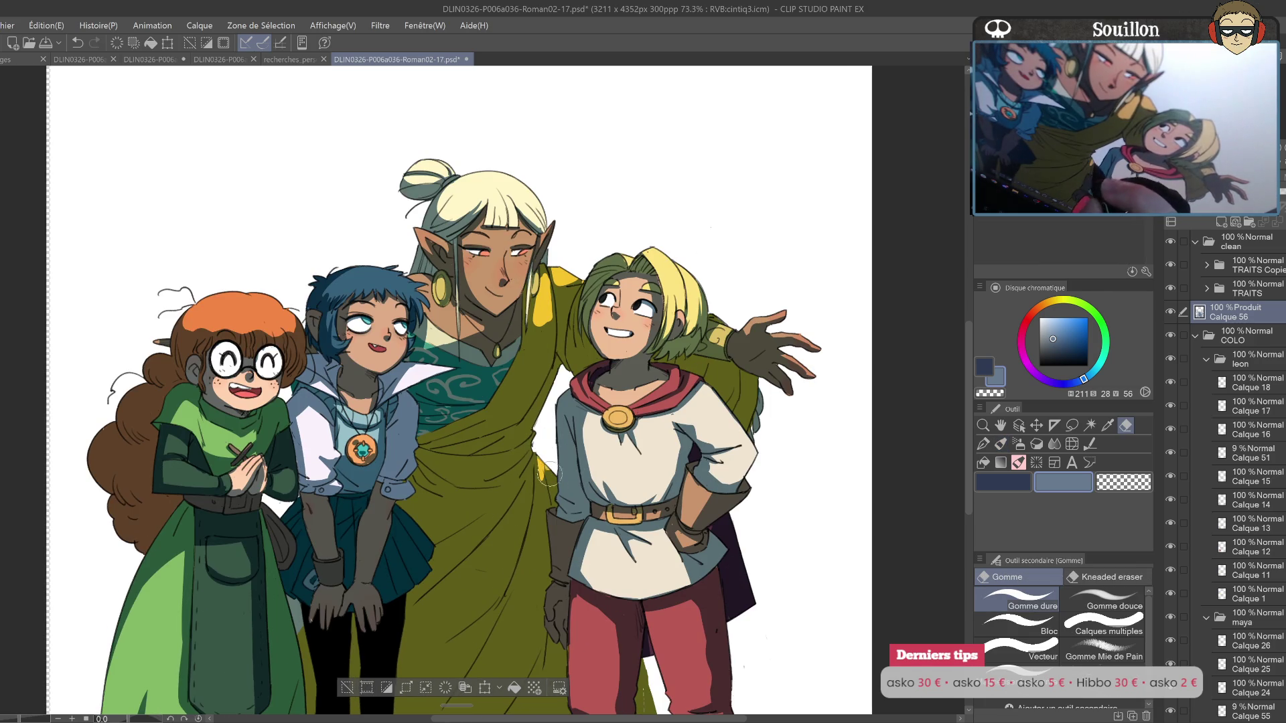
key(h)
key(h)
key(p)
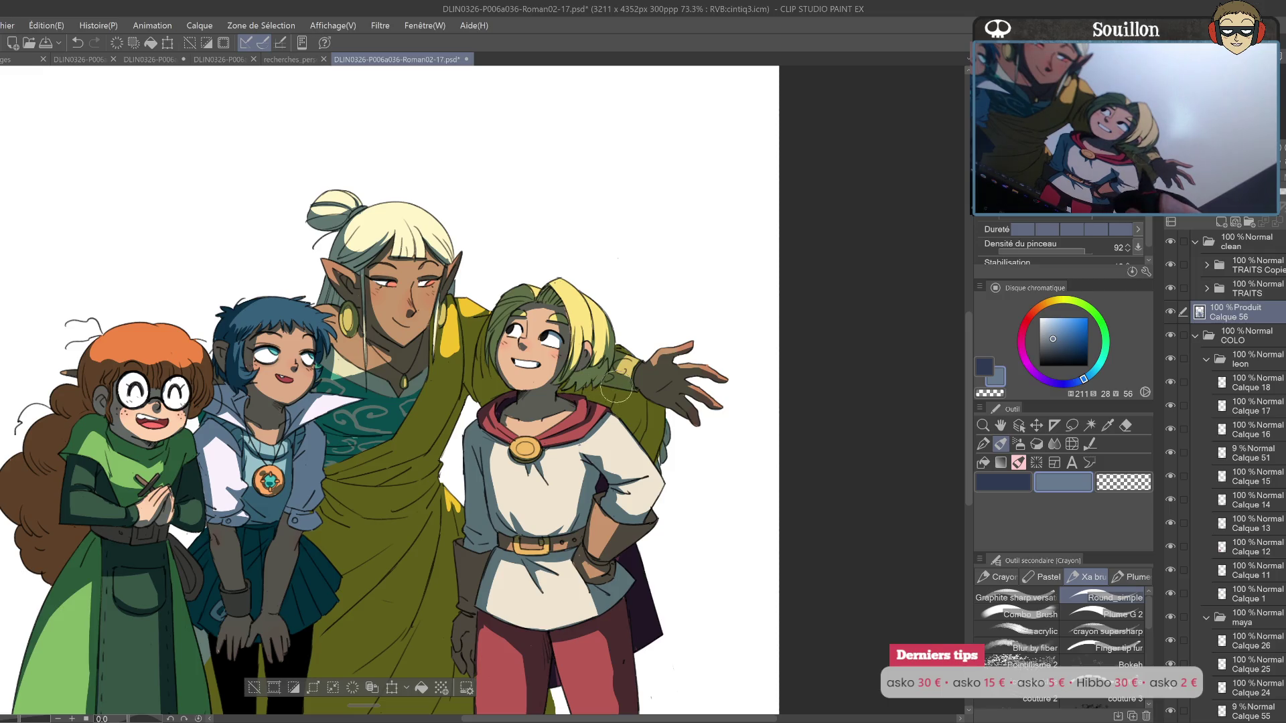
drag(613, 413, 622, 408)
key(h)
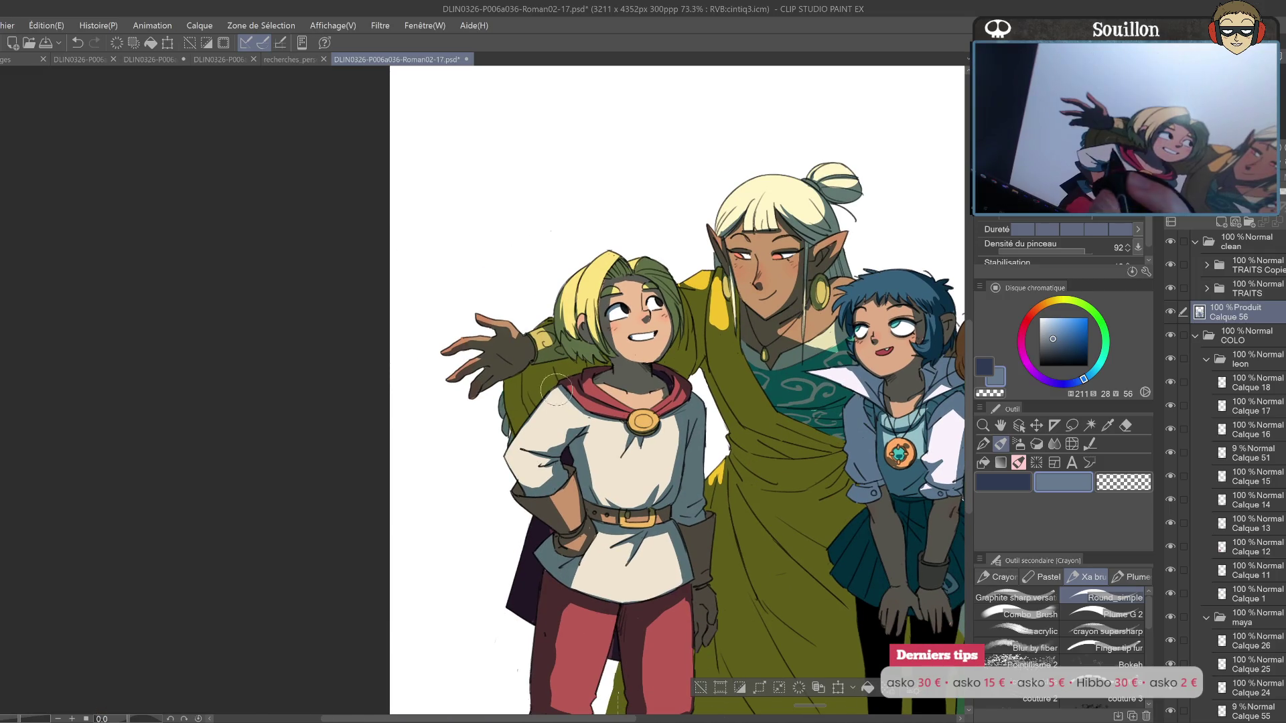
mouse_move(712, 421)
mouse_down()
mouse_move(654, 463)
mouse_move(623, 415)
mouse_up()
key(h)
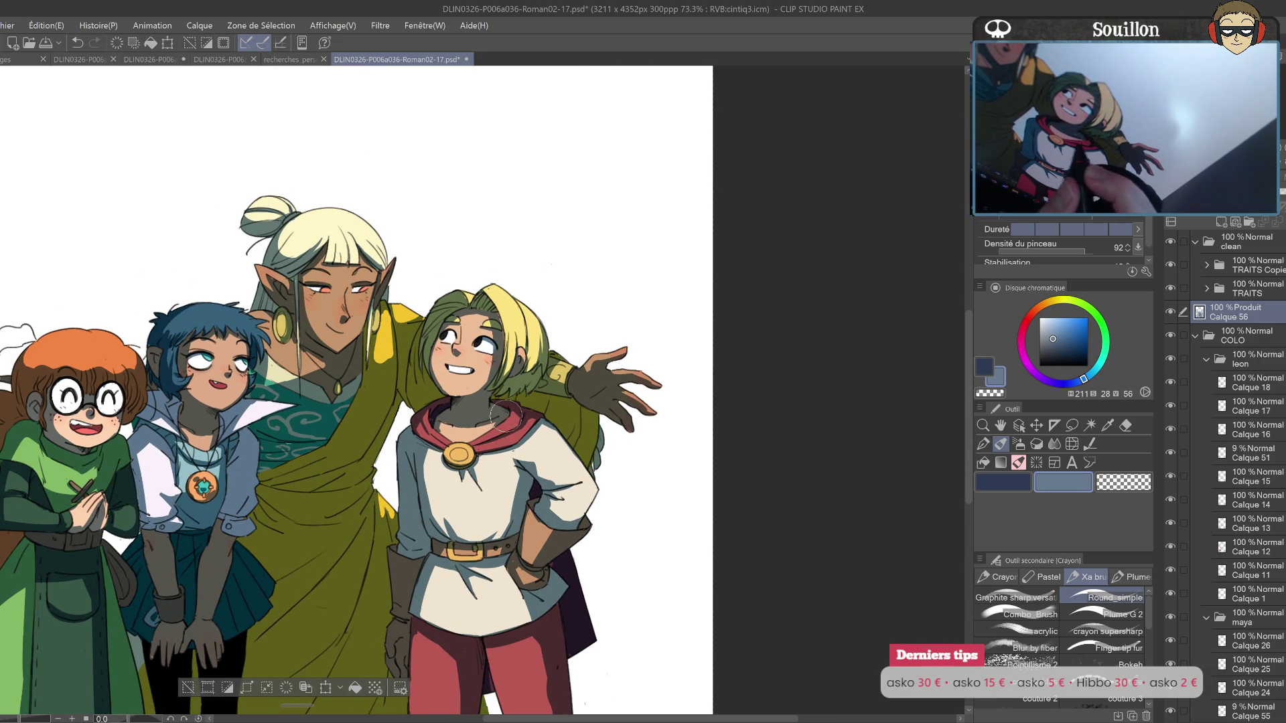
Step: Undo the last stroke and review the group again on a mirrored canvas
drag(613, 453, 678, 412)
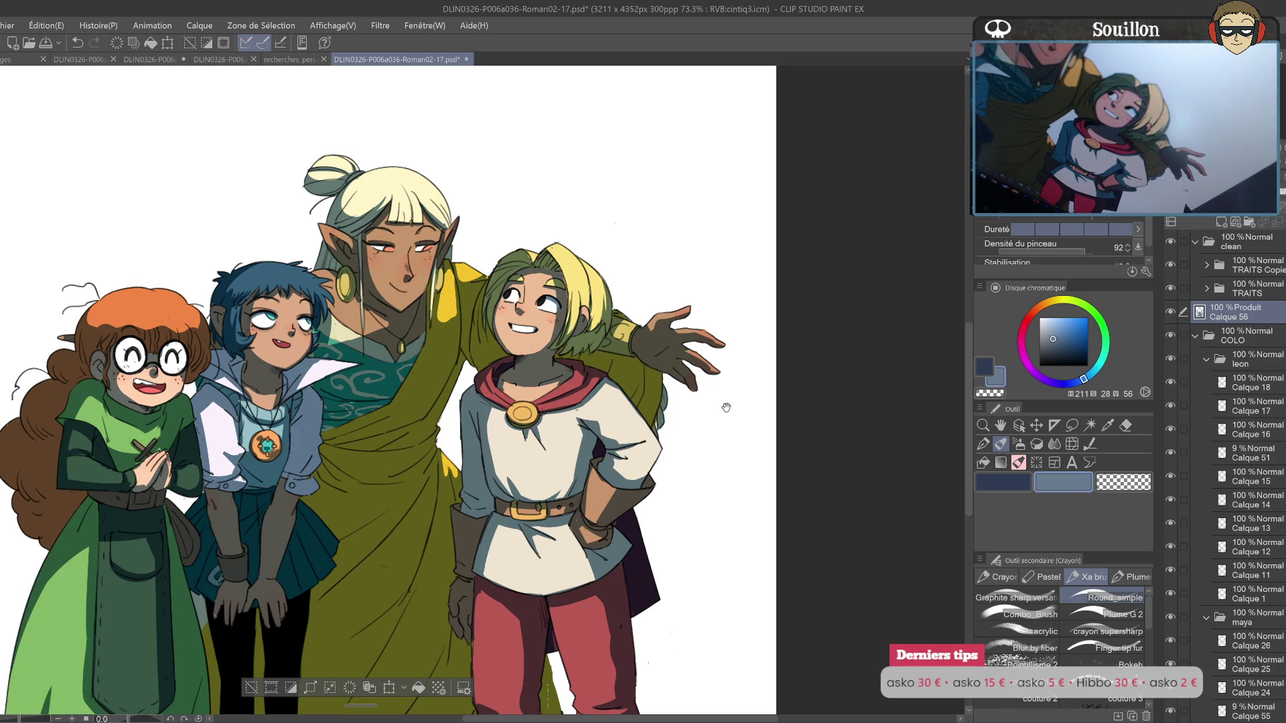
drag(718, 416, 723, 479)
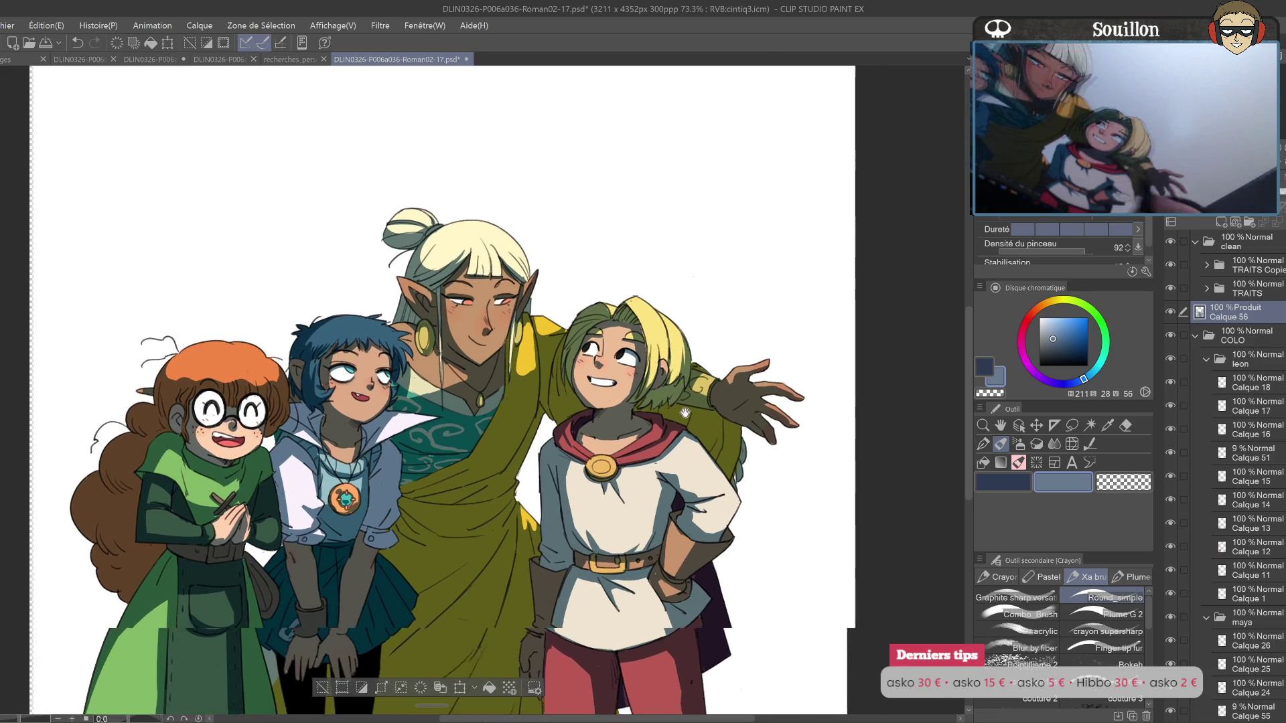
drag(573, 409, 670, 388)
key(ctrl+z)
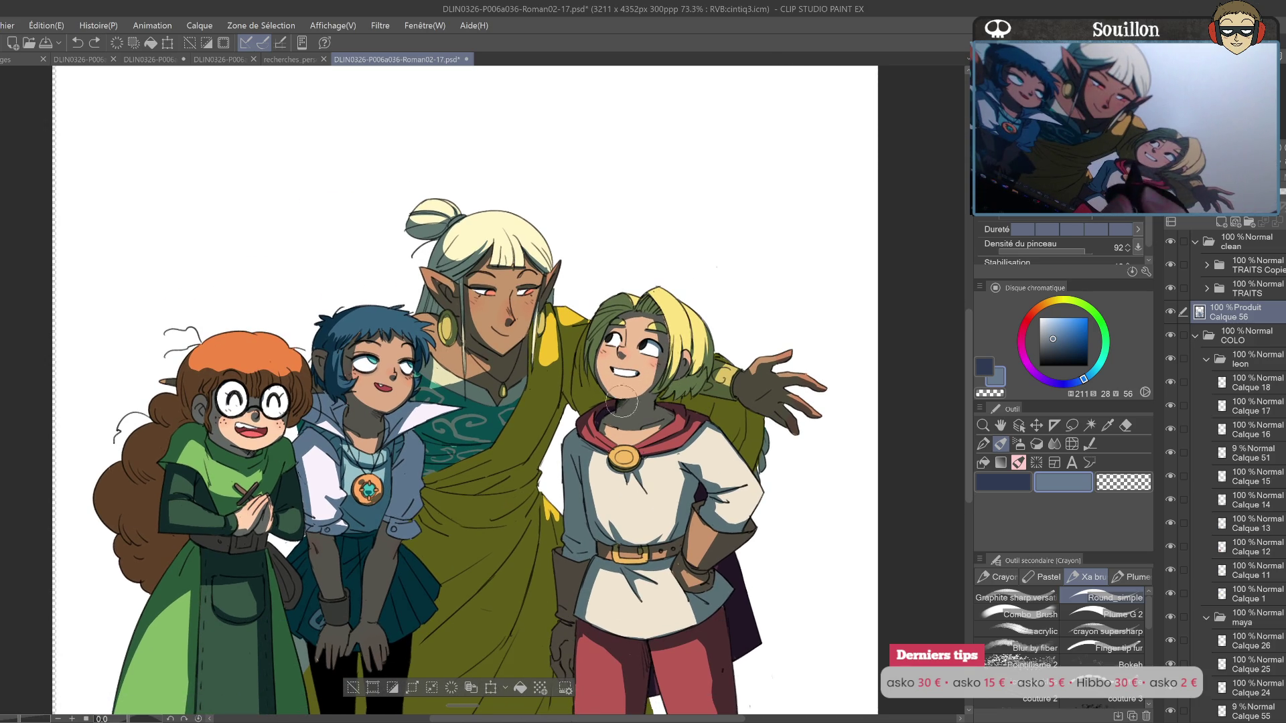
mouse_move(706, 398)
mouse_down()
mouse_move(675, 373)
mouse_move(748, 376)
mouse_move(811, 354)
mouse_up()
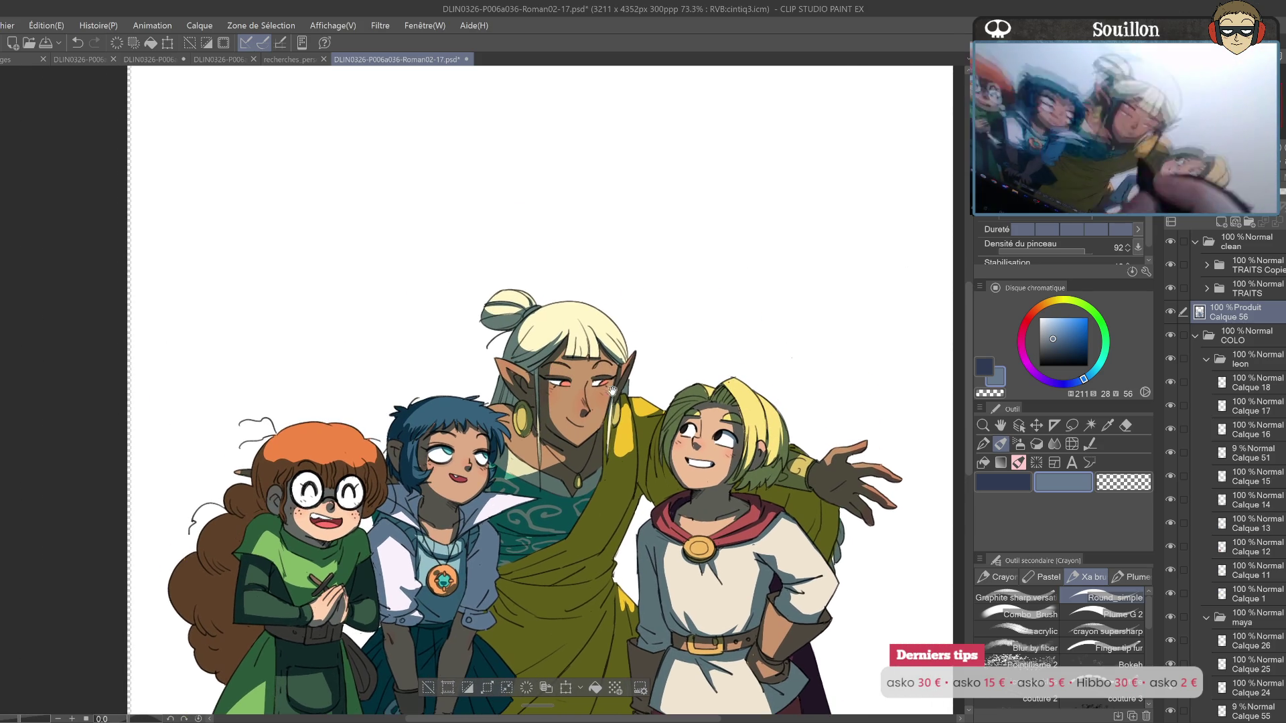
mouse_move(573, 288)
mouse_down()
mouse_move(597, 386)
mouse_move(617, 365)
mouse_up()
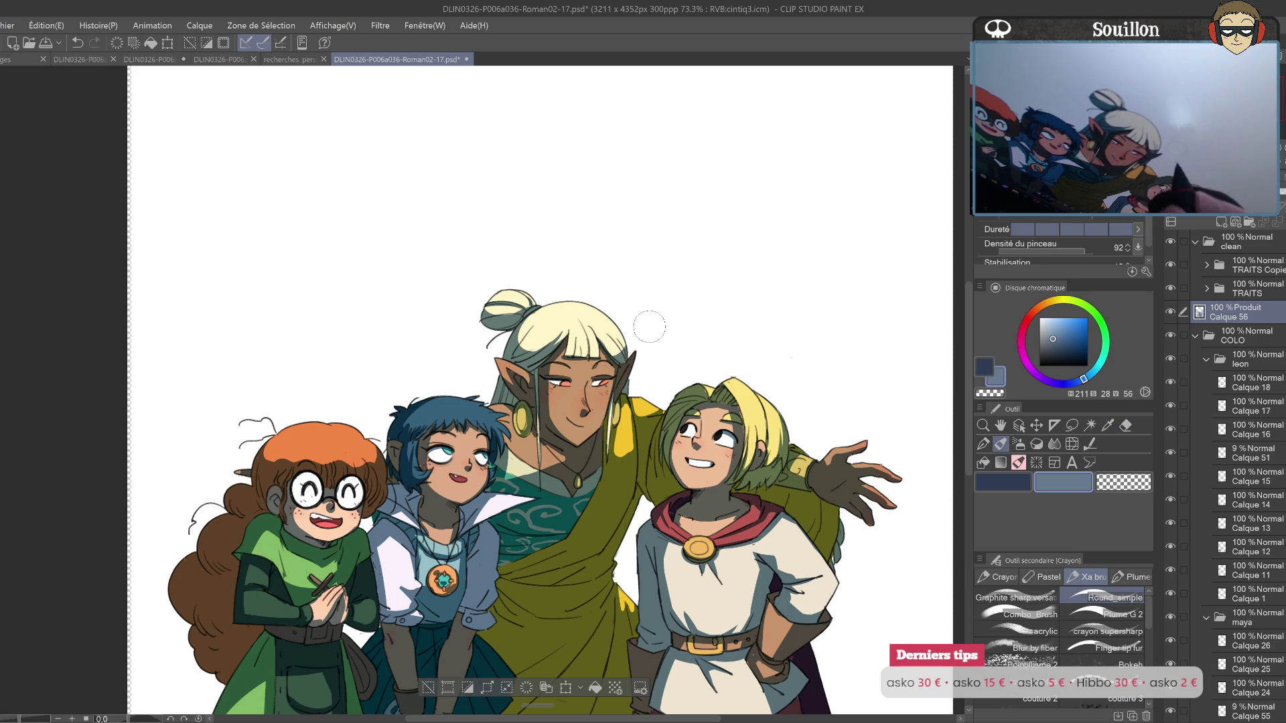
key(h)
drag(515, 342, 527, 355)
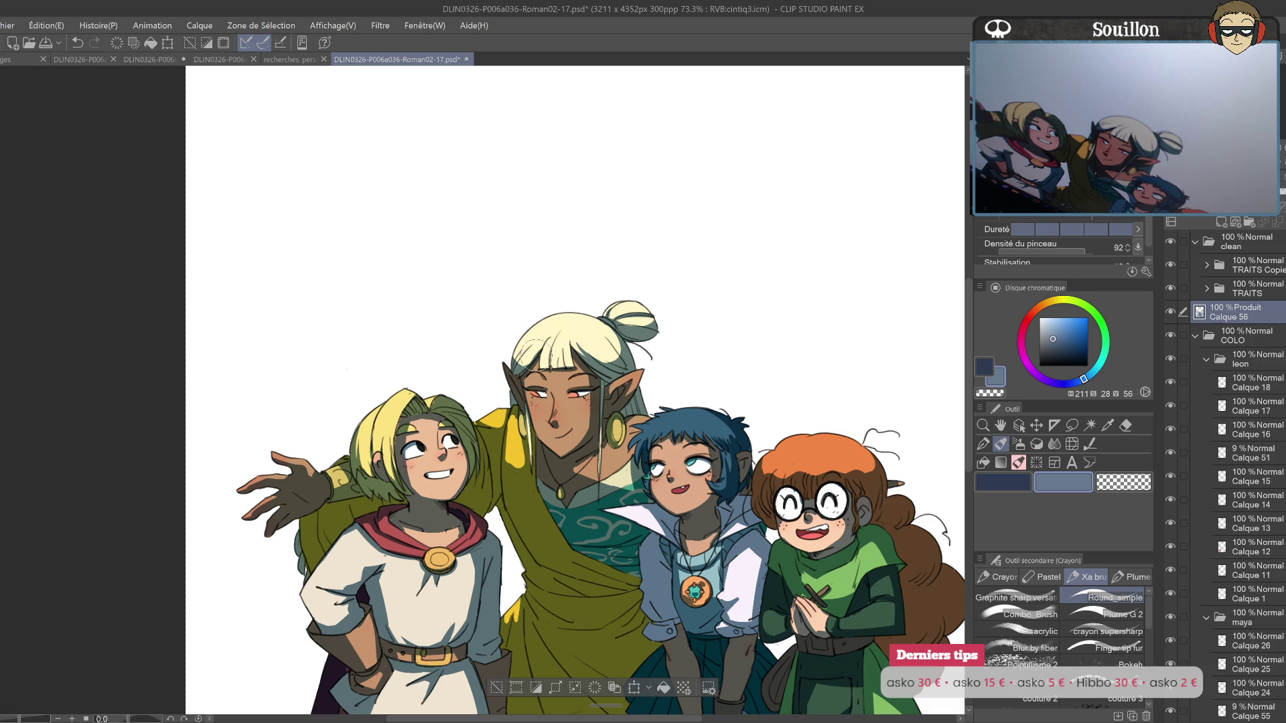
drag(720, 391, 716, 379)
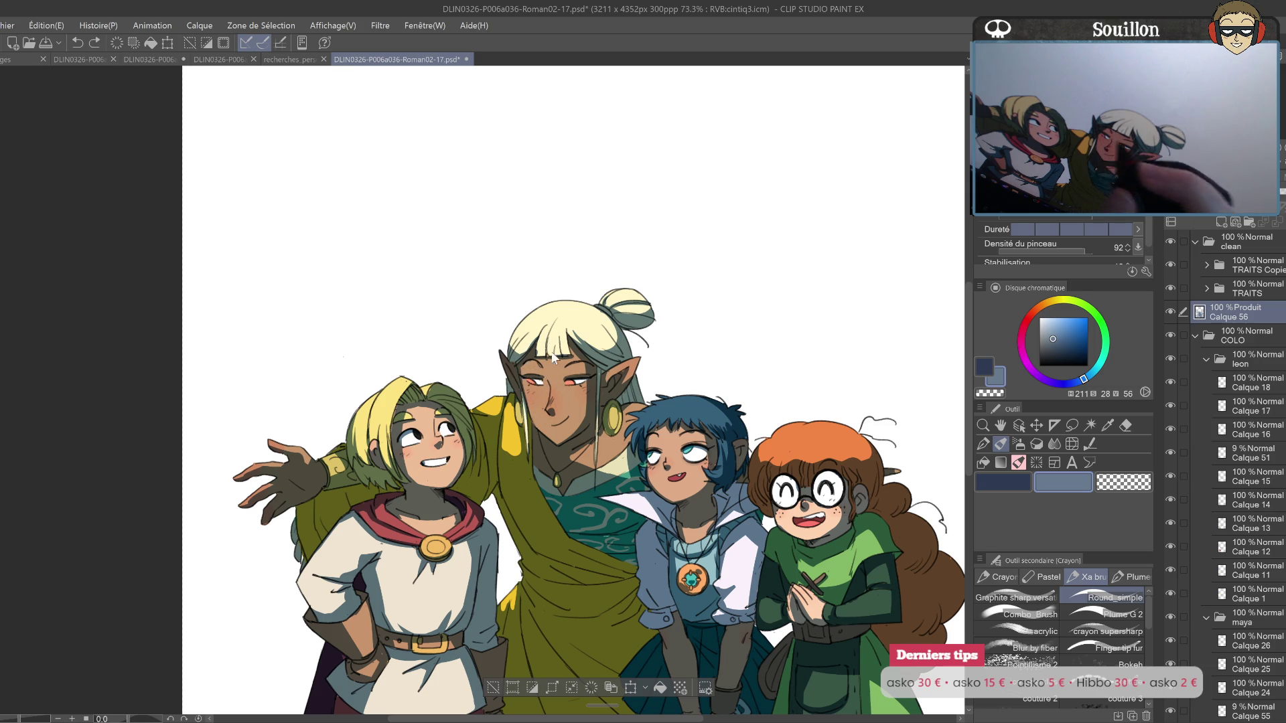
key(e)
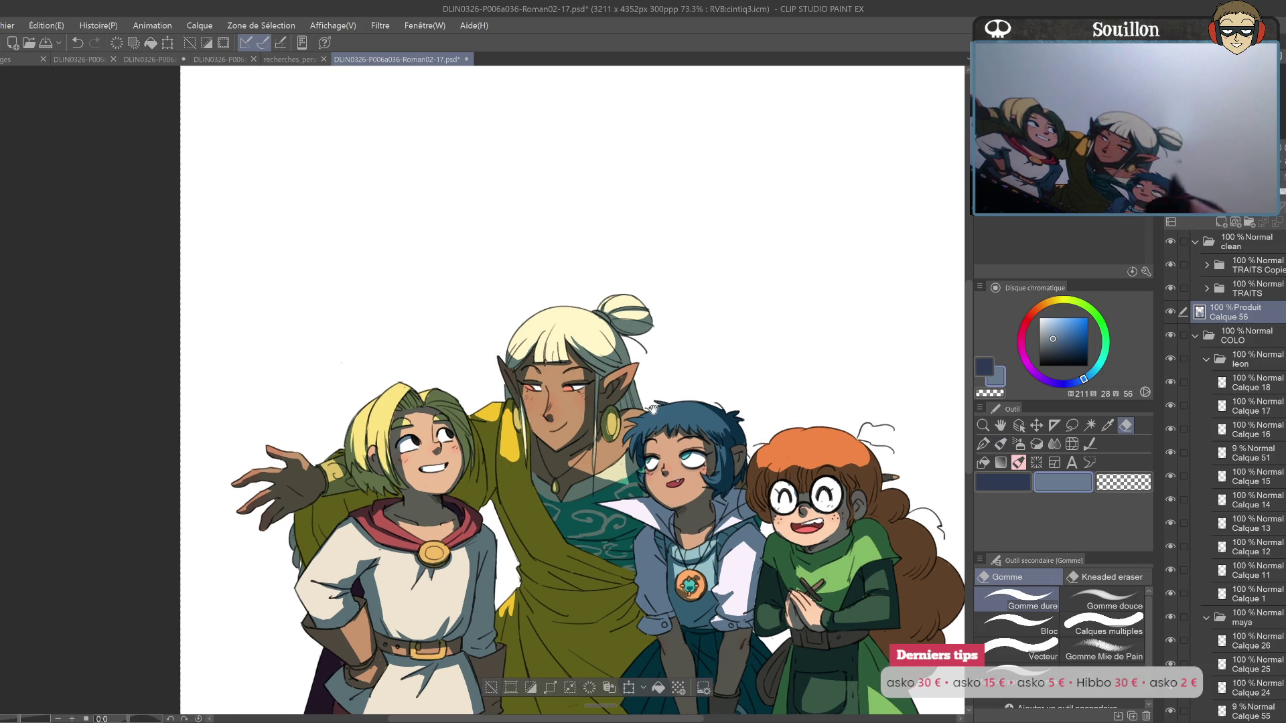
drag(513, 511, 541, 444)
drag(707, 496, 710, 436)
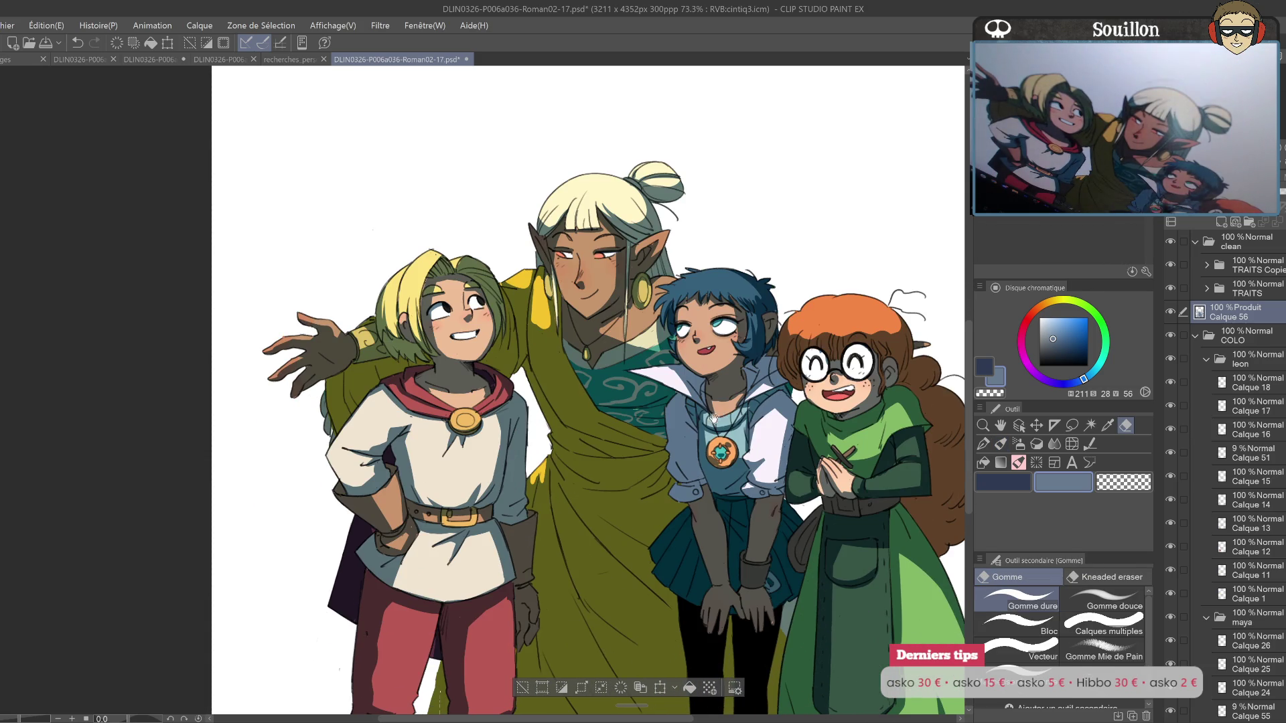
key(p)
key(ctrl+z)
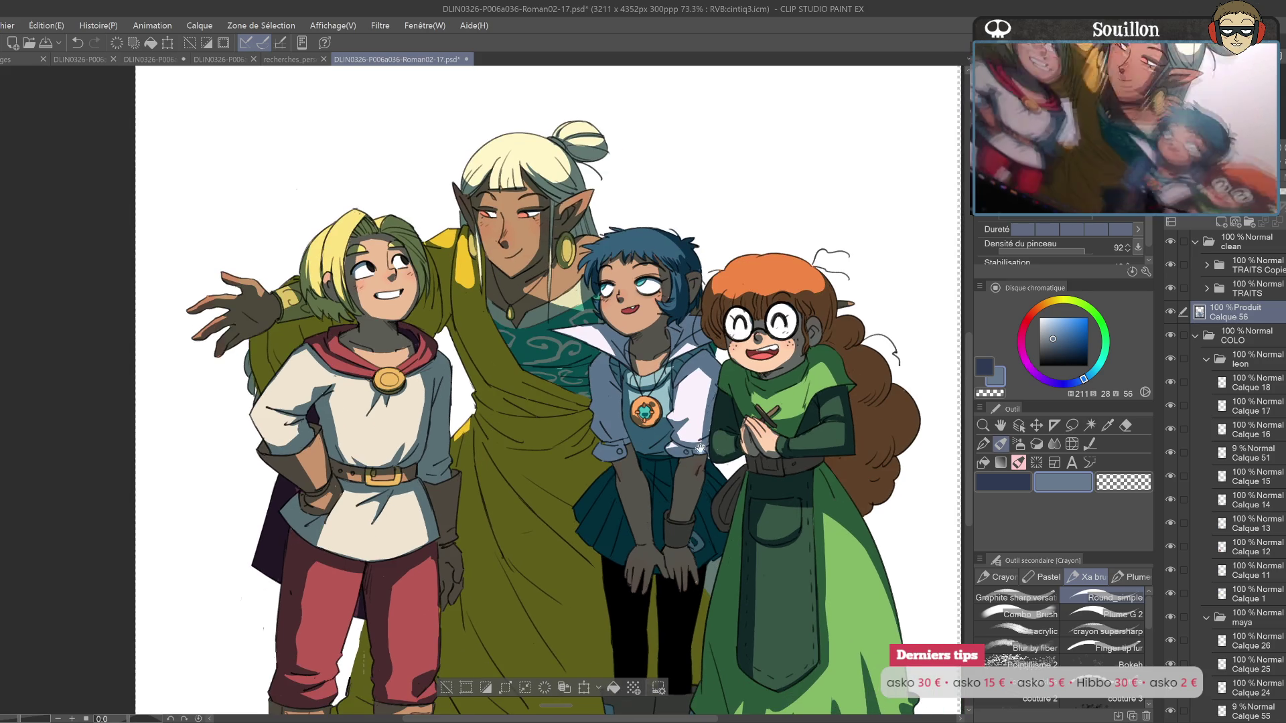
drag(750, 489, 672, 449)
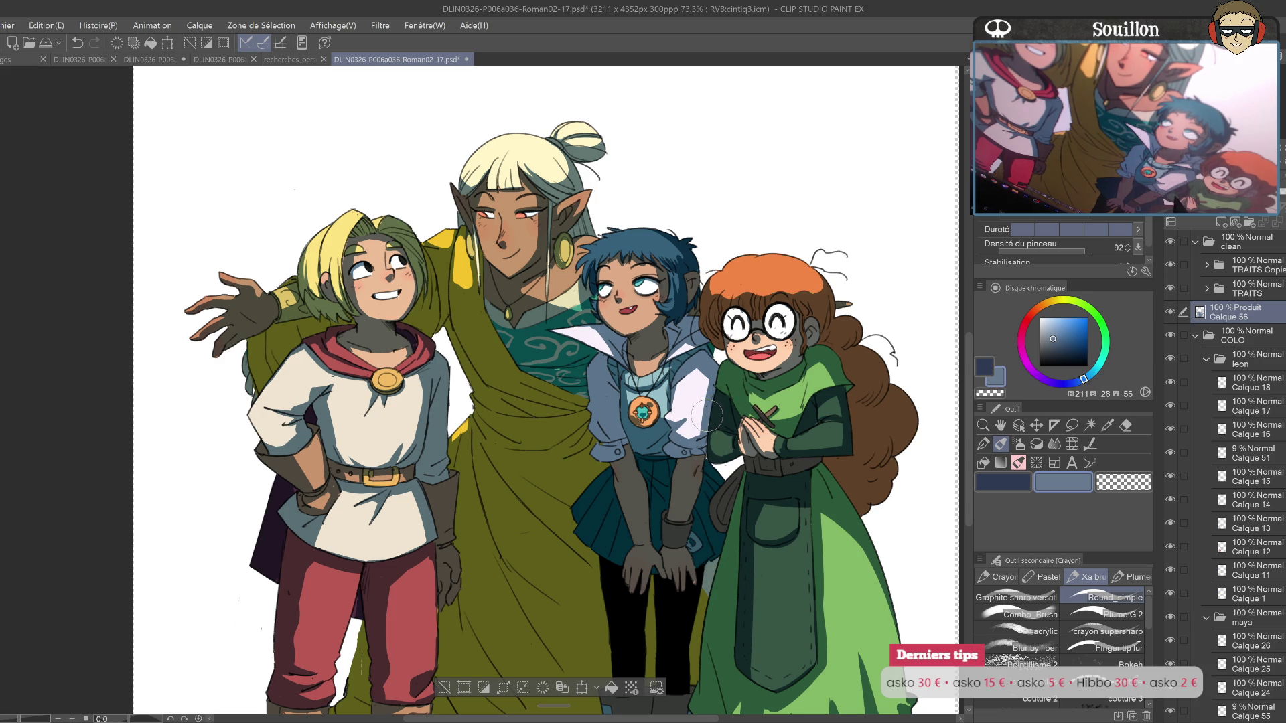
drag(710, 418, 688, 436)
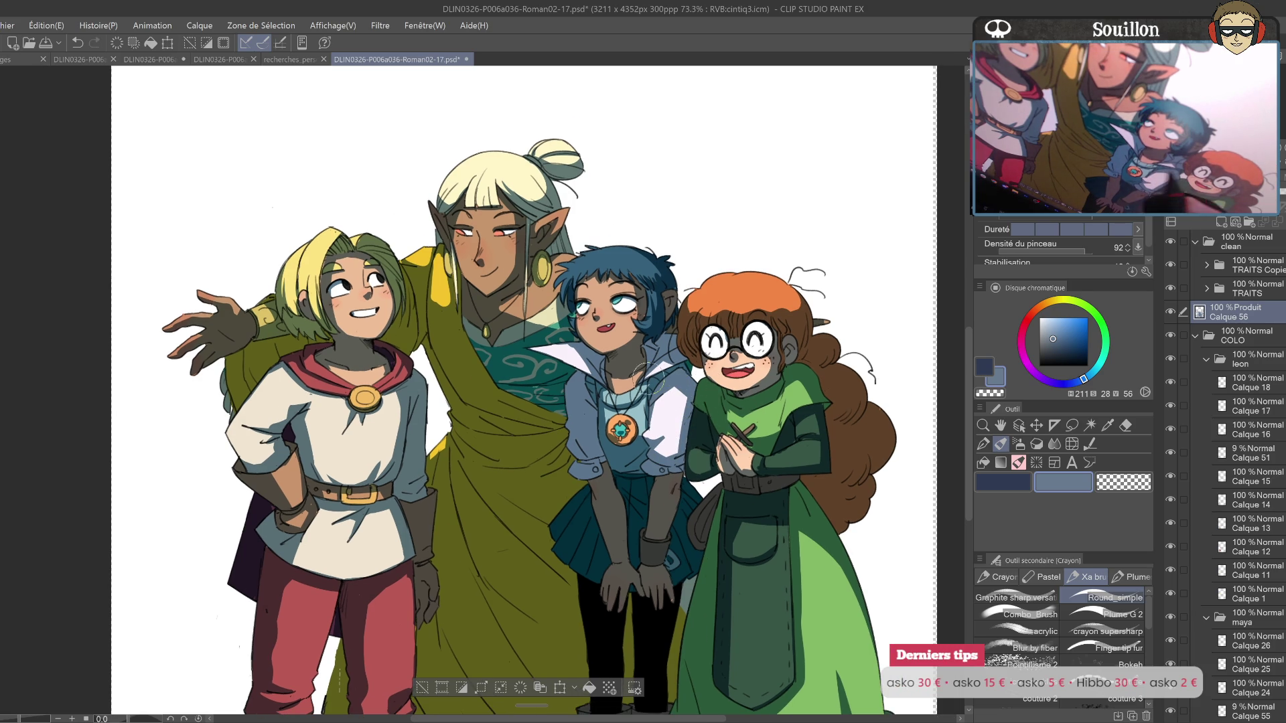
key(e)
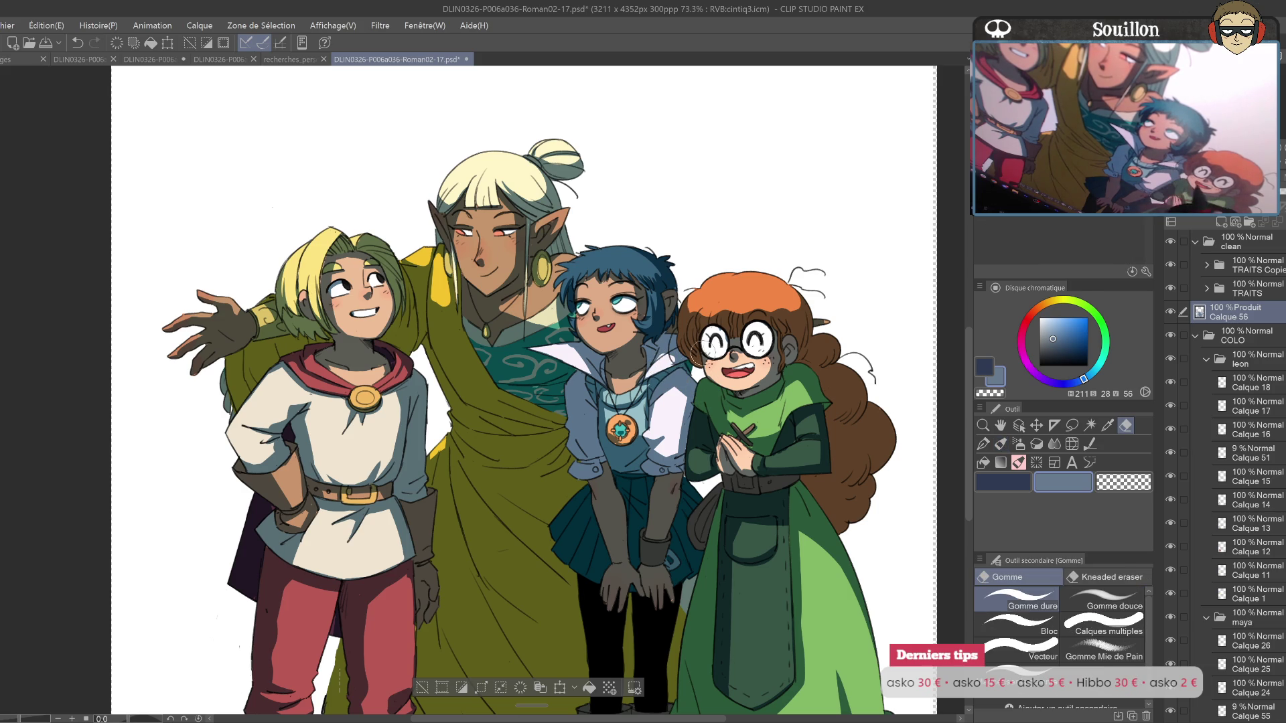
key(b)
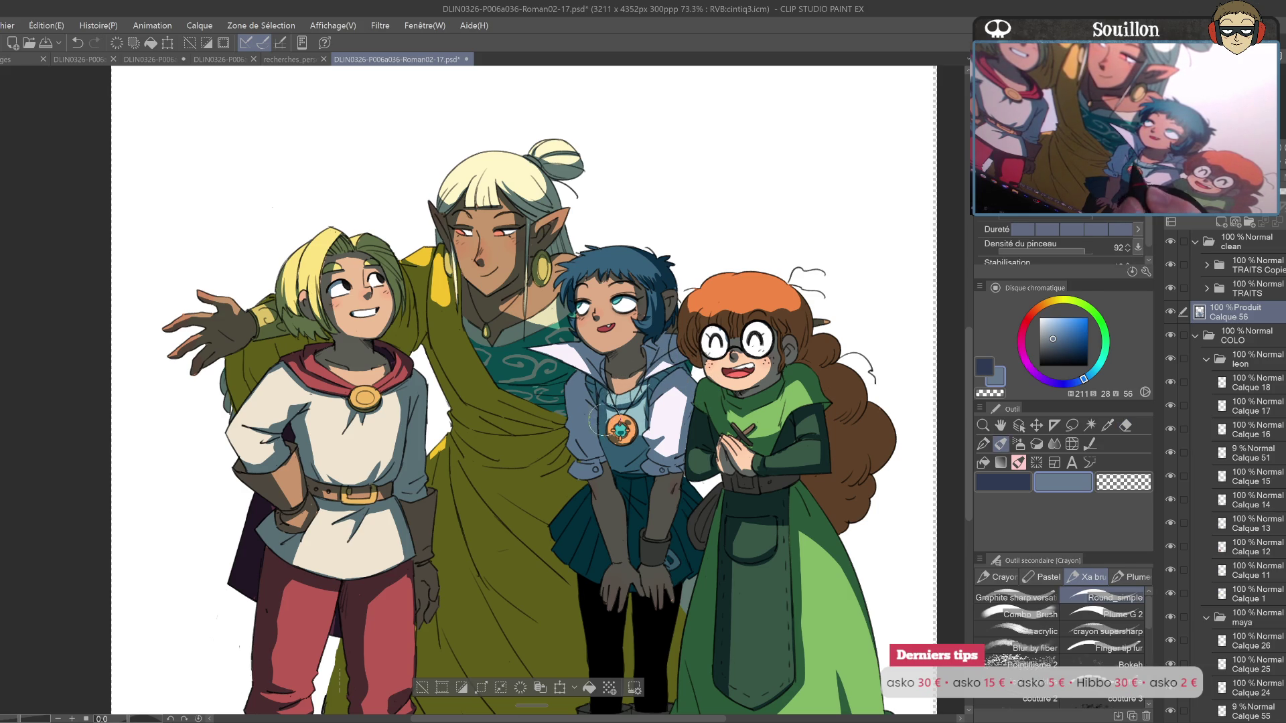
scroll(557, 305, down, 1)
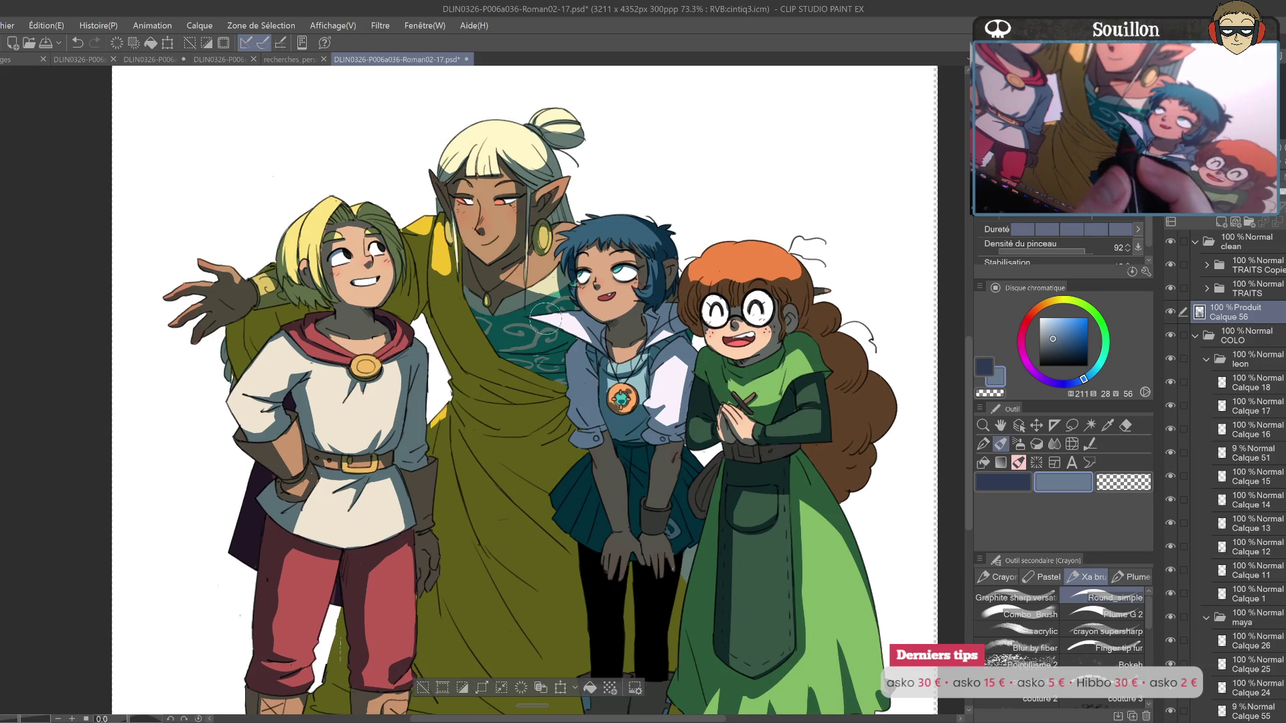
drag(557, 305, 694, 333)
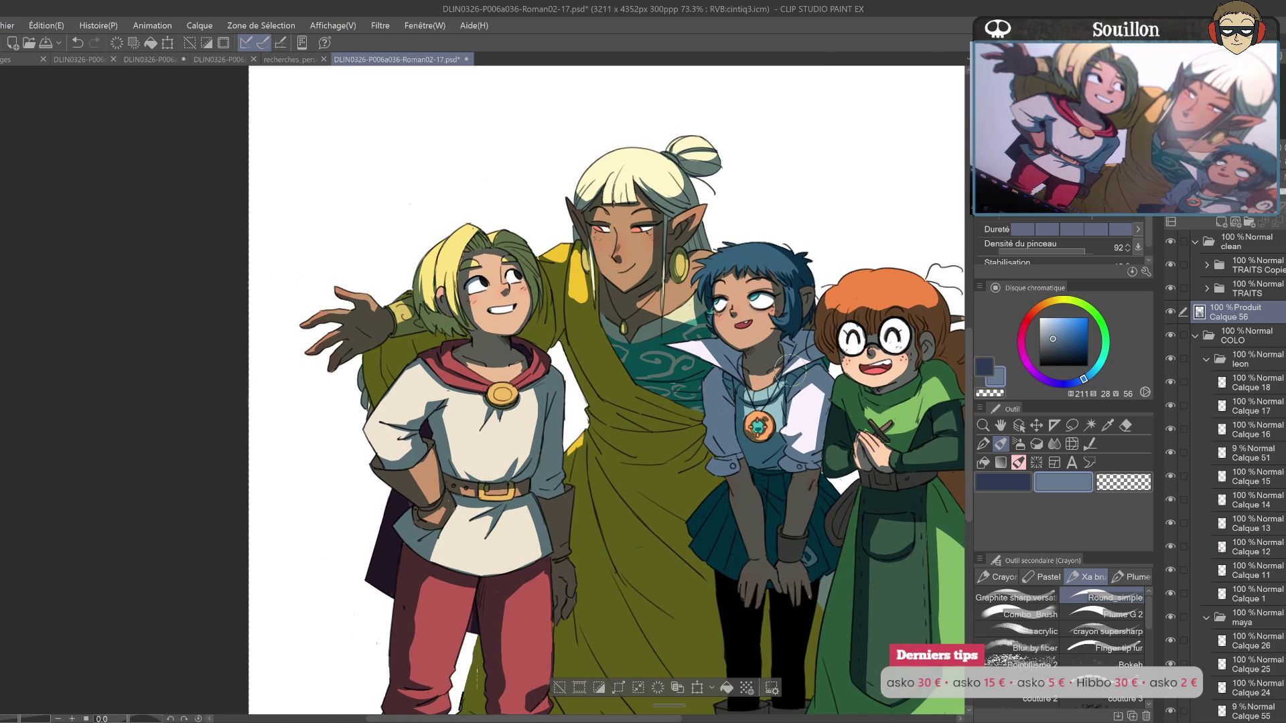
drag(763, 373, 633, 399)
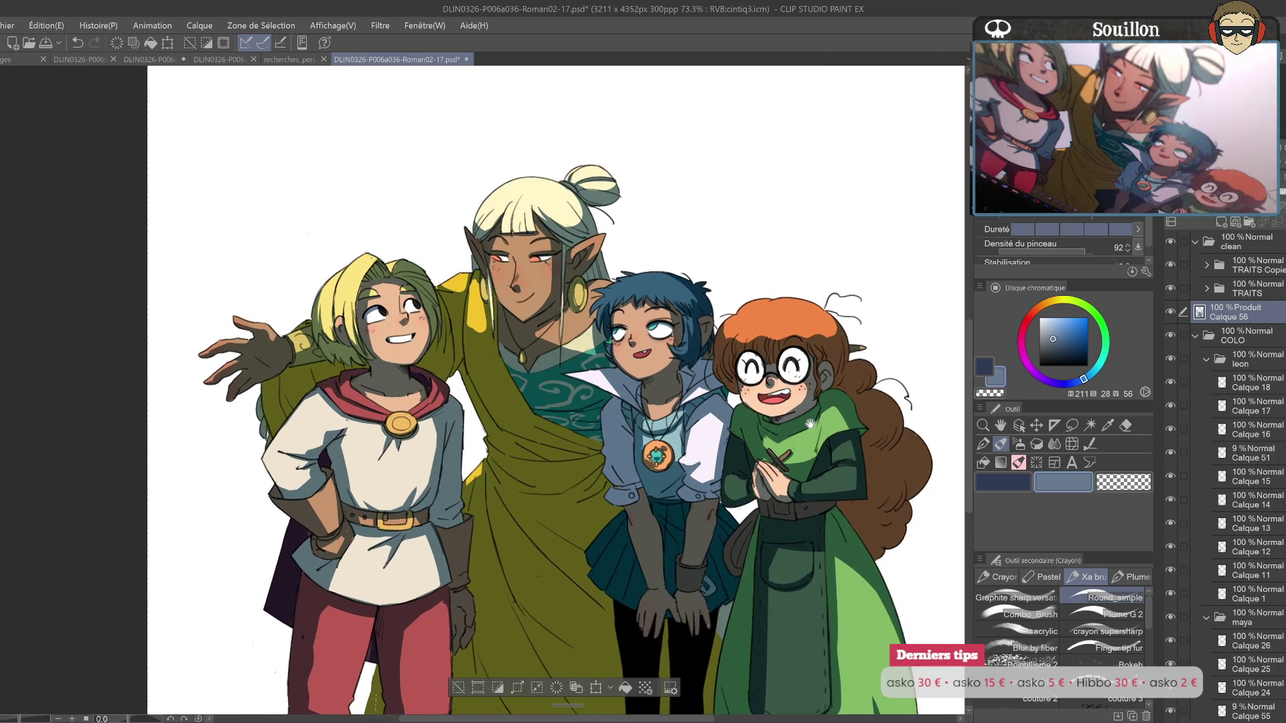
key(e)
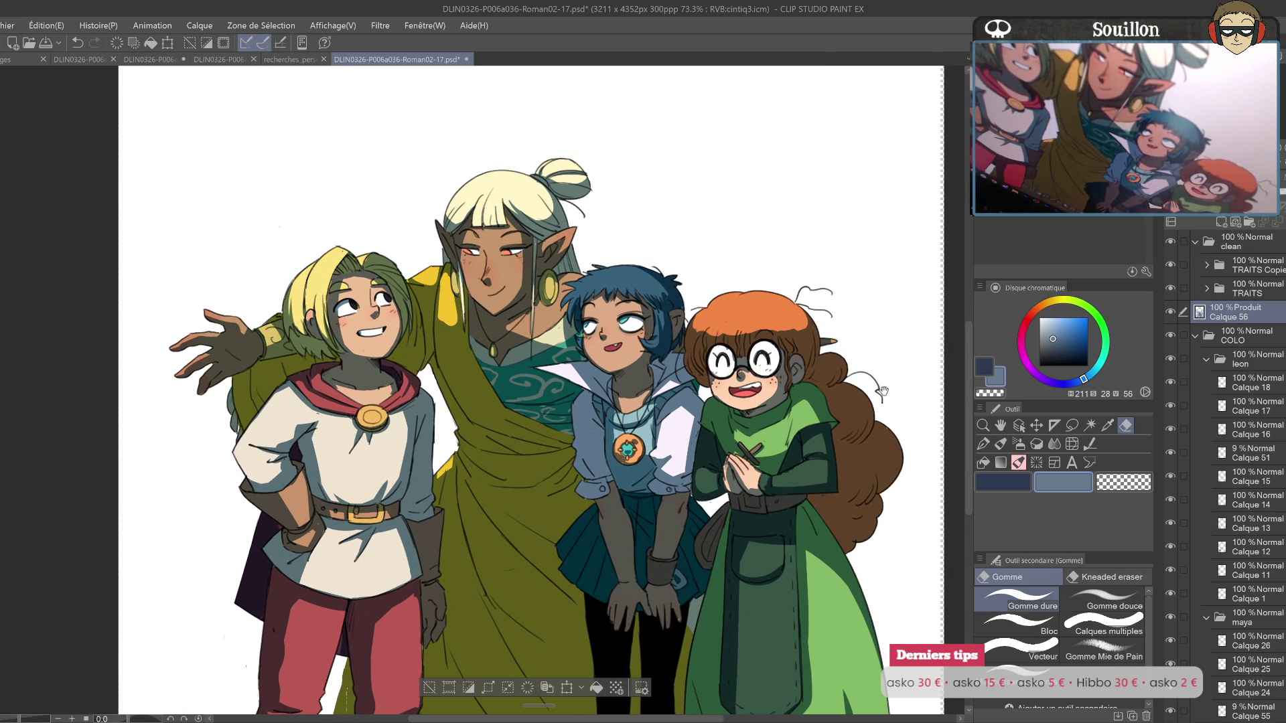
Step: Pan down to inspect the characters' boots and dress hems
drag(886, 376, 813, 327)
drag(858, 436, 818, 346)
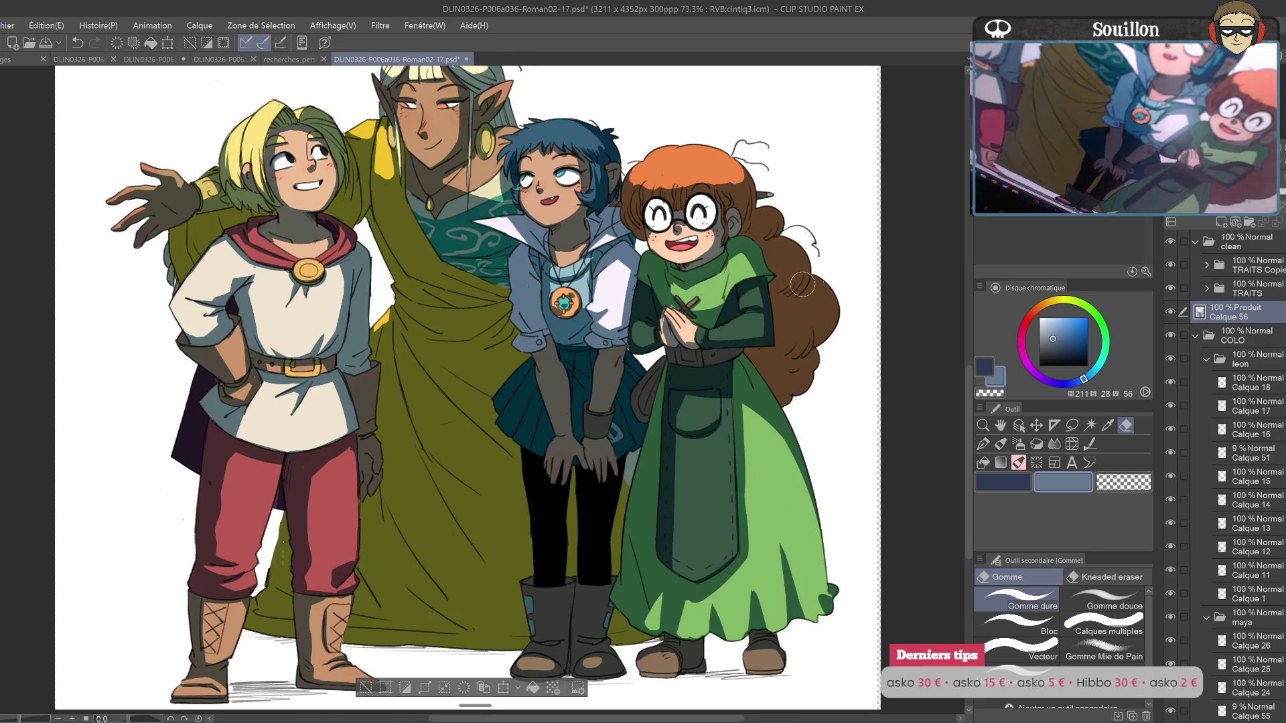
key(p)
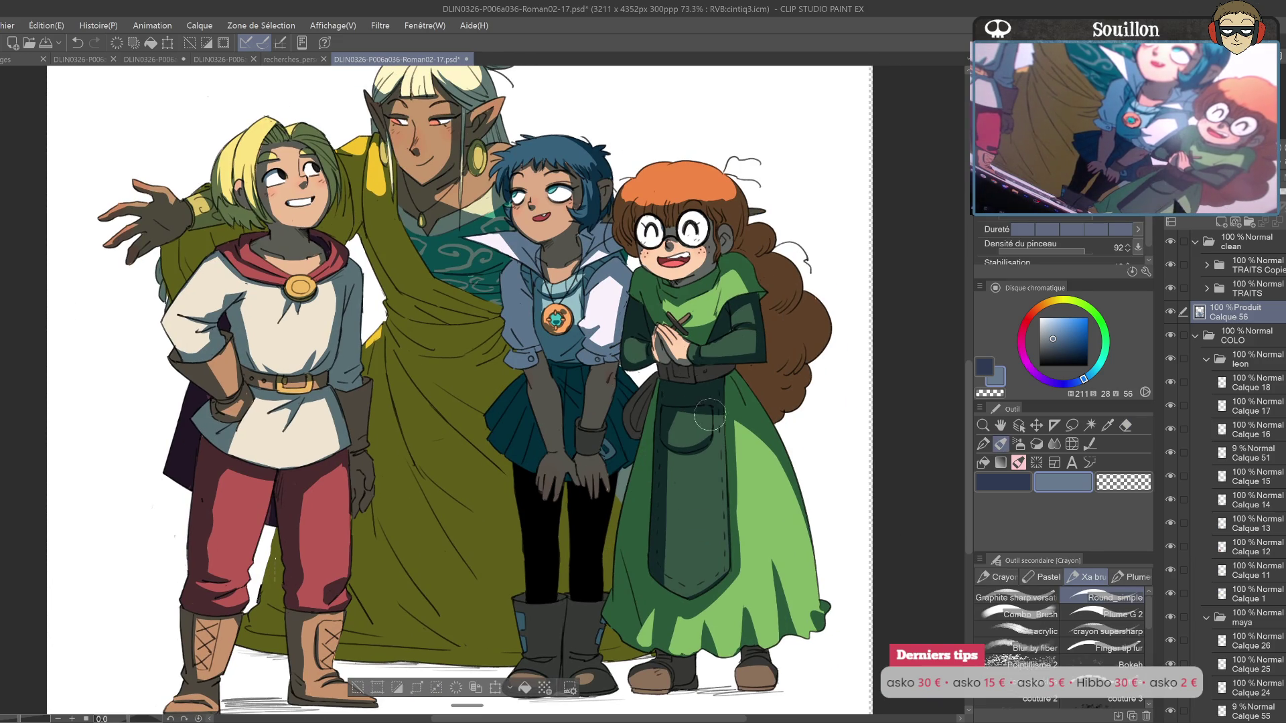
drag(720, 493, 757, 398)
drag(718, 546, 740, 432)
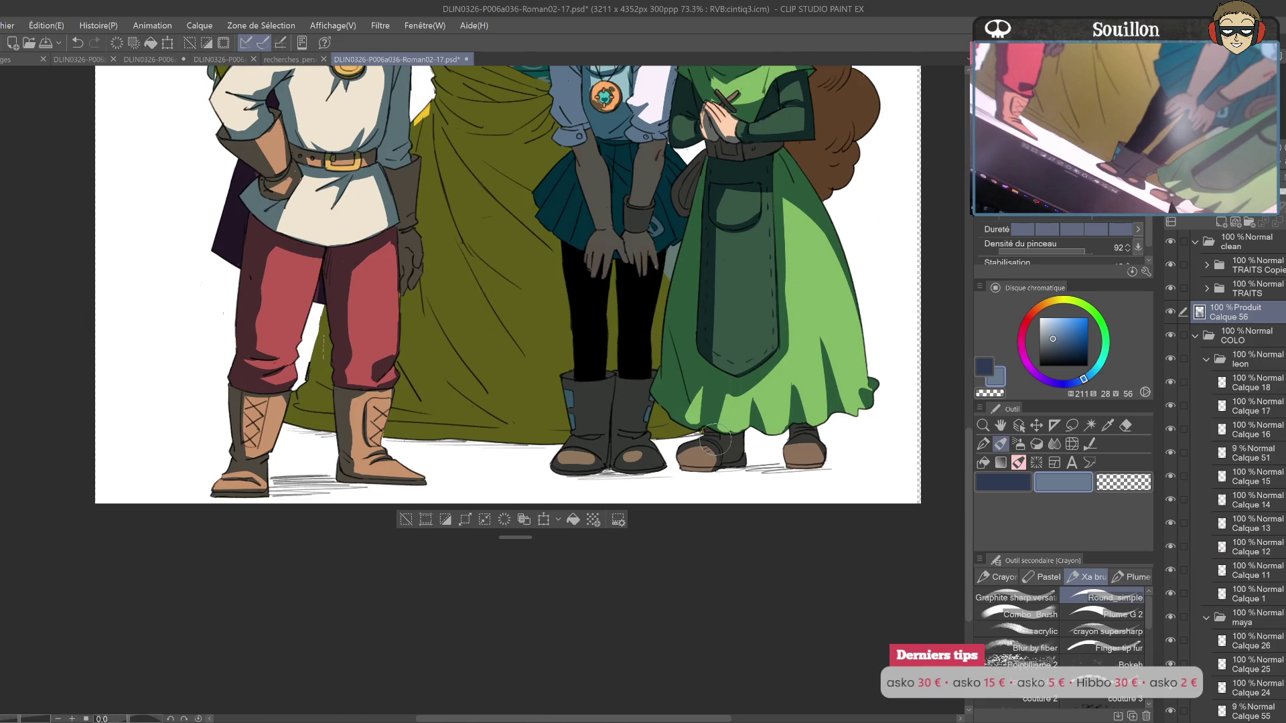
key(e)
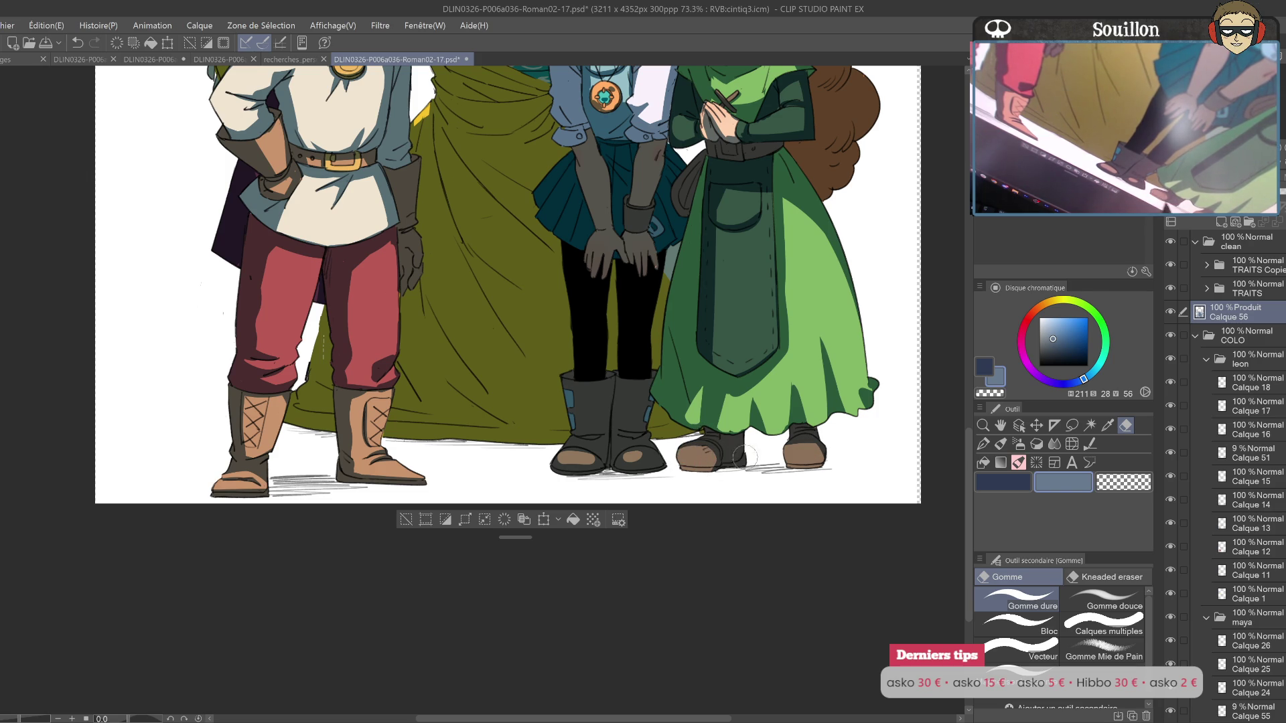
Step: Bring the whole four-character group back into view and flip it horizontally
drag(377, 462, 434, 536)
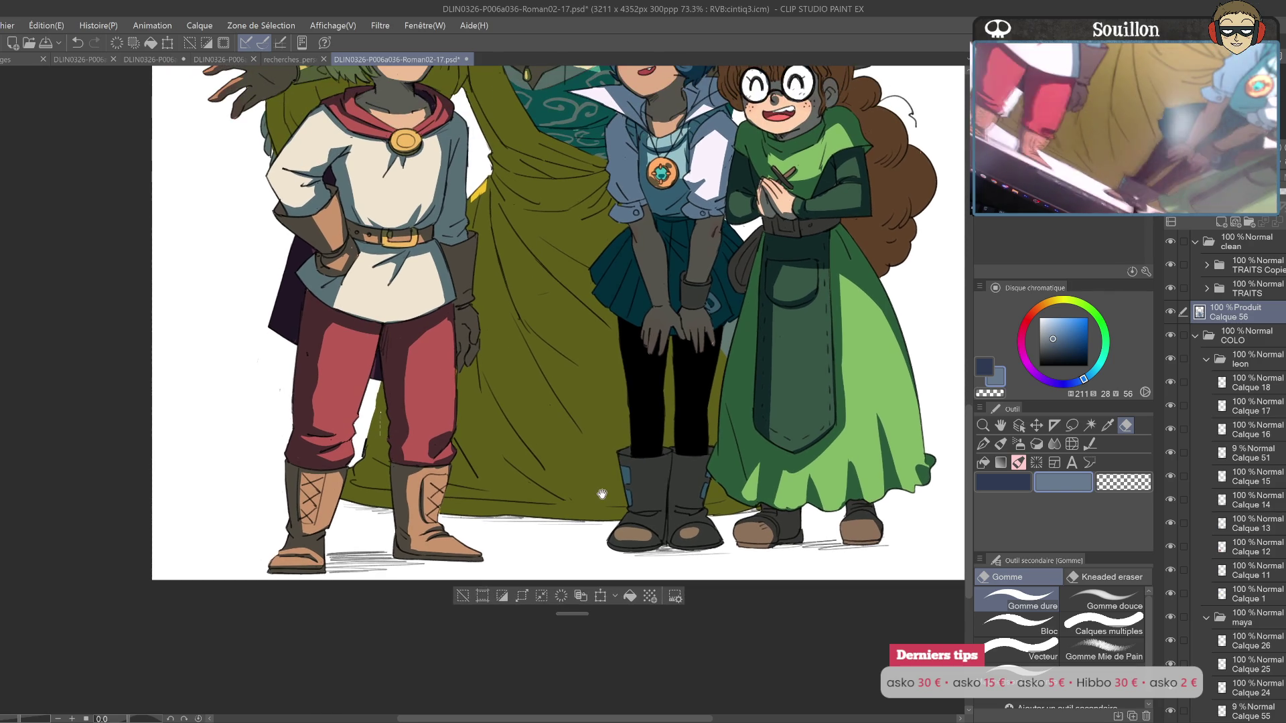
key(p)
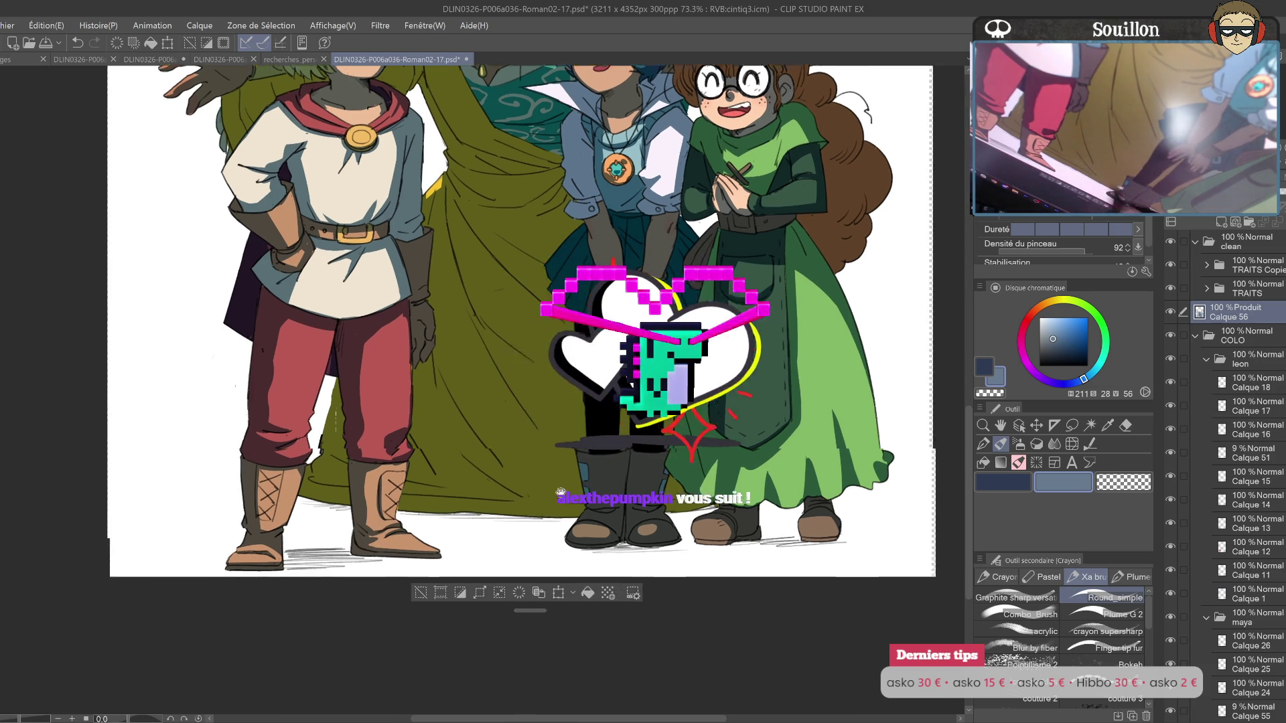
drag(560, 487, 503, 463)
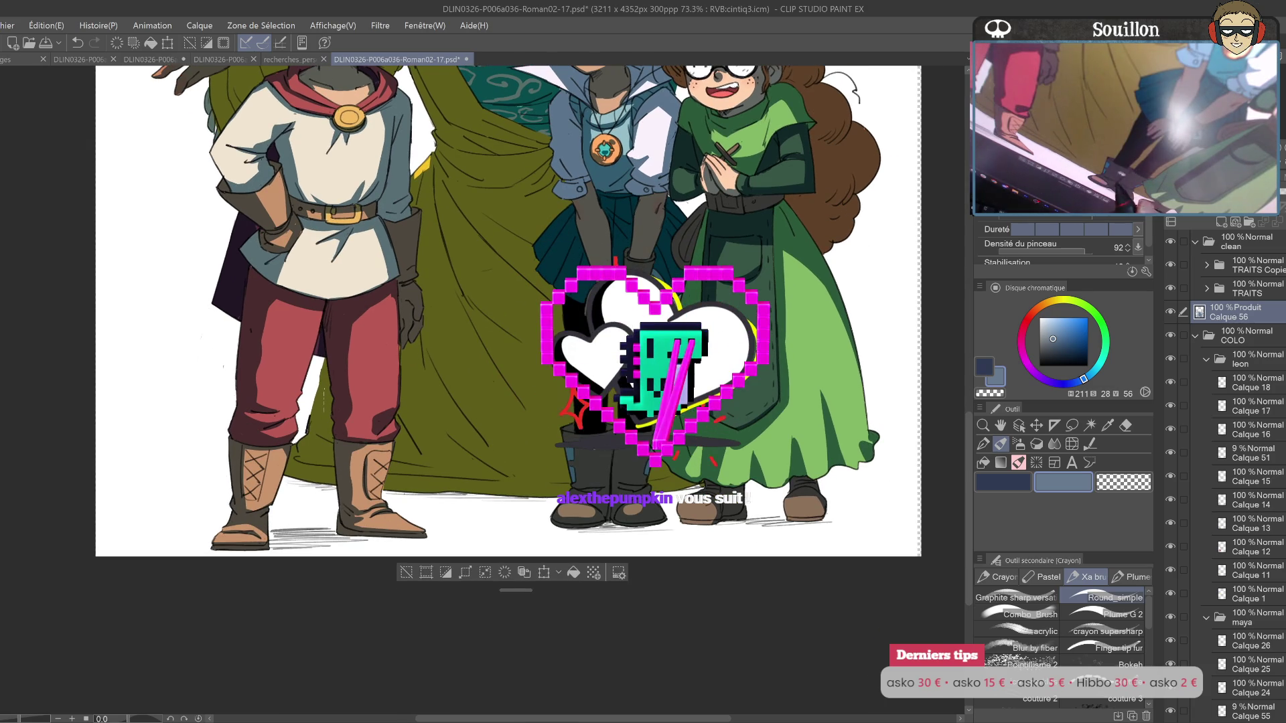
drag(735, 439, 732, 501)
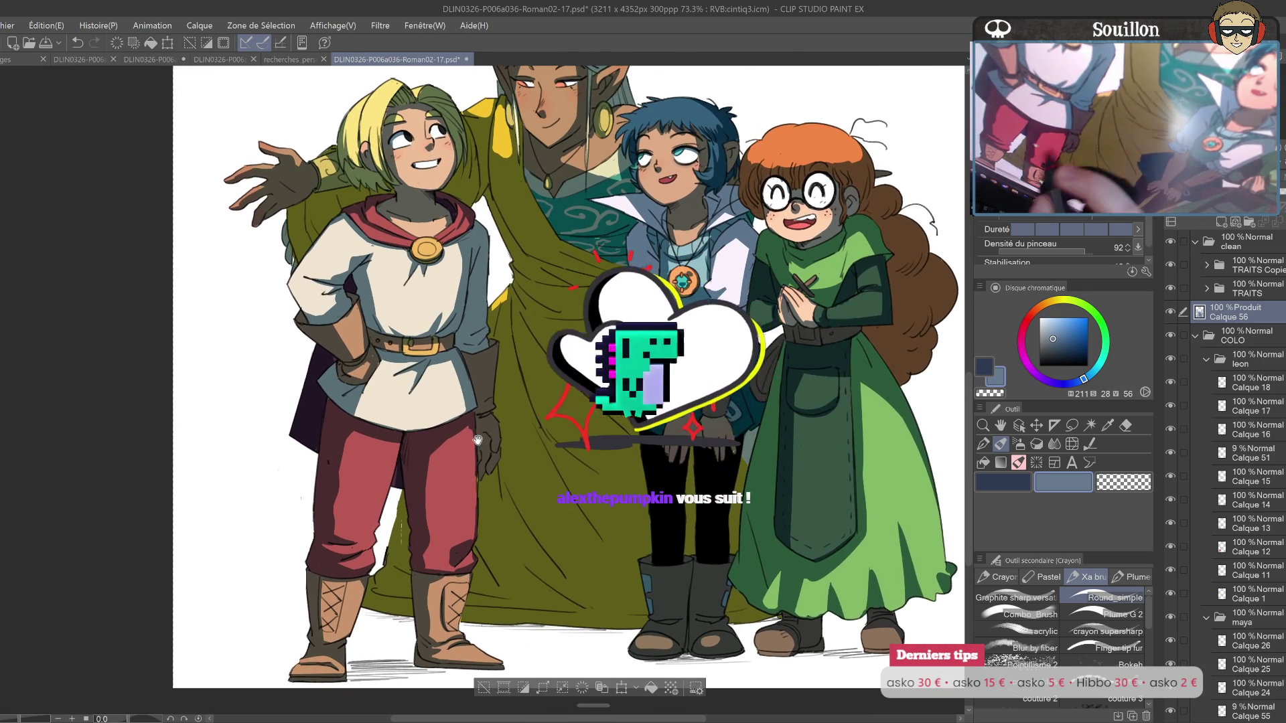
drag(377, 494, 408, 587)
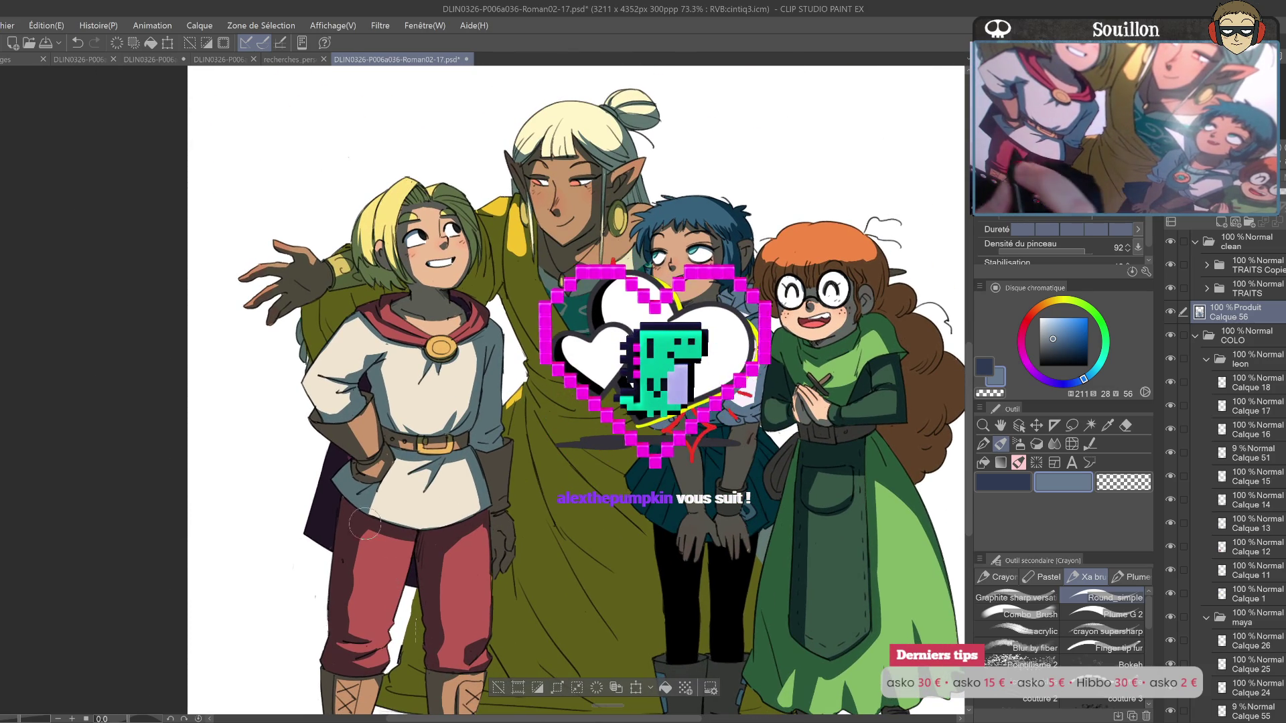
drag(519, 515, 532, 546)
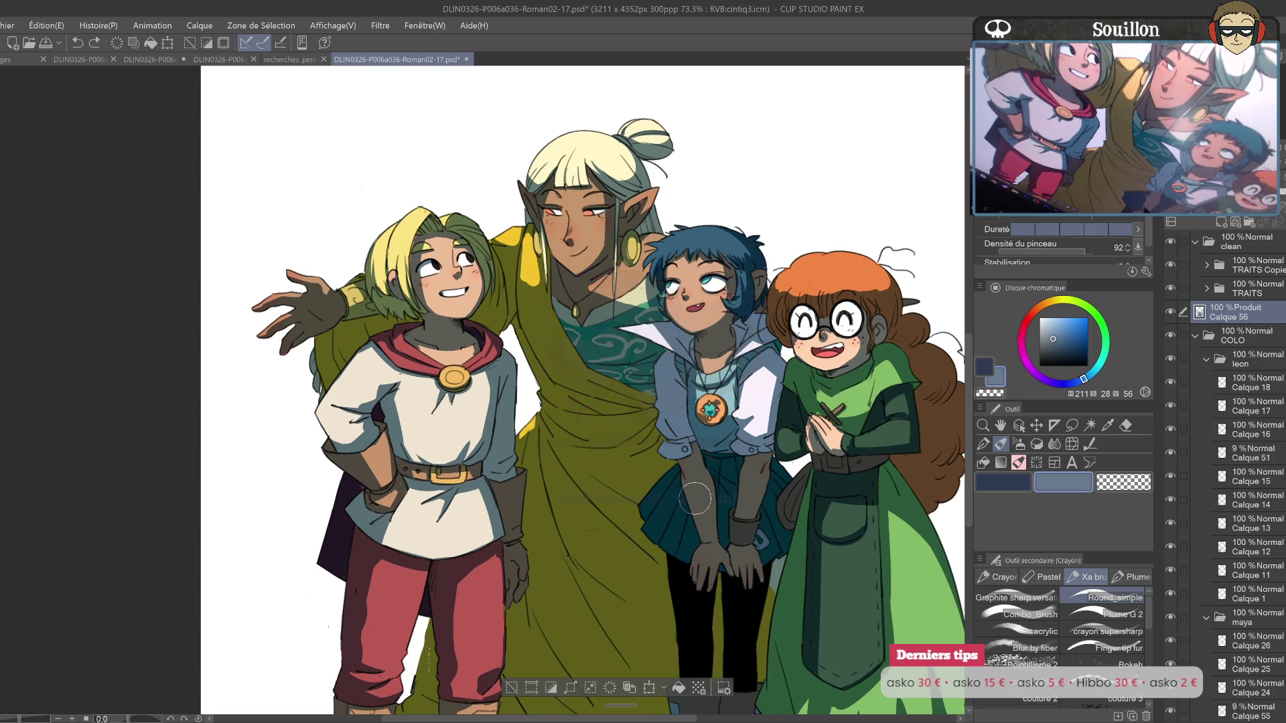
key(h)
drag(761, 486, 653, 411)
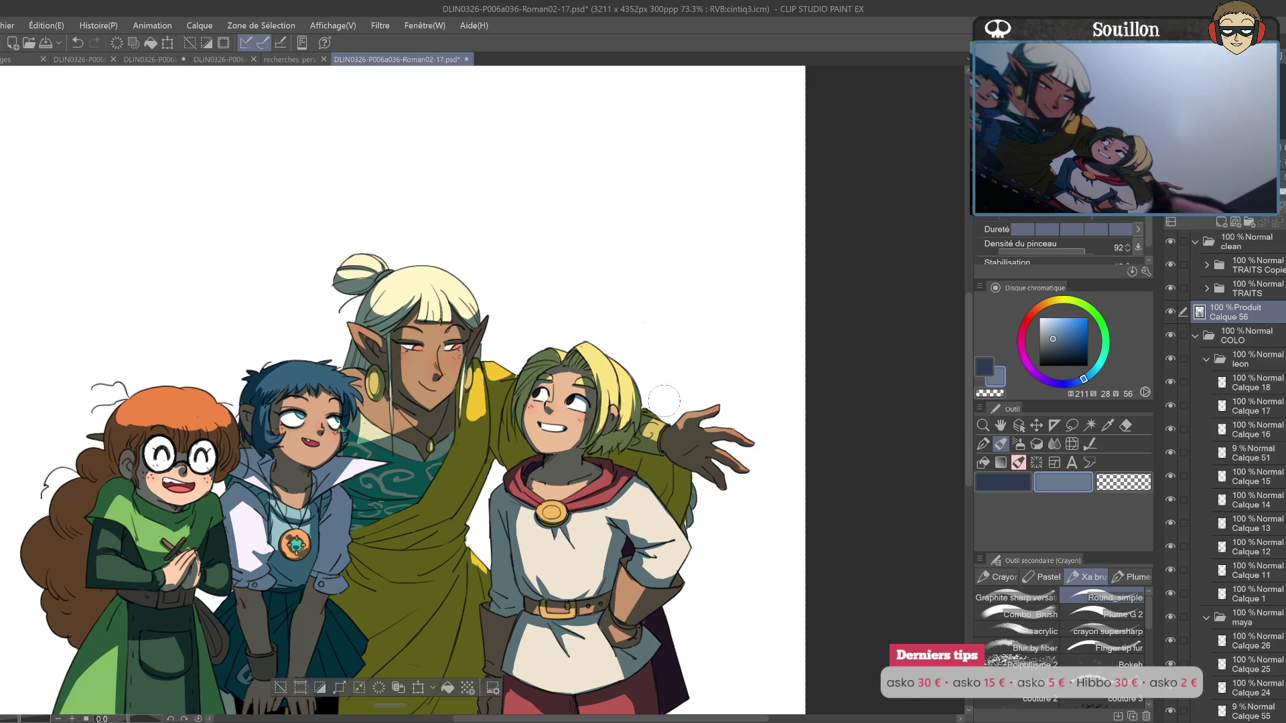
Step: Touch up the elf's light hair and check the faces in a mirrored view
key(h)
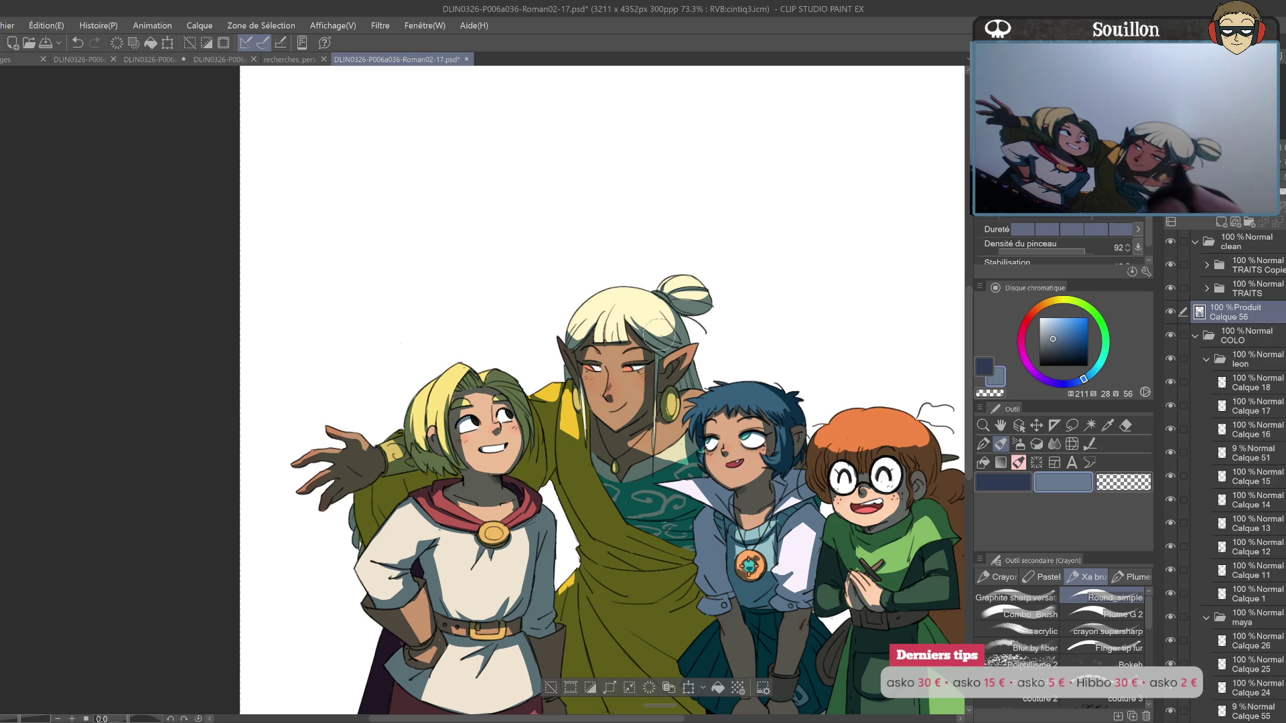
drag(643, 327, 656, 343)
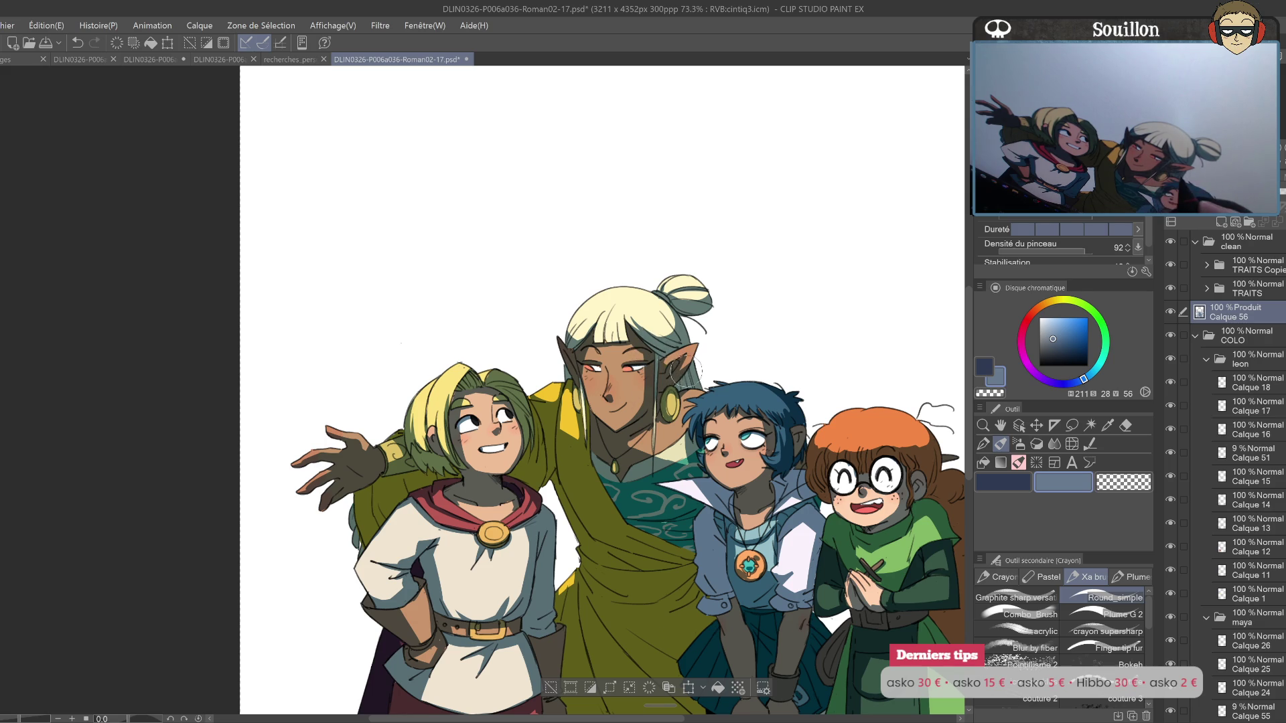
drag(718, 358, 660, 362)
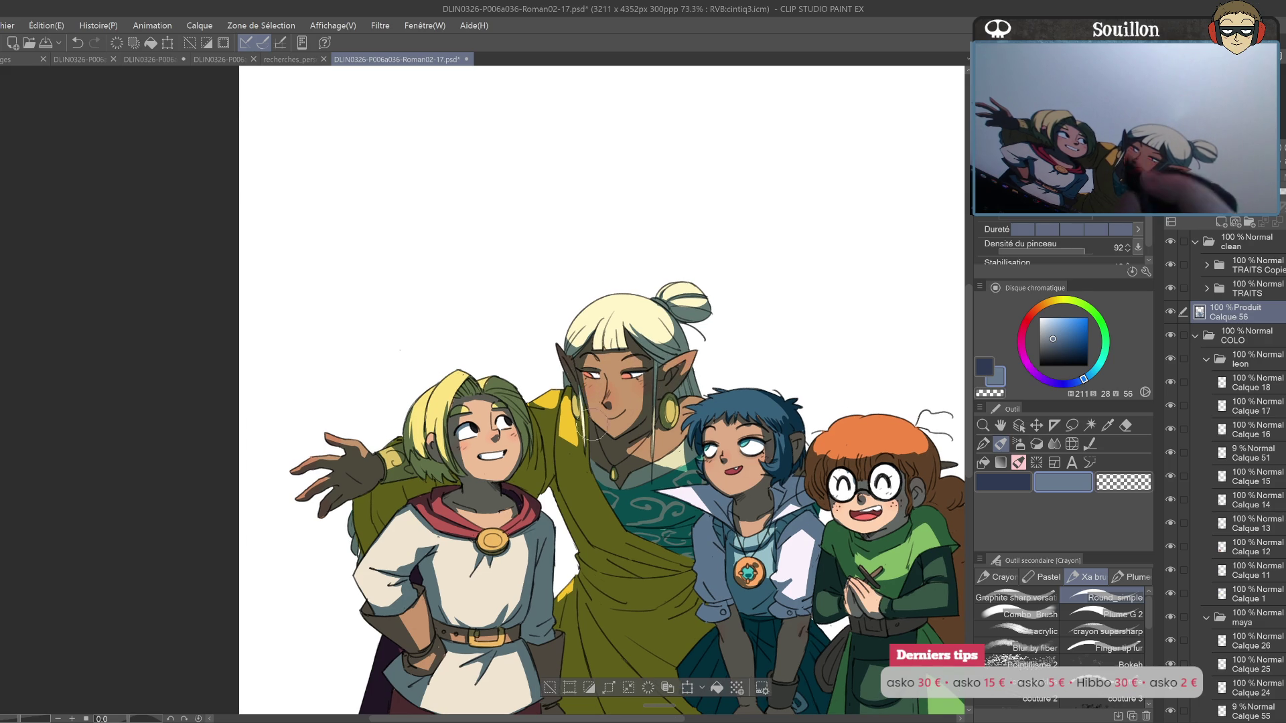
drag(455, 441, 476, 407)
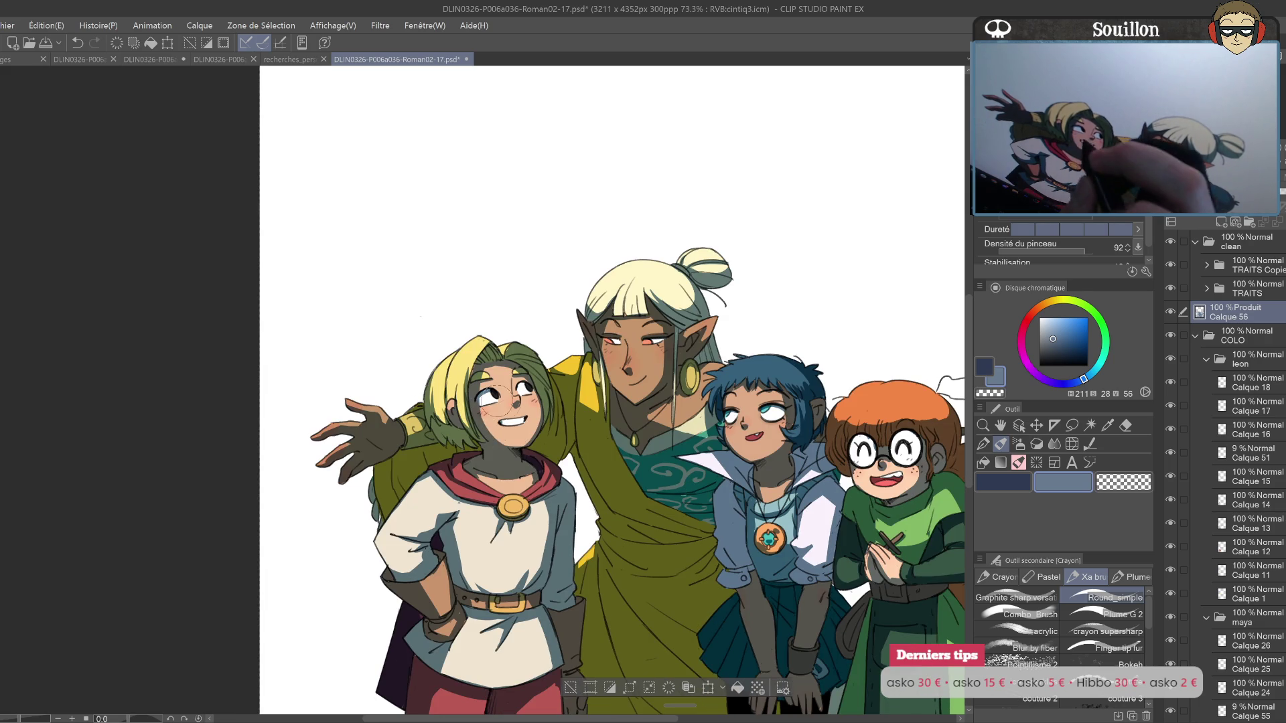
key(h)
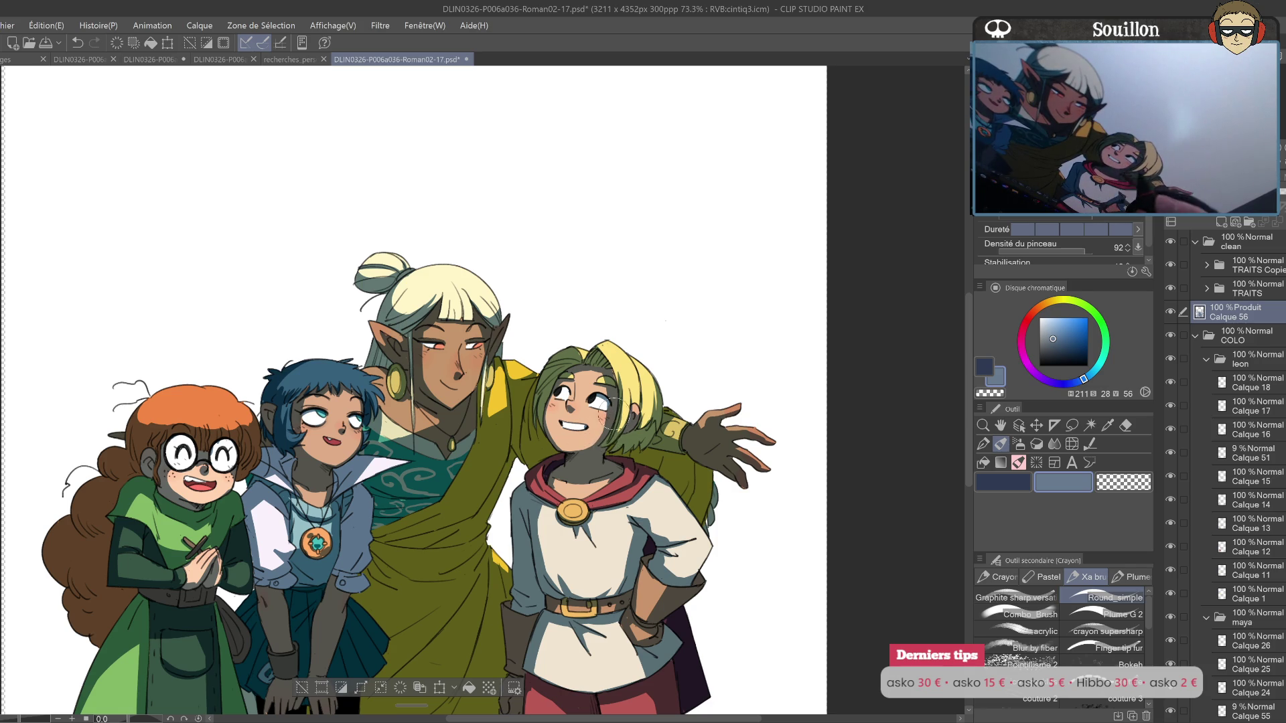
key(e)
key(h)
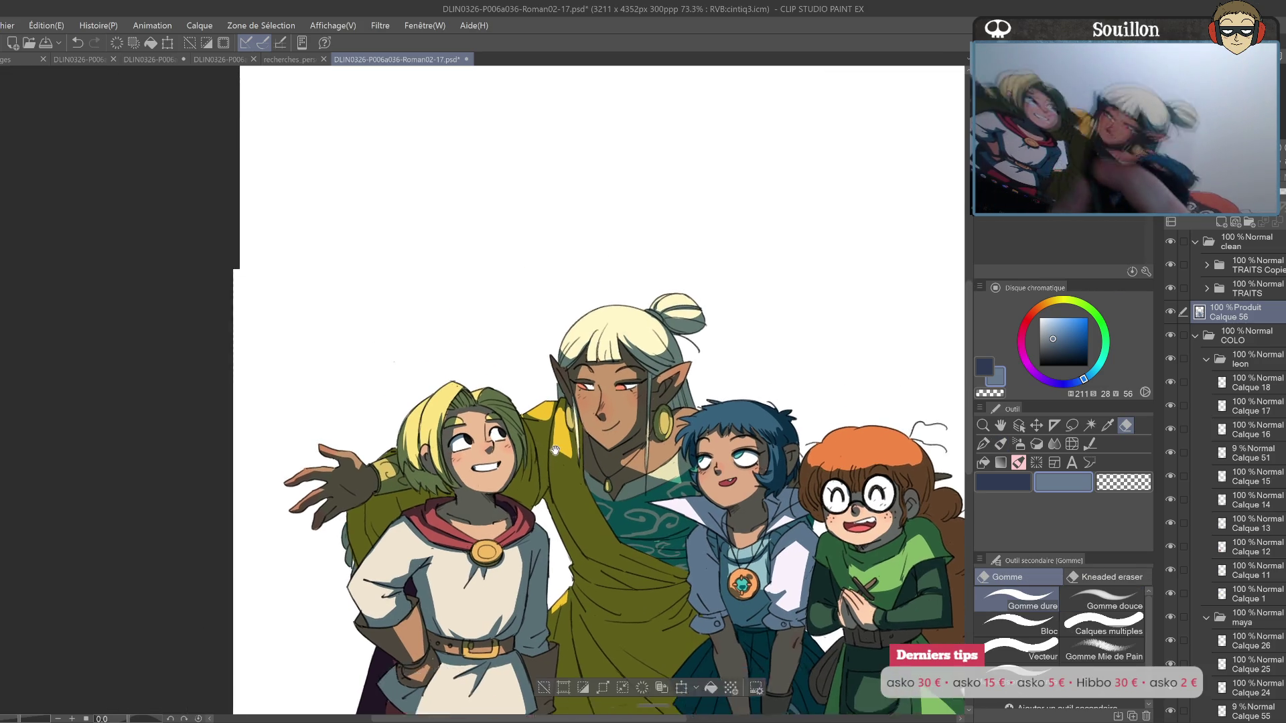
drag(399, 411, 498, 426)
Step: With the pencil, sketch corrections on the elf's cheek and mouth in the mirrored view
key(p)
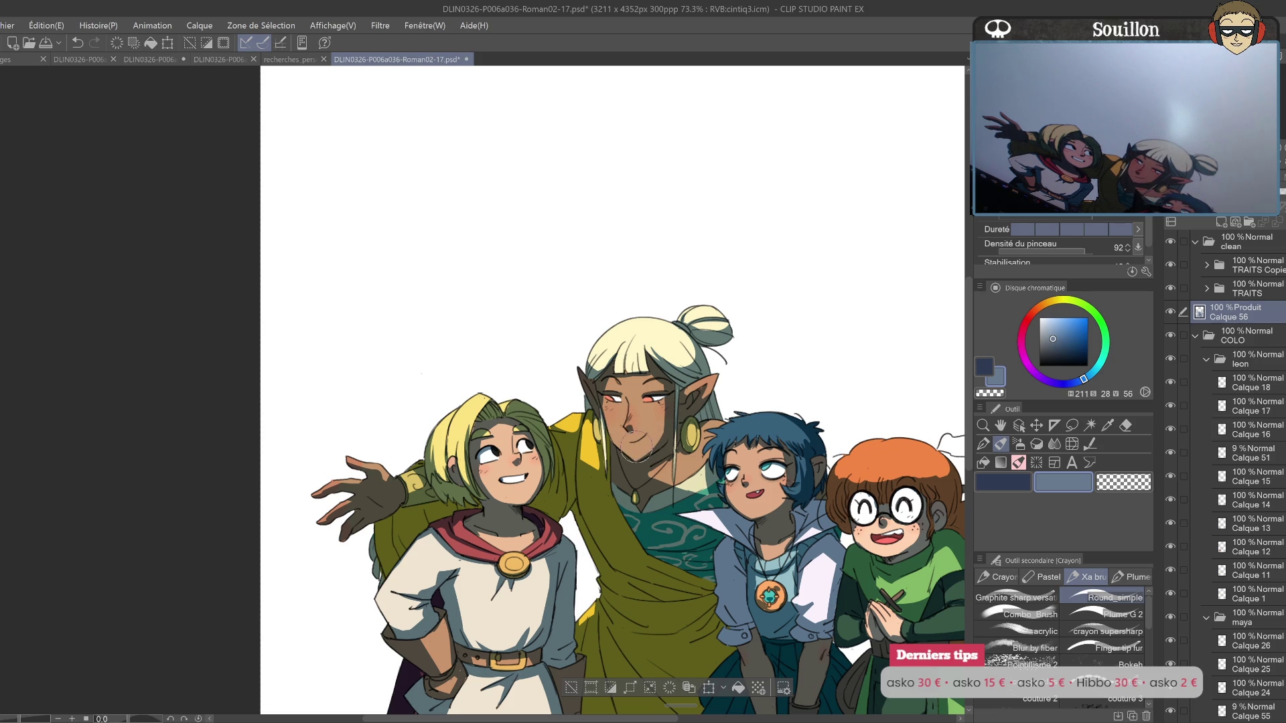
drag(632, 489, 621, 452)
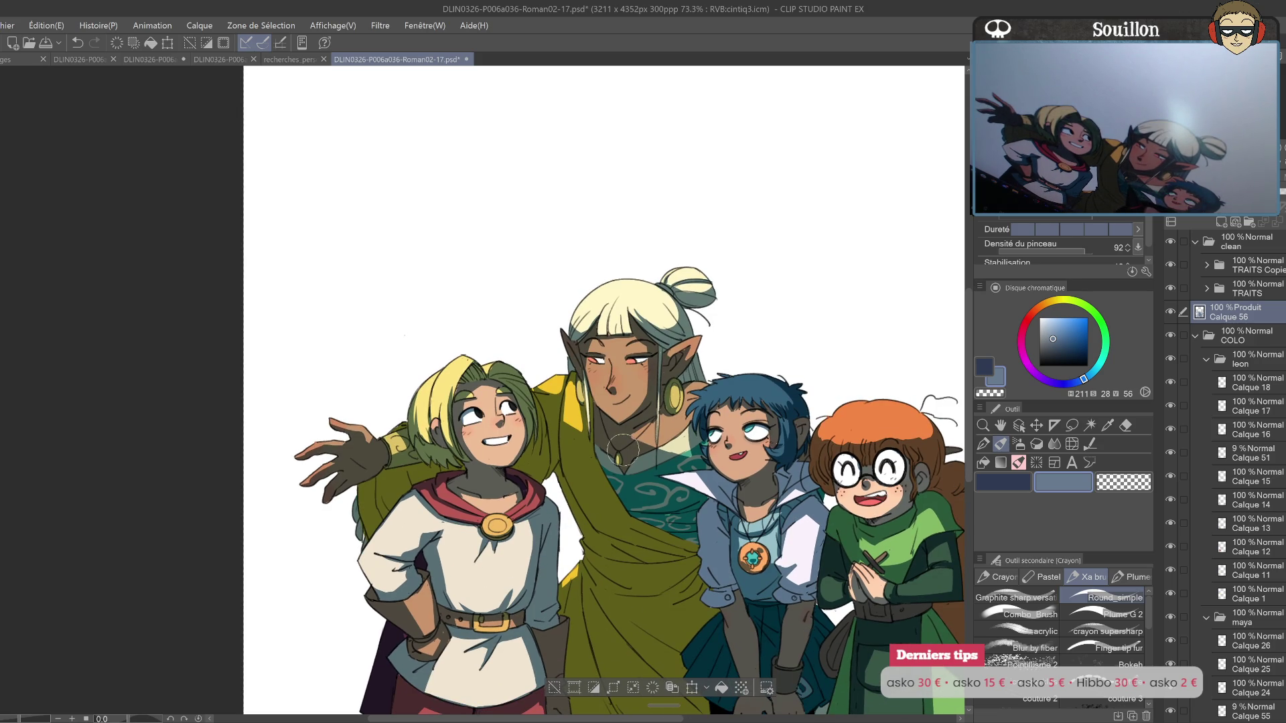
drag(631, 497, 585, 436)
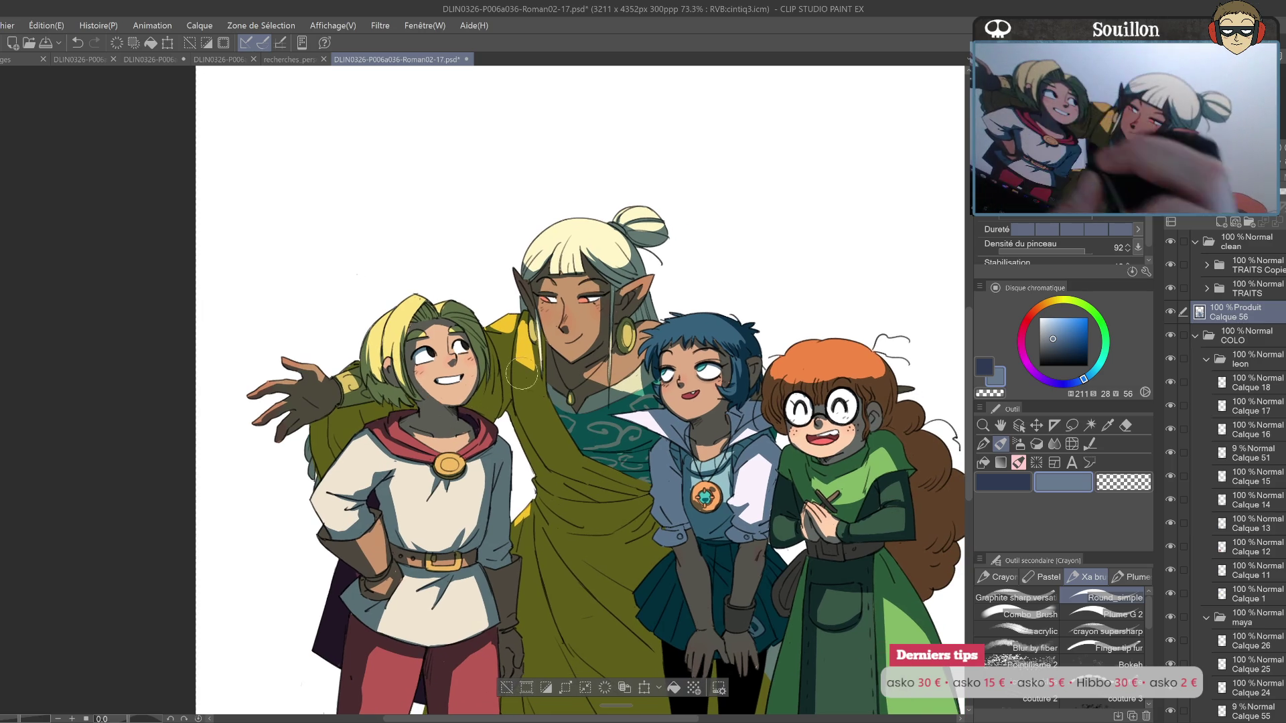
key(h)
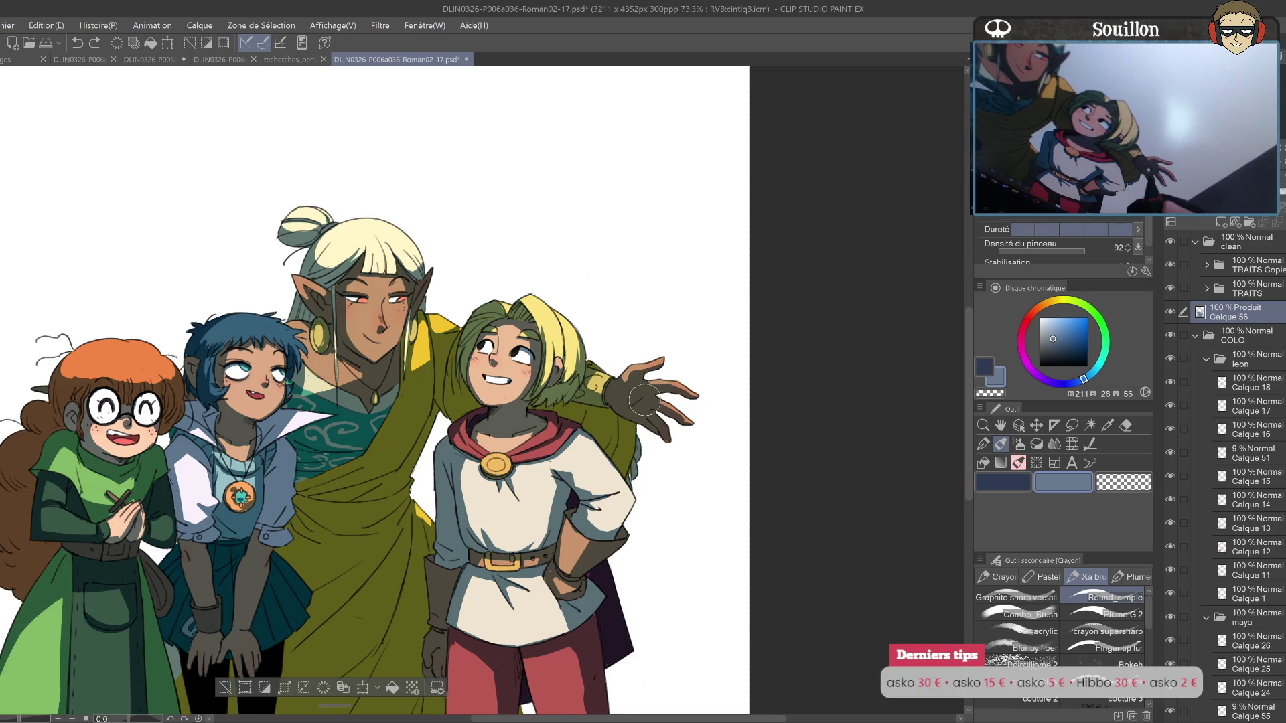
scroll(643, 401, left, 3)
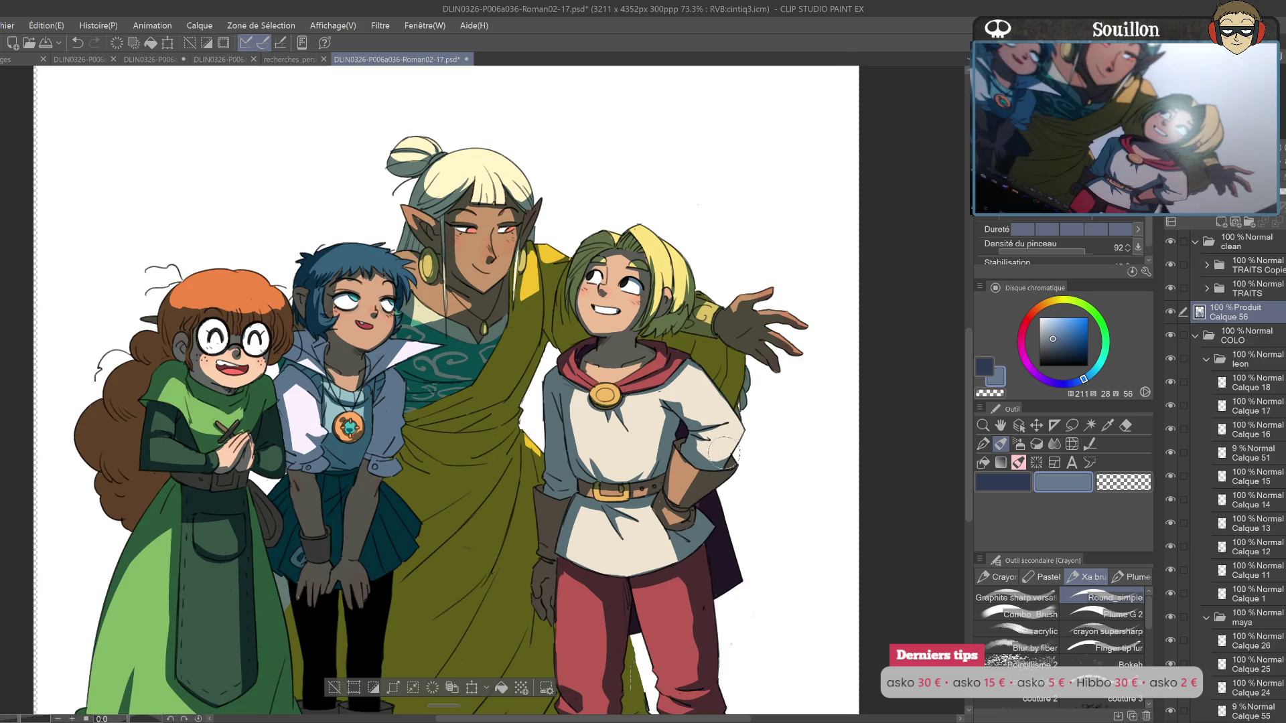
drag(355, 388, 422, 371)
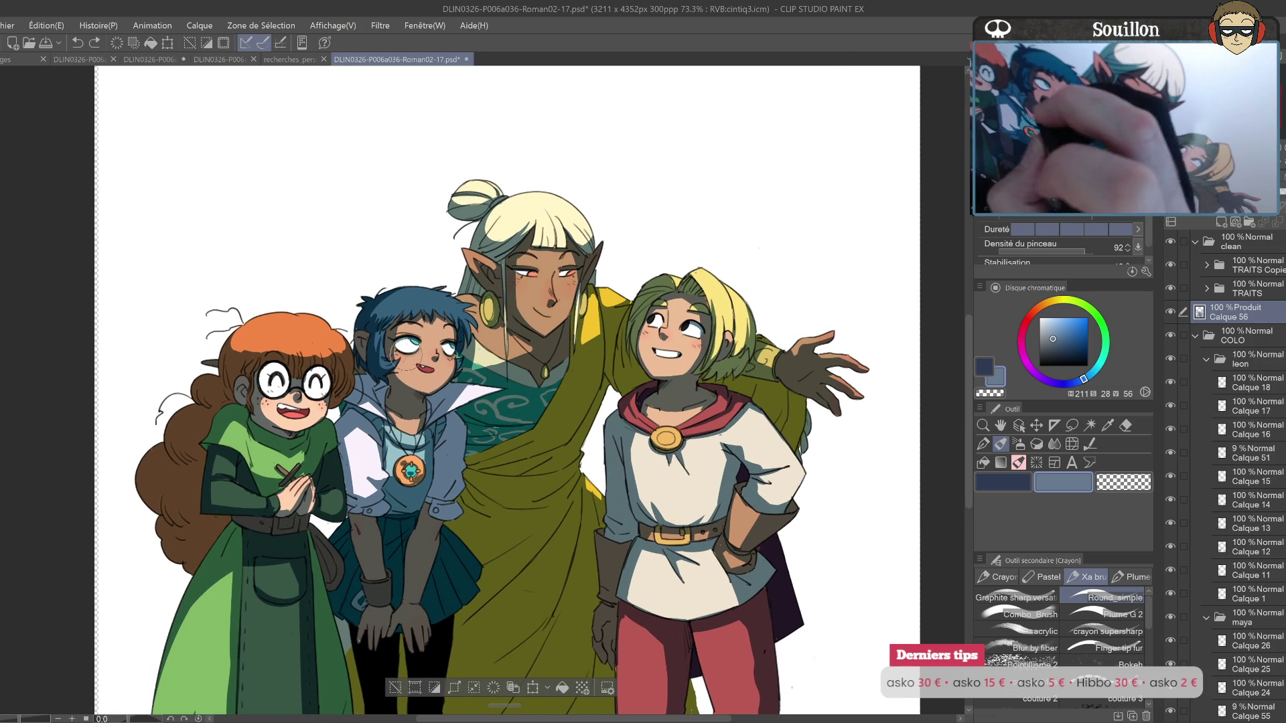
drag(517, 304, 533, 327)
drag(395, 332, 516, 406)
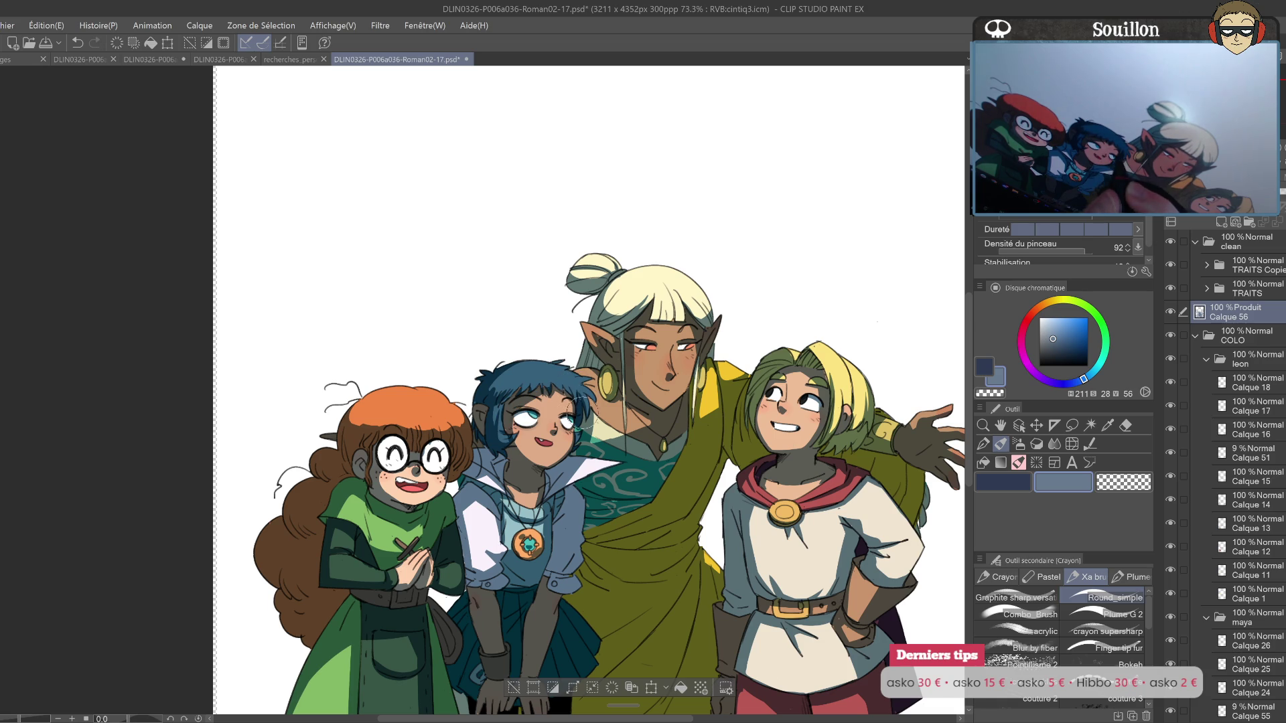
Step: Undo the stray face stroke and redraw the blue-haired girl's hair line beside her eye
key(ctrl+h)
key(ctrl+z)
key(ctrl+z)
drag(536, 419, 526, 432)
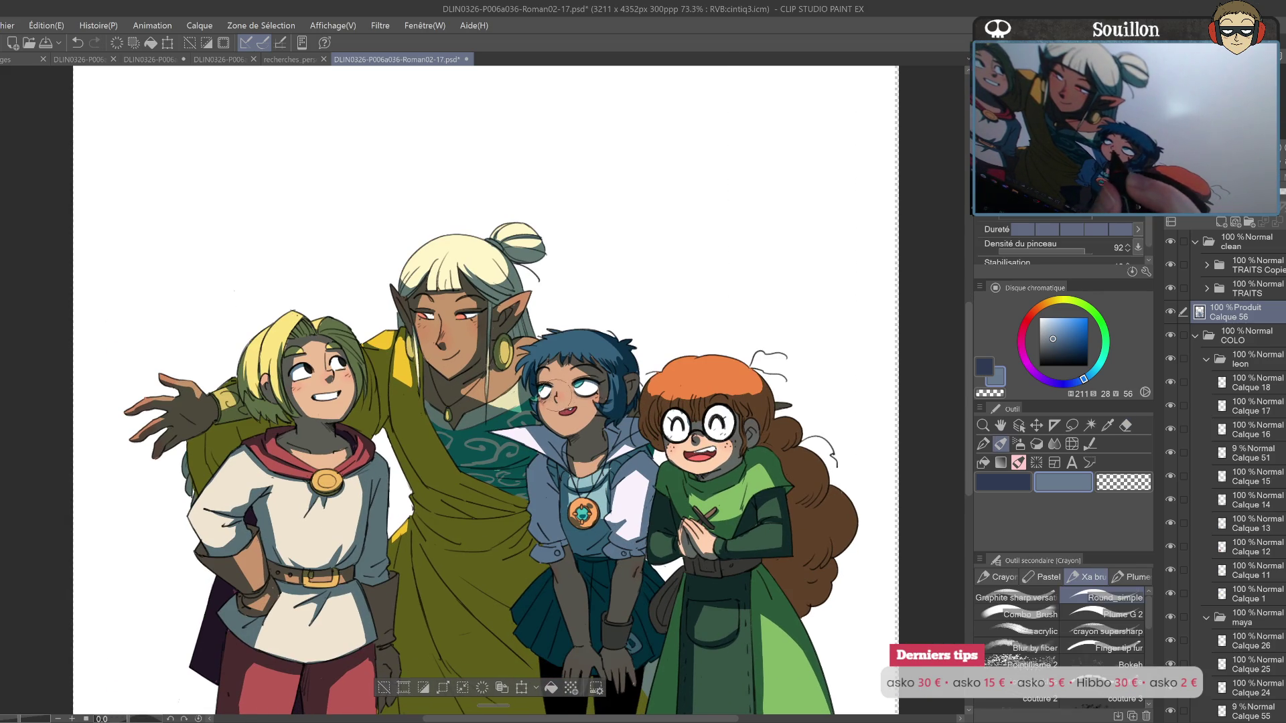
key(h)
Step: Pan down to bring the characters' legs and boots into view
drag(631, 447, 763, 375)
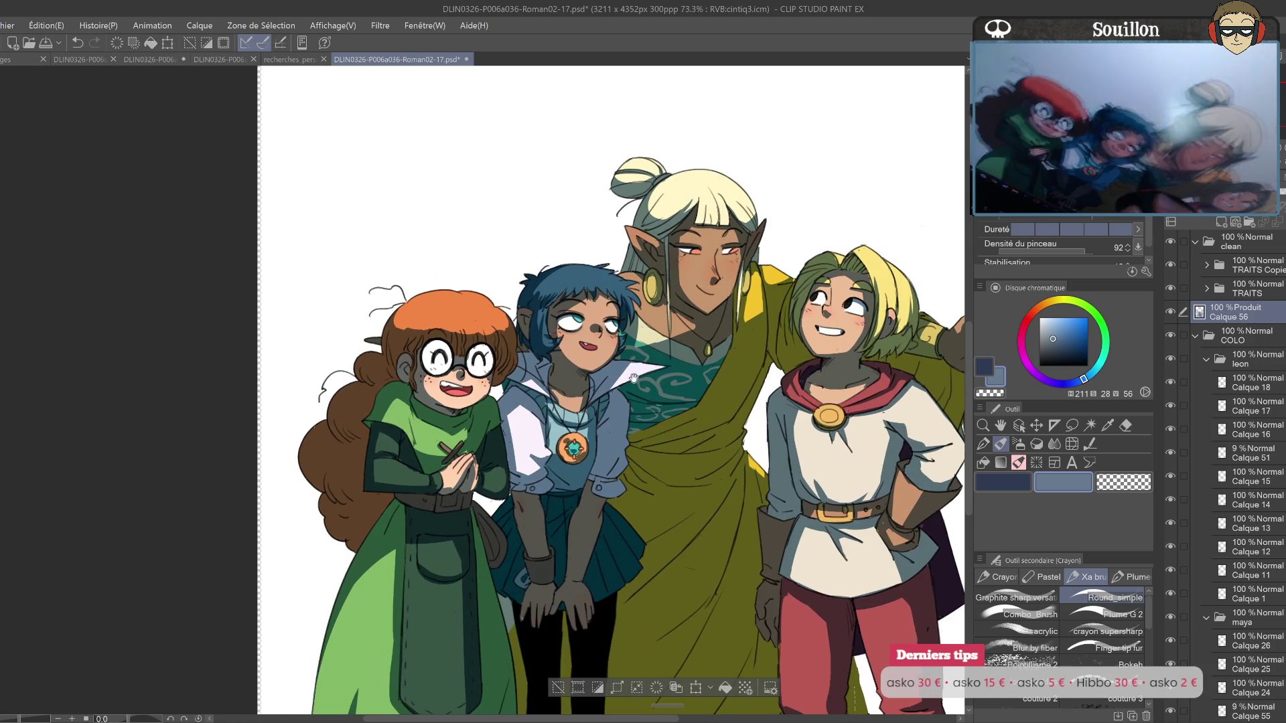
drag(609, 509, 654, 390)
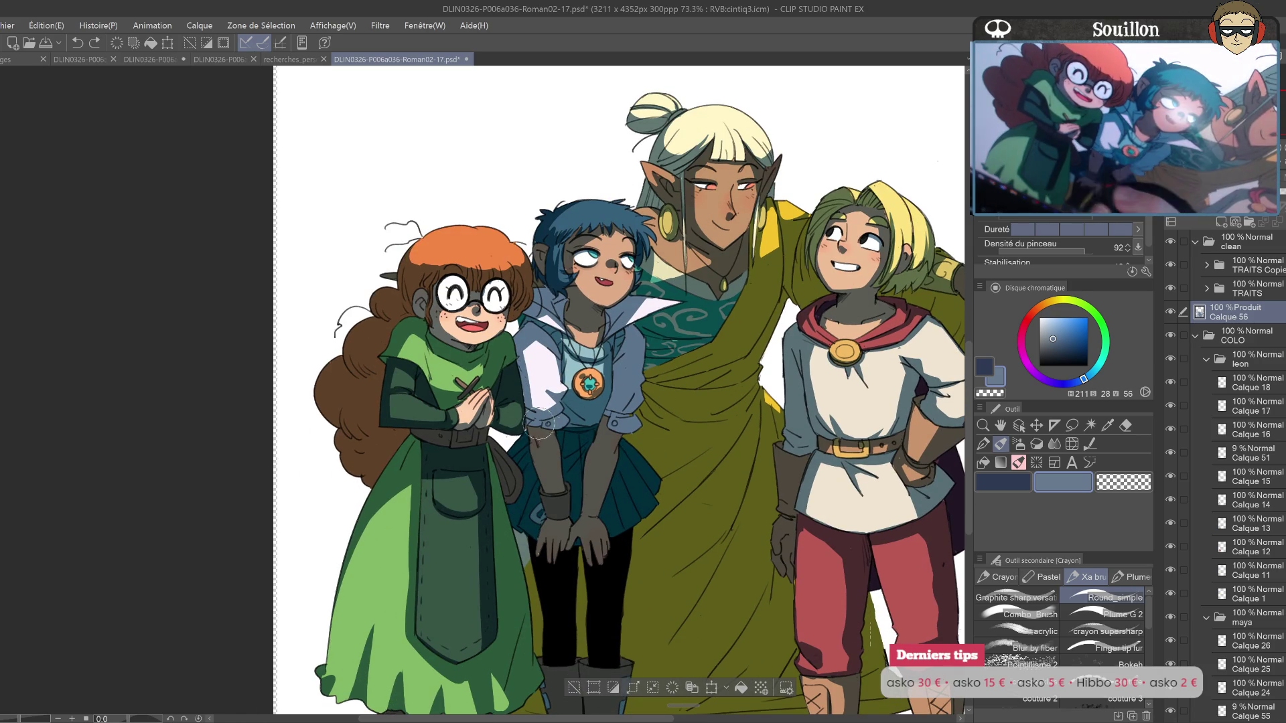
drag(750, 455, 707, 422)
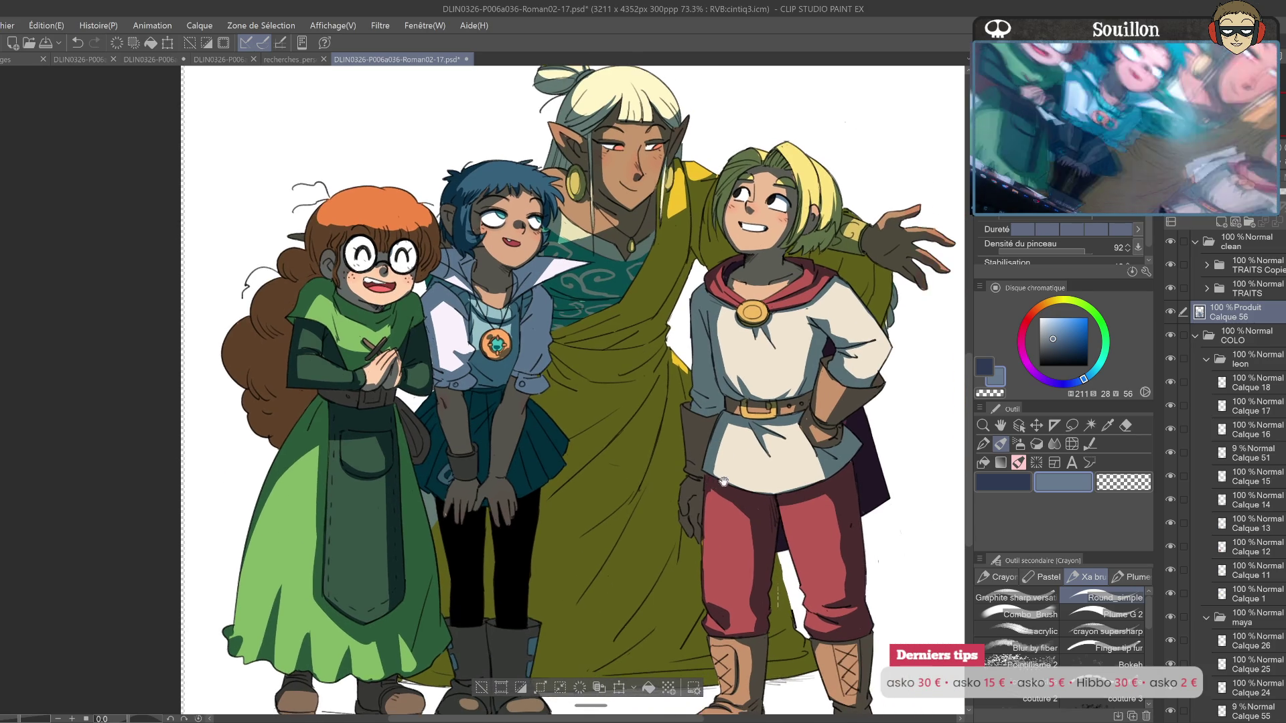
drag(774, 456, 760, 378)
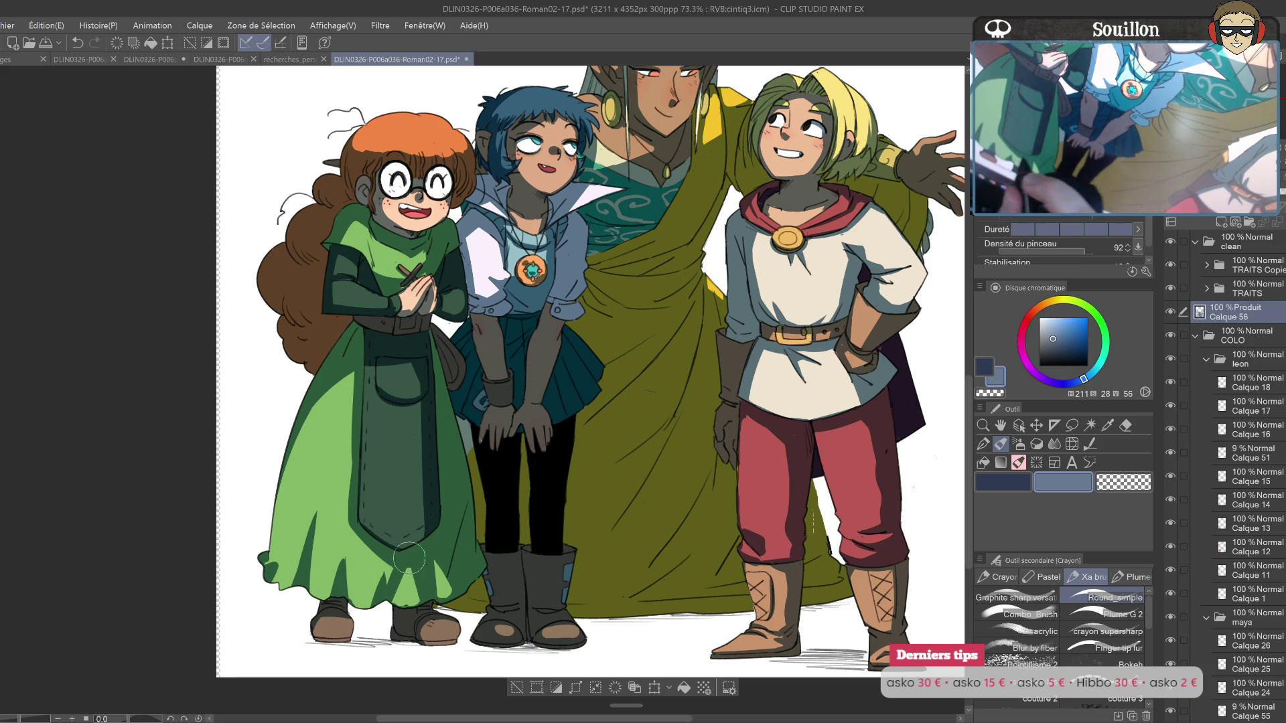
Step: Darken the shading on the green dress with small pencil dabs, undoing the stroke near the apron
key(ctrl+z)
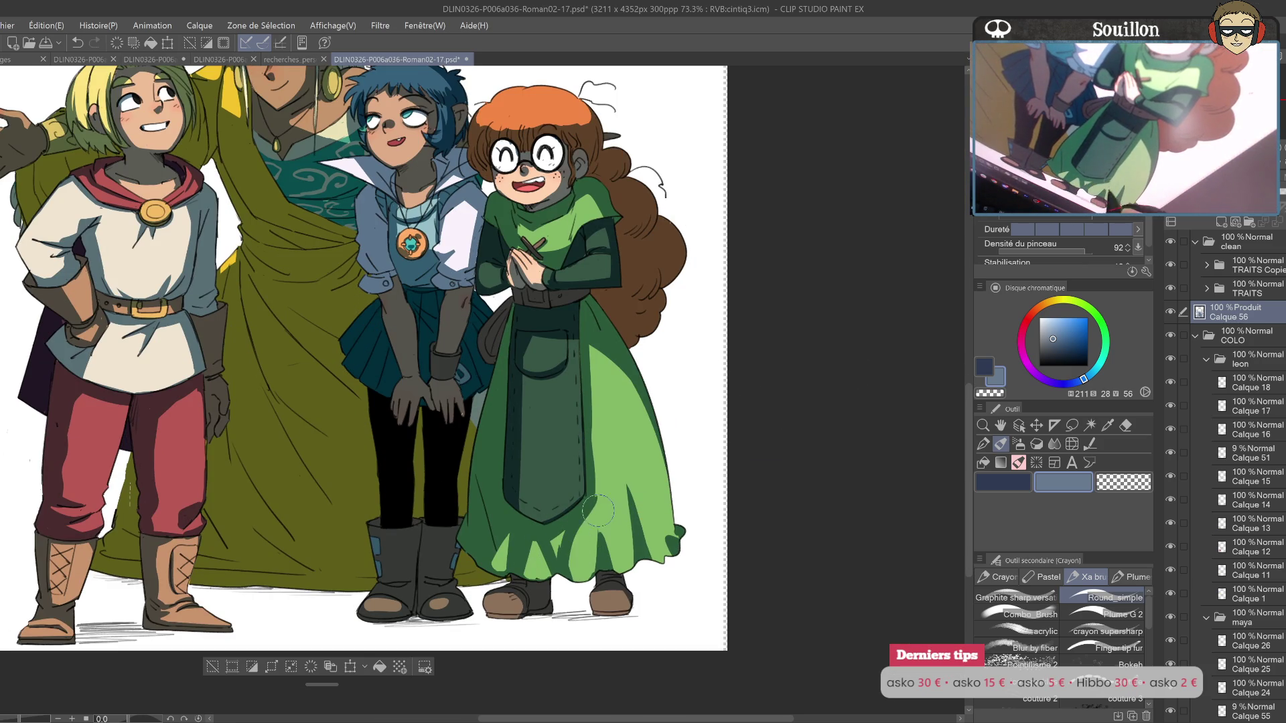
click(562, 546)
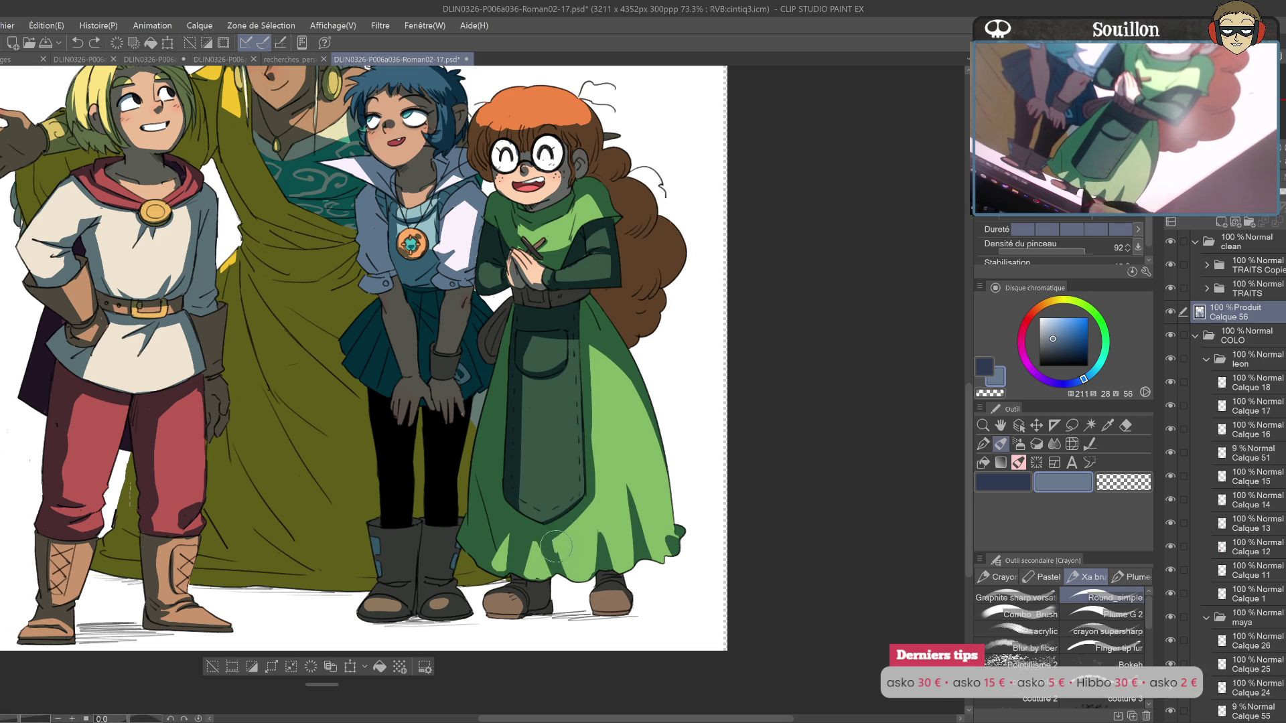
mouse_move(546, 507)
mouse_down()
mouse_move(574, 491)
mouse_move(578, 469)
mouse_up()
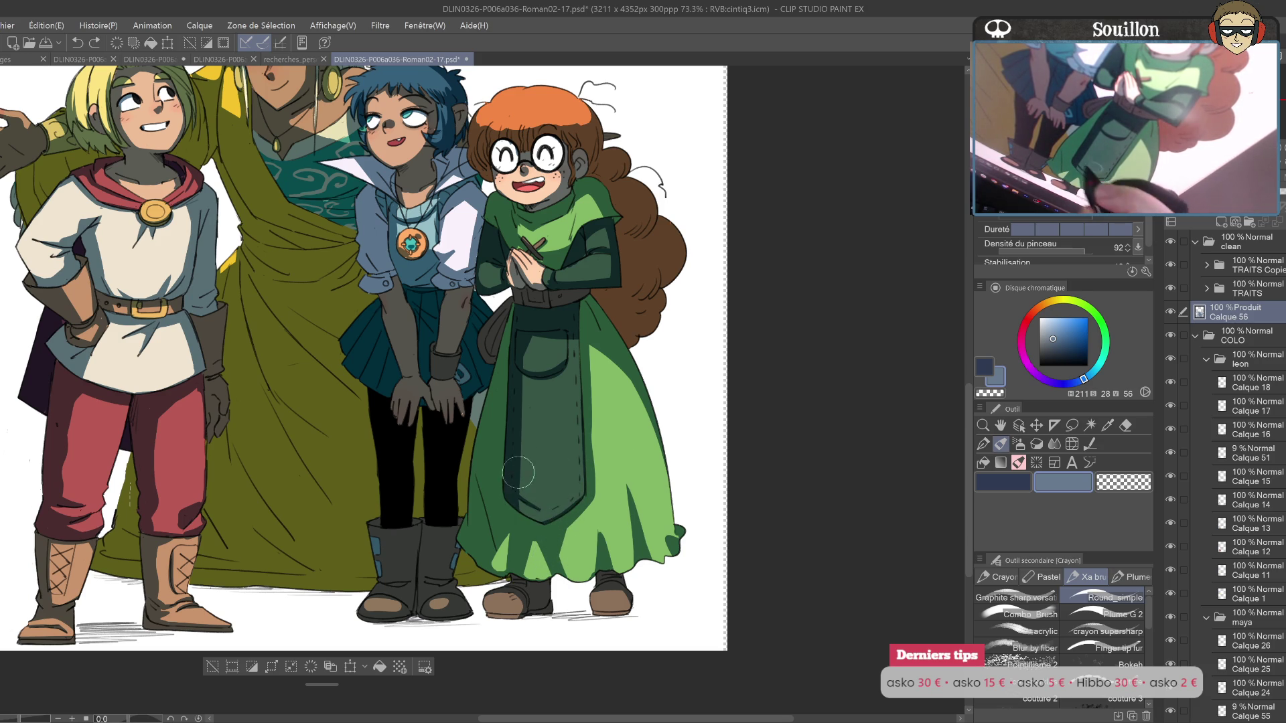
drag(529, 344, 521, 358)
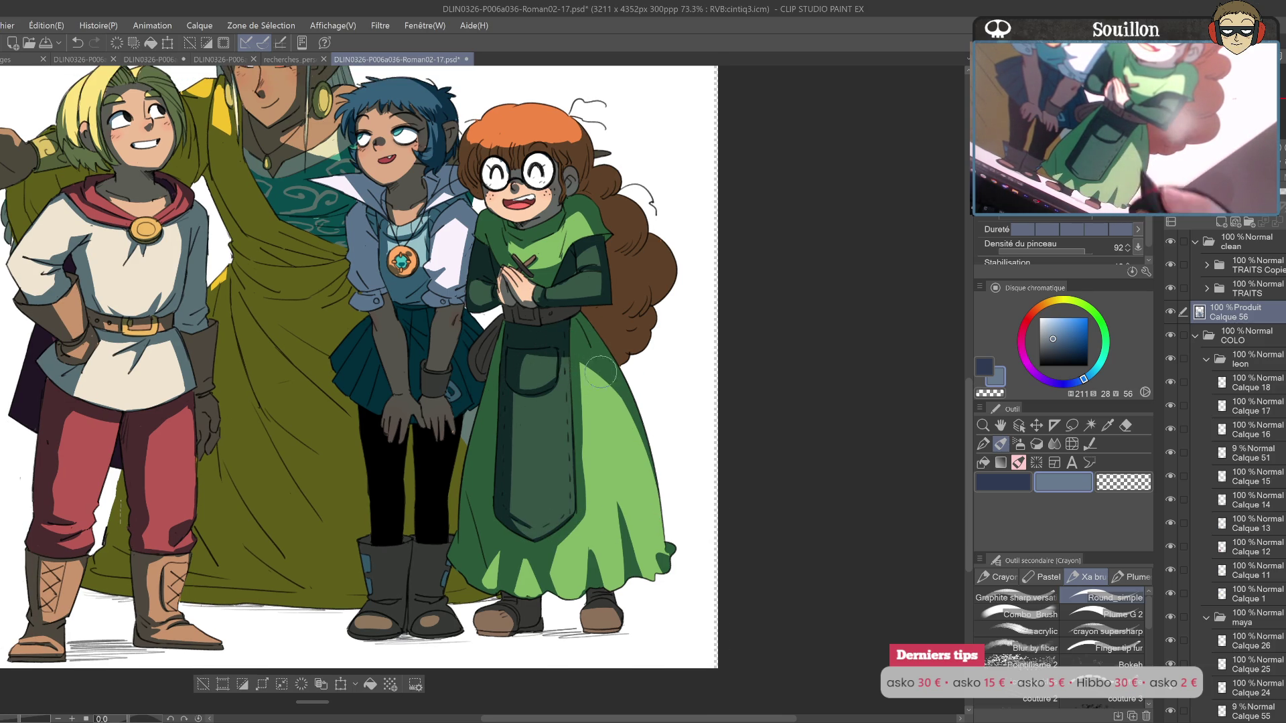
drag(507, 258, 518, 396)
key(ctrl+z)
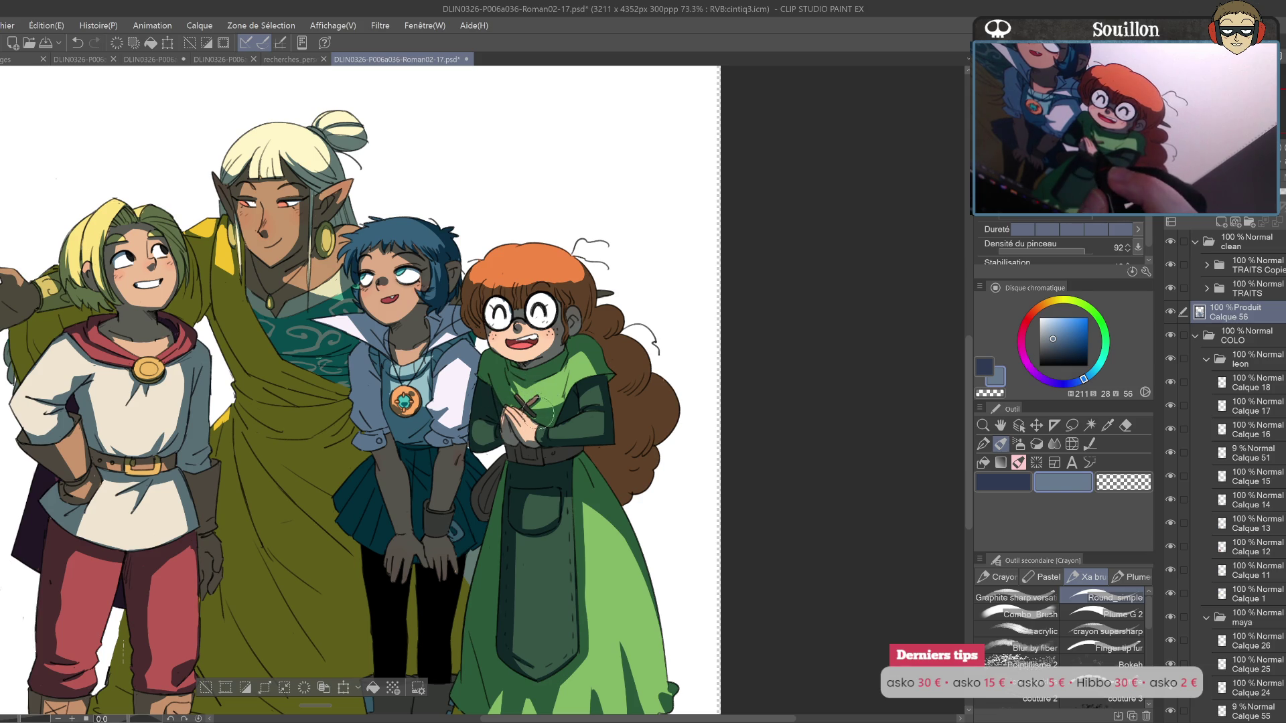
Step: Mirror the canvas to check the drawing, then recentre the whole group with the pencil active
key(h)
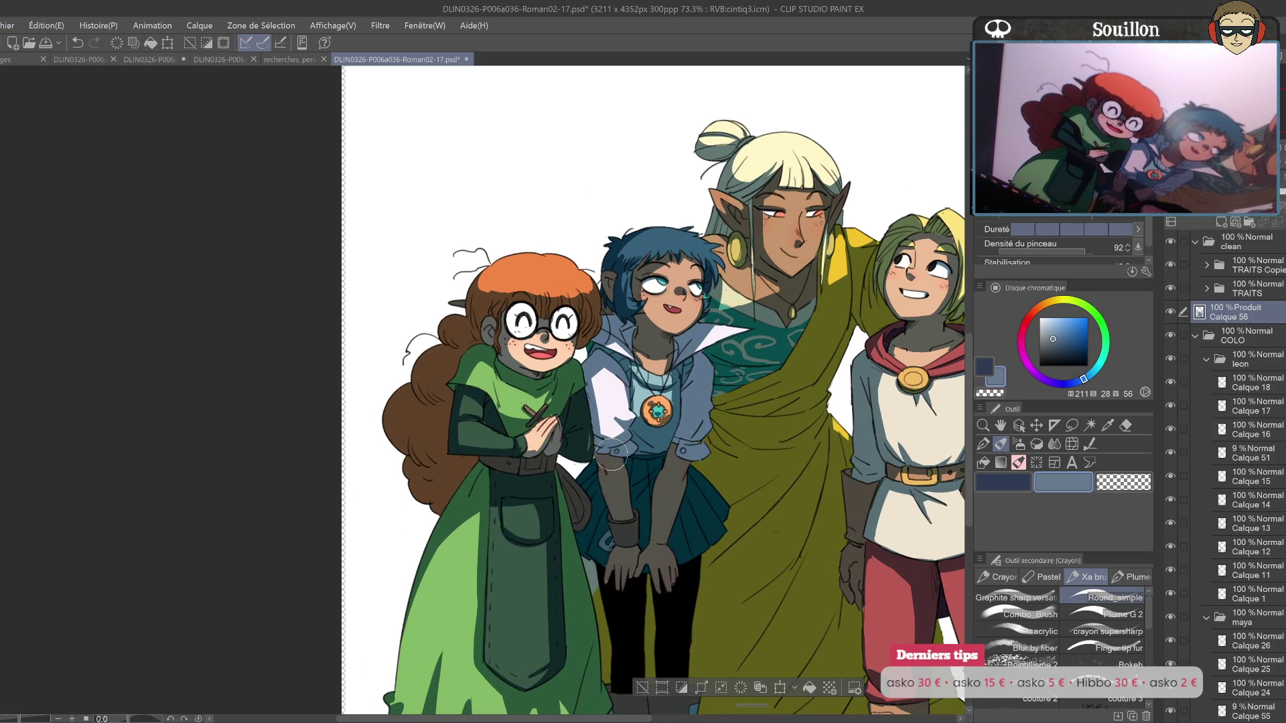
key(h)
key(e)
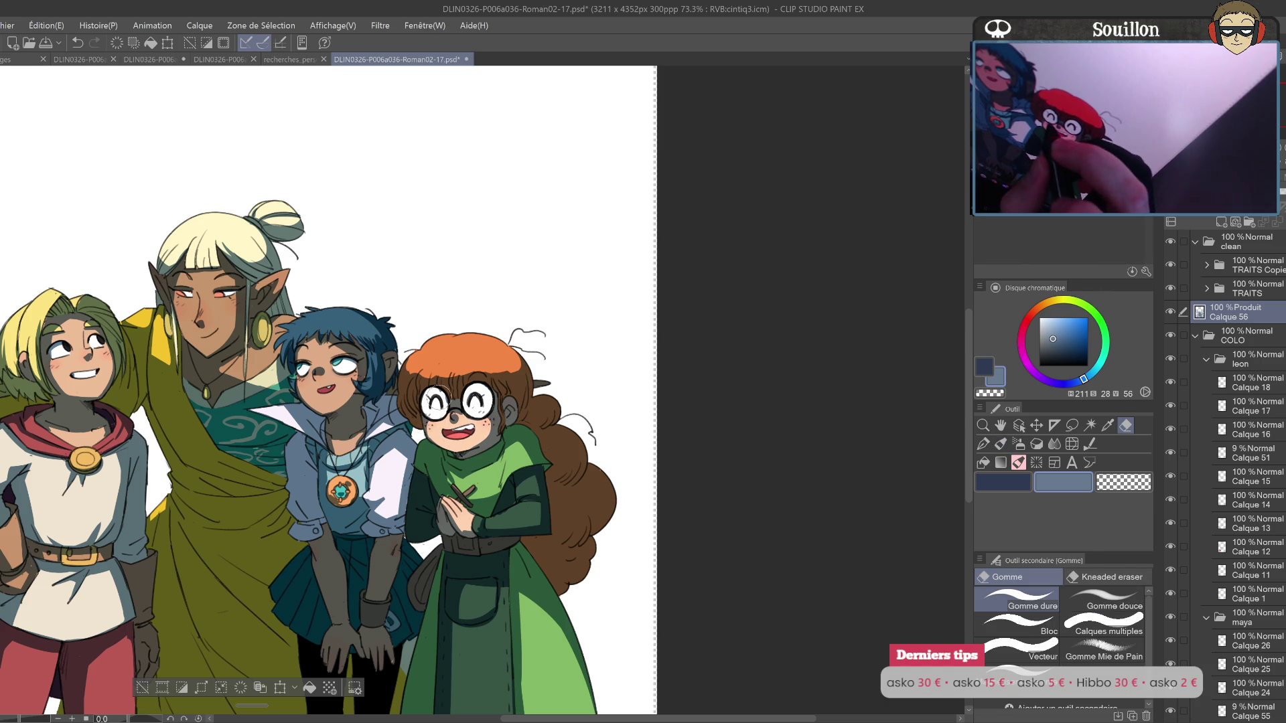
mouse_move(523, 390)
mouse_down()
mouse_move(718, 448)
mouse_move(765, 404)
mouse_up()
key(p)
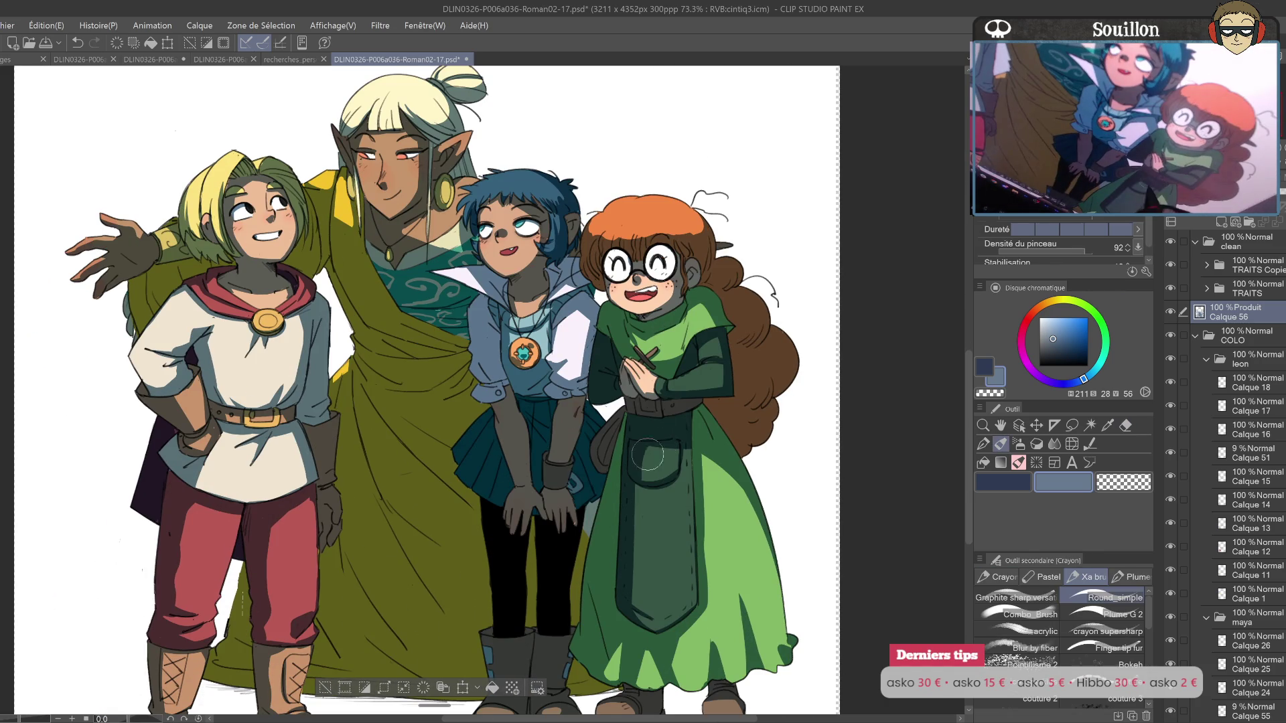
drag(131, 125, 192, 188)
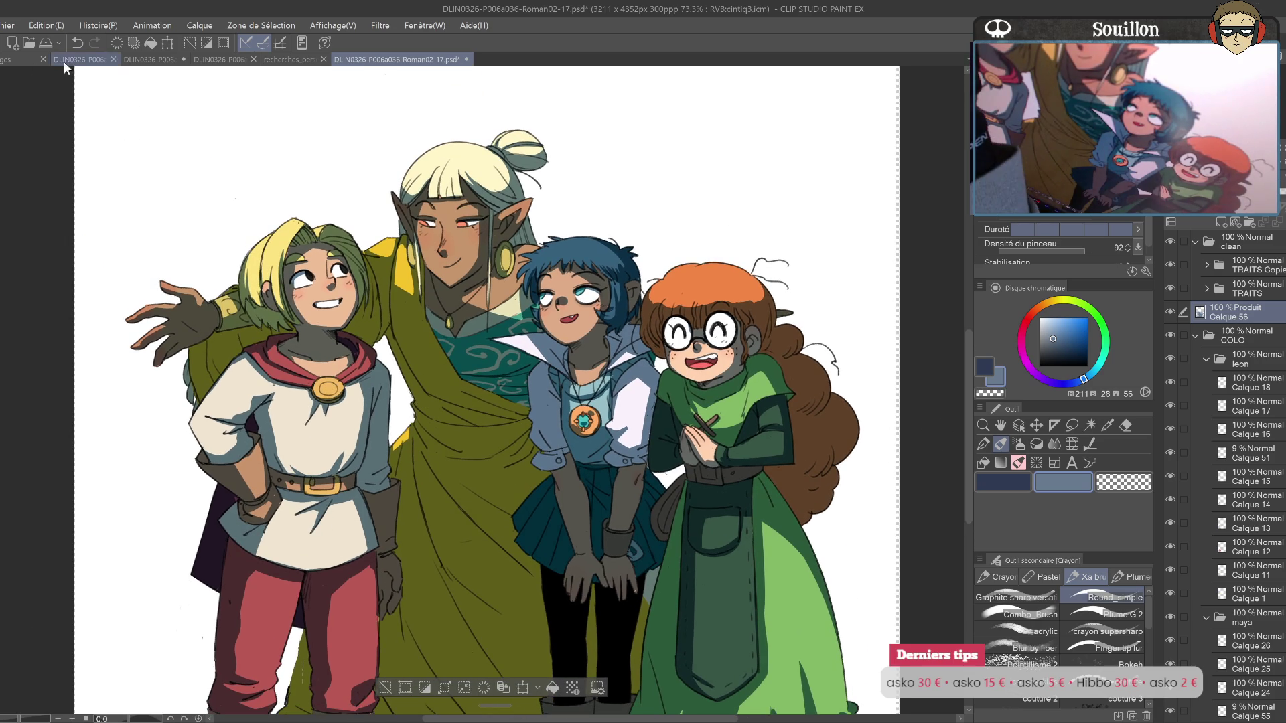
Step: Eyedrop the green from the over 43% swatch on the reglages sheet and return to DLIN0326
click(20, 59)
key(i)
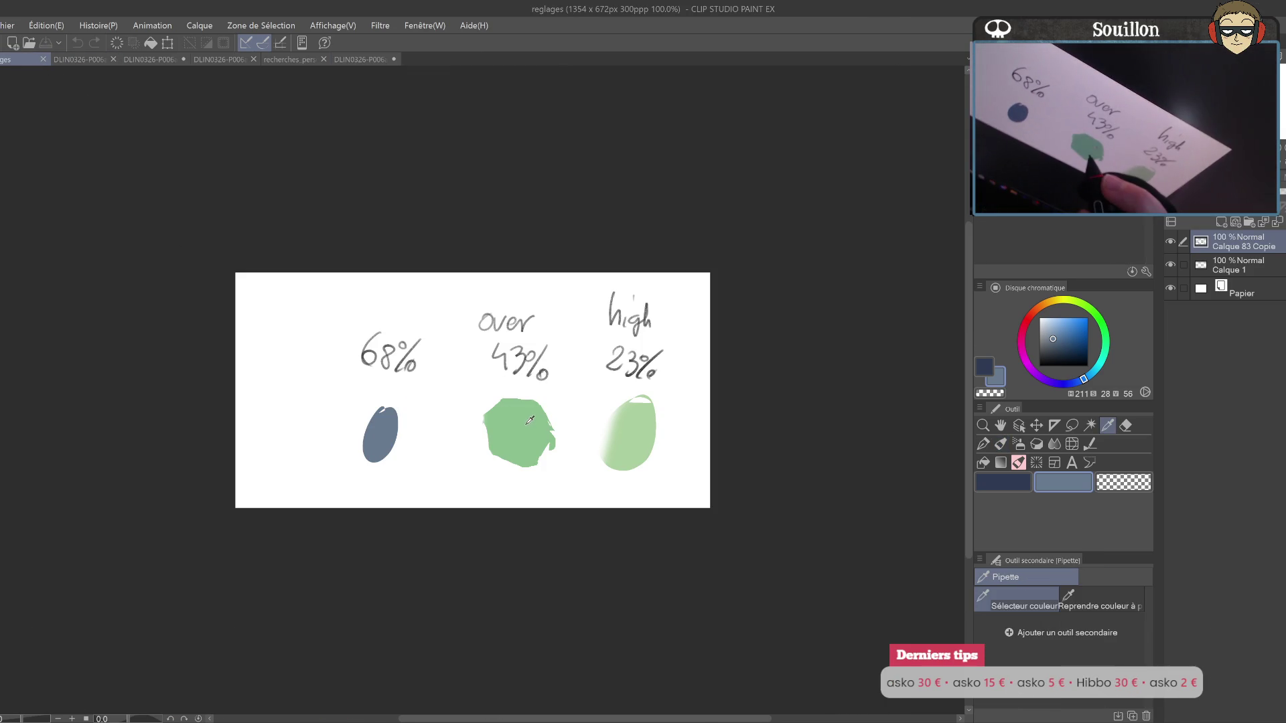
click(533, 418)
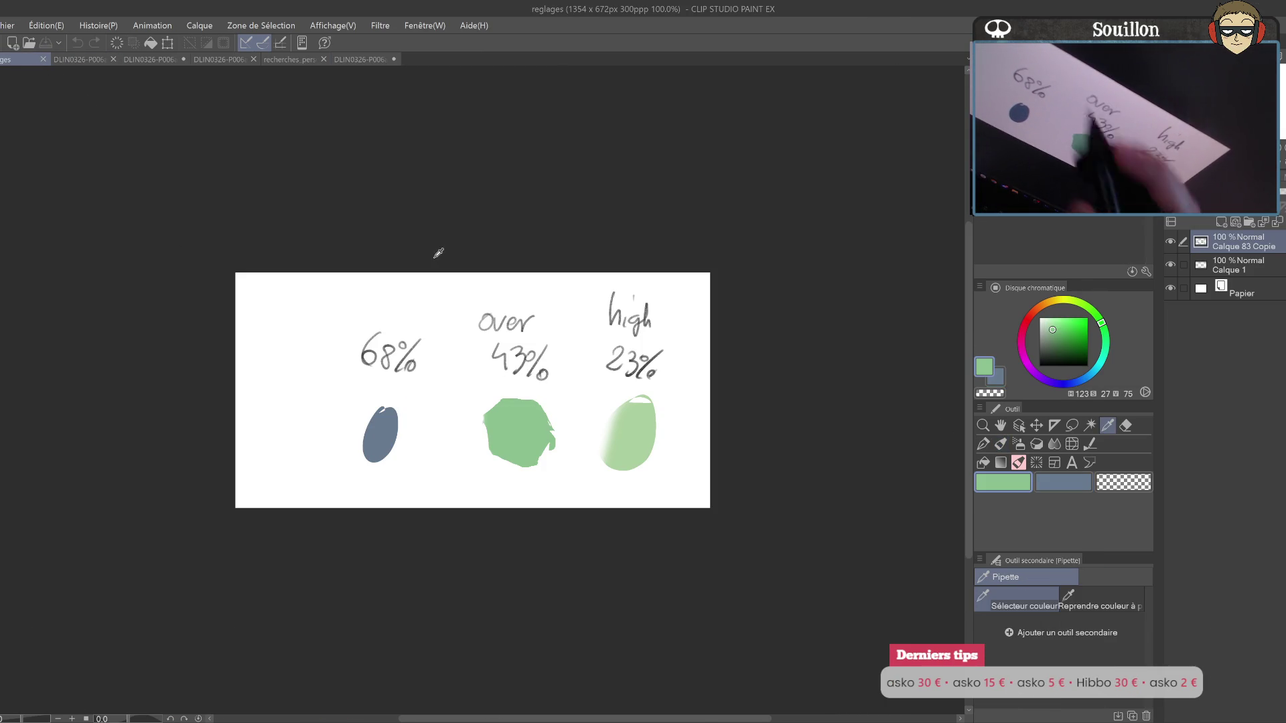
click(360, 59)
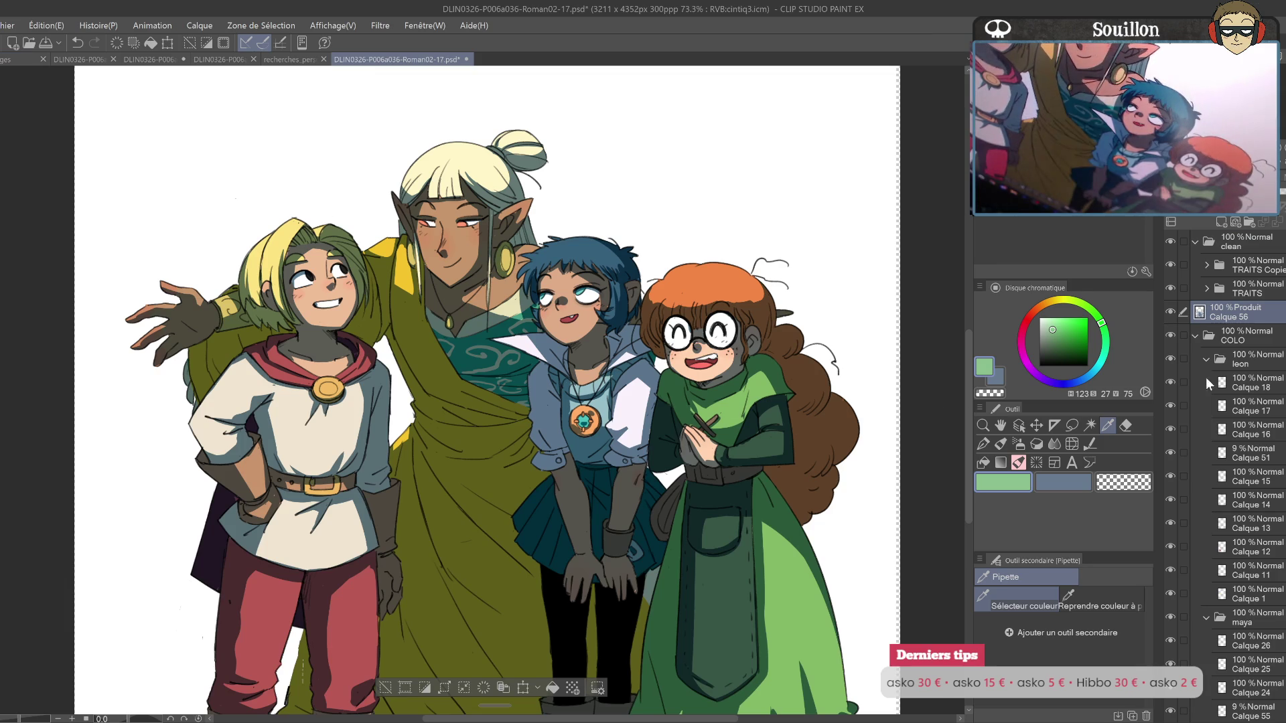
click(1281, 194)
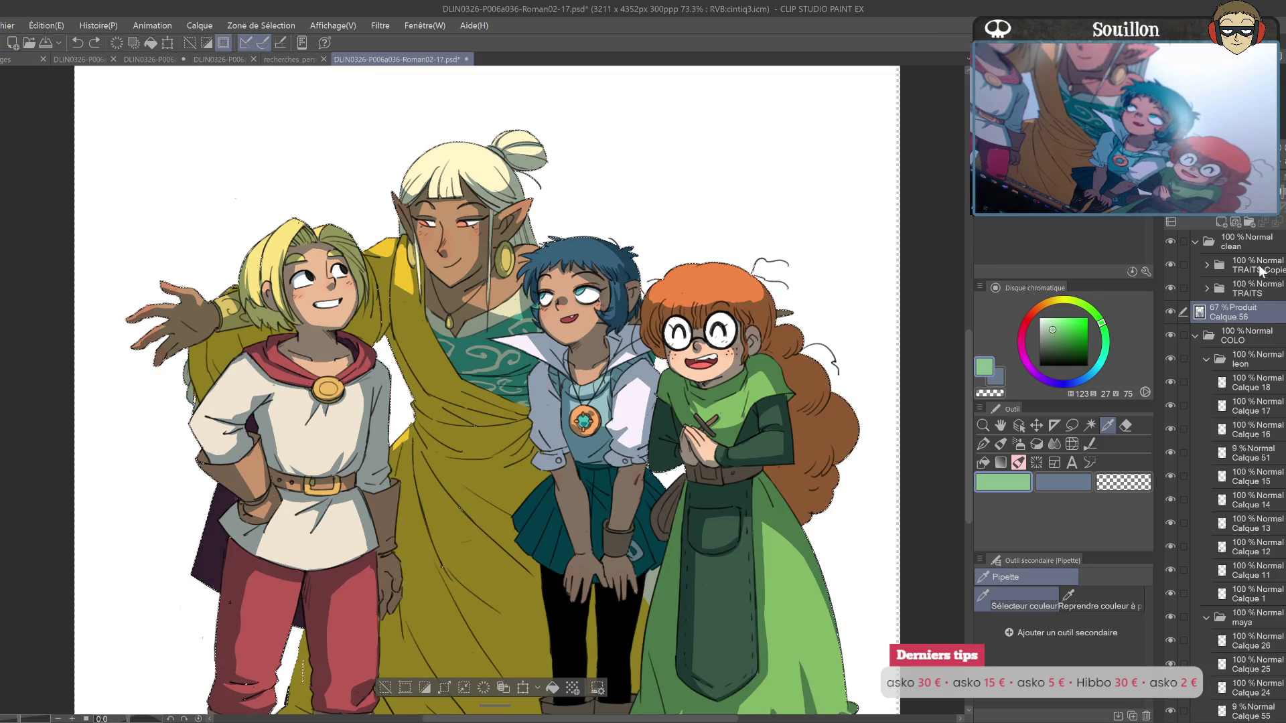
Step: Set Calque 56 to 68% opacity and add a new Incrustation (Overlay) layer, Calque 57, above it
key(ctrl+z)
click(1281, 198)
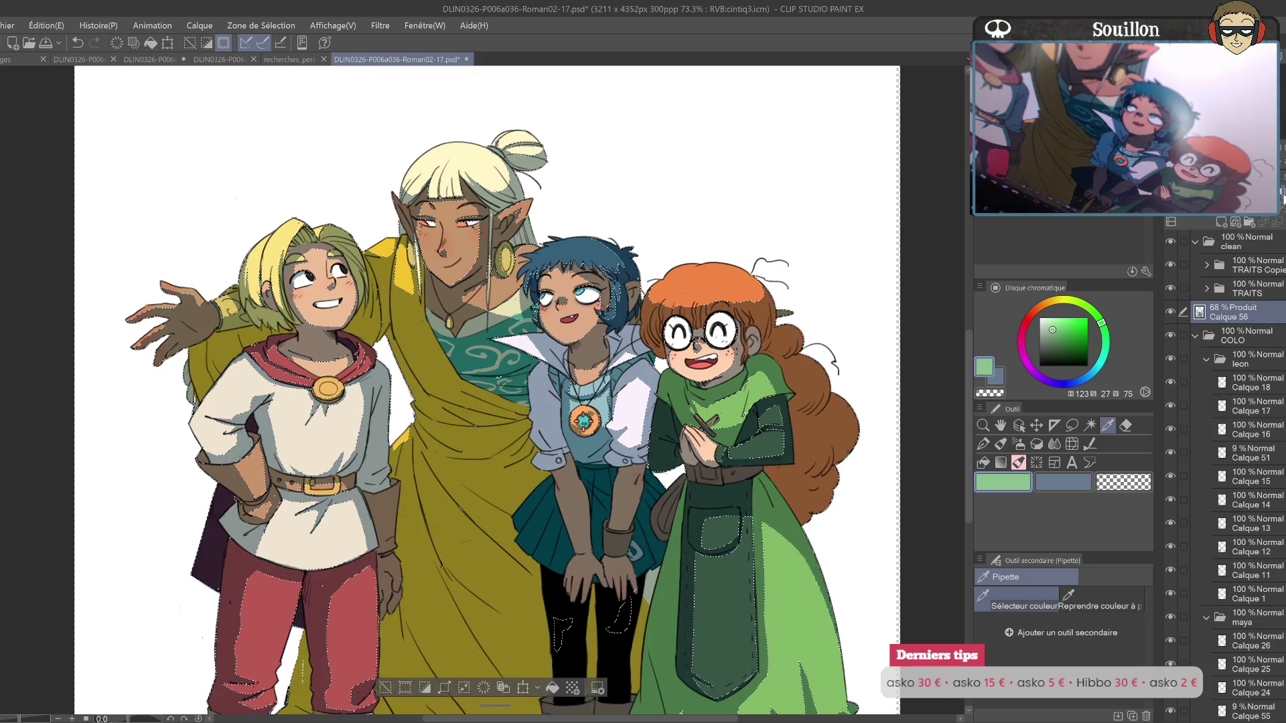
click(1236, 221)
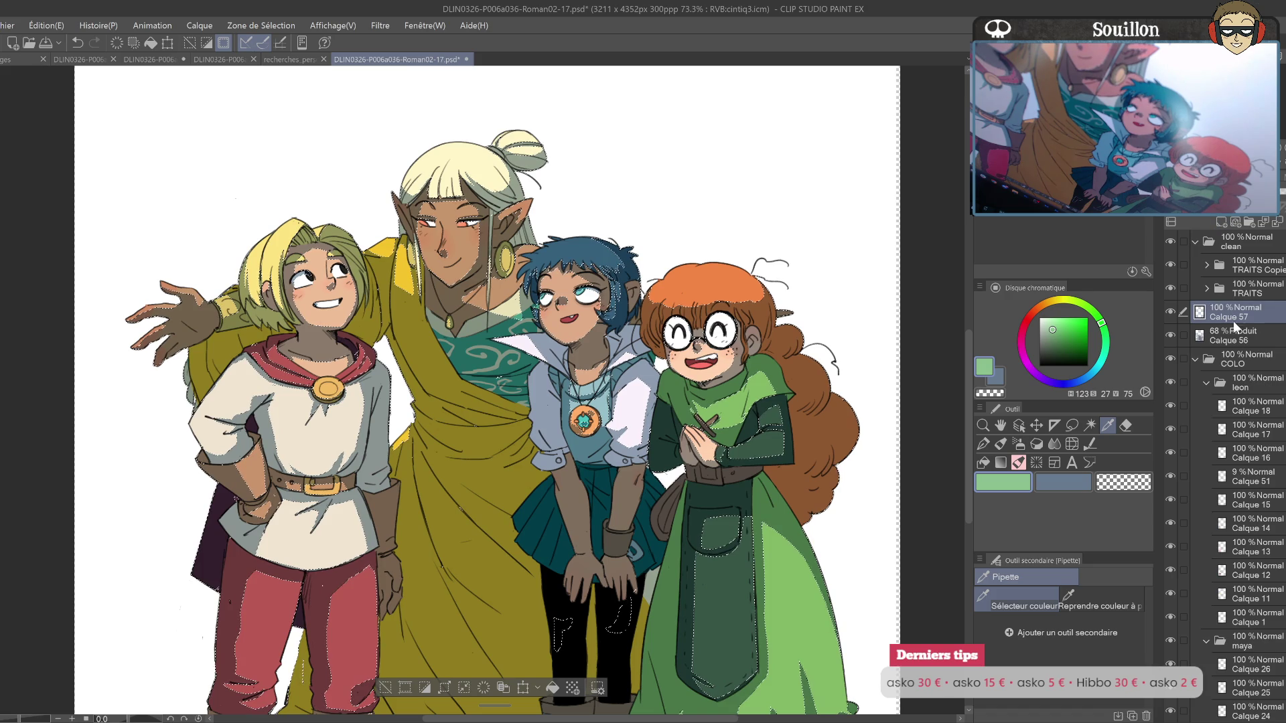
key(ctrl+d)
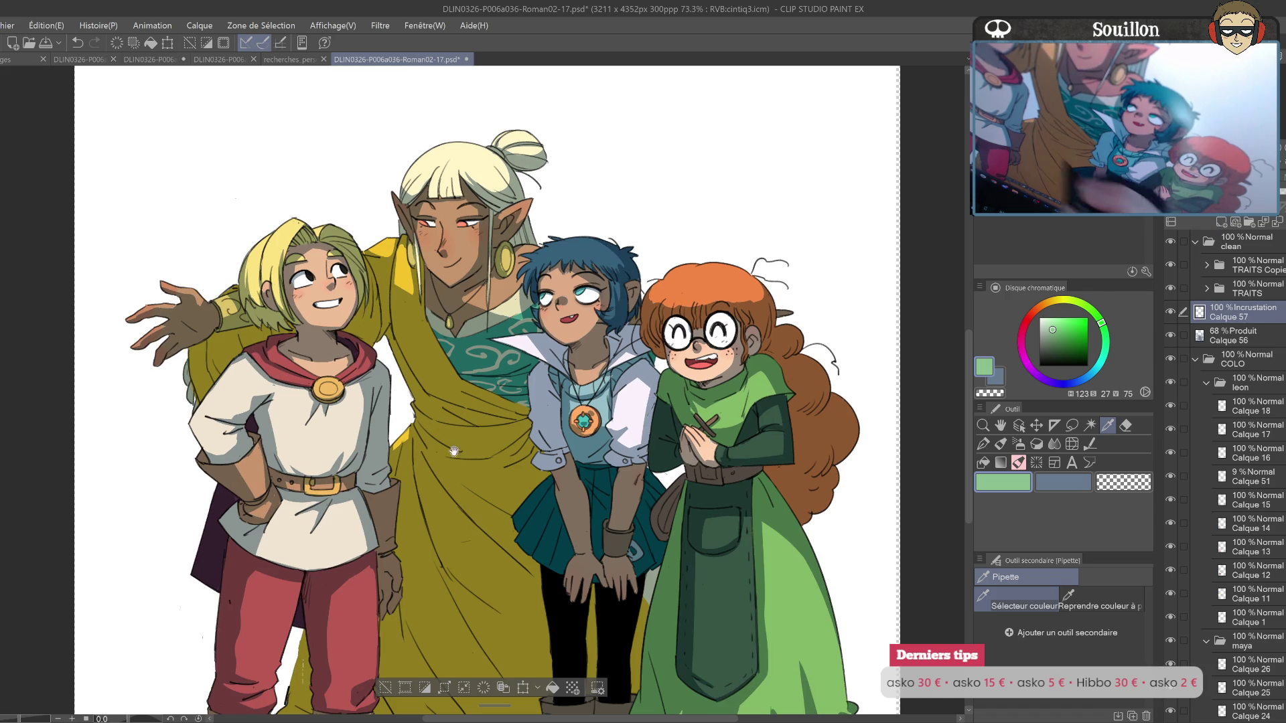
drag(465, 451, 600, 484)
key(b)
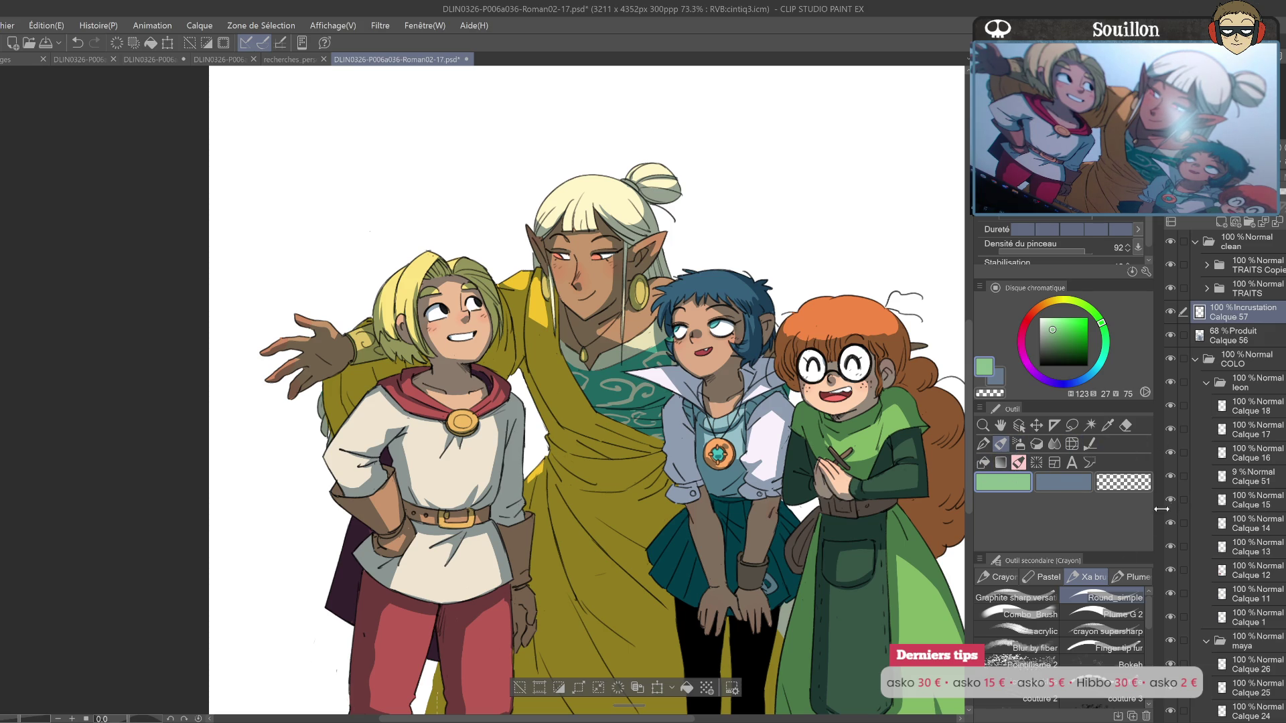
Step: Airbrush green glow along the blonde's hair and arm with the Combo_Brush, undoing stray neck strokes
click(1018, 614)
mouse_move(369, 391)
mouse_down()
mouse_move(546, 456)
mouse_move(496, 482)
mouse_up()
mouse_move(482, 428)
mouse_down()
mouse_move(492, 485)
mouse_move(549, 419)
mouse_up()
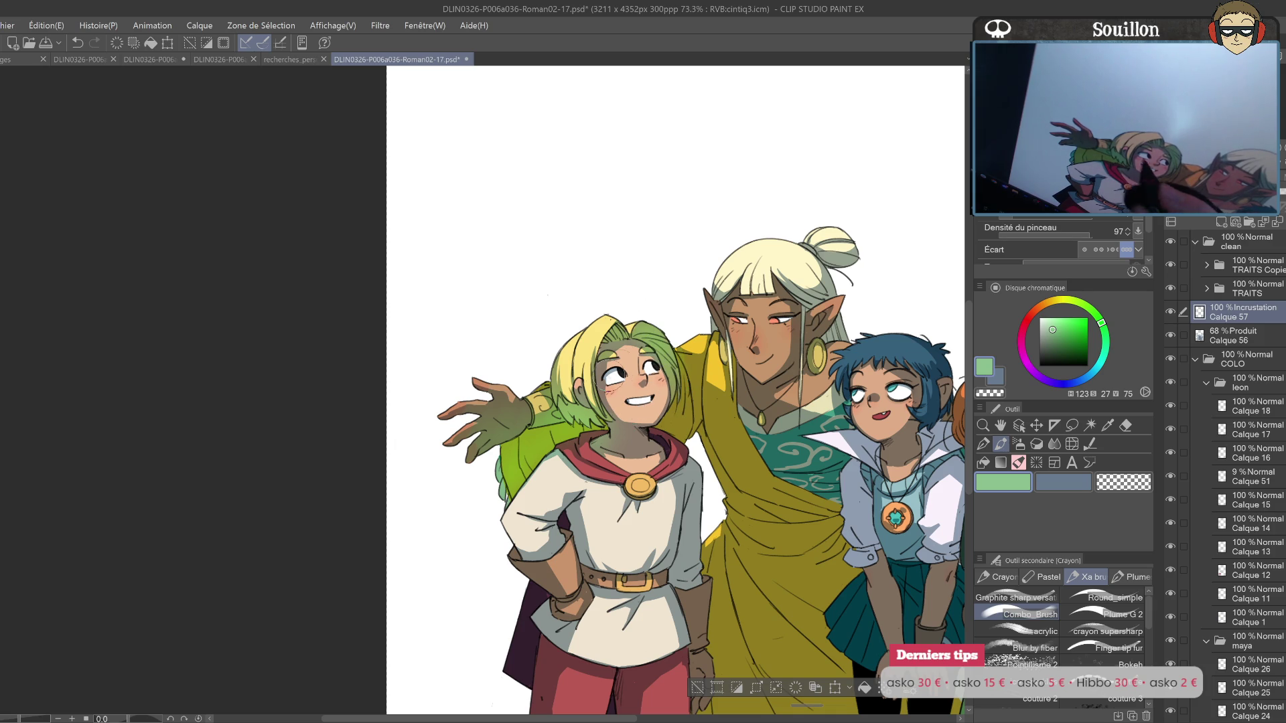
key(ctrl+z)
key(ctrl+y)
key(ctrl+z)
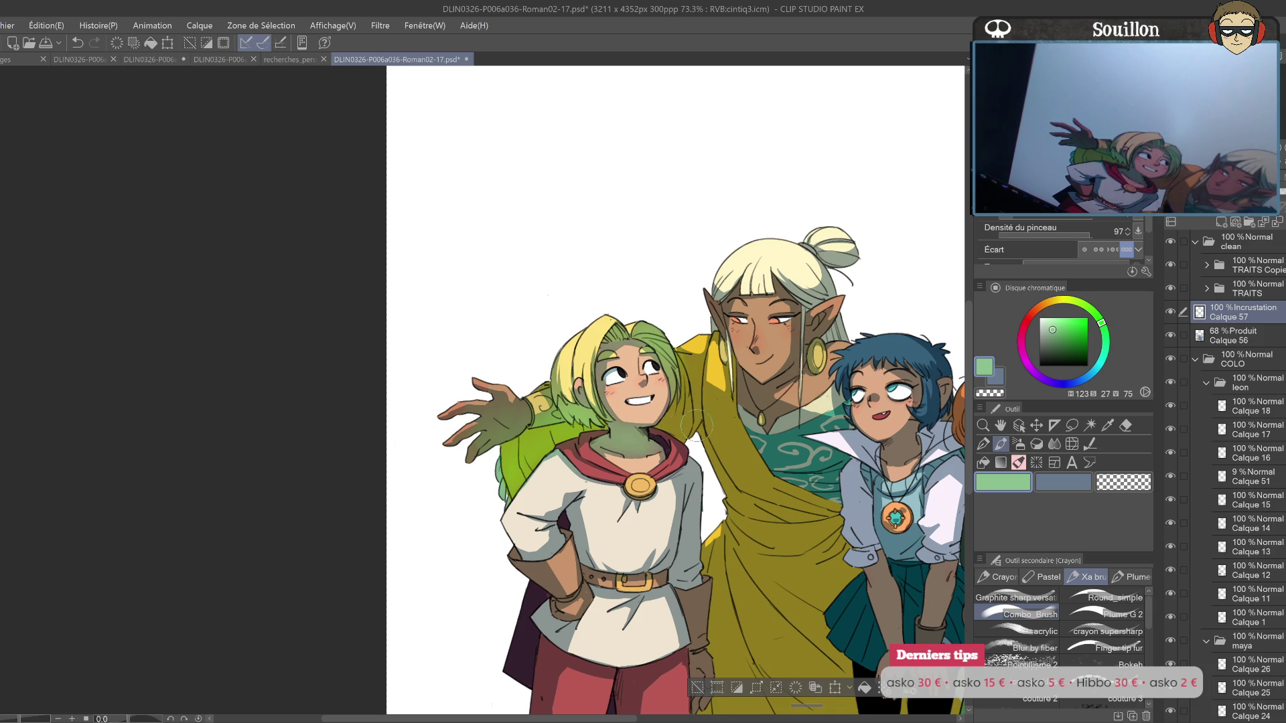
Step: Paint green glow on the blonde's neck and down the length of the elf's yellow cloak
drag(667, 429, 619, 412)
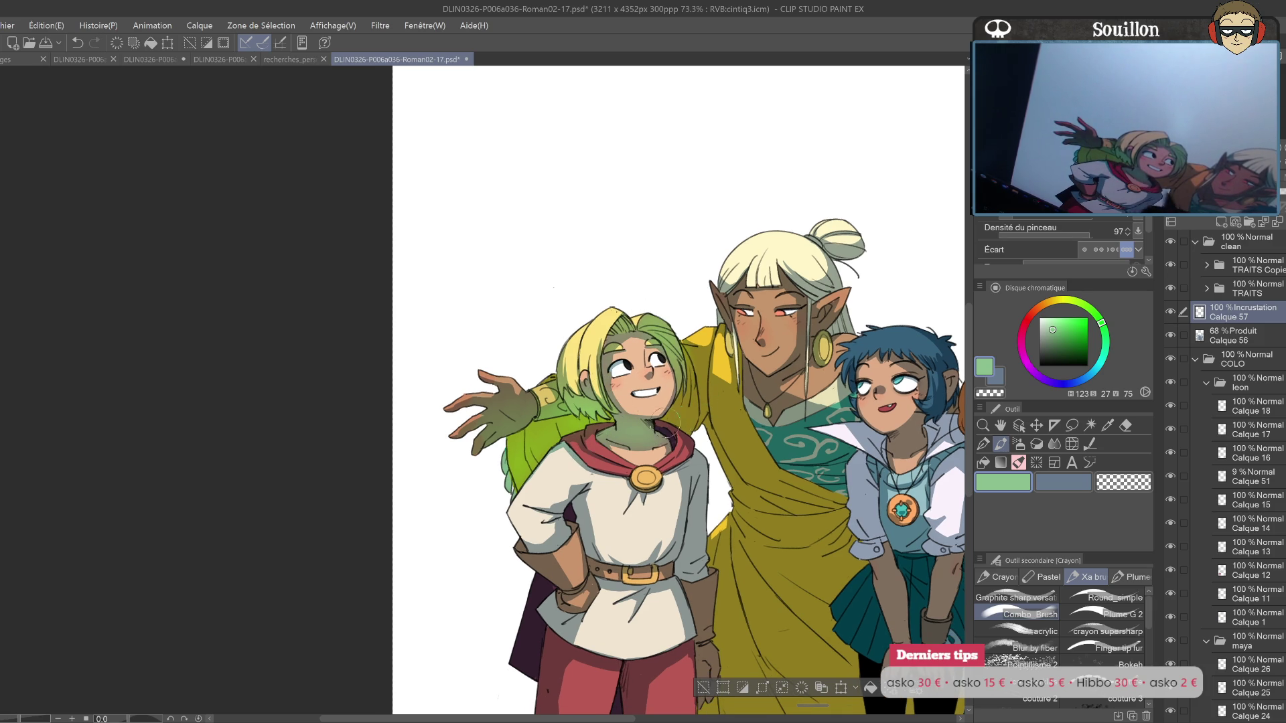
drag(676, 419, 700, 402)
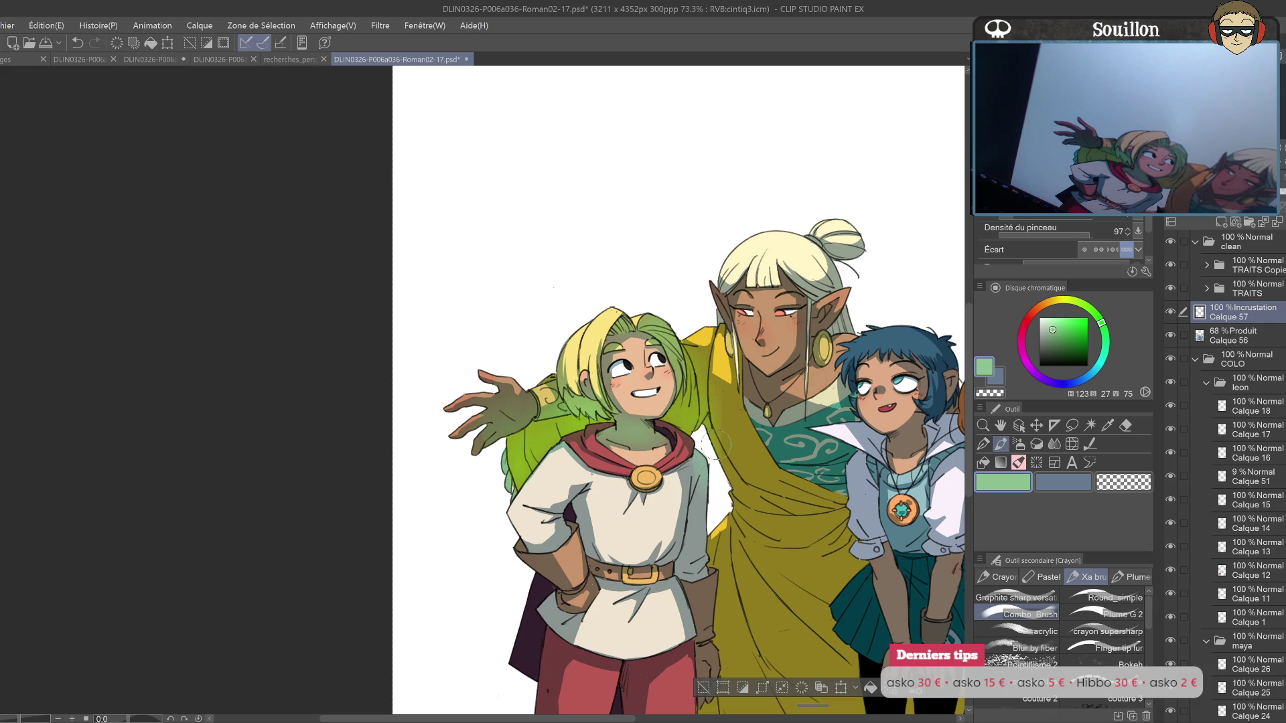
mouse_move(720, 506)
mouse_down()
mouse_move(696, 435)
mouse_move(635, 504)
mouse_up()
drag(643, 395, 637, 502)
drag(629, 442, 663, 566)
mouse_move(669, 522)
mouse_down()
mouse_move(694, 402)
mouse_move(670, 509)
mouse_up()
mouse_move(666, 462)
mouse_down()
mouse_move(703, 549)
mouse_move(726, 400)
mouse_move(744, 562)
mouse_up()
drag(736, 419, 760, 562)
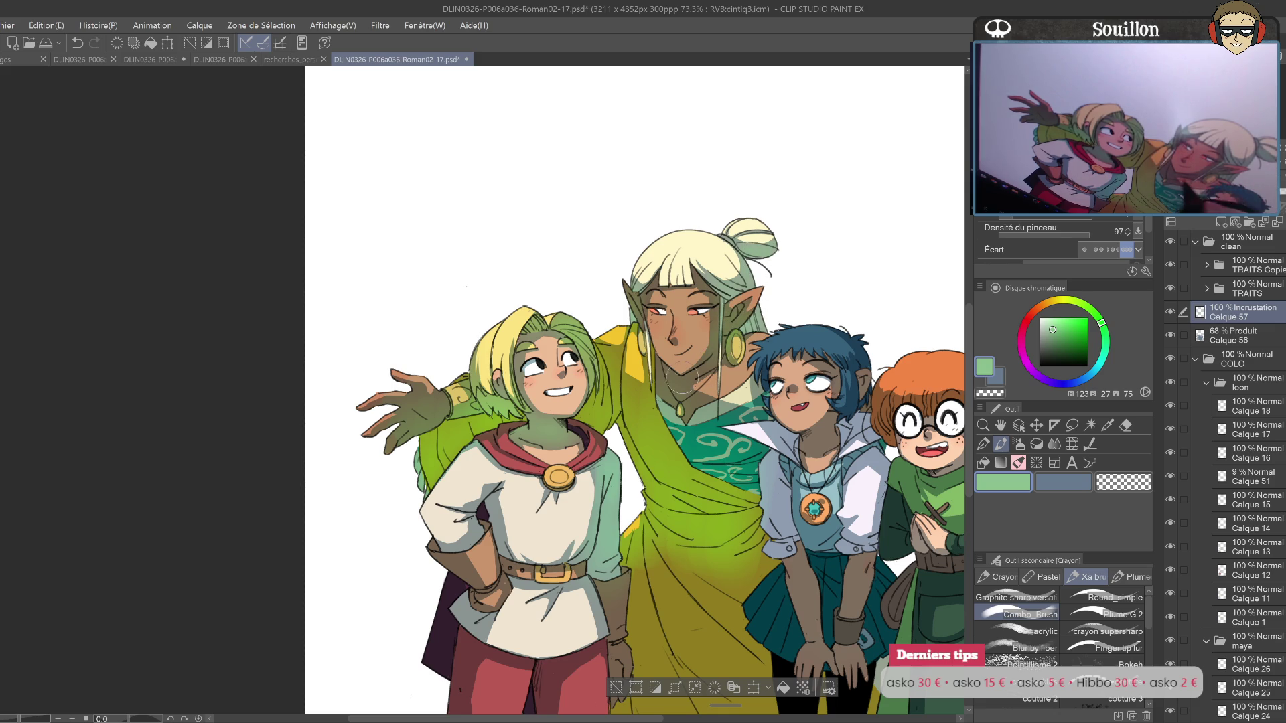
Step: Brighten the lower part of the green dress with overlay glow strokes
drag(750, 349, 734, 351)
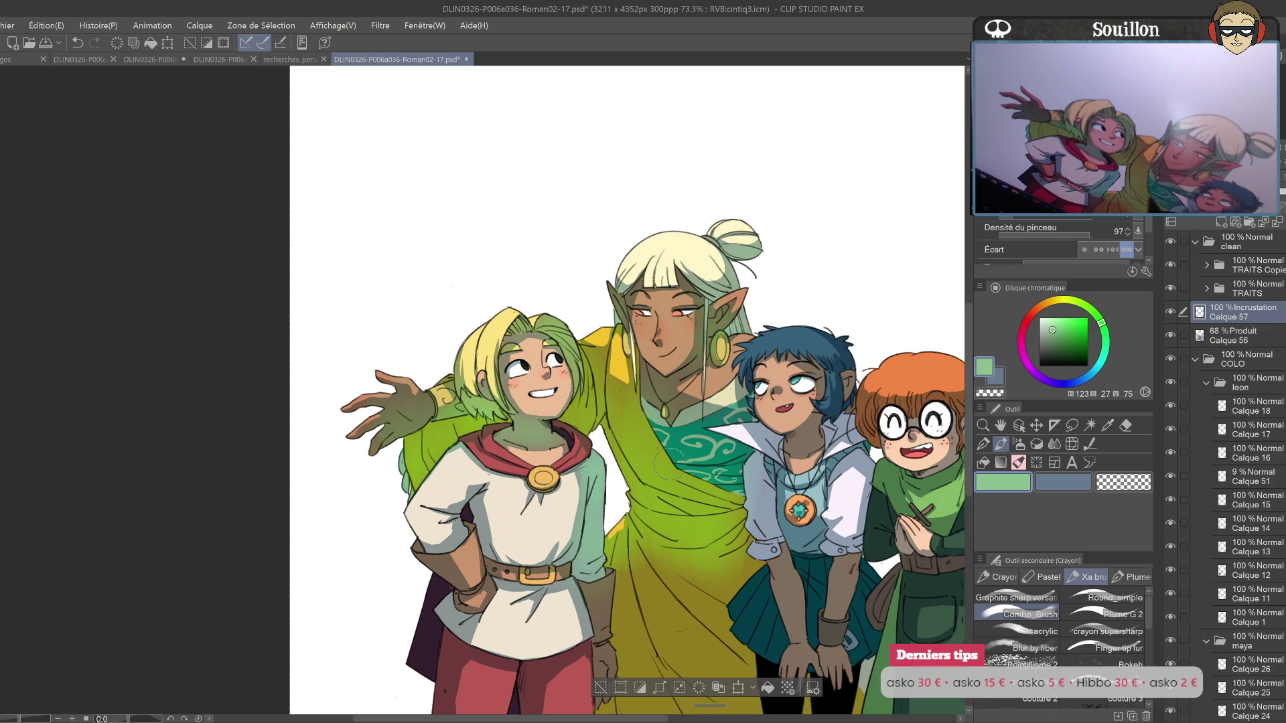
drag(654, 537, 650, 353)
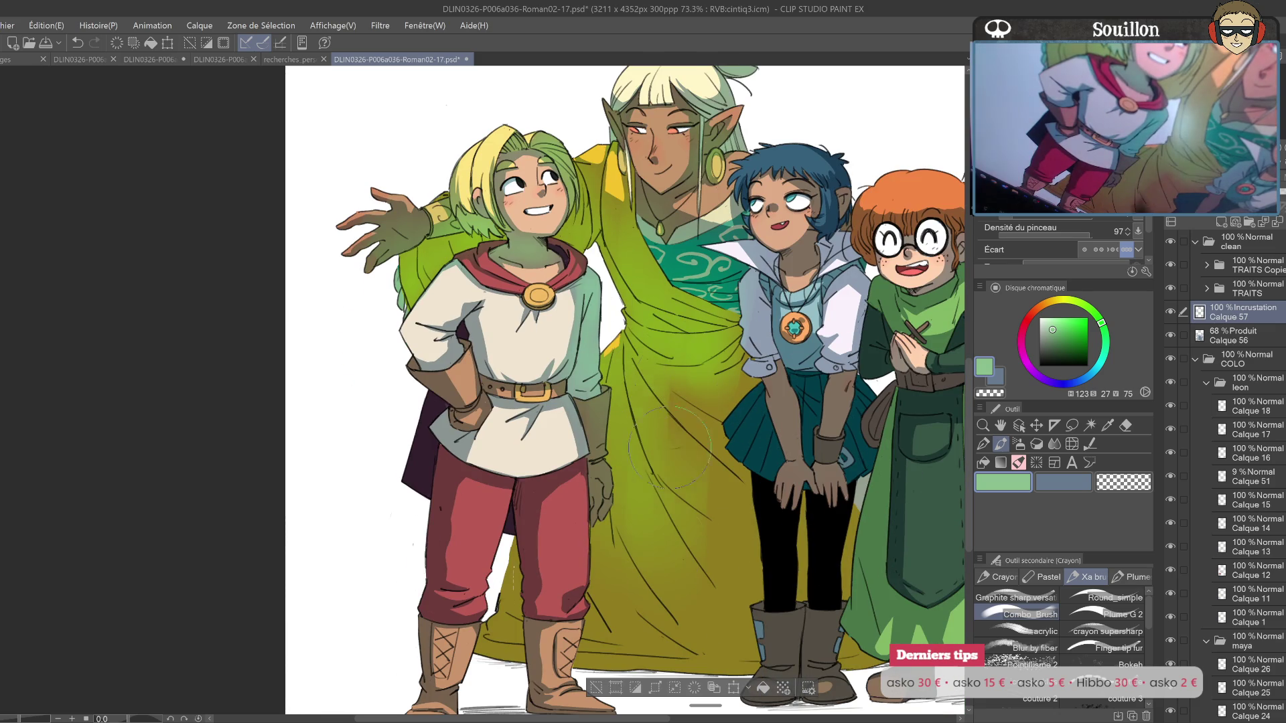
drag(603, 435, 616, 663)
mouse_move(670, 556)
mouse_down()
mouse_move(663, 669)
mouse_move(737, 469)
mouse_move(583, 477)
mouse_up()
mouse_move(552, 337)
mouse_down()
mouse_move(595, 491)
mouse_move(641, 499)
mouse_up()
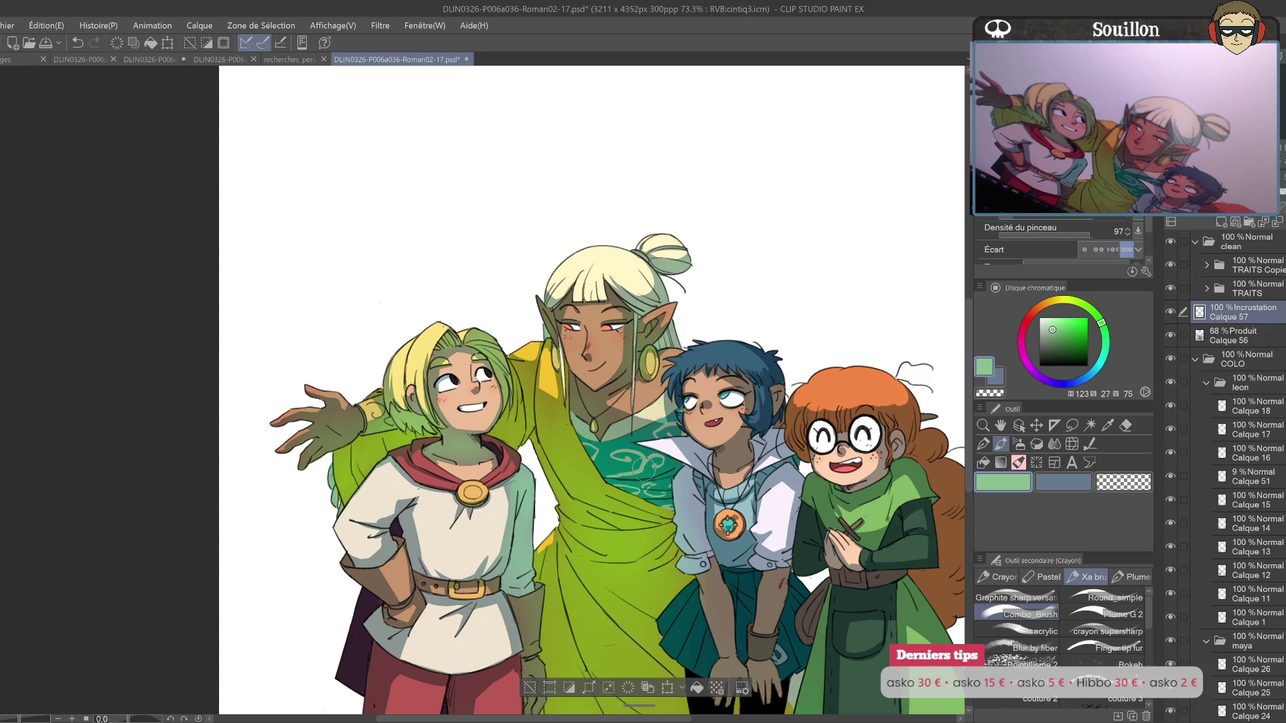
Step: Add a light teal glow to the blue-haired girl's collar
drag(810, 456, 719, 423)
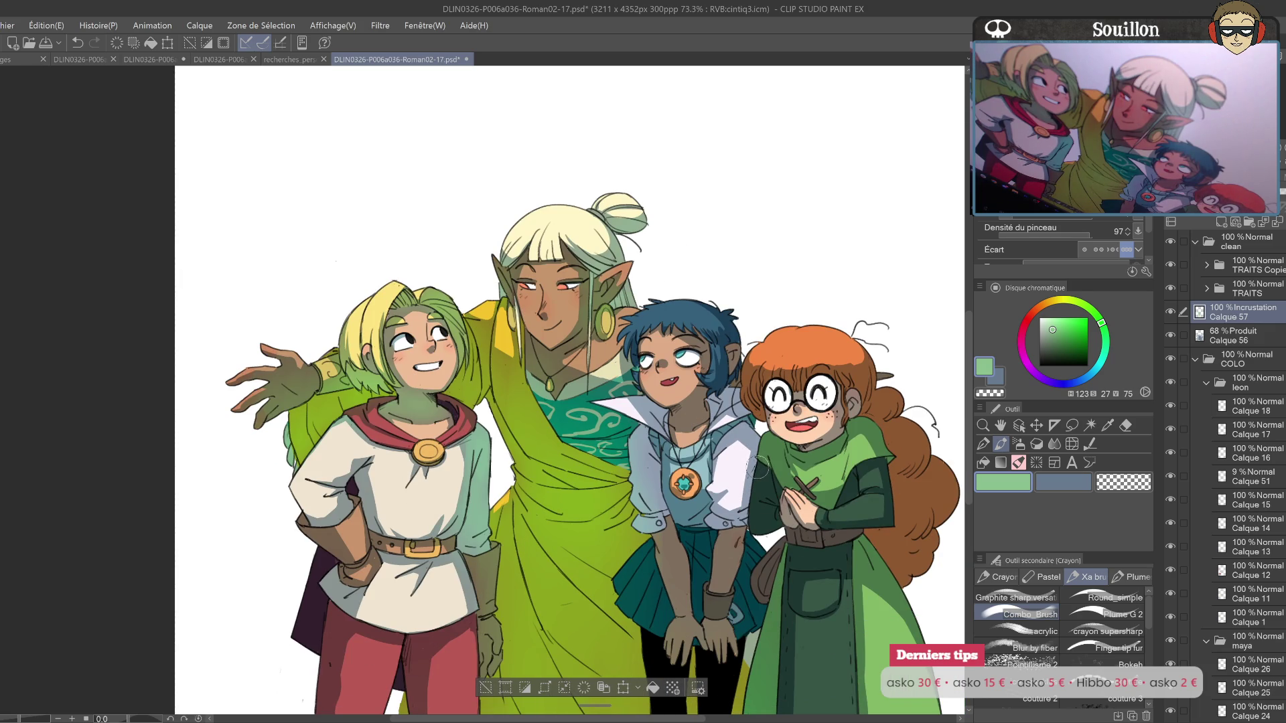
drag(759, 467, 816, 500)
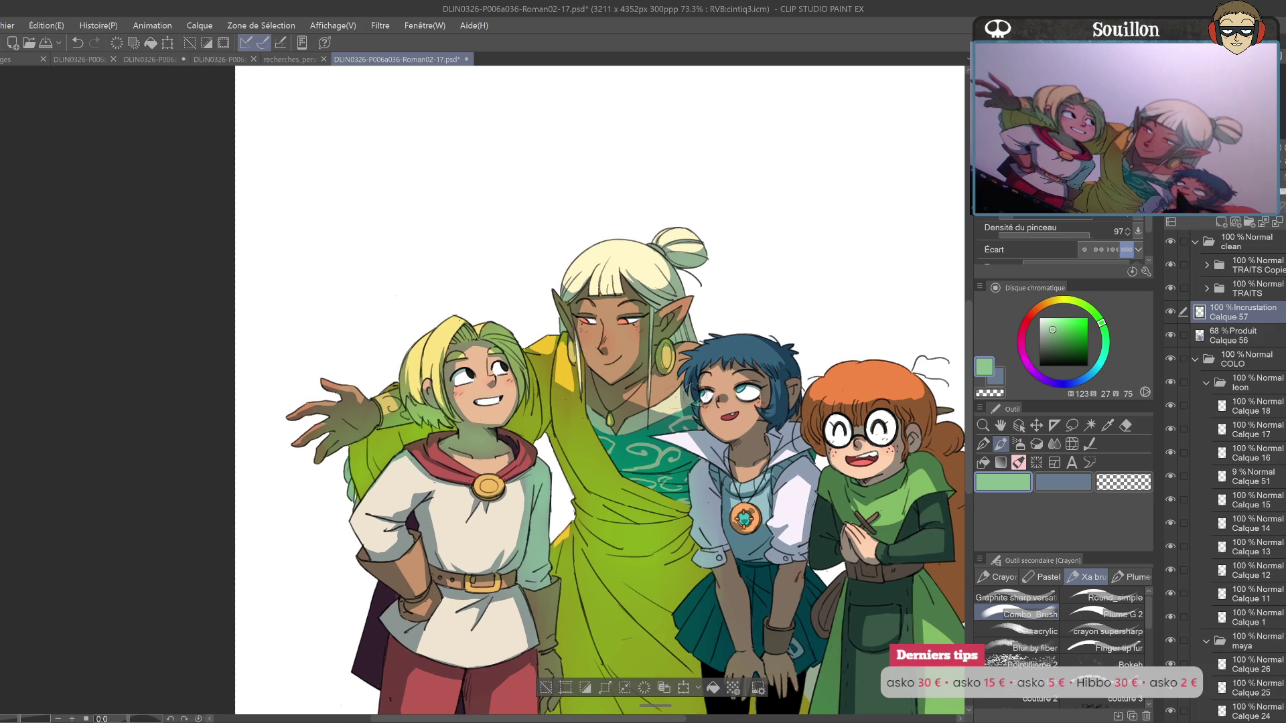
drag(637, 437, 570, 504)
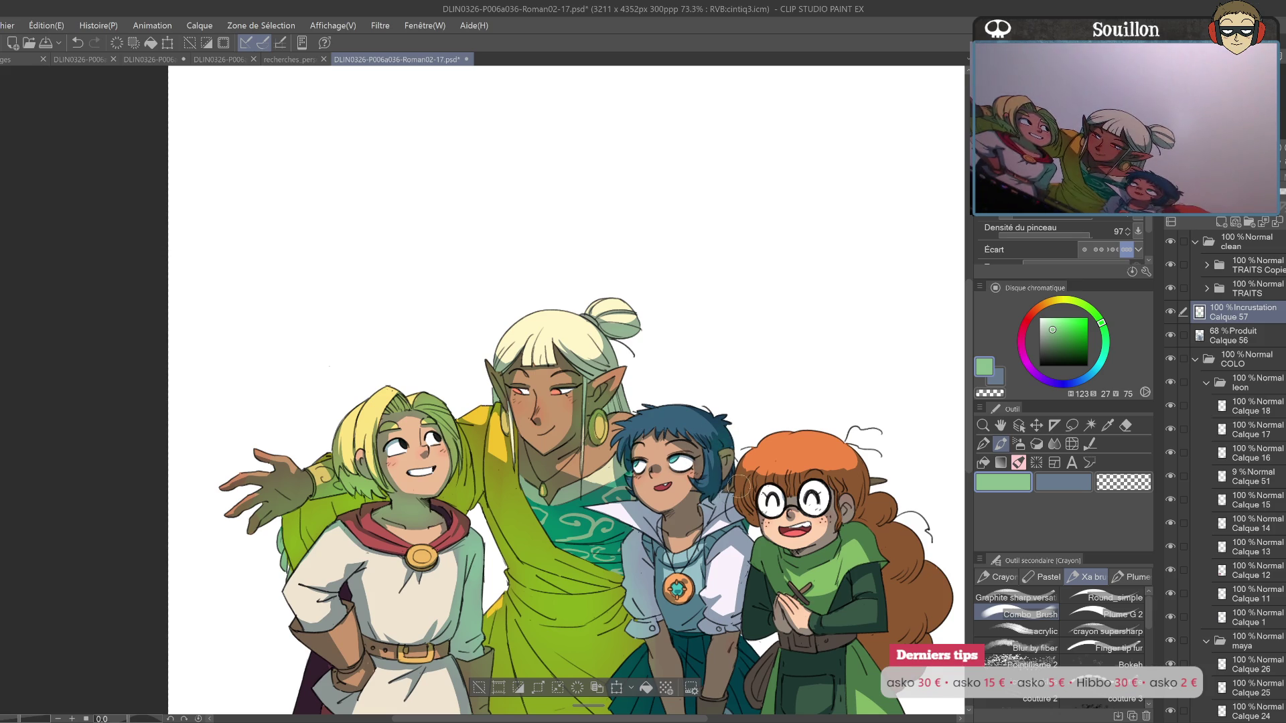
scroll(724, 439, down, 2)
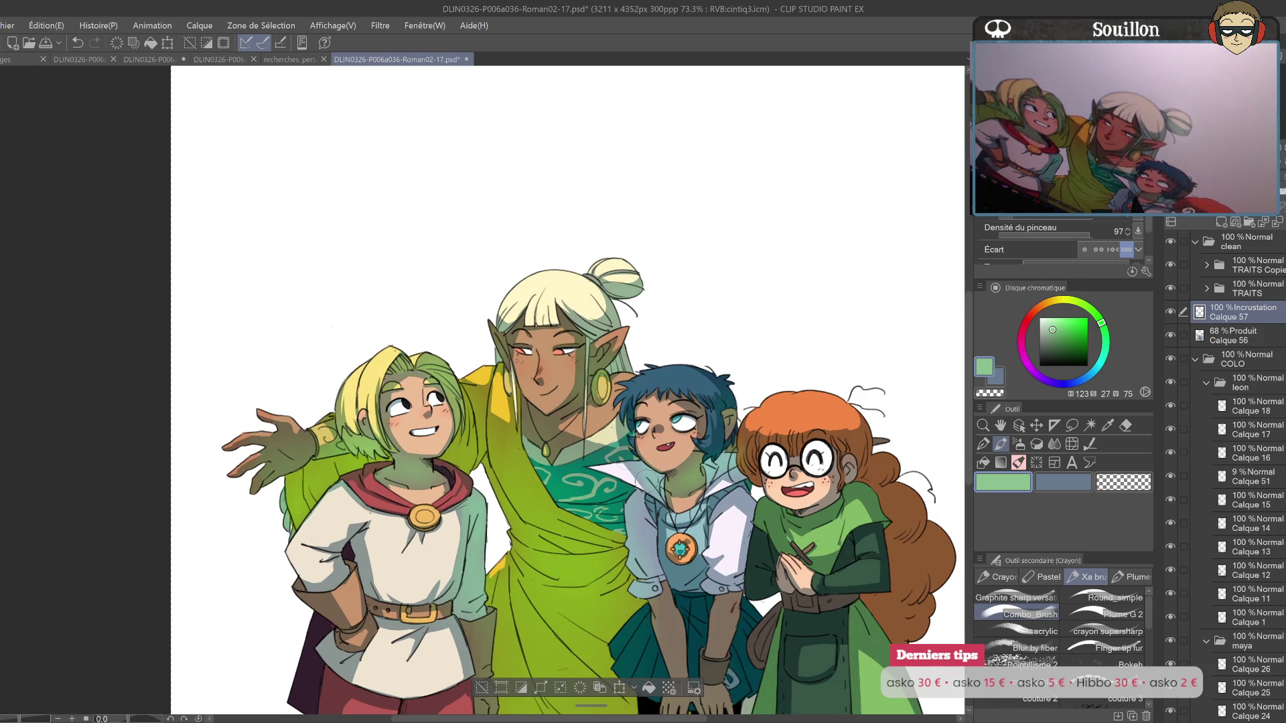
scroll(687, 504, down, 2)
drag(623, 435, 646, 502)
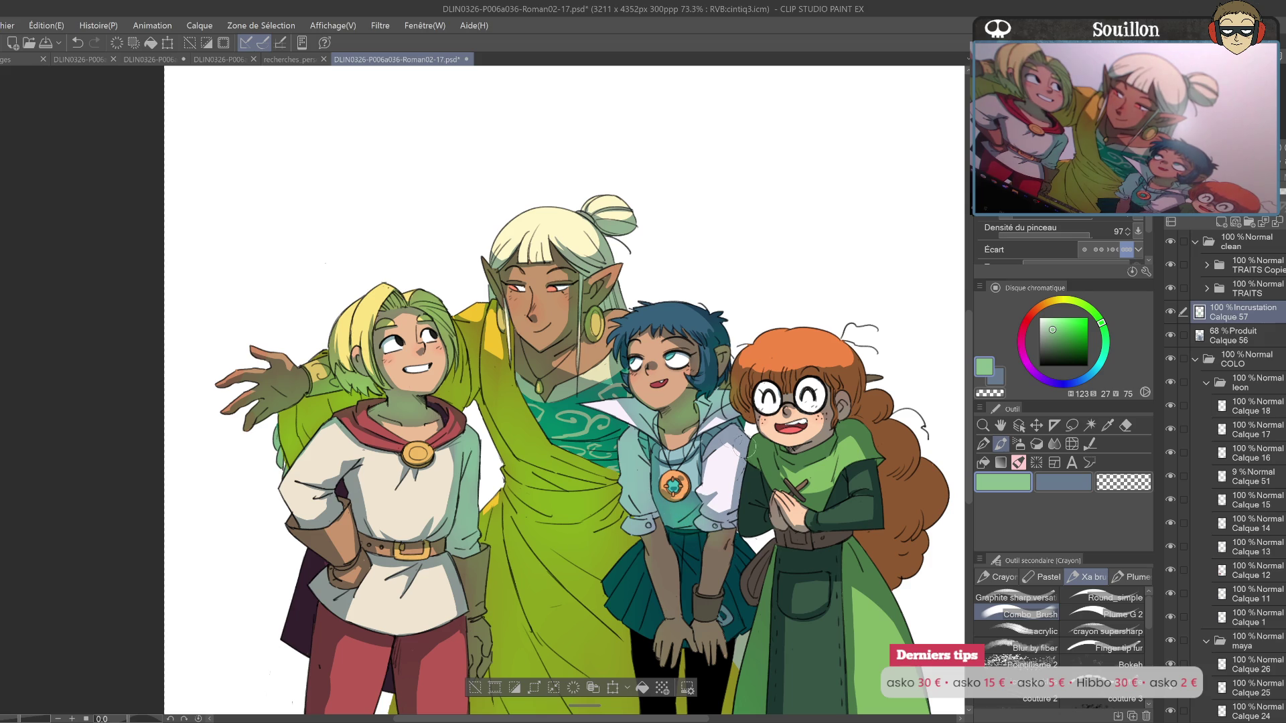
Step: Lighten the red-haired girl's curly hair and paint a bright green highlight on the dress
drag(765, 511, 746, 383)
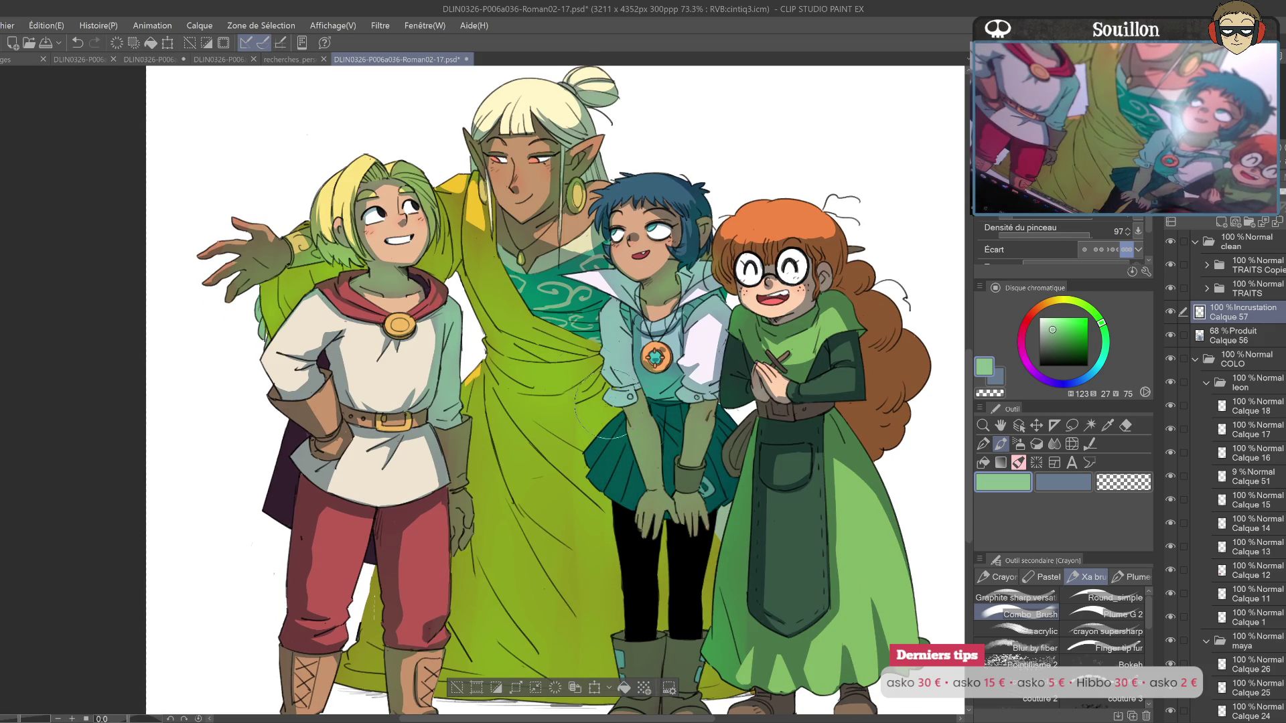
drag(732, 591, 735, 453)
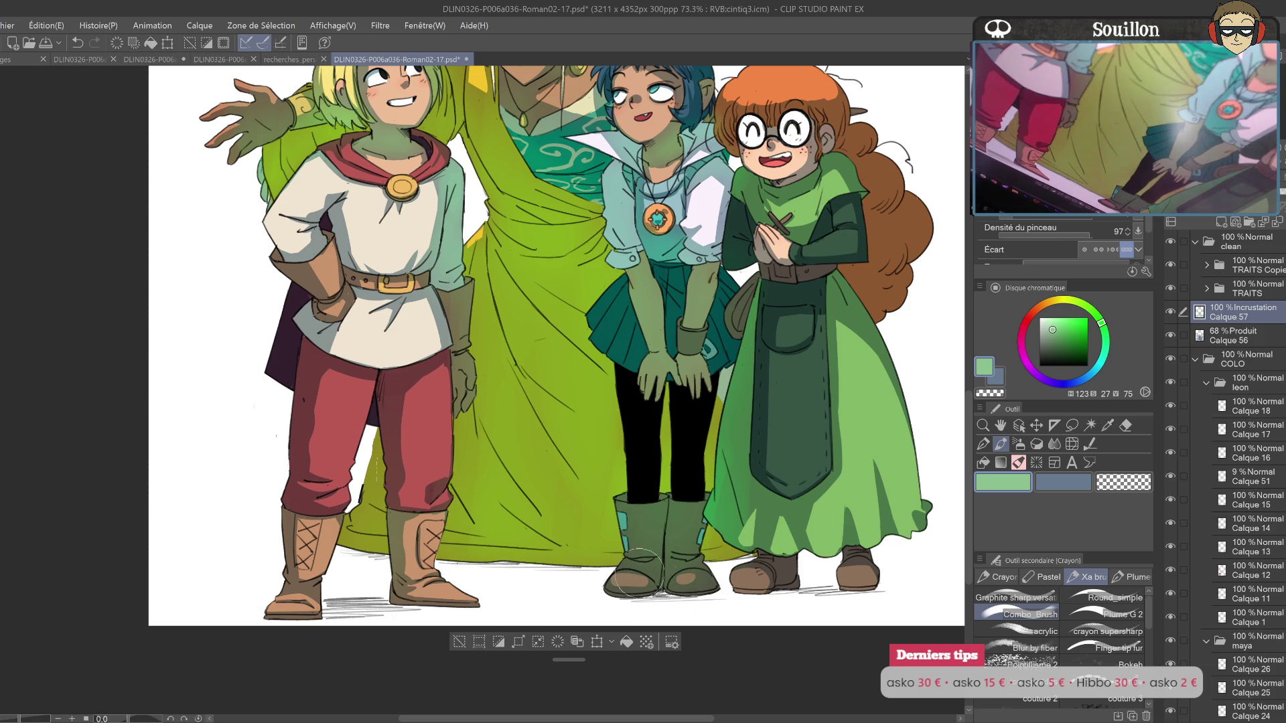
drag(798, 302, 644, 547)
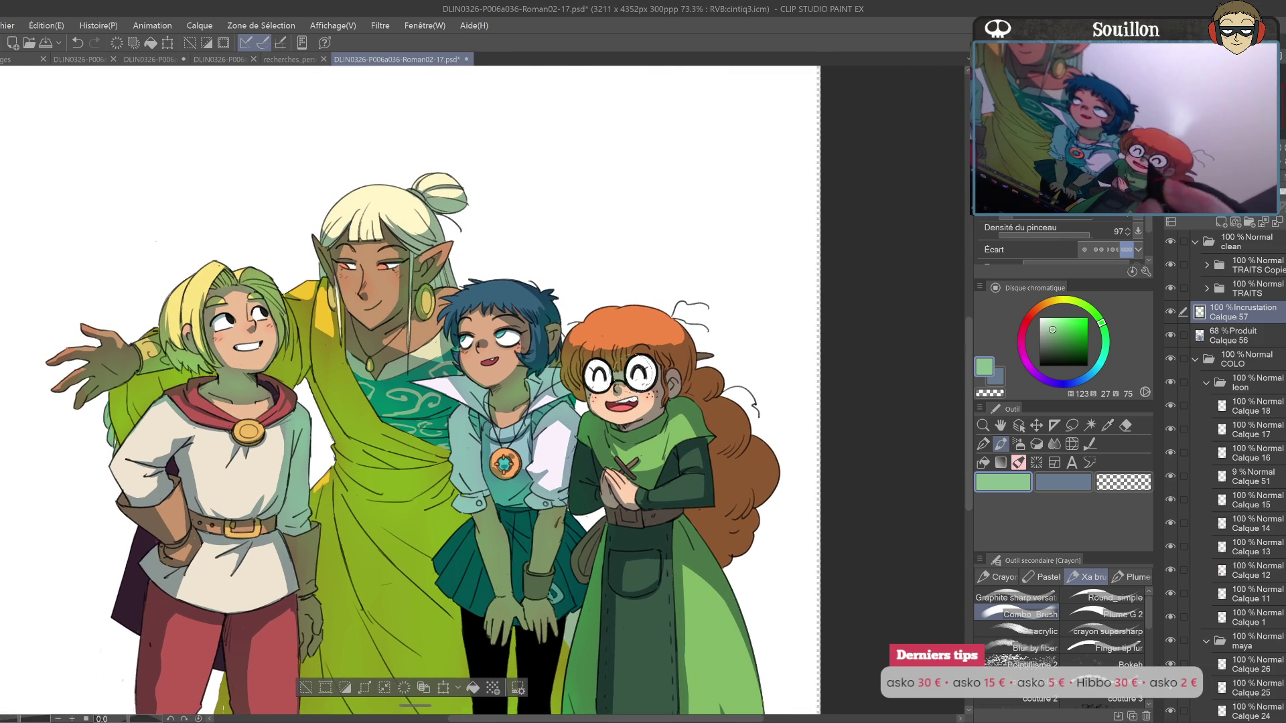
drag(704, 396, 747, 535)
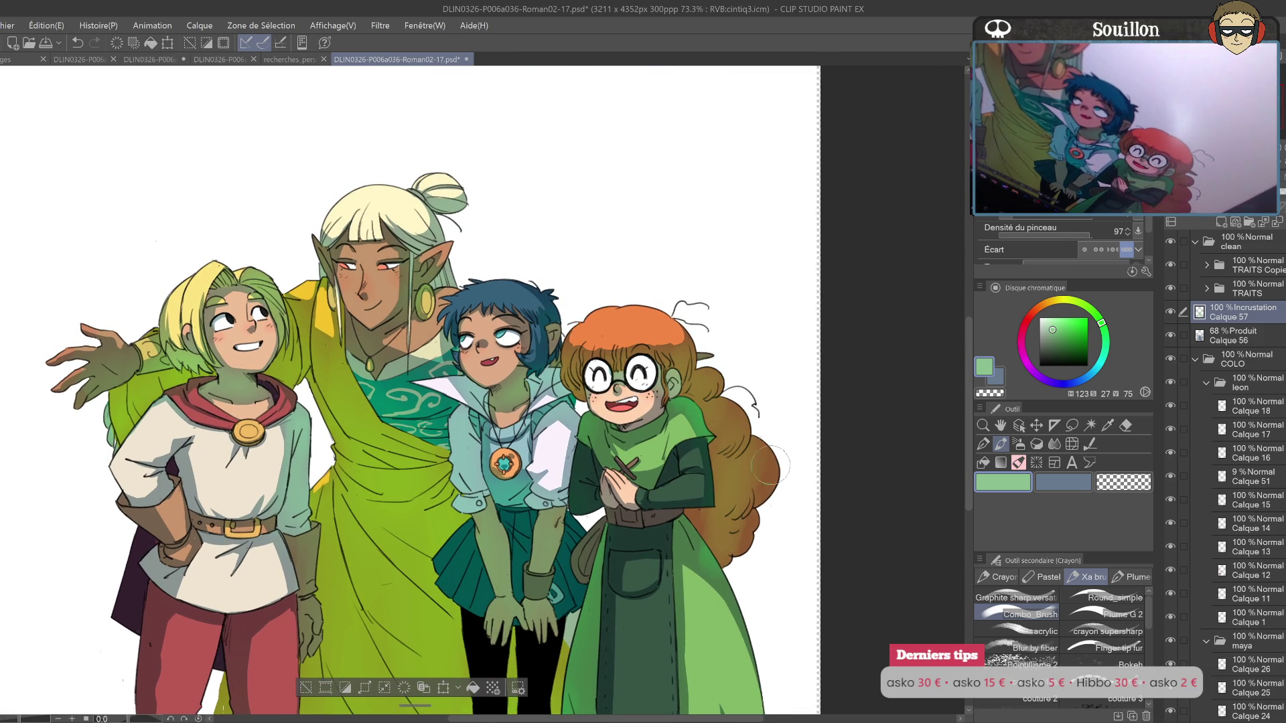
drag(724, 432, 679, 531)
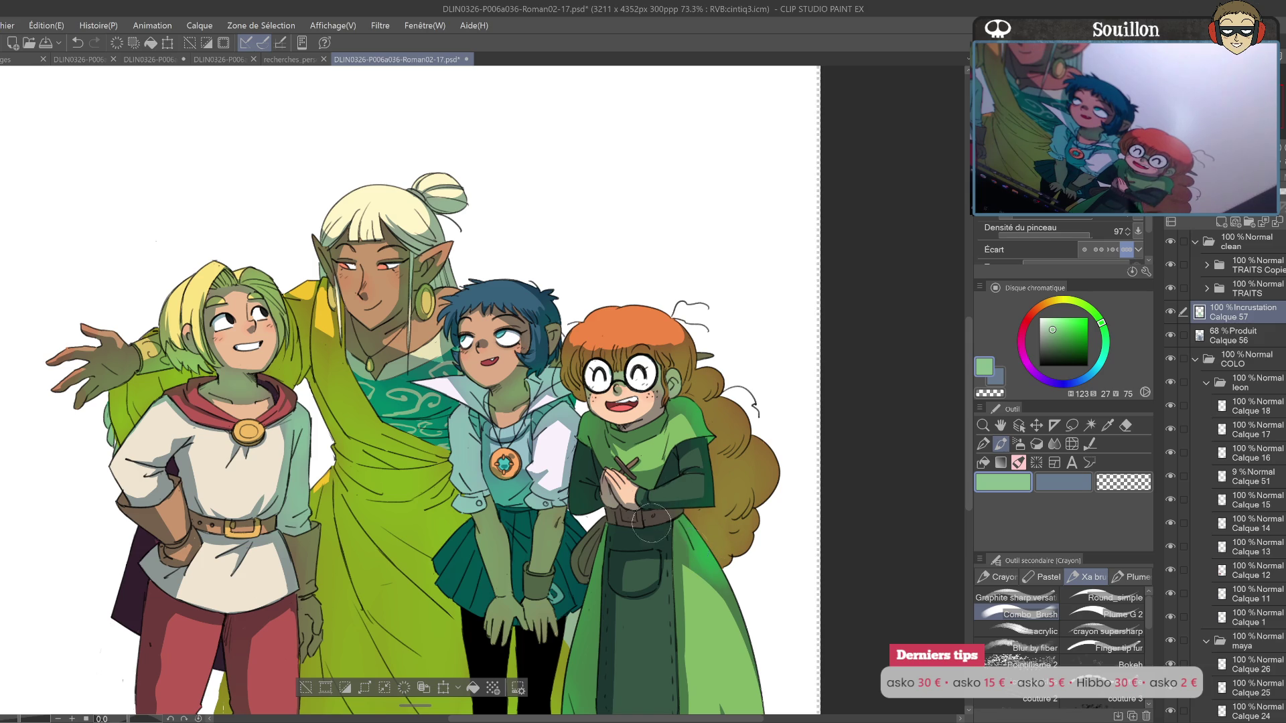
drag(727, 521, 677, 467)
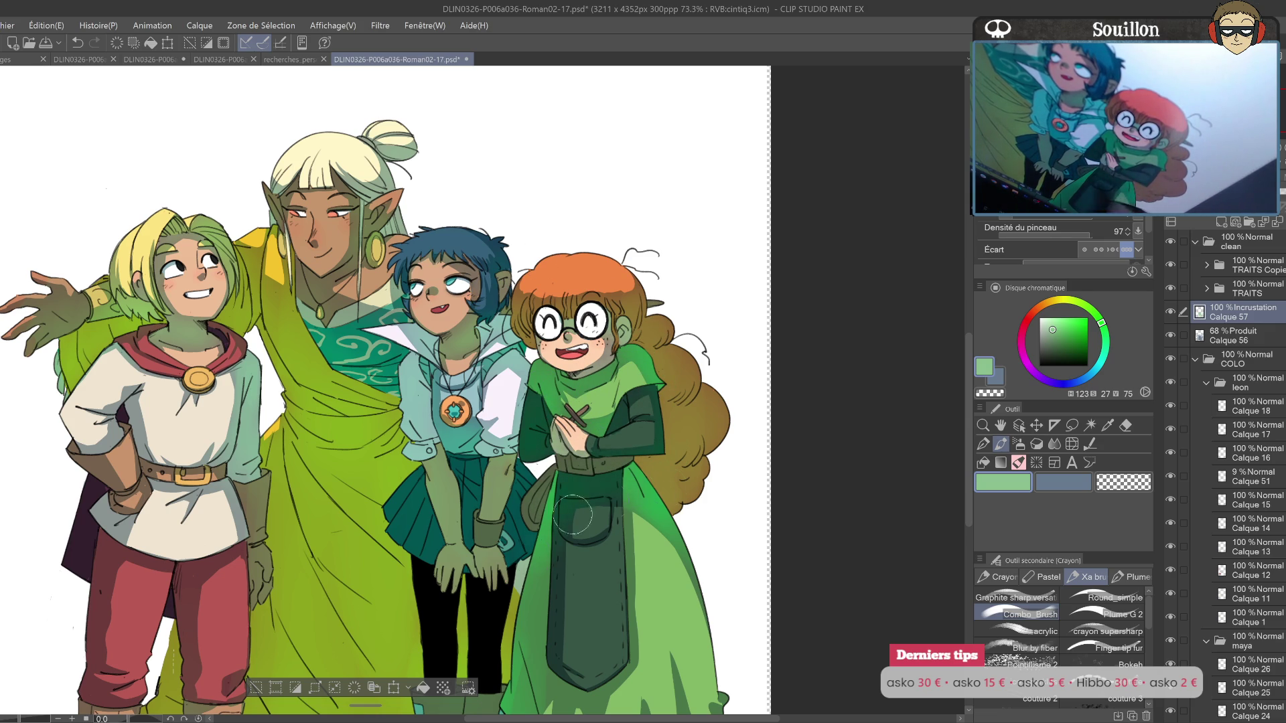
scroll(696, 567, down, 2)
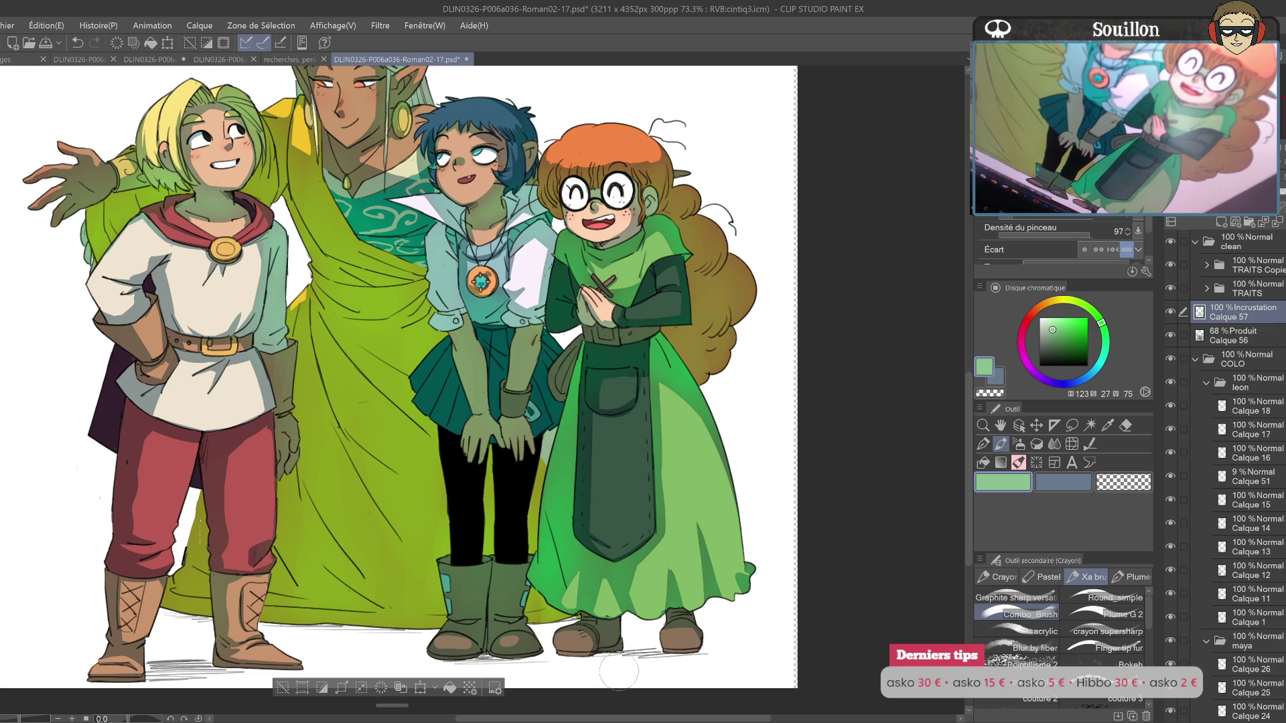
scroll(603, 590, up, 3)
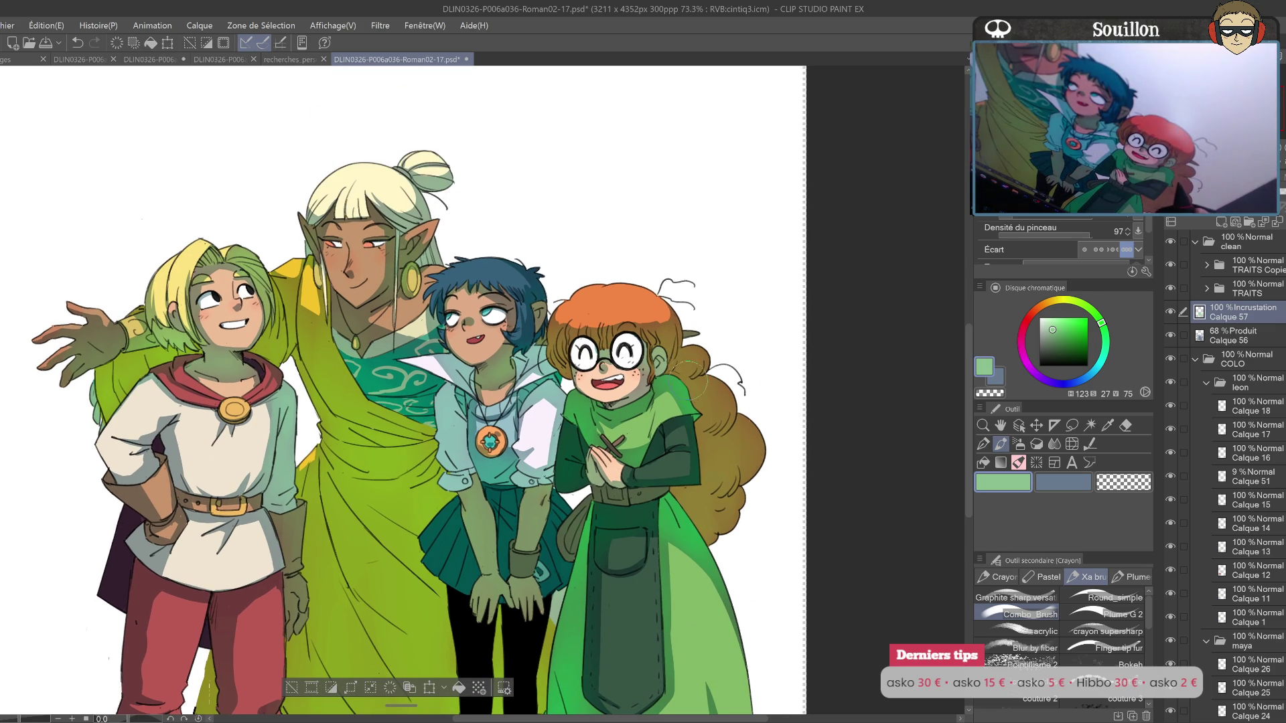
mouse_move(536, 629)
mouse_down()
mouse_move(677, 441)
mouse_move(668, 384)
mouse_up()
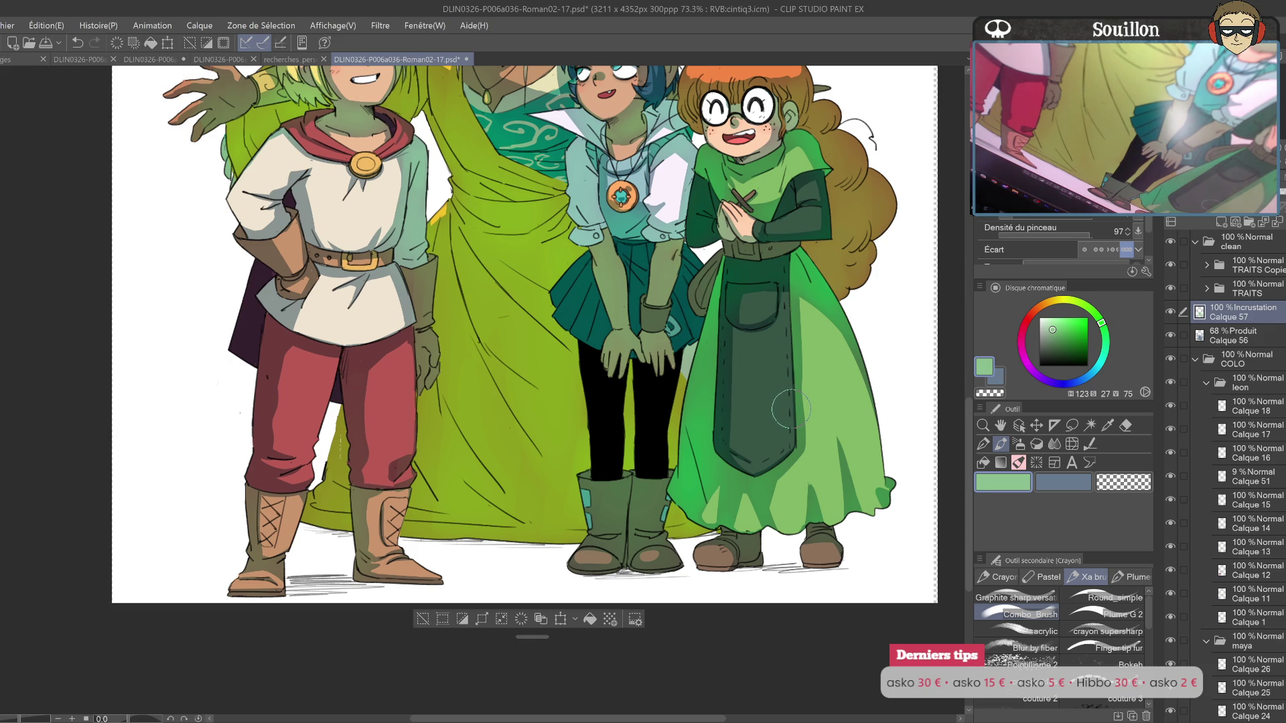
drag(777, 412, 690, 513)
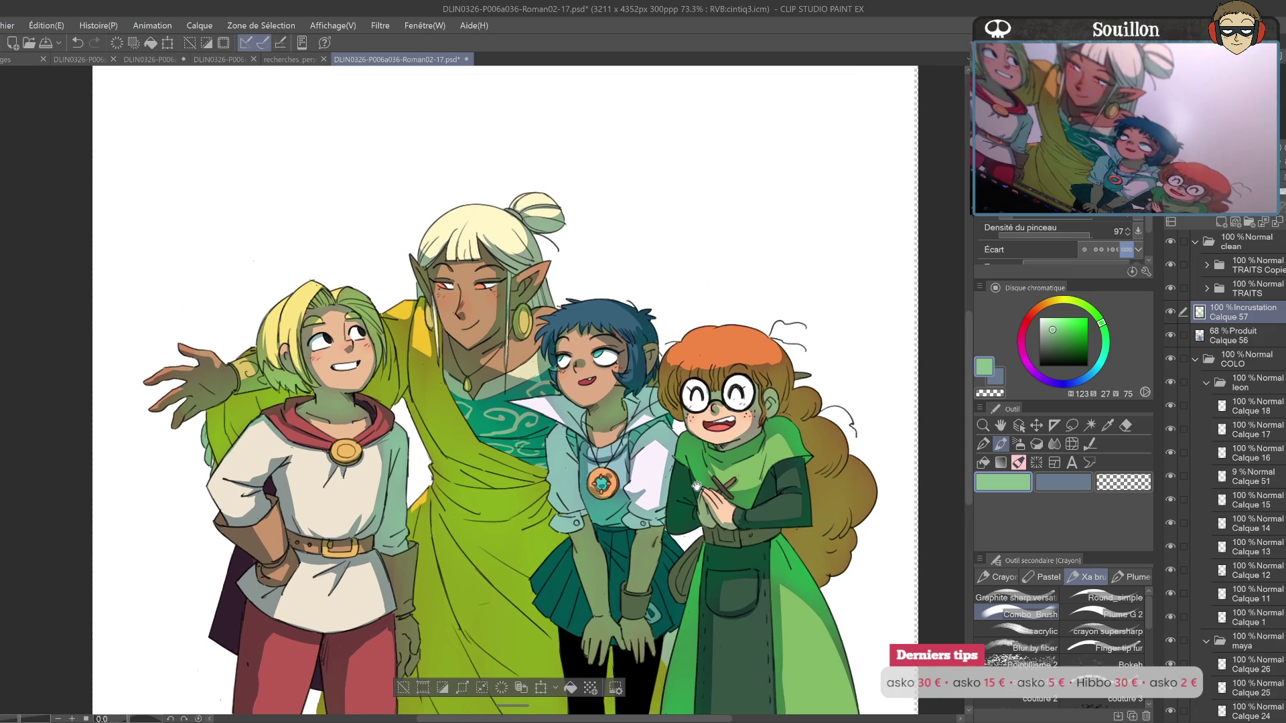
drag(690, 512, 842, 511)
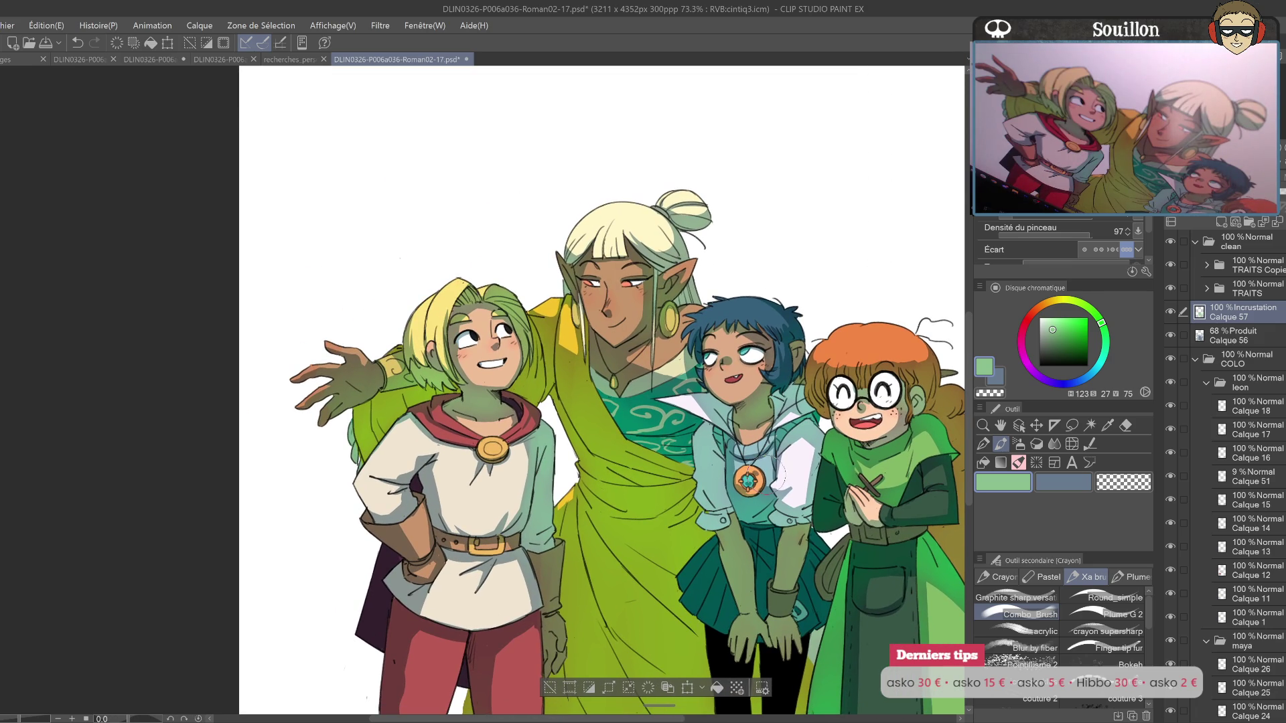
drag(771, 477, 487, 496)
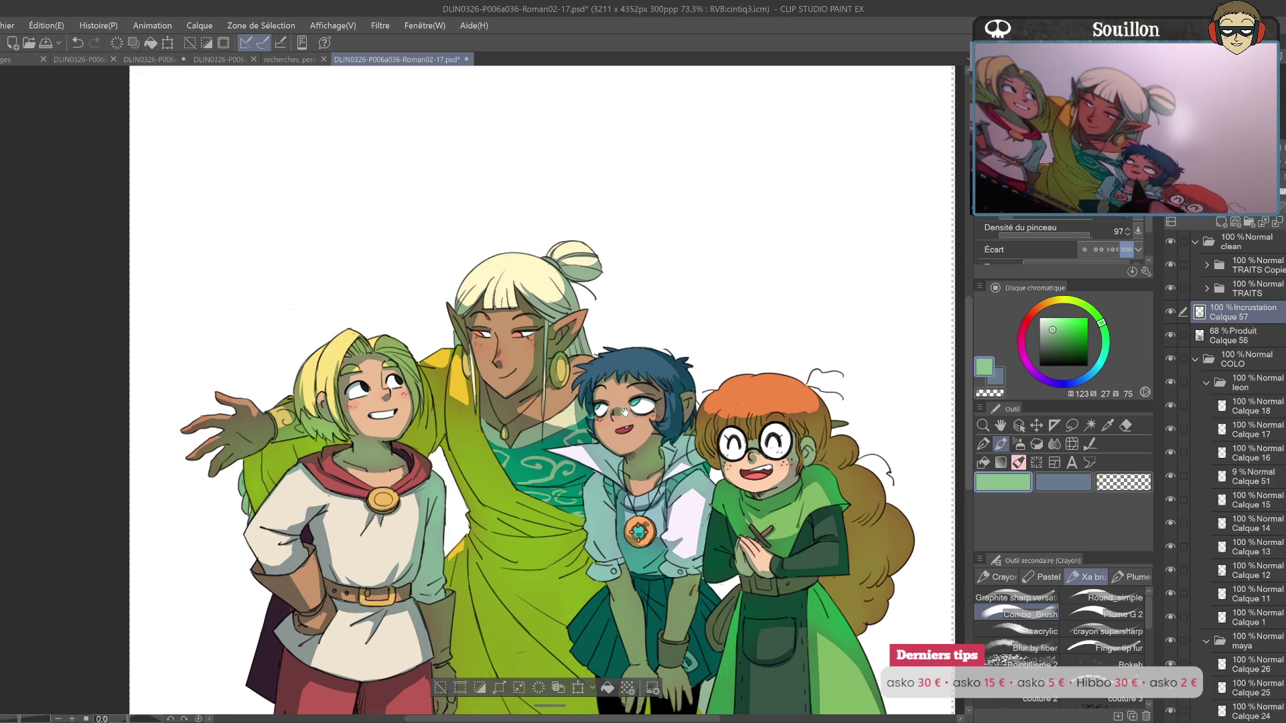
drag(588, 389, 591, 479)
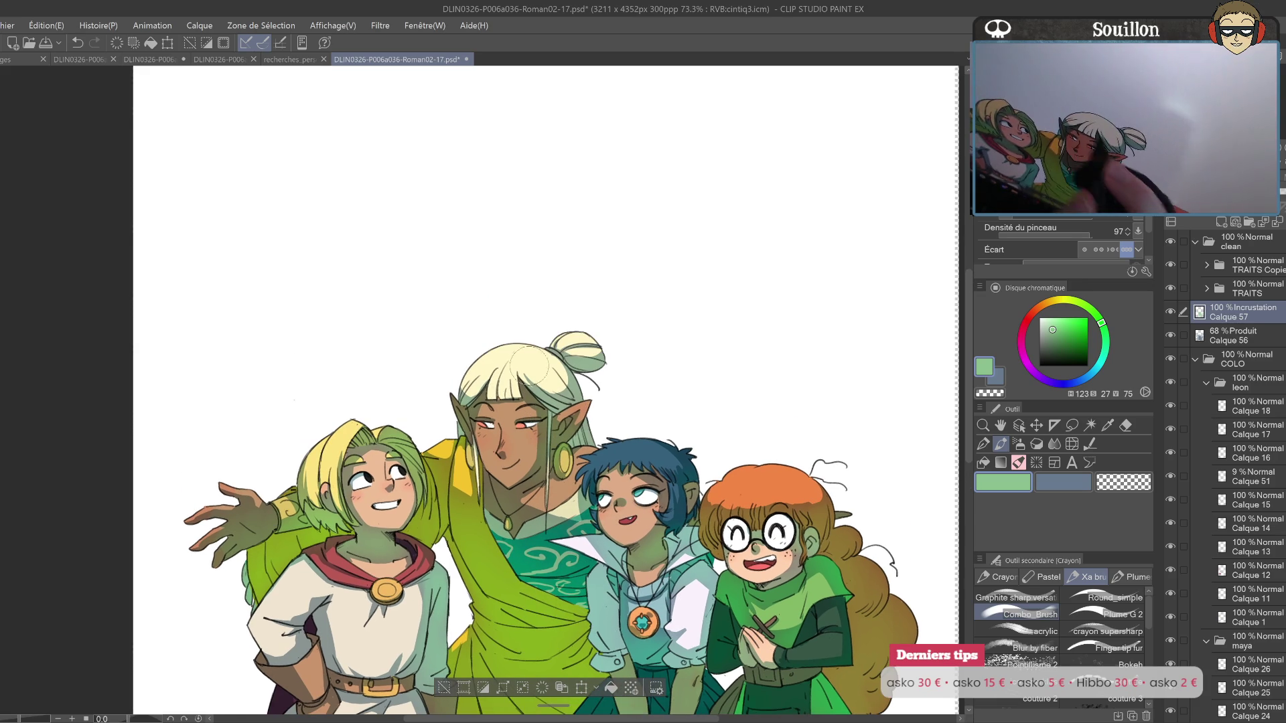
drag(552, 436, 568, 427)
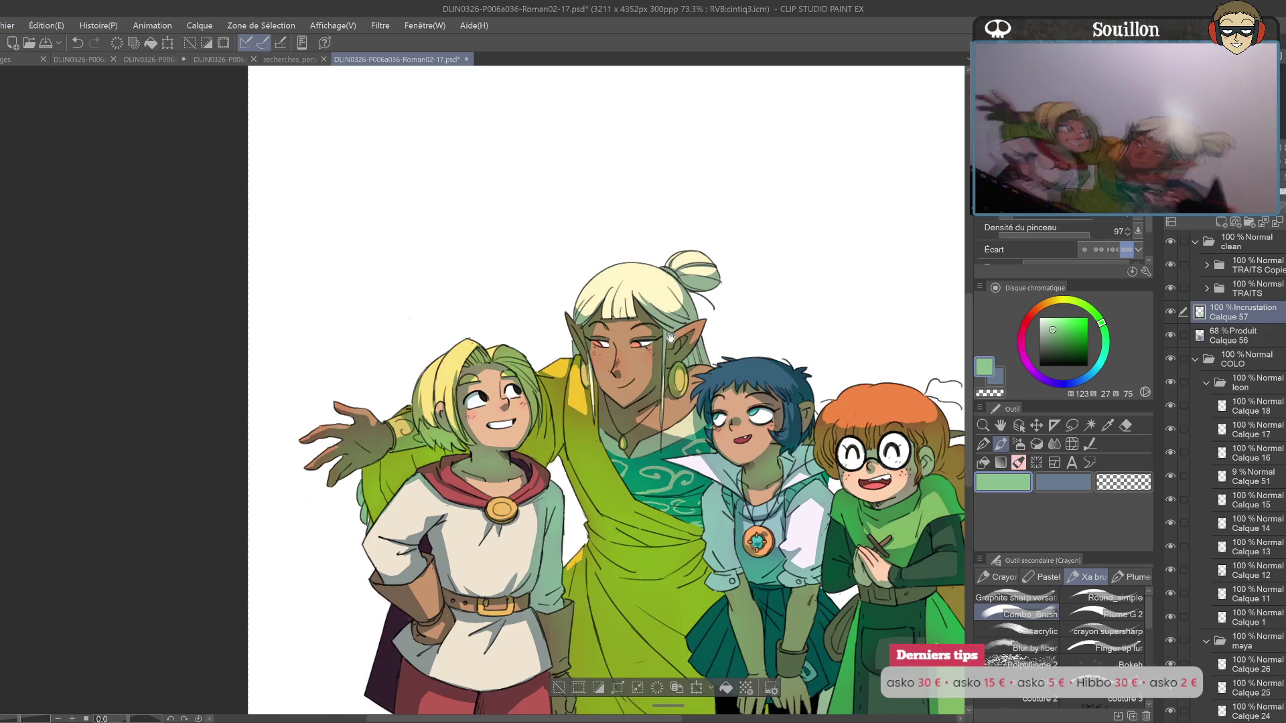
drag(611, 360, 711, 290)
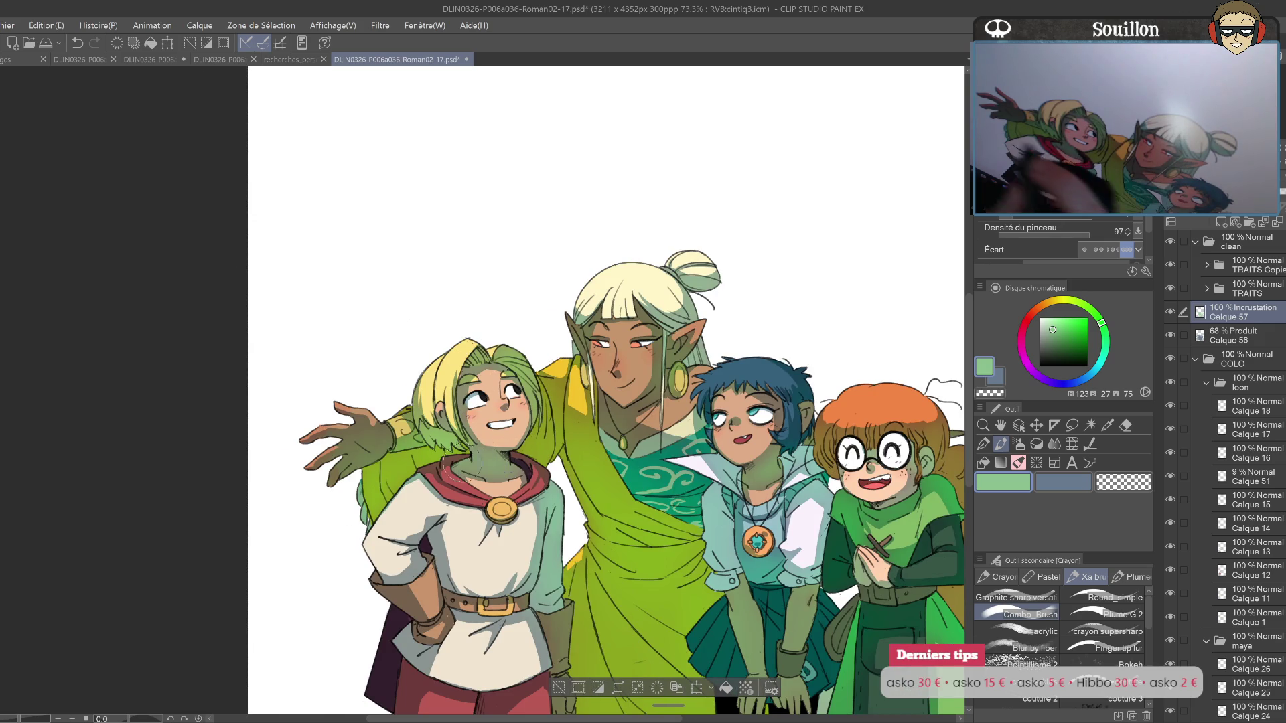
drag(513, 582, 542, 498)
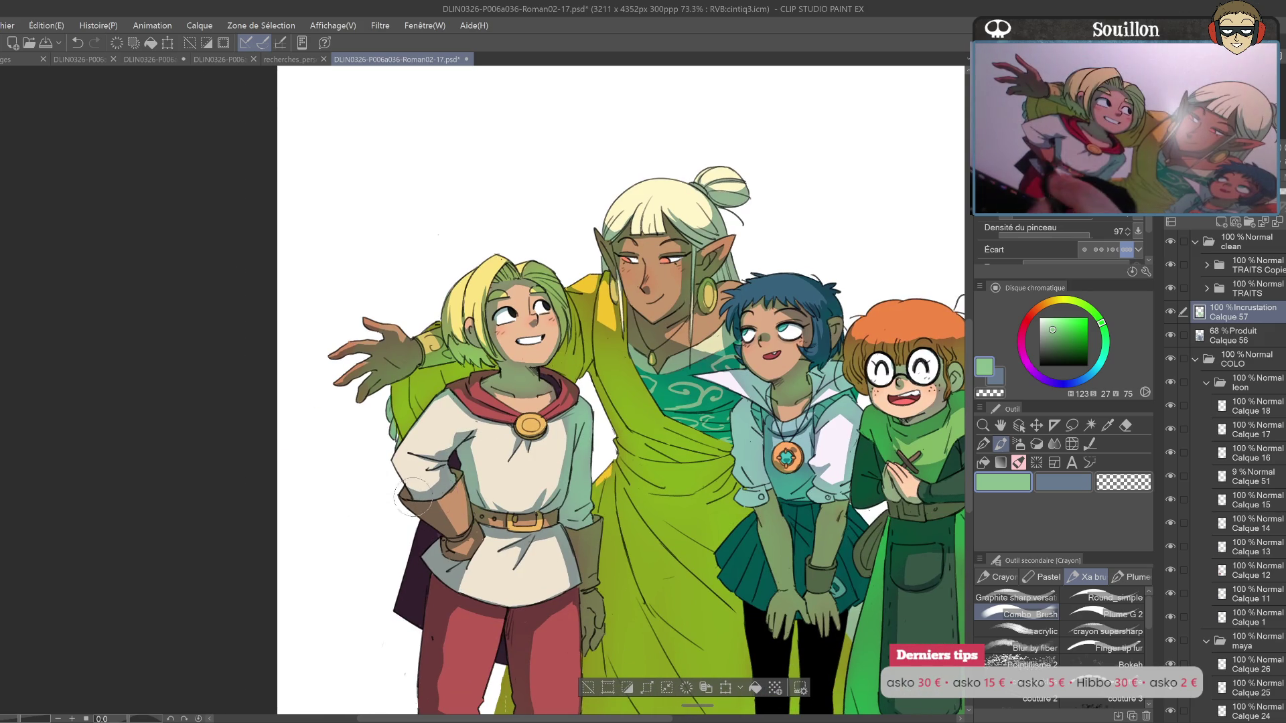
drag(482, 456, 502, 344)
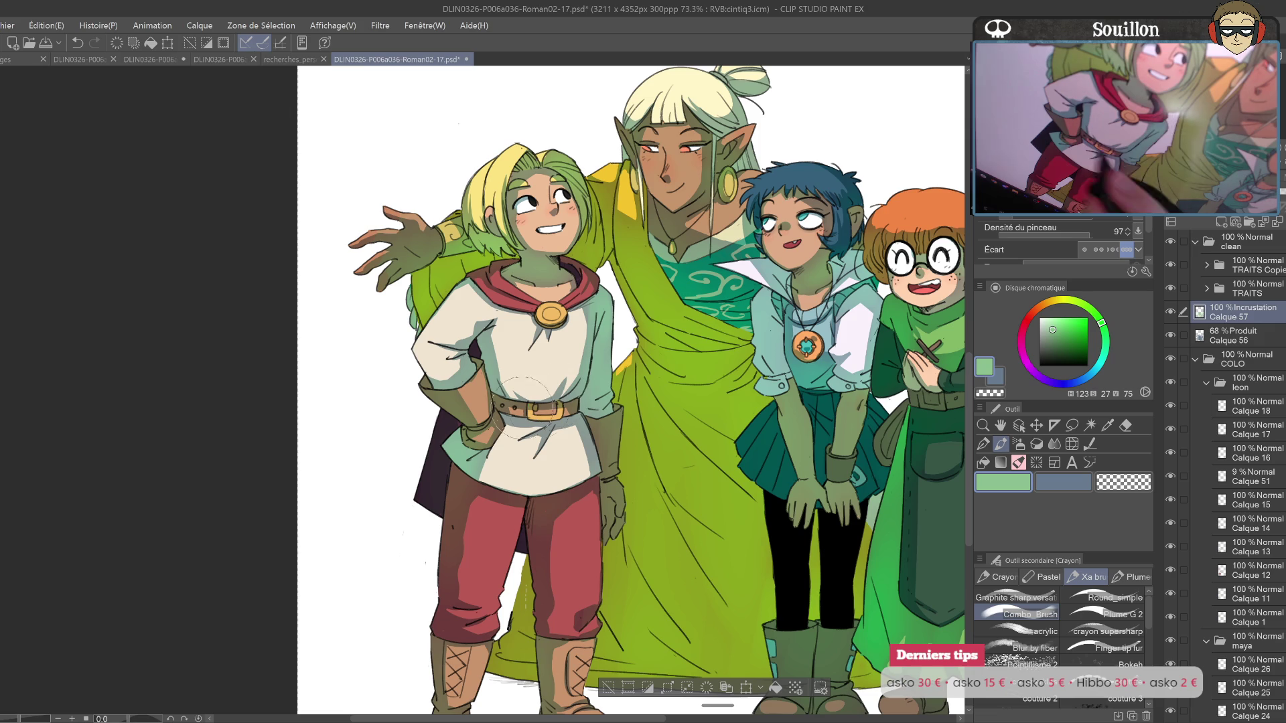
drag(612, 550, 636, 456)
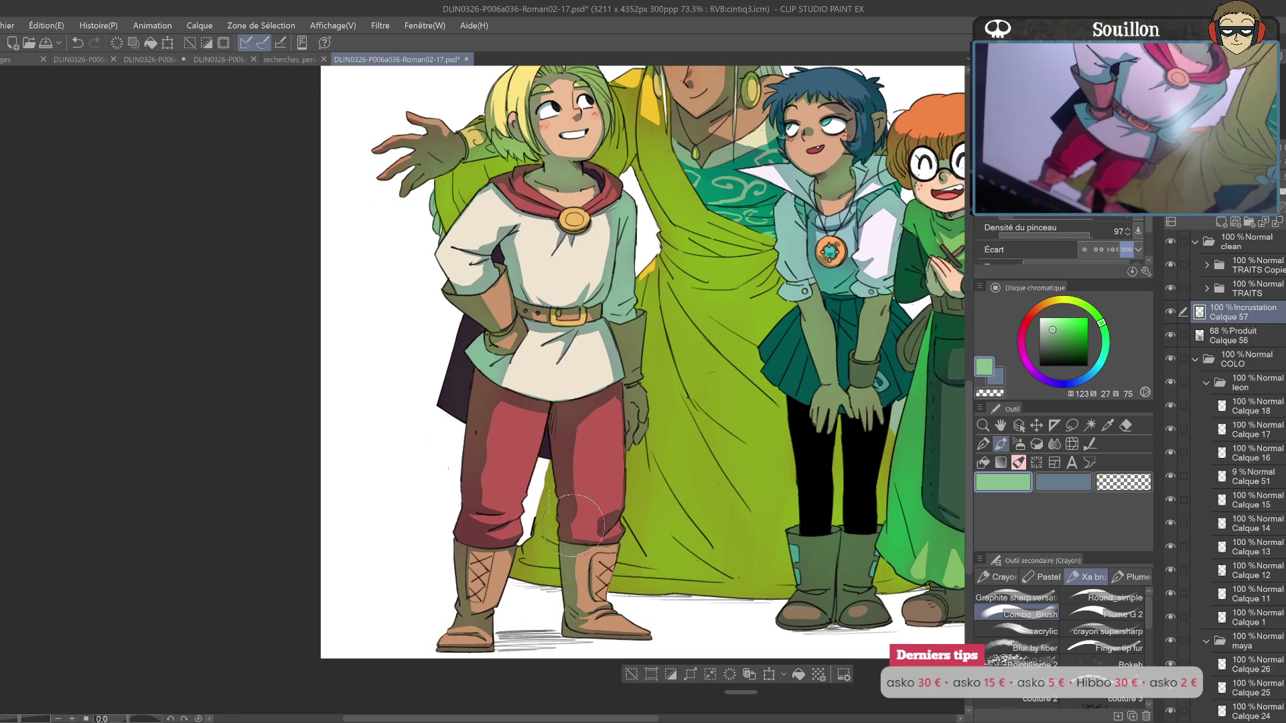
drag(529, 606, 308, 640)
mouse_move(482, 201)
mouse_down()
mouse_move(449, 322)
mouse_move(524, 484)
mouse_up()
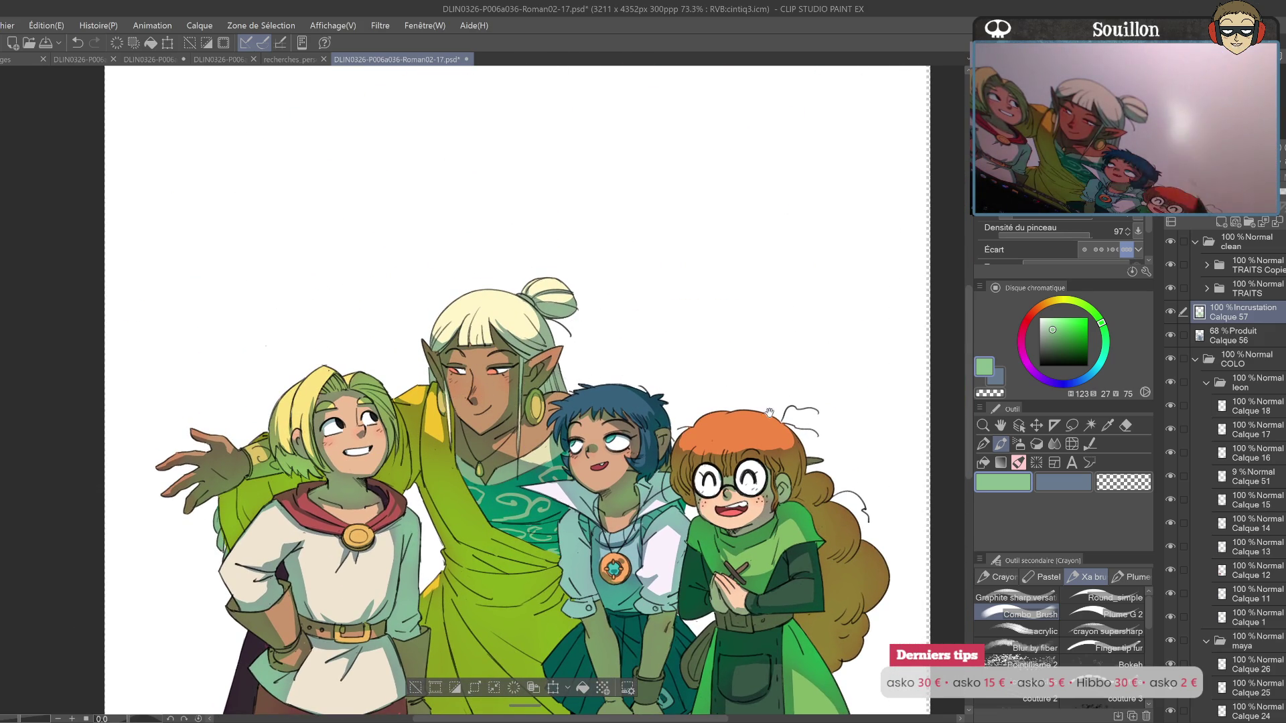
drag(822, 458, 765, 400)
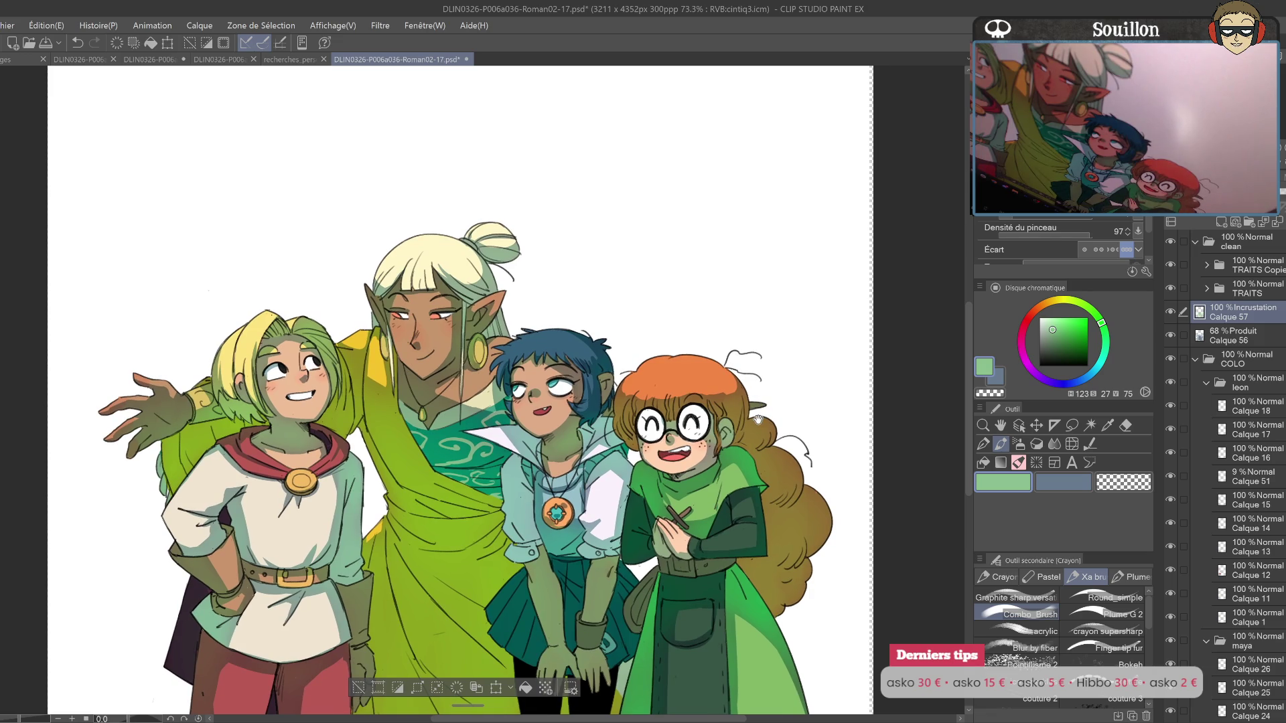
drag(753, 424, 725, 378)
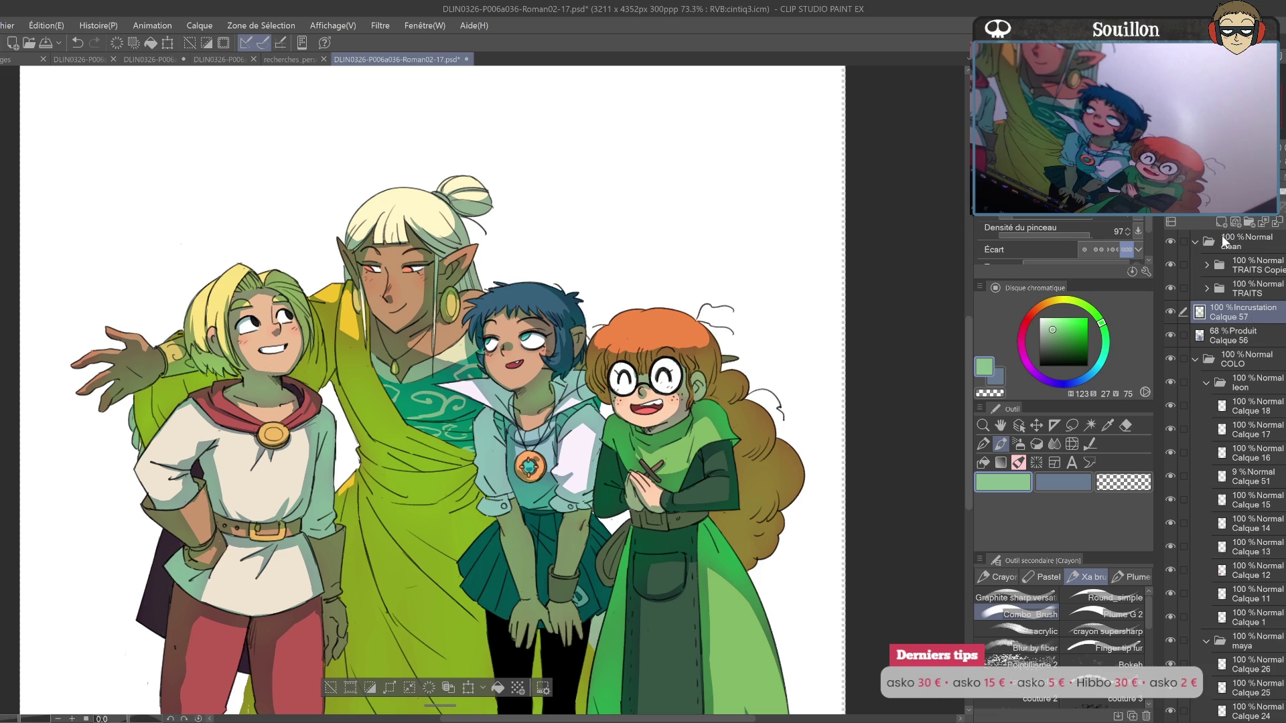
Step: Deselect, then drop Calque 57's opacity to 74% and confirm
key(ctrl+d)
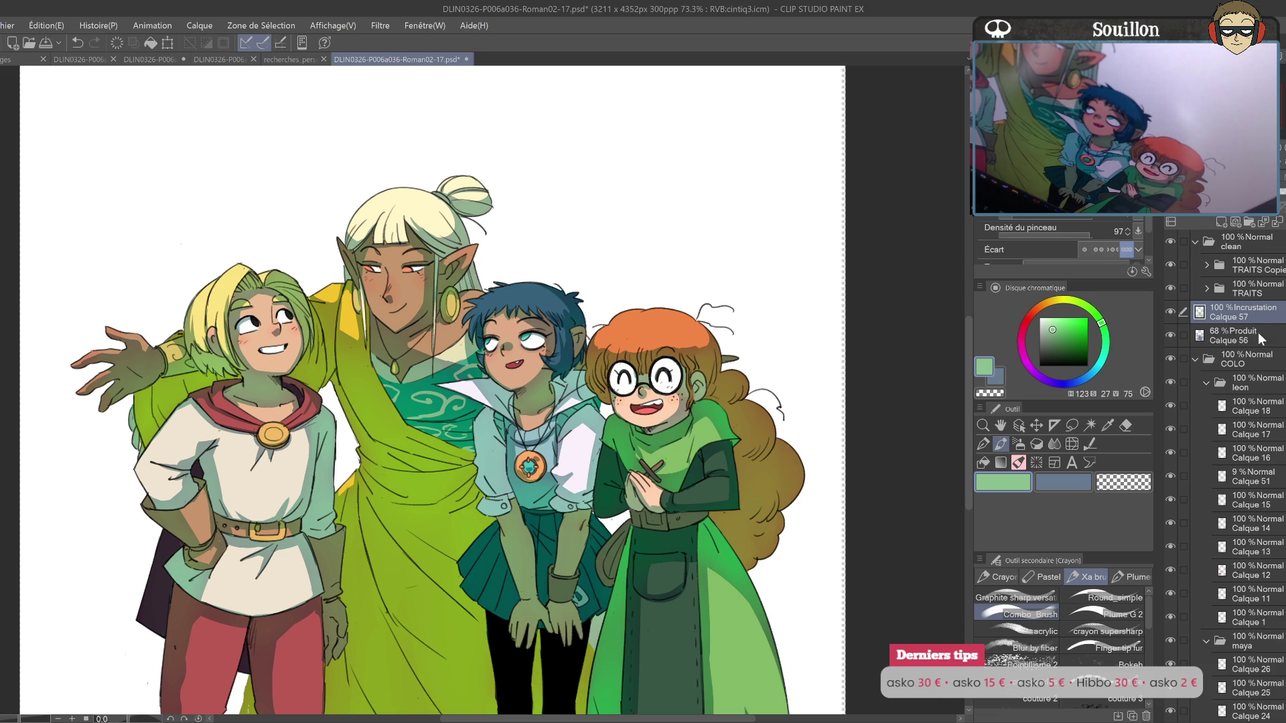
drag(1282, 192, 1282, 203)
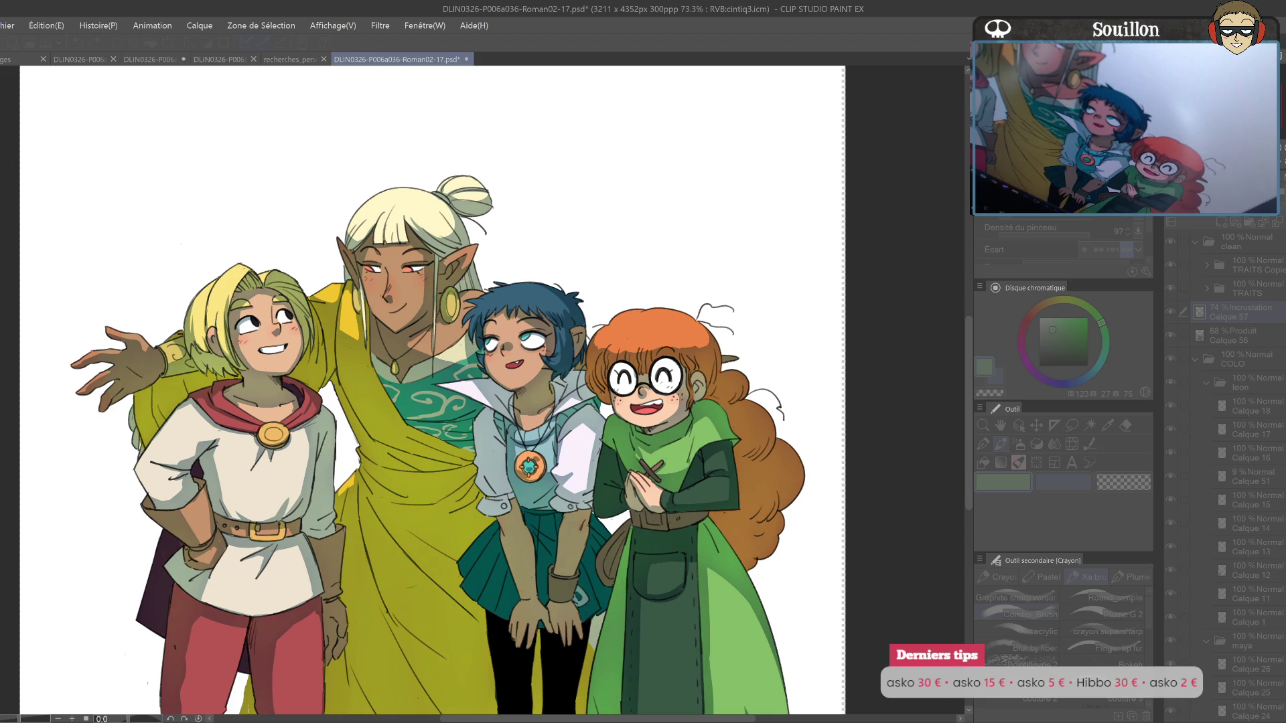
key(Return)
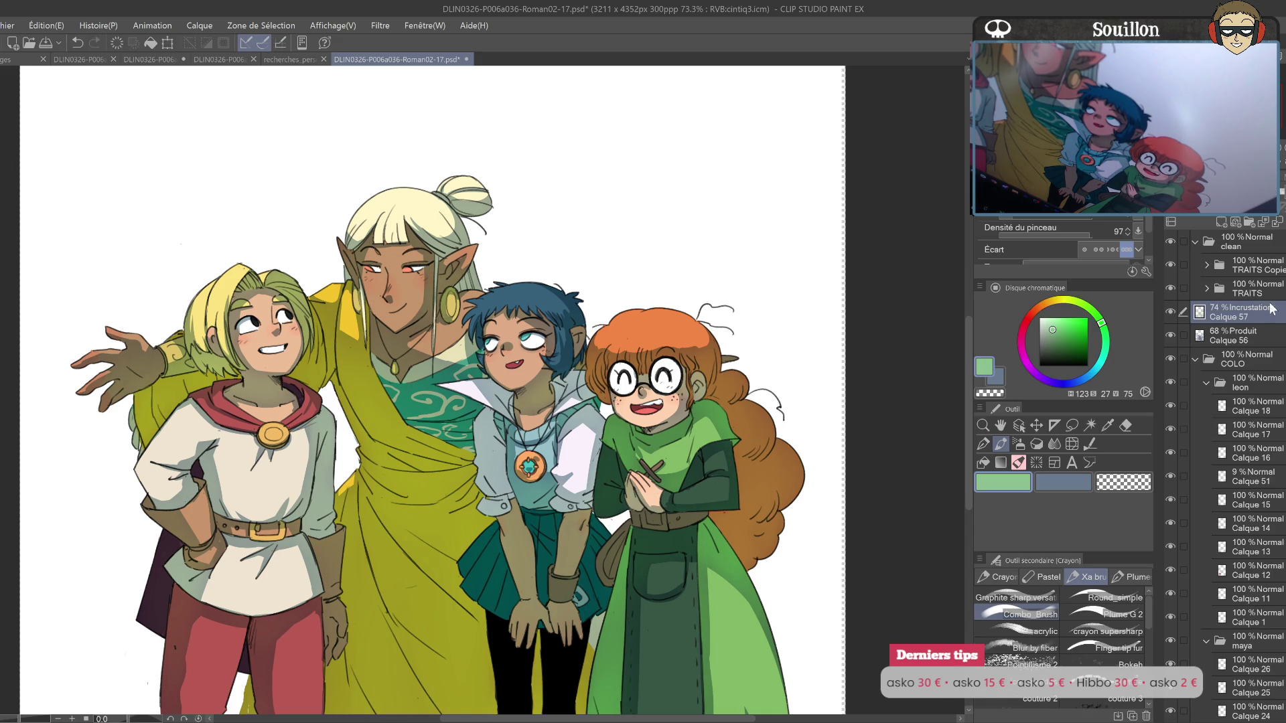
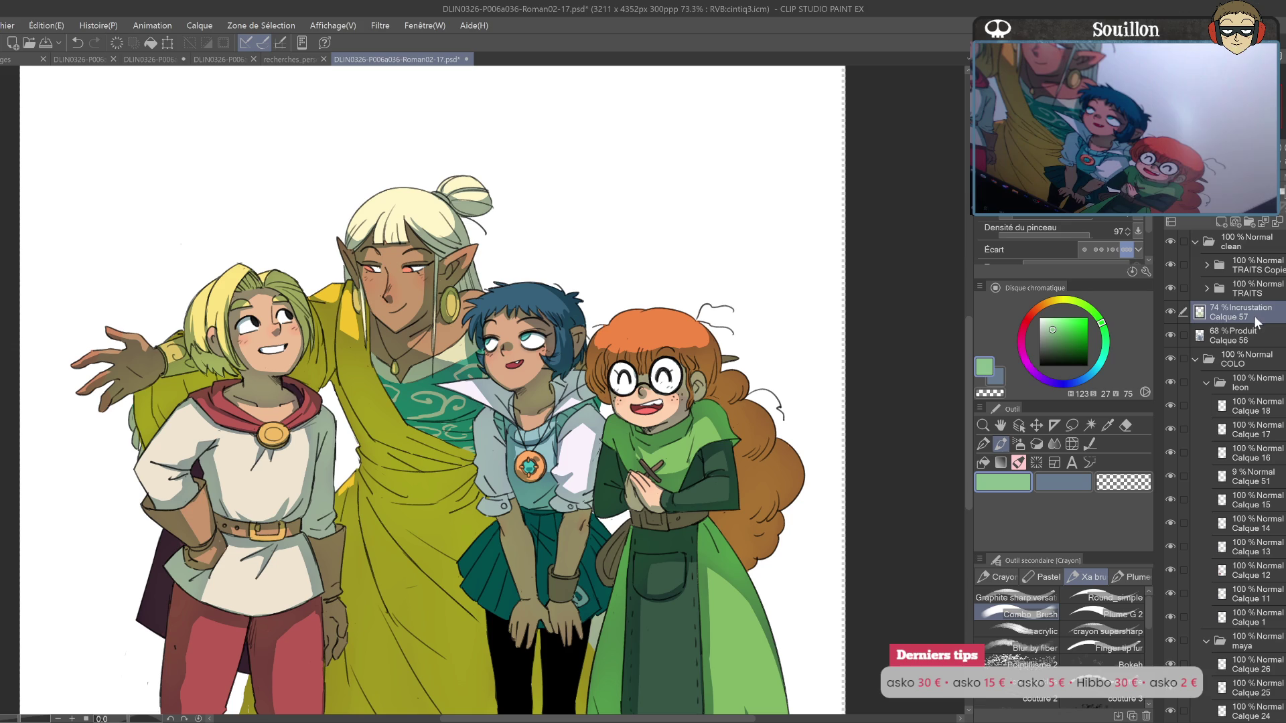
Step: Create a layer folder named FX holding a fresh empty layer, and pick white
click(1221, 222)
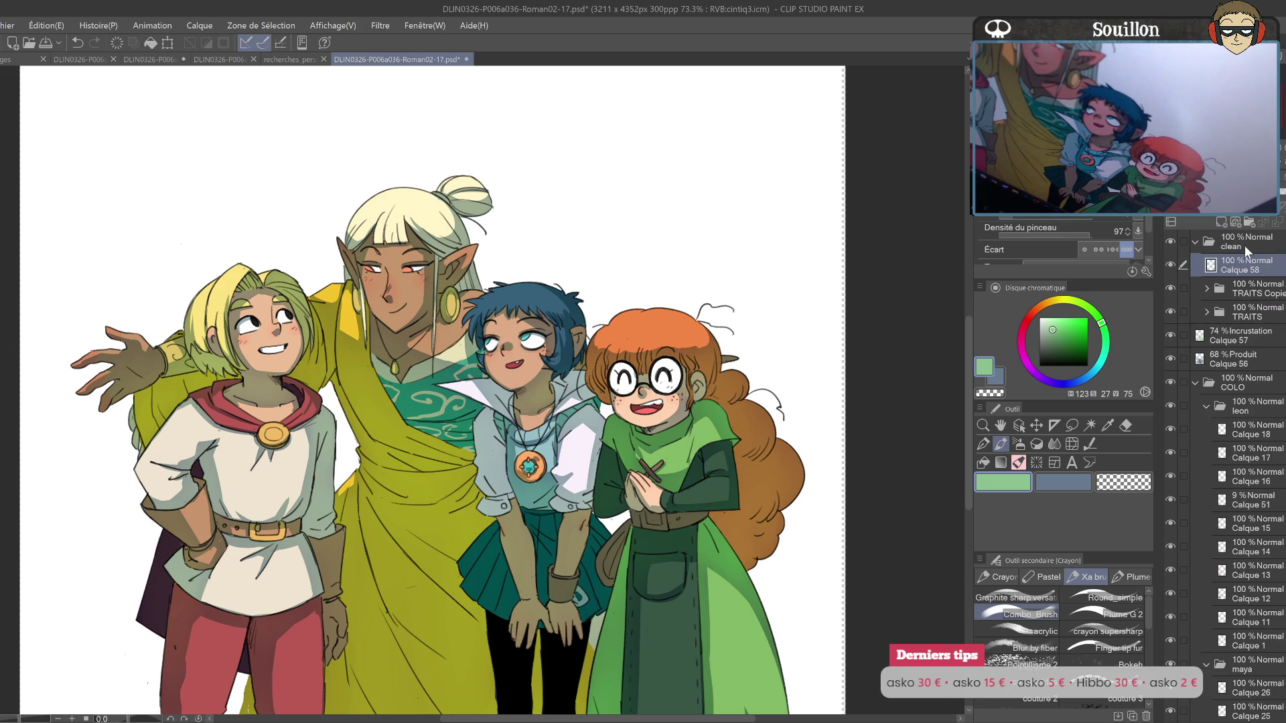
click(1250, 222)
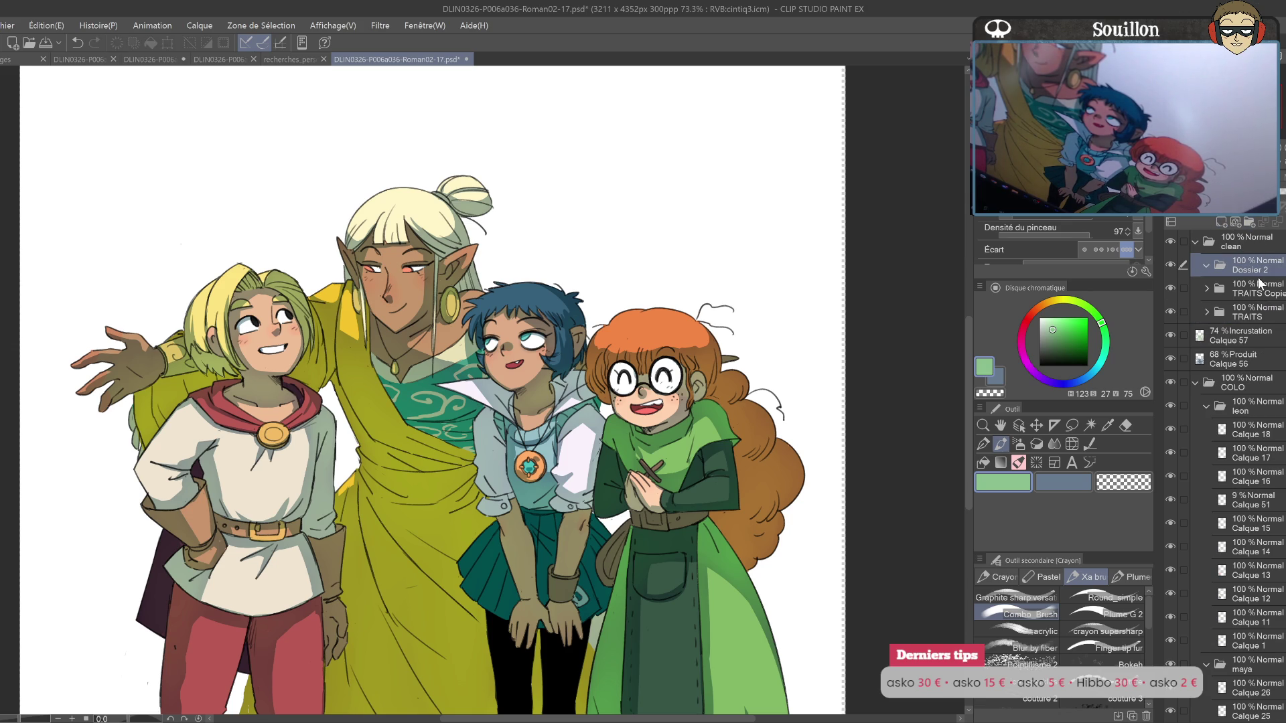
text(FX)
key(Return)
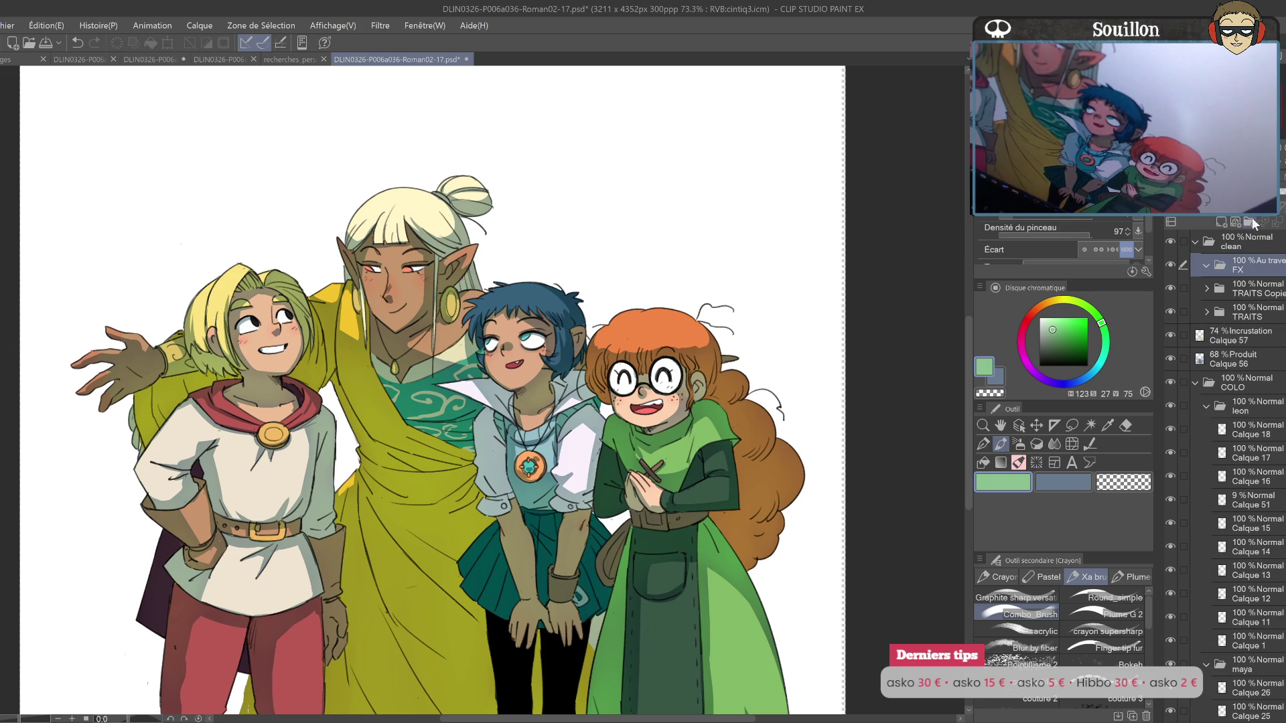
click(1221, 221)
drag(1079, 332, 1016, 285)
drag(469, 402, 550, 446)
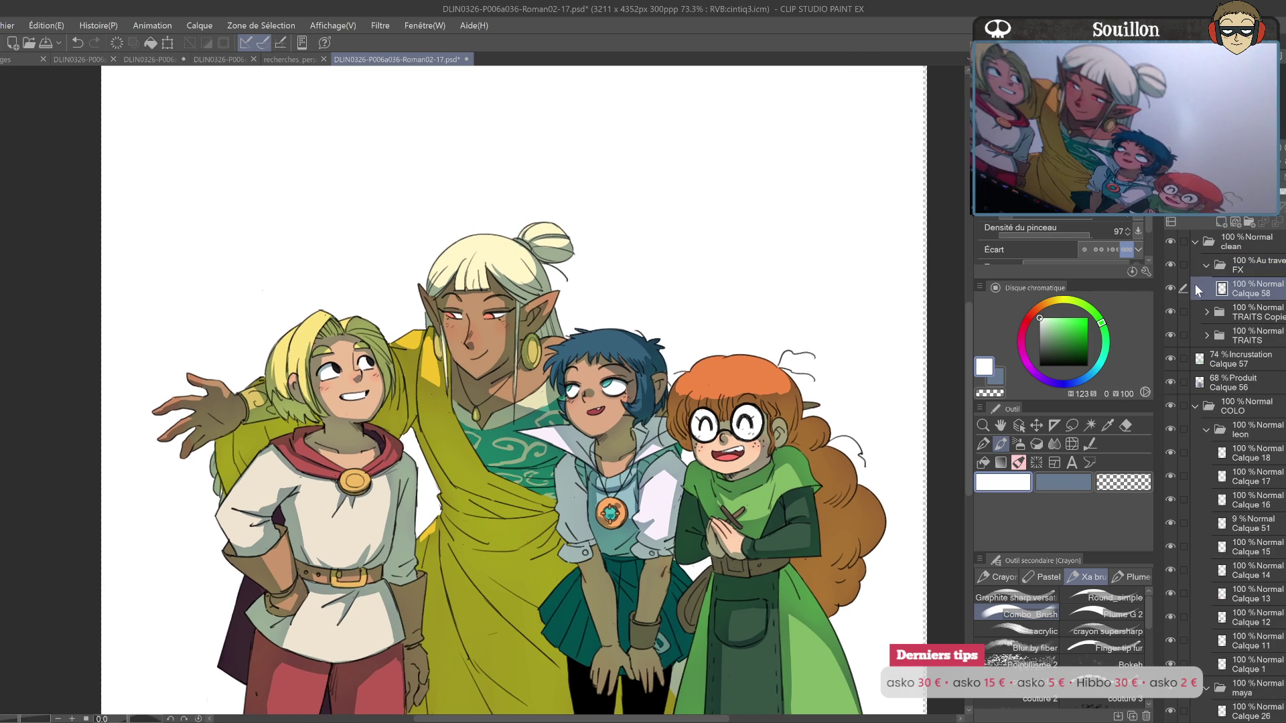
Step: Paint small white highlights near the elf's eye and the blonde character's eye
drag(589, 392, 679, 434)
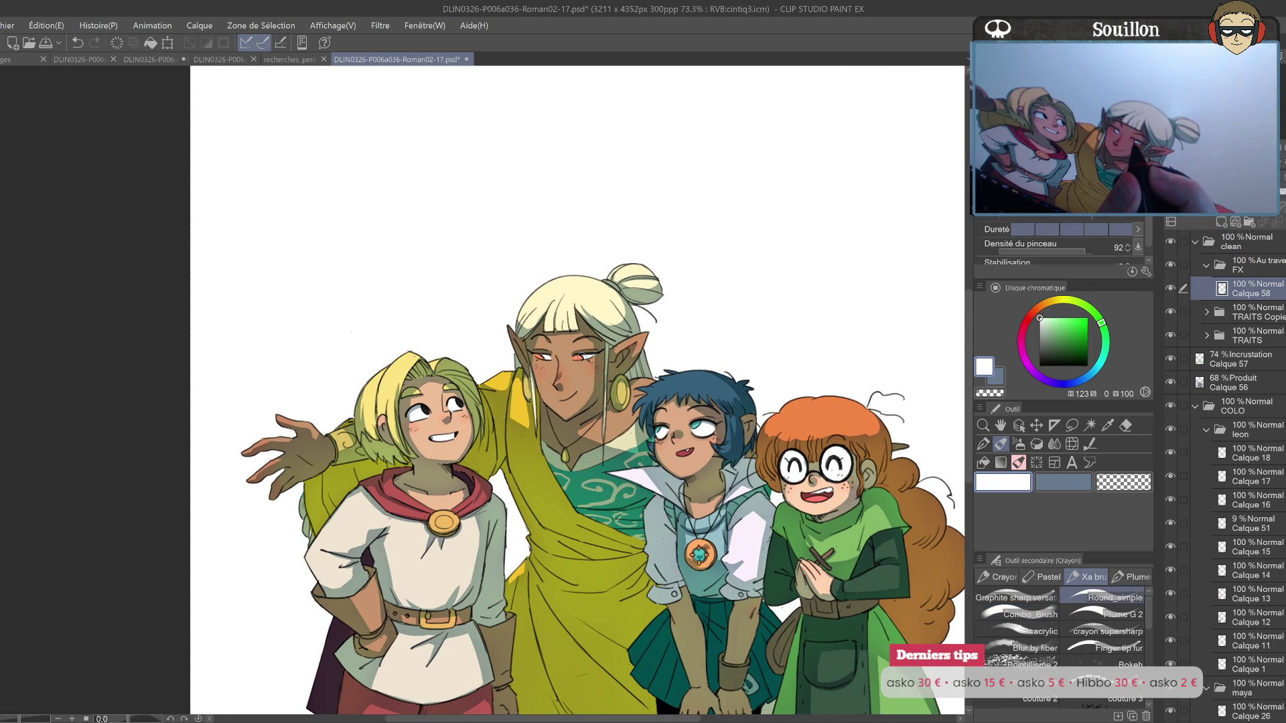
drag(540, 352, 550, 358)
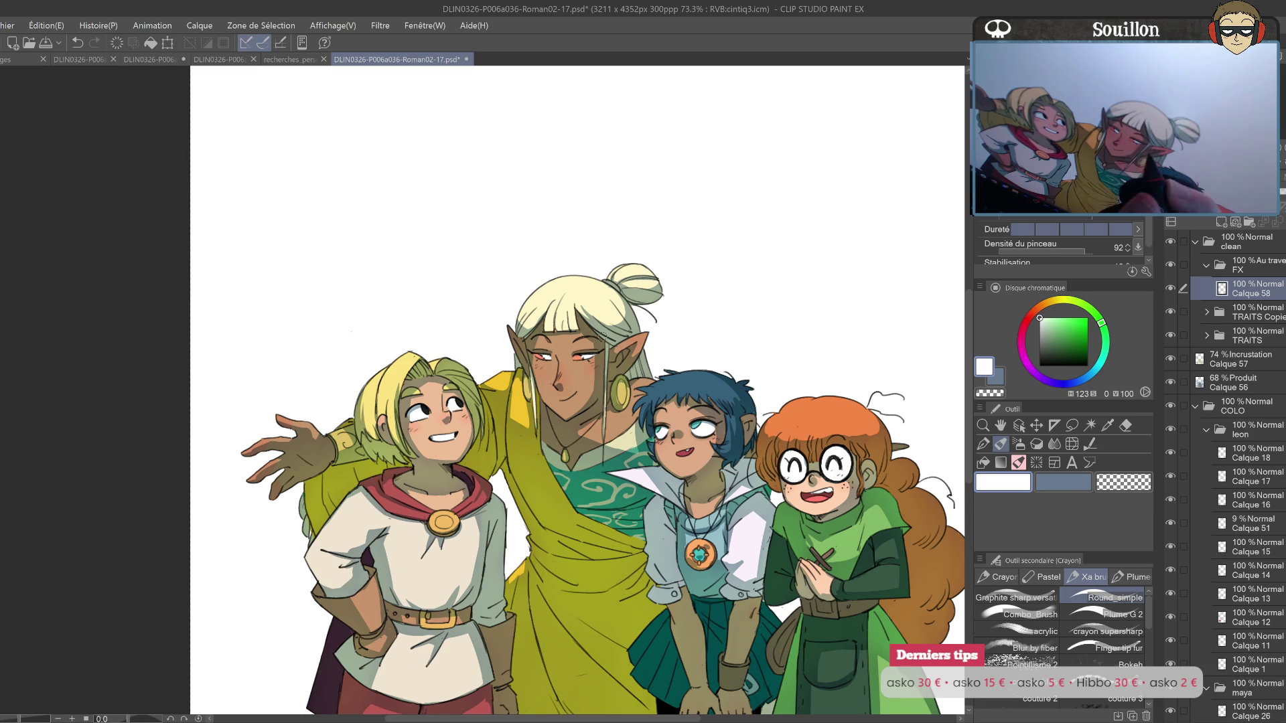
drag(576, 402, 657, 401)
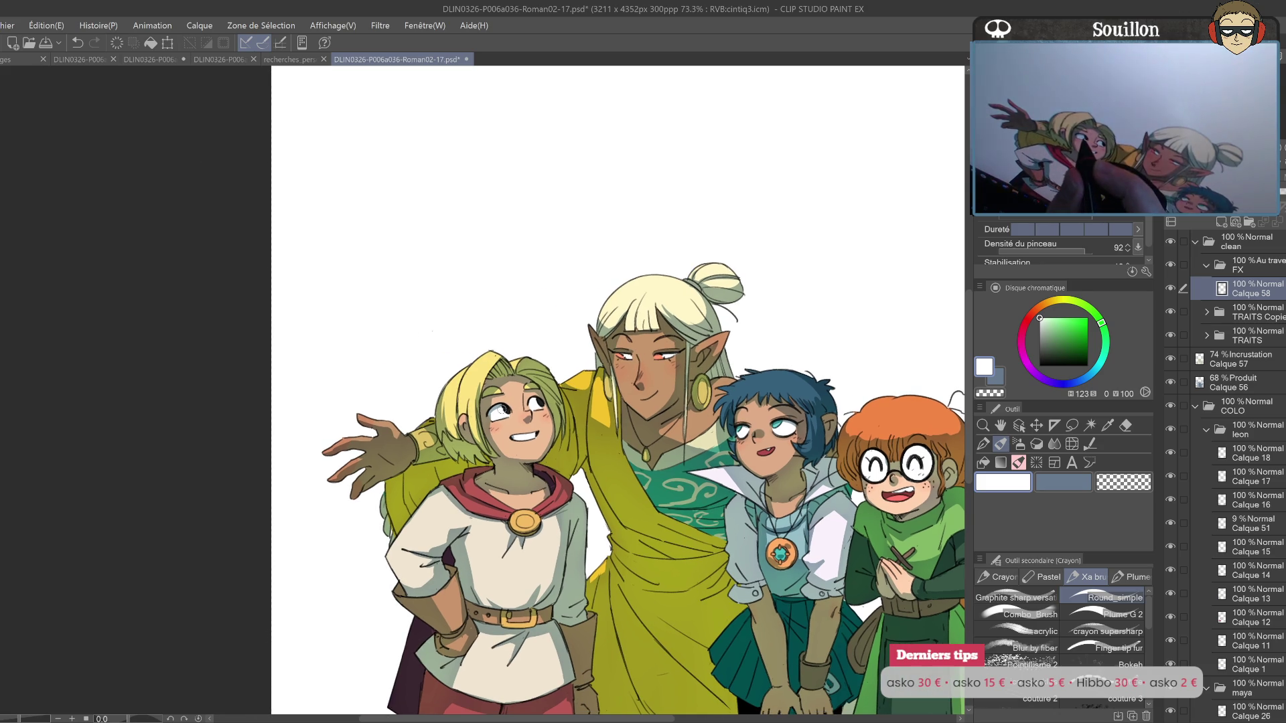
mouse_move(532, 399)
mouse_down()
mouse_move(540, 407)
mouse_move(563, 372)
mouse_up()
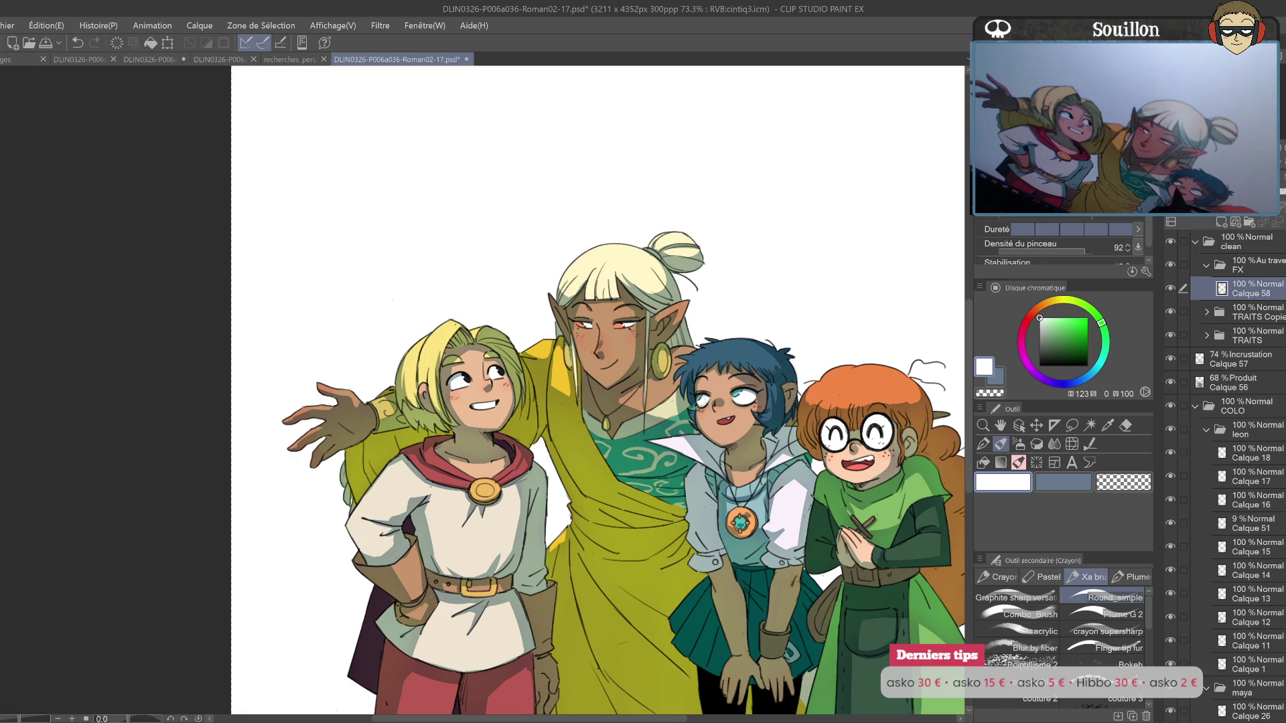
Step: Add a new layer, Calque 59, above Calque 58 for Incrustation (Overlay) blending
drag(829, 396, 777, 397)
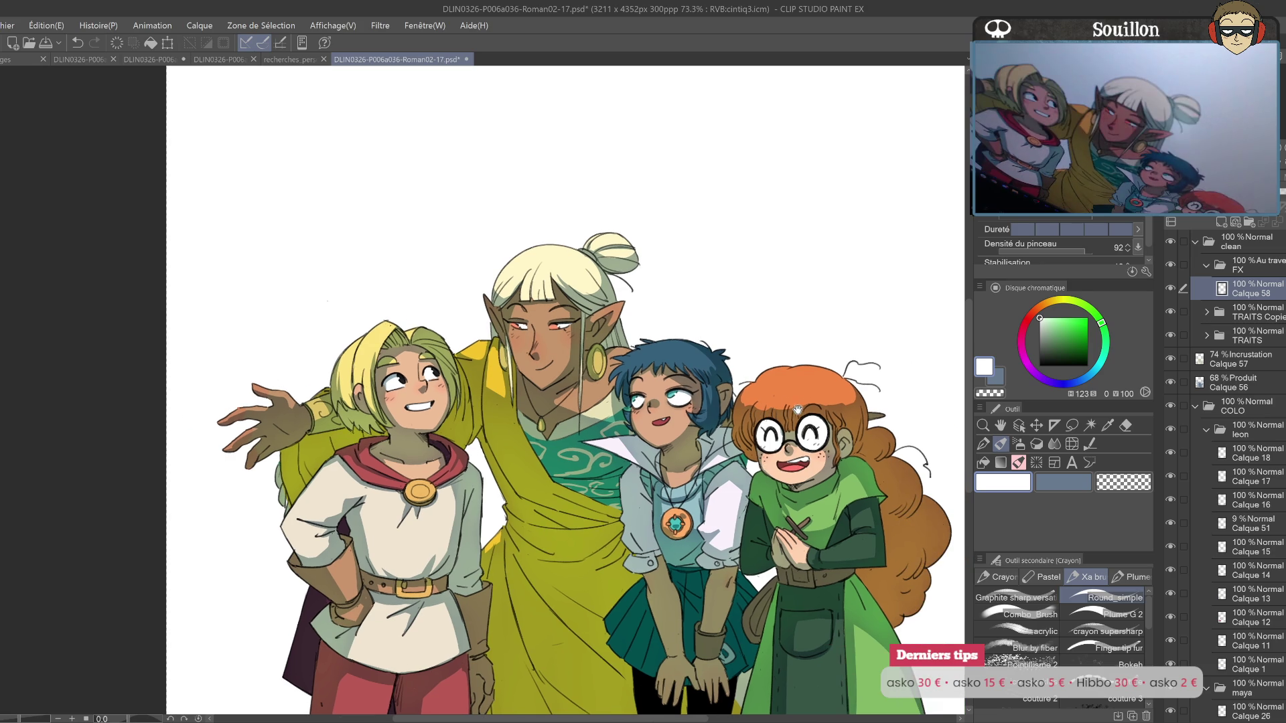
drag(740, 472, 740, 405)
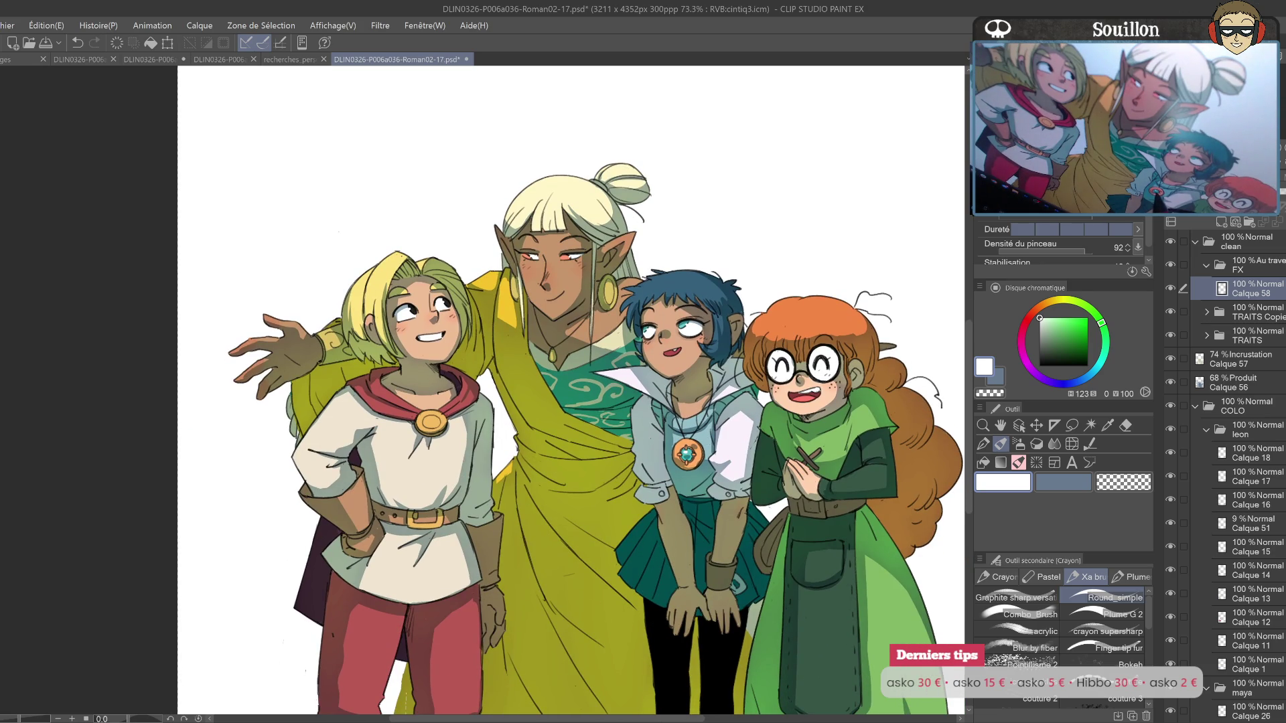
drag(683, 434, 686, 442)
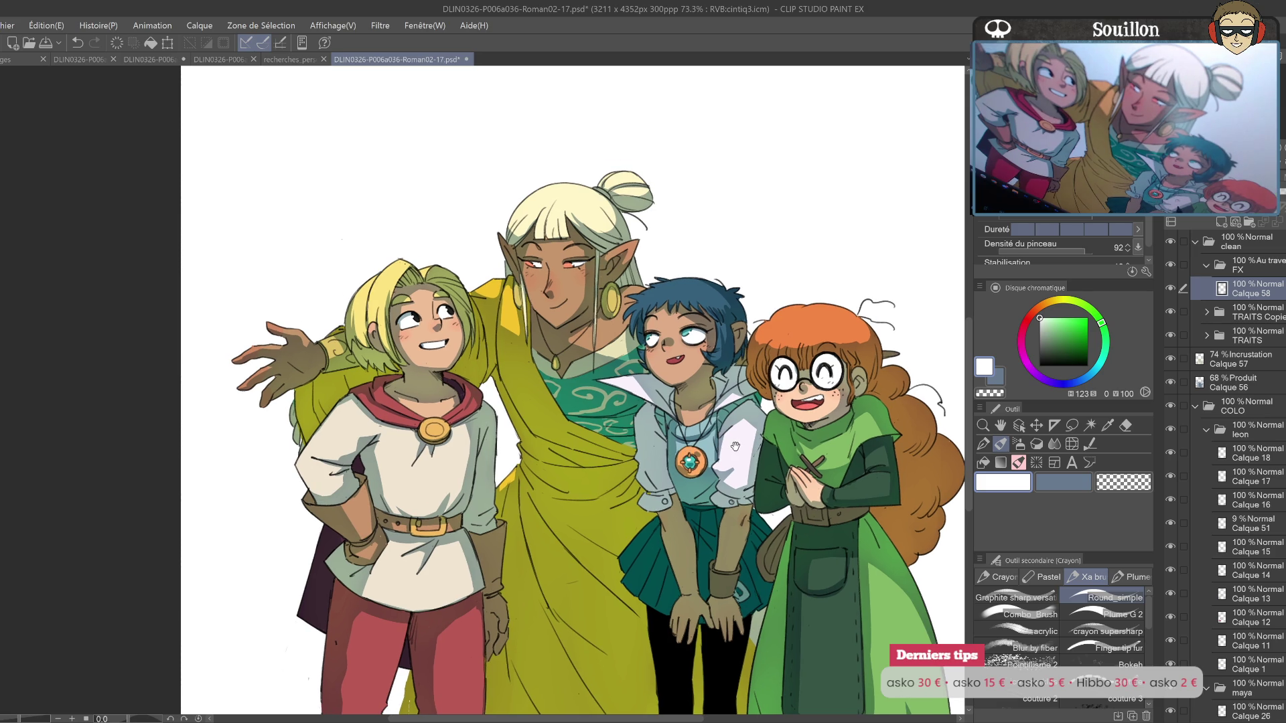
drag(847, 441, 877, 444)
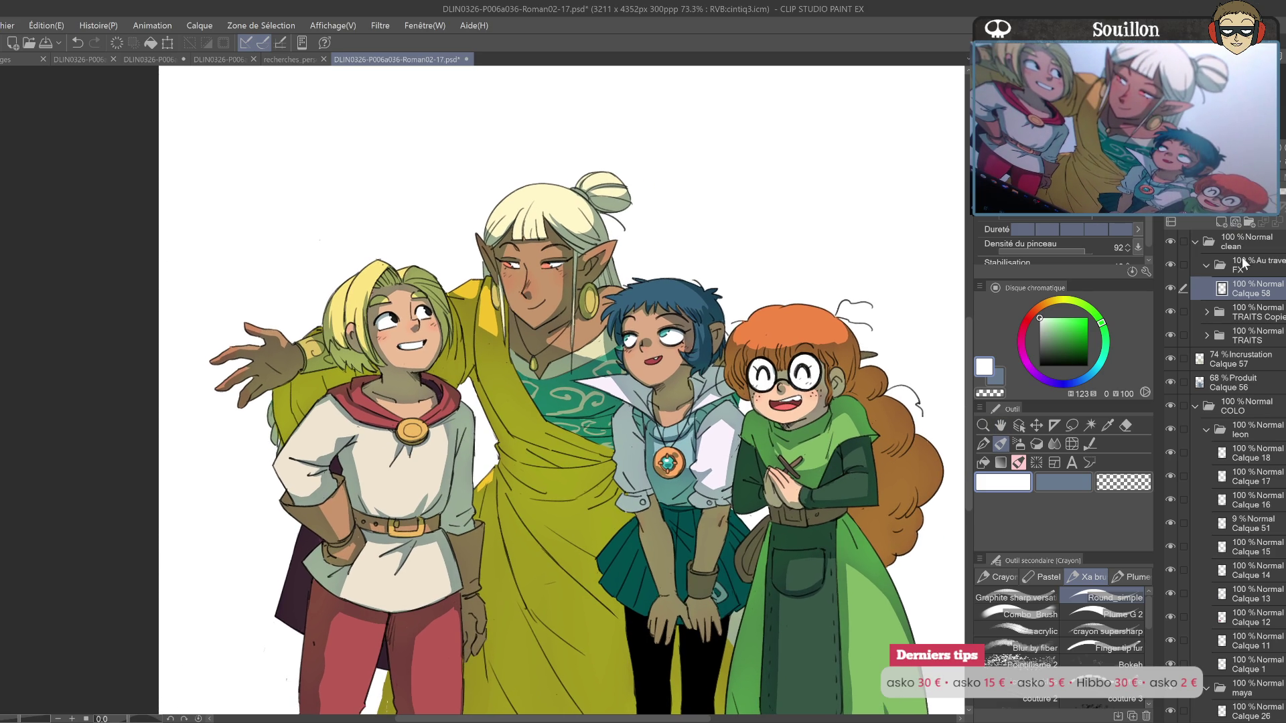
click(1222, 222)
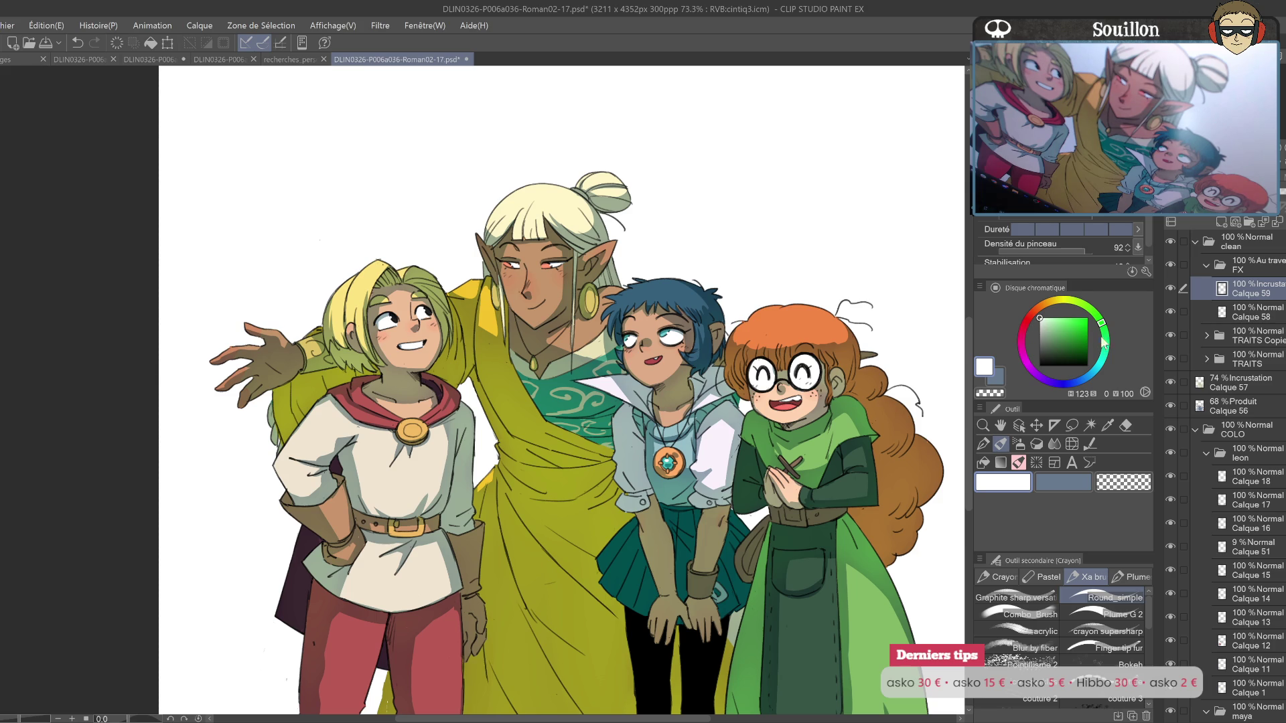
Step: Tune the colour wheel to a pale golden cream, about H43 S39 V93
click(1050, 308)
click(1057, 317)
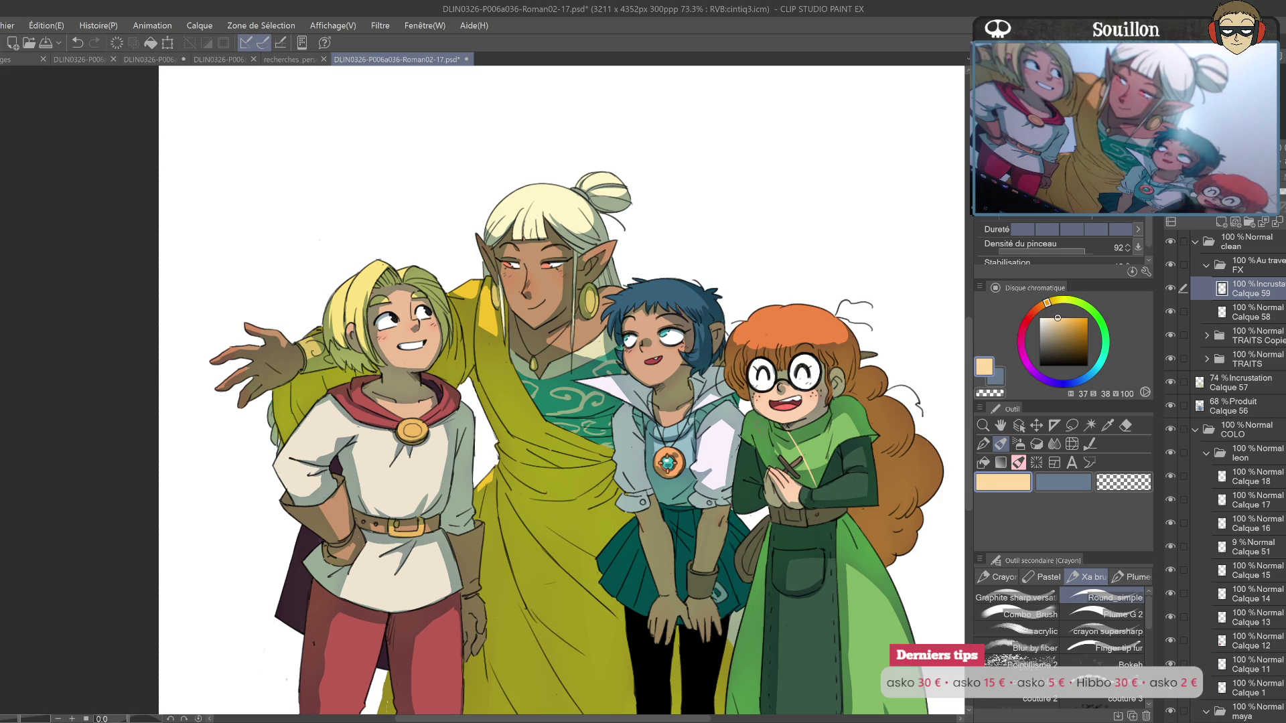
drag(815, 454, 842, 511)
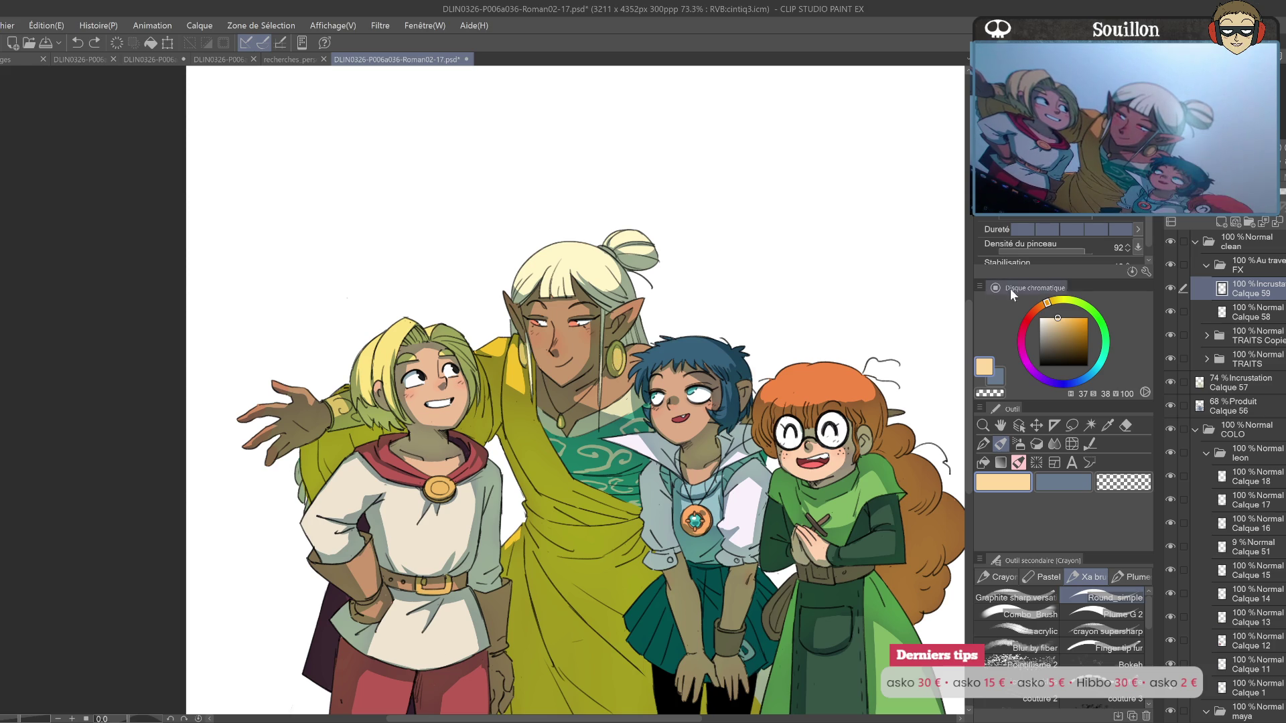
drag(1048, 303, 1052, 302)
click(1055, 322)
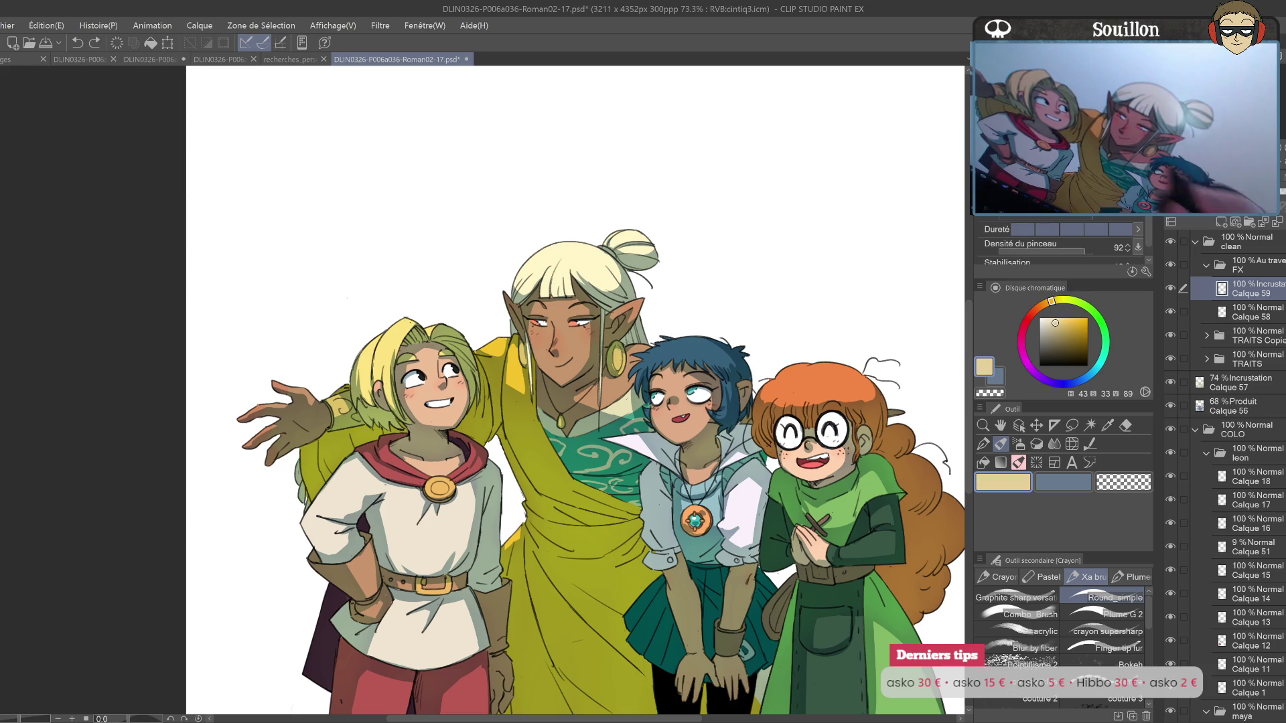
click(1050, 321)
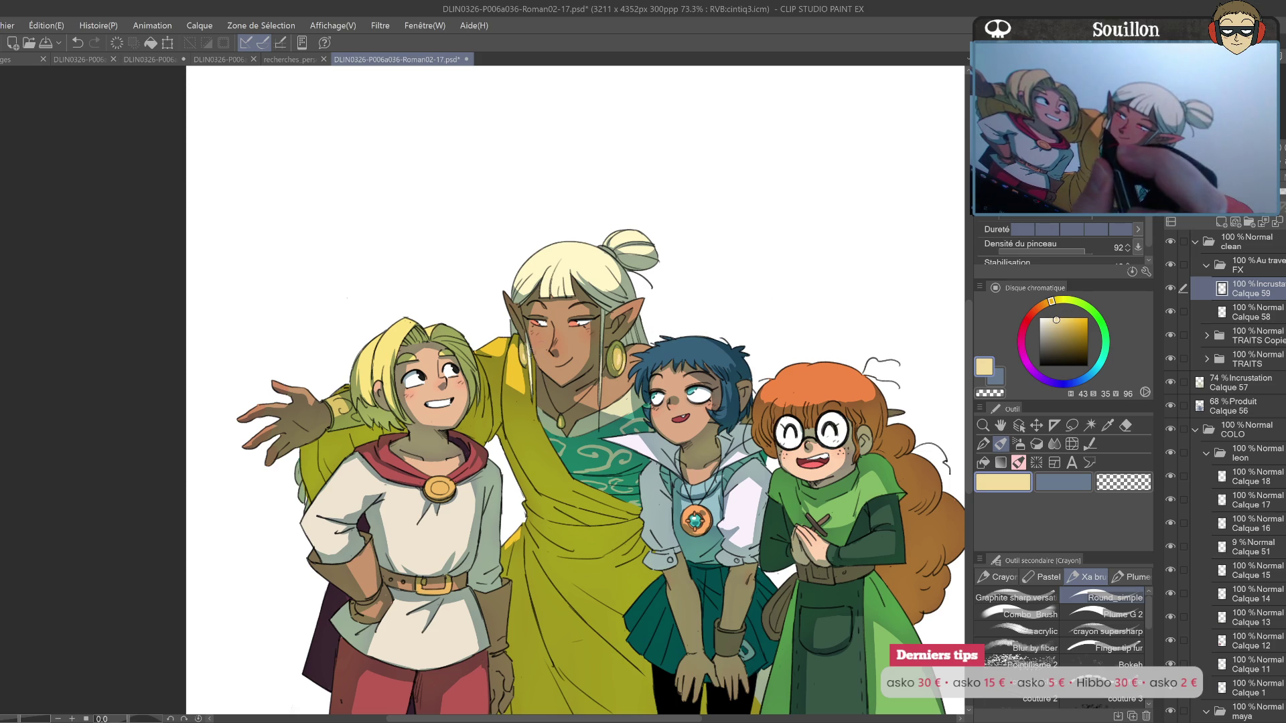
drag(656, 437, 704, 437)
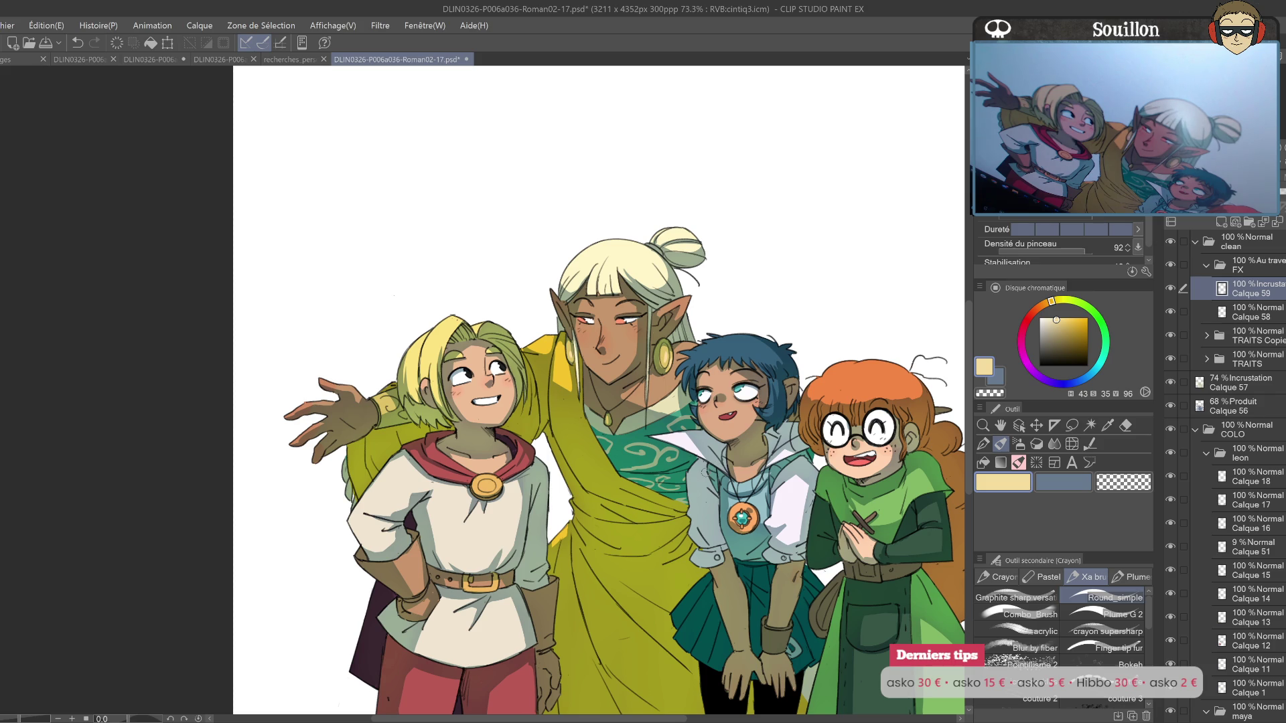
drag(702, 464, 706, 461)
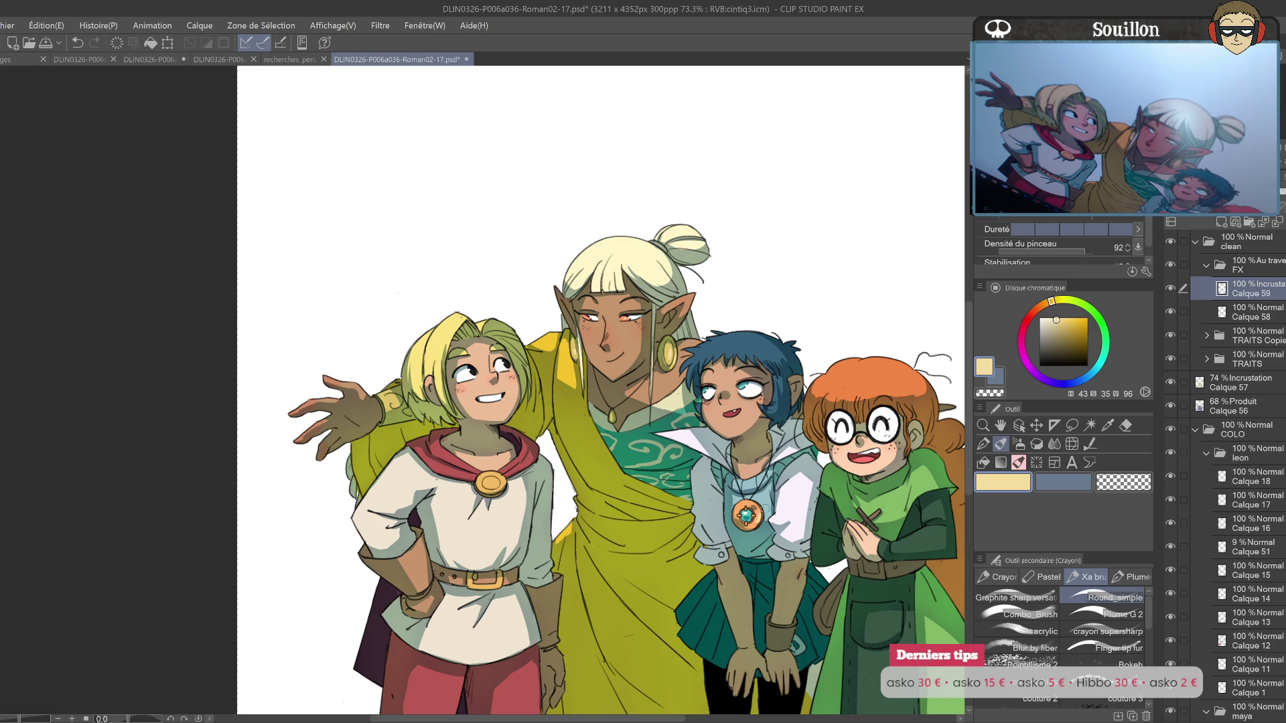
click(1064, 323)
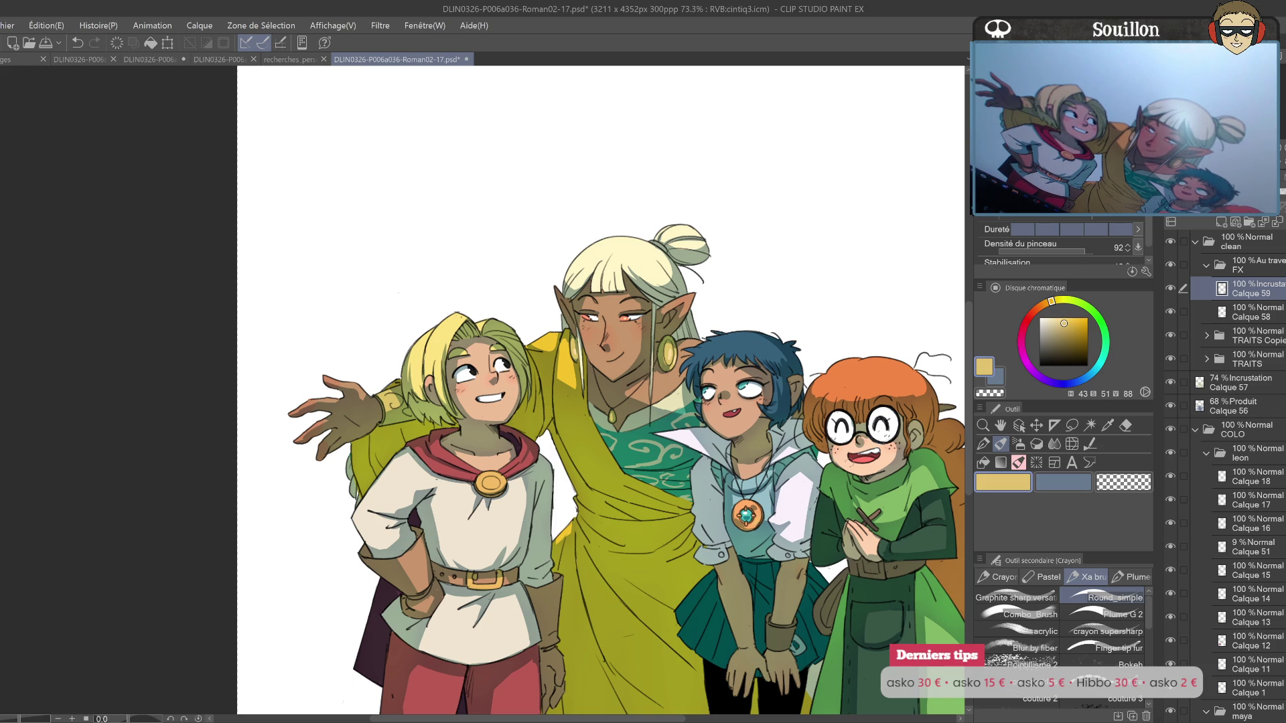
click(1059, 321)
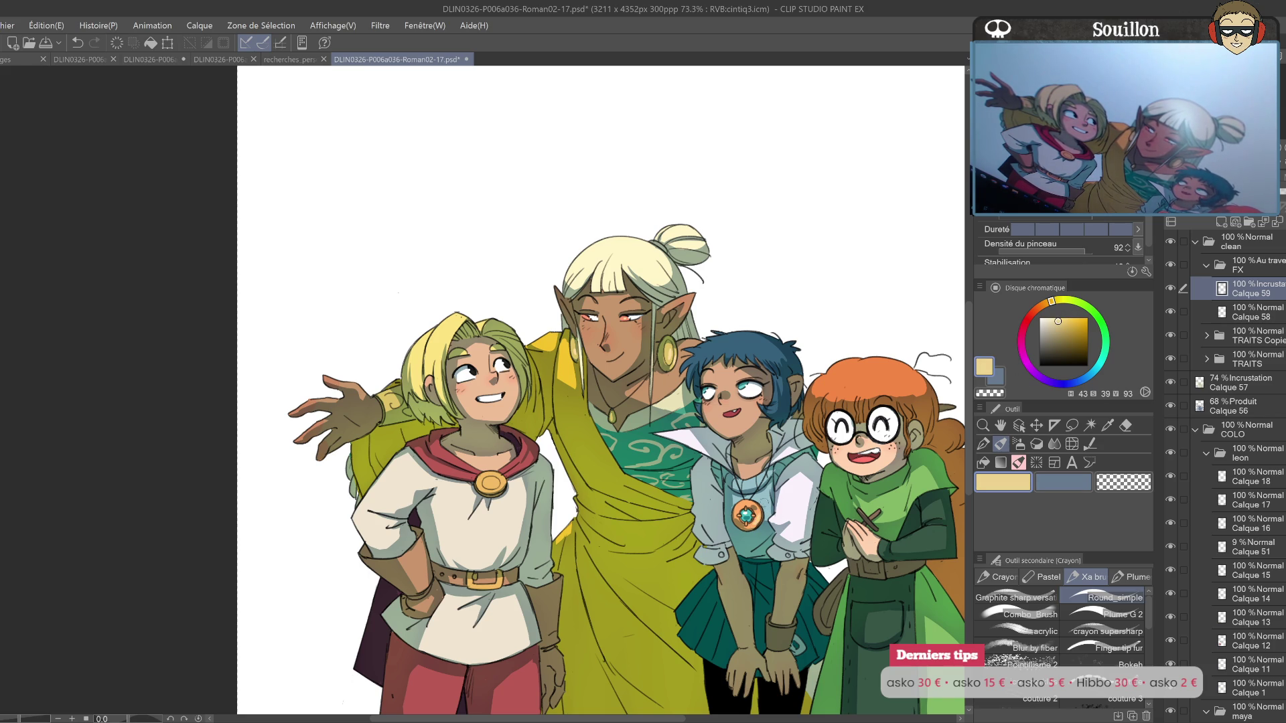
drag(778, 544, 919, 514)
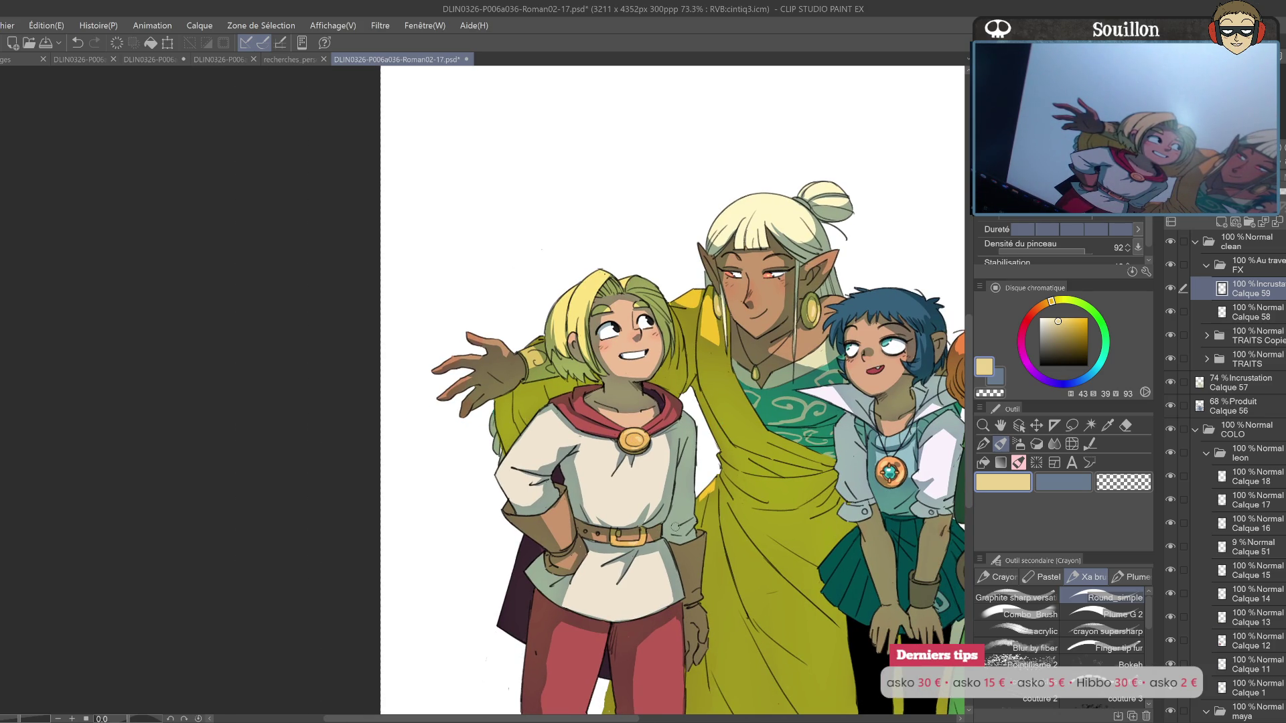
Step: Add a light highlight to the blonde character's golden pendant, ending on the pencil
drag(673, 529, 623, 466)
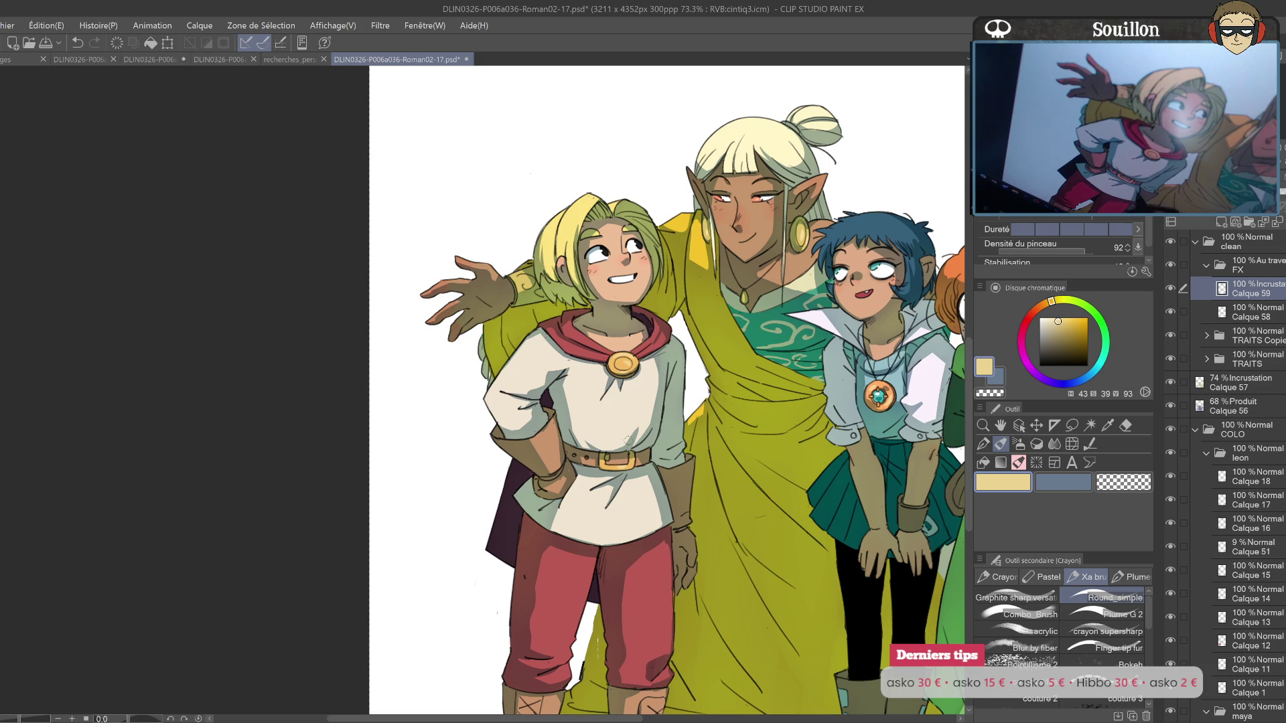
click(1054, 302)
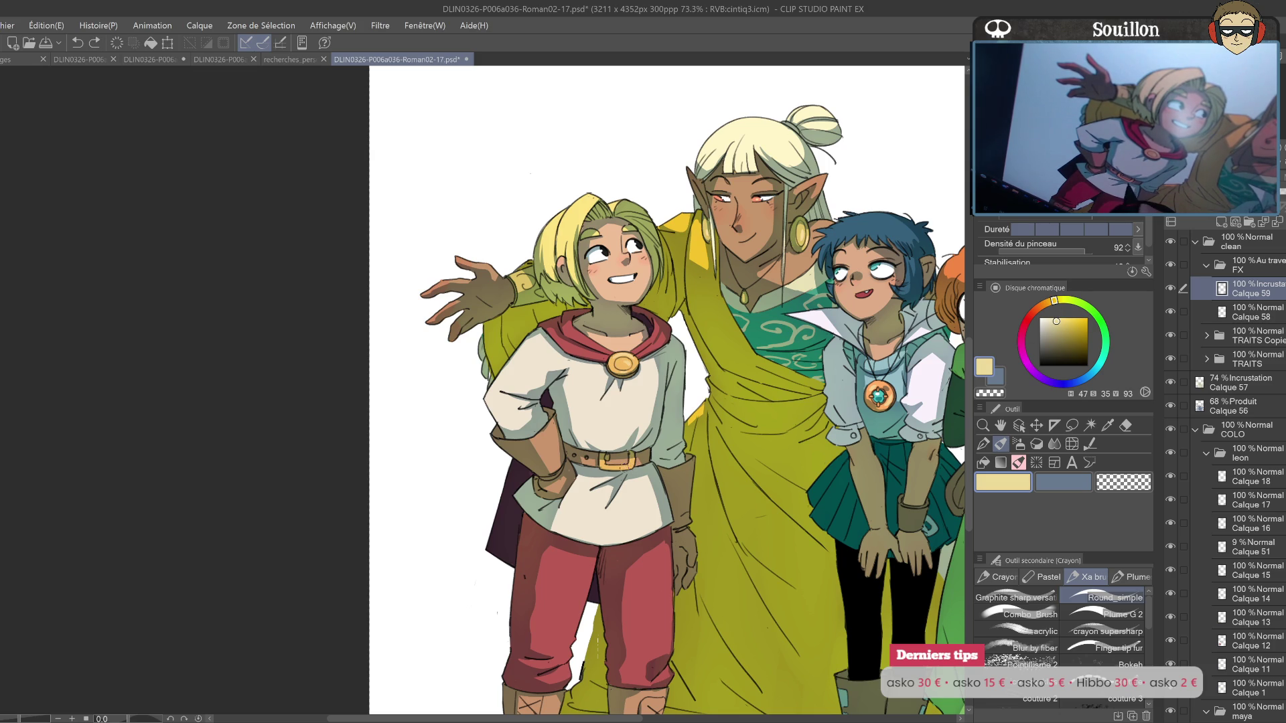
drag(670, 402, 659, 432)
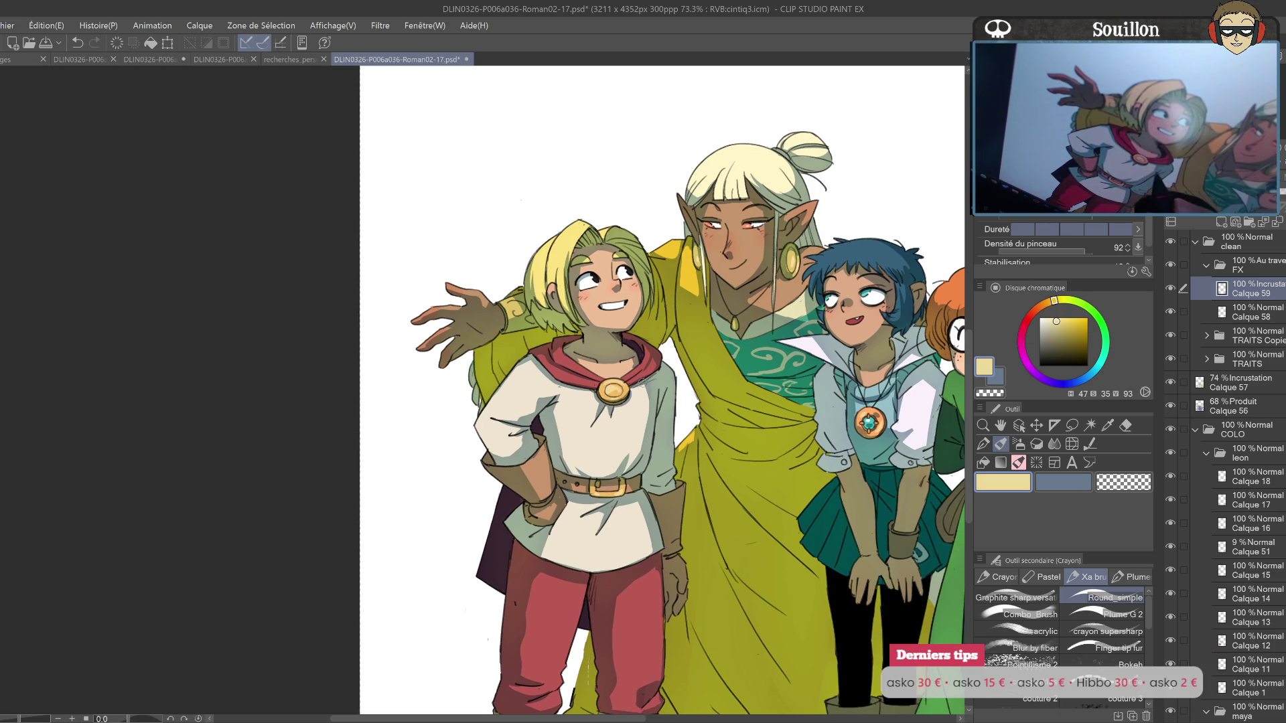
drag(611, 390, 619, 387)
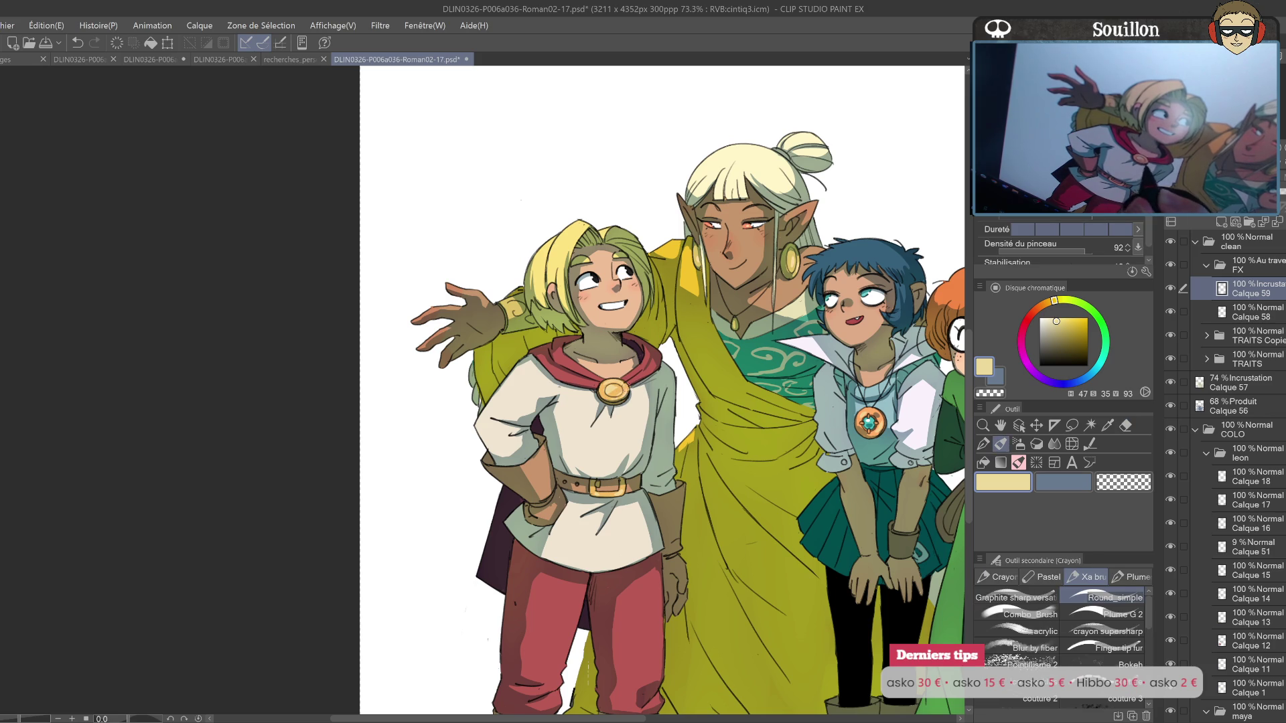
key(e)
drag(718, 400, 706, 360)
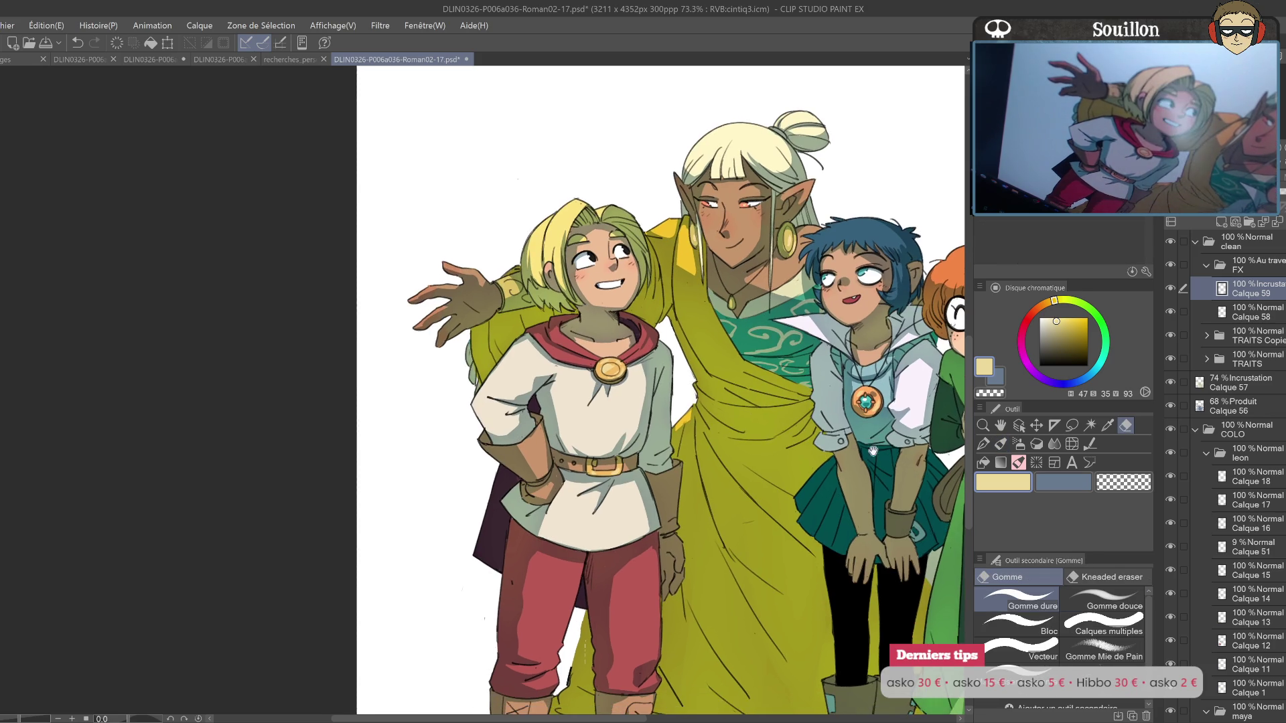
key(p)
Step: Settle on a muted beige-brown (H37 S28 V85) with all four characters in view
drag(1064, 311, 1047, 302)
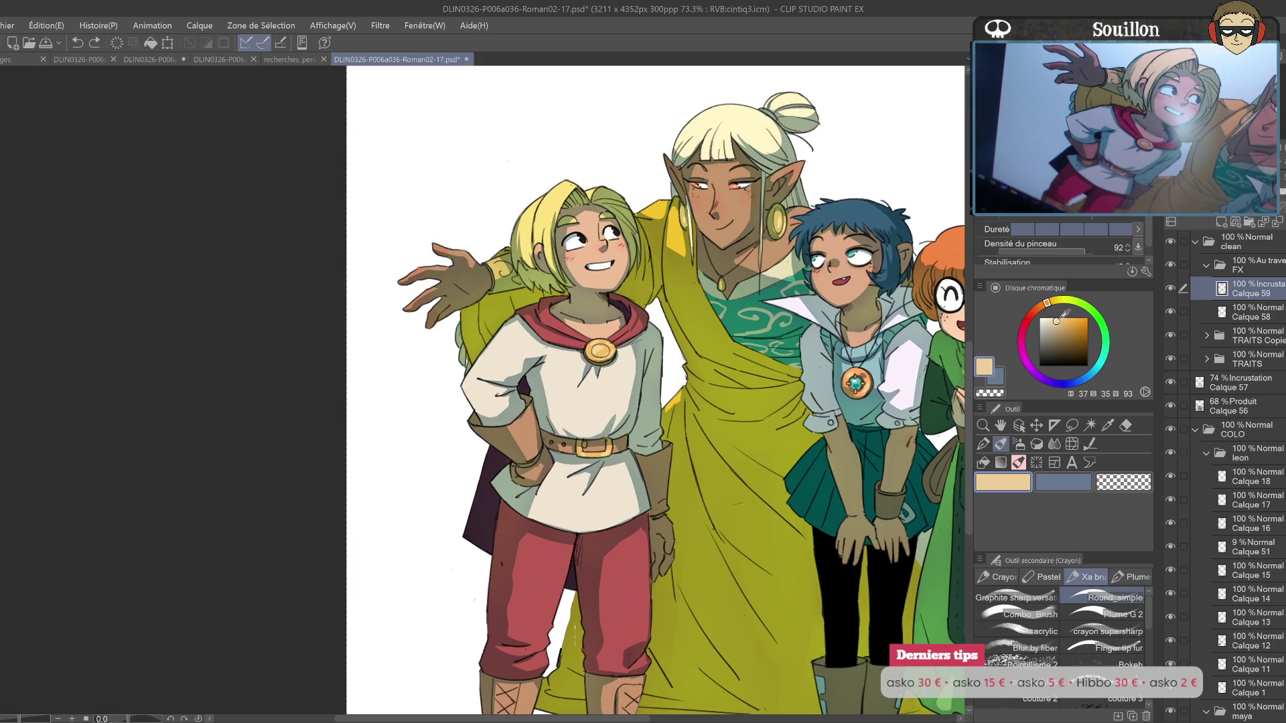
click(1053, 328)
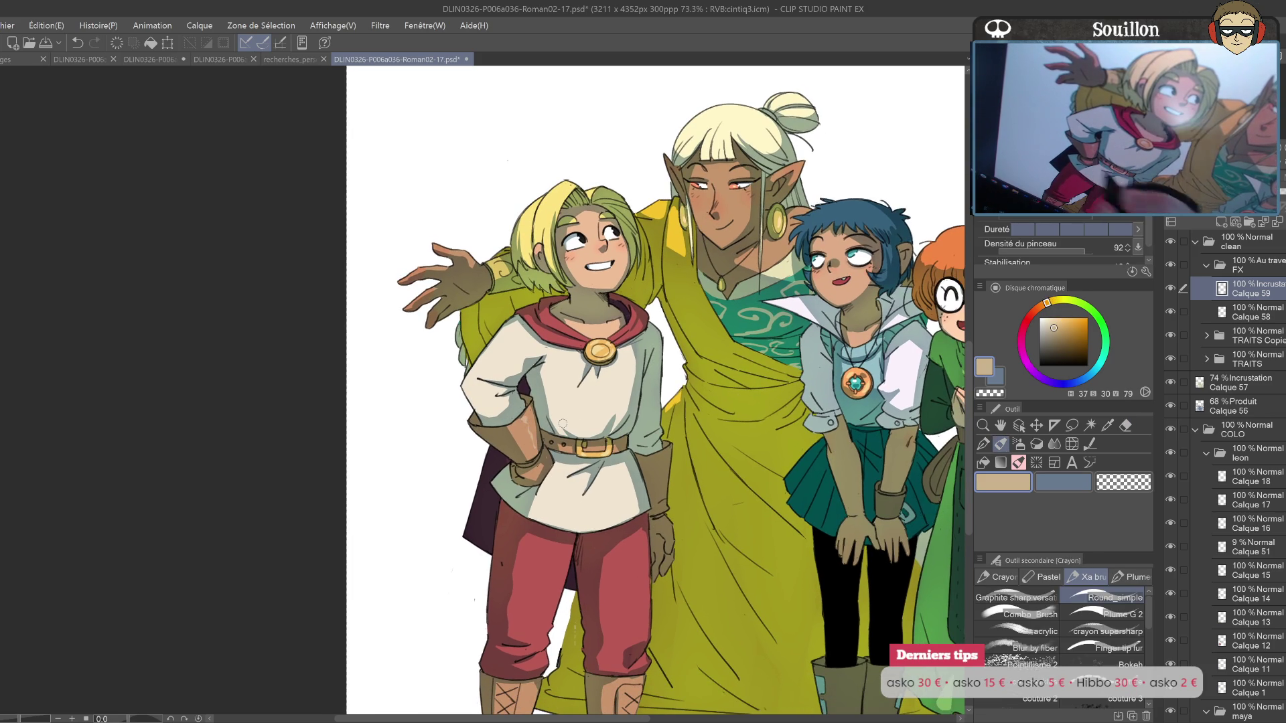
click(1059, 326)
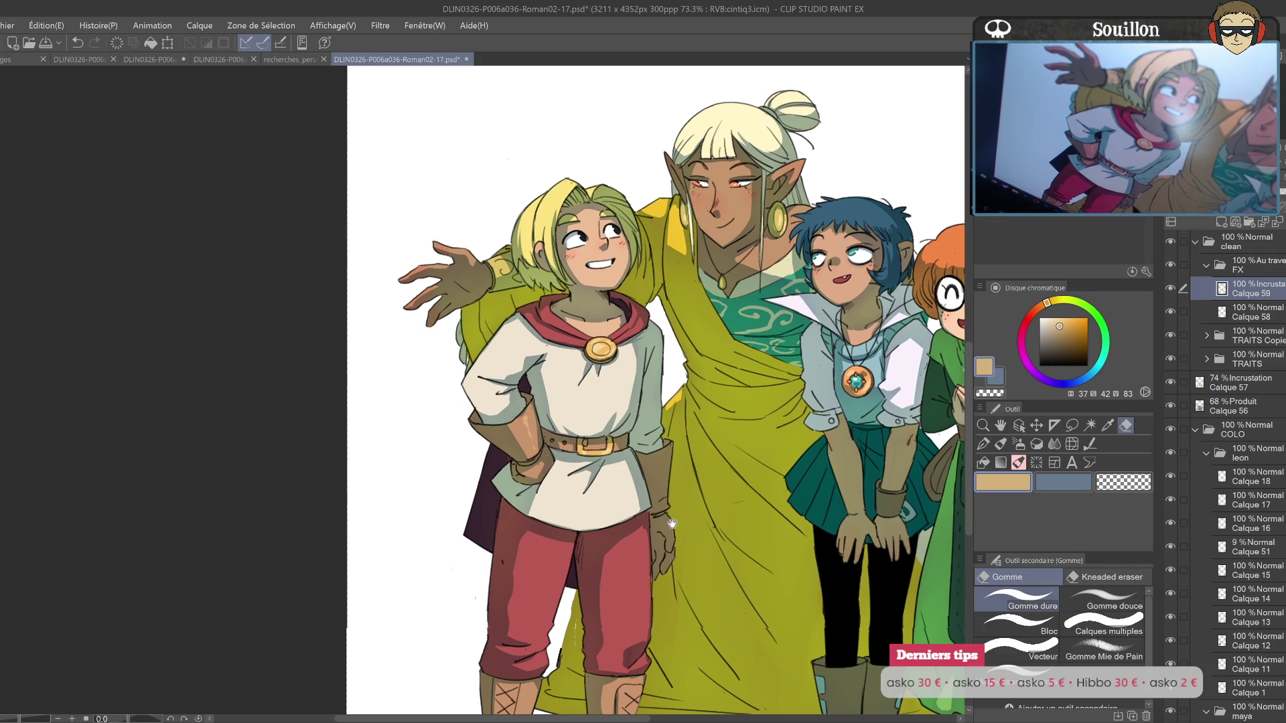
scroll(673, 486, down, 3)
scroll(674, 486, left, 2)
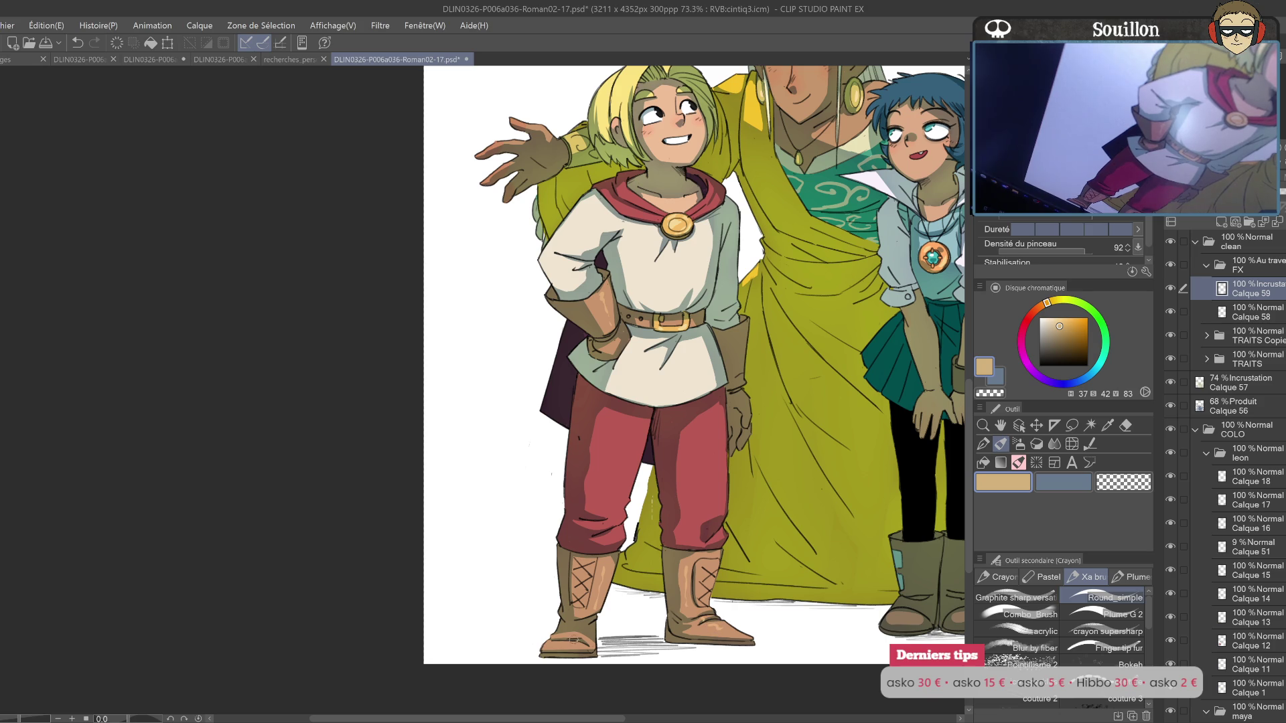
drag(749, 457, 694, 602)
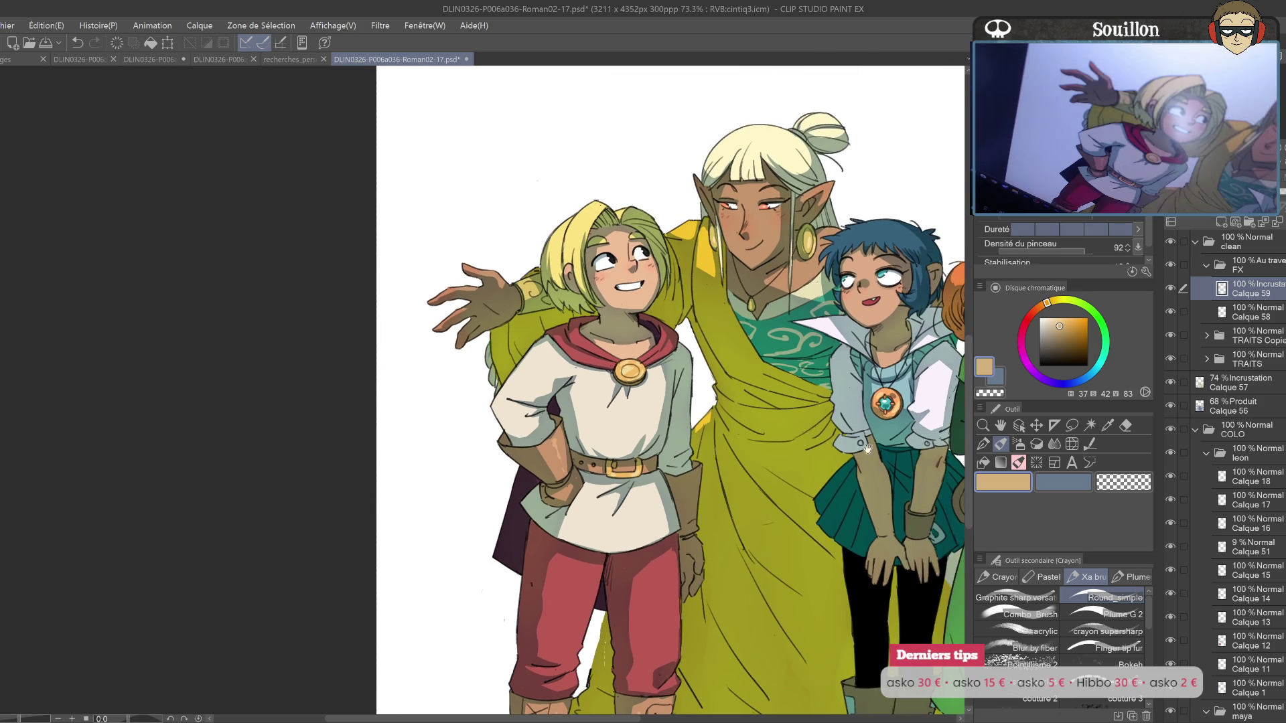
click(1061, 337)
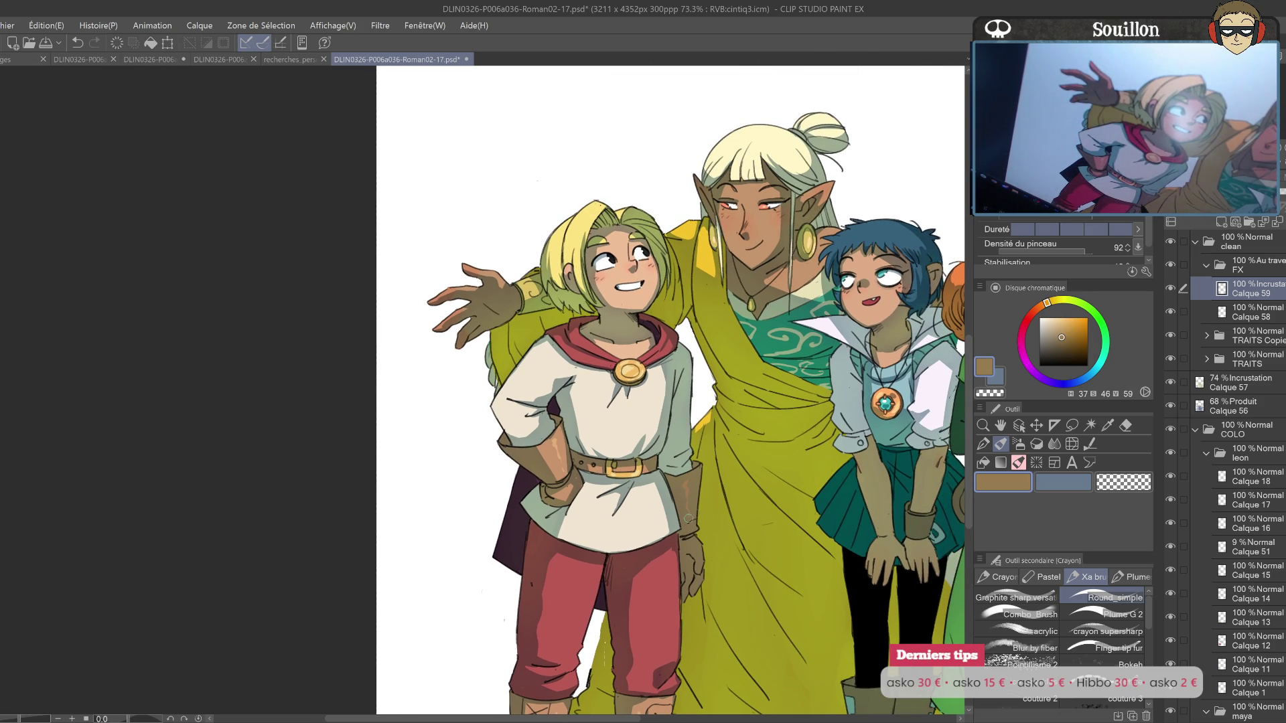
mouse_move(799, 479)
mouse_down()
mouse_move(835, 544)
mouse_move(805, 541)
mouse_up()
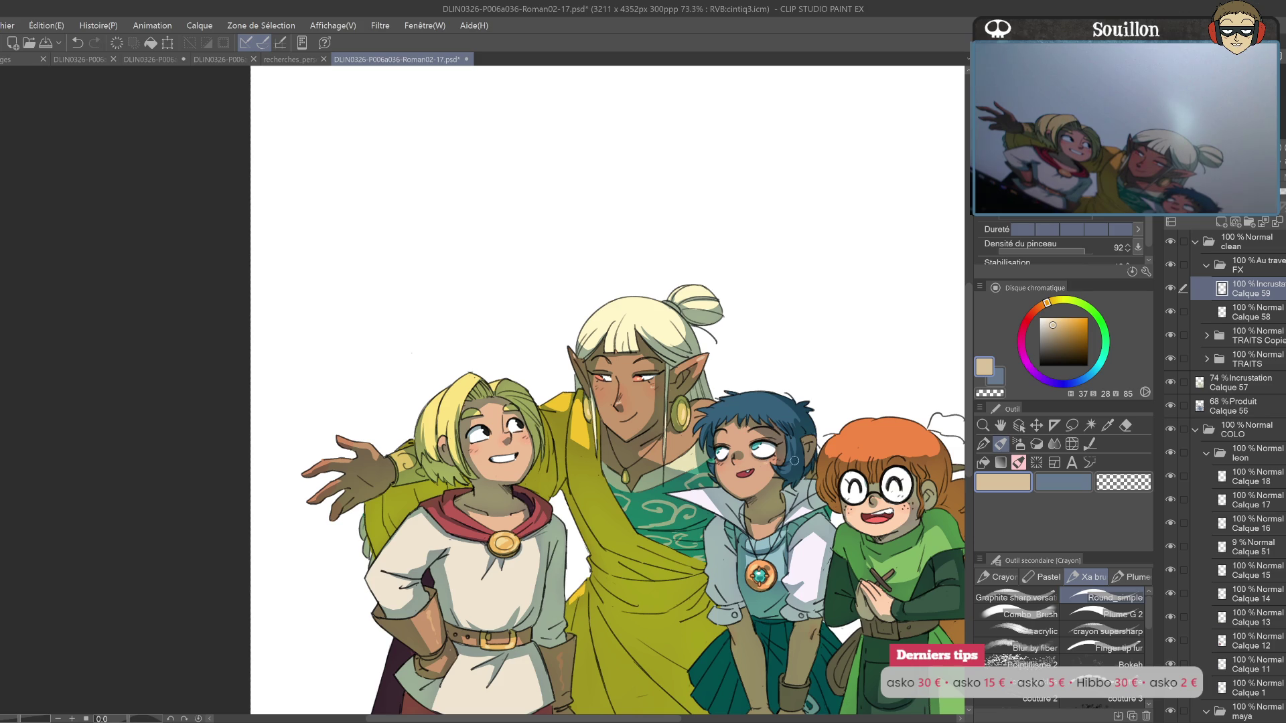
Step: Try several orange and tan tones, sampling the brown of the girl's hair
drag(785, 430, 725, 371)
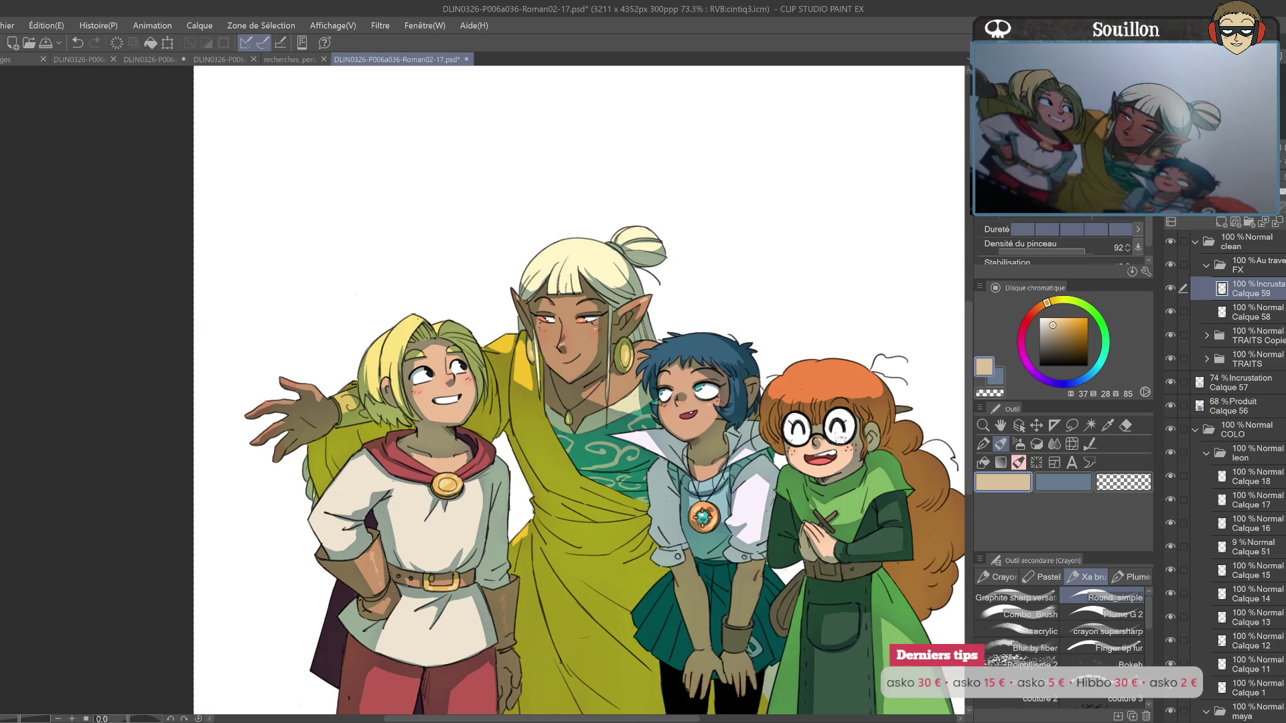
click(1040, 307)
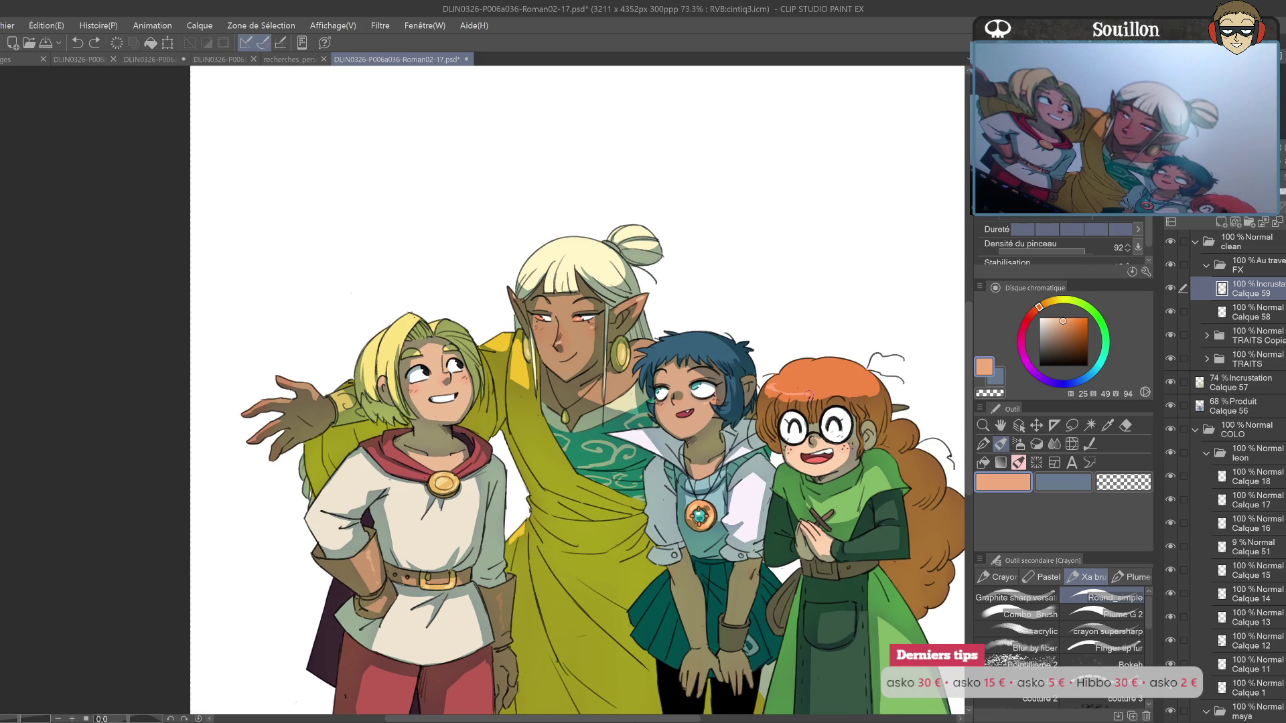
click(1047, 303)
key(e)
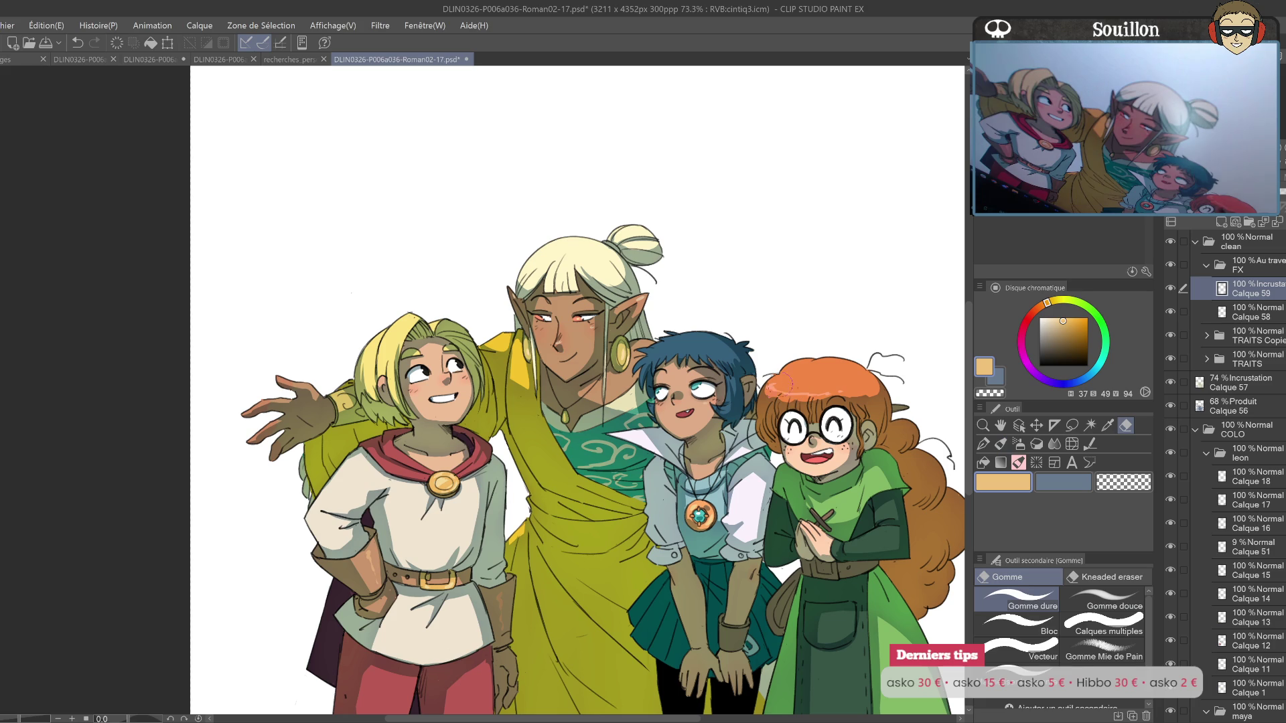
key(p)
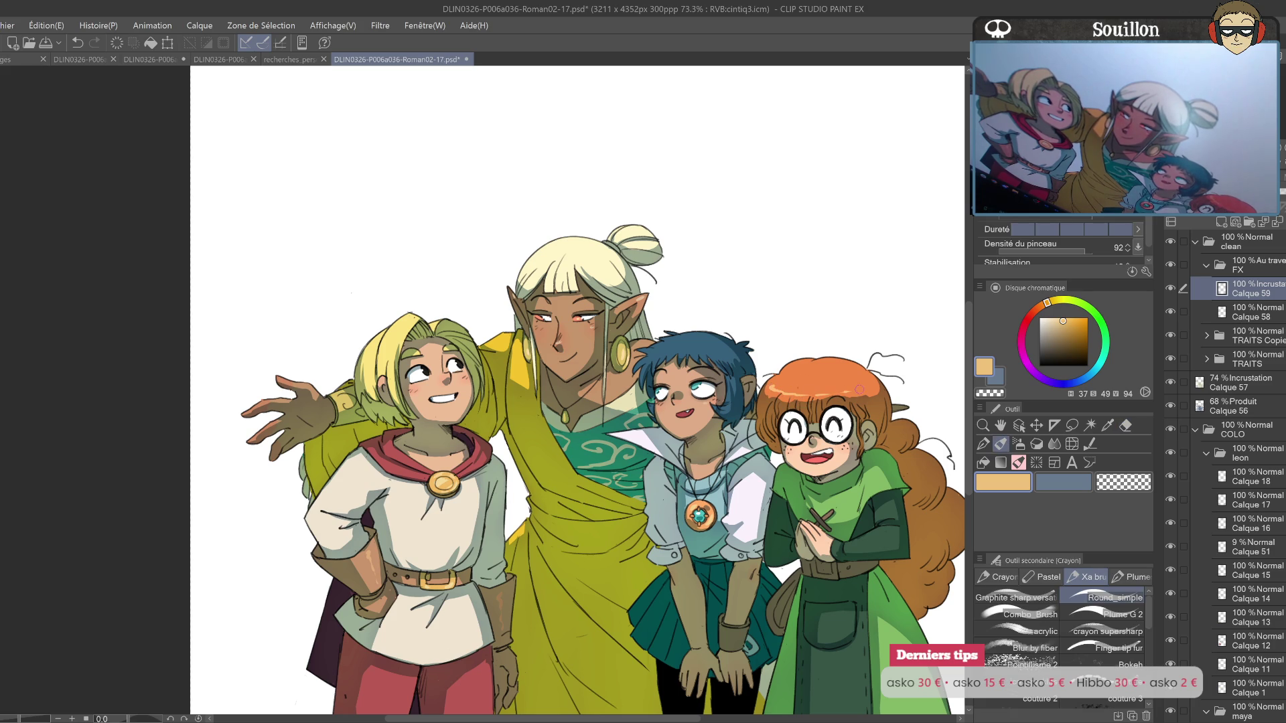
drag(944, 428, 873, 387)
drag(855, 480, 831, 440)
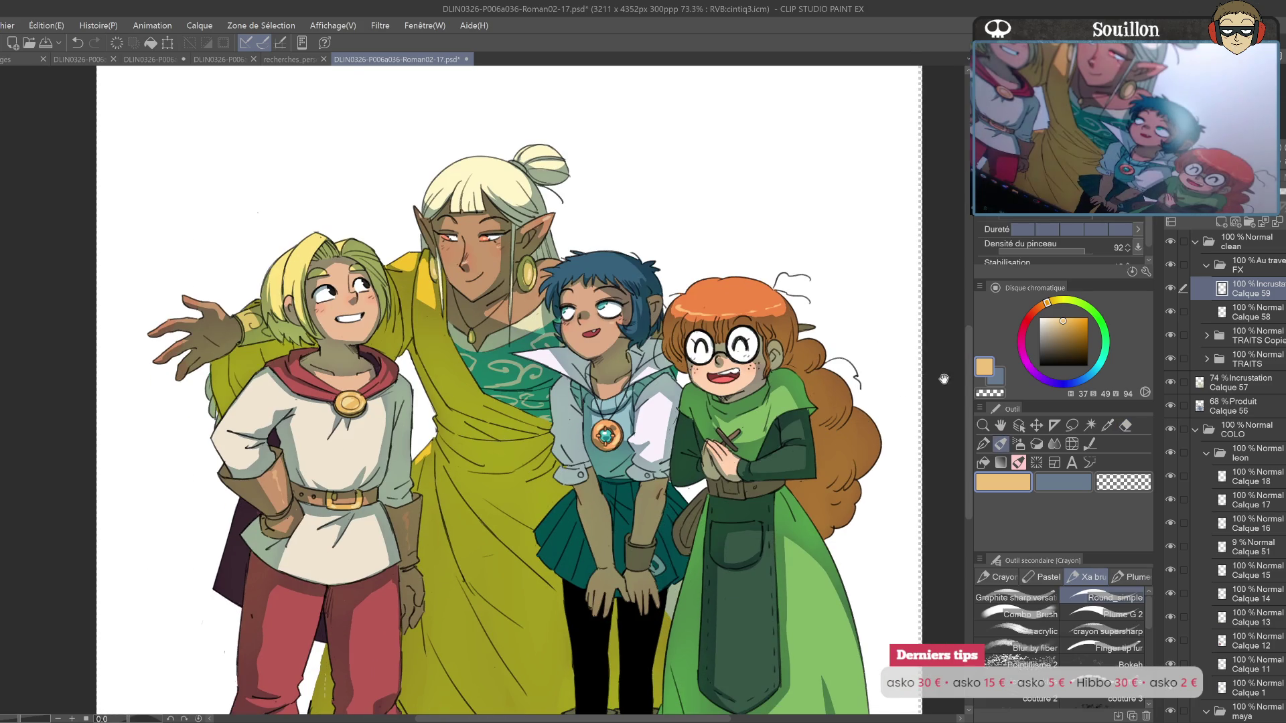
alt+click(849, 423)
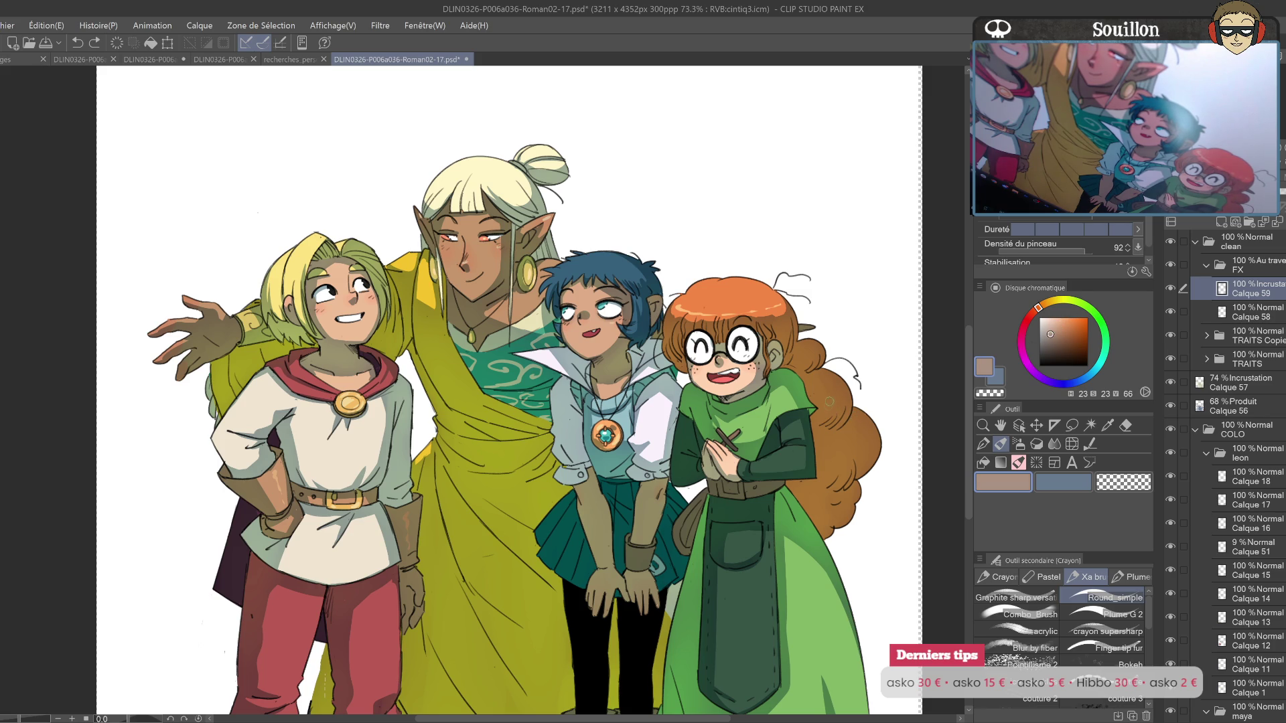
click(1065, 326)
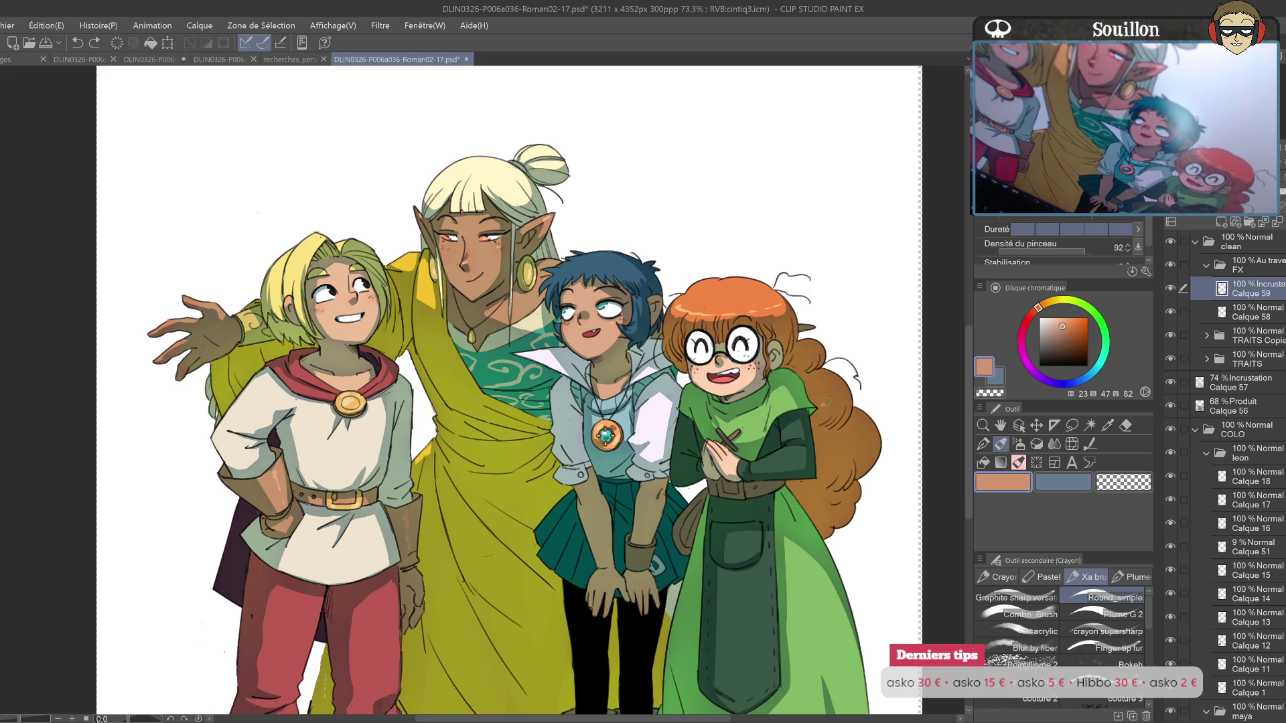
click(1052, 326)
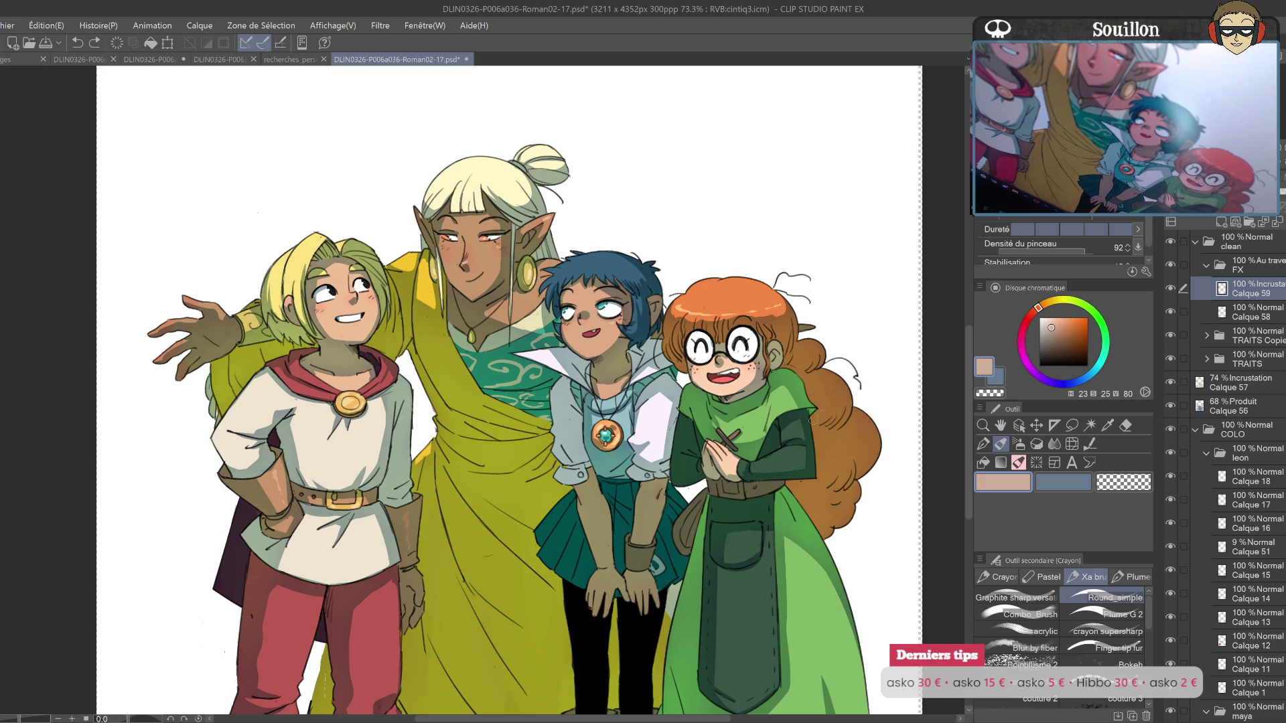
click(1050, 310)
click(1064, 331)
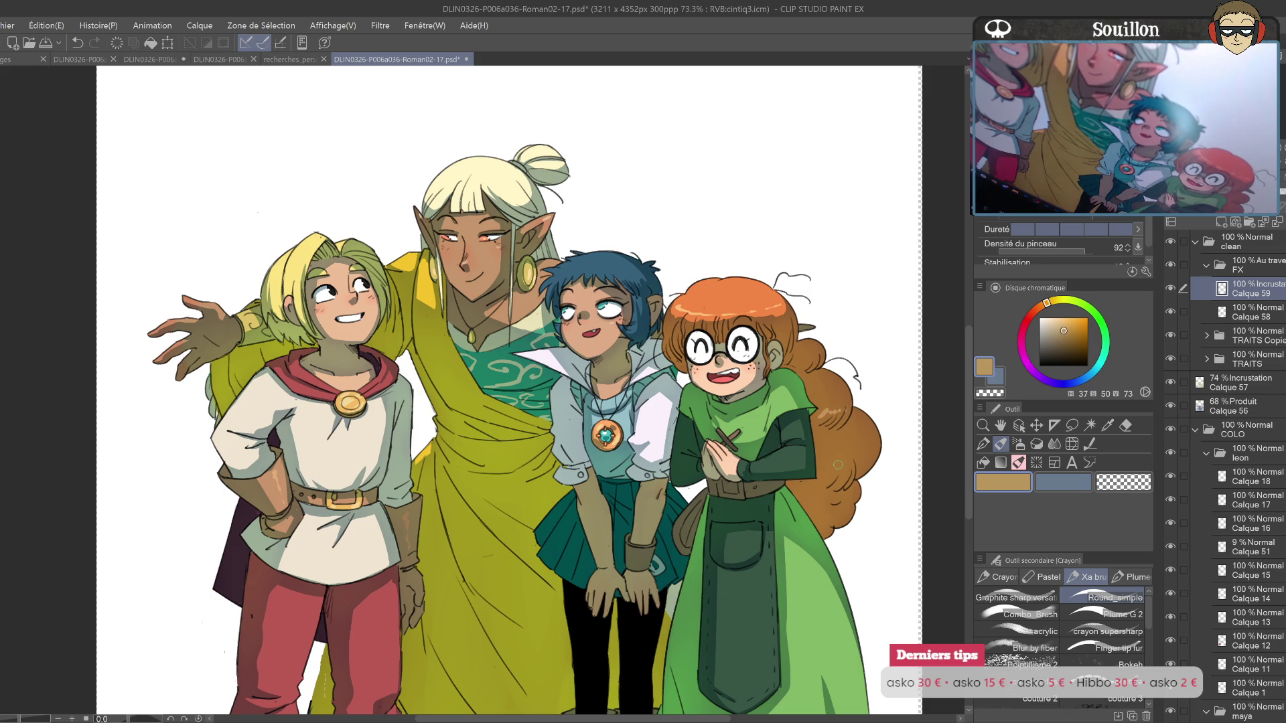
Step: Mirror the canvas to check the drawing, pick a duller brown, then flip back
key(h)
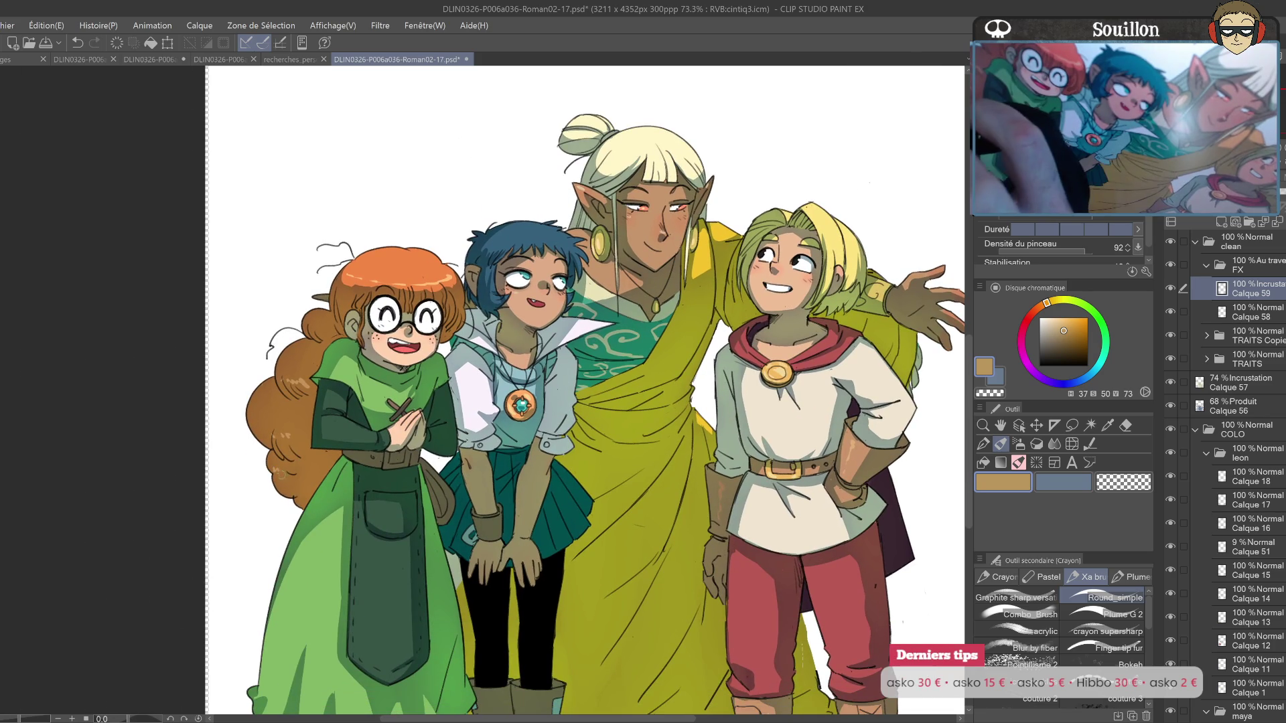
drag(637, 518, 641, 485)
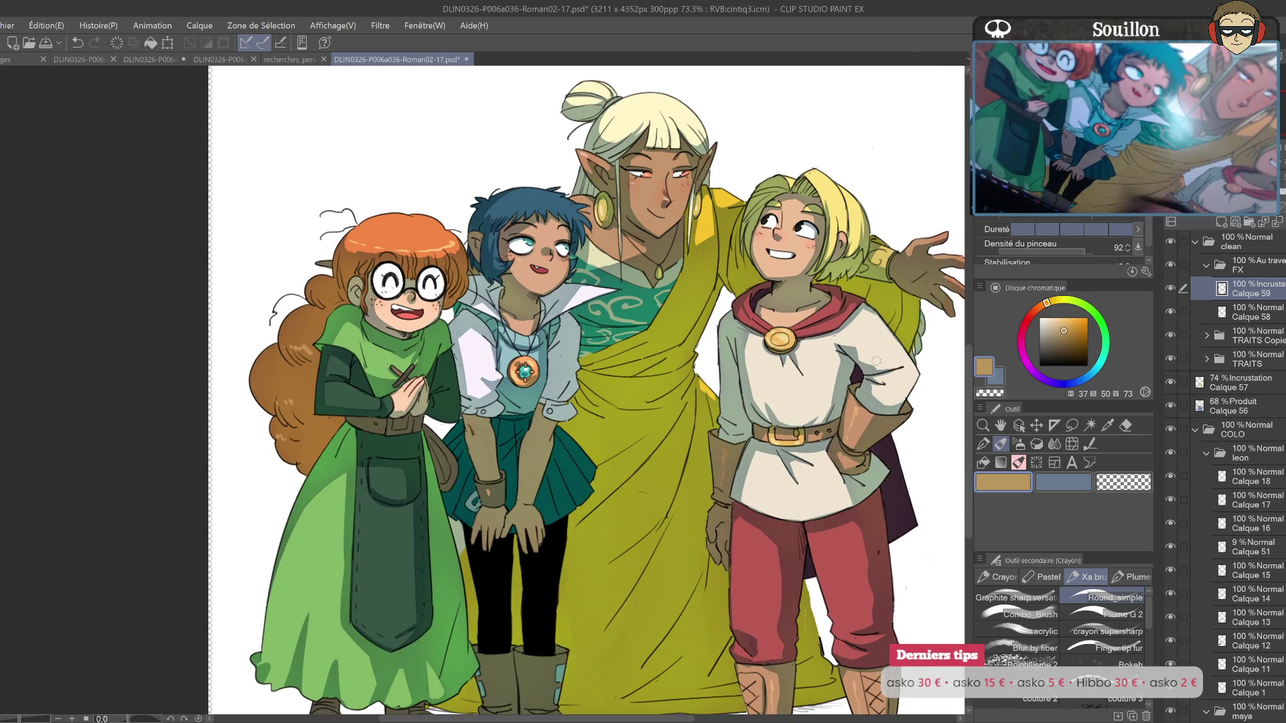
click(1057, 336)
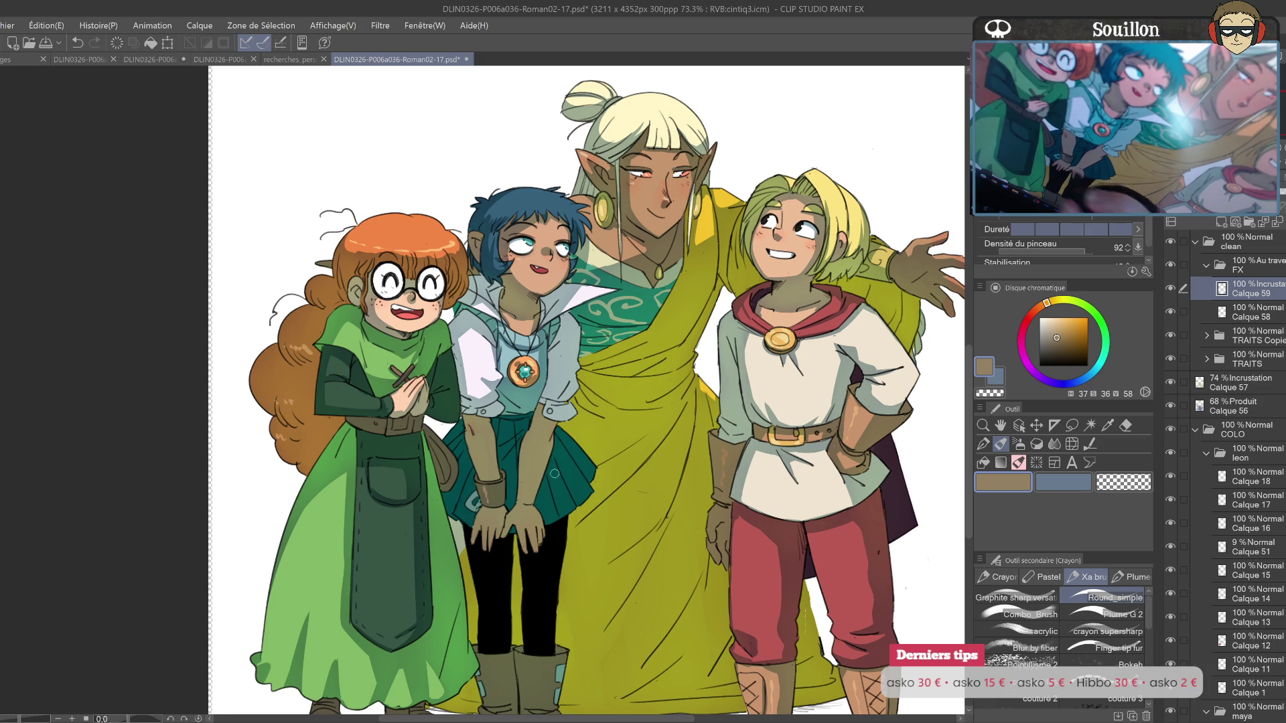
key(h)
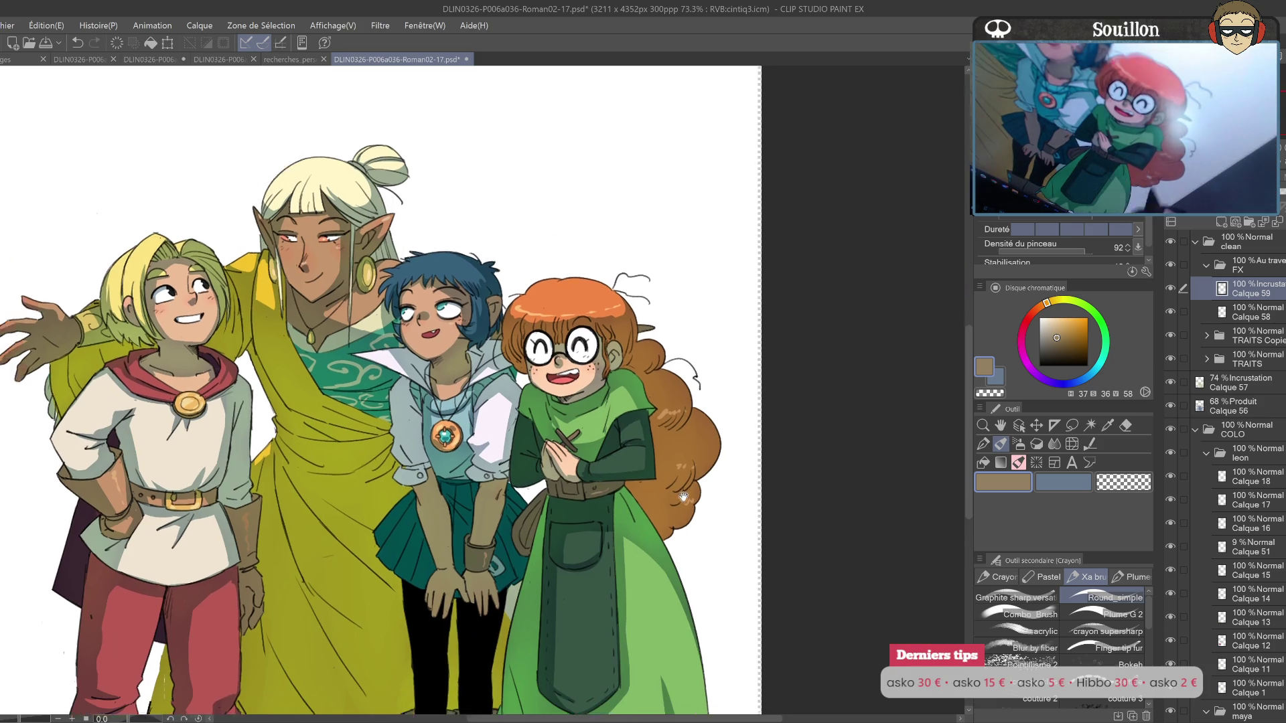
Step: Reframe the whole group of characters and make the 'clean' folder the working layer
drag(560, 429, 673, 488)
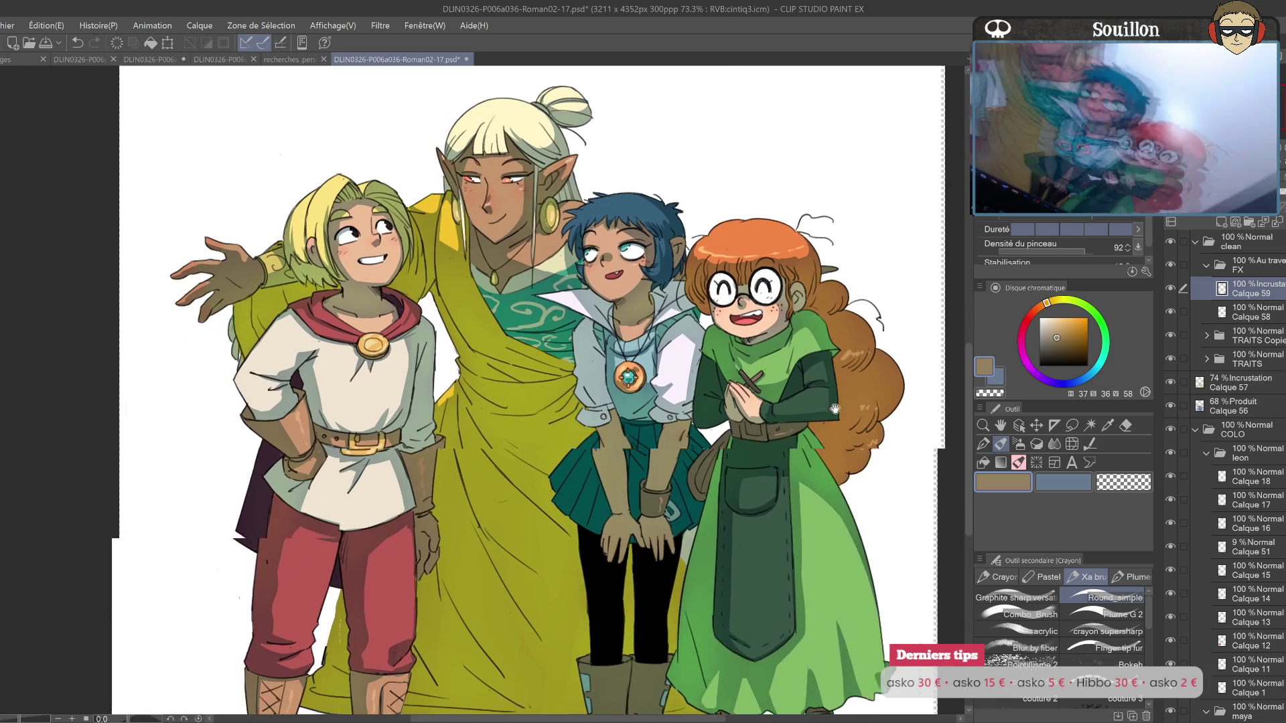
drag(683, 534, 704, 437)
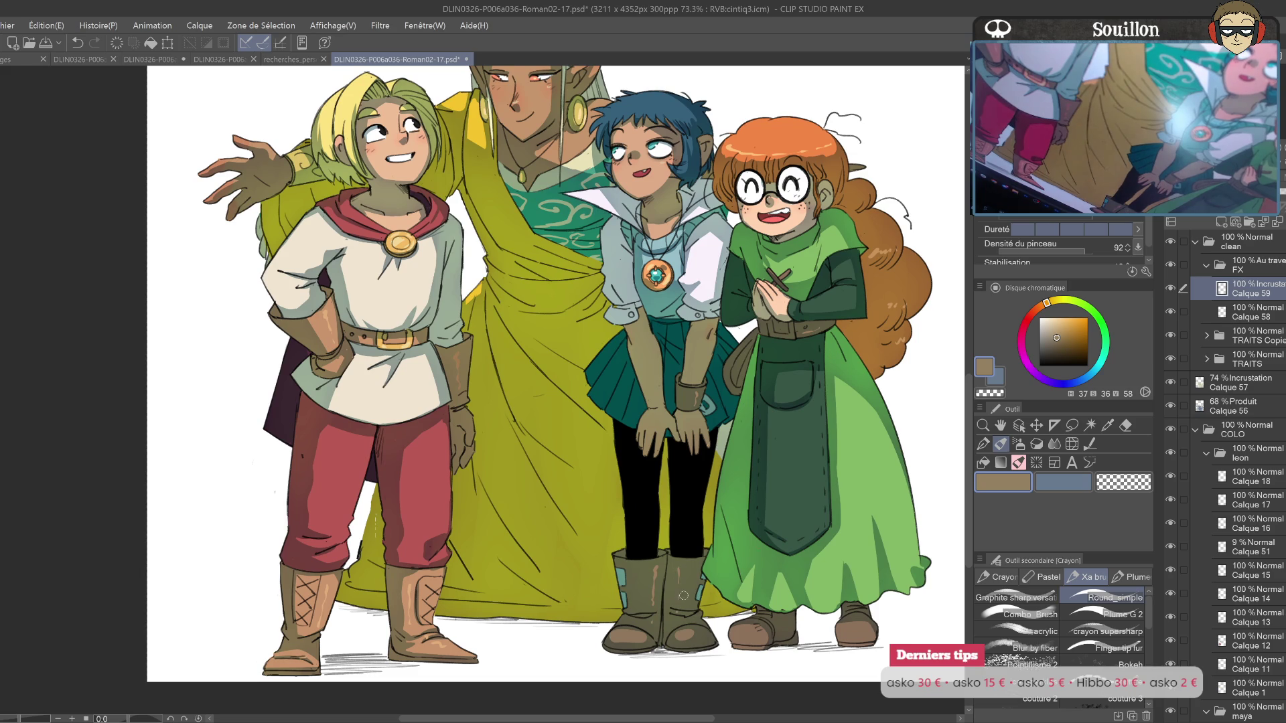
drag(727, 518, 816, 527)
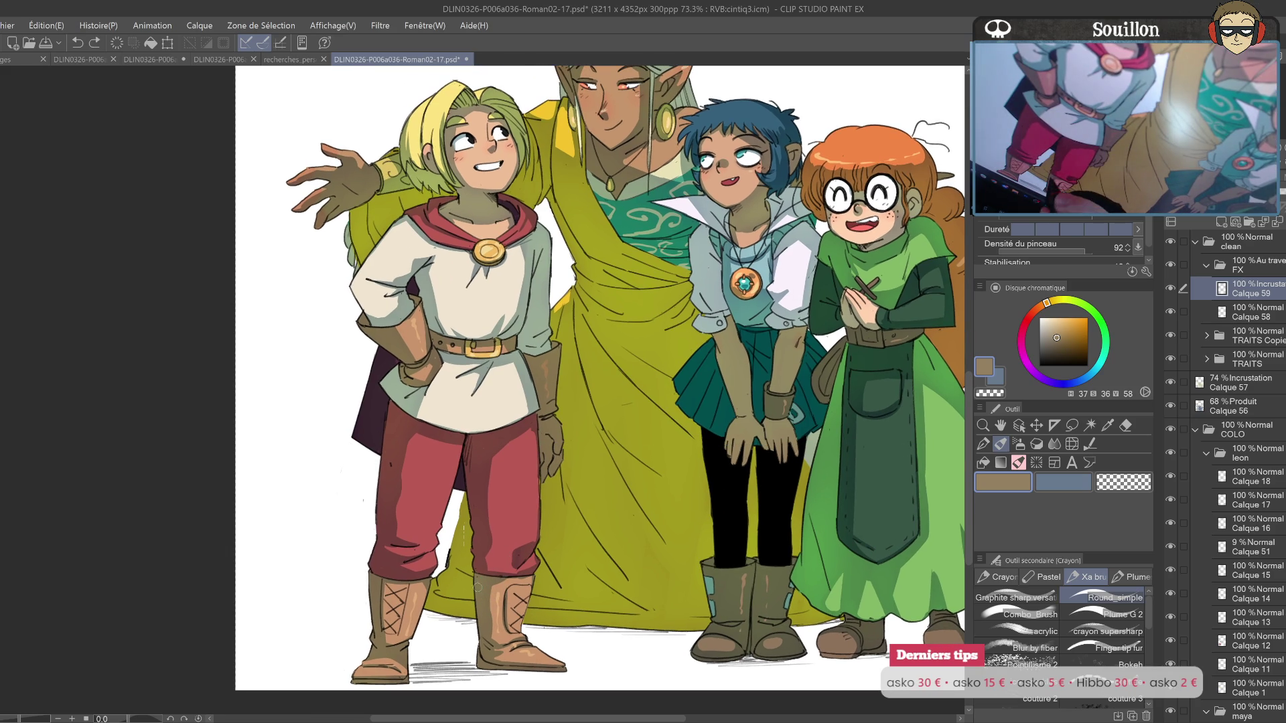
drag(554, 356, 599, 497)
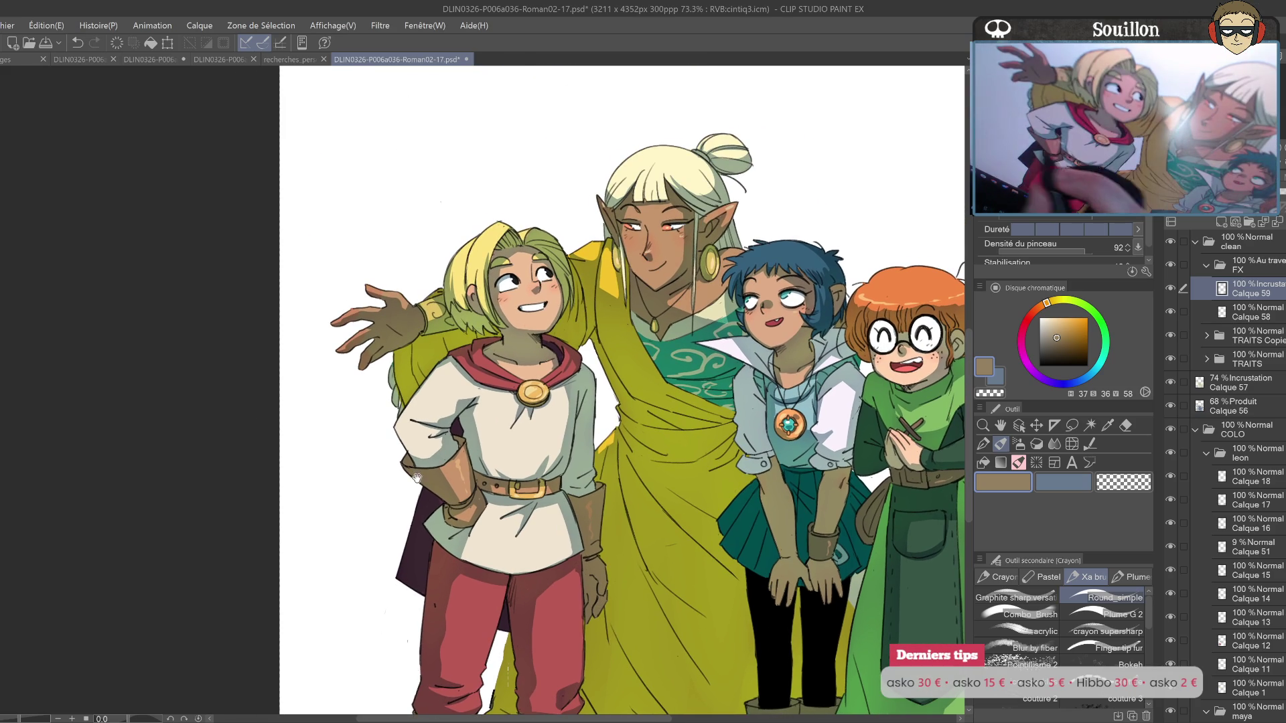
mouse_move(889, 460)
mouse_down()
mouse_move(785, 510)
mouse_move(641, 504)
mouse_up()
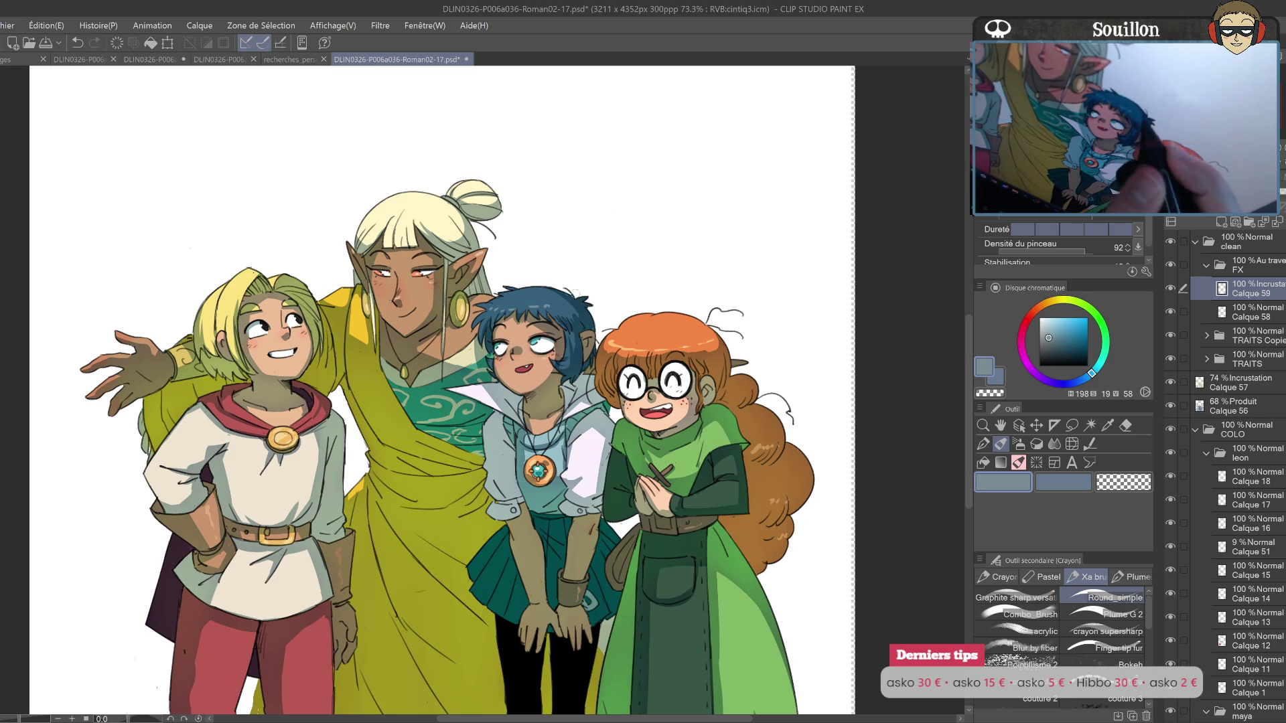
click(1242, 241)
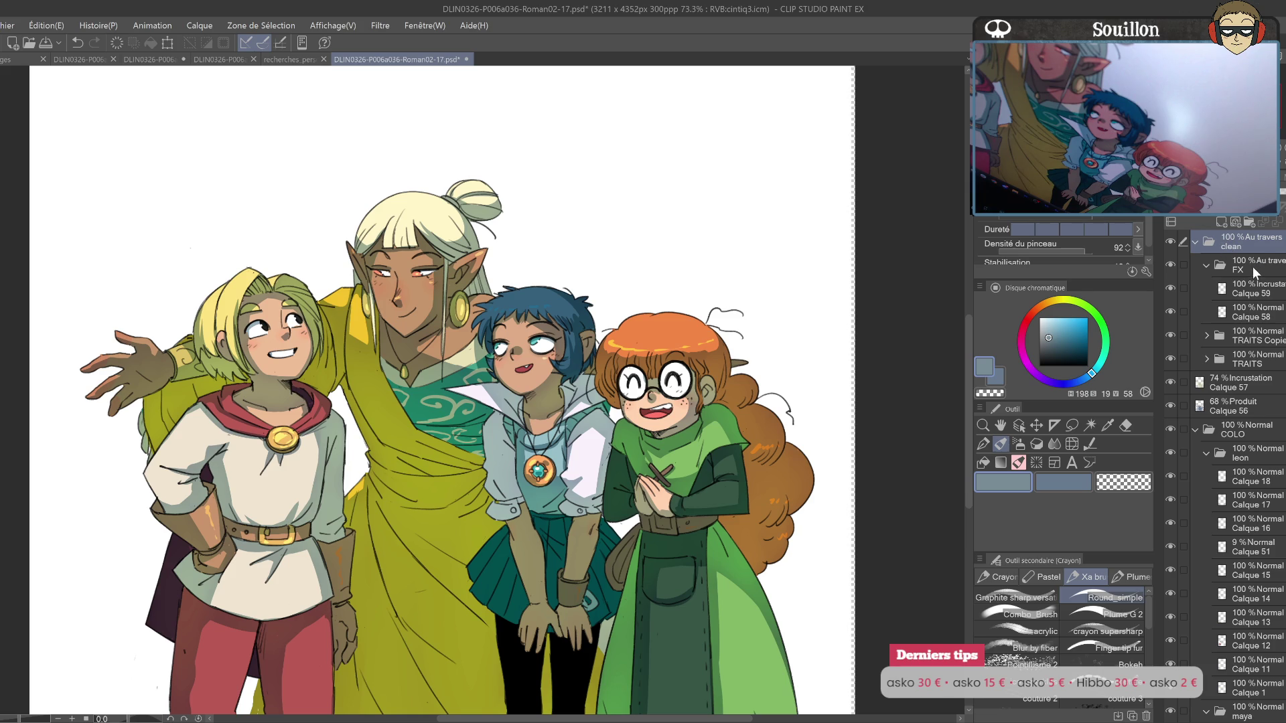
Step: Select the Calque 59 overlay layer with a lighter blue-grey and the pencil
key(e)
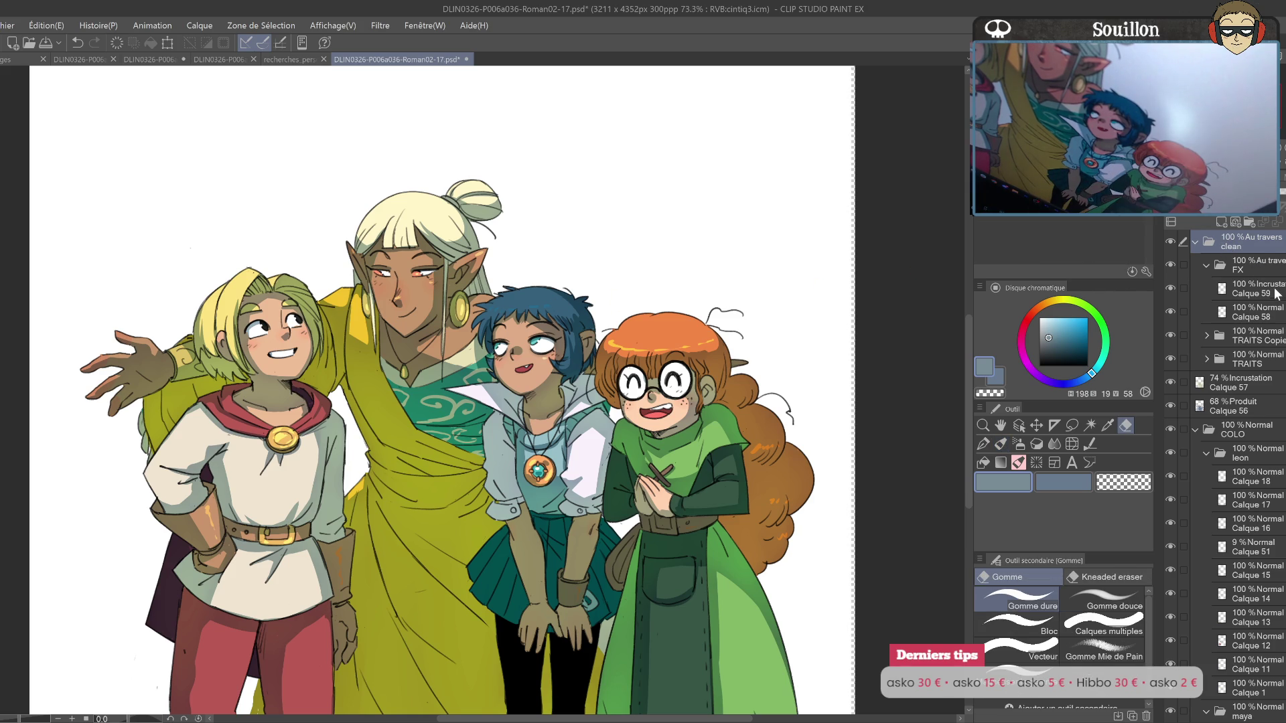
click(1260, 289)
click(1049, 330)
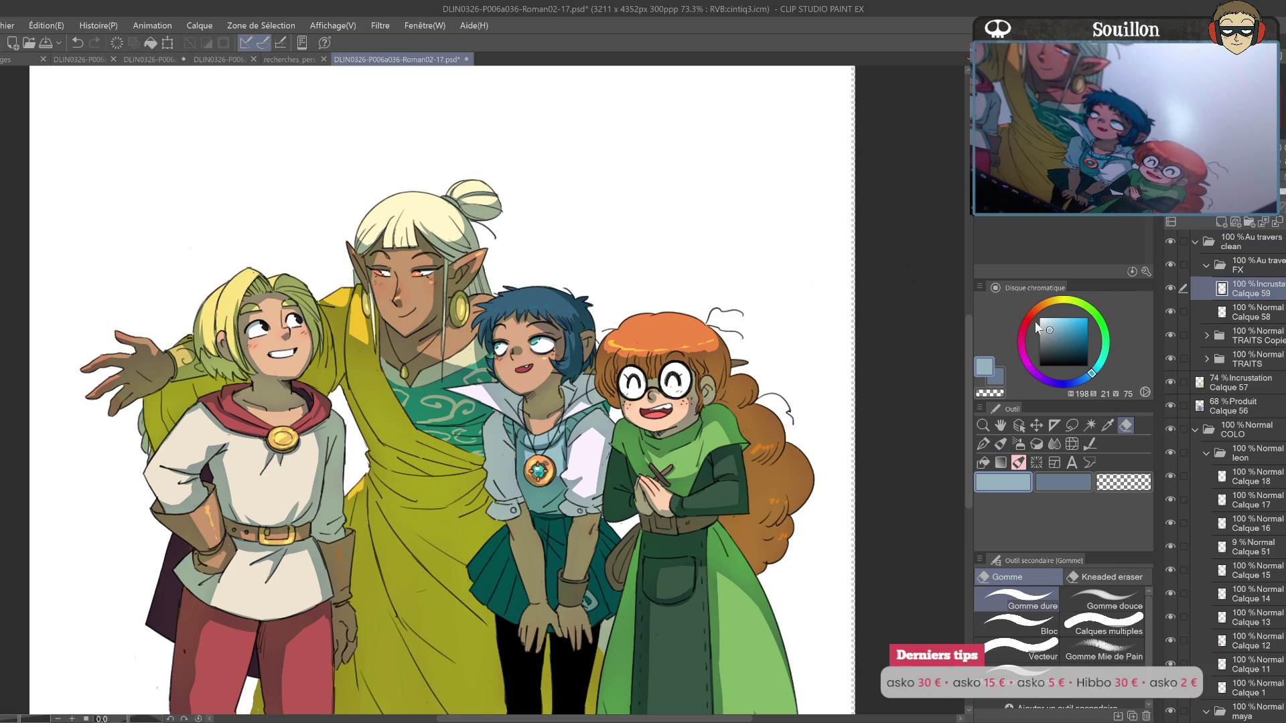
key(p)
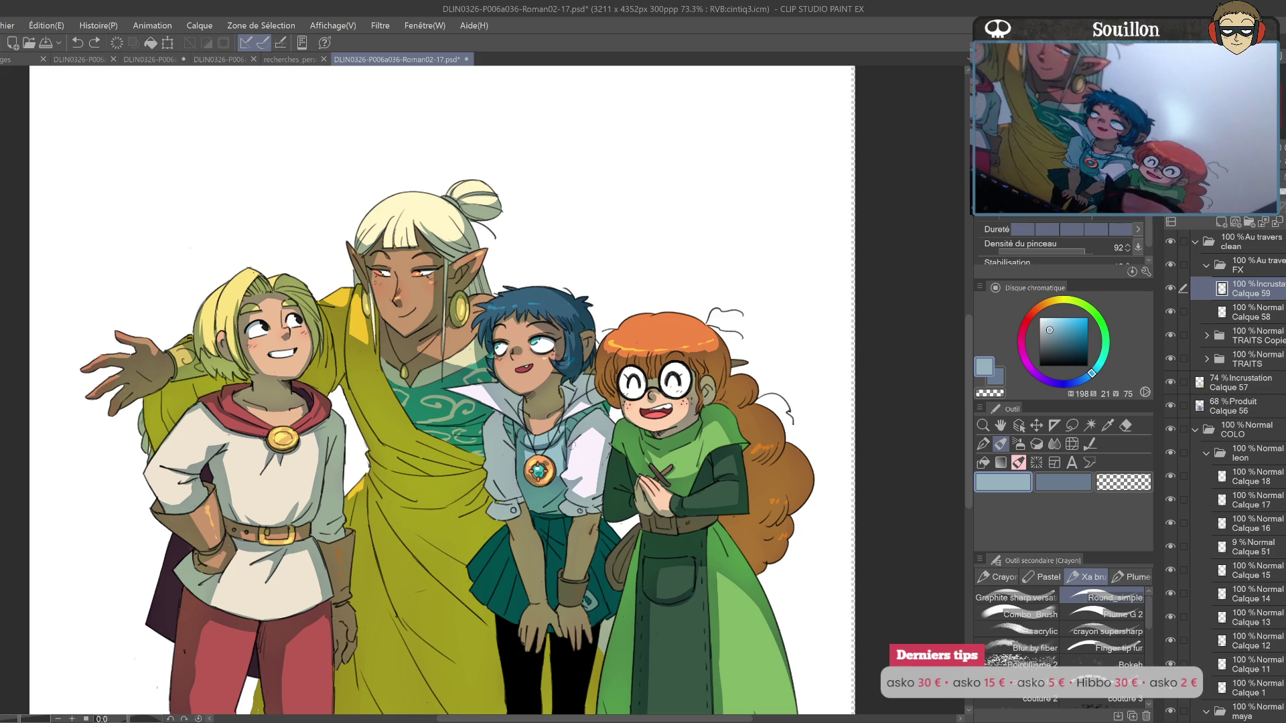
Step: Pick a greyish beige and dab a small touch-up on the character's glove
drag(636, 484, 704, 407)
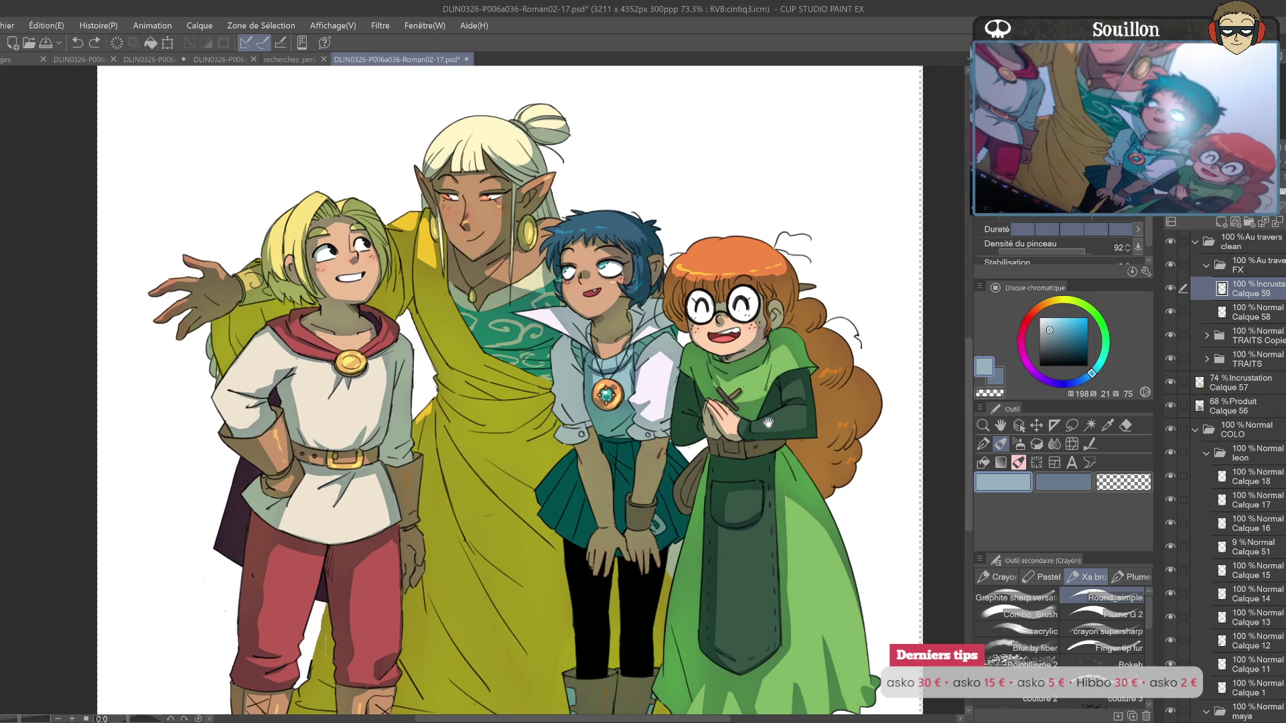
drag(736, 472, 743, 424)
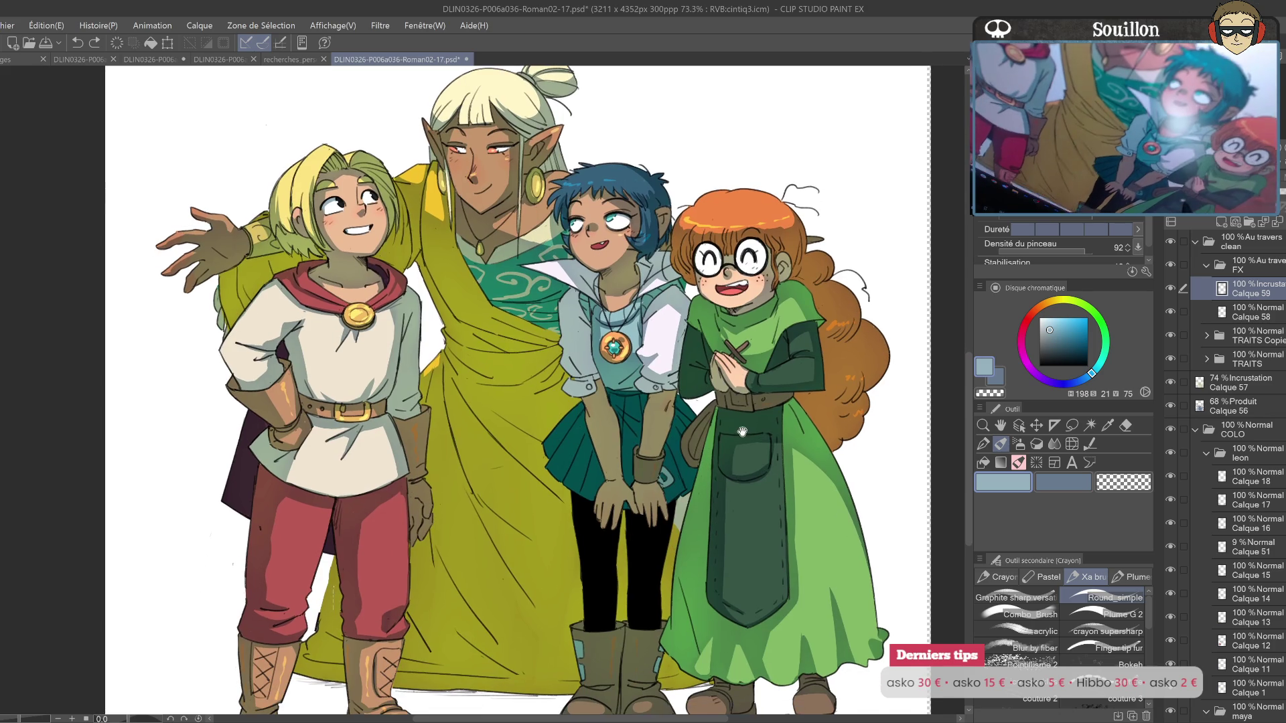
key(e)
click(1048, 306)
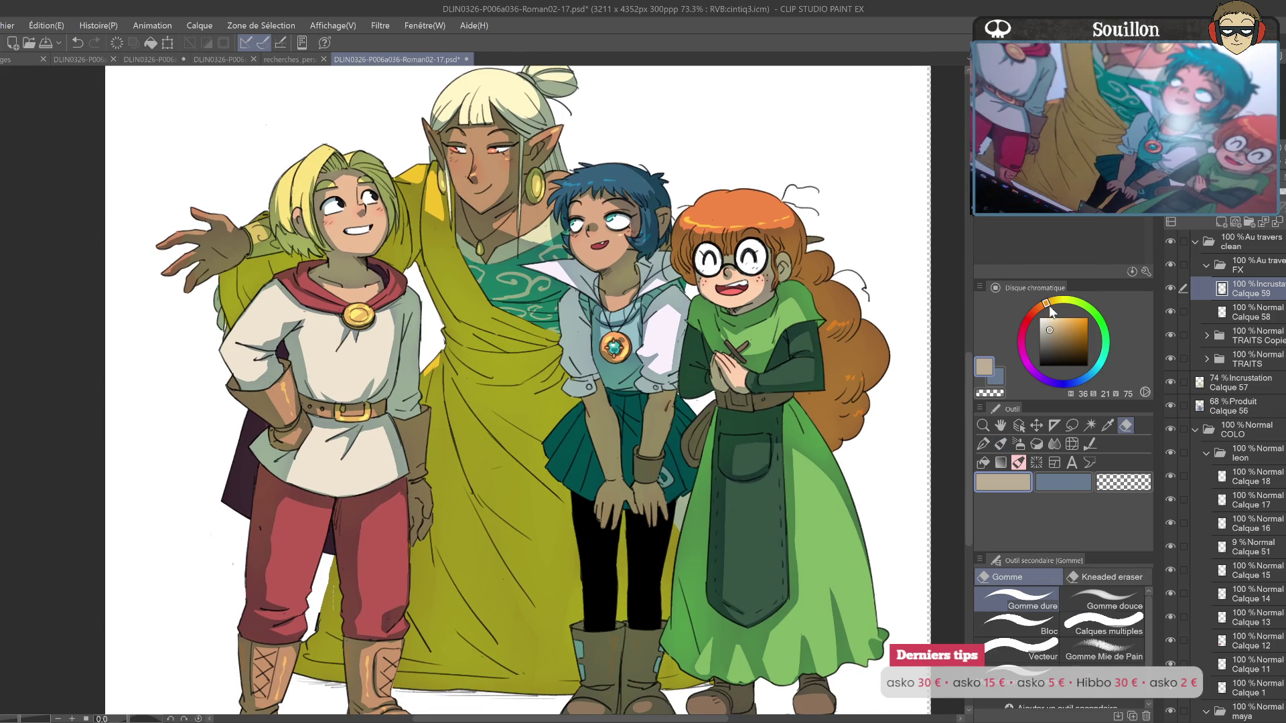
key(p)
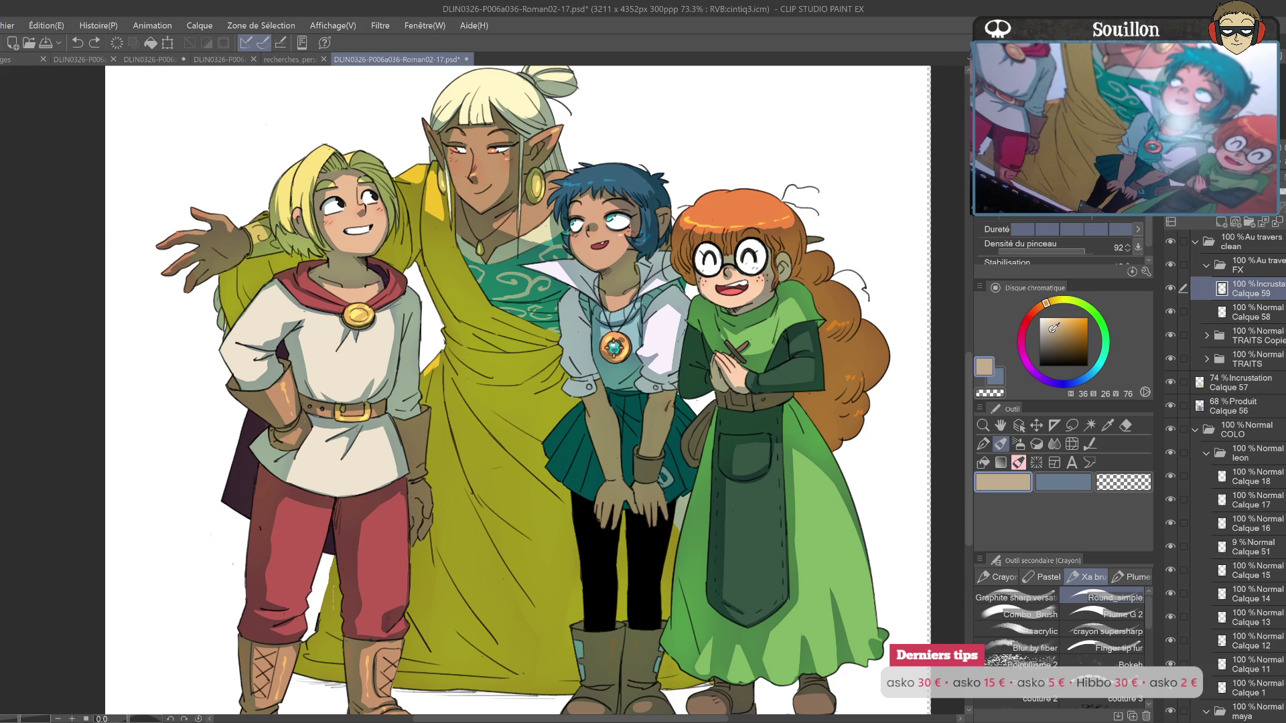
click(1049, 337)
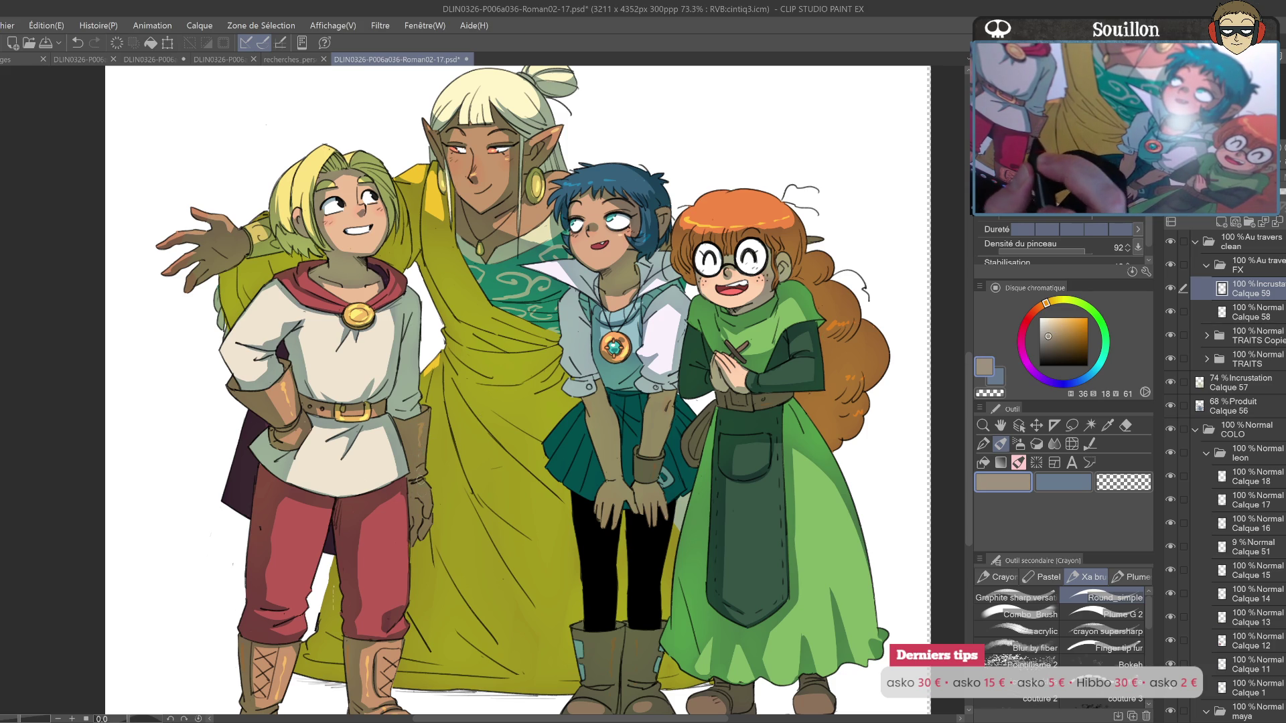
click(427, 499)
Step: Recentre all four characters and select everything painted in the COLO folder
drag(427, 499, 471, 386)
key(e)
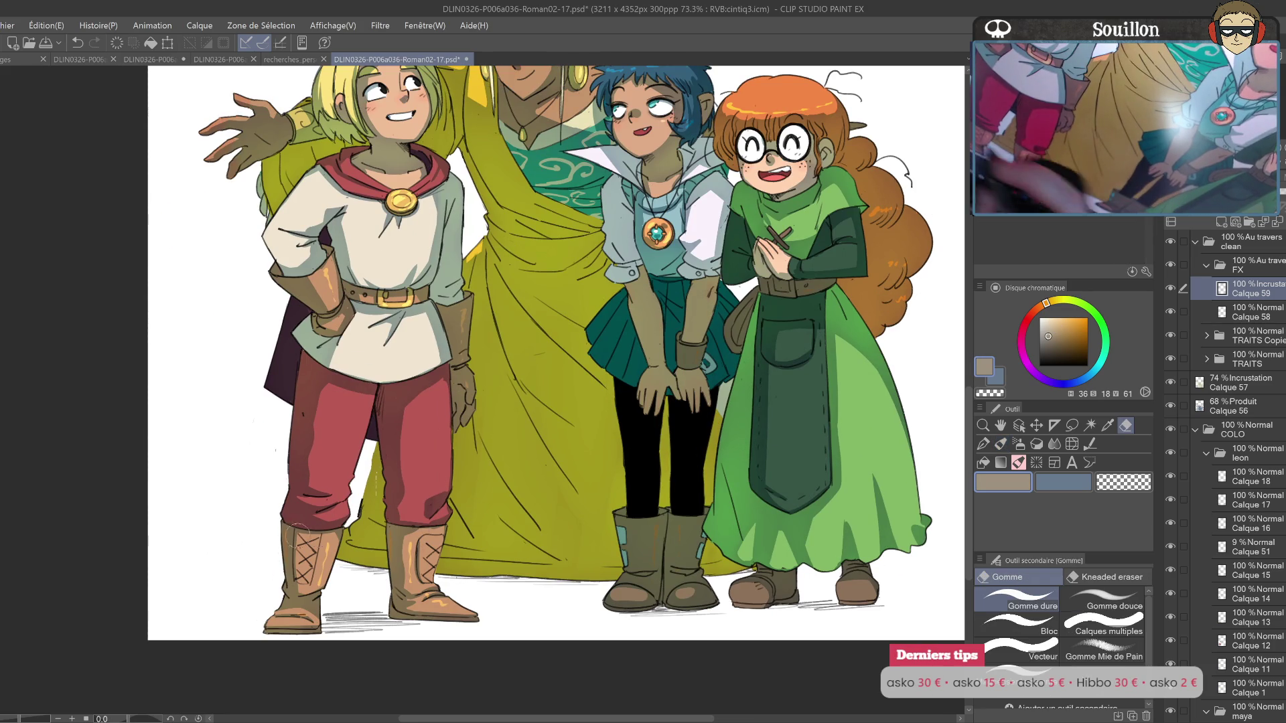
key(p)
key(e)
key(p)
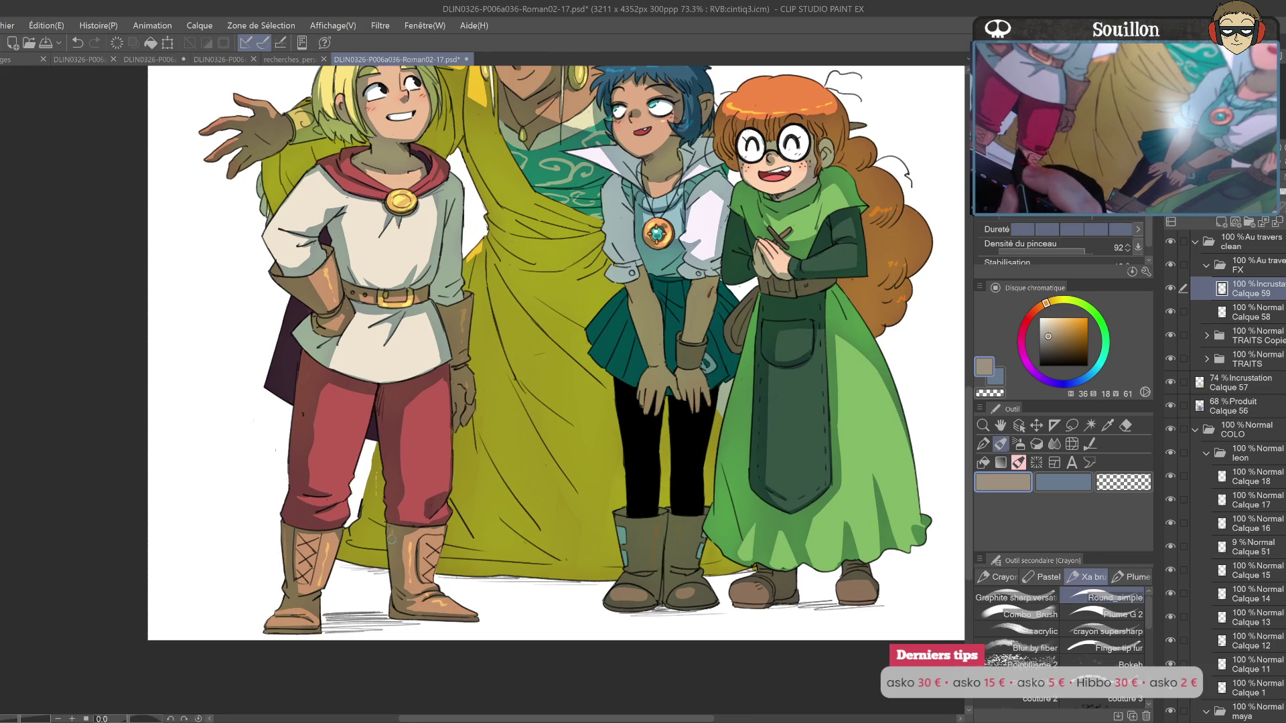
drag(614, 459, 564, 462)
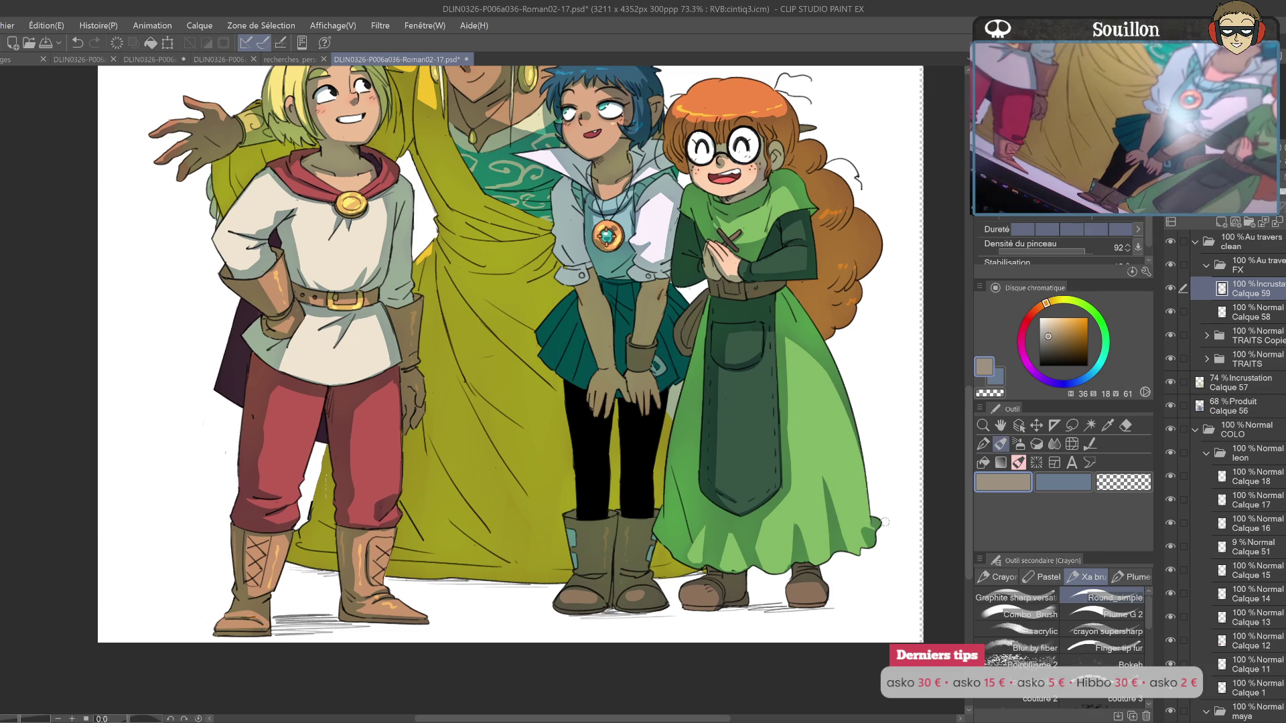
drag(904, 513, 881, 487)
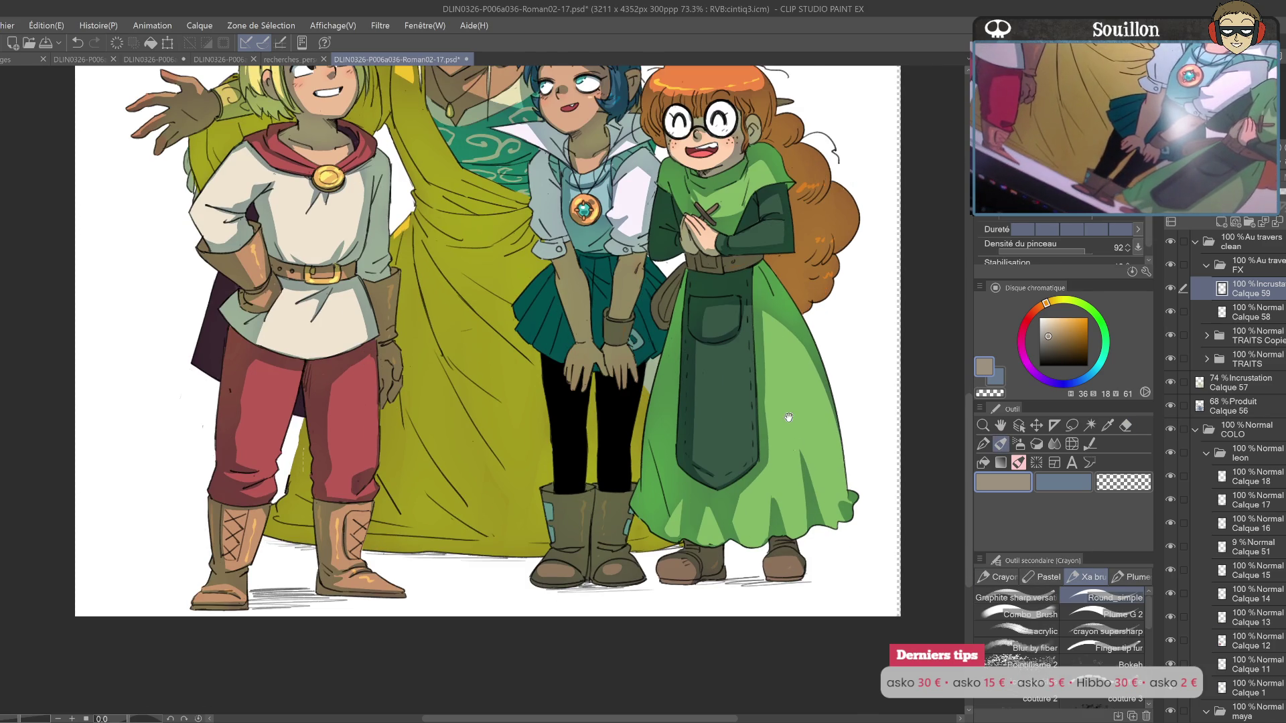
drag(788, 421, 752, 589)
key(e)
key(p)
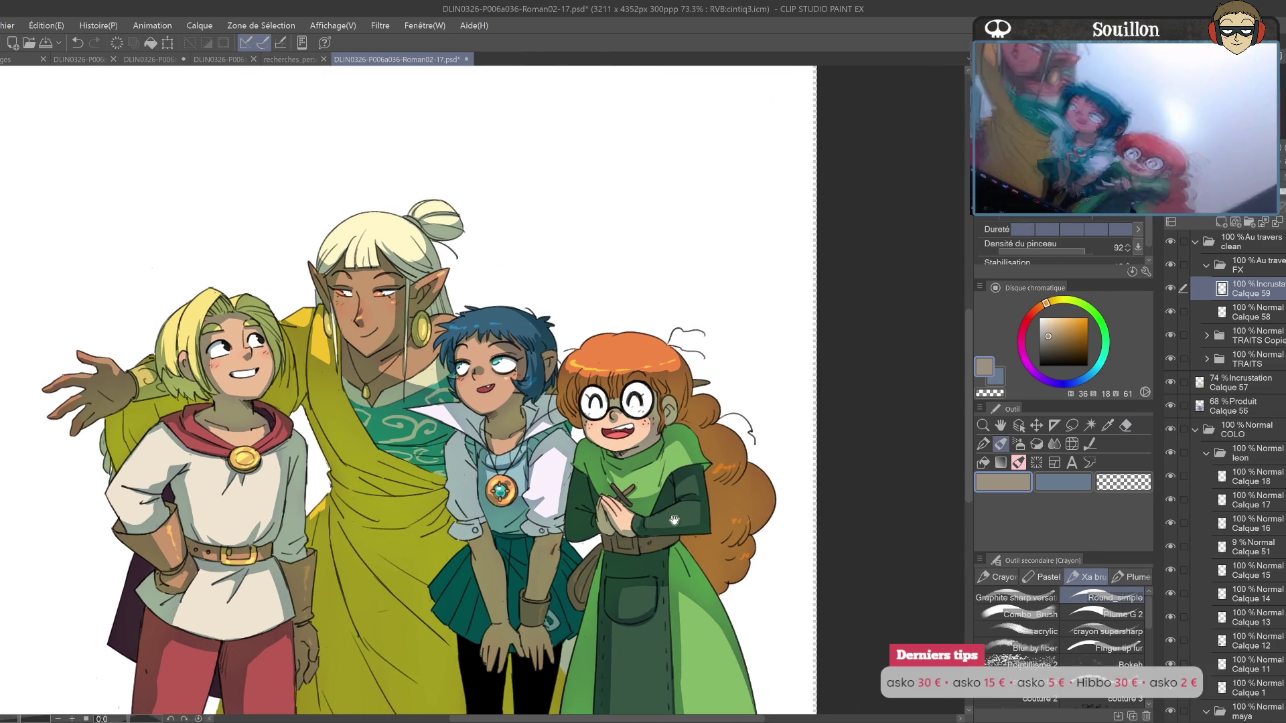
mouse_move(622, 482)
mouse_down()
mouse_move(691, 488)
mouse_move(749, 518)
mouse_up()
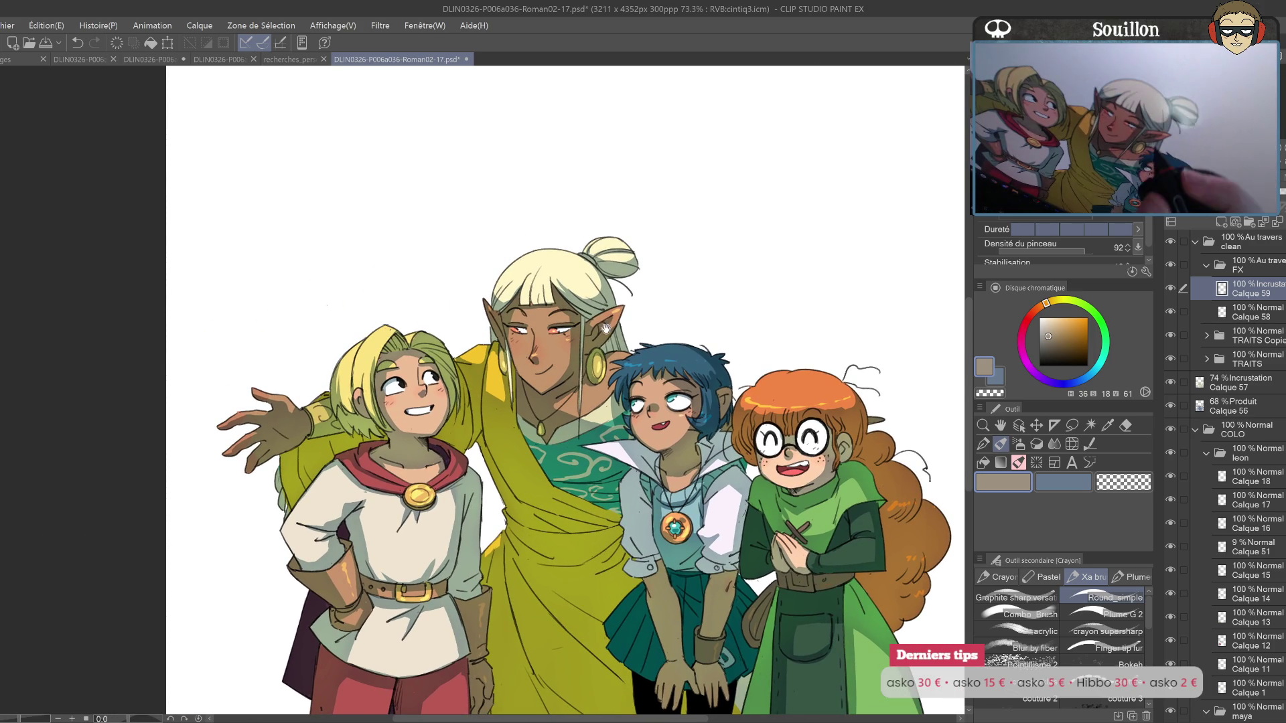
drag(597, 402, 605, 383)
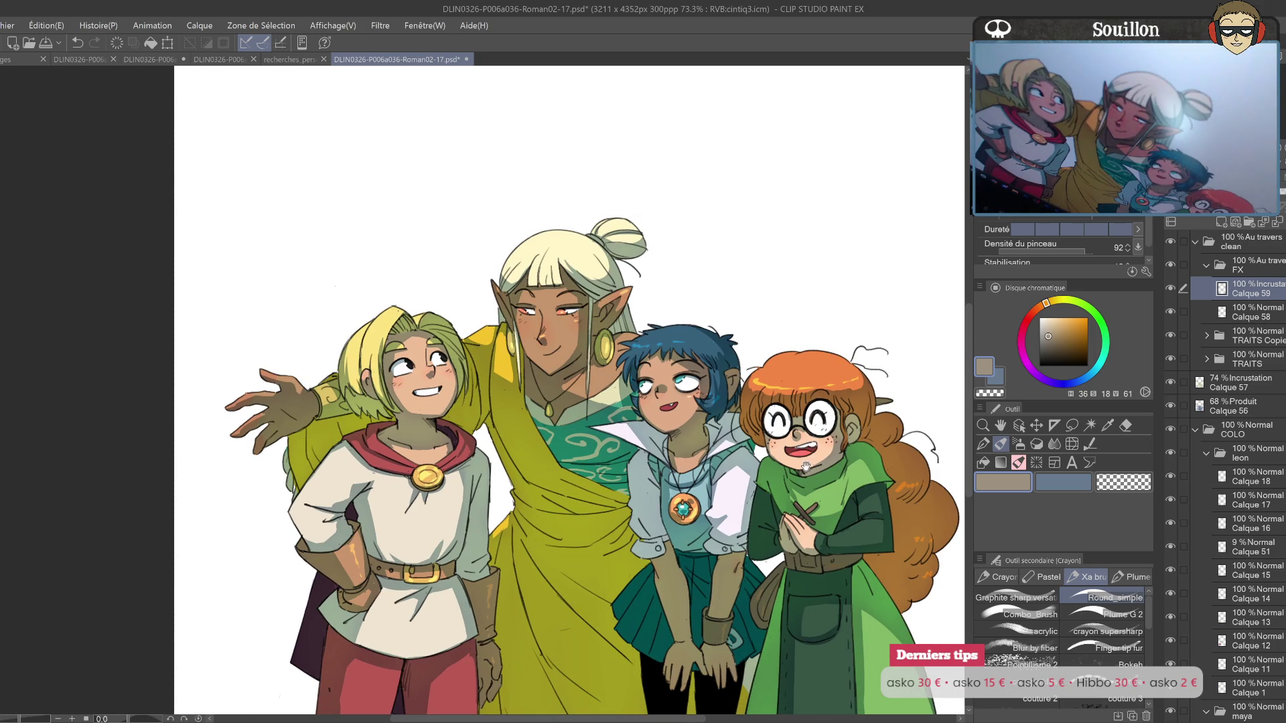
drag(799, 491, 641, 389)
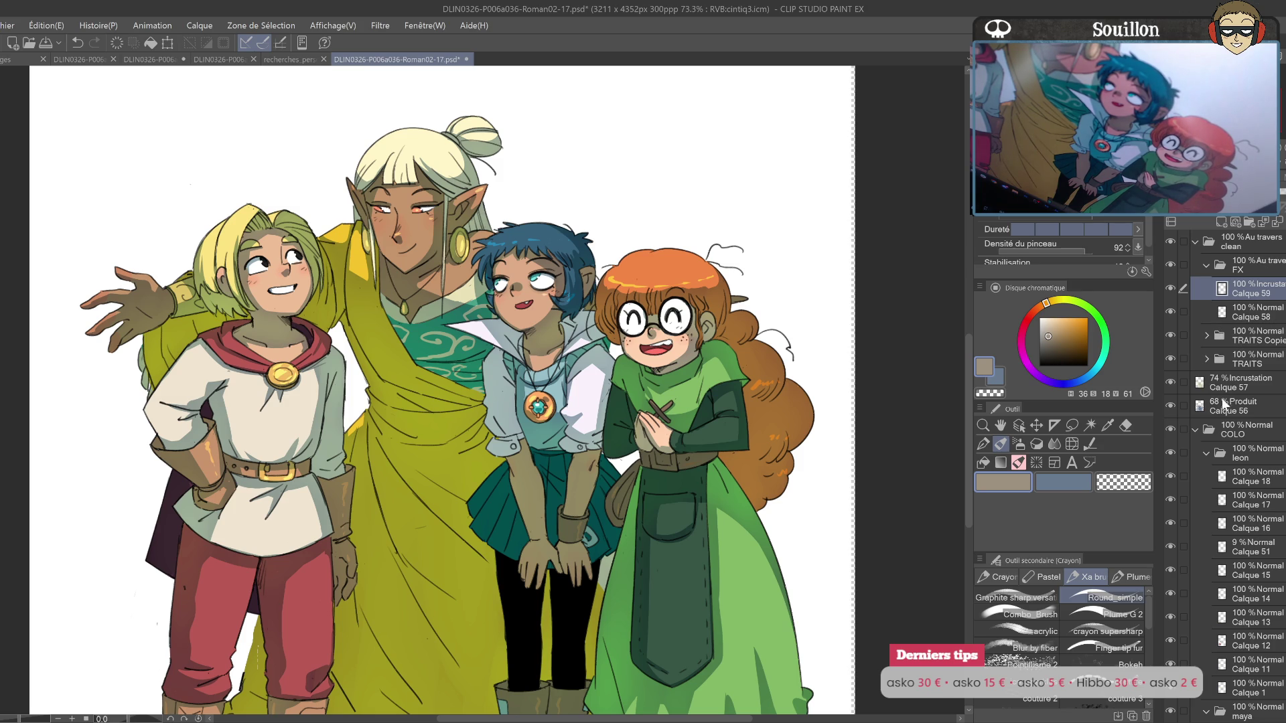
ctrl+click(1208, 429)
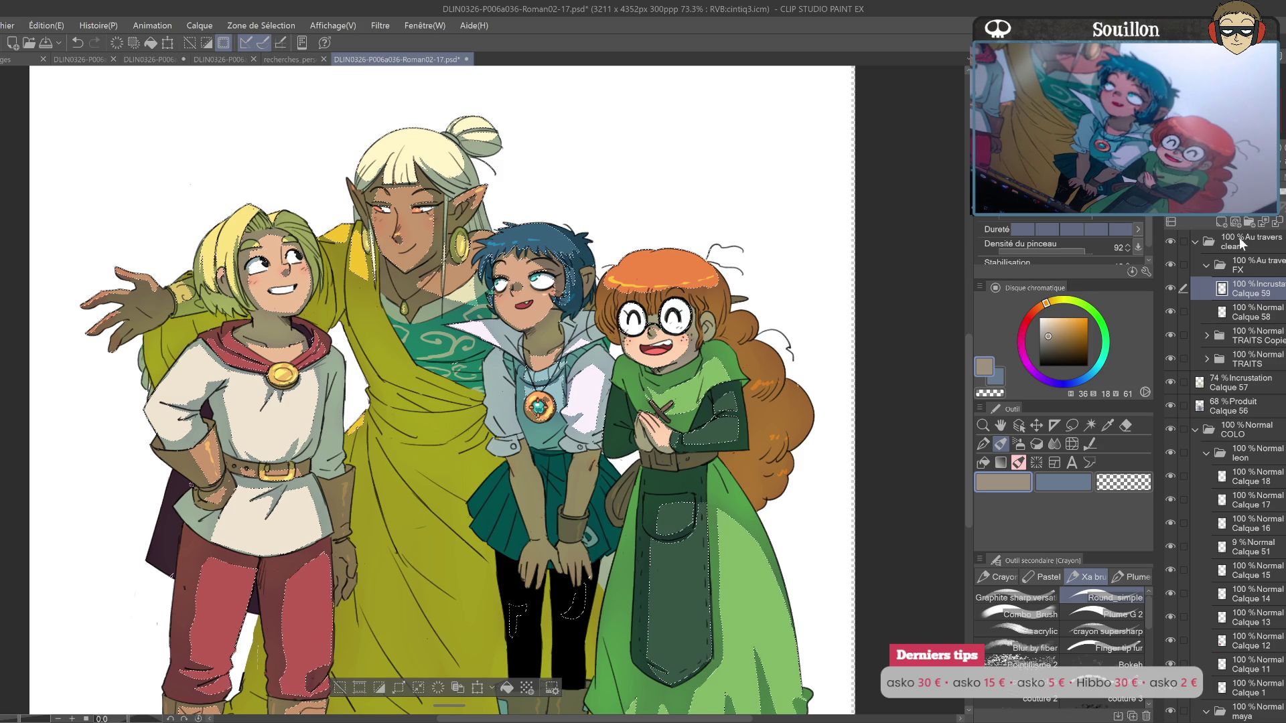
Step: Fill a new layer over the selected figures with light green, set to Incrustation at 13%
click(1222, 222)
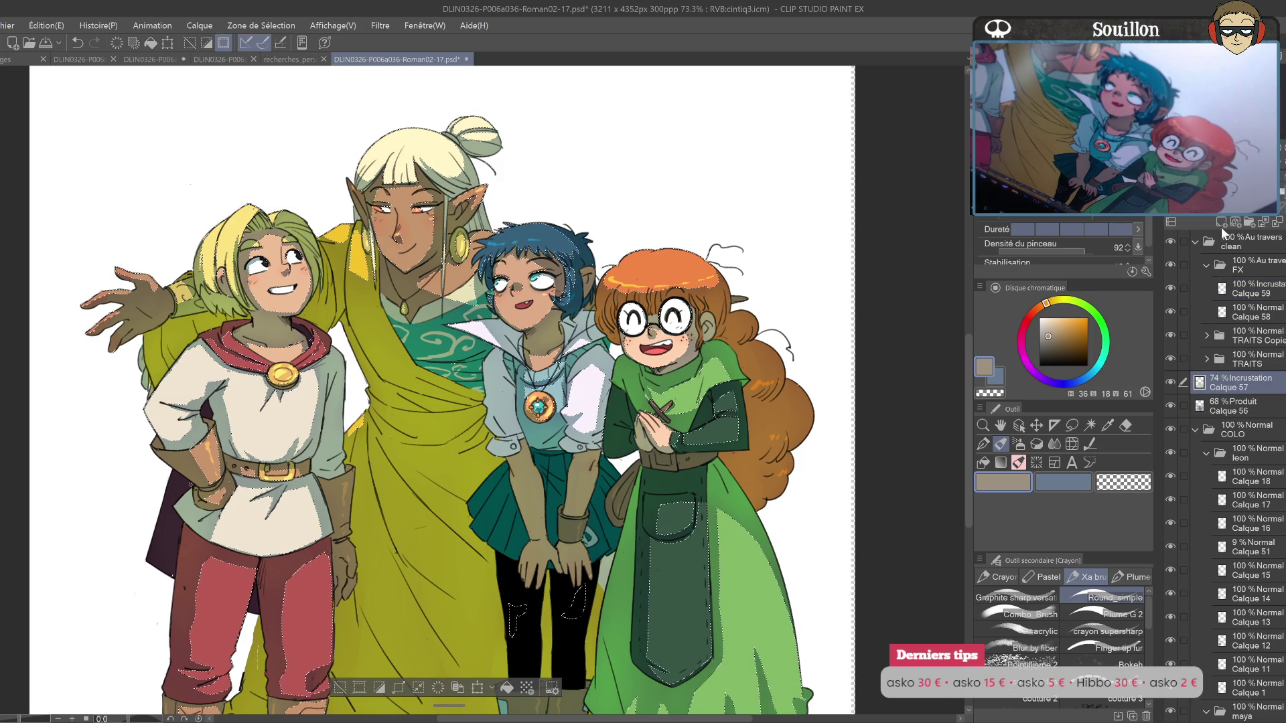
click(1073, 303)
click(1055, 327)
key(alt+BackSpace)
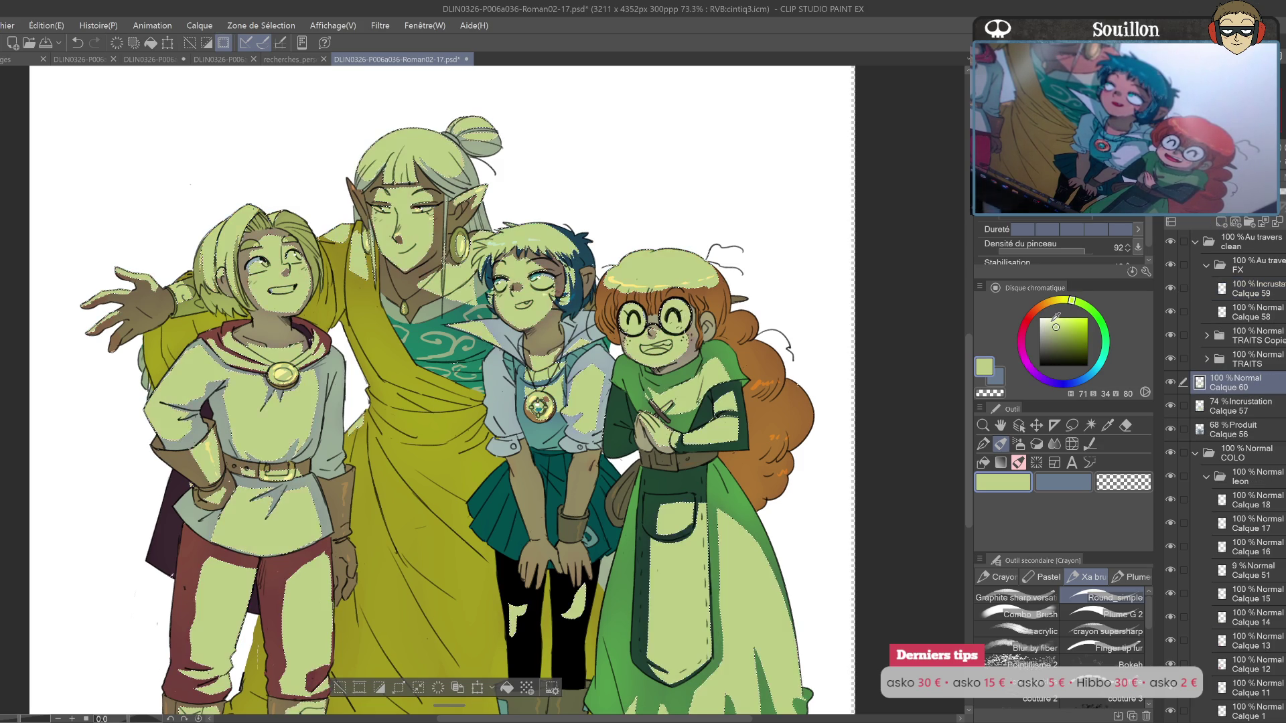
key(ctrl+d)
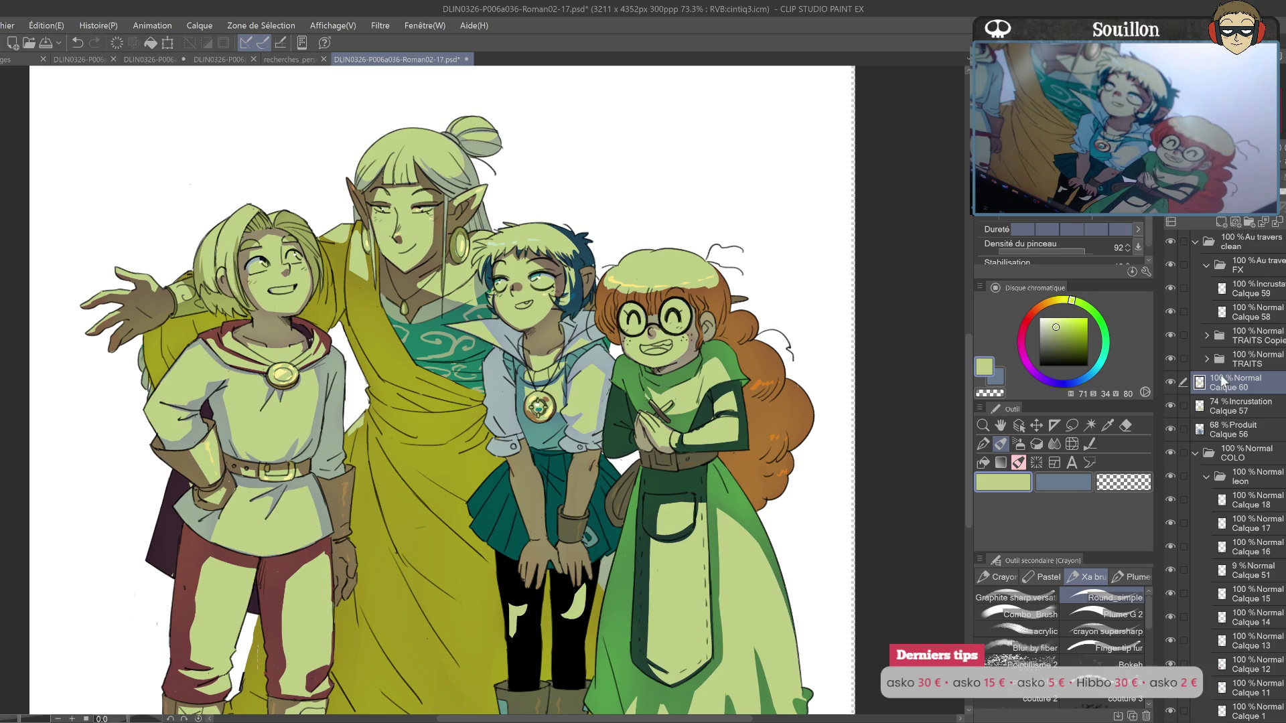
click(1199, 200)
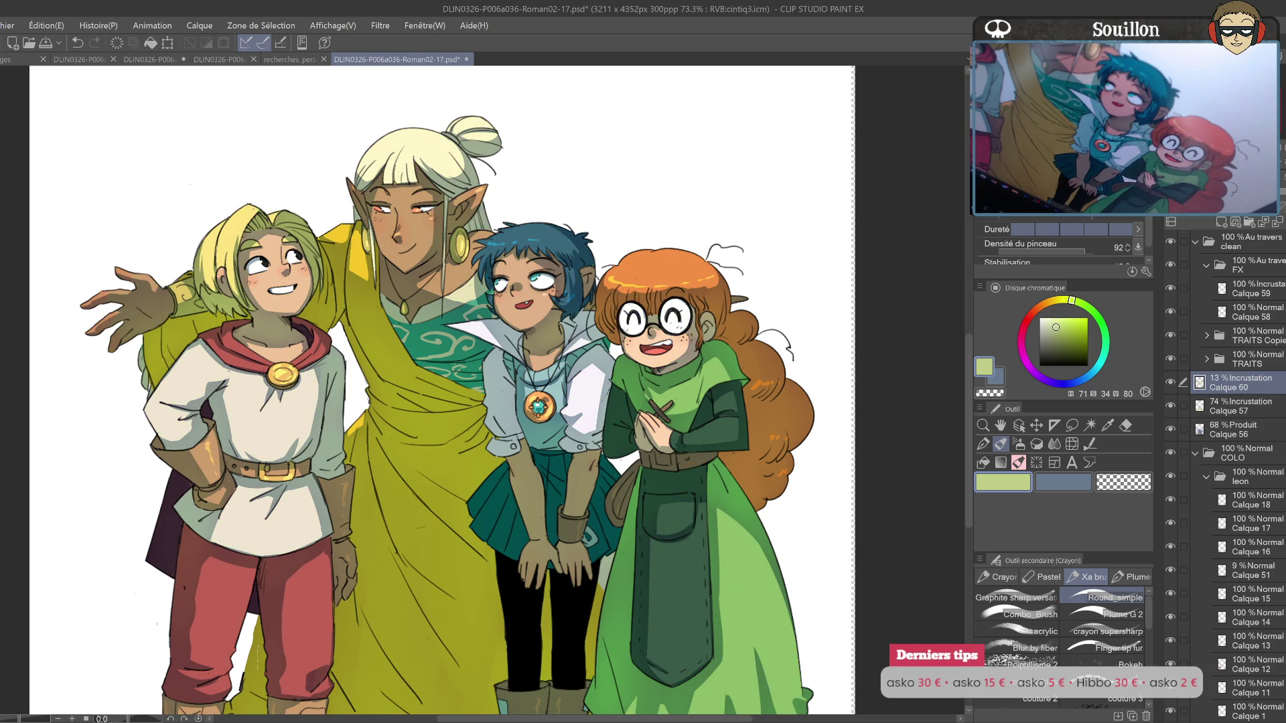
Step: Add Calque 61 above Calque 59 and pick full-saturation cyan
click(1257, 288)
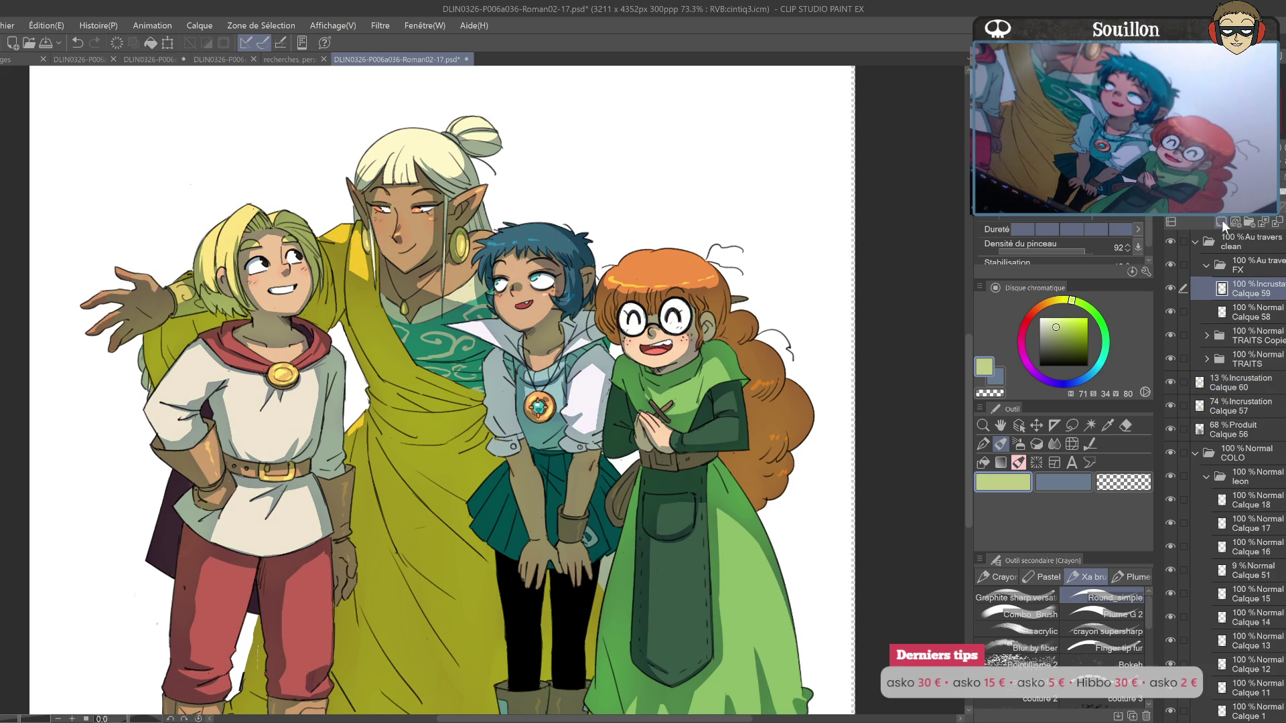
click(1221, 222)
click(1097, 375)
click(1087, 318)
mouse_move(312, 210)
mouse_down()
mouse_move(492, 380)
mouse_move(615, 284)
mouse_move(697, 282)
mouse_up()
Step: Undo the stray cyan strokes, then fill the background around the characters with cyan
key(ctrl+z)
key(ctrl+z)
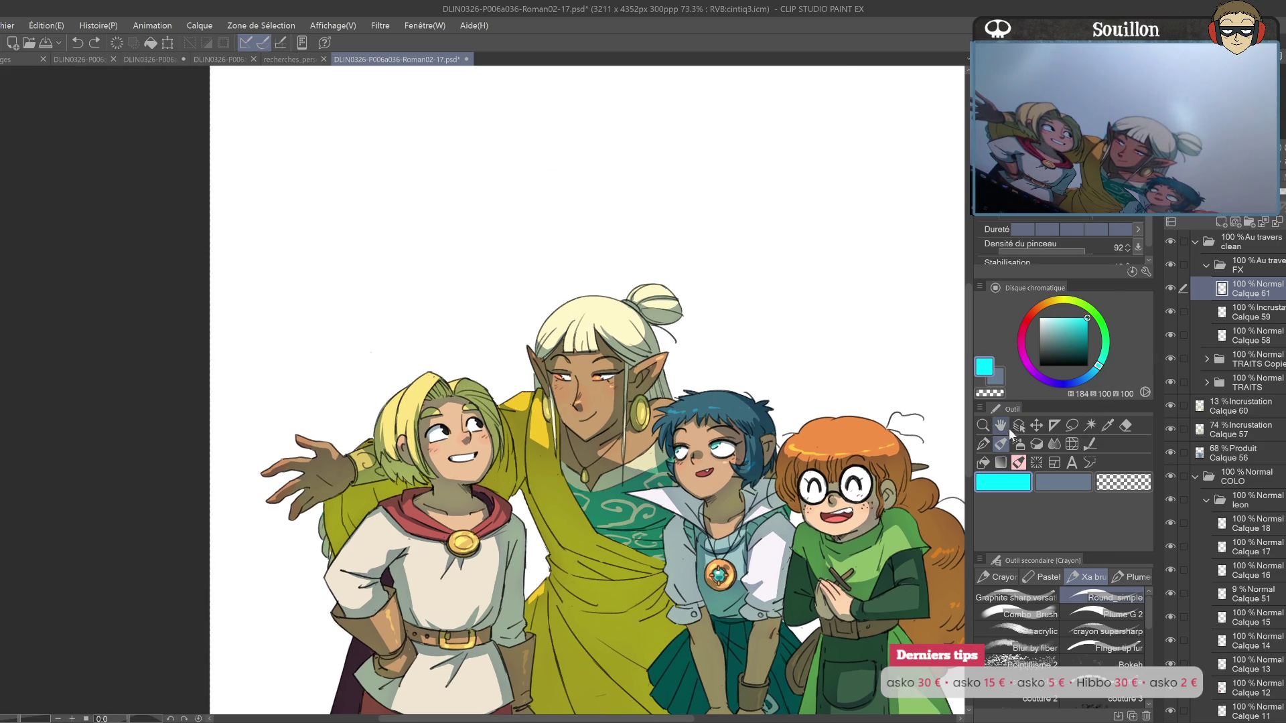
key(ctrl+a)
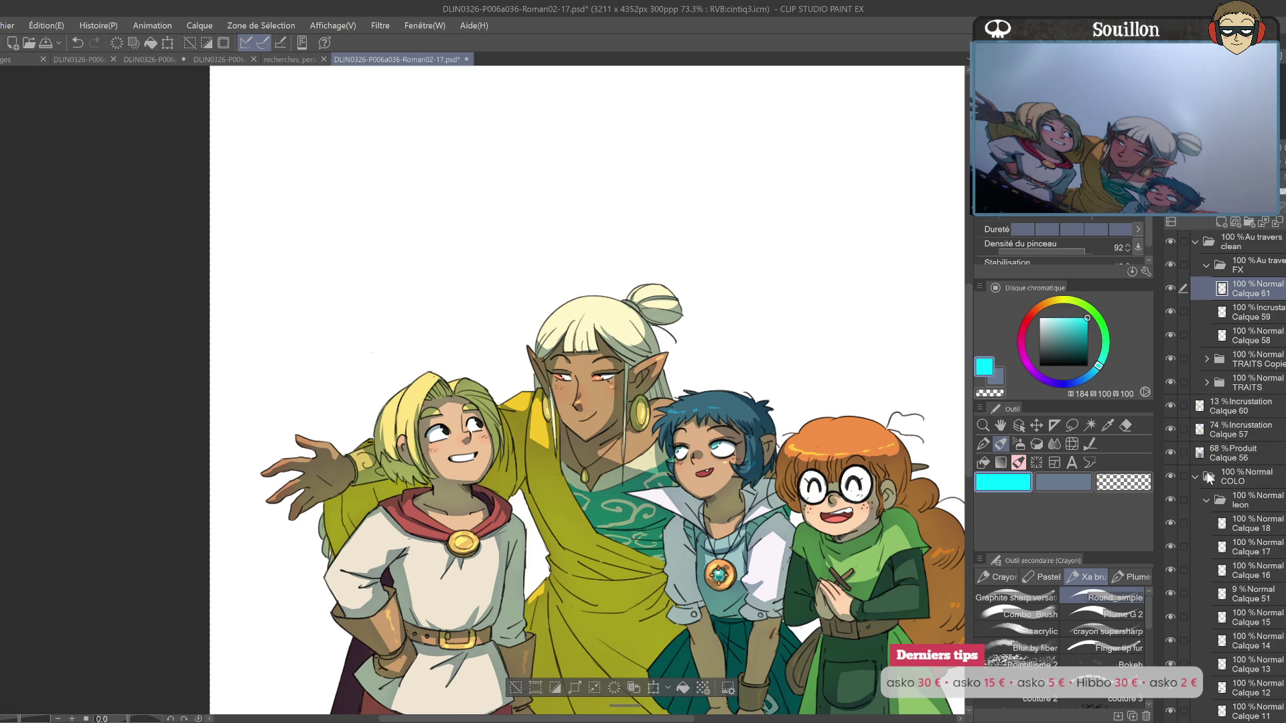
key(ctrl+a)
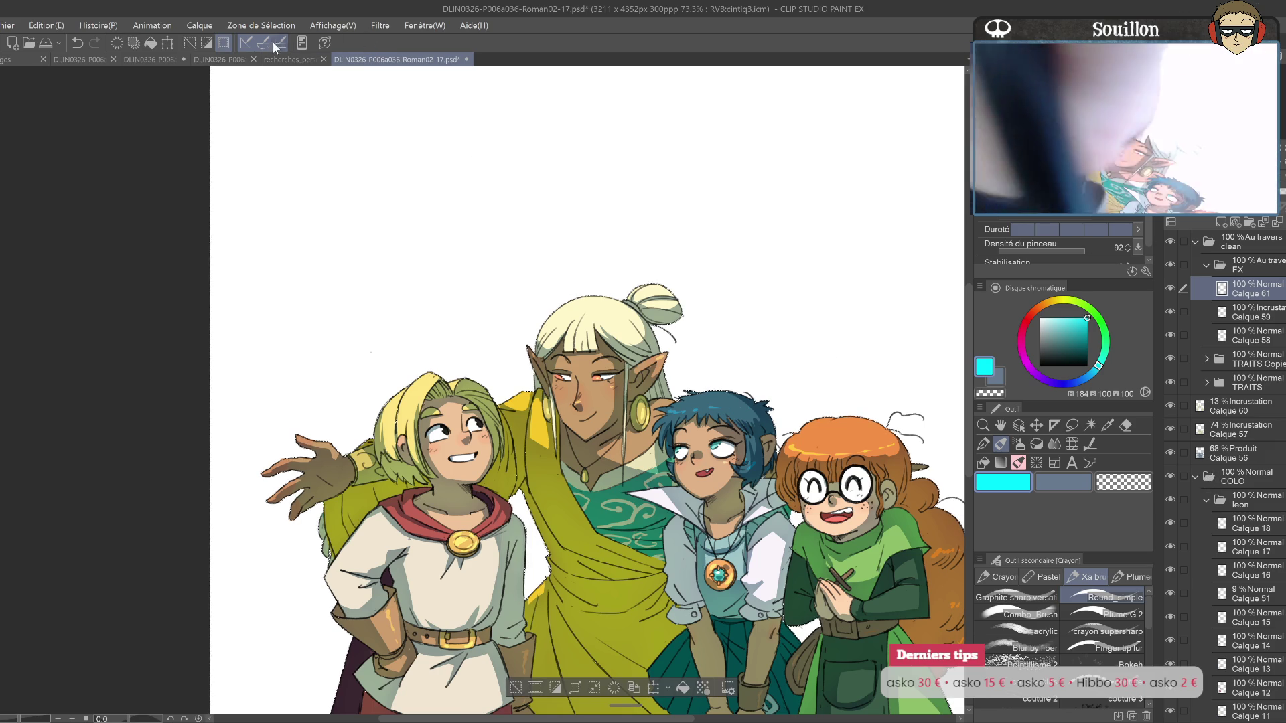
click(260, 25)
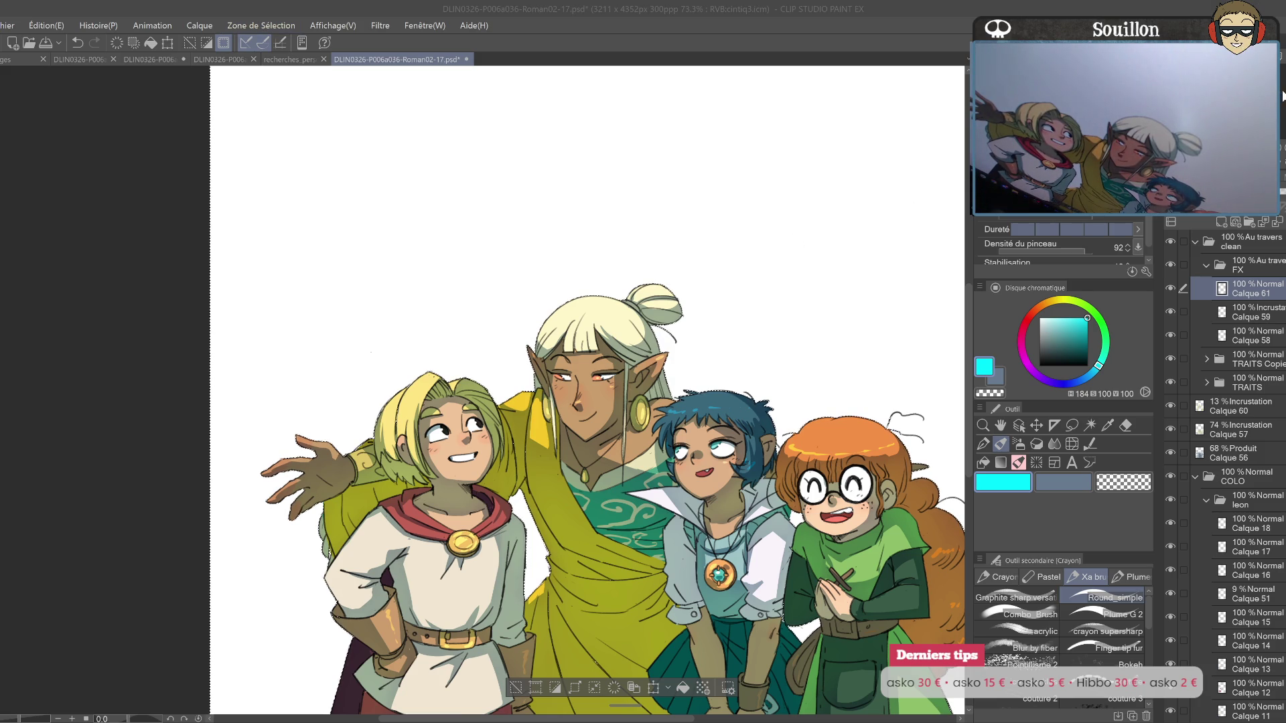
key(Return)
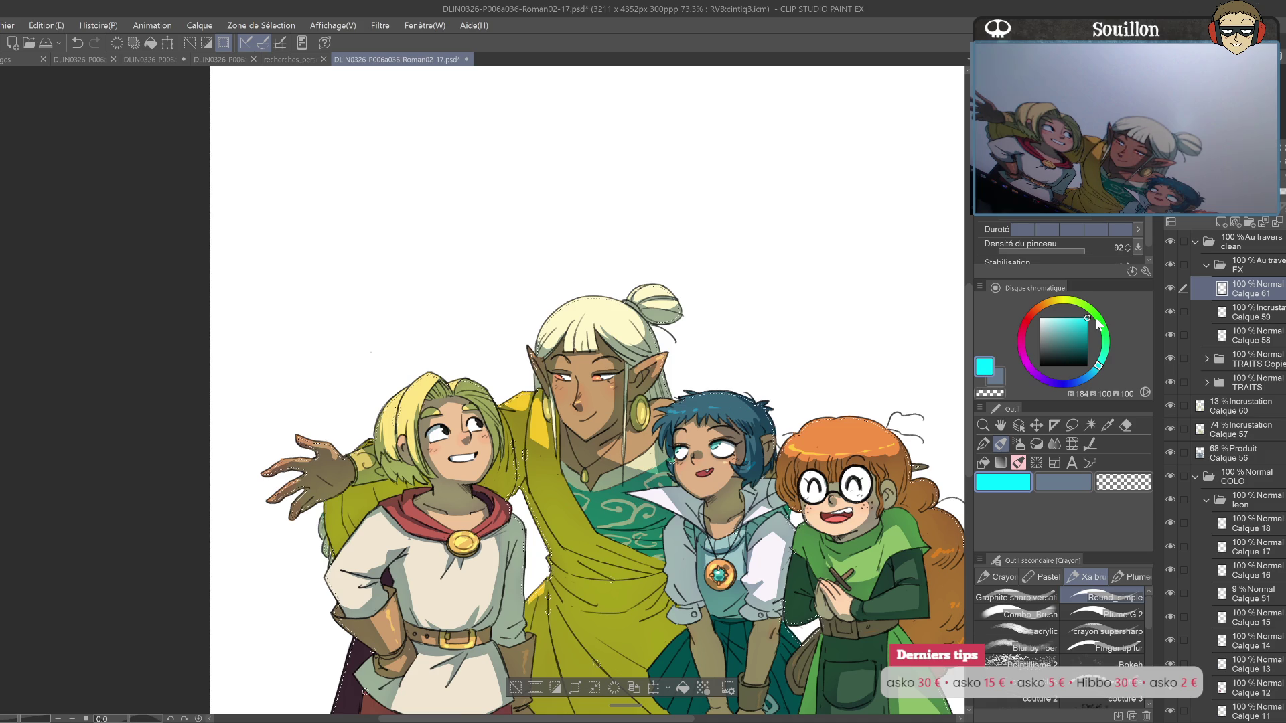
key(alt+BackSpace)
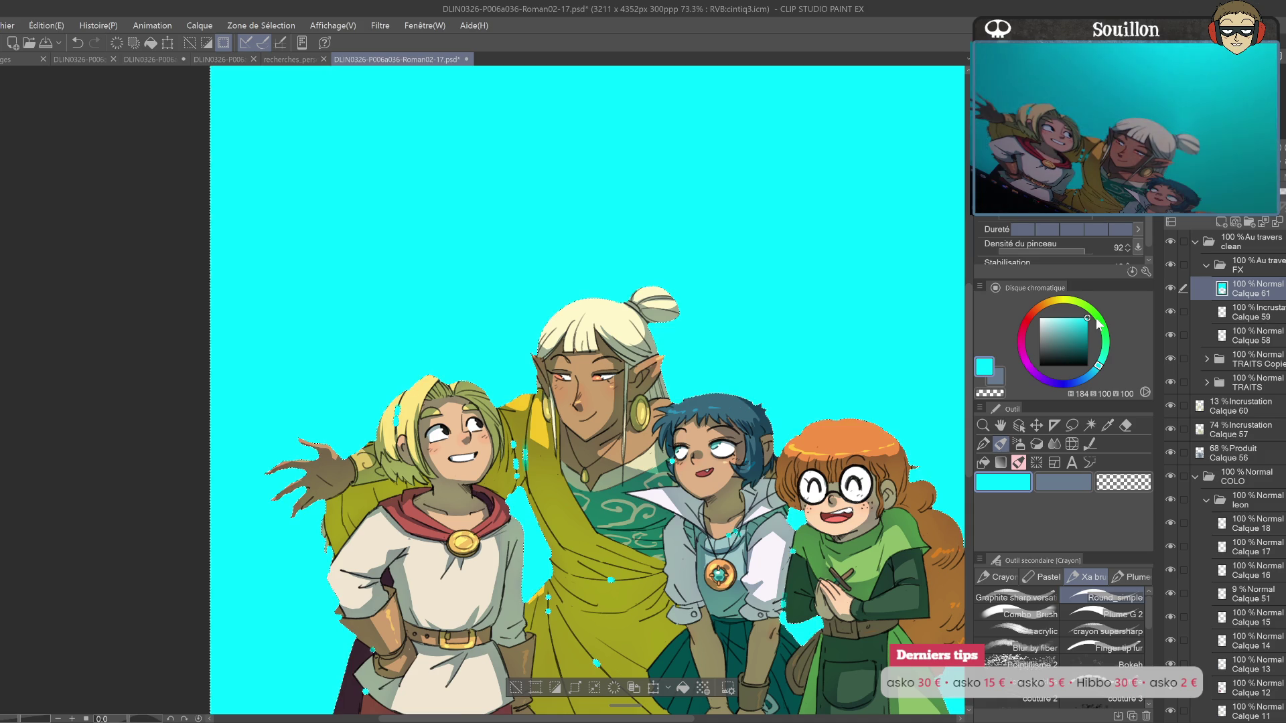
Step: Deselect and erase the stray cyan marks on the red trousers
key(ctrl+d)
key(e)
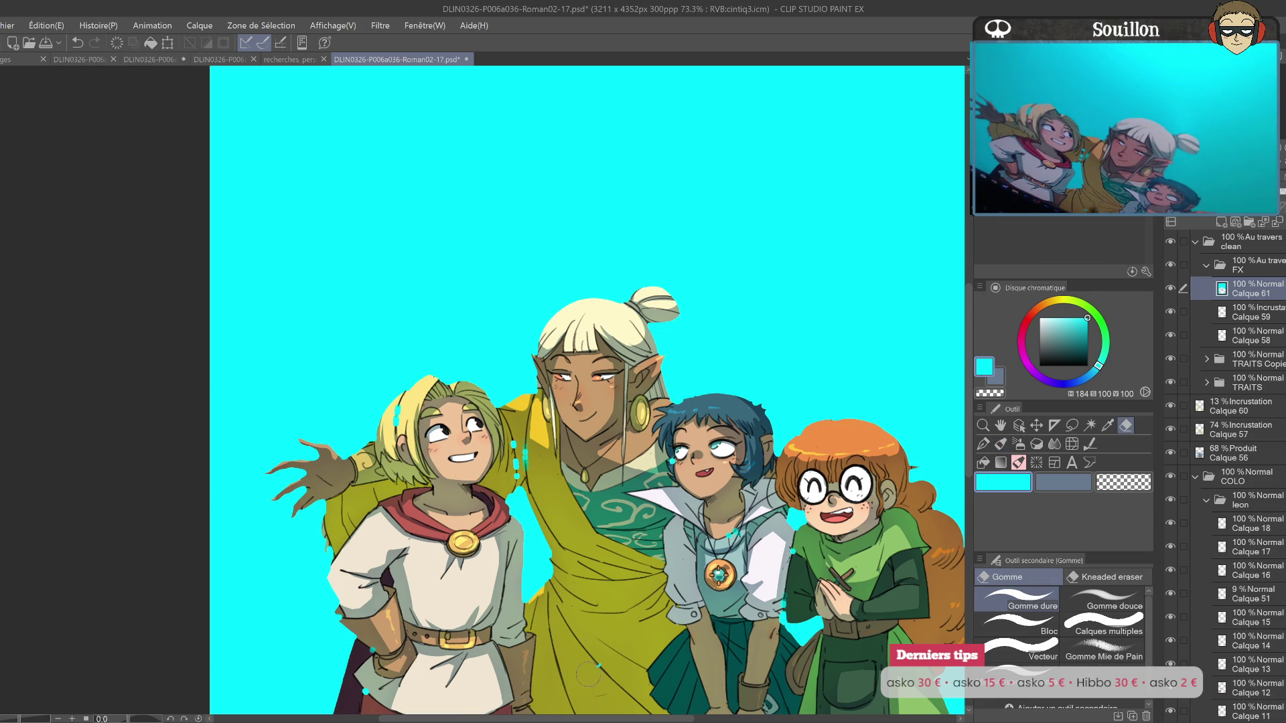
mouse_move(764, 540)
mouse_down()
mouse_move(769, 371)
mouse_move(743, 323)
mouse_up()
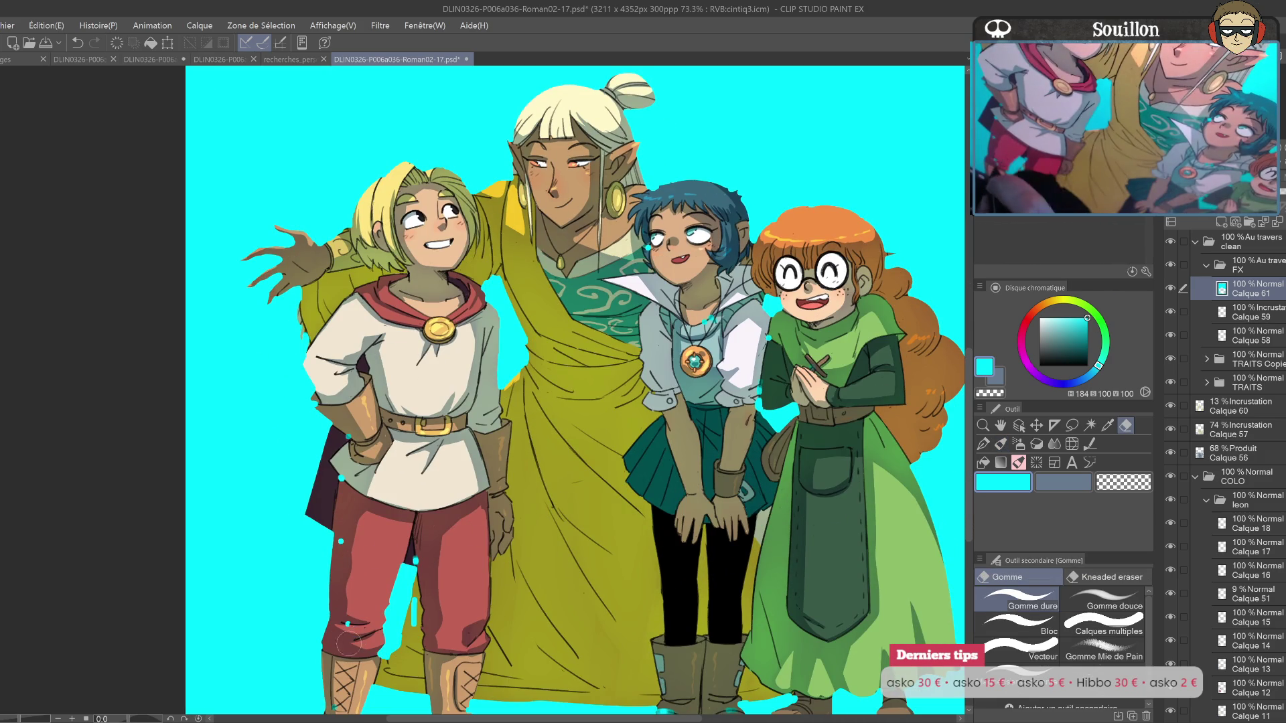
drag(344, 557, 360, 432)
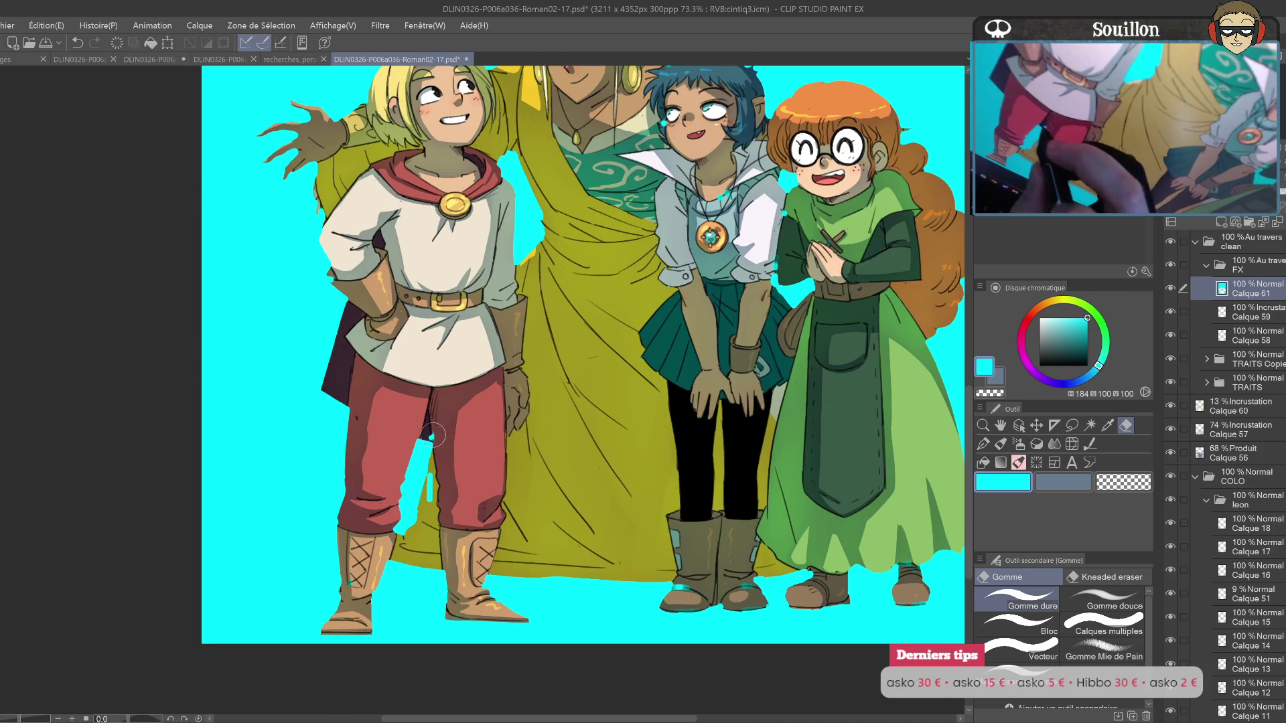
drag(429, 499, 429, 475)
drag(927, 469, 779, 515)
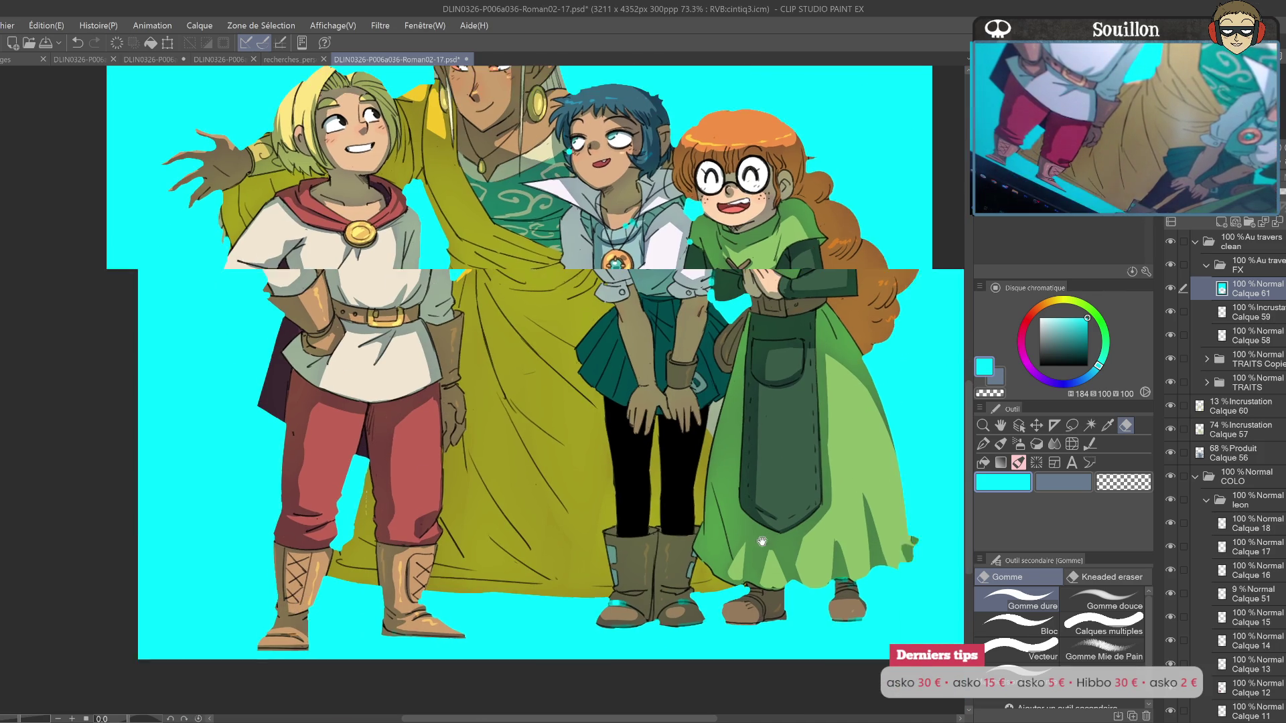
drag(737, 378, 727, 534)
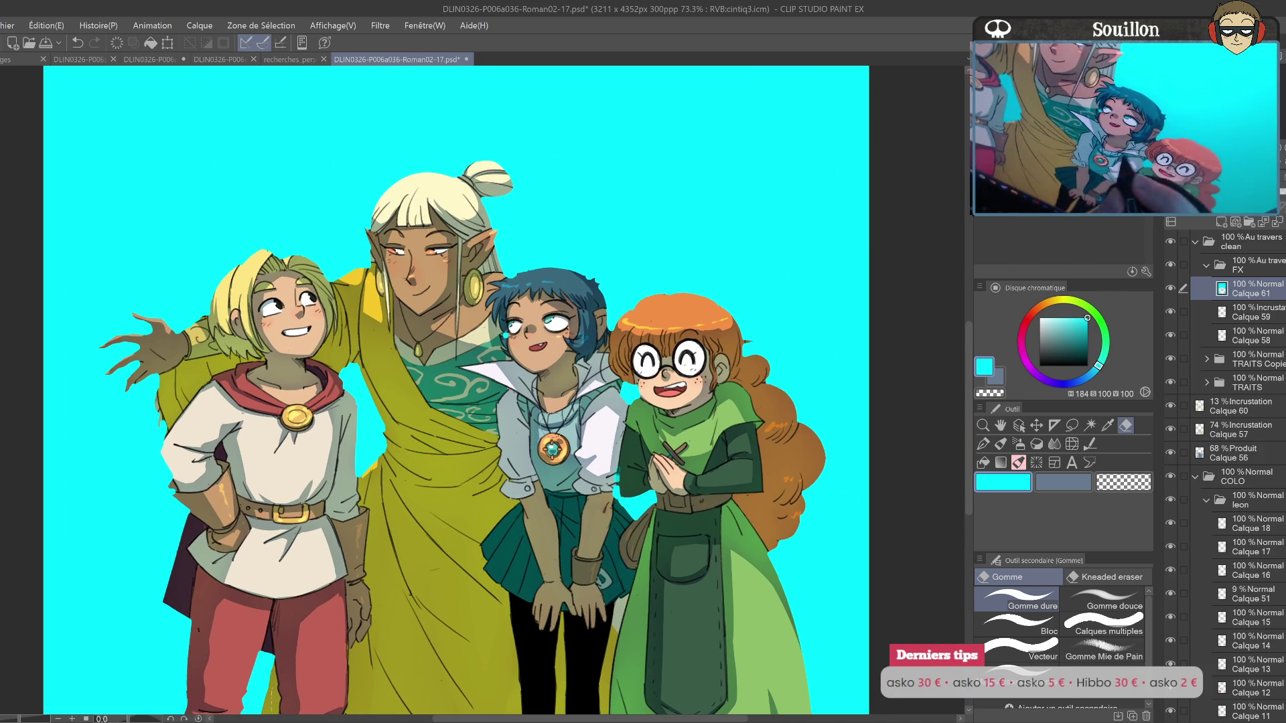
drag(517, 323, 526, 390)
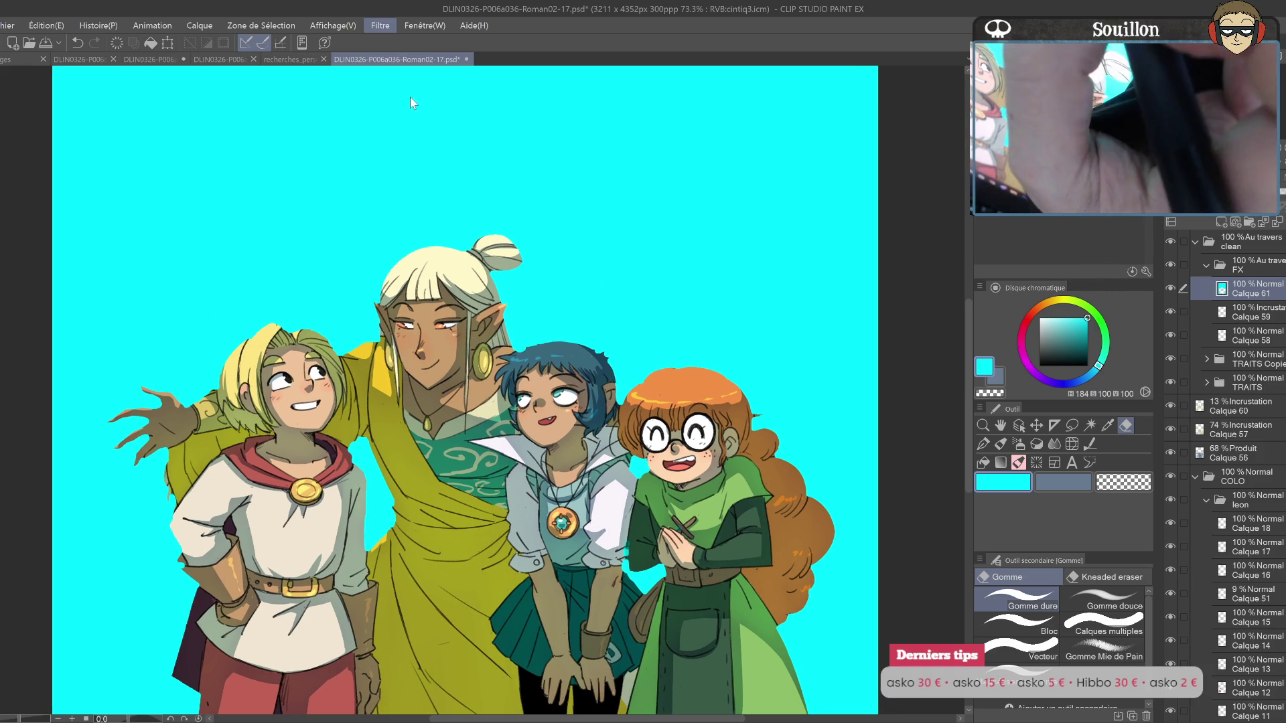
Step: Glow the cyan layer at 37% Ajouter, lower Calque 56's opacity, and add Calque 62
click(580, 104)
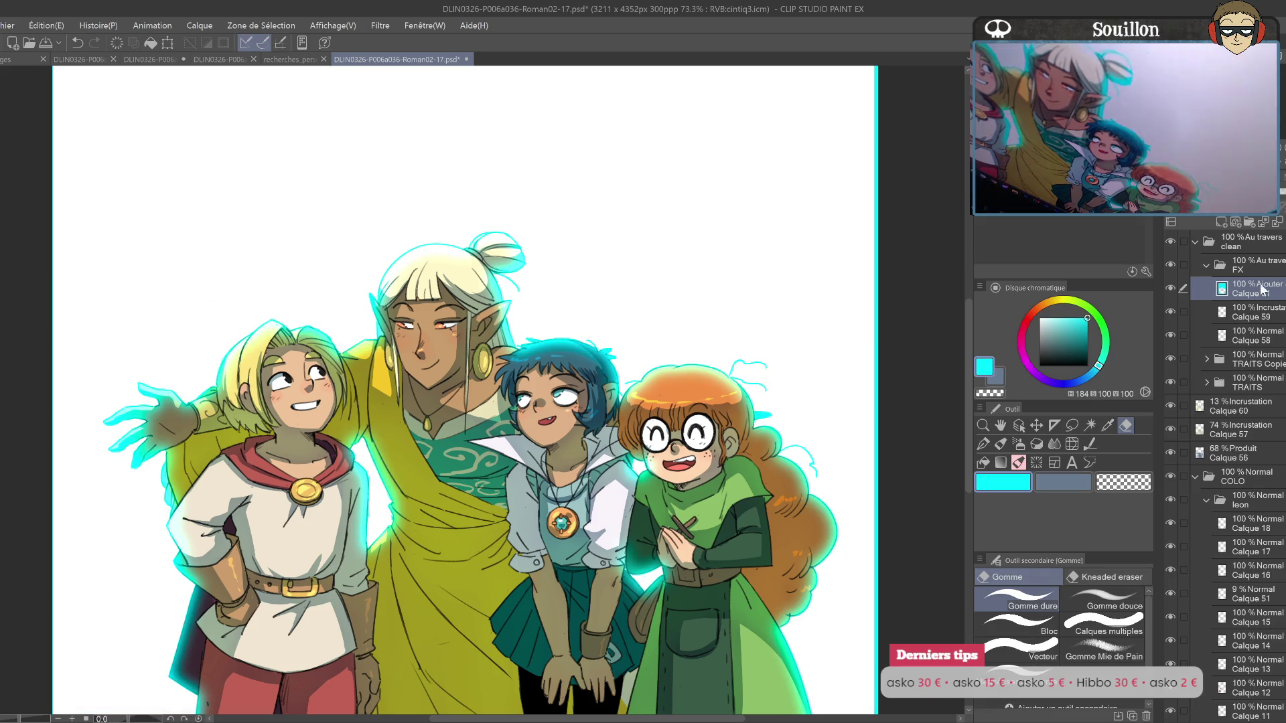
mouse_move(1273, 205)
mouse_down()
mouse_move(1199, 204)
mouse_move(1215, 204)
mouse_up()
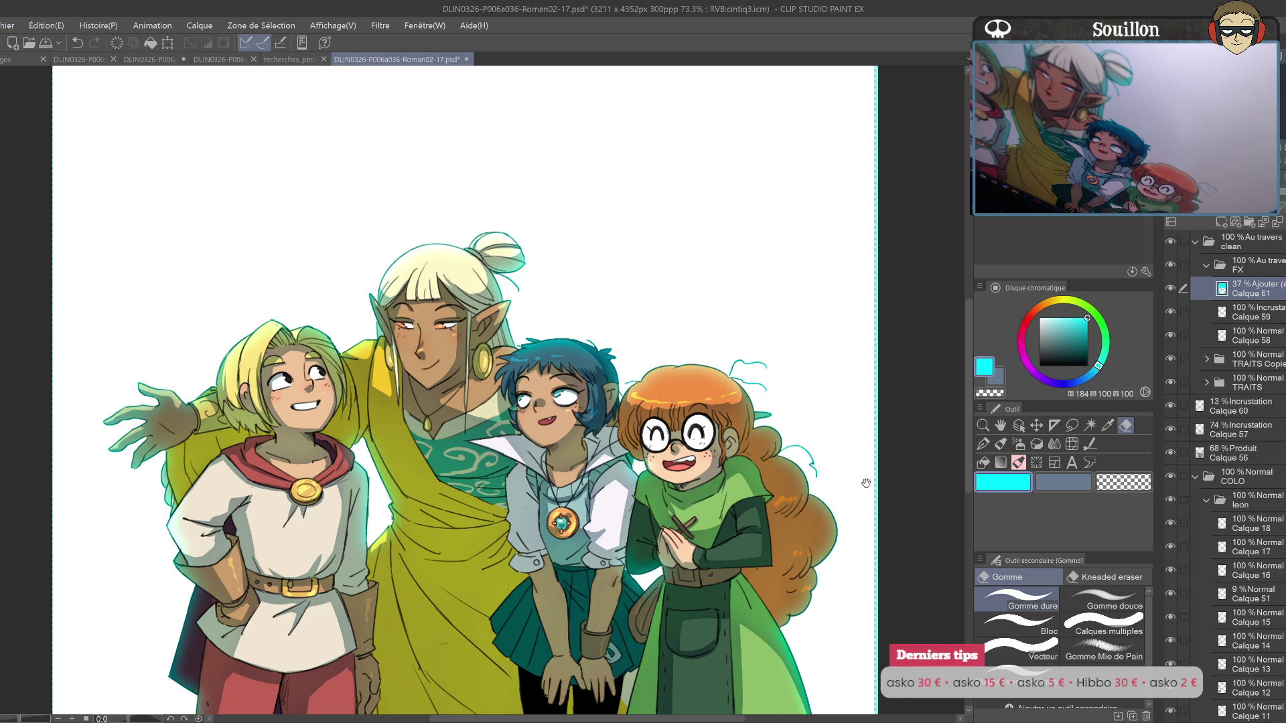
drag(885, 468, 810, 516)
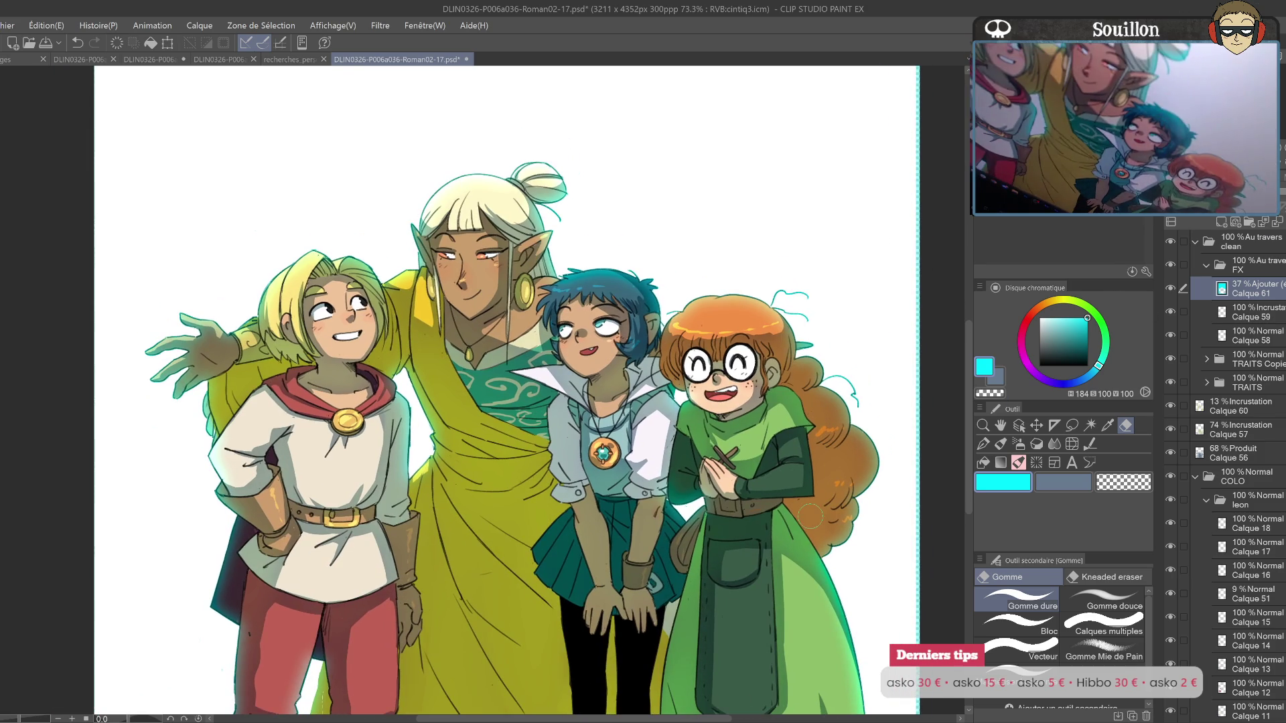
click(1258, 454)
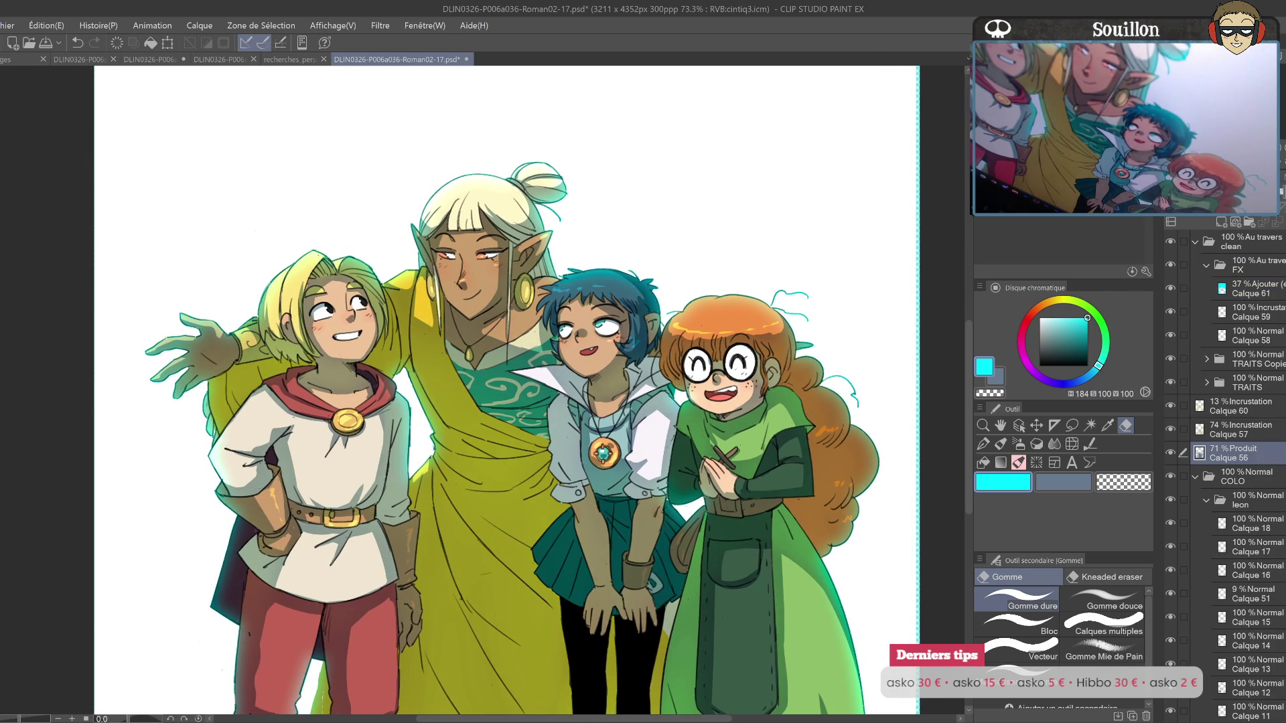
drag(1281, 194, 1282, 194)
click(1222, 223)
drag(1063, 299, 1043, 305)
Step: Pick a muted pink colour and switch to the soft Combo_Brush
key(p)
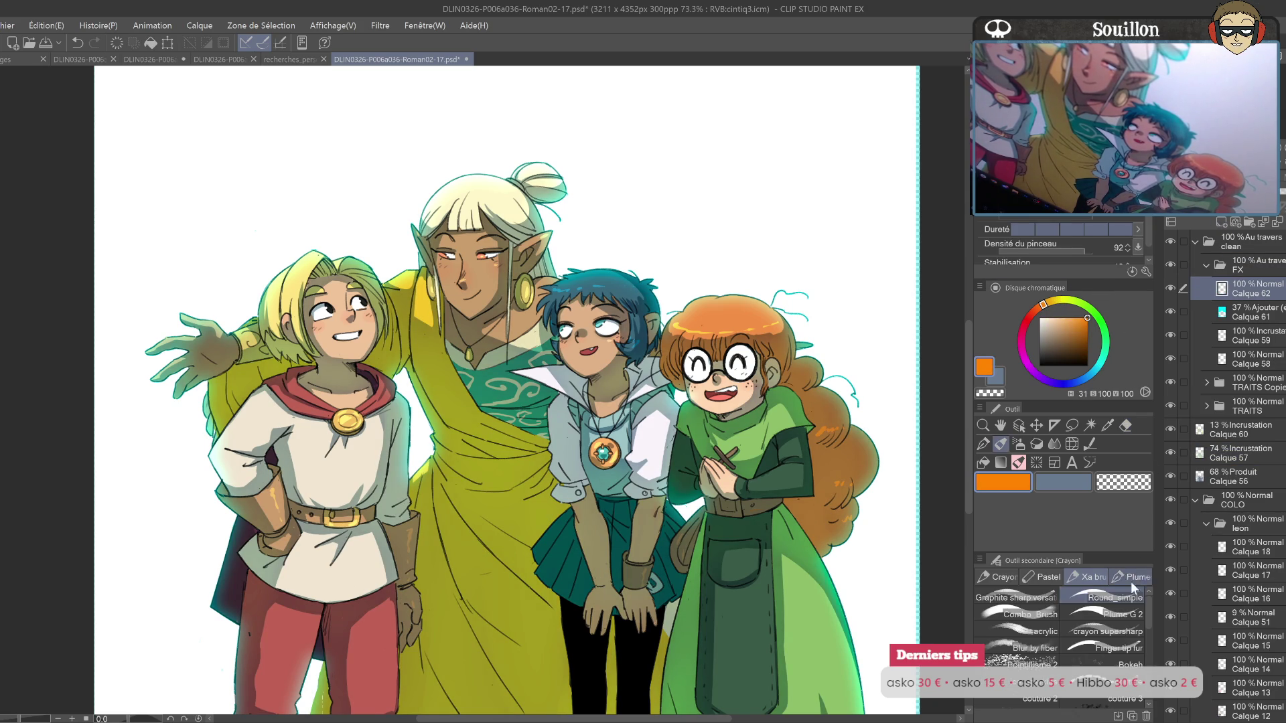
drag(1043, 304, 1033, 312)
click(1058, 322)
click(1030, 614)
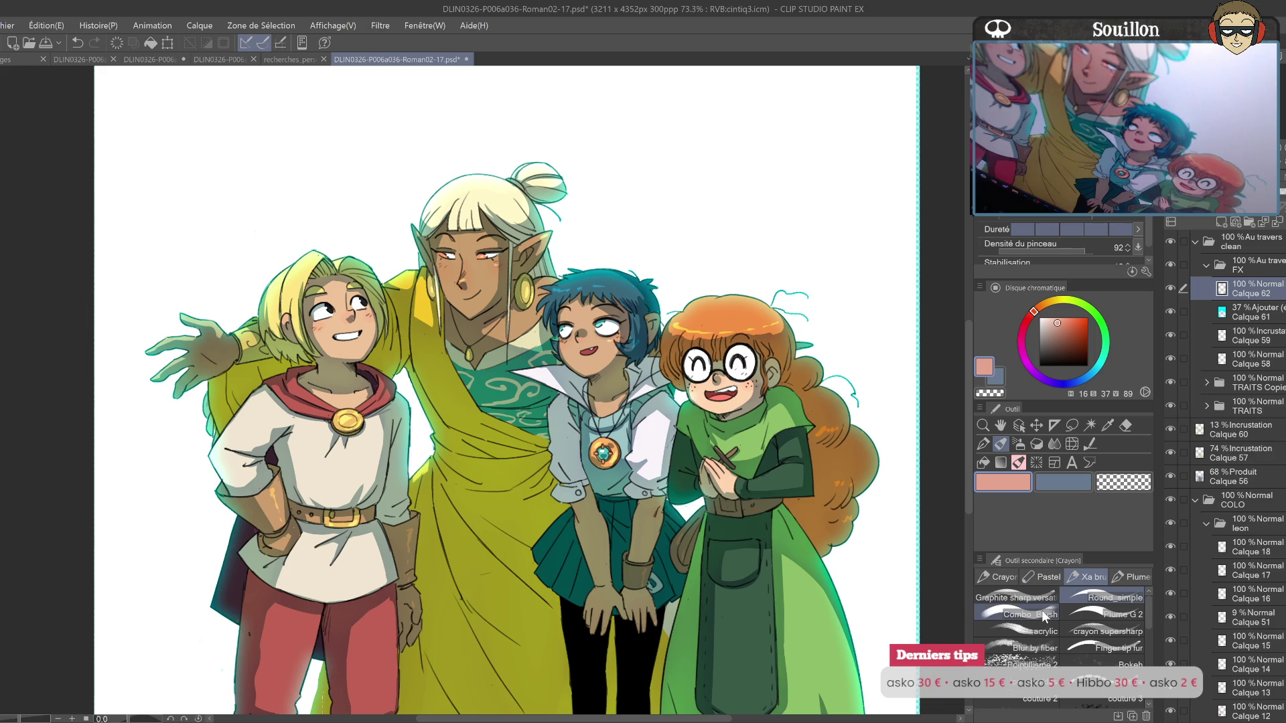
Step: Airbrush rising pink haze behind the blonde boy, the elf and the blue-haired girl
drag(399, 375, 510, 438)
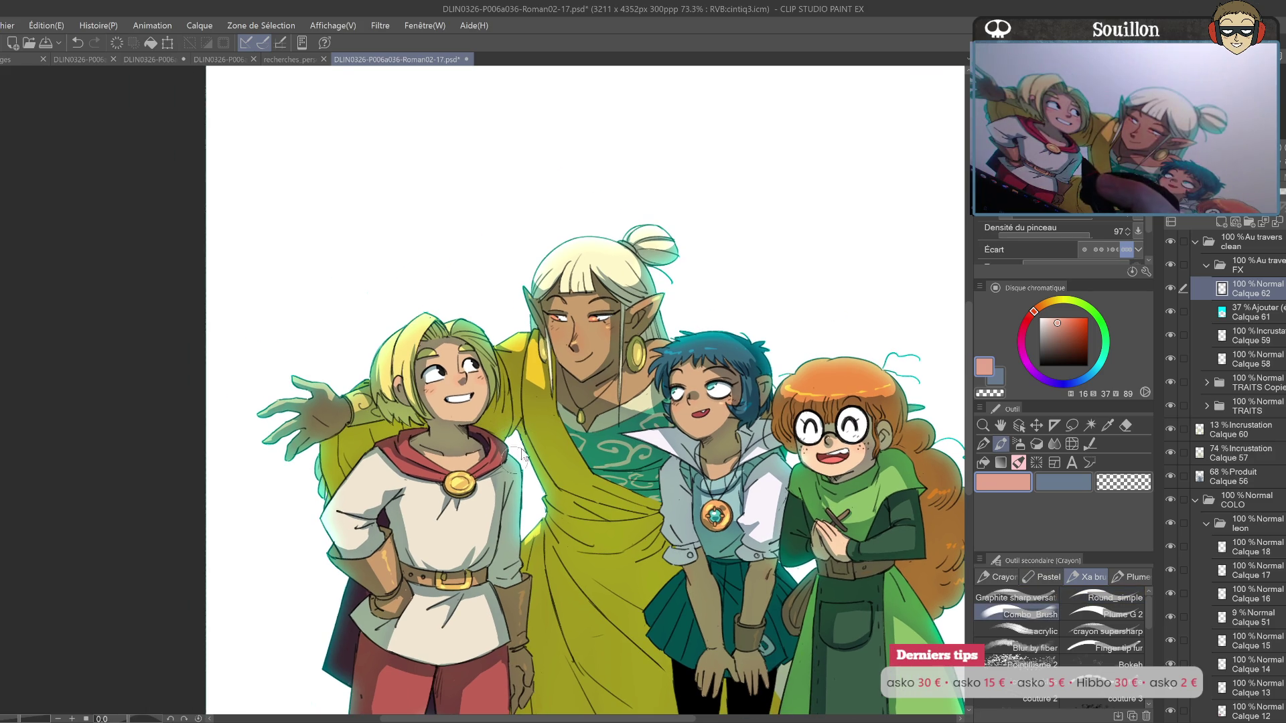
drag(268, 535, 268, 294)
drag(325, 522, 325, 298)
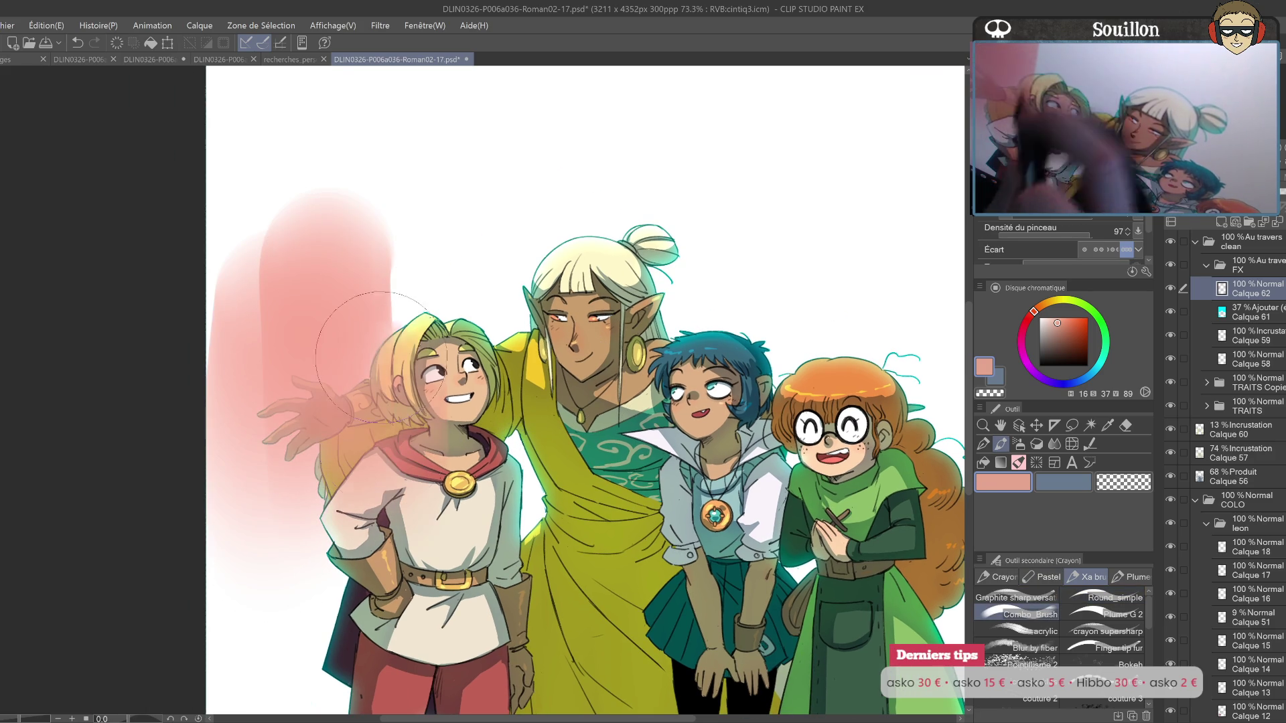
drag(382, 482, 381, 221)
drag(462, 468, 462, 174)
drag(563, 415, 563, 134)
drag(596, 308, 596, 101)
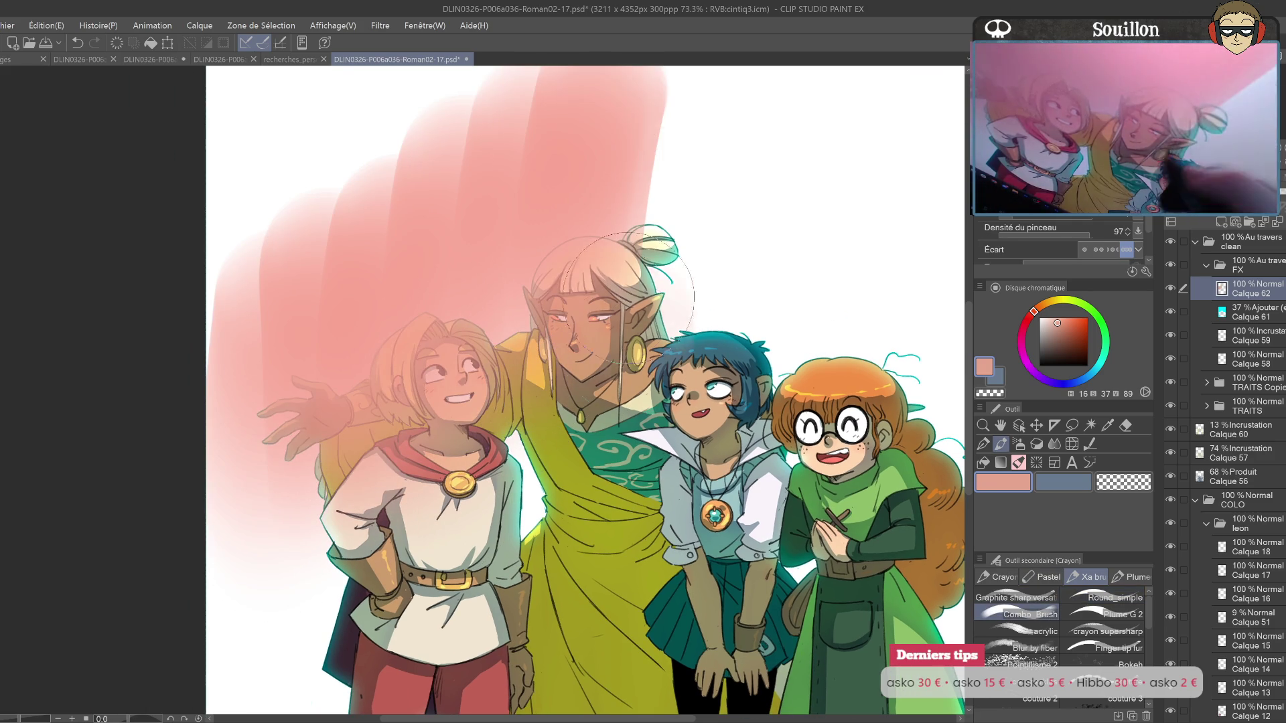
drag(643, 348, 643, 101)
drag(696, 375, 696, 100)
Step: Extend and thicken the pink haze across the right side, behind the red-haired girl, and along the edges
drag(744, 389, 744, 121)
drag(784, 429, 797, 133)
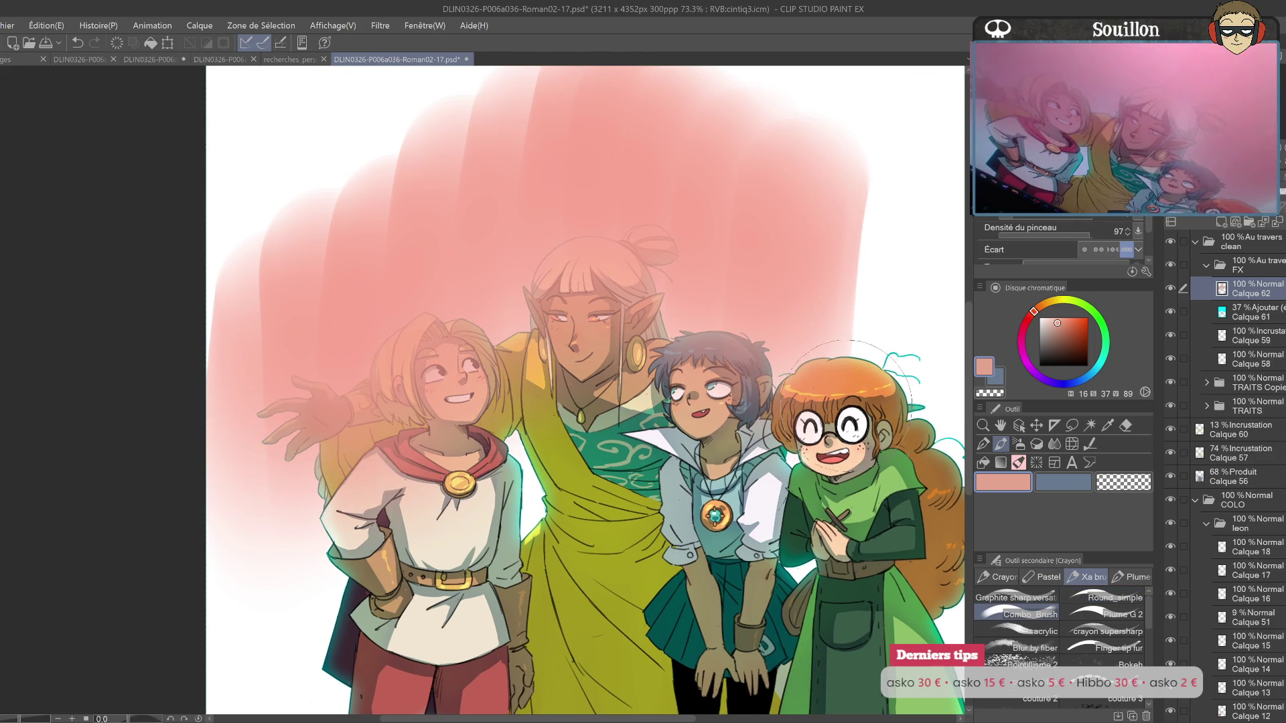
drag(851, 455, 851, 181)
drag(804, 335, 663, 328)
drag(771, 375, 770, 194)
mouse_move(818, 536)
mouse_down()
mouse_move(819, 339)
mouse_move(804, 255)
mouse_up()
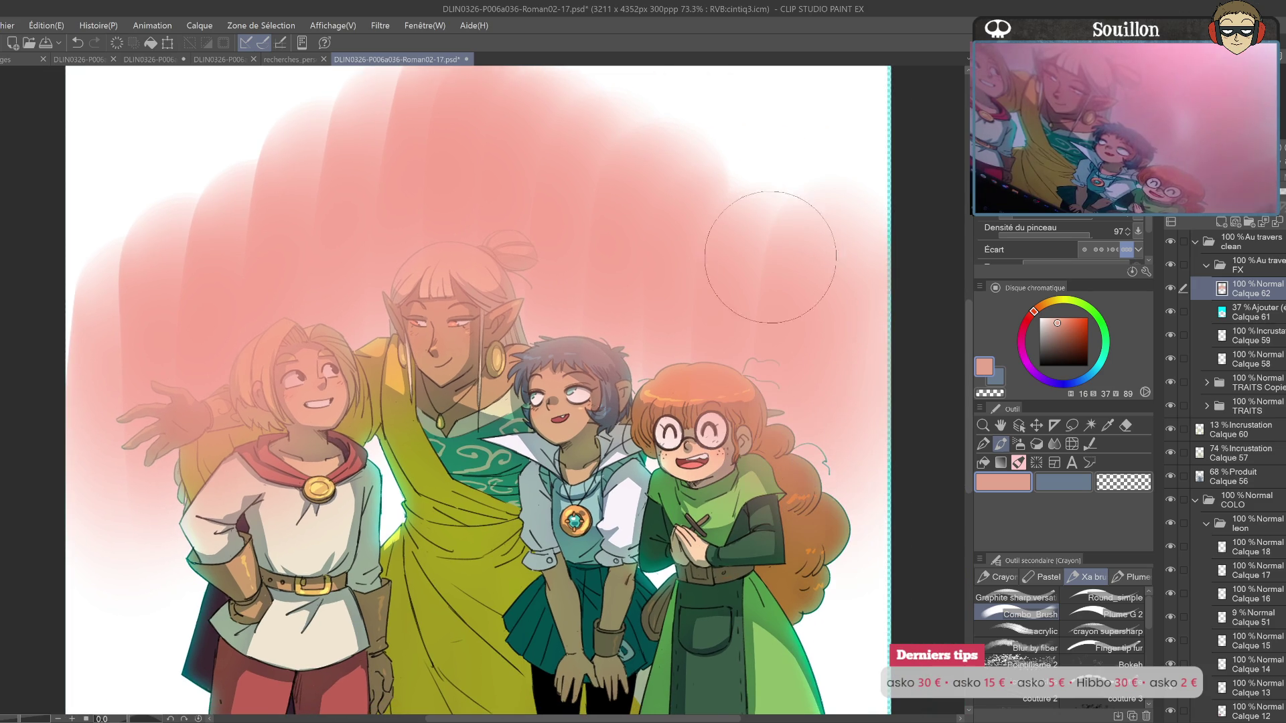
drag(141, 241, 134, 335)
drag(134, 419, 114, 188)
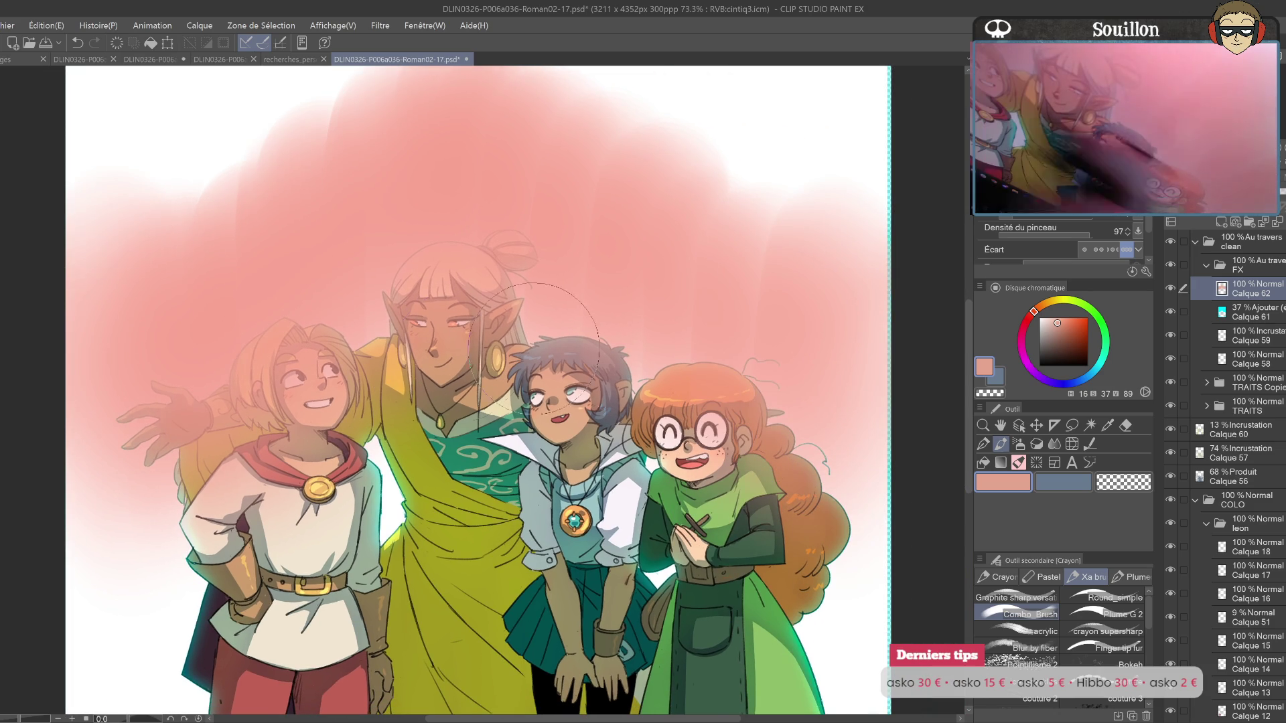
Step: Blend the pink haze layer in Écran at 35% and add Calque 63 above it
mouse_move(1098, 201)
mouse_down()
mouse_move(985, 201)
mouse_move(1039, 201)
mouse_up()
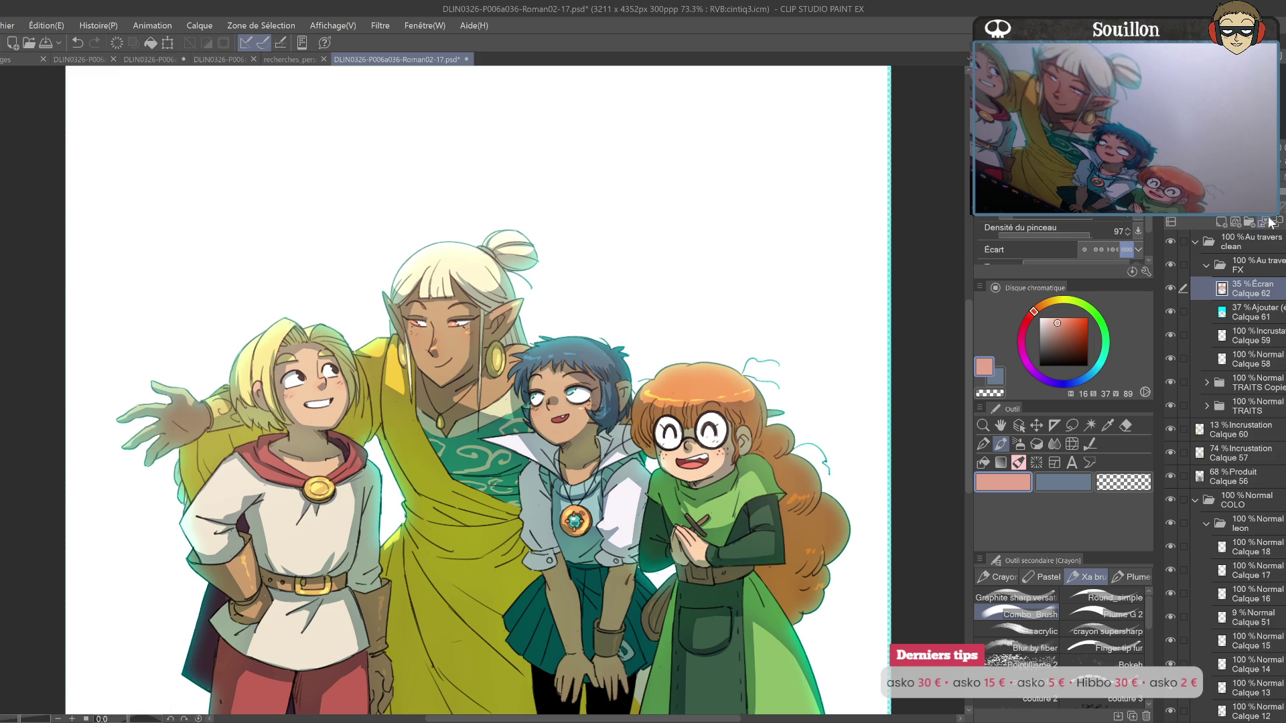
click(1221, 222)
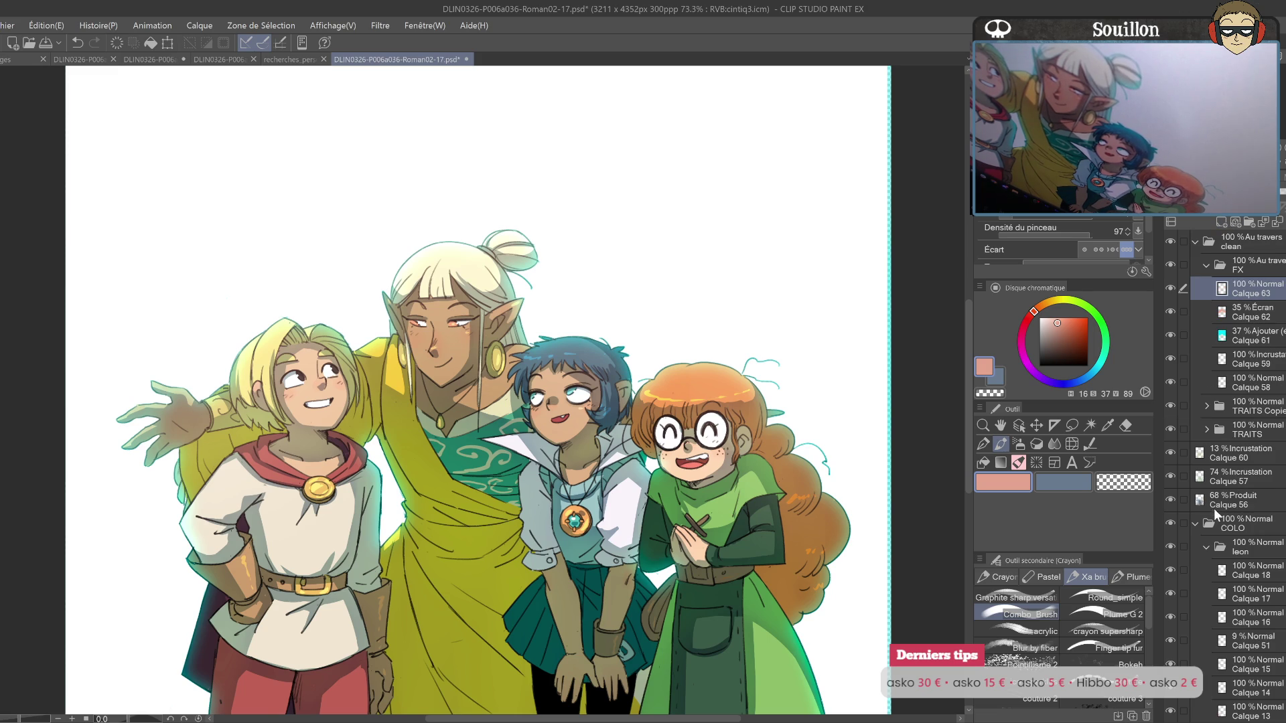
Step: Select the characters' area, pick a dark navy colour, and set the new layer to Incrustation
ctrl+click(1210, 524)
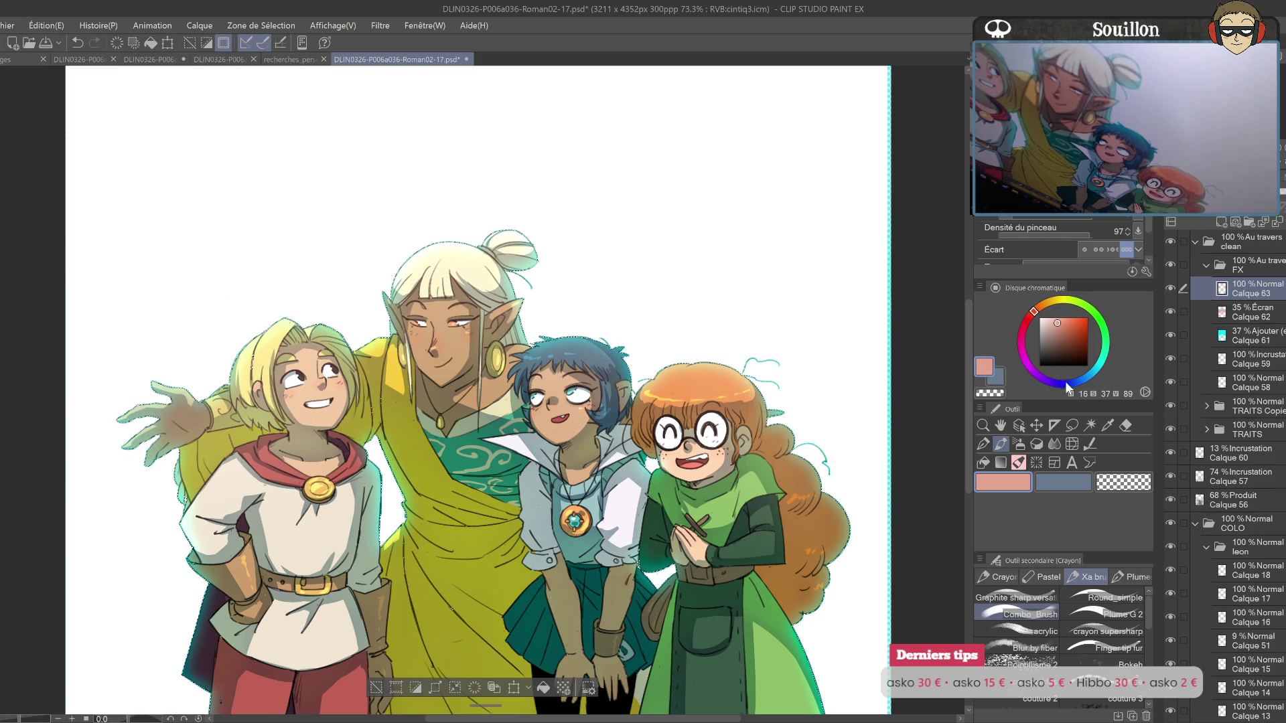
click(1061, 387)
click(1073, 347)
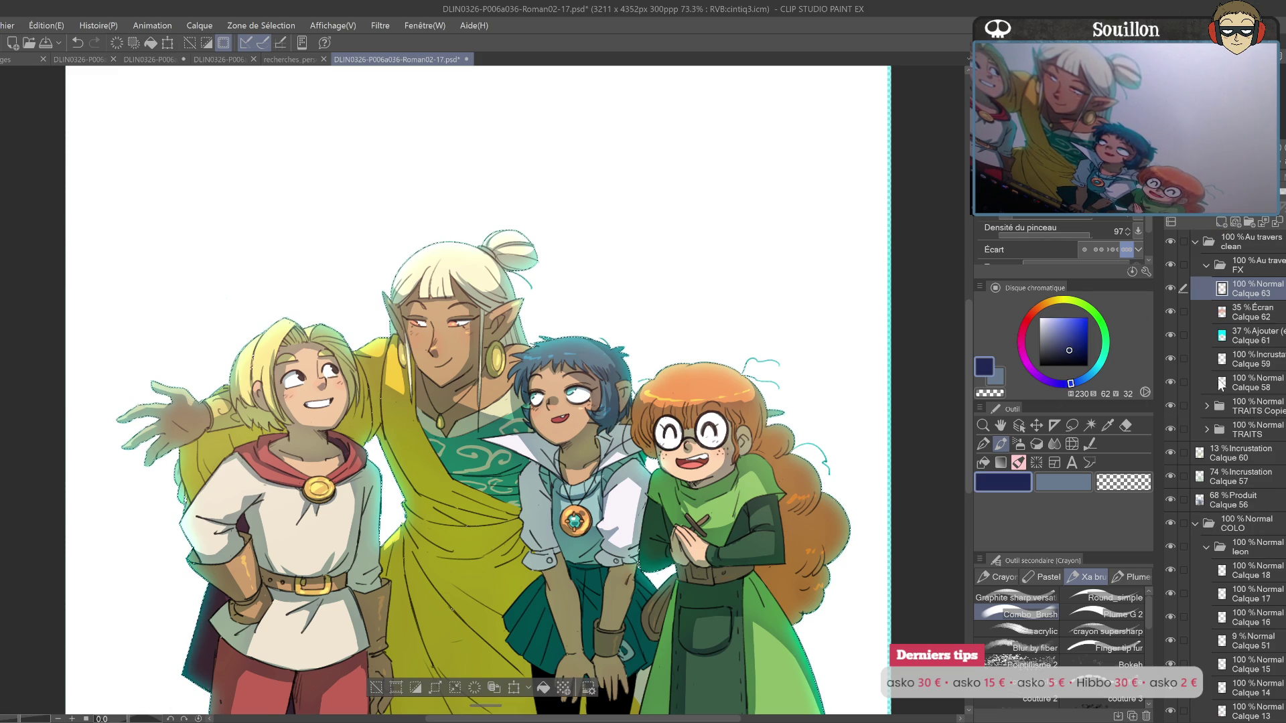
mouse_move(476, 512)
mouse_down()
mouse_move(590, 268)
mouse_move(602, 509)
mouse_up()
Step: Shade the yellow cloak, red trousers, boots, shoe and green dress skirt with navy
drag(623, 436, 603, 603)
mouse_move(536, 375)
mouse_down()
mouse_move(523, 589)
mouse_move(456, 469)
mouse_move(422, 589)
mouse_up()
drag(569, 603, 670, 536)
drag(656, 469, 723, 603)
drag(737, 402, 767, 640)
drag(804, 536, 898, 529)
mouse_move(817, 603)
mouse_down()
mouse_move(938, 502)
mouse_move(891, 616)
mouse_up()
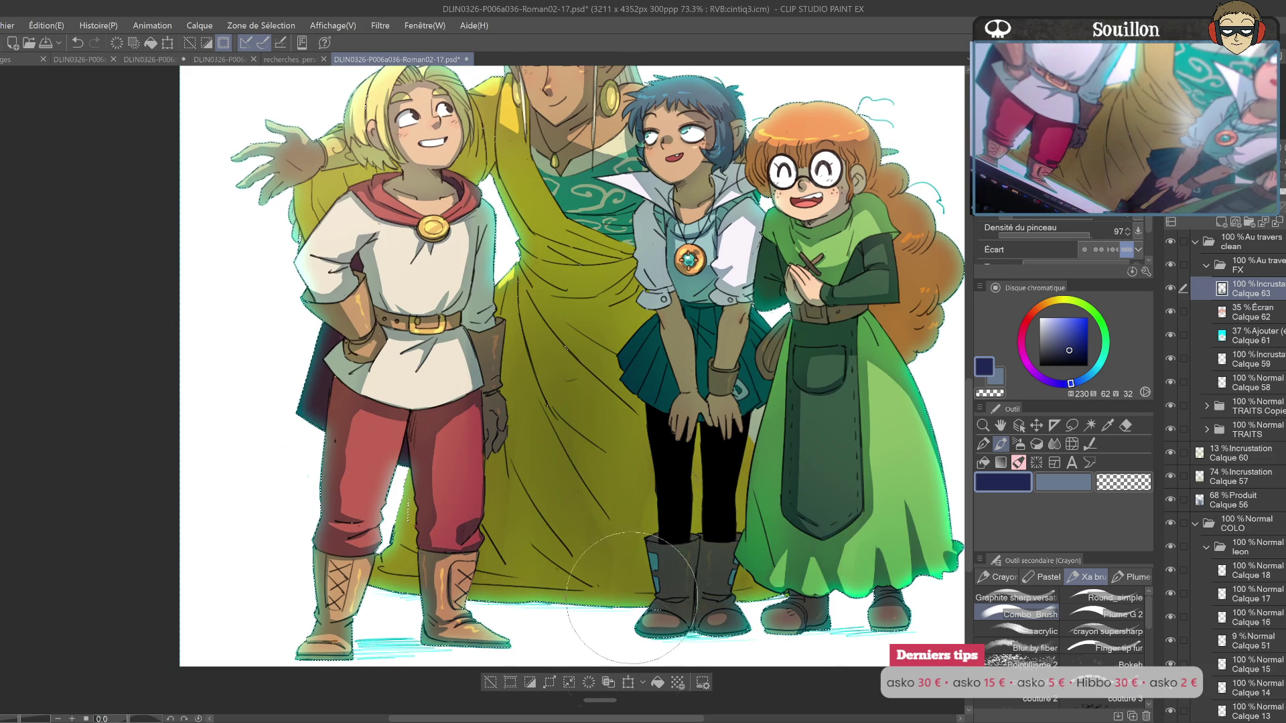
scroll(590, 489, up, 3)
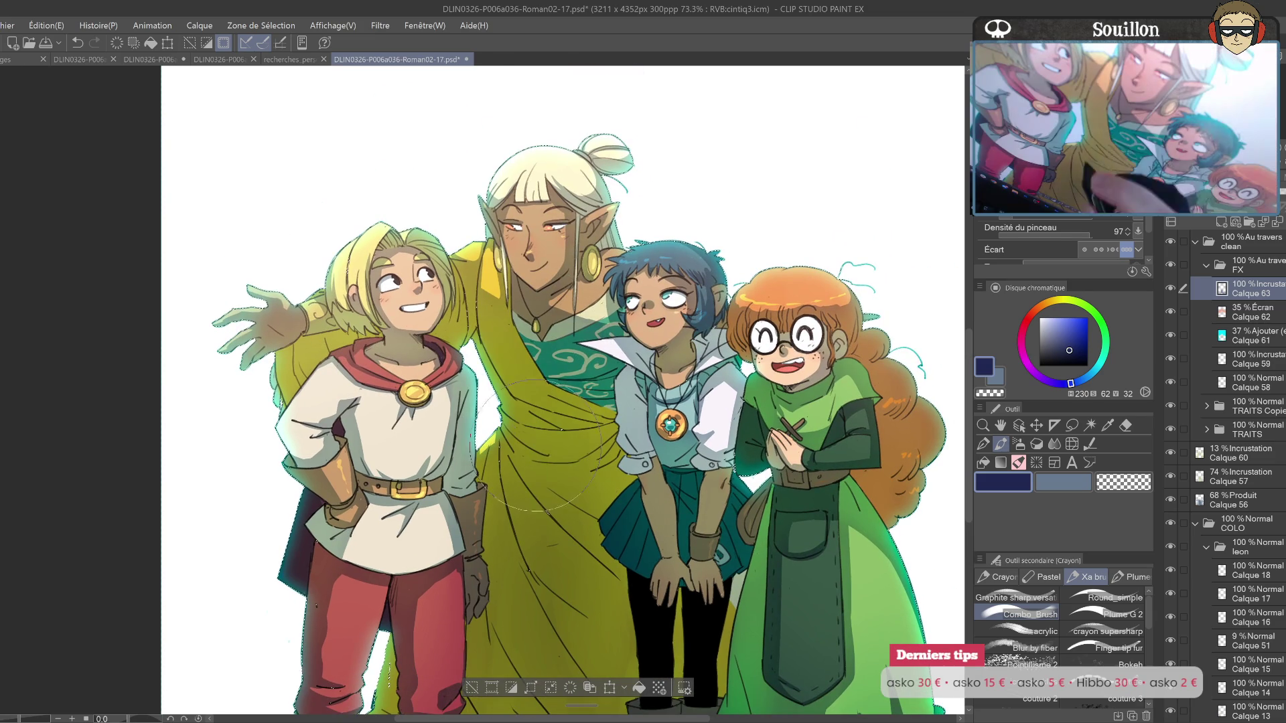
drag(535, 462, 629, 361)
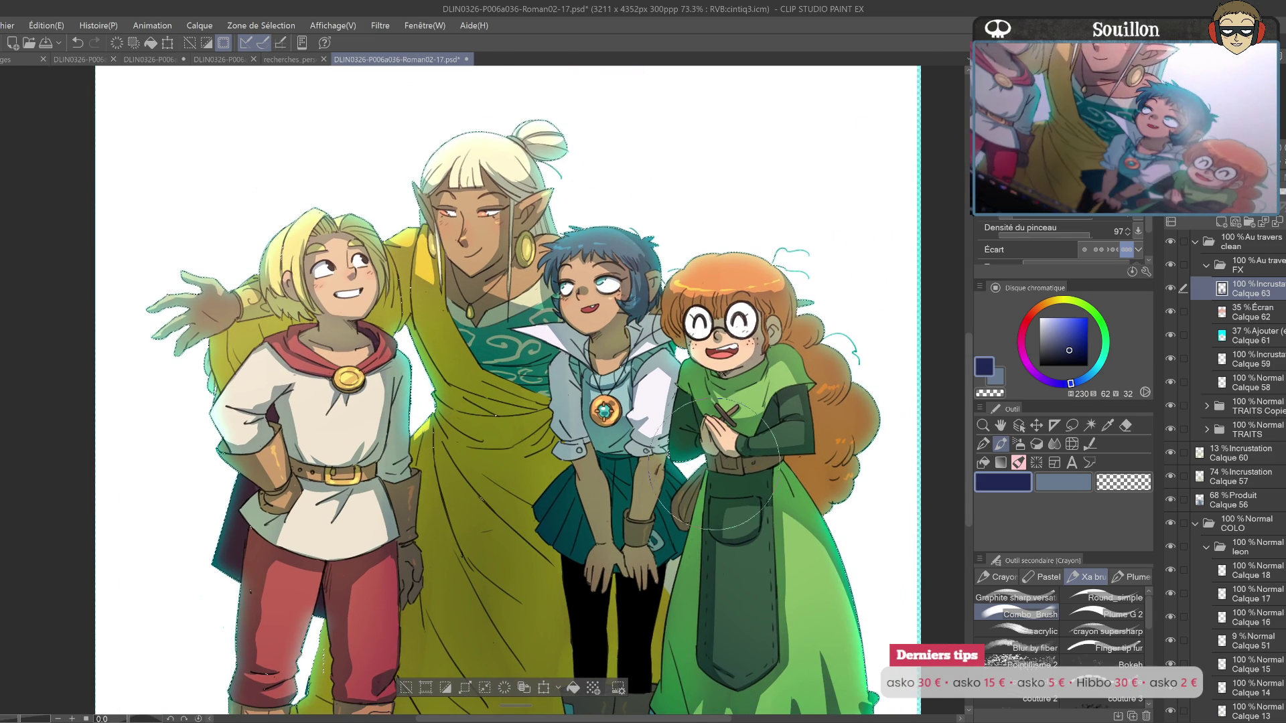
Step: Bring the shading layer to 55% opacity, deselect with Ctrl+D, and zoom out to the whole page
drag(844, 485, 715, 465)
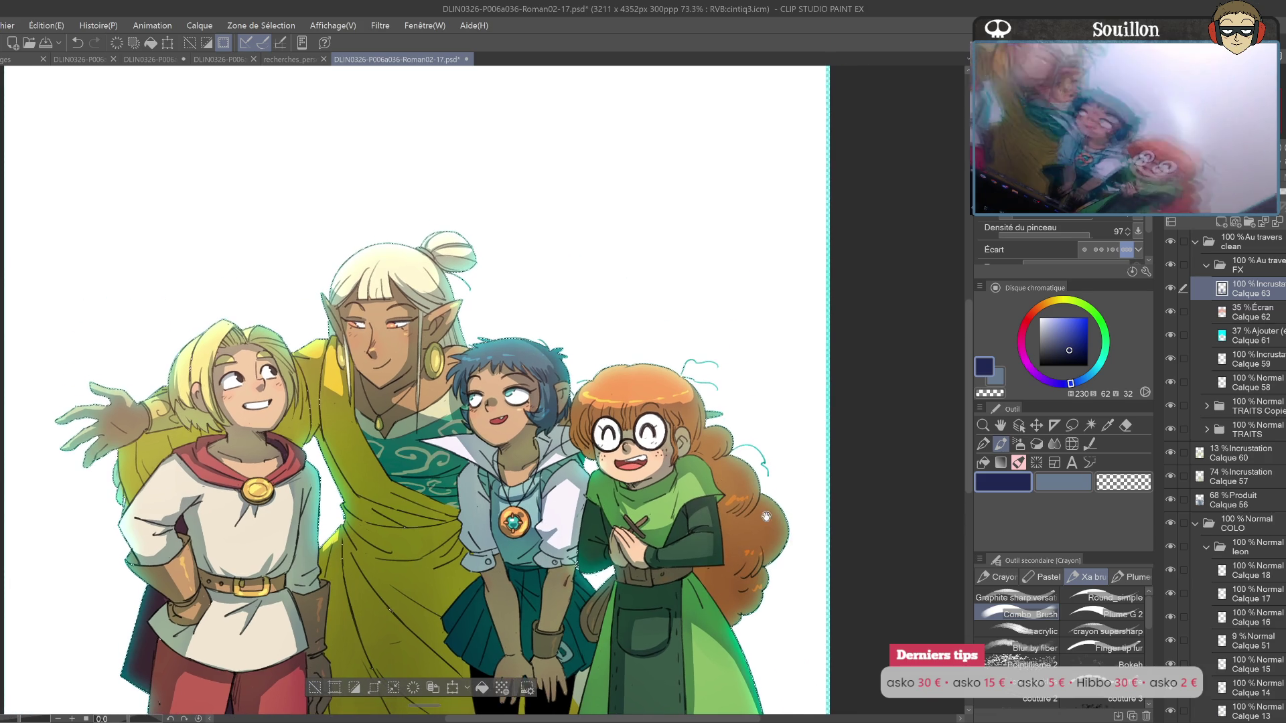
drag(696, 452, 667, 566)
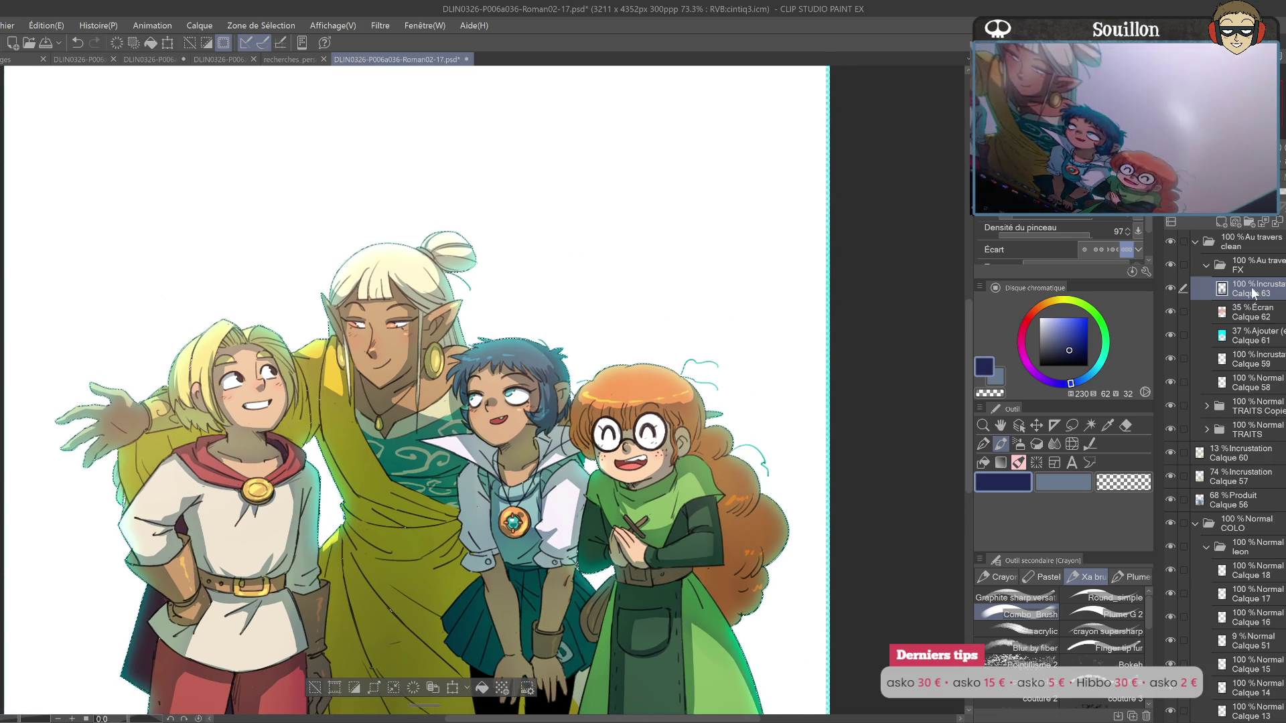
mouse_move(1230, 307)
mouse_down()
mouse_move(1138, 201)
mouse_move(1281, 200)
mouse_up()
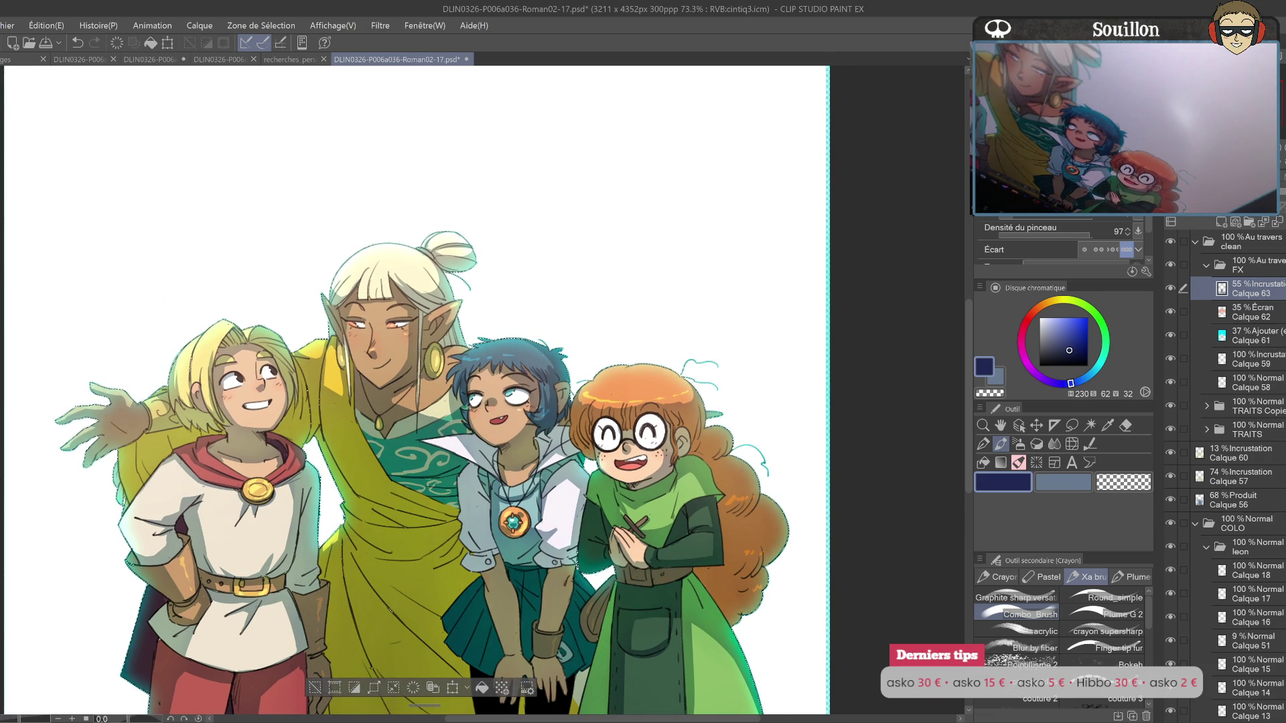
key(ctrl+d)
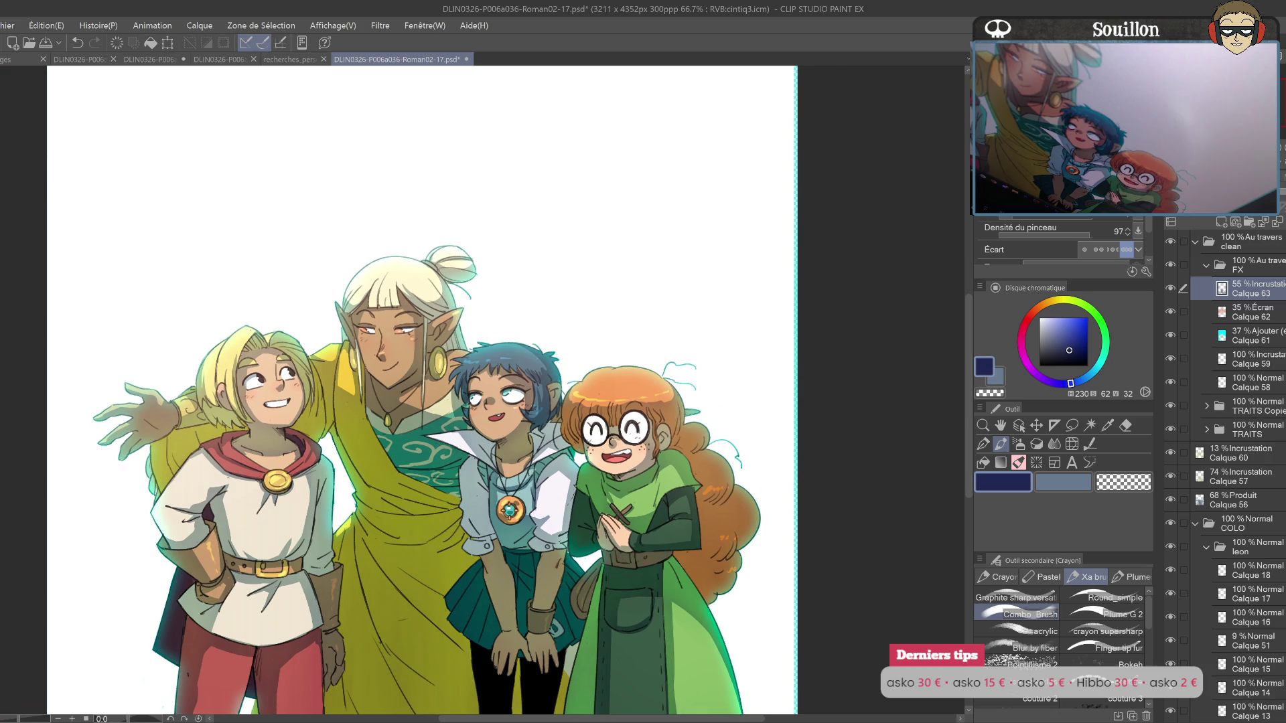
key(ctrl+minus)
mouse_move(727, 511)
mouse_down()
mouse_move(817, 377)
mouse_move(804, 448)
mouse_up()
Step: Select Calque 61, collapse the FX folder, and toggle a layer off and on to compare
click(1268, 337)
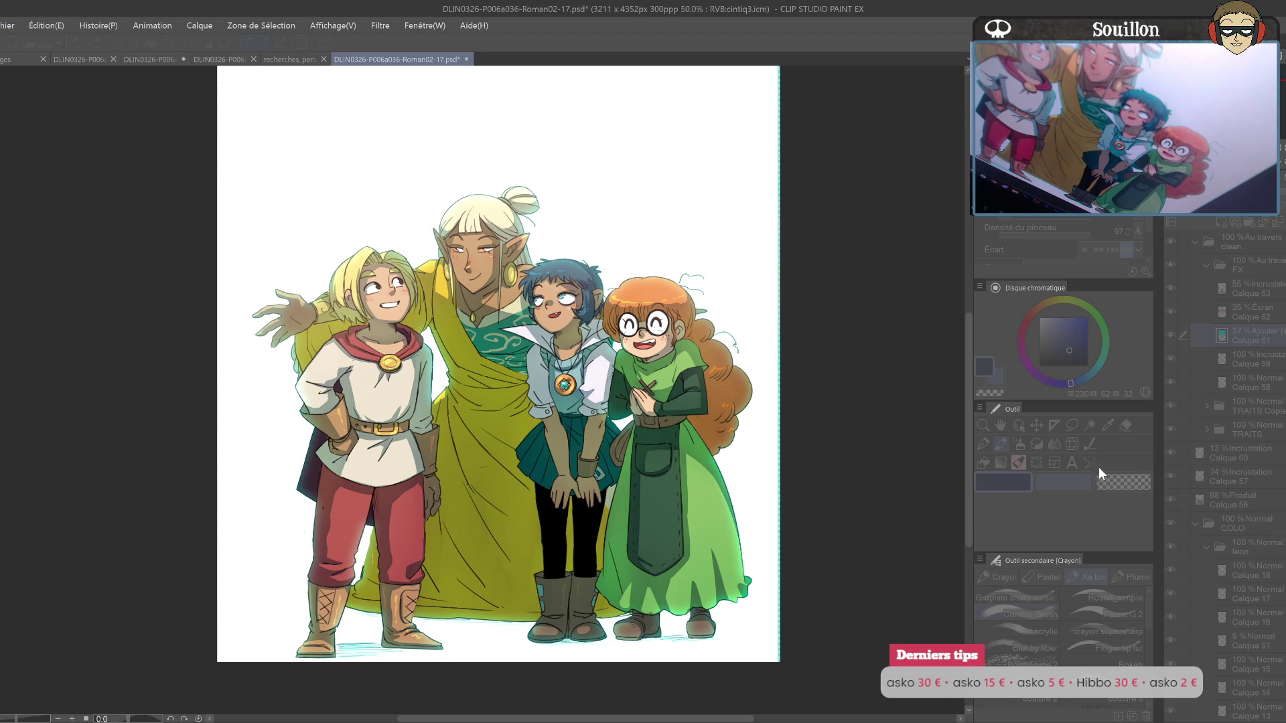
drag(842, 432, 832, 504)
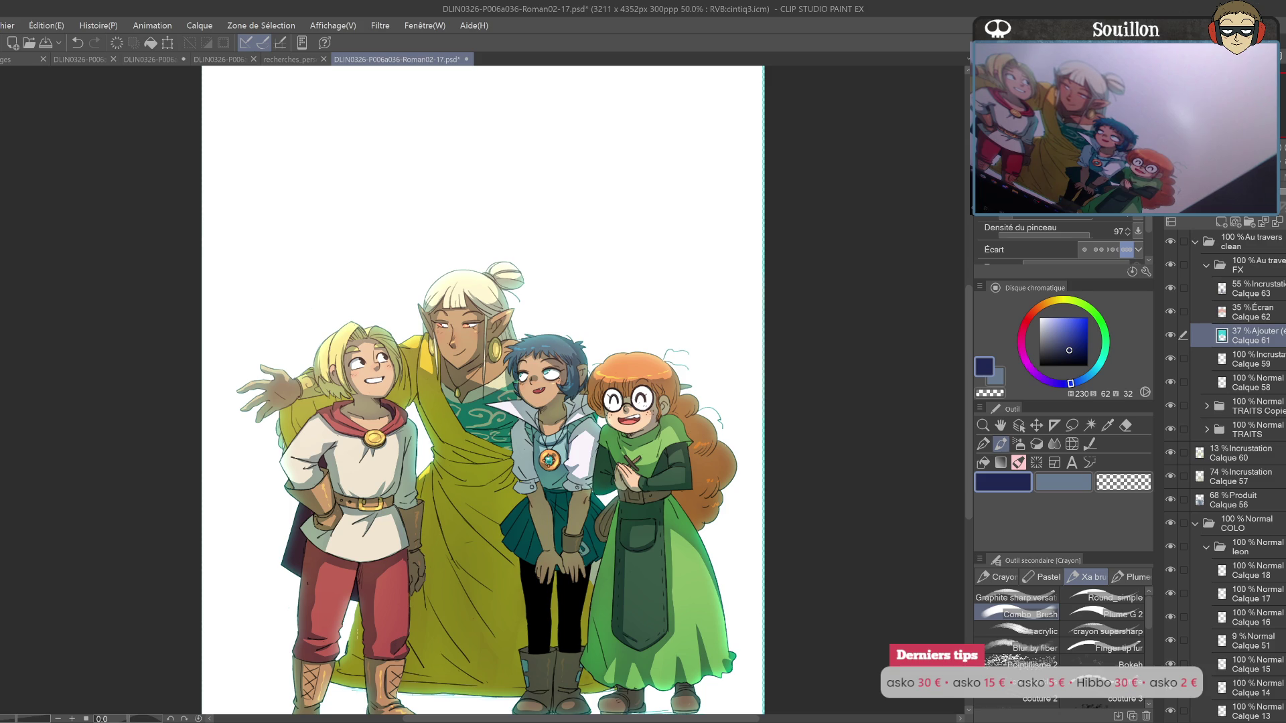
click(1208, 264)
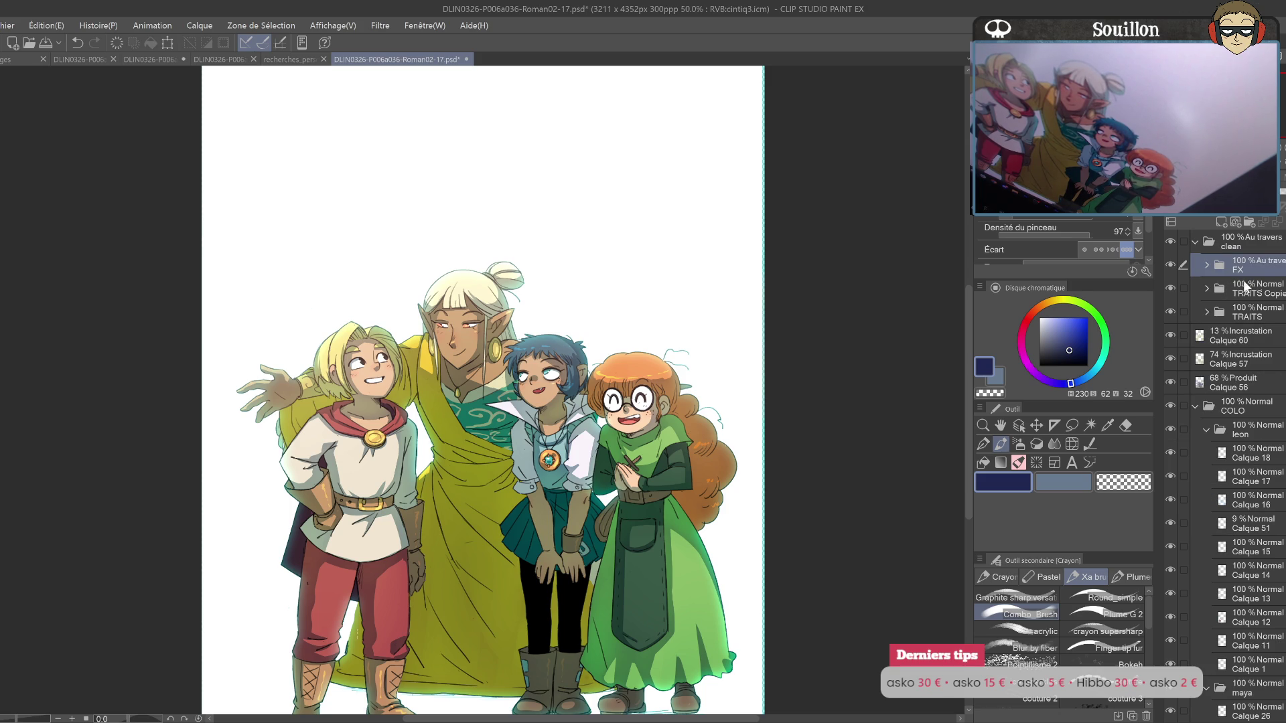
click(1171, 242)
click(1171, 242)
Step: Collapse the Au travers clean and COLO folders, then select Calque 60
click(1196, 241)
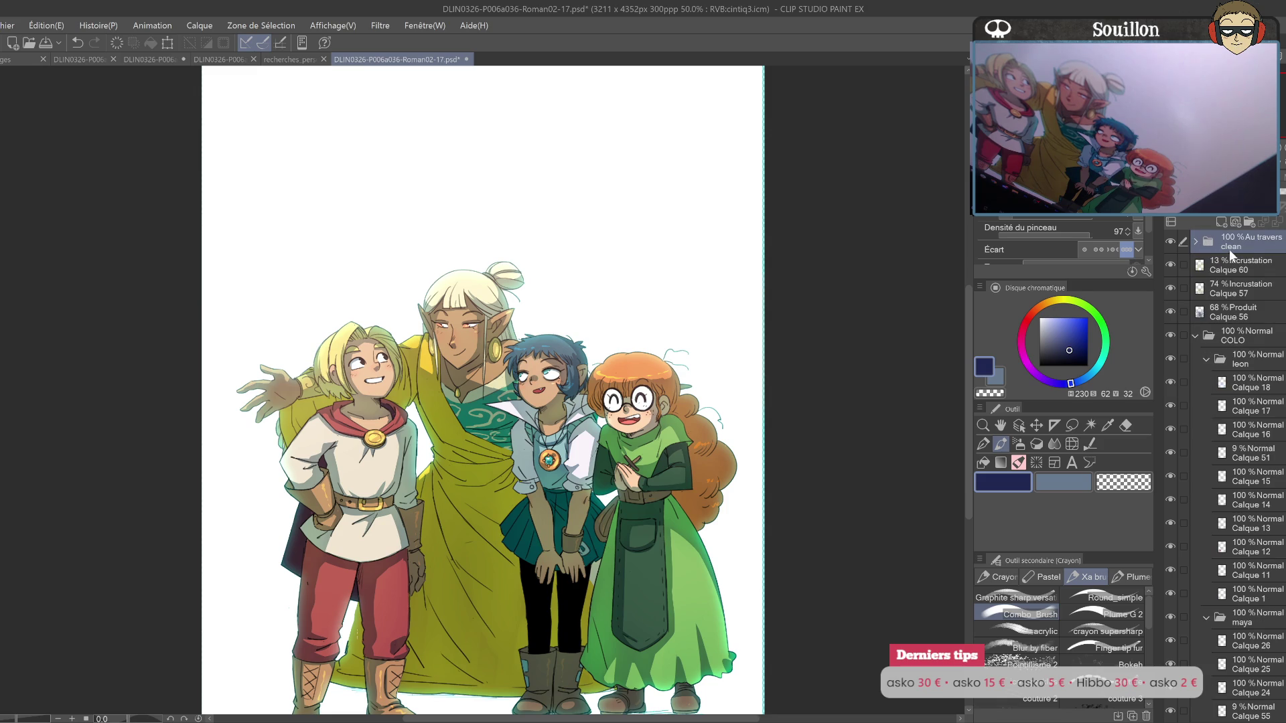
click(1197, 337)
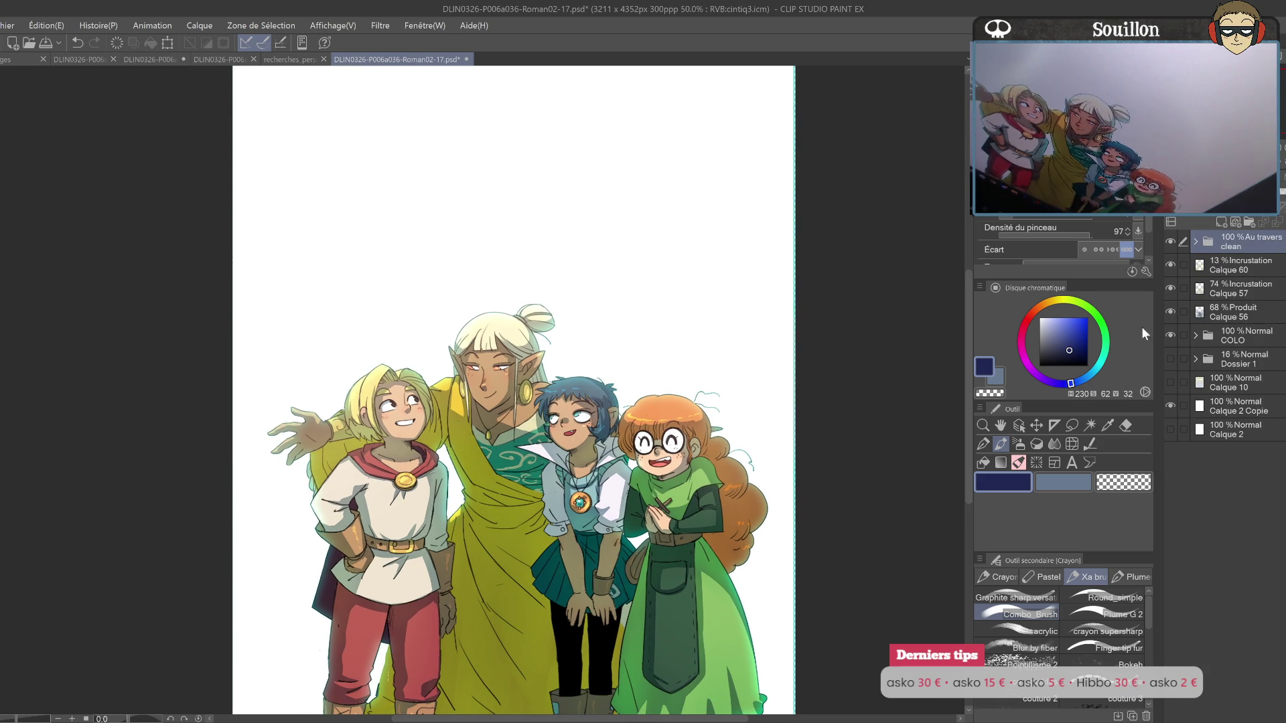
drag(727, 503, 765, 443)
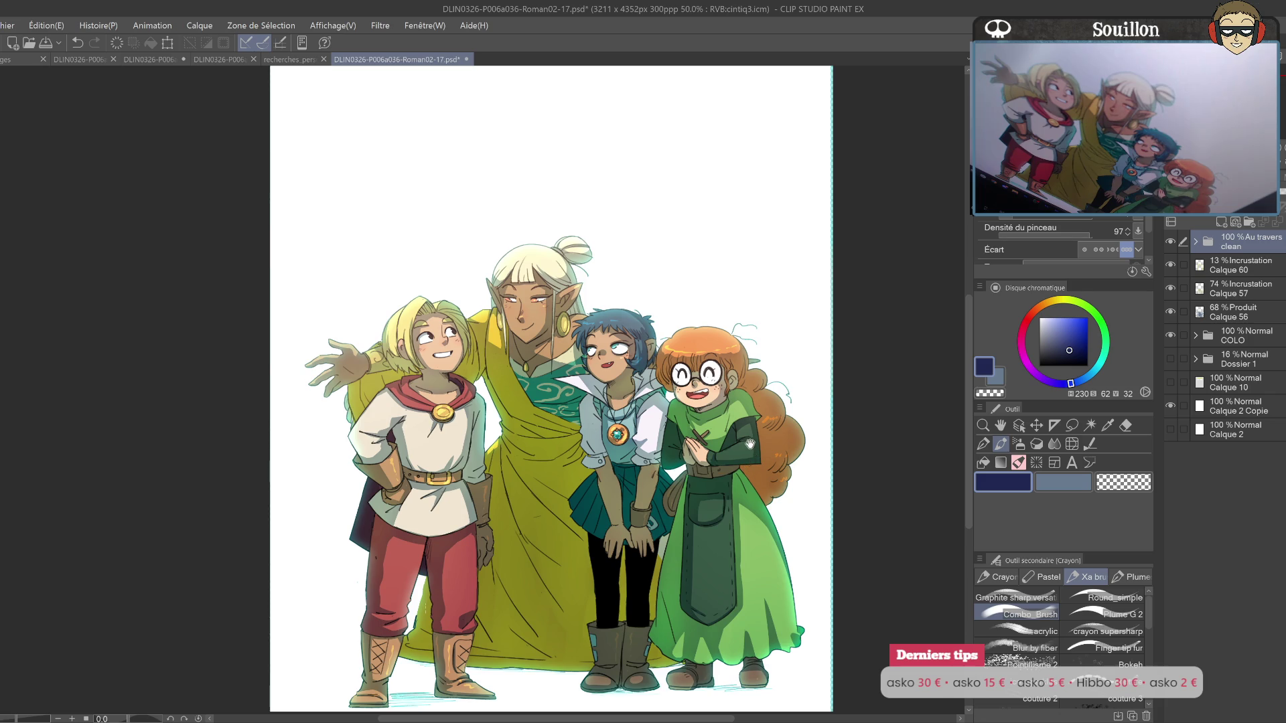
drag(750, 470, 767, 534)
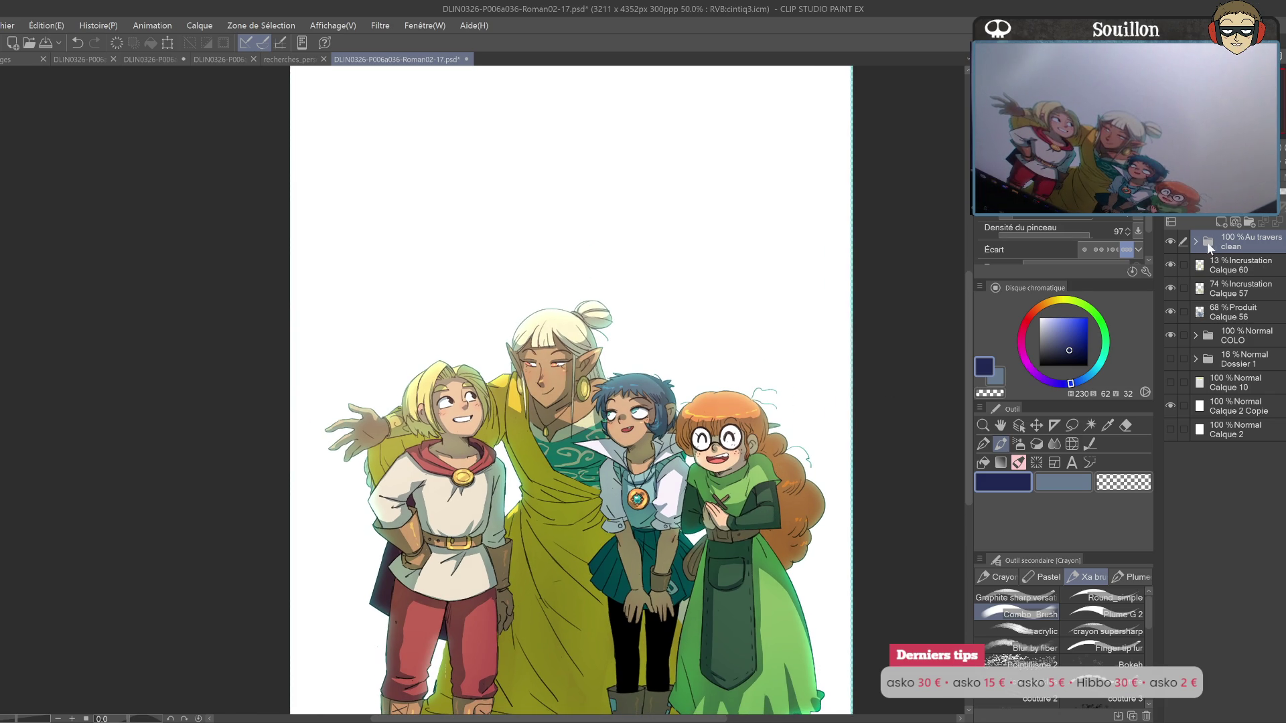
click(1226, 264)
Step: Move Calque 60, 57, 56 and COLO into the Au travers clean folder
shift+click(1237, 280)
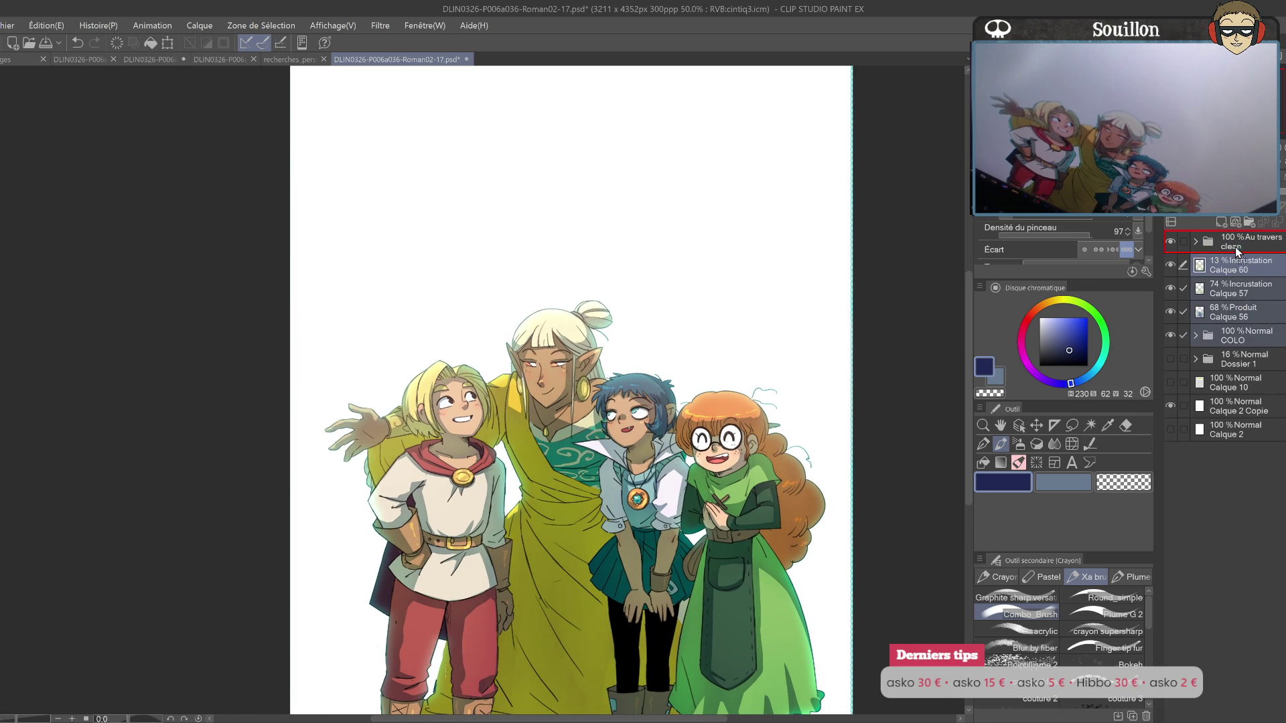
drag(1236, 252, 1232, 246)
click(1175, 243)
click(1175, 243)
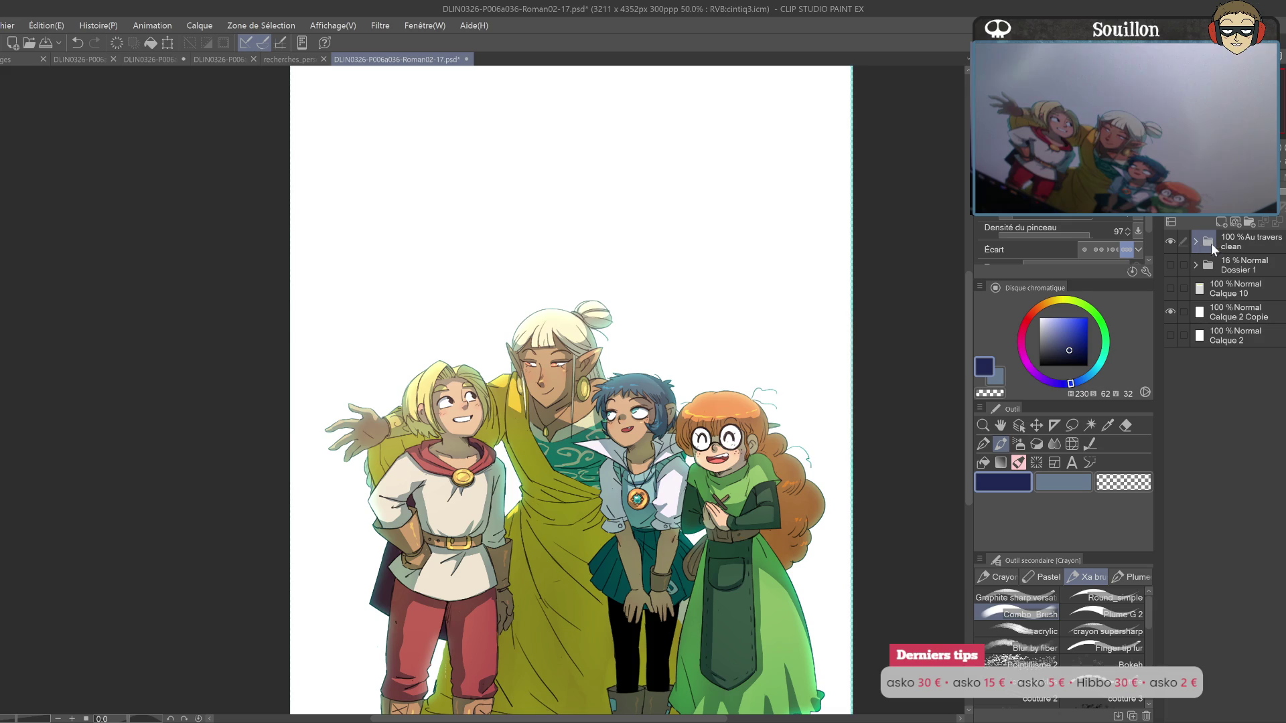
Step: Make Calque 10 visible to reveal the page border, closing text and 'FIN' title
click(1172, 311)
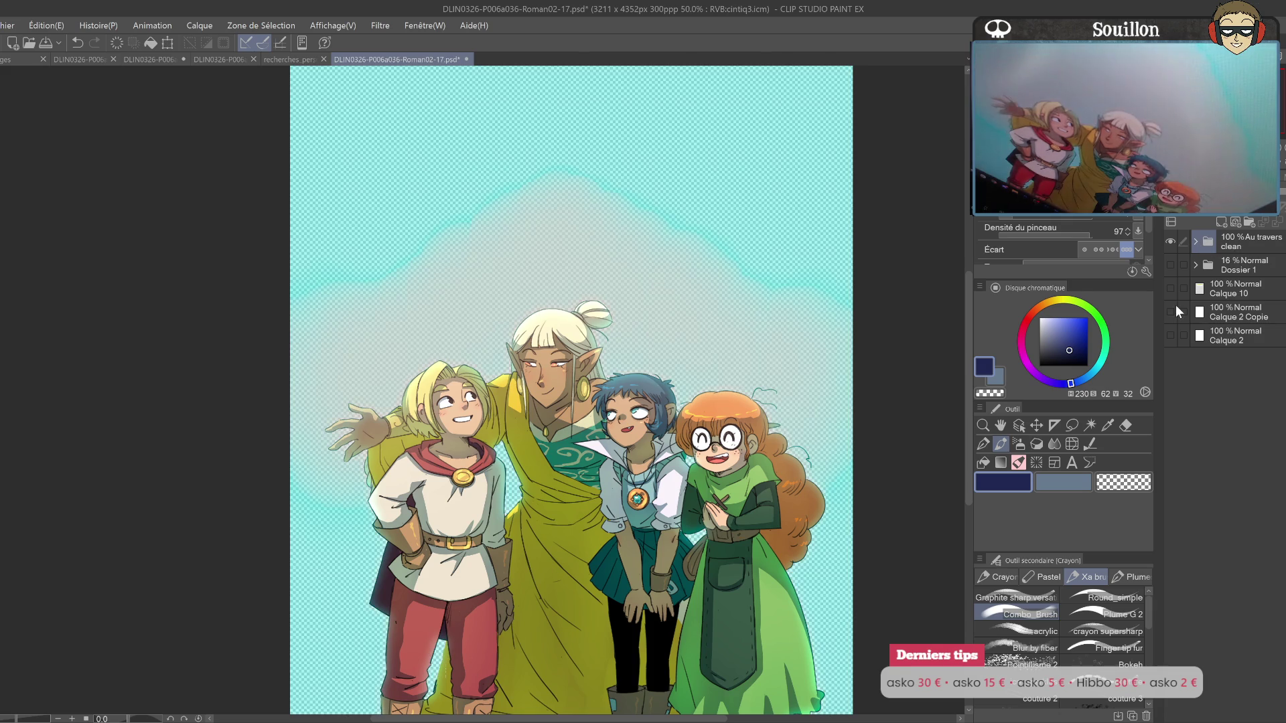
click(1172, 311)
click(1176, 289)
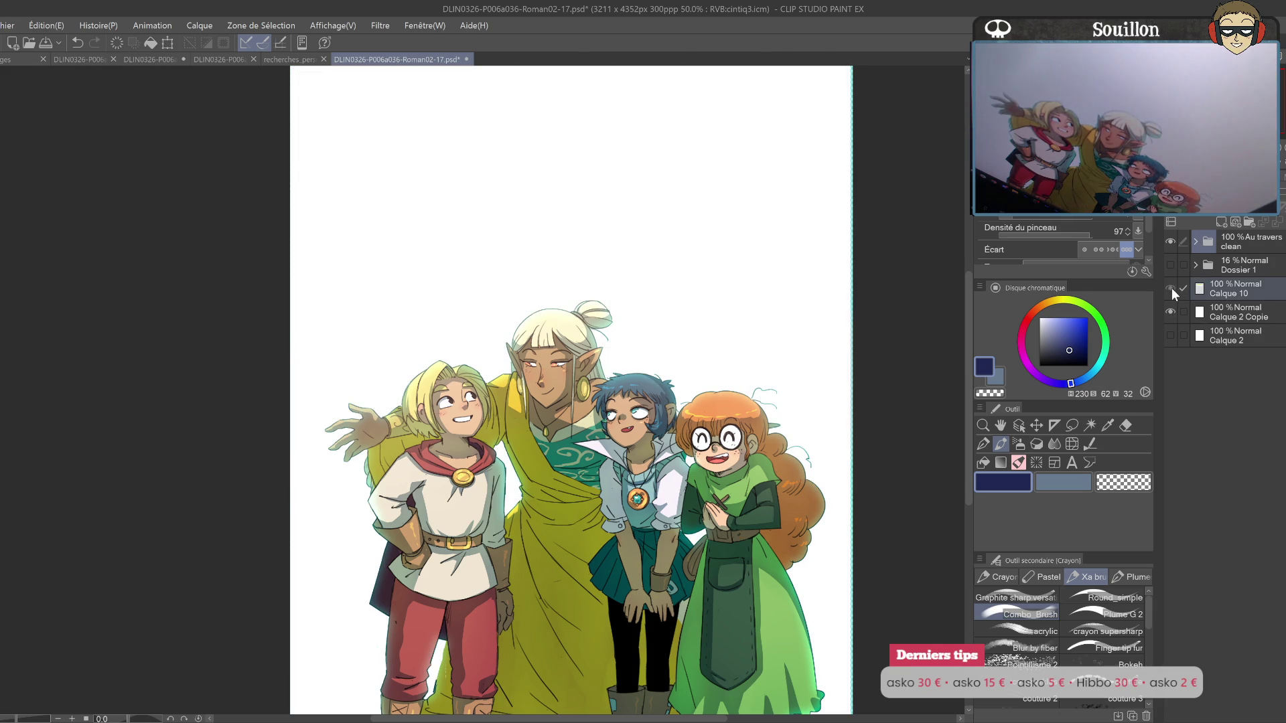
click(1171, 288)
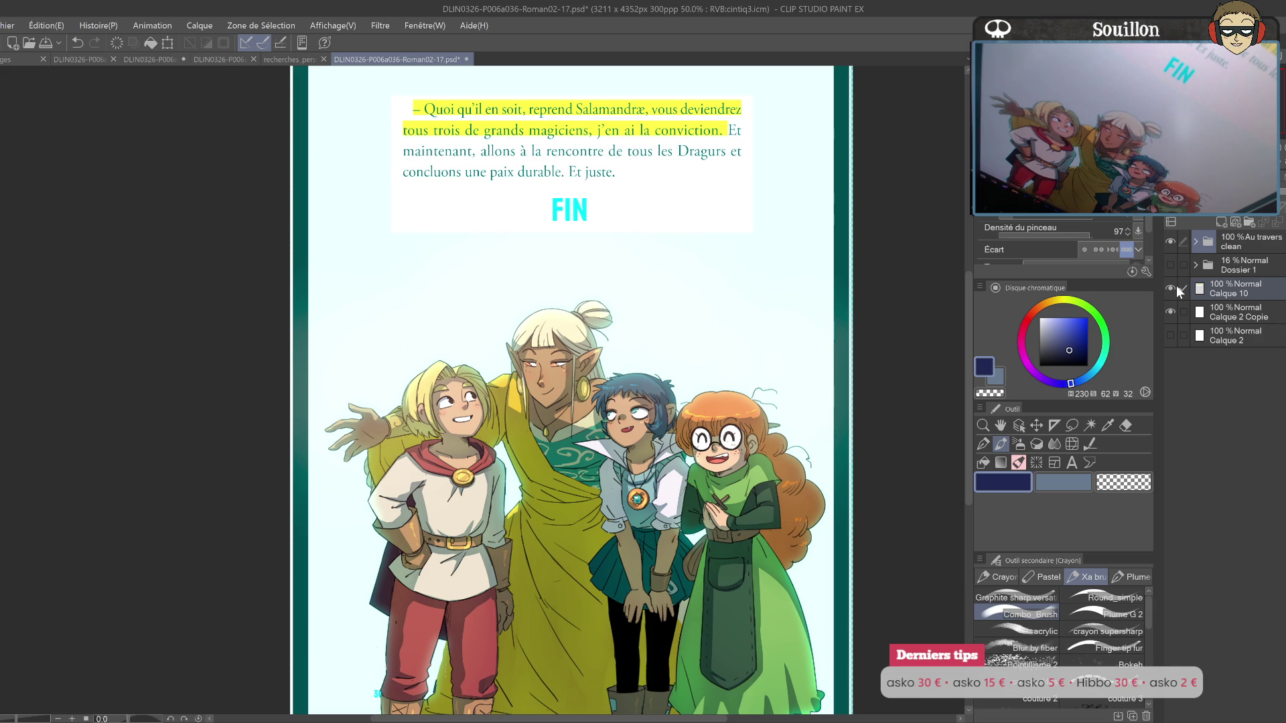
scroll(625, 148, up, 5)
scroll(532, 175, up, 2)
scroll(468, 328, up, 3)
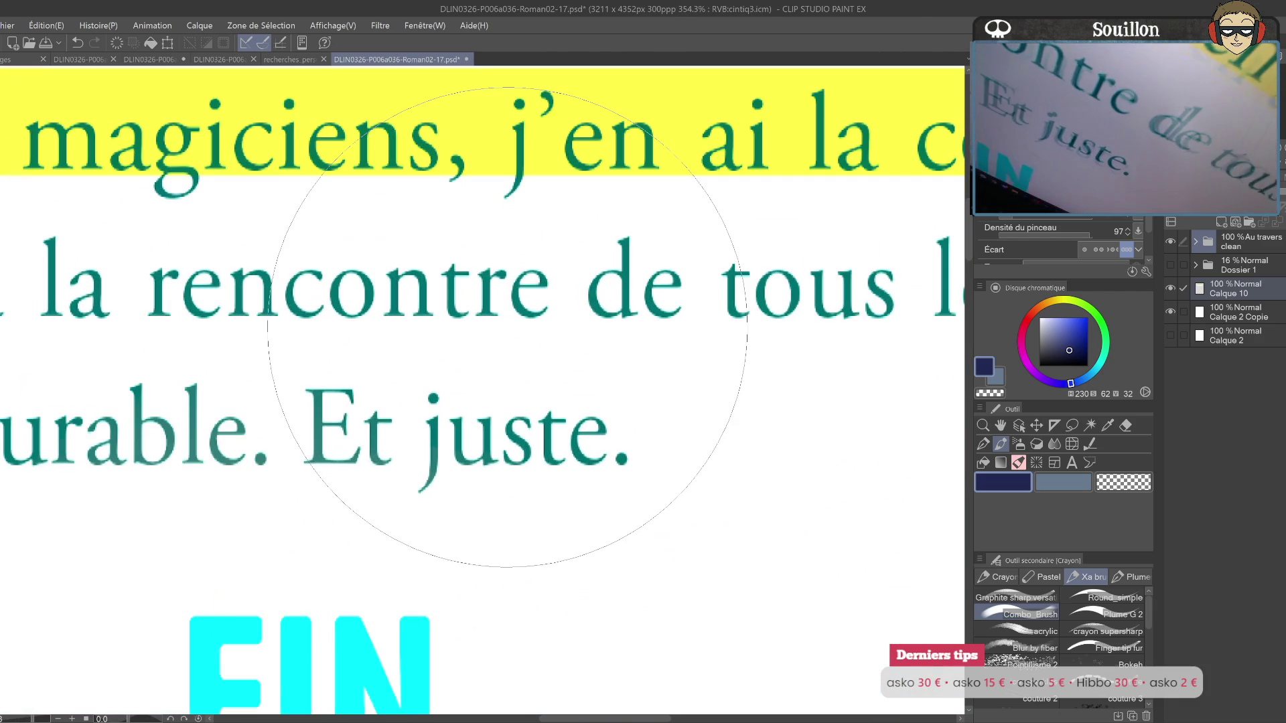
scroll(499, 342, up, 1)
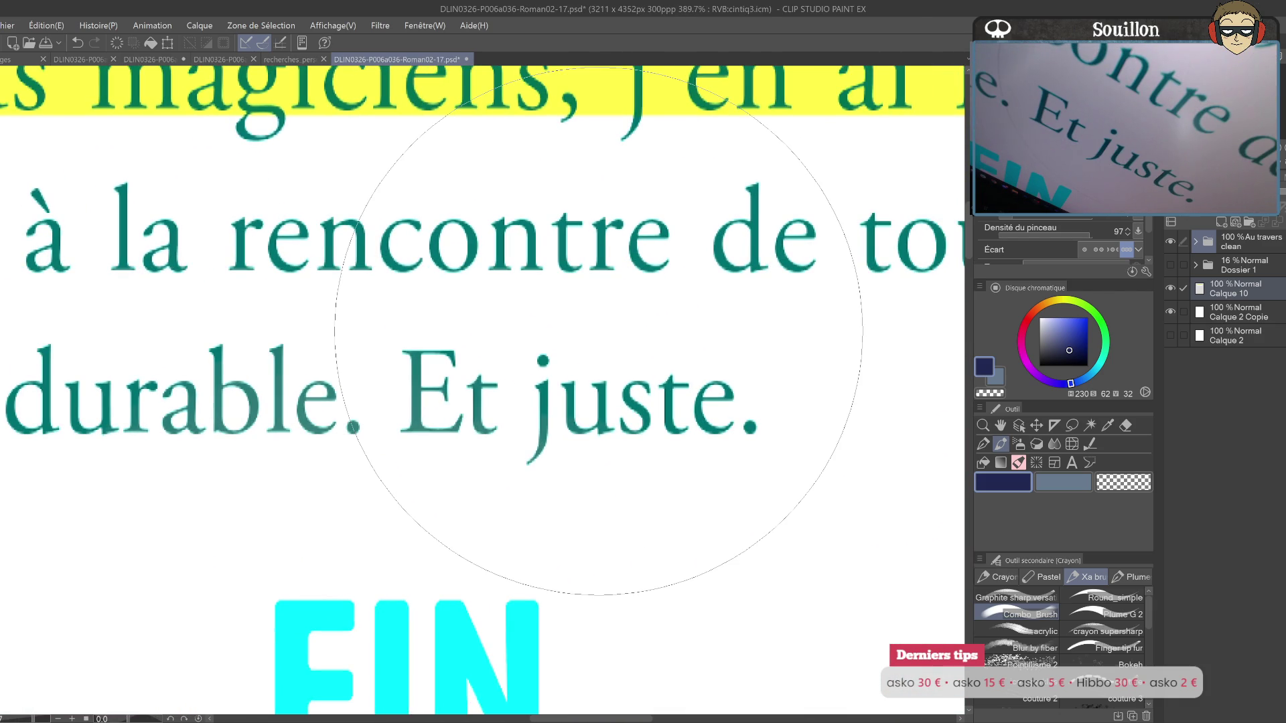
scroll(663, 373, down, 1)
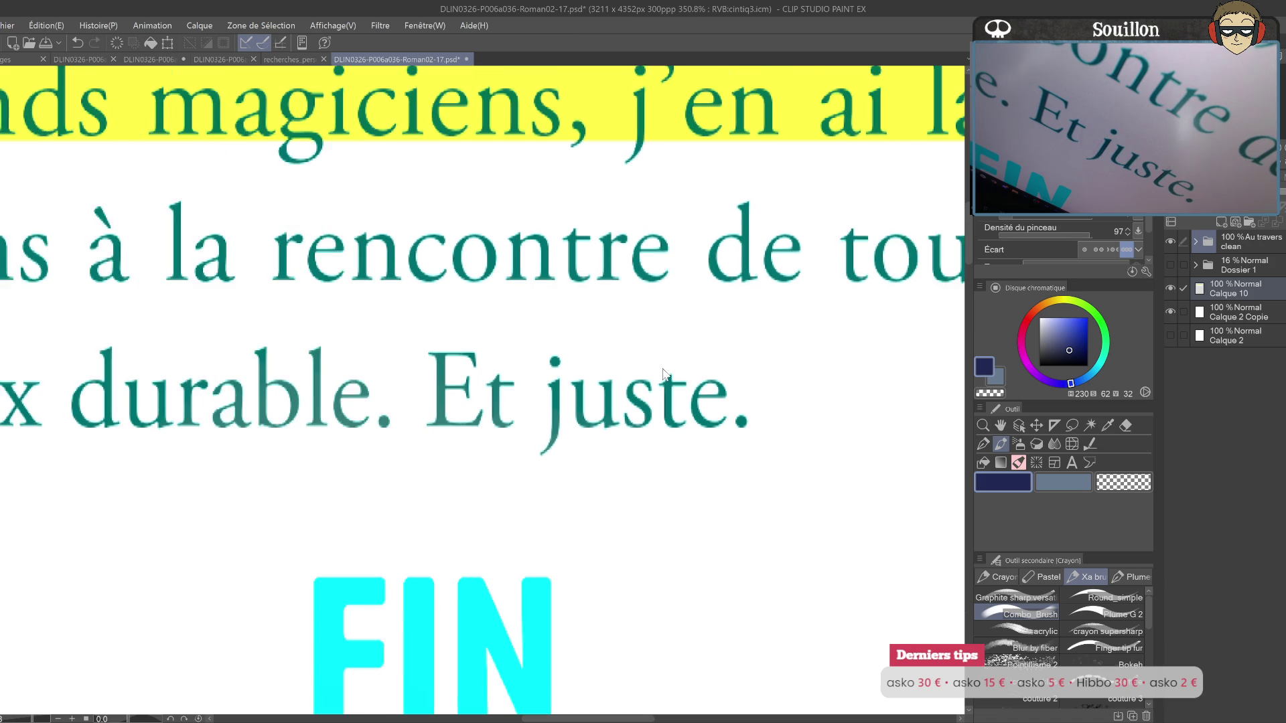
scroll(663, 373, down, 3)
scroll(663, 373, down, 2)
scroll(663, 374, down, 1)
scroll(663, 373, down, 1)
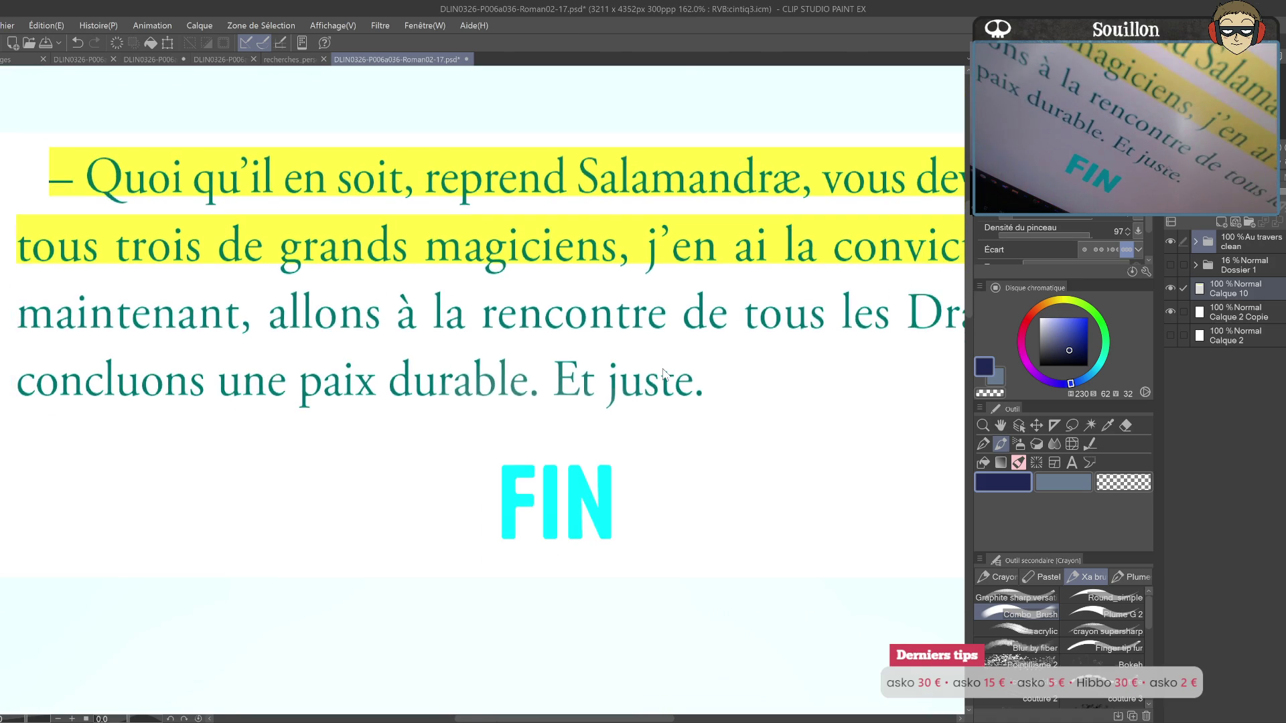
scroll(663, 373, down, 1)
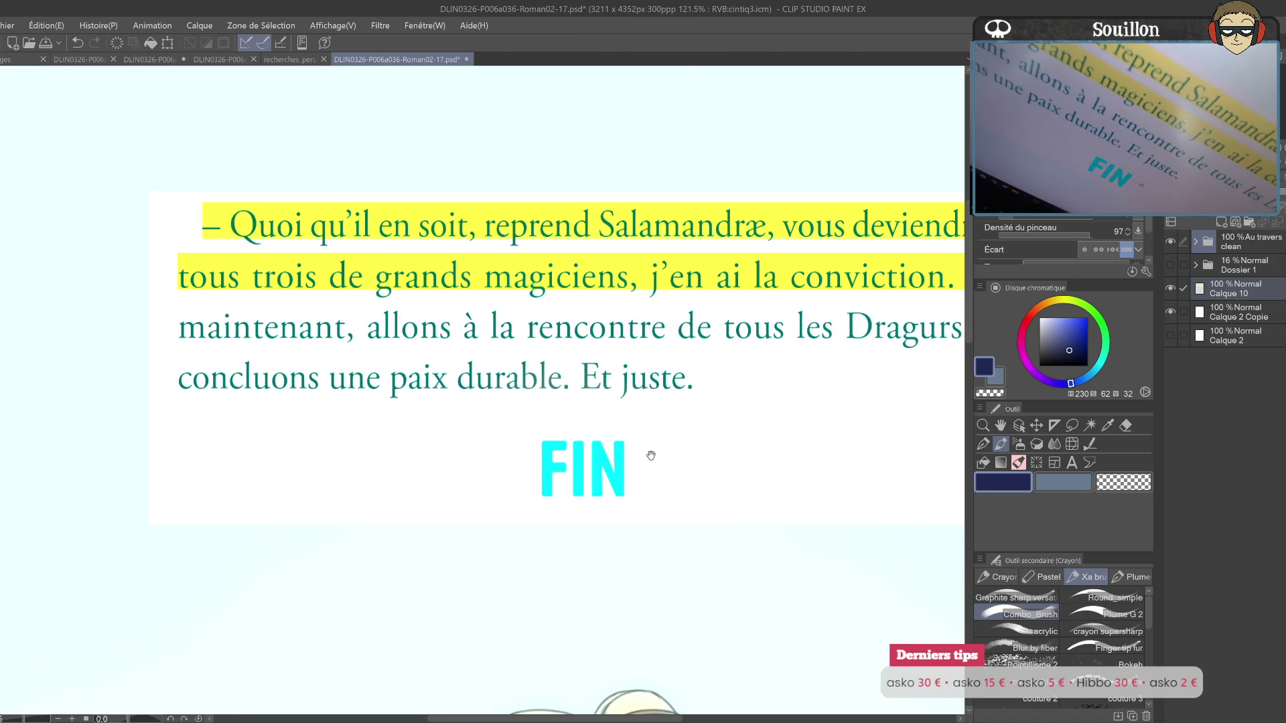
scroll(651, 455, down, 1)
drag(603, 428, 542, 400)
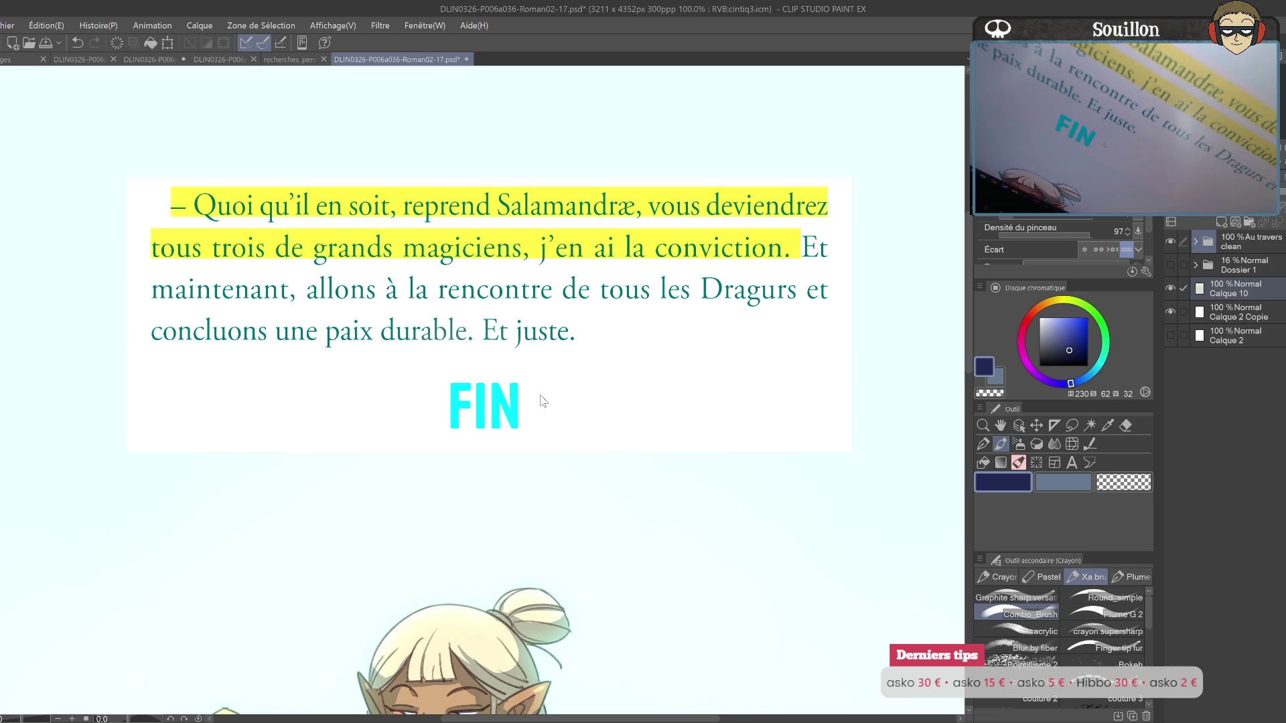
scroll(542, 400, down, 1)
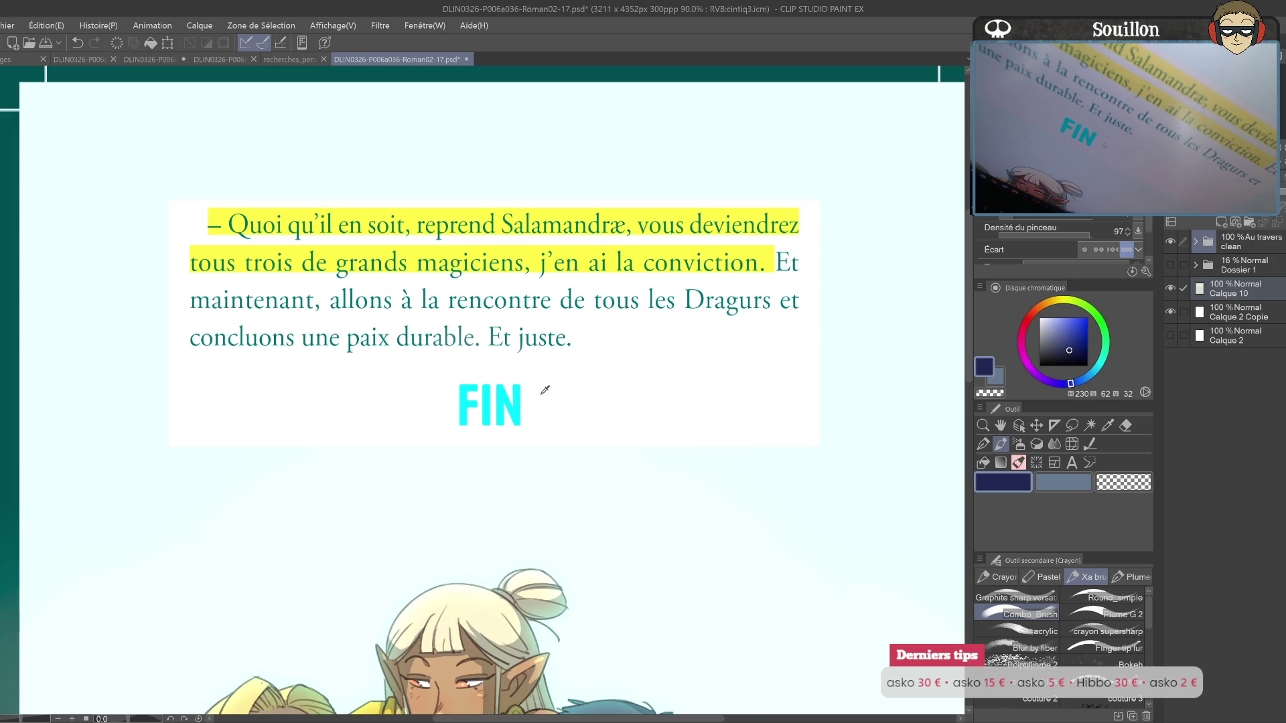
scroll(544, 376, up, 2)
scroll(522, 341, up, 3)
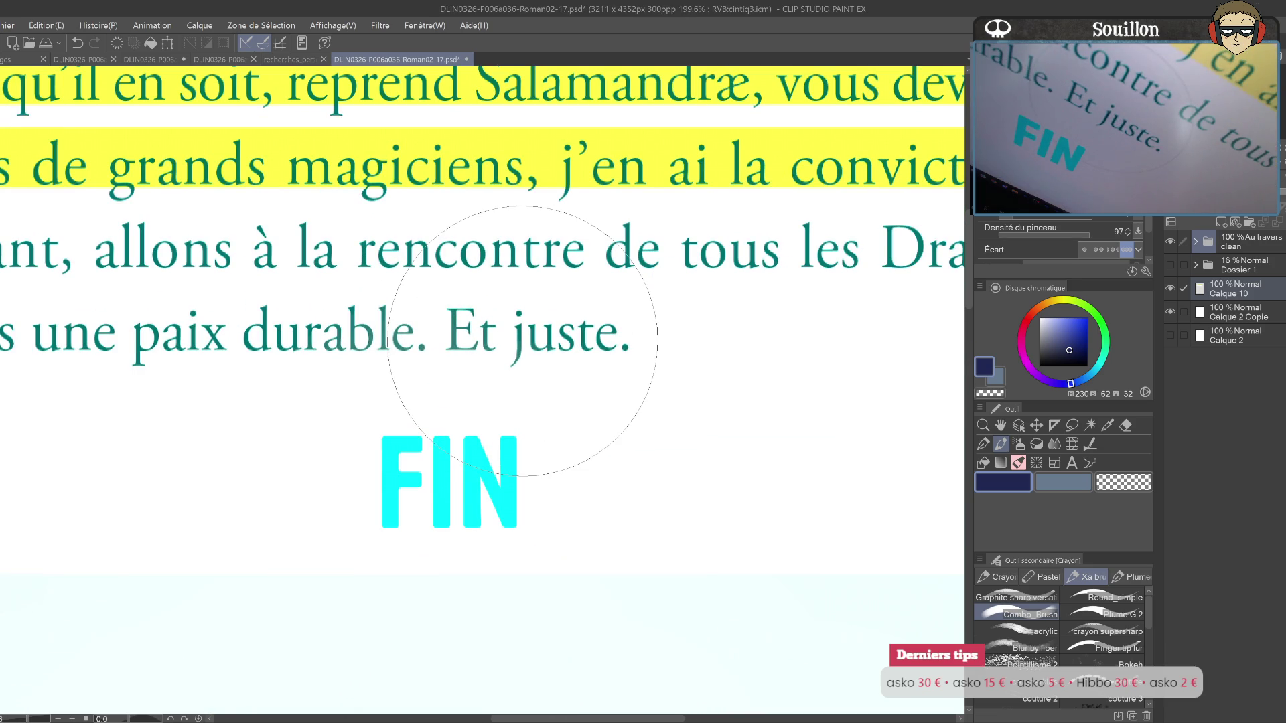
scroll(522, 340, down, 2)
scroll(523, 342, down, 2)
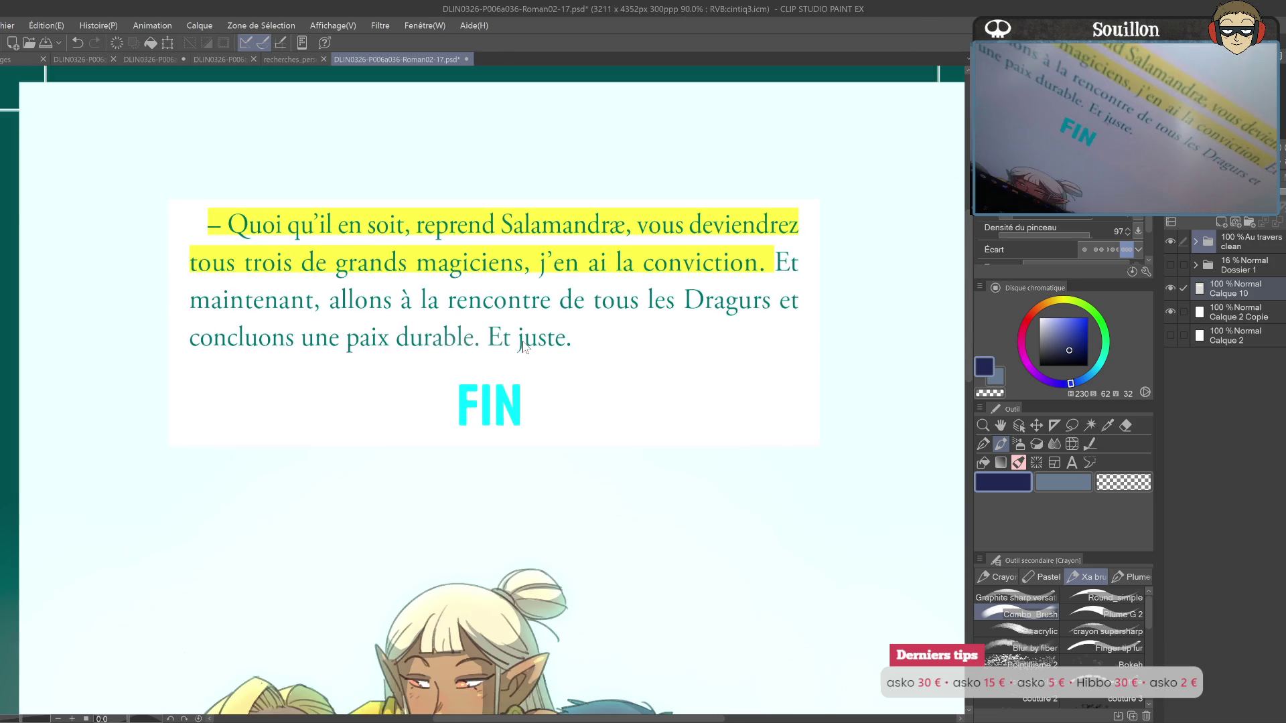